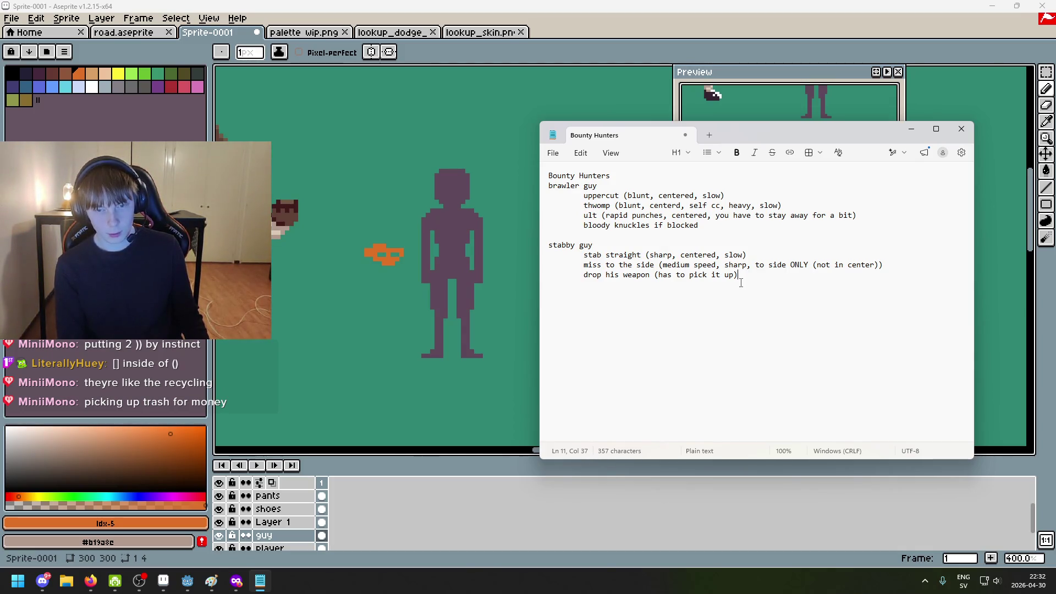
# Select parts of the stab straight attack line in the Bounty Hunters notes
pyautogui.write('p')
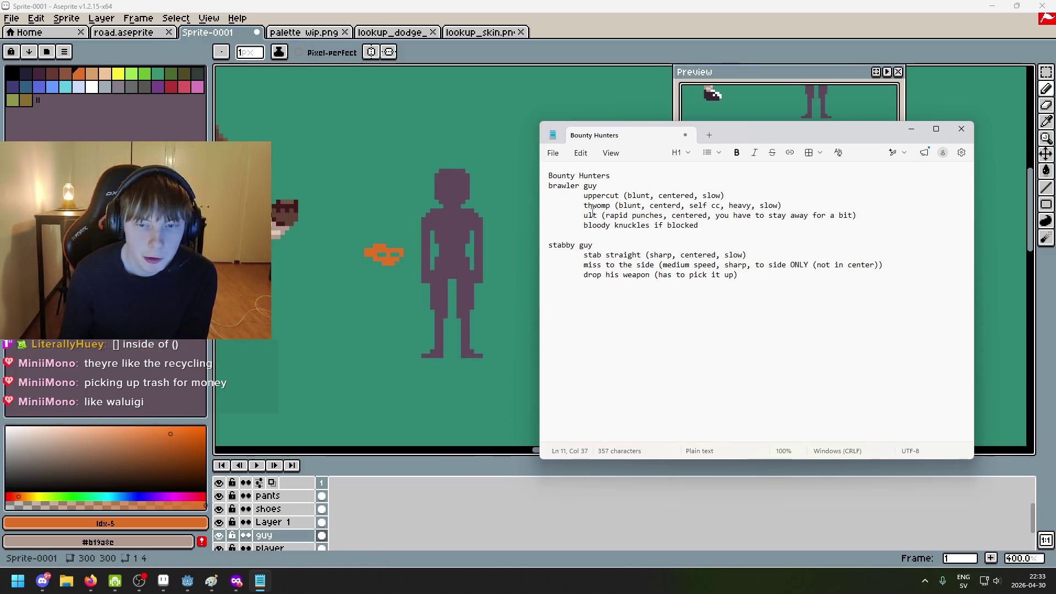
pyautogui.moveTo(584, 255); pyautogui.dragTo(745, 256)
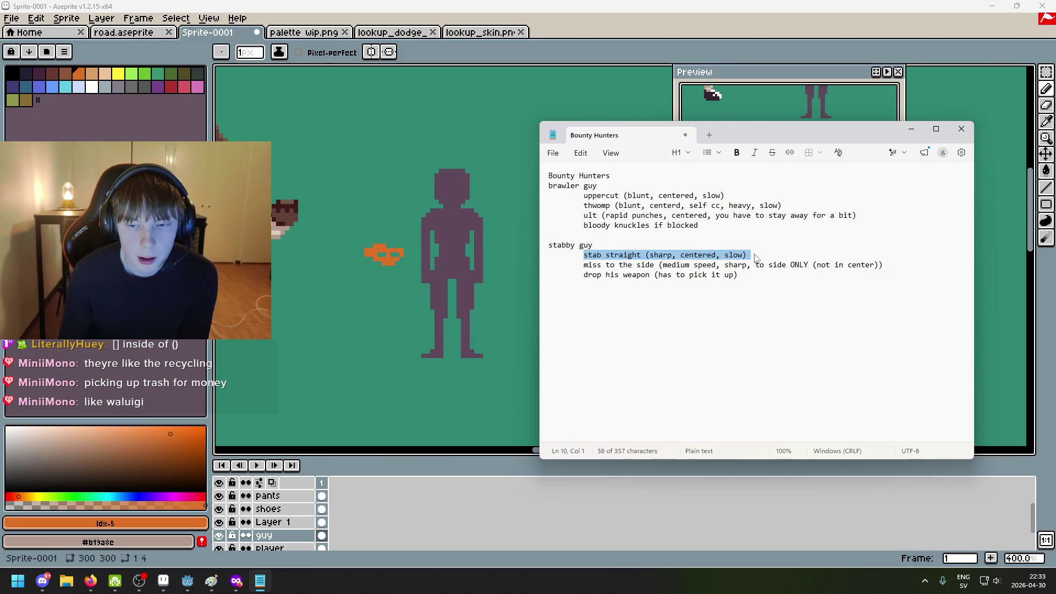
pyautogui.click(745, 256)
pyautogui.moveTo(548, 265); pyautogui.dragTo(687, 264)
pyautogui.click(601, 265)
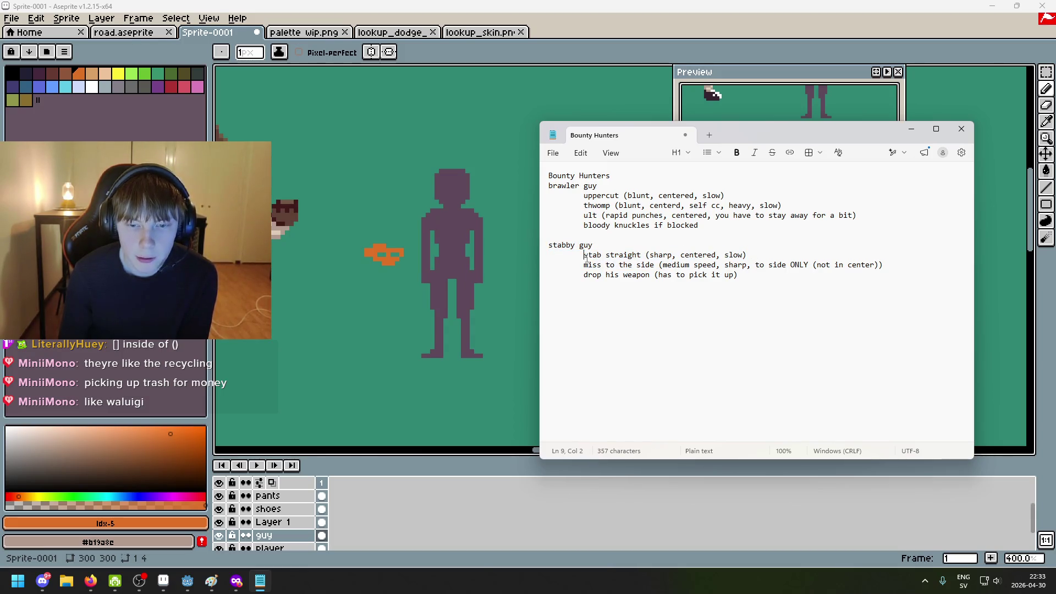
pyautogui.moveTo(584, 255); pyautogui.dragTo(623, 255)
pyautogui.click(745, 285)
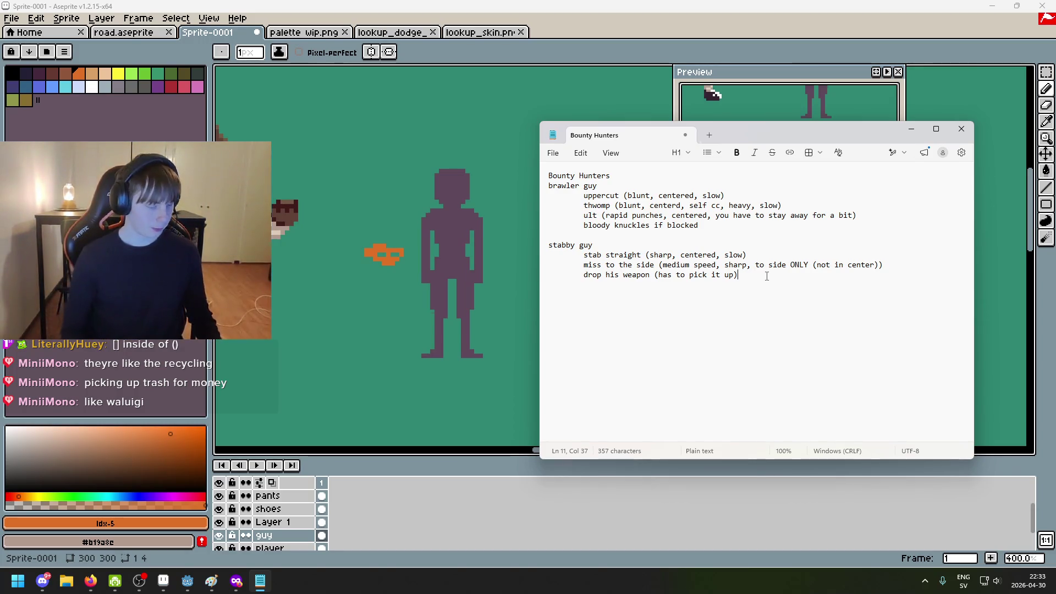
# Add an indented 'skinny' line under stabby guy, then open a Firefox private window
pyautogui.press('Up')
pyautogui.press('Up')
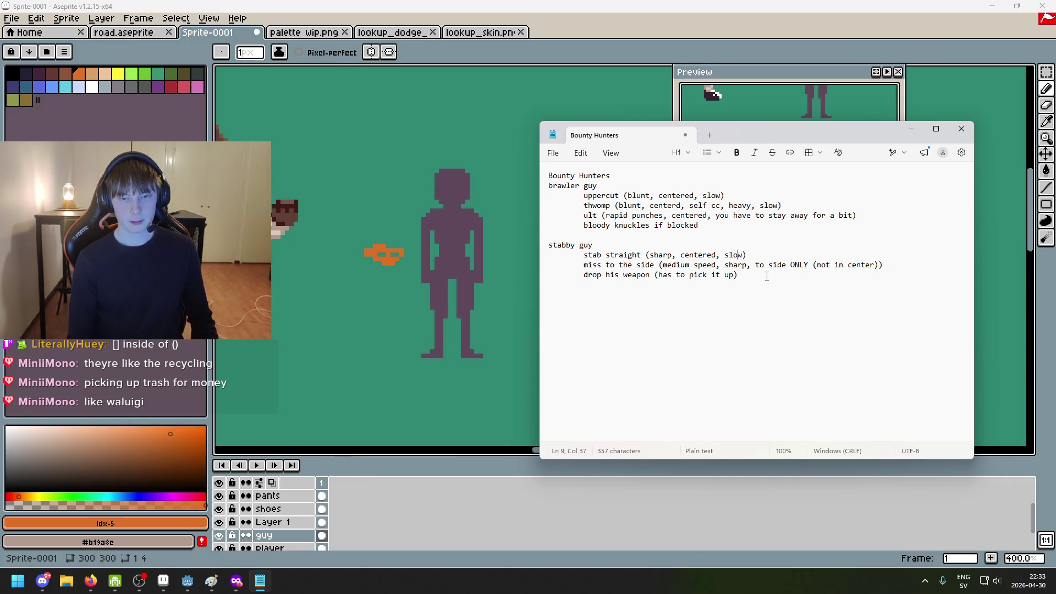
pyautogui.write(' skinny')
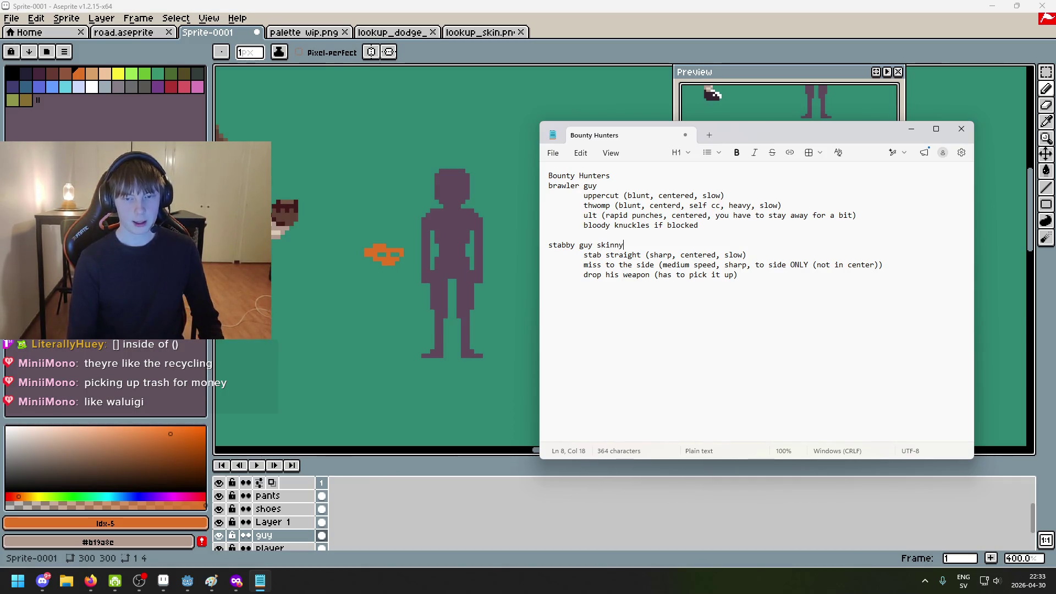
pyautogui.press('BackSpace')
pyautogui.press('BackSpace')
pyautogui.press('BackSpace')
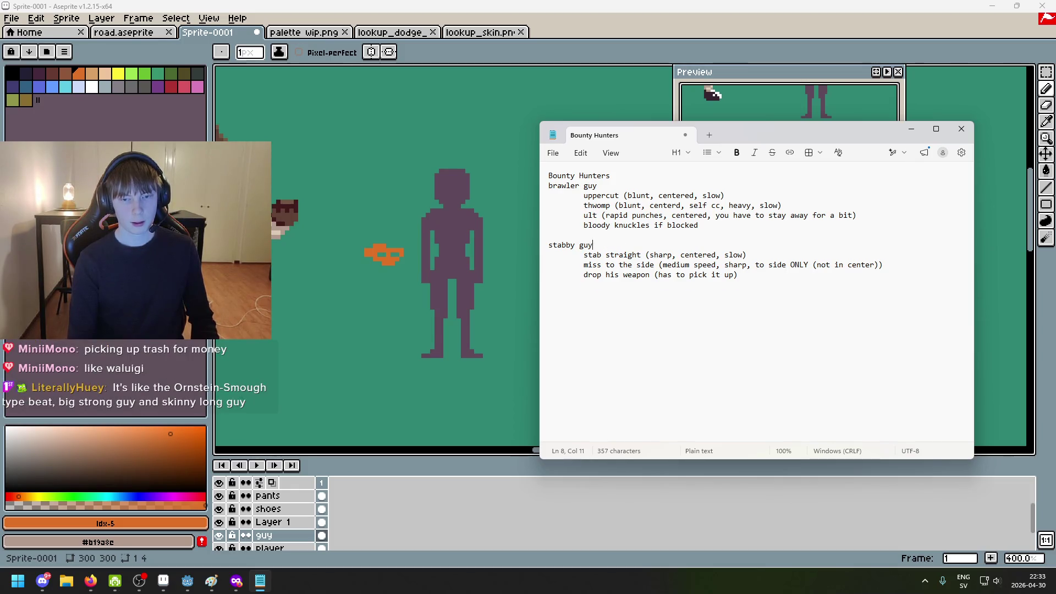
pyautogui.press('Return')
pyautogui.write('s')
pyautogui.press('Tab')
pyautogui.press('BackSpace')
pyautogui.press('BackSpace')
pyautogui.press('BackSpace')
pyautogui.press('BackSpace')
pyautogui.press('BackSpace')
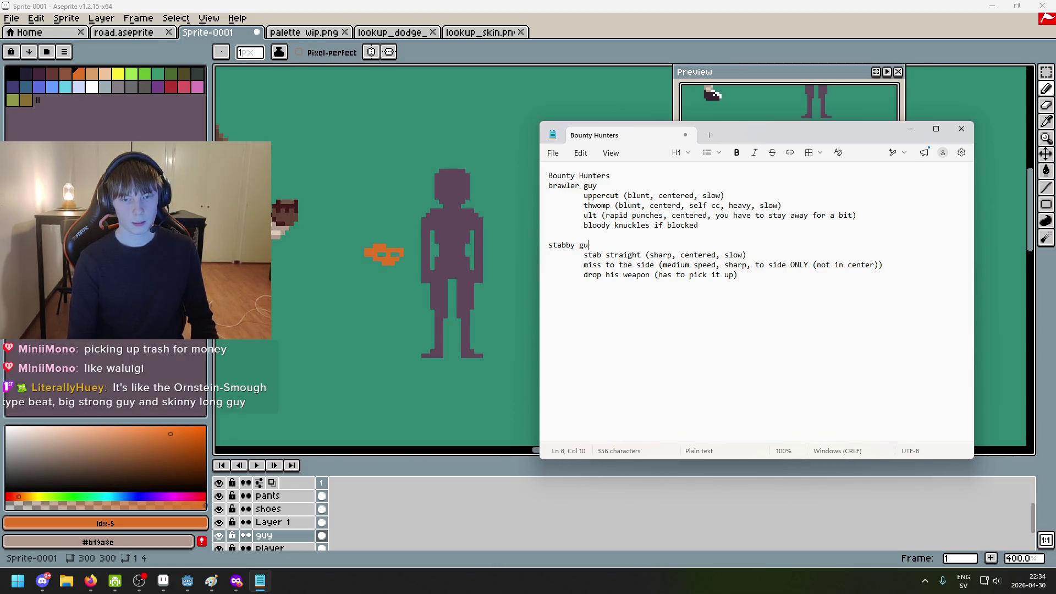
pyautogui.write('y')
pyautogui.press('Return')
pyautogui.press('Tab')
pyautogui.write('skinny')
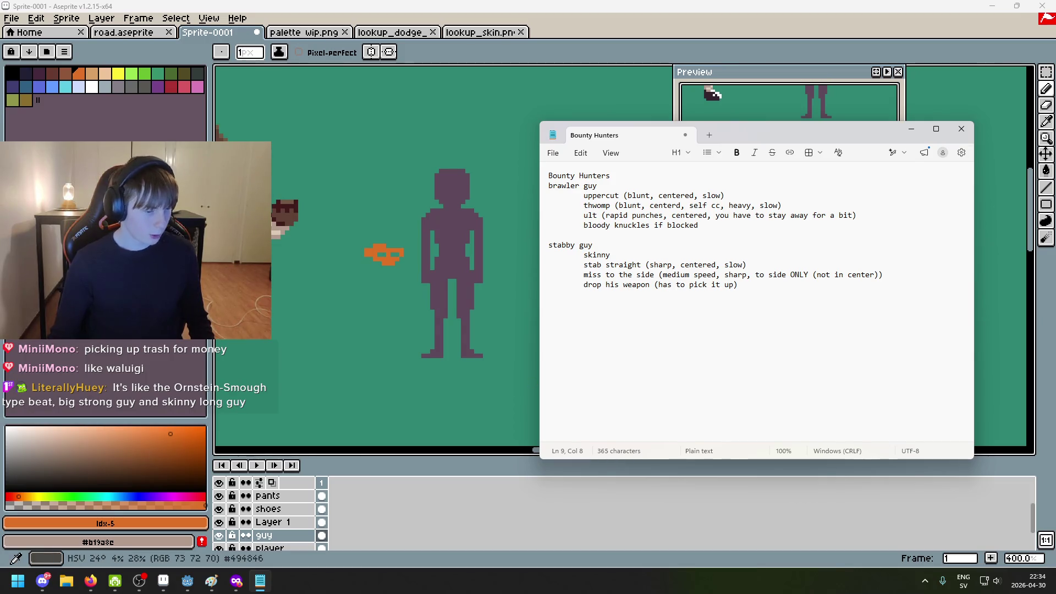
pyautogui.hotkey('alt', 'Tab')
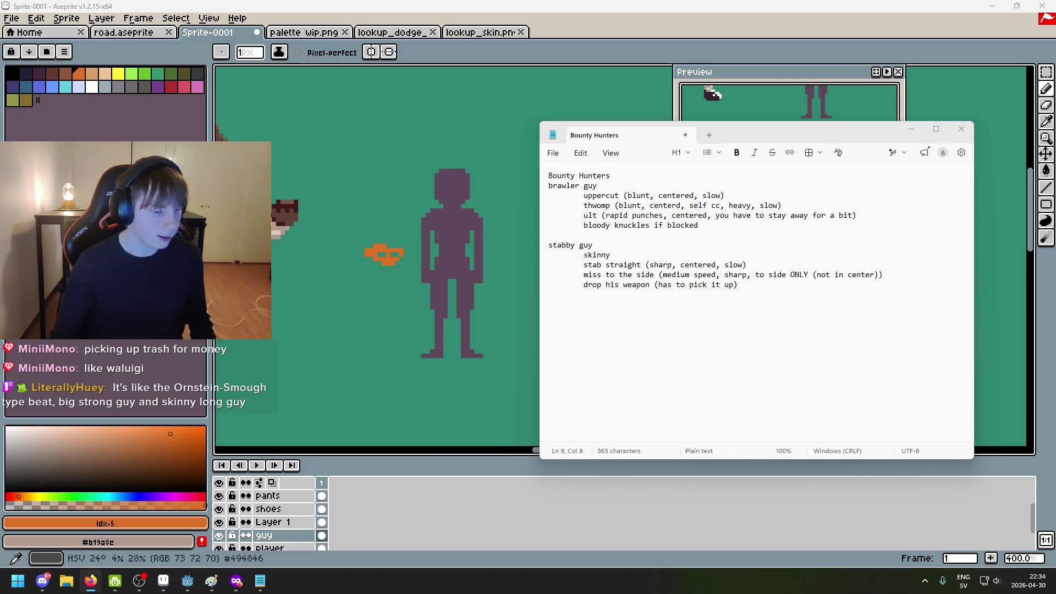
pyautogui.hotkey('ctrl', 'shift', 'p')
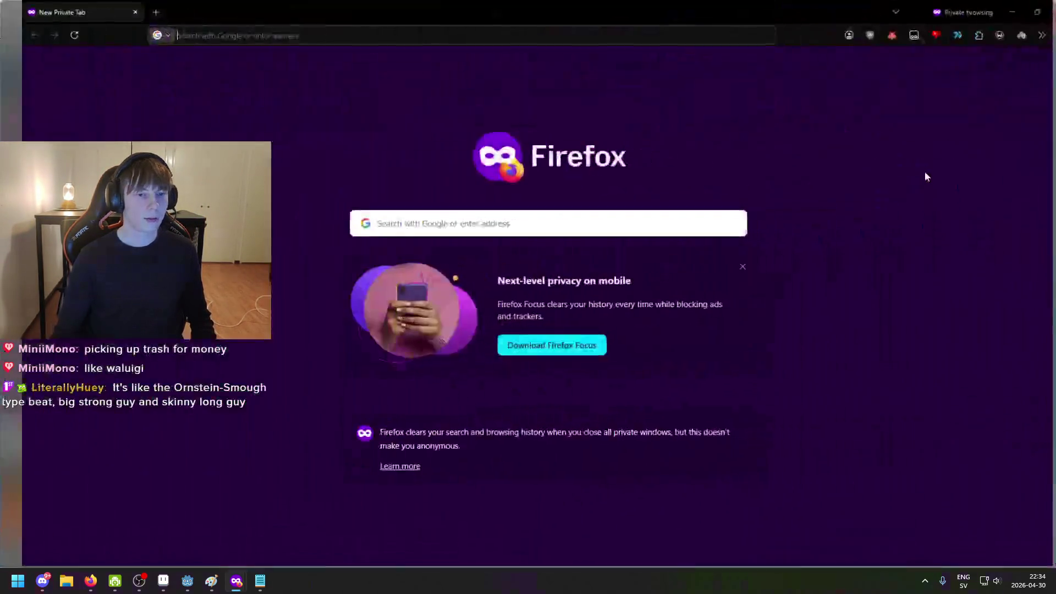
# Search Google Images for 'Ornstein-Smough' and preview the GameRant Ornstein and Smough picture
pyautogui.write('Ornstein-Smough')
pyautogui.press('Return')
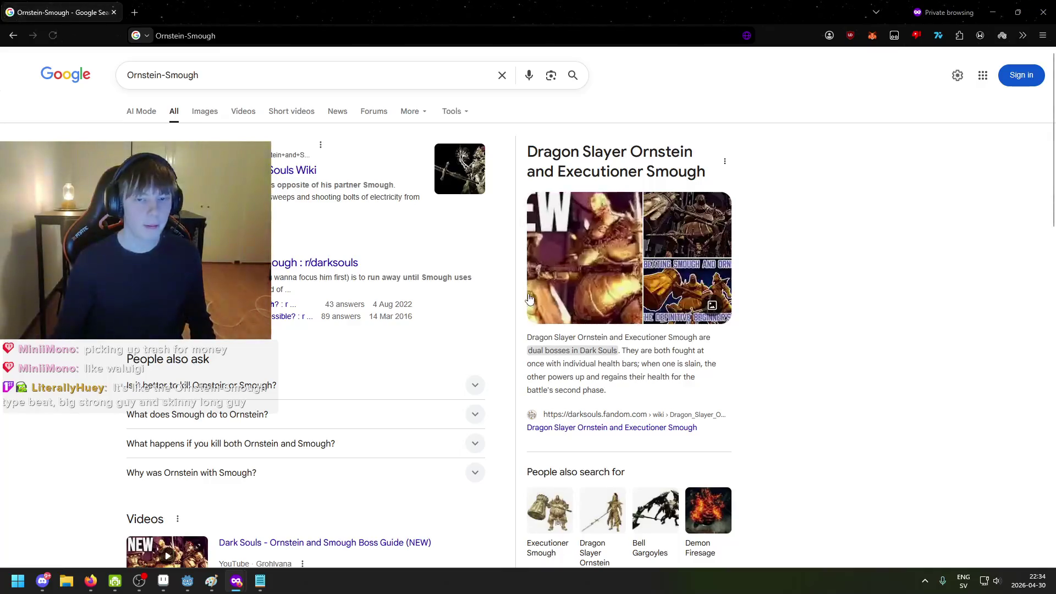
pyautogui.click(191, 114)
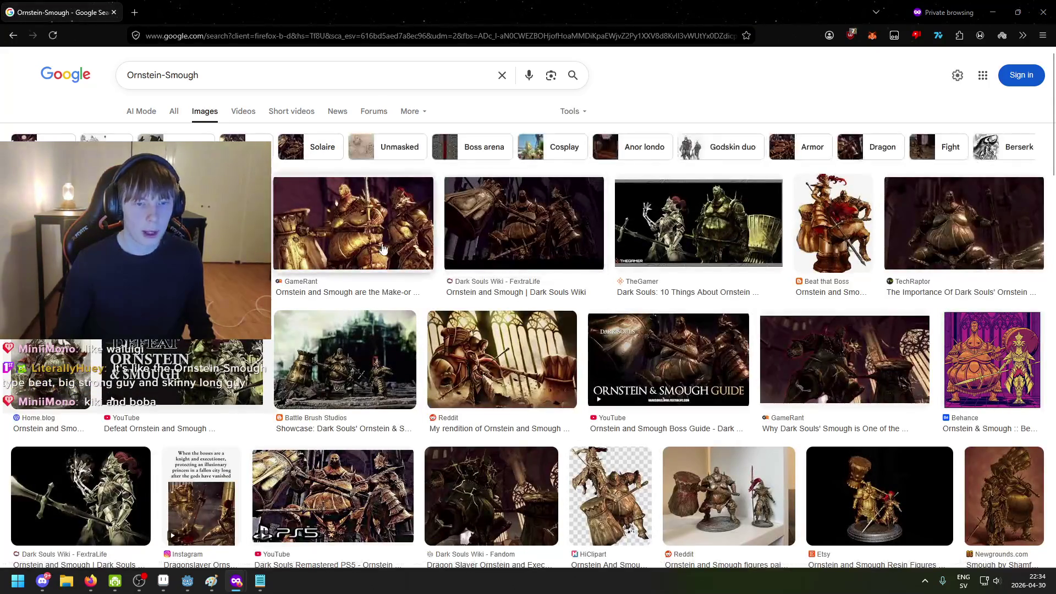
pyautogui.click(383, 249)
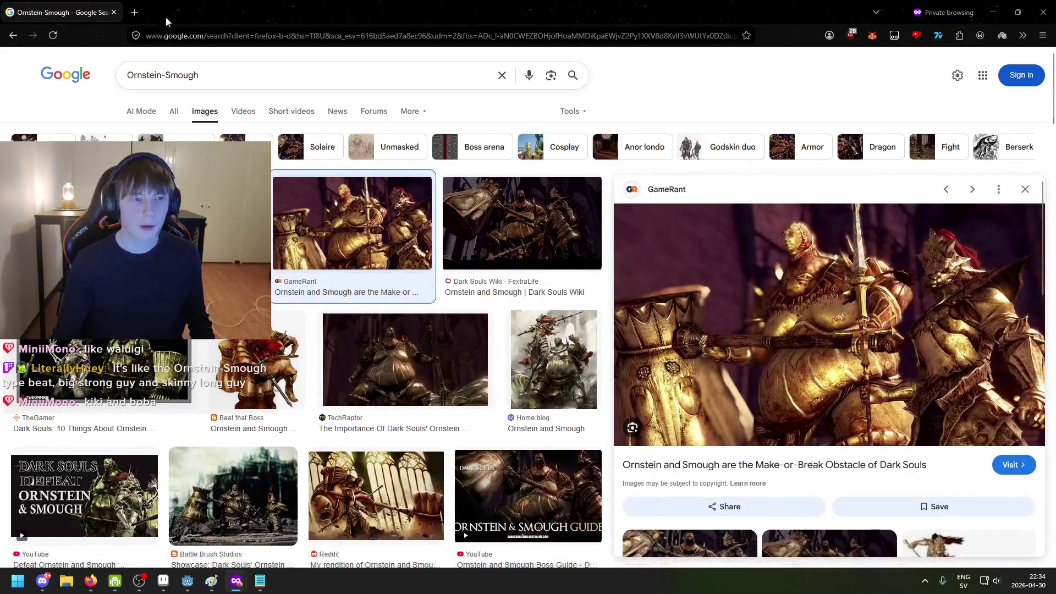
pyautogui.click(145, 13)
pyautogui.click(113, 12)
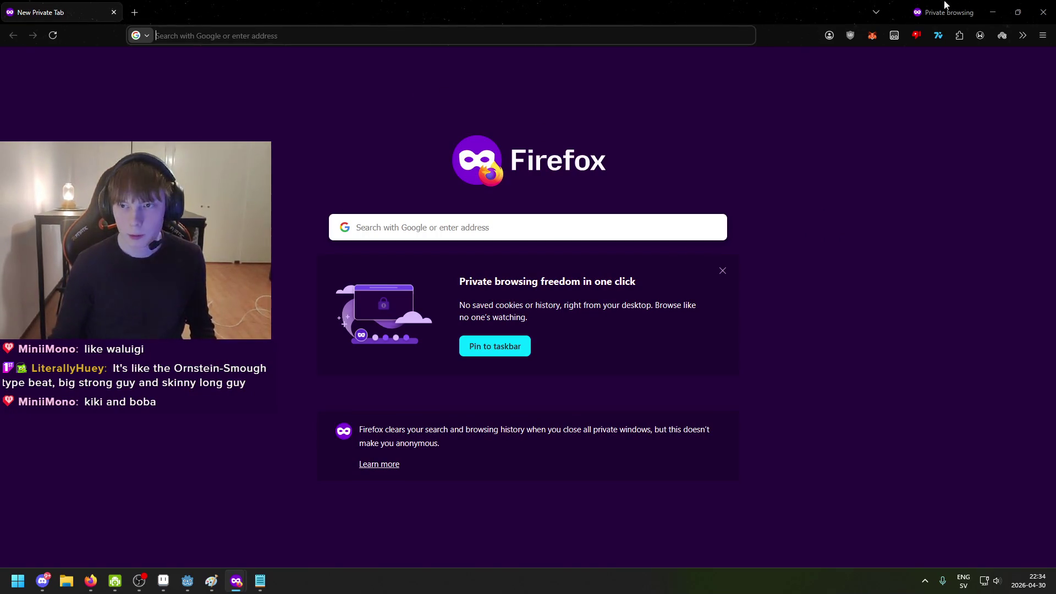
# Glance at the Aseprite sprite canvas, then bring the private browser back
pyautogui.click(993, 12)
pyautogui.click(434, 235)
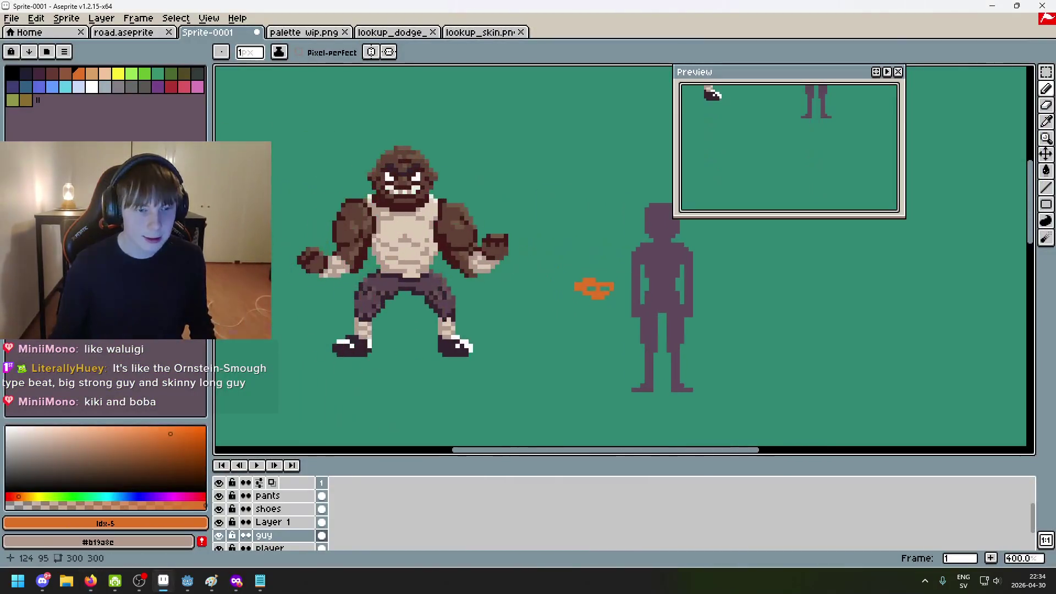
pyautogui.hscroll(2, 385, 330)
pyautogui.scroll(-1, 269, 523)
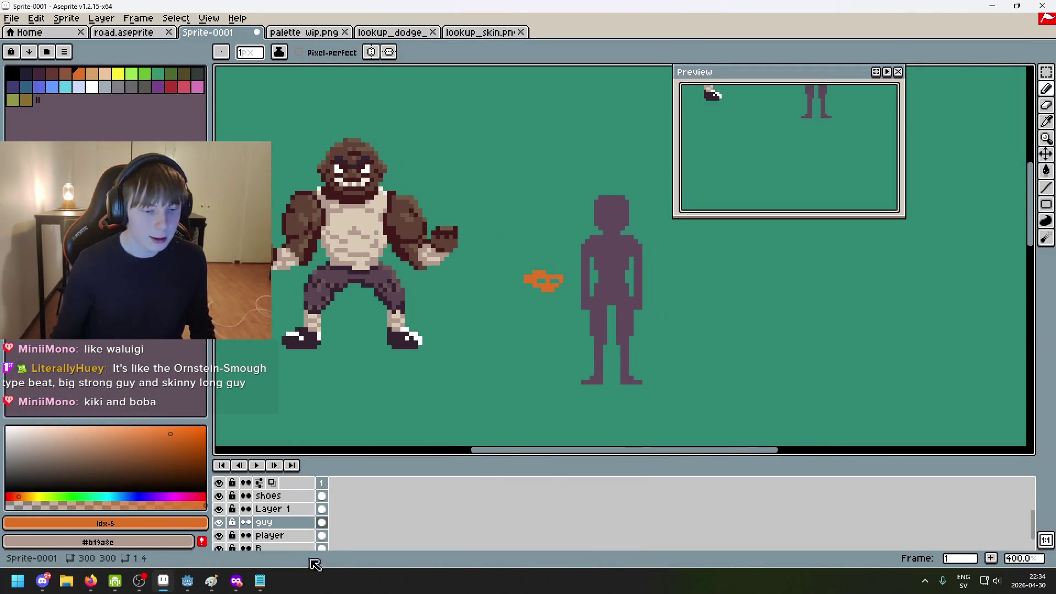
pyautogui.moveTo(236, 584)
pyautogui.click(385, 545)
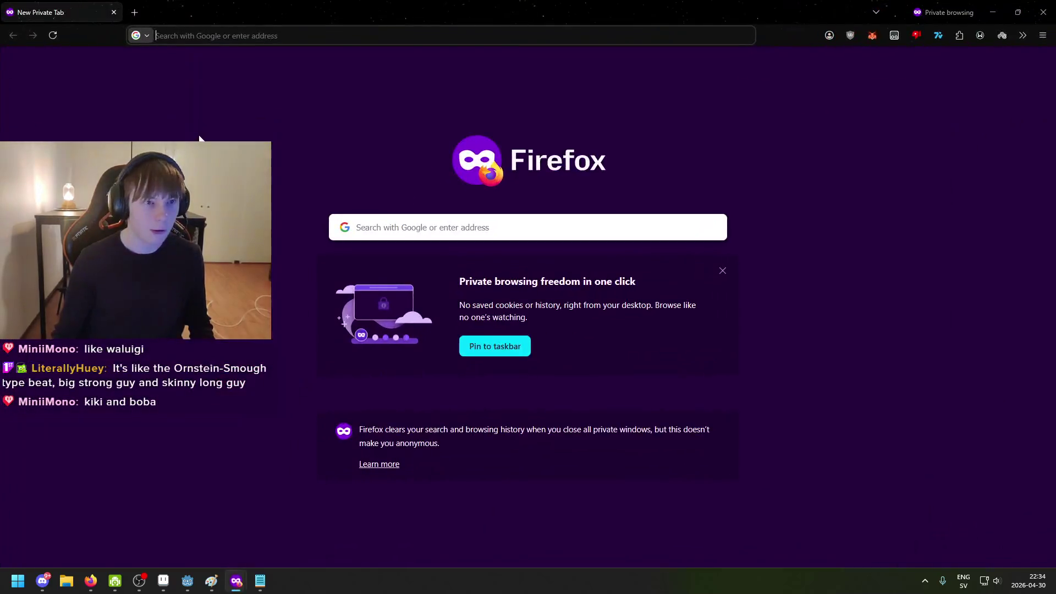
# Search Google Images for 'kiki and bouba' and preview the Bouba/kiki effect image
pyautogui.write('kioki')
pyautogui.press('BackSpace')
pyautogui.press('BackSpace')
pyautogui.press('BackSpace')
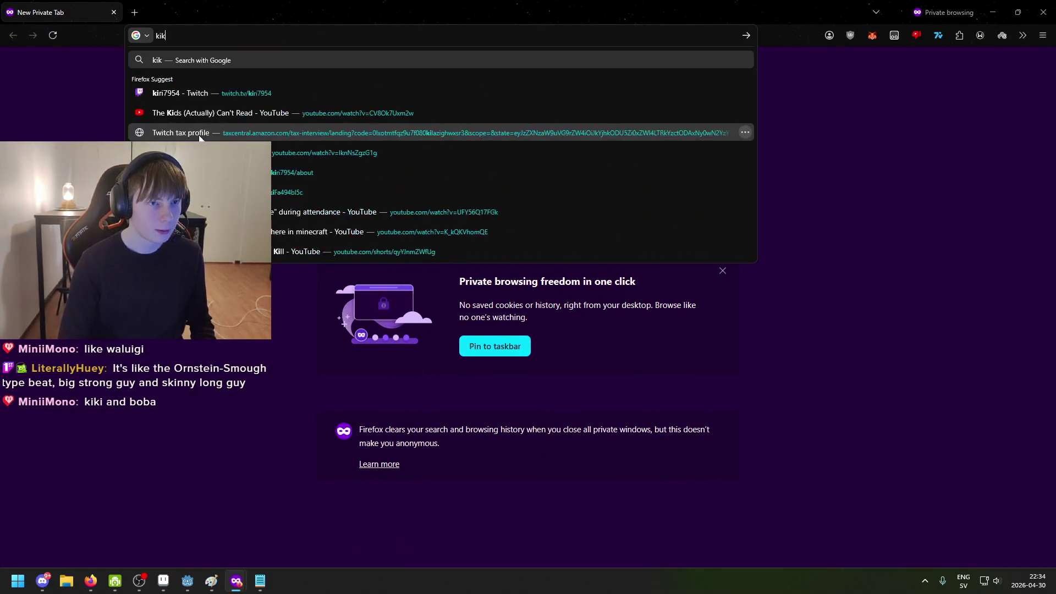
pyautogui.write('ki and bouba')
pyautogui.press('Return')
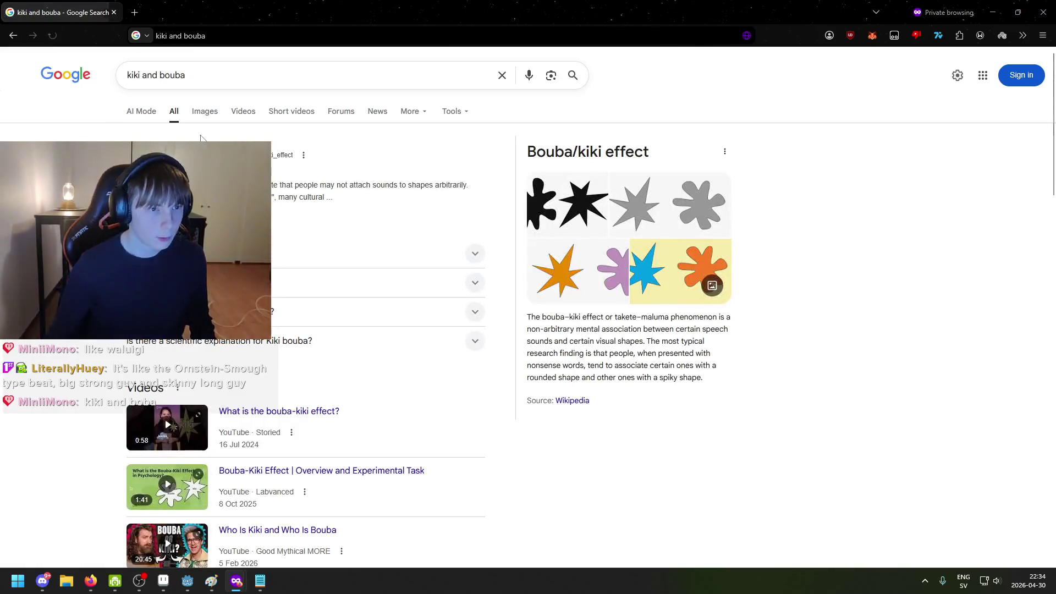
pyautogui.click(205, 111)
pyautogui.click(432, 307)
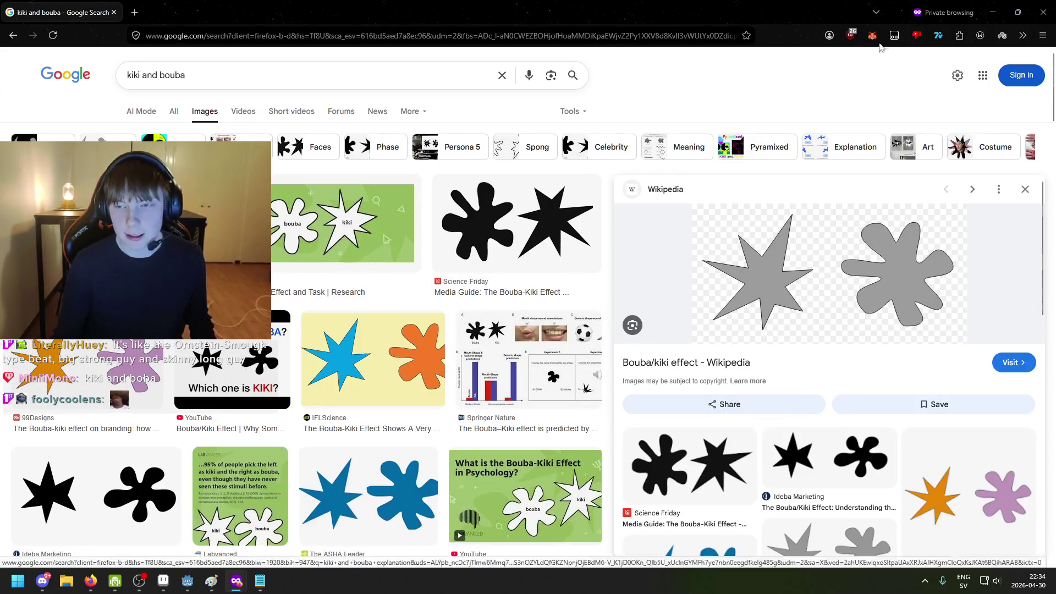
pyautogui.click(992, 12)
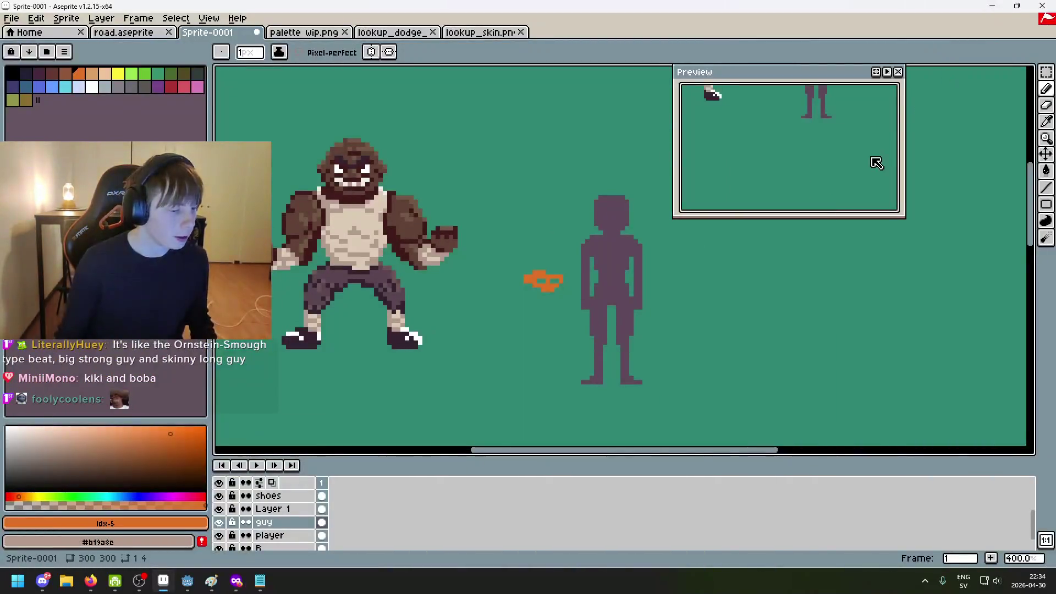
# Add 'sharp desing' on a new line below skinny in the stabby guy notes
pyautogui.scroll(-1, 655, 278)
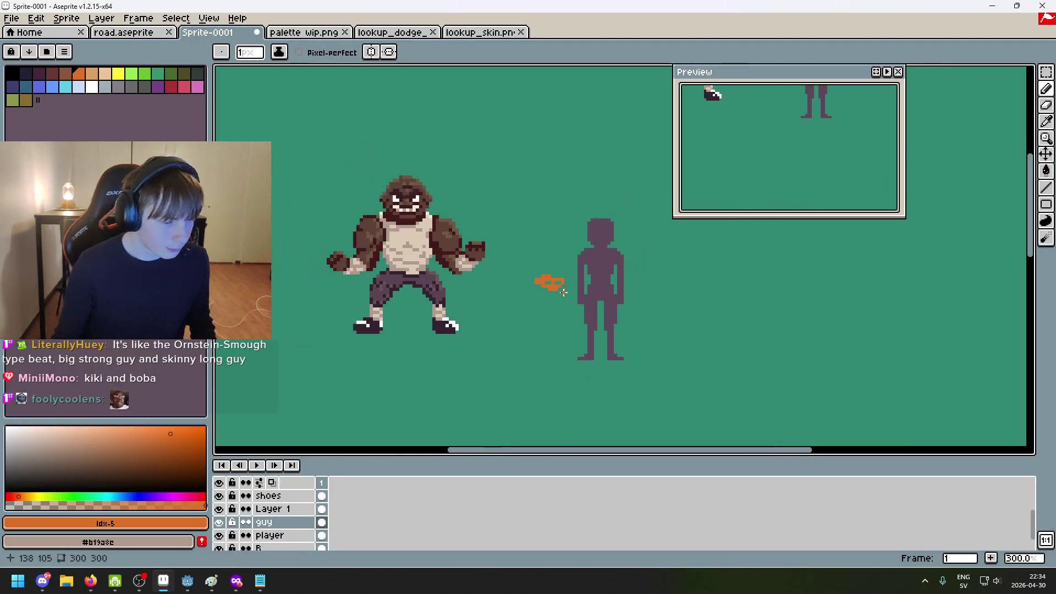
pyautogui.hscroll(2, 495, 311)
pyautogui.scroll(1, 489, 315)
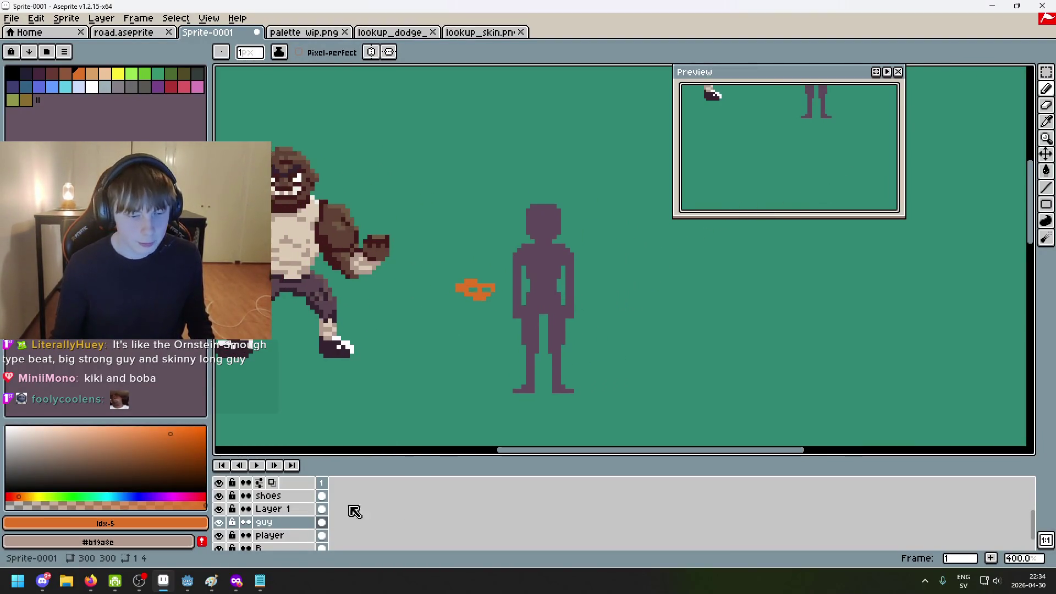
pyautogui.hotkey('alt', 'Tab')
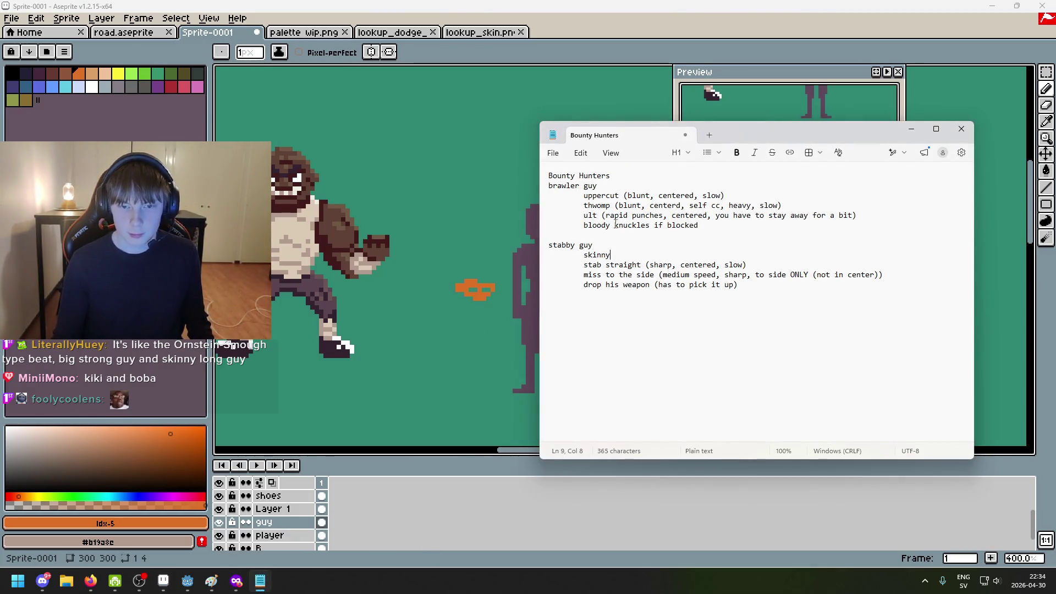
pyautogui.click(624, 243)
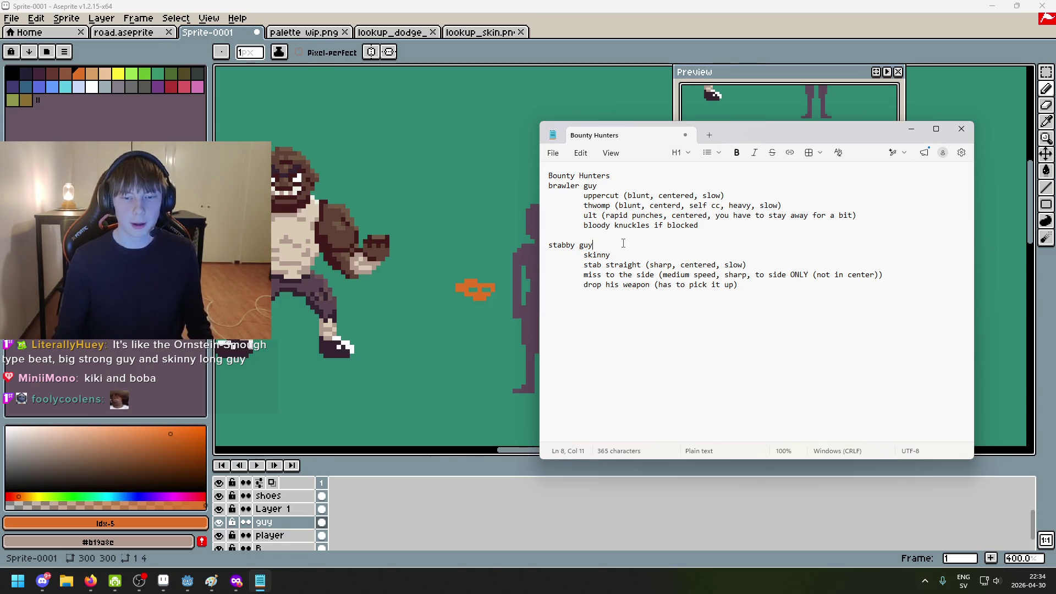
pyautogui.write('sh')
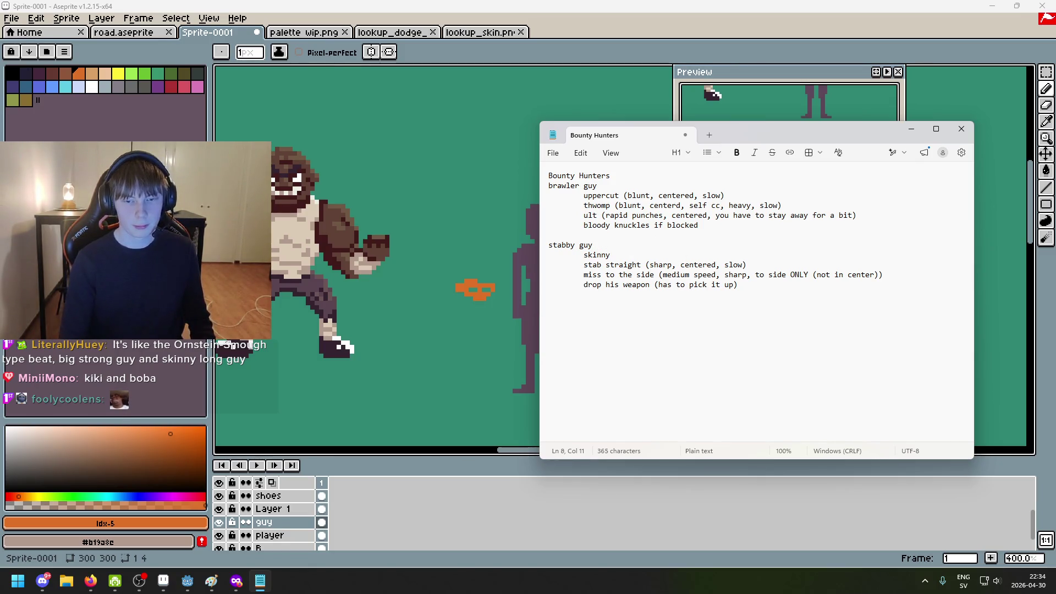
pyautogui.press('End')
pyautogui.press('Return')
pyautogui.write('sh')
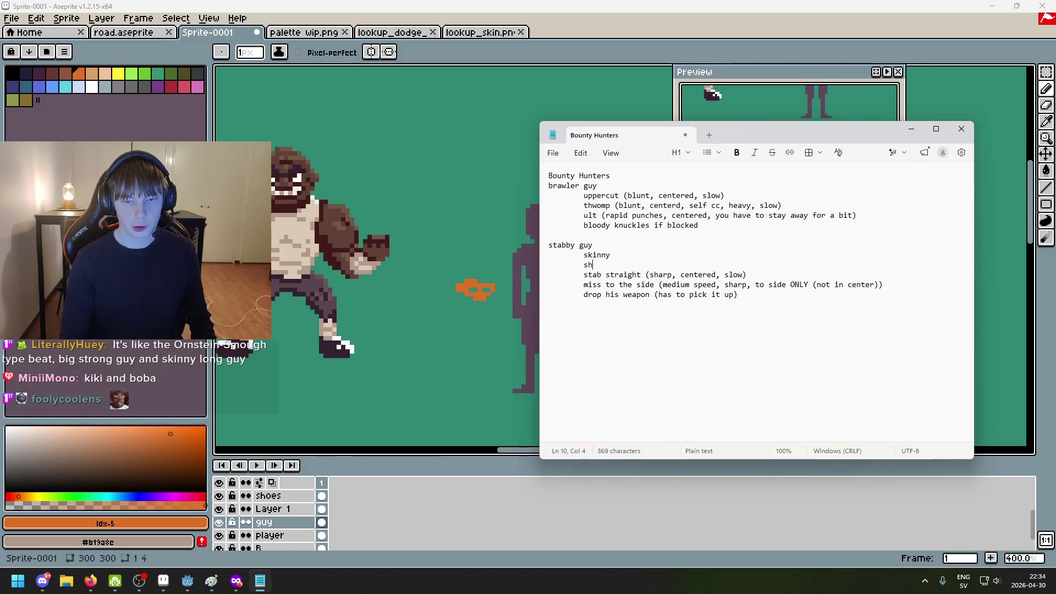
pyautogui.write('arp desiog')
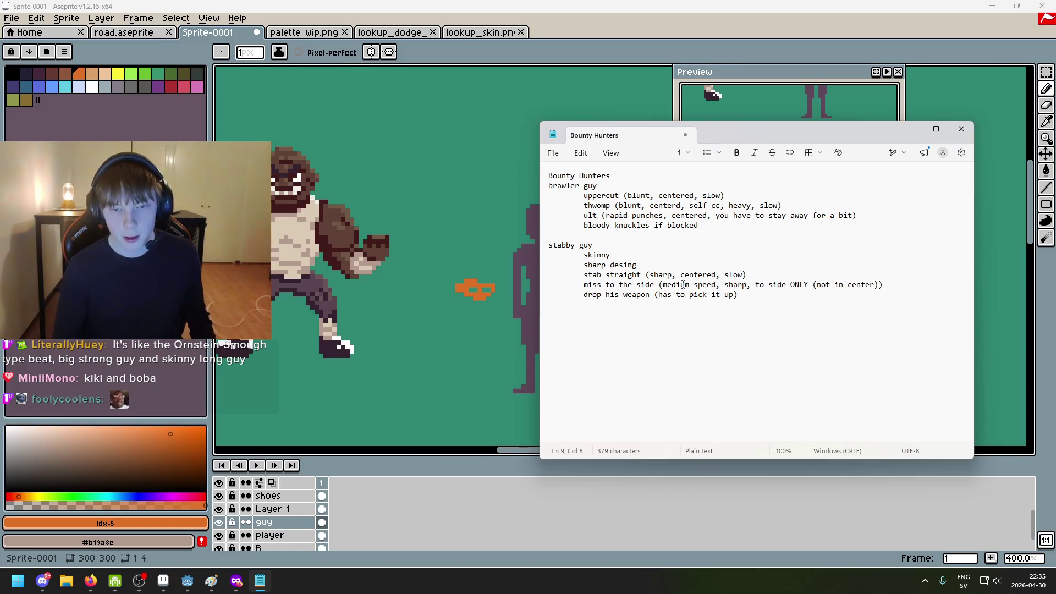
# Add 'long knife' as the next indented trait and remove the extra blank line
pyautogui.press('Return')
pyautogui.press('Tab')
pyautogui.write('long k')
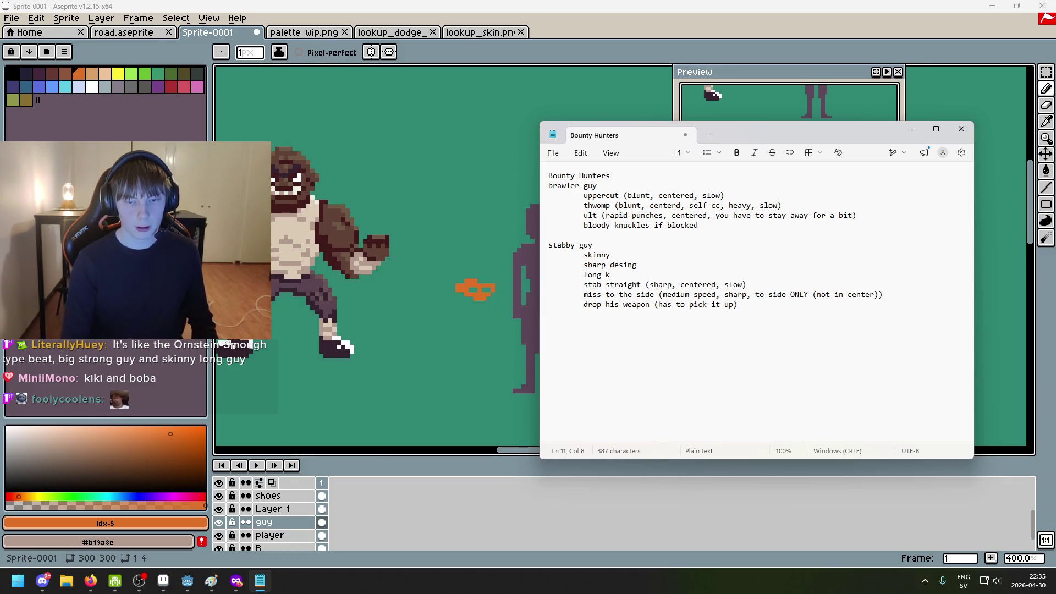
pyautogui.press('Return')
pyautogui.press('Tab')
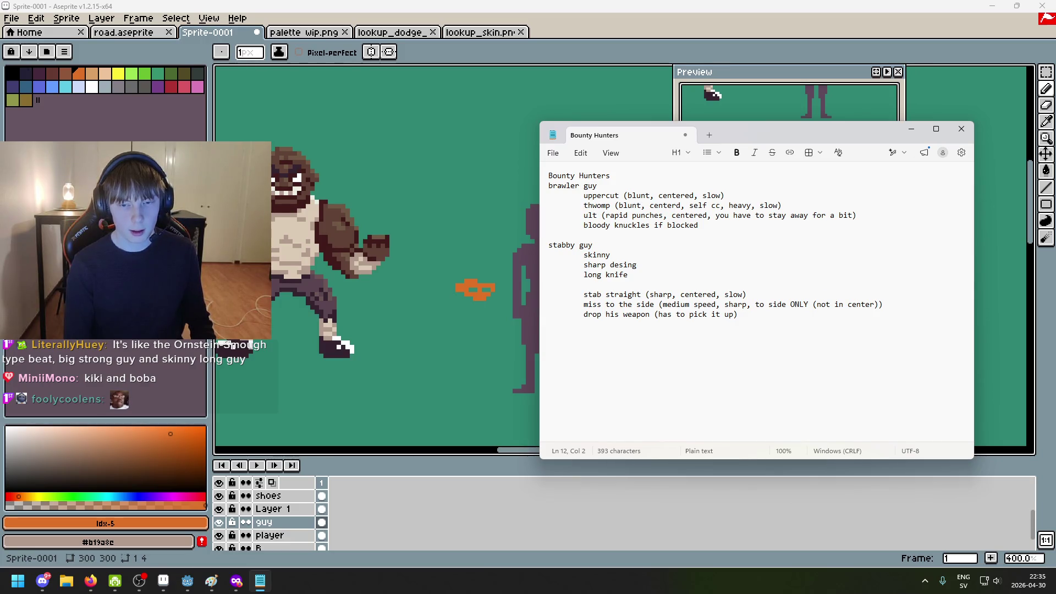
pyautogui.press('BackSpace')
pyautogui.press('BackSpace')
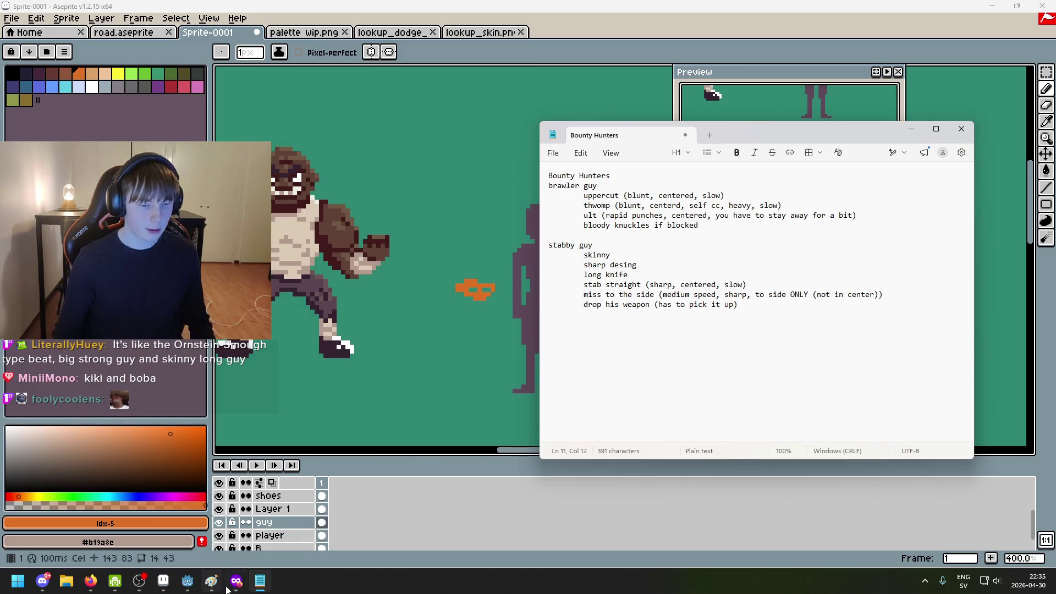
pyautogui.moveTo(237, 581)
pyautogui.click(82, 523)
# Search Google Images for stiletto and preview the folding and Venetian stiletto knives
pyautogui.hotkey('ctrl', 't')
pyautogui.write('STILO')
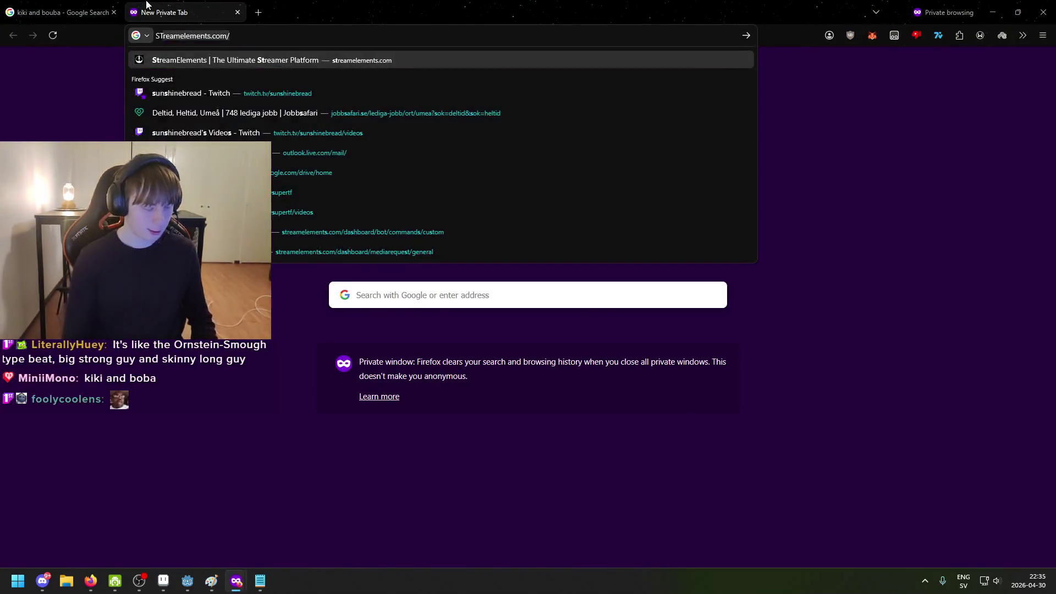
pyautogui.write('UETTO')
pyautogui.press('Return')
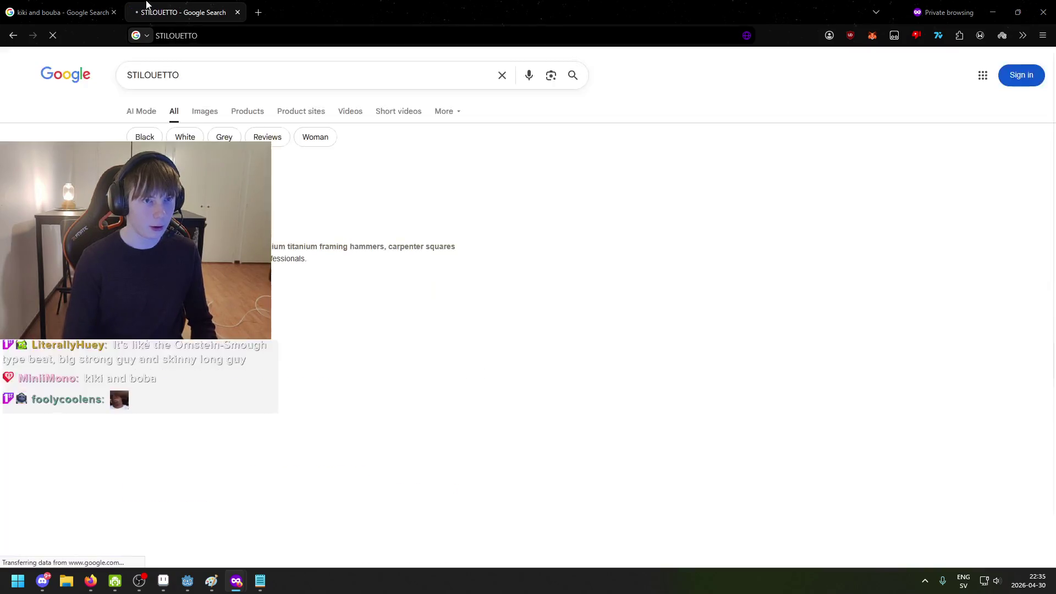
pyautogui.click(197, 114)
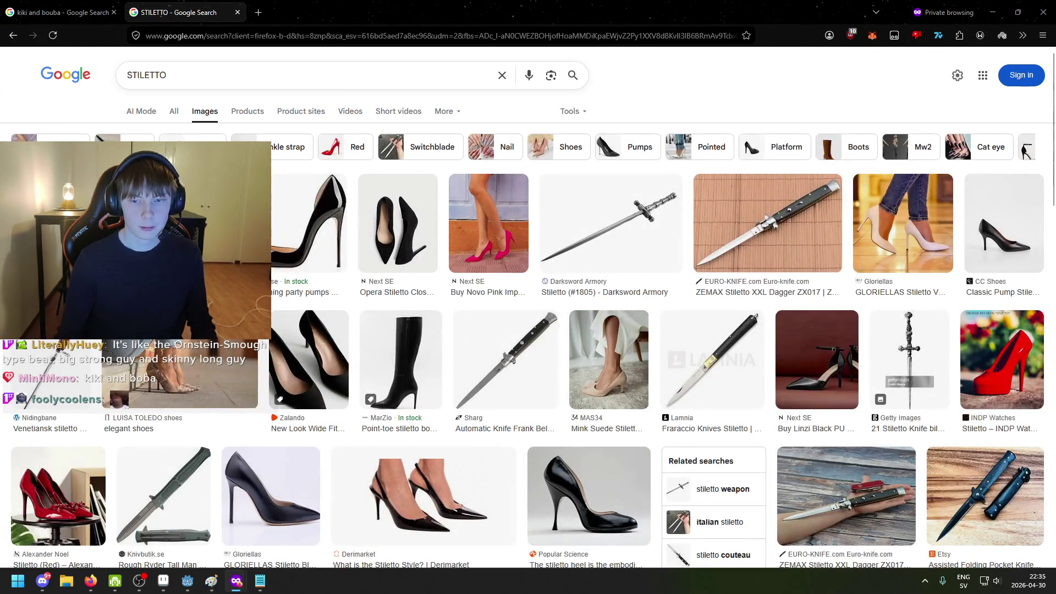
pyautogui.click(250, 214)
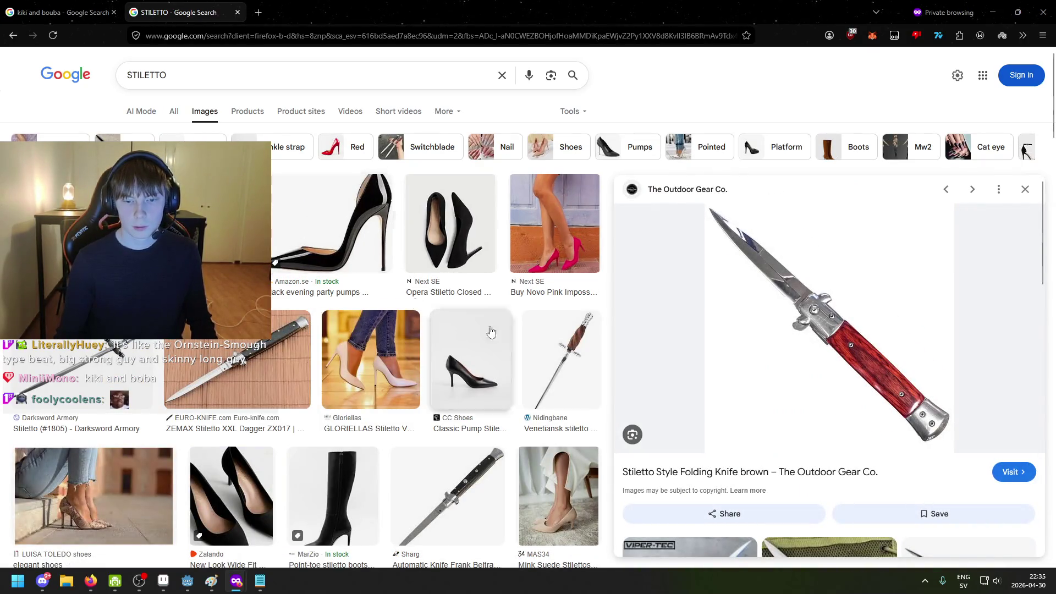
pyautogui.click(572, 357)
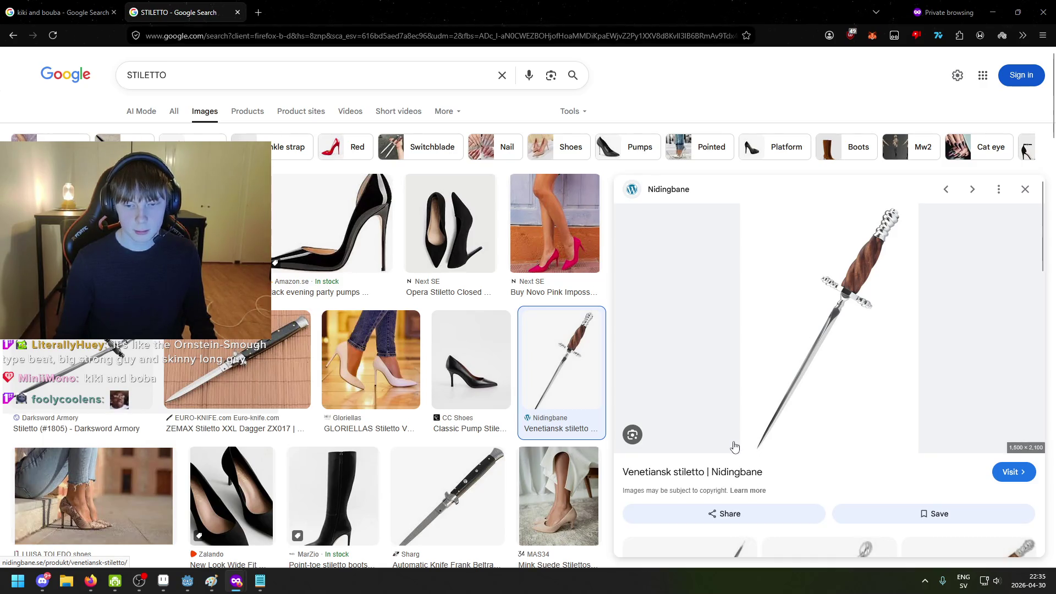
pyautogui.click(993, 12)
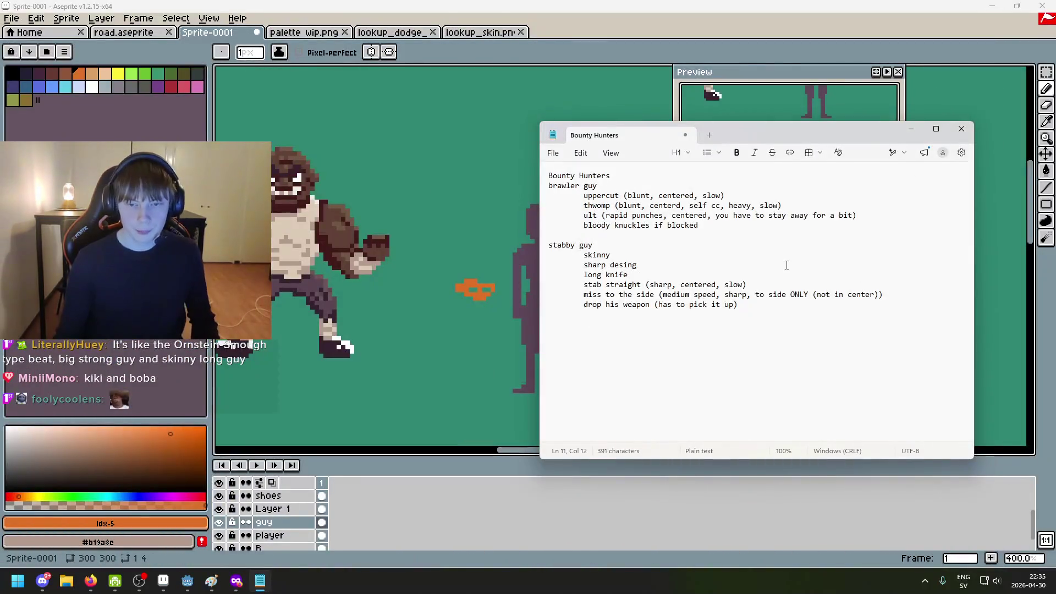
# Add an indented 'mustache' trait after long knife in the stabby guy notes
pyautogui.click(640, 274)
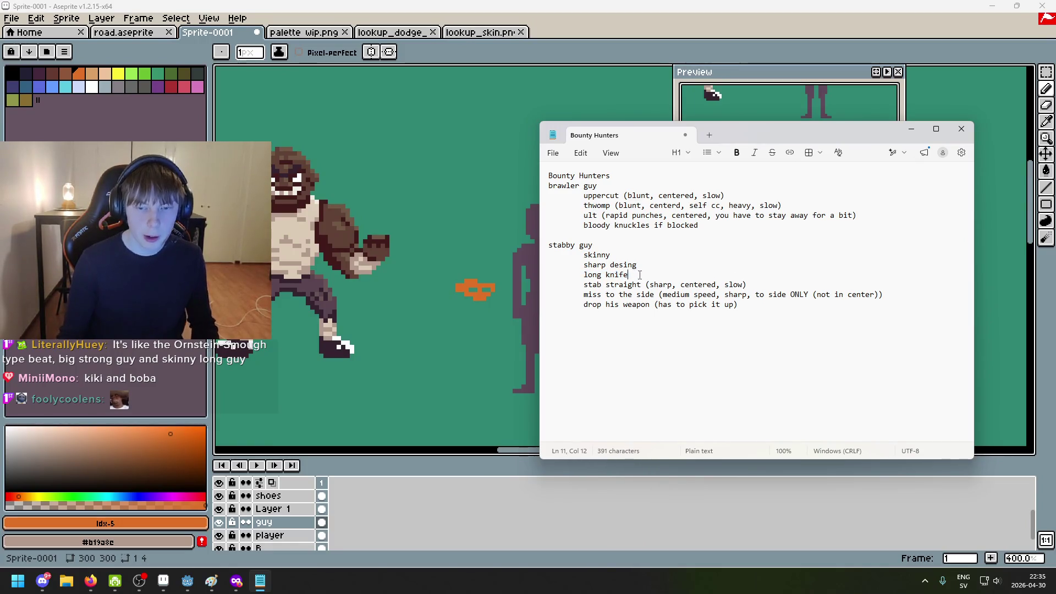
pyautogui.press('Return')
pyautogui.press('Return')
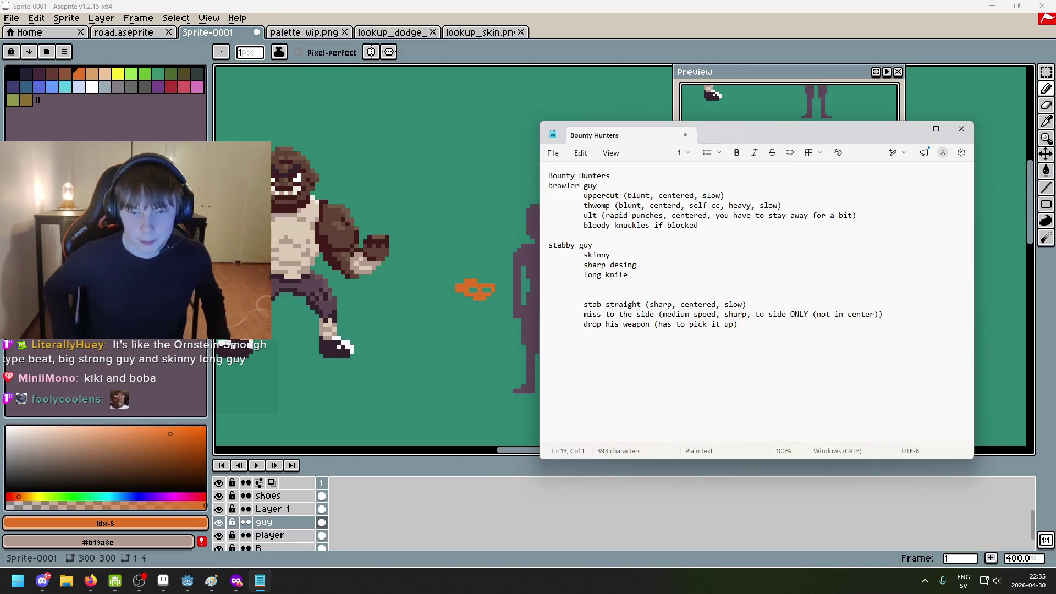
pyautogui.press('BackSpace')
pyautogui.press('Tab')
pyautogui.press('Return')
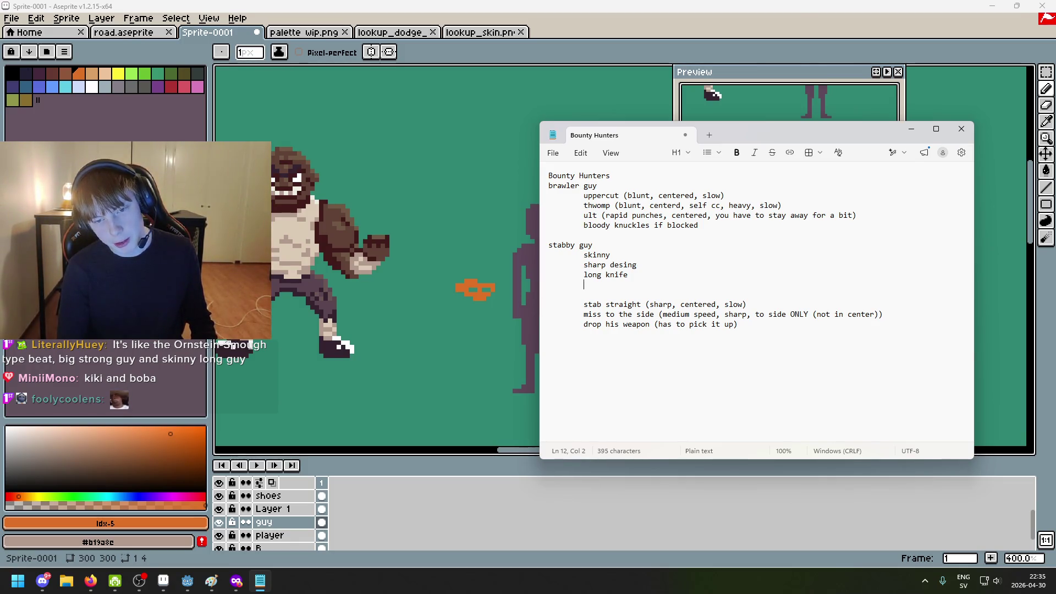
pyautogui.write('mustache')
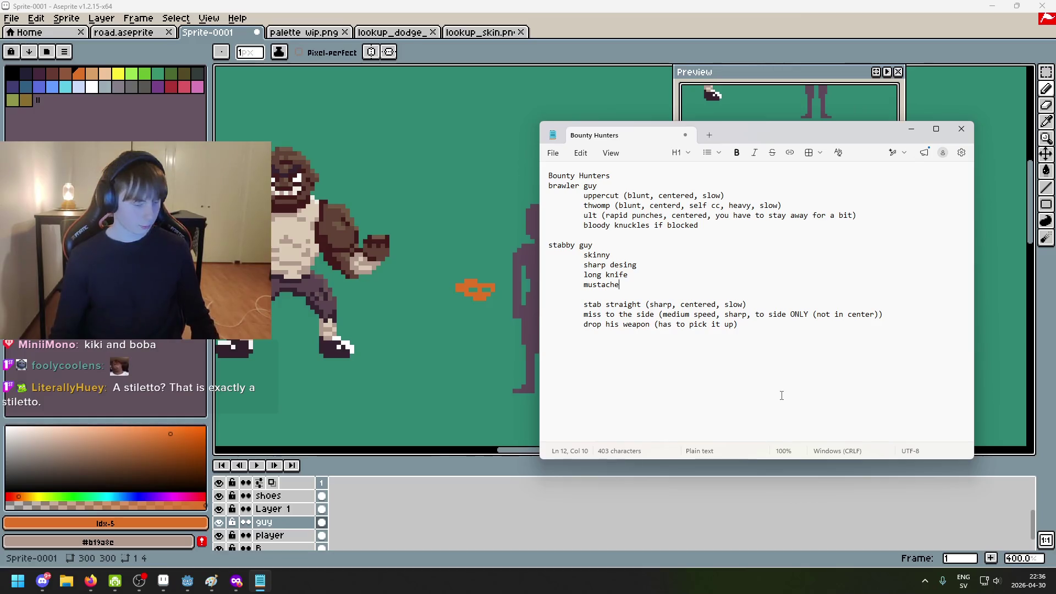
# Insert an indented 'pasty gray' line directly under stabby guy
pyautogui.doubleClick(621, 255)
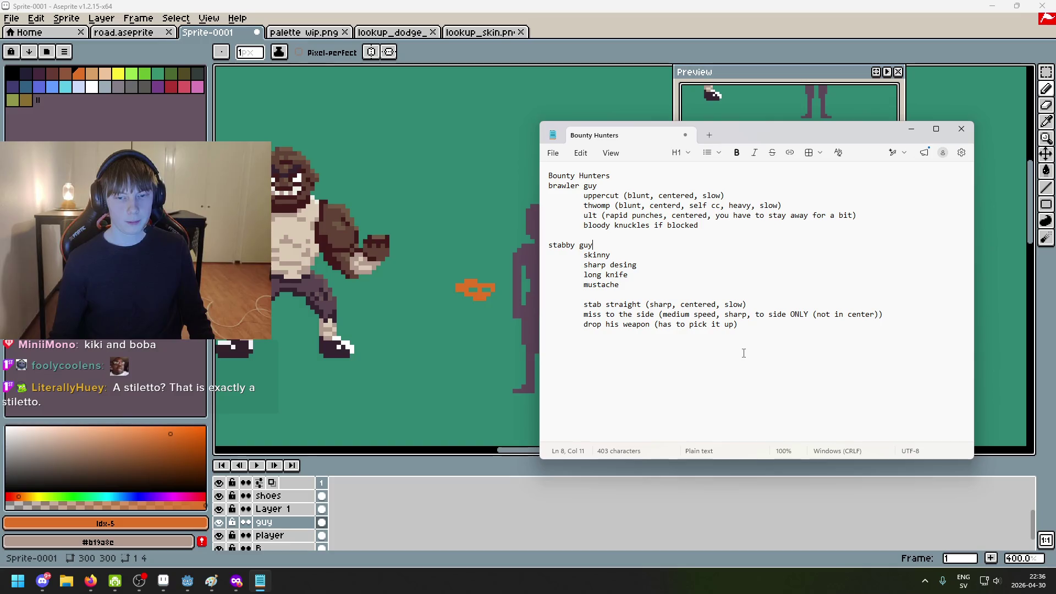
pyautogui.press('Return')
pyautogui.press('Tab')
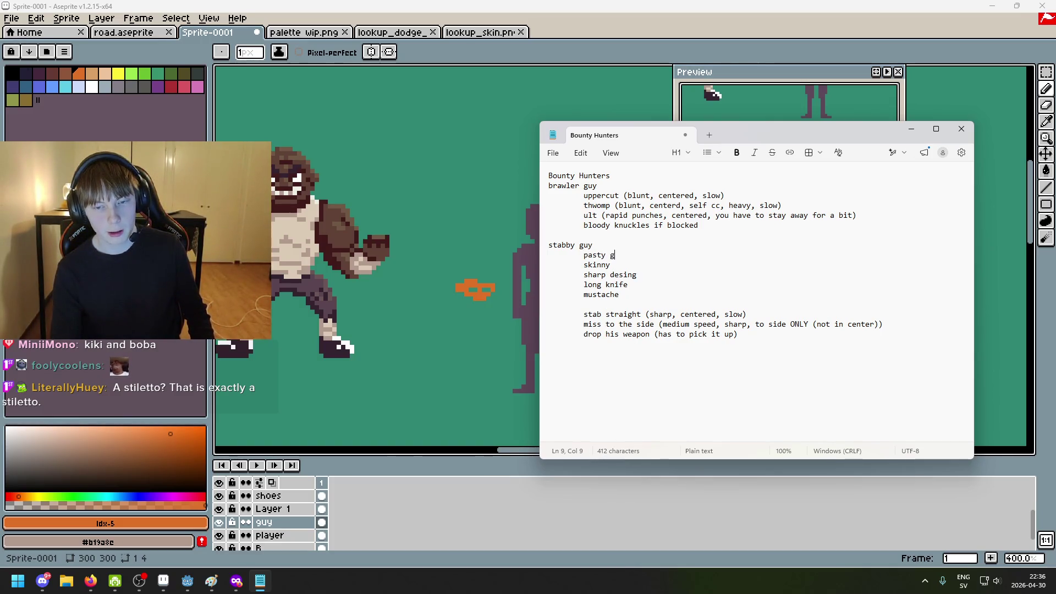
pyautogui.write('ray')
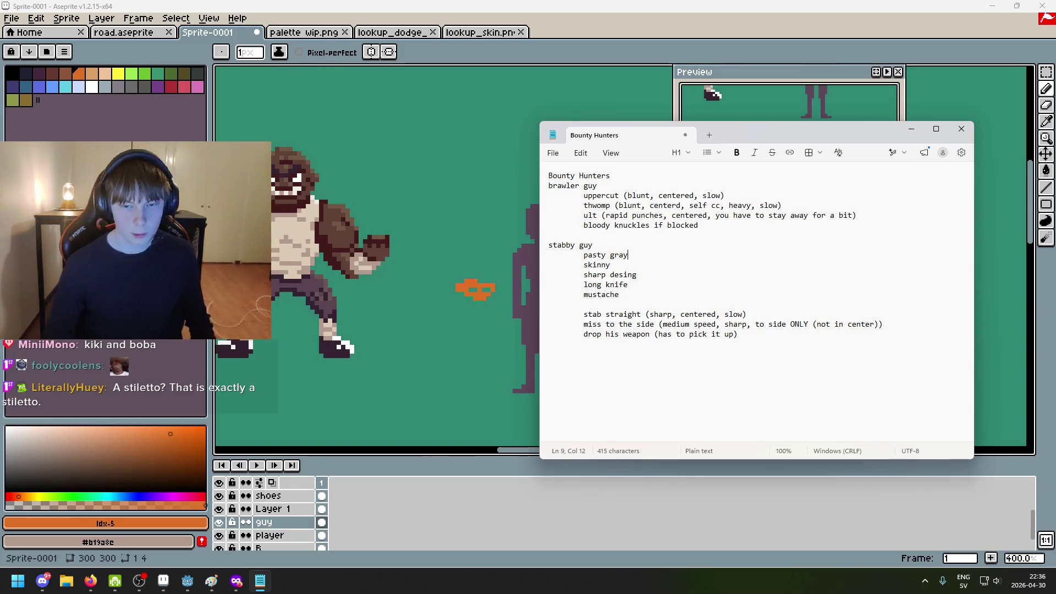
# Correct 'sharp desing' to 'sharp design' and add a 'hair' line under stabby guy
pyautogui.click(666, 300)
pyautogui.press('Tab')
pyautogui.press('Tab')
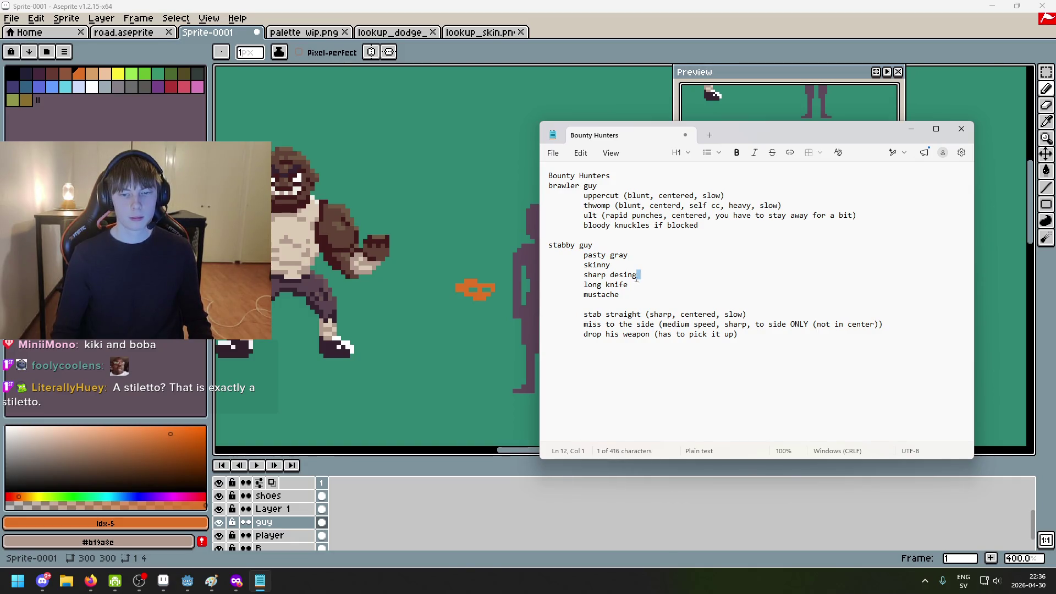
pyautogui.press('Left')
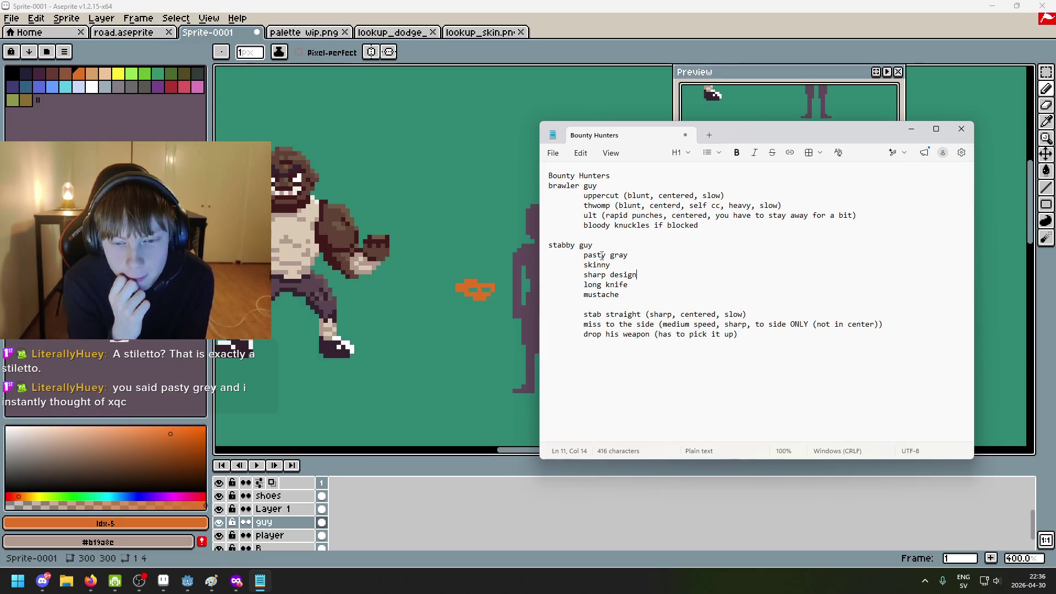
pyautogui.click(627, 248)
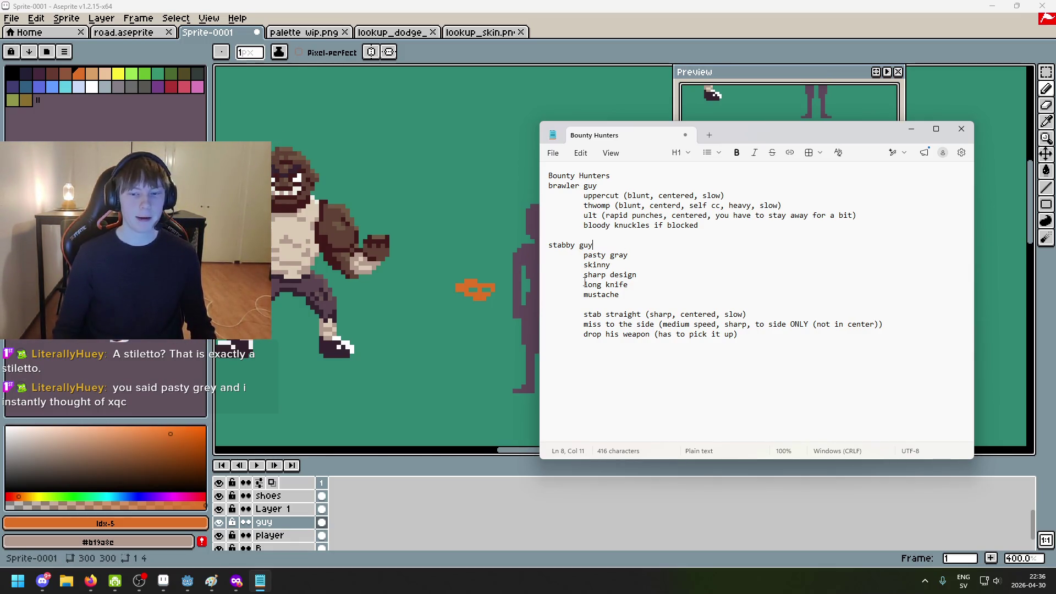
pyautogui.press('Return')
pyautogui.write('hair')
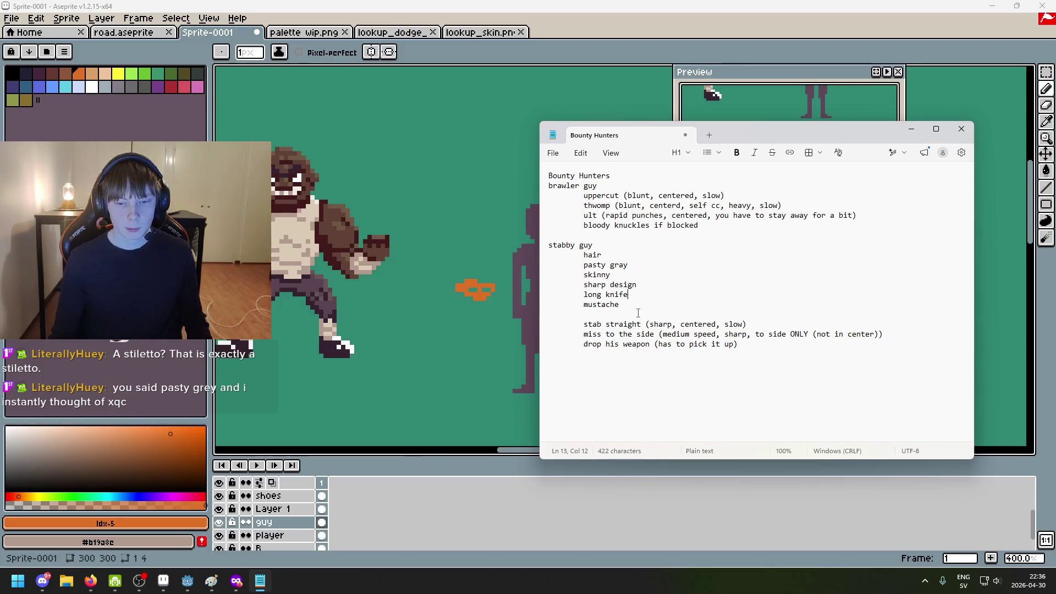
pyautogui.scroll(-2, 439, 293)
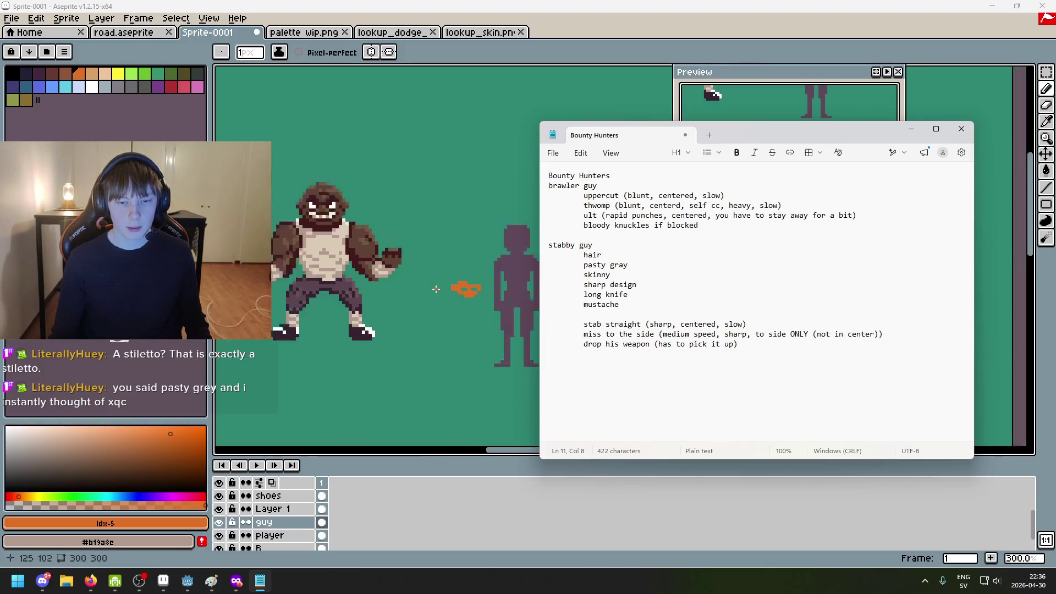
# Create a new layer group from the arm wraps layer and name it 'brawler guy'
pyautogui.click(911, 129)
pyautogui.scroll(1, 599, 266)
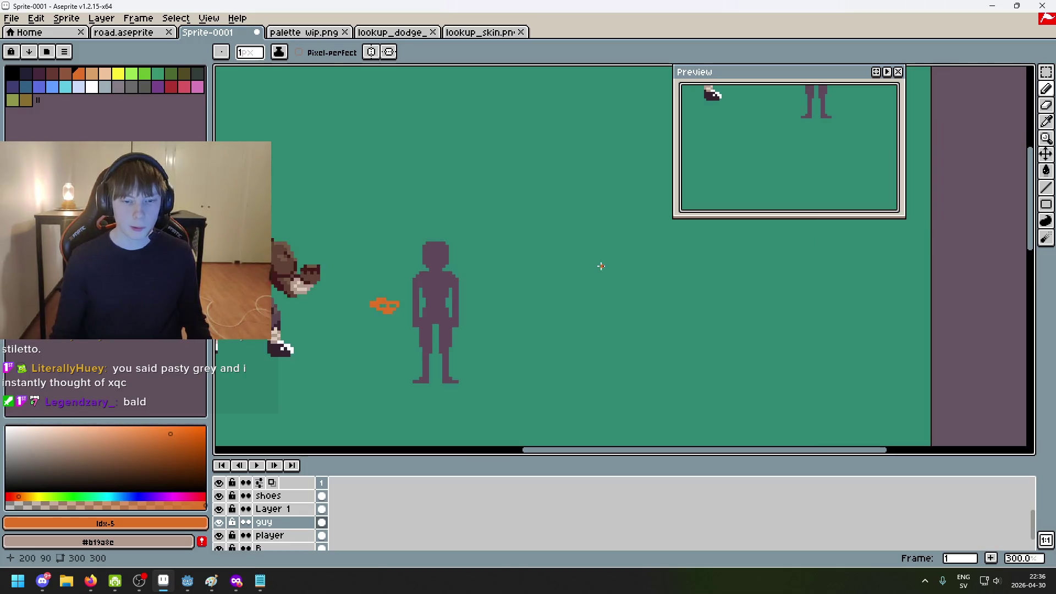
pyautogui.click(278, 522)
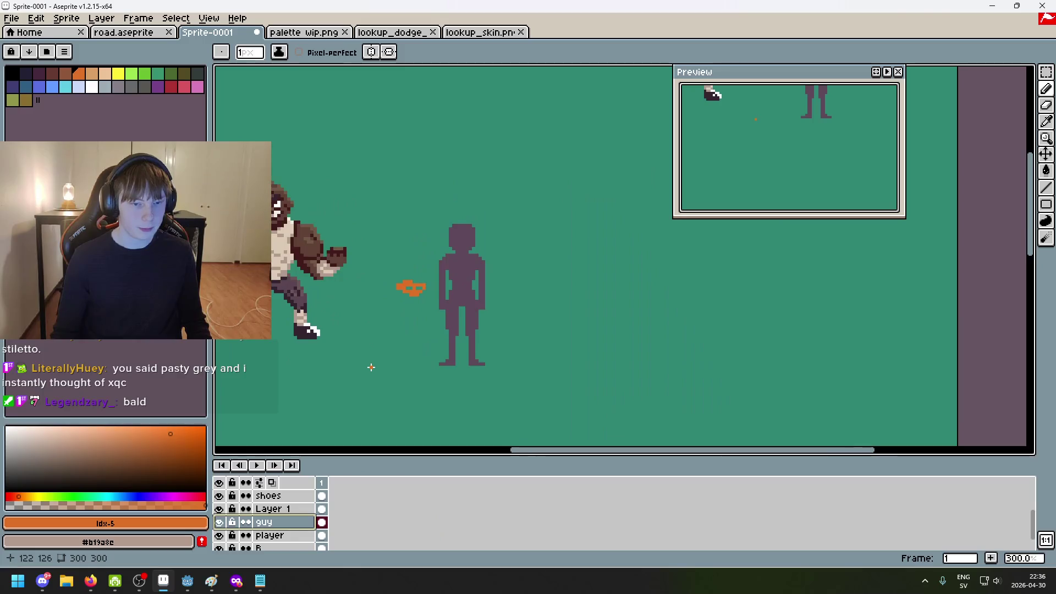
pyautogui.scroll(-1, 385, 363)
pyautogui.scroll(3, 281, 506)
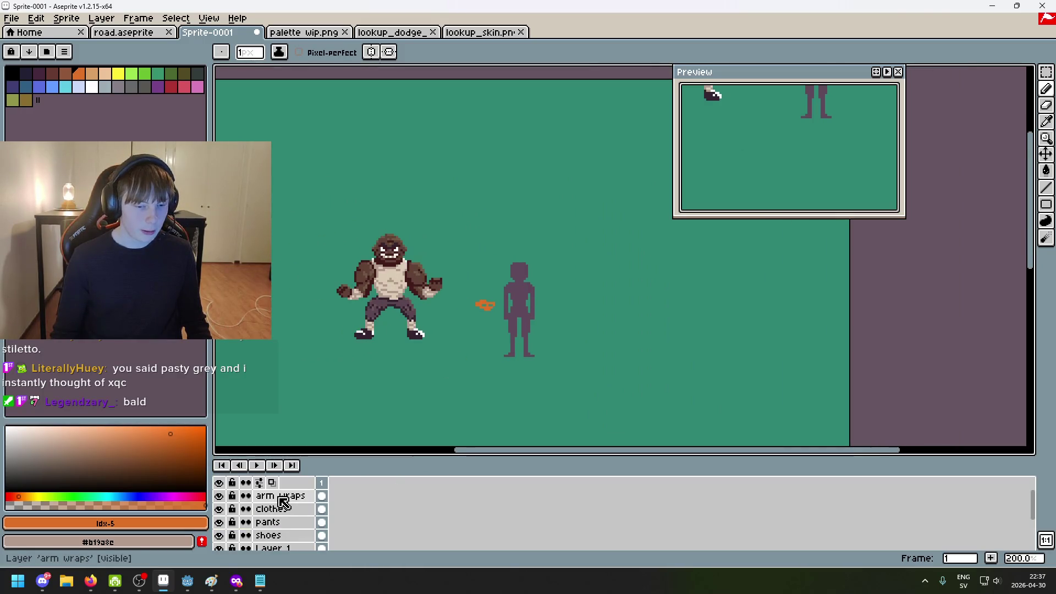
pyautogui.rightClick(278, 495)
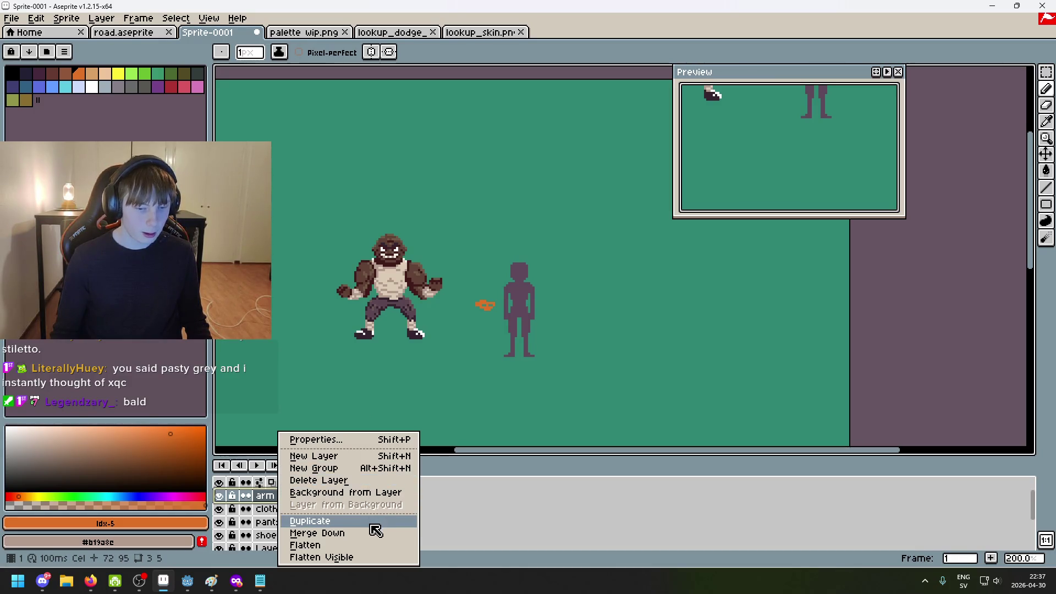
pyautogui.click(348, 468)
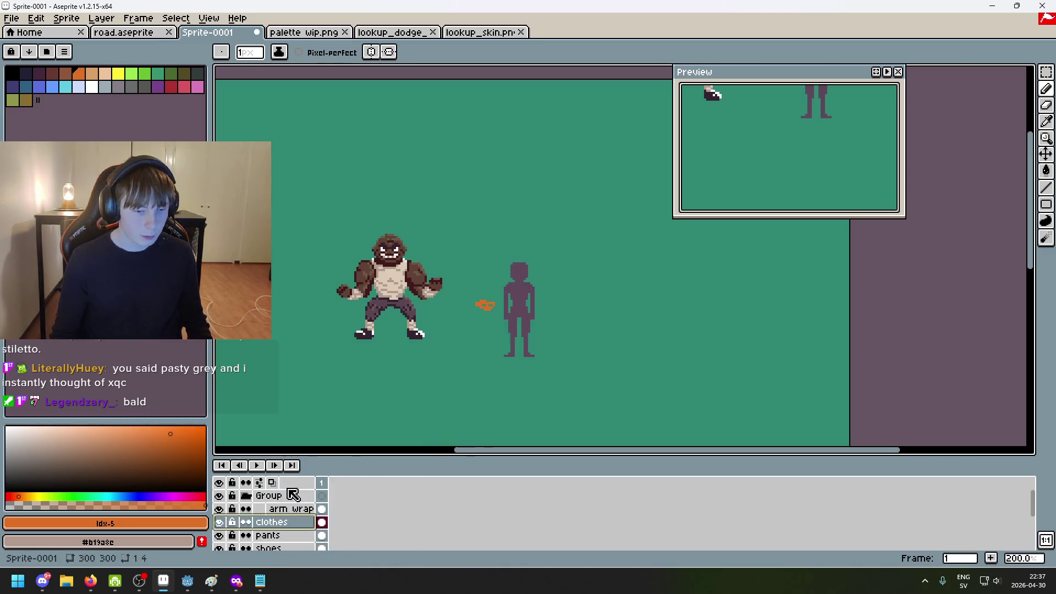
pyautogui.doubleClick(273, 496)
pyautogui.write('brawler guy')
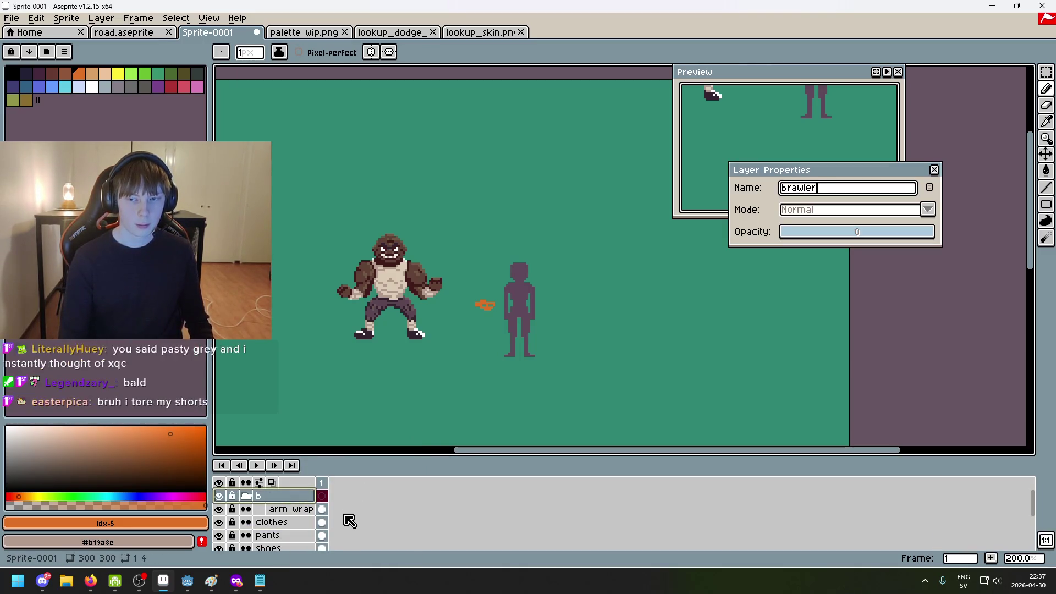
pyautogui.press('Return')
# Hide Layer 1 and move the clothes layer beneath arm wraps in the brawler guy group
pyautogui.moveTo(275, 523)
pyautogui.mouseDown()
pyautogui.moveTo(277, 536)
pyautogui.moveTo(287, 523)
pyautogui.moveTo(290, 533)
pyautogui.moveTo(290, 515)
pyautogui.moveTo(287, 536)
pyautogui.mouseUp()
pyautogui.click(219, 522)
pyautogui.scroll(1, 283, 544)
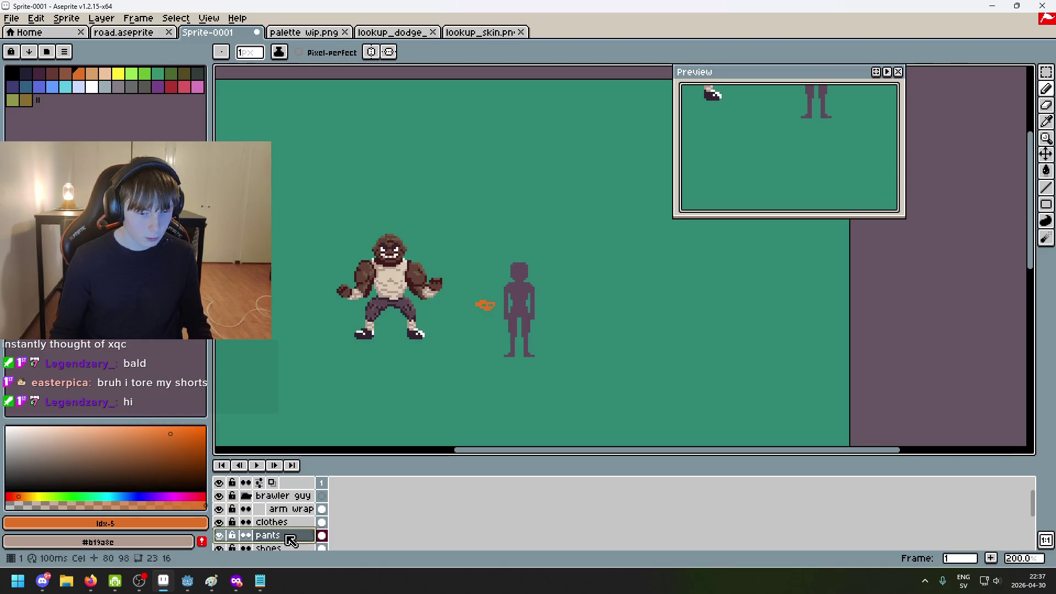
pyautogui.scroll(-1, 283, 522)
pyautogui.moveTo(287, 521); pyautogui.dragTo(283, 547)
pyautogui.scroll(-2, 282, 541)
pyautogui.scroll(3, 286, 544)
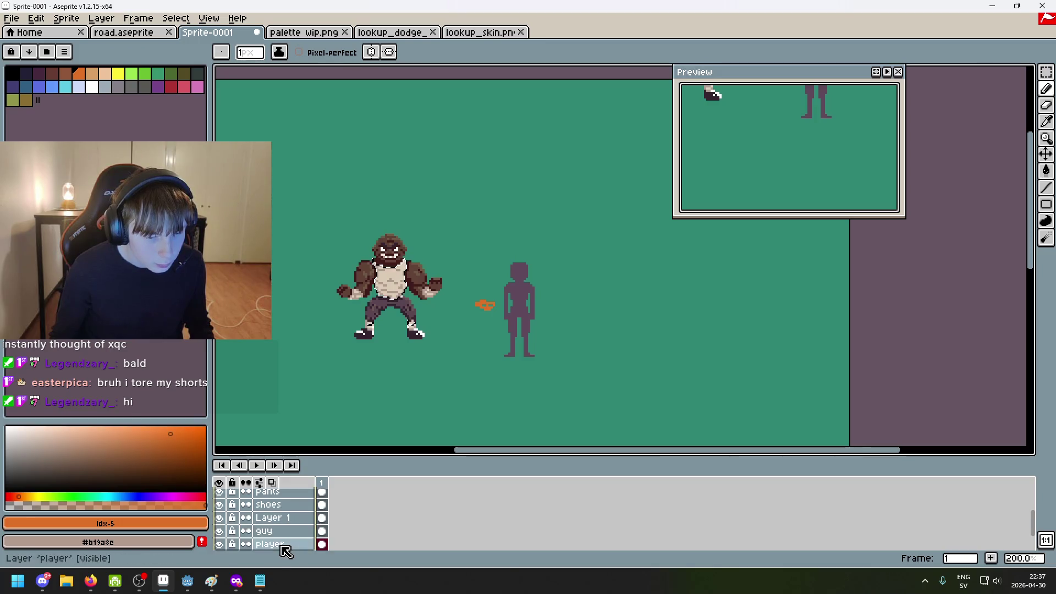
pyautogui.moveTo(267, 526); pyautogui.dragTo(287, 513)
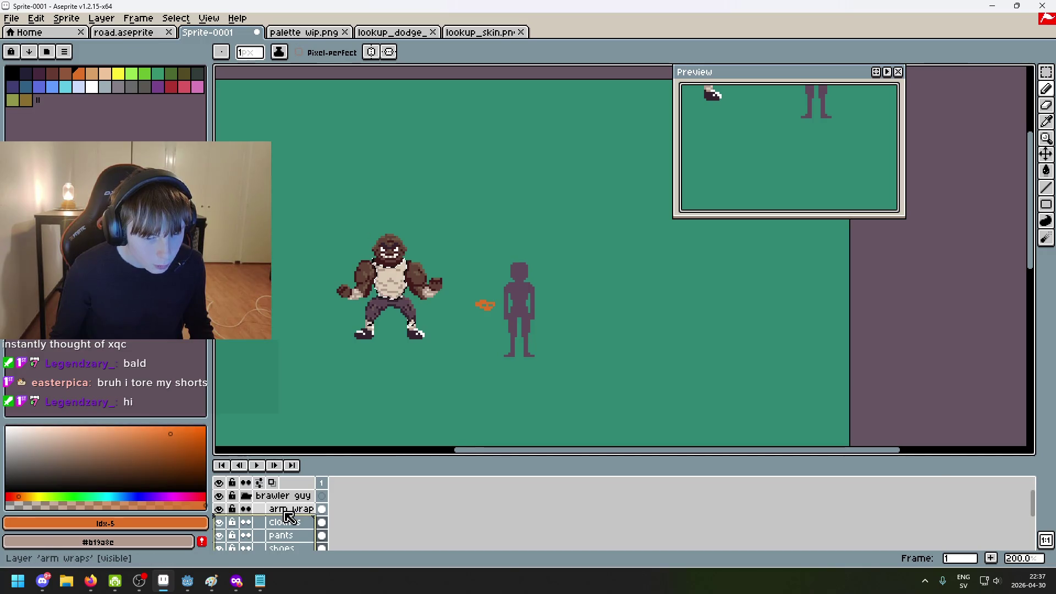
pyautogui.click(279, 497)
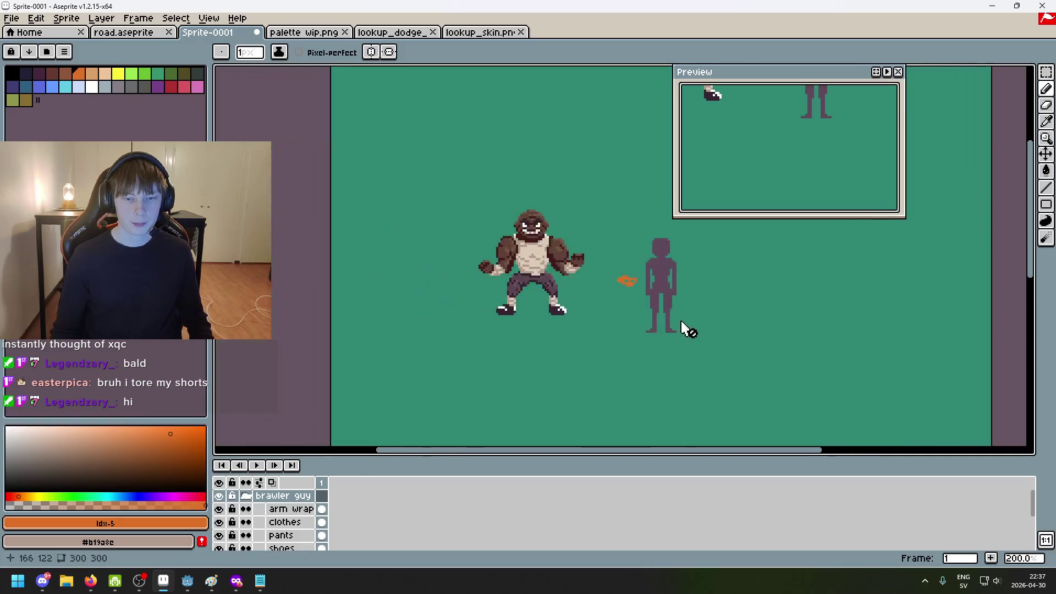
# With the Move tool, shift the player silhouette right and the brawler guy group left
pyautogui.scroll(-1, 603, 341)
pyautogui.click(1047, 156)
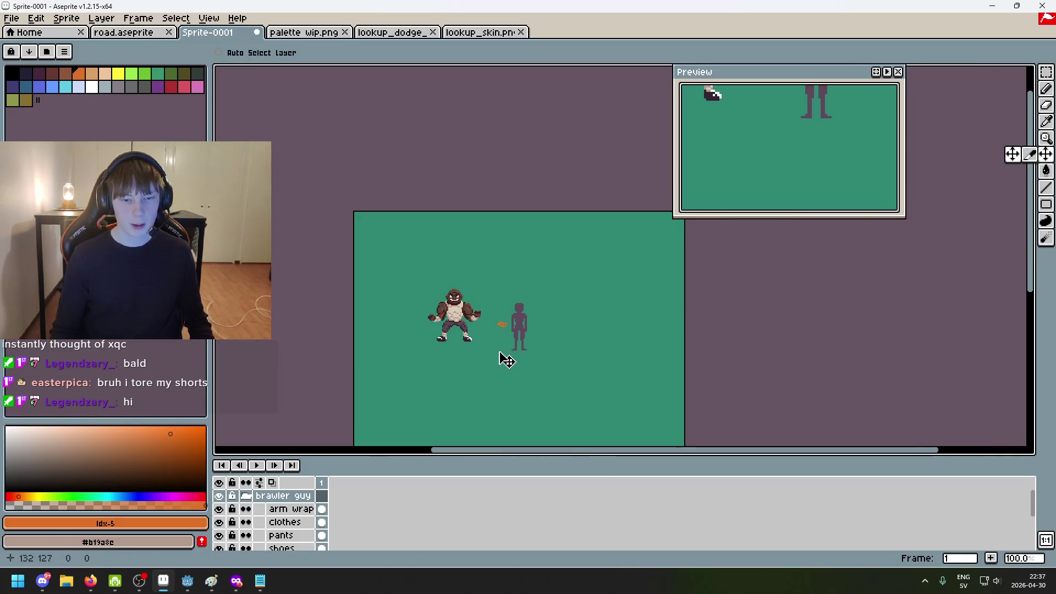
pyautogui.moveTo(503, 358); pyautogui.dragTo(490, 360)
pyautogui.hotkey('ctrl', 'z')
pyautogui.scroll(-5, 276, 511)
pyautogui.moveTo(278, 522)
pyautogui.mouseDown()
pyautogui.moveTo(292, 523)
pyautogui.moveTo(291, 540)
pyautogui.mouseUp()
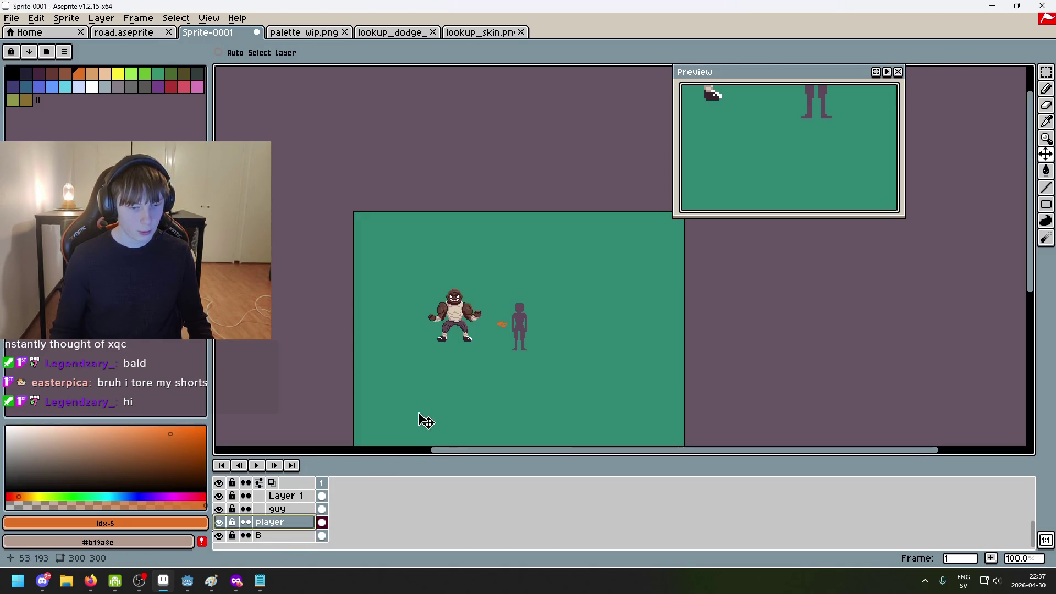
pyautogui.moveTo(467, 335); pyautogui.dragTo(569, 337)
pyautogui.scroll(5, 295, 500)
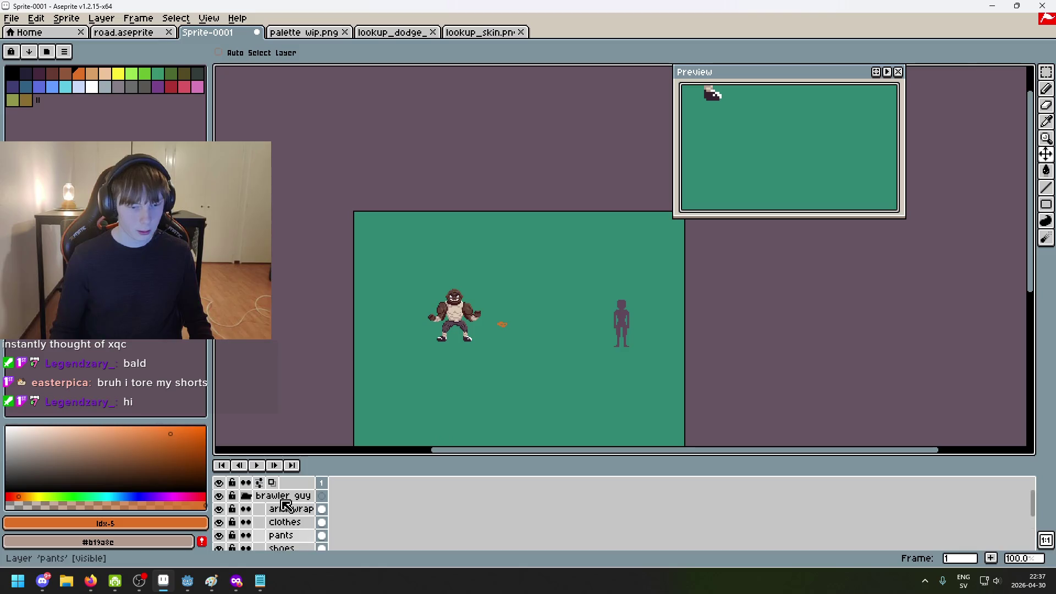
pyautogui.click(291, 497)
pyautogui.moveTo(490, 370); pyautogui.dragTo(457, 376)
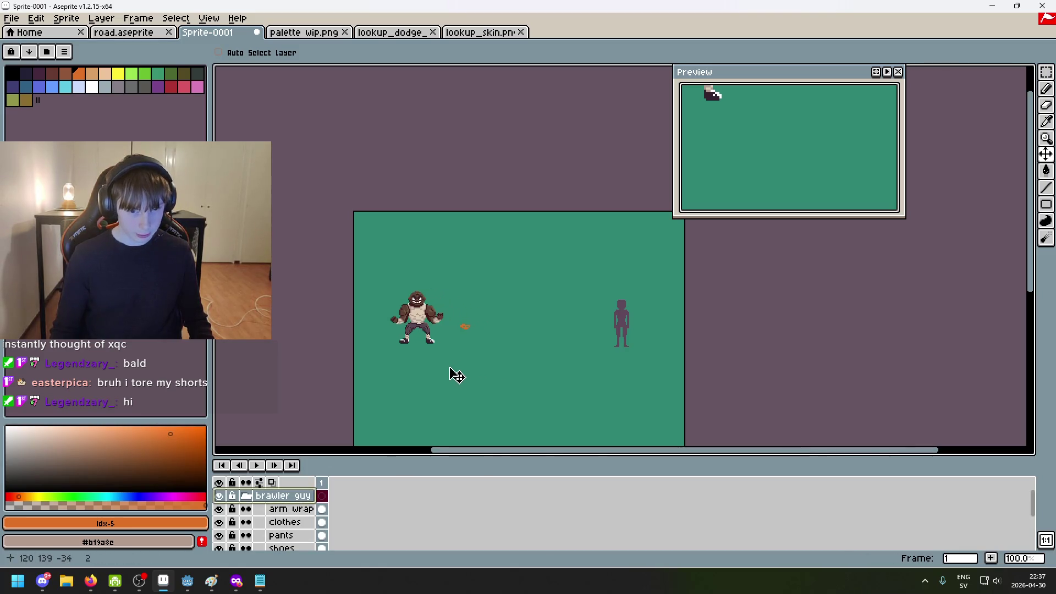
# Toggle the clothes, pants, shoes and guy layers off and on to check each one
pyautogui.scroll(3, 461, 374)
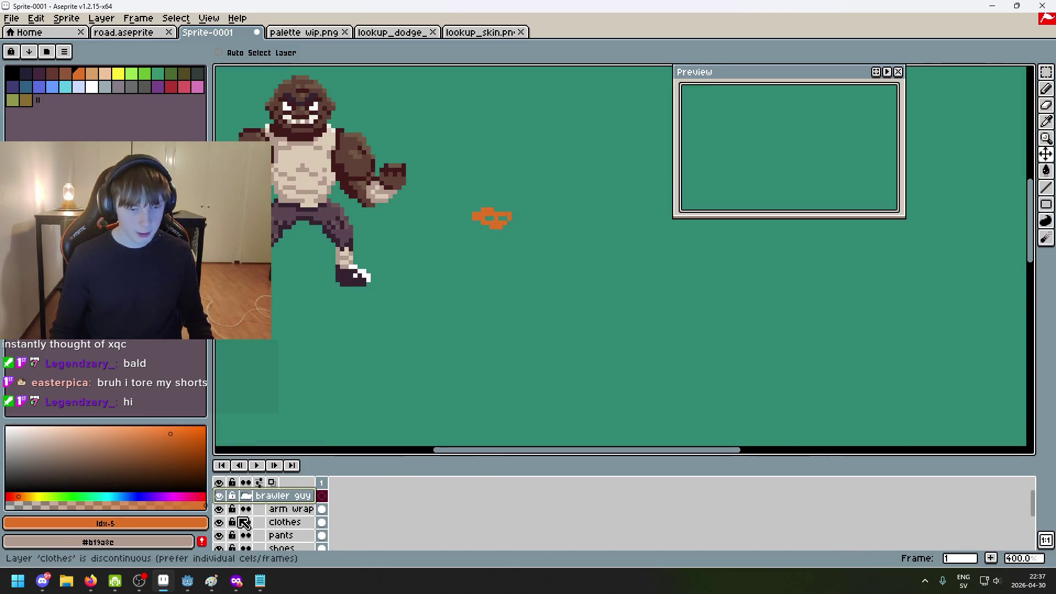
pyautogui.click(224, 514)
pyautogui.click(224, 514)
pyautogui.scroll(-1, 224, 515)
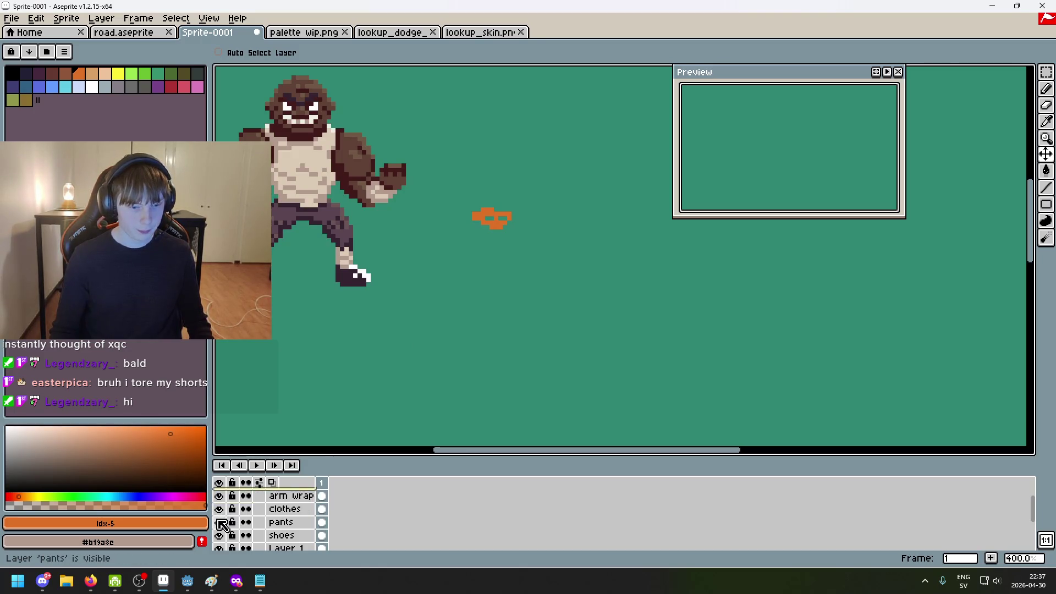
pyautogui.click(224, 515)
pyautogui.click(222, 512)
pyautogui.click(222, 523)
pyautogui.click(223, 523)
pyautogui.scroll(-1, 223, 523)
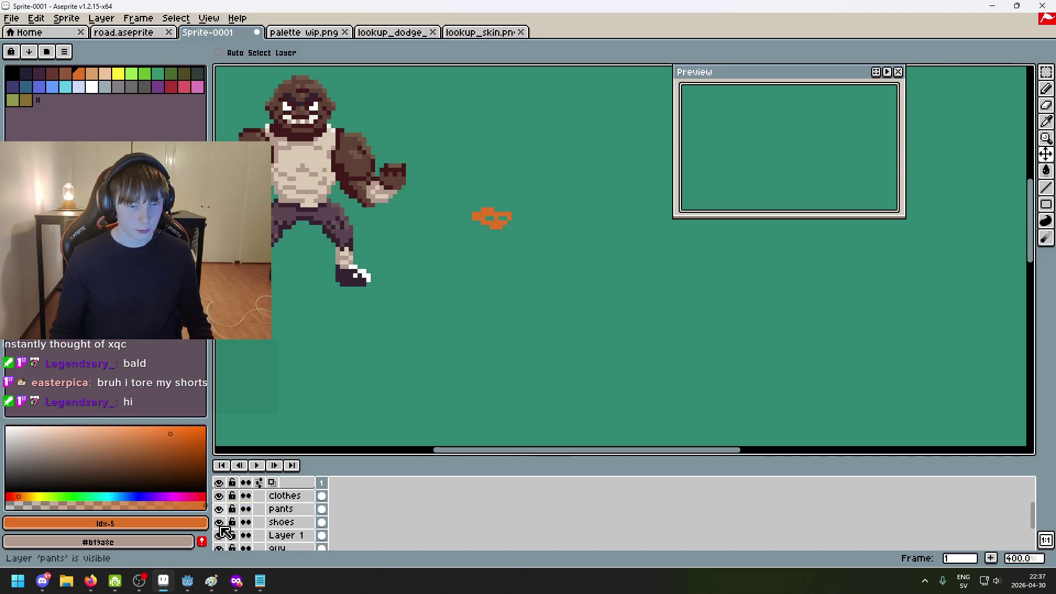
pyautogui.click(223, 524)
pyautogui.moveTo(222, 525); pyautogui.dragTo(222, 538)
pyautogui.scroll(-1, 222, 538)
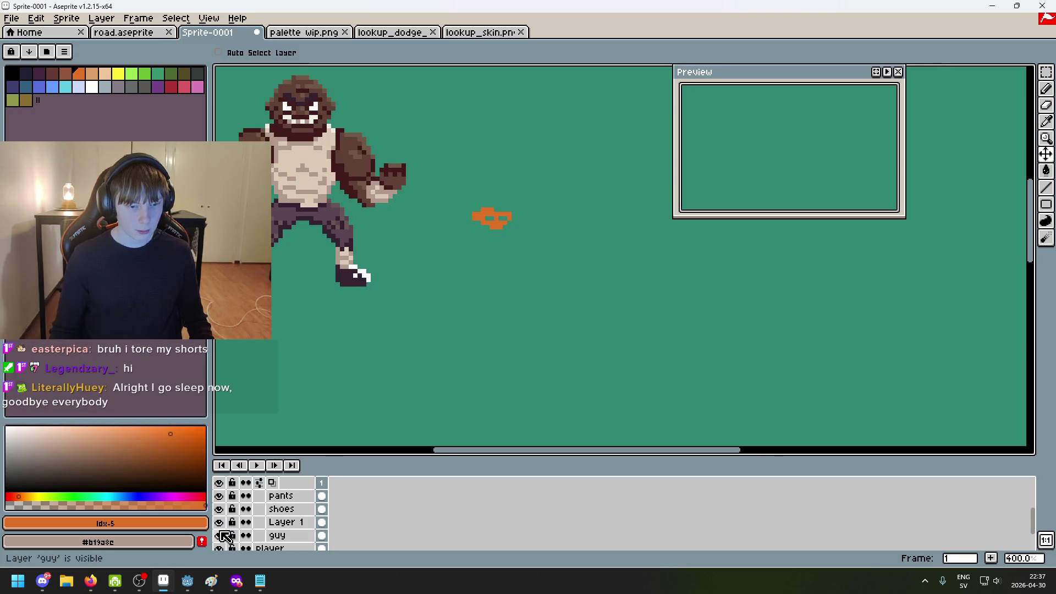
pyautogui.click(220, 535)
pyautogui.click(220, 536)
# Erase the stray orange blob on the guy layer and collapse the brawler guy group
pyautogui.click(275, 536)
pyautogui.press('e')
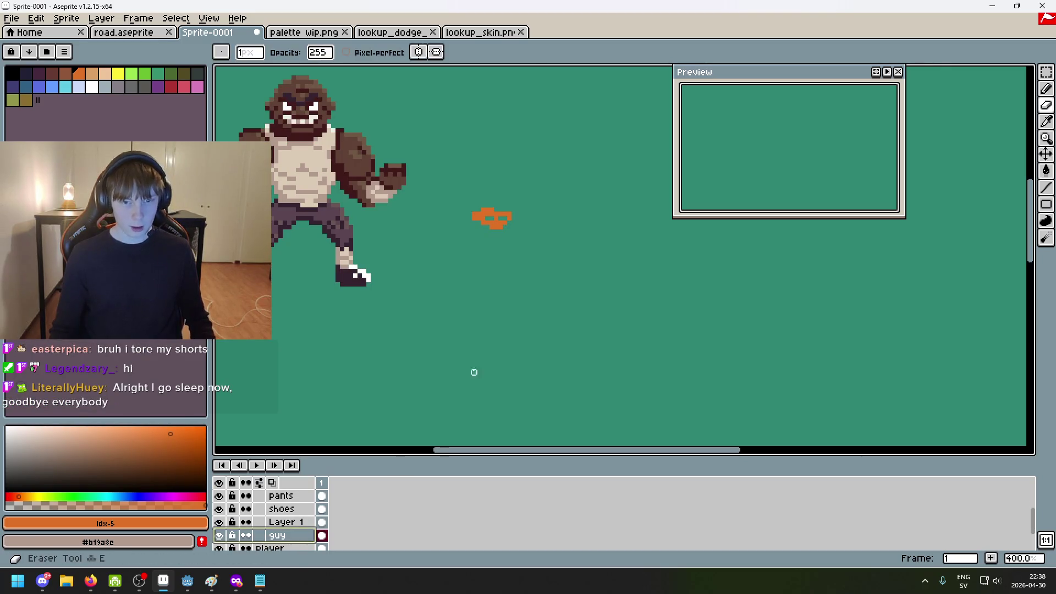
pyautogui.moveTo(490, 221); pyautogui.dragTo(500, 218)
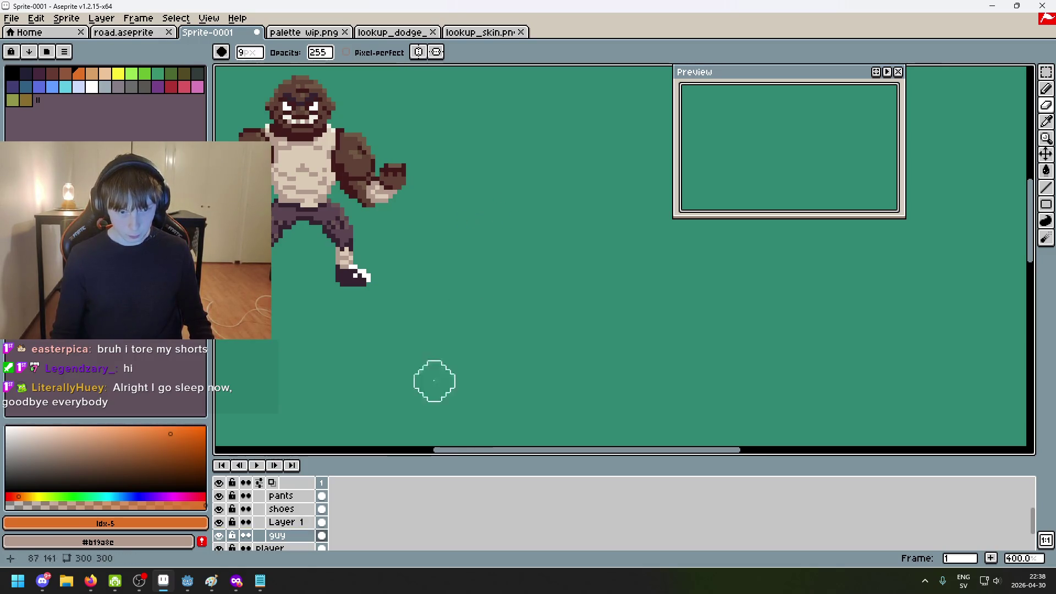
pyautogui.scroll(3, 283, 522)
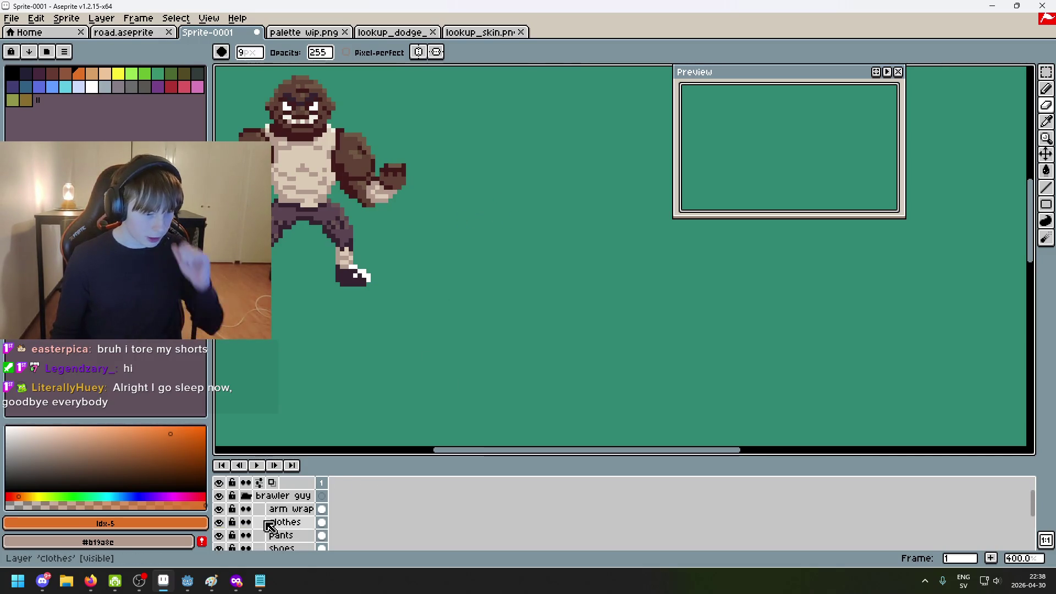
pyautogui.click(245, 496)
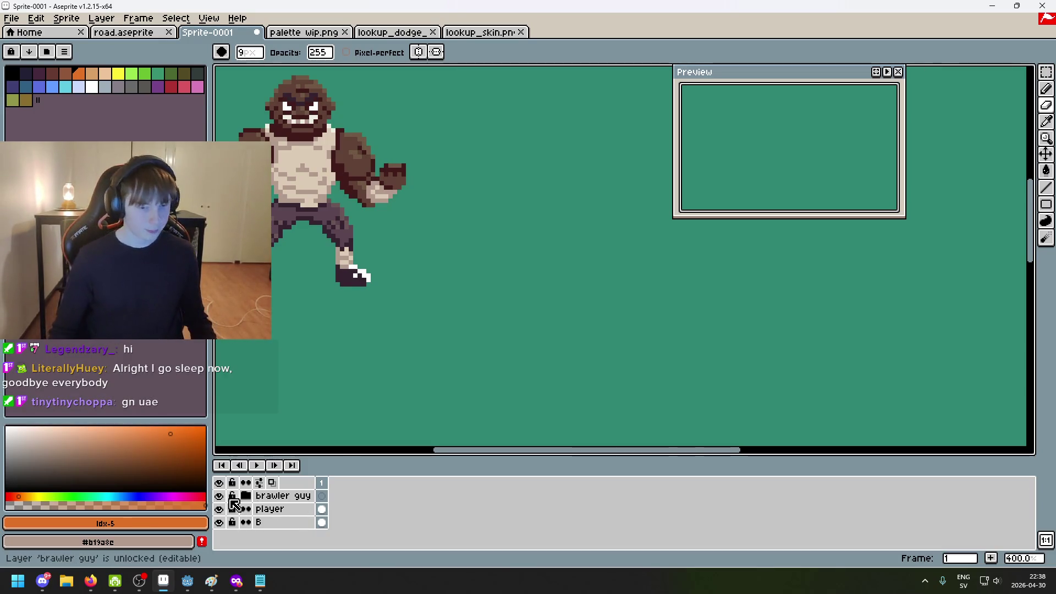
pyautogui.rightClick(274, 510)
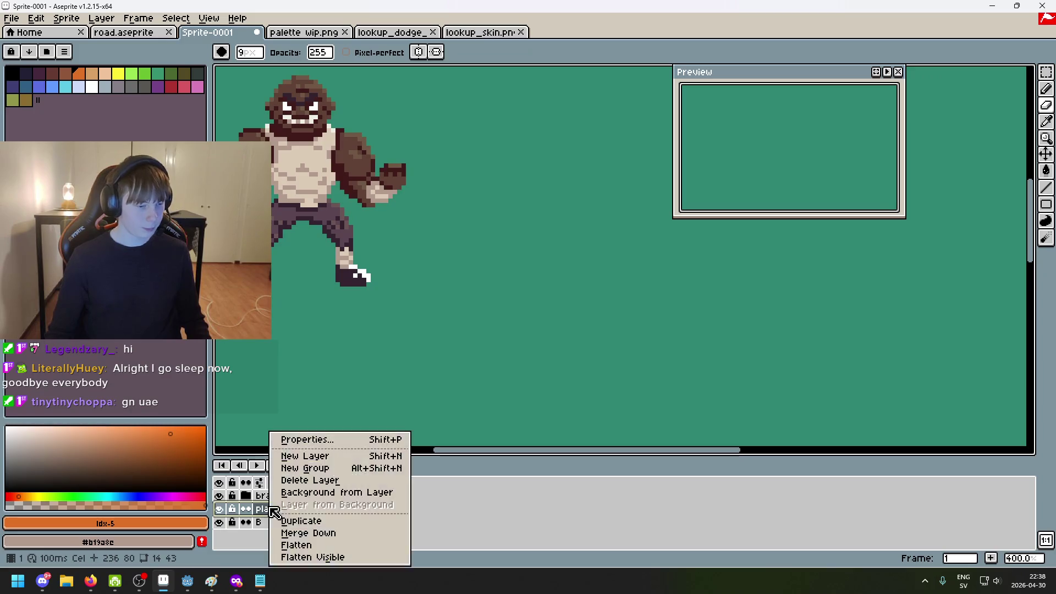
# Add a new layer above player and rename it 'skinny guy' in Layer Properties
pyautogui.click(342, 462)
pyautogui.doubleClick(288, 509)
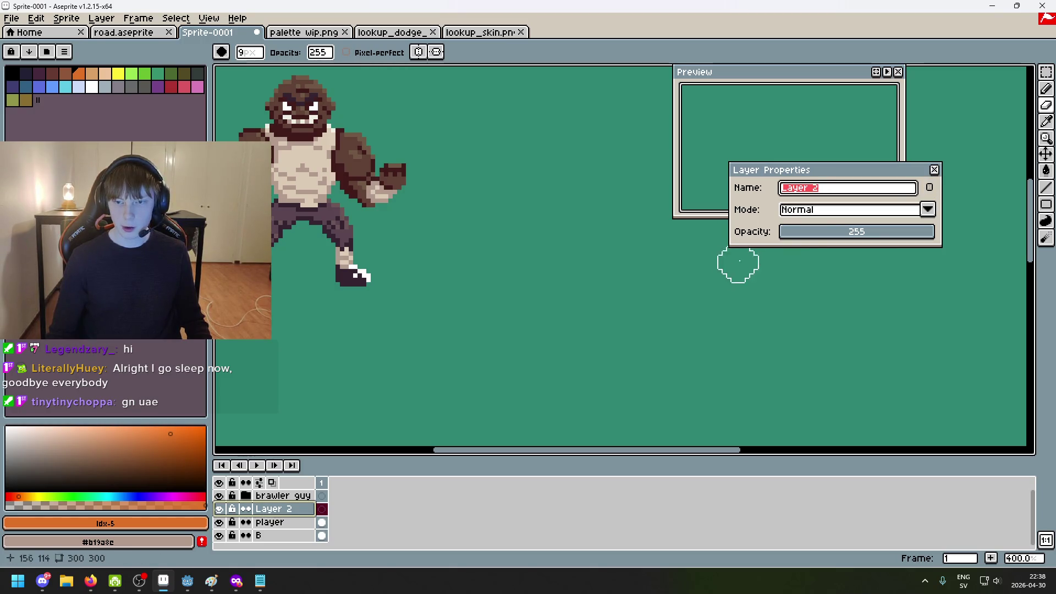
pyautogui.scroll(-2, 787, 258)
pyautogui.moveTo(827, 230); pyautogui.dragTo(578, 355)
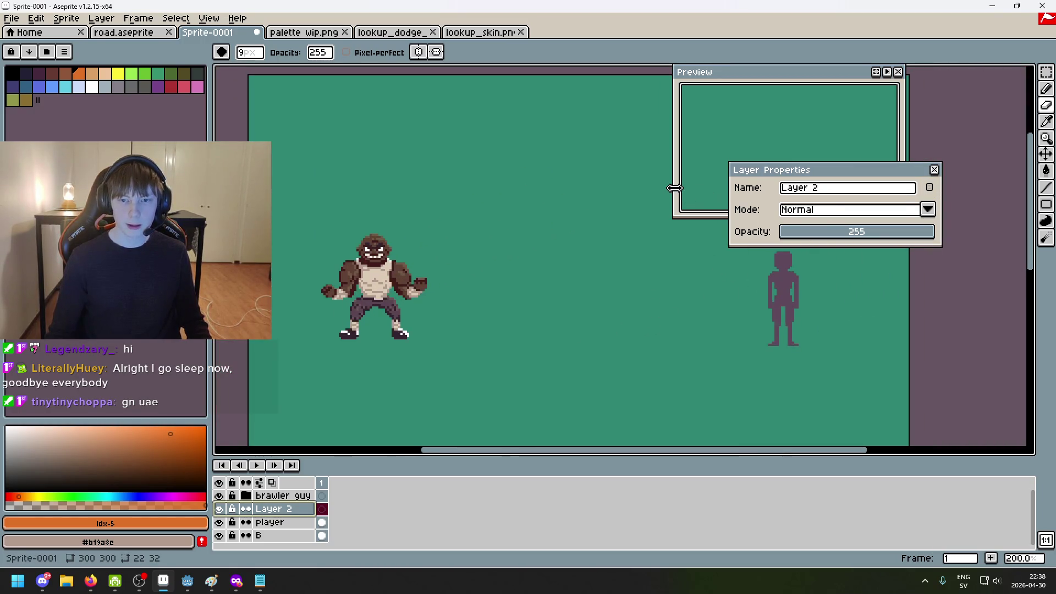
pyautogui.moveTo(674, 184); pyautogui.dragTo(749, 168)
pyautogui.click(913, 189)
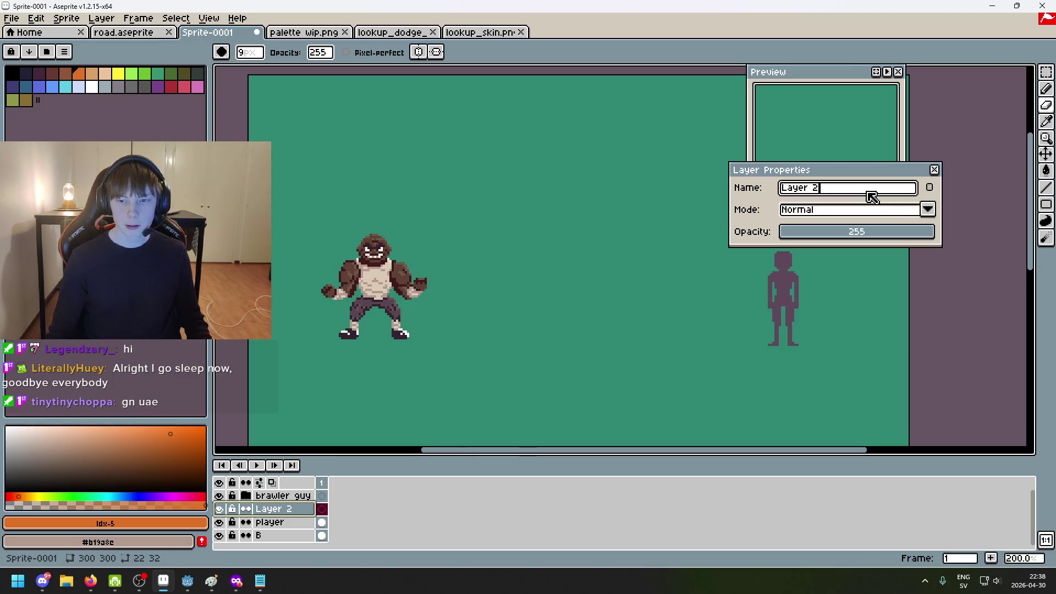
pyautogui.press('BackSpace')
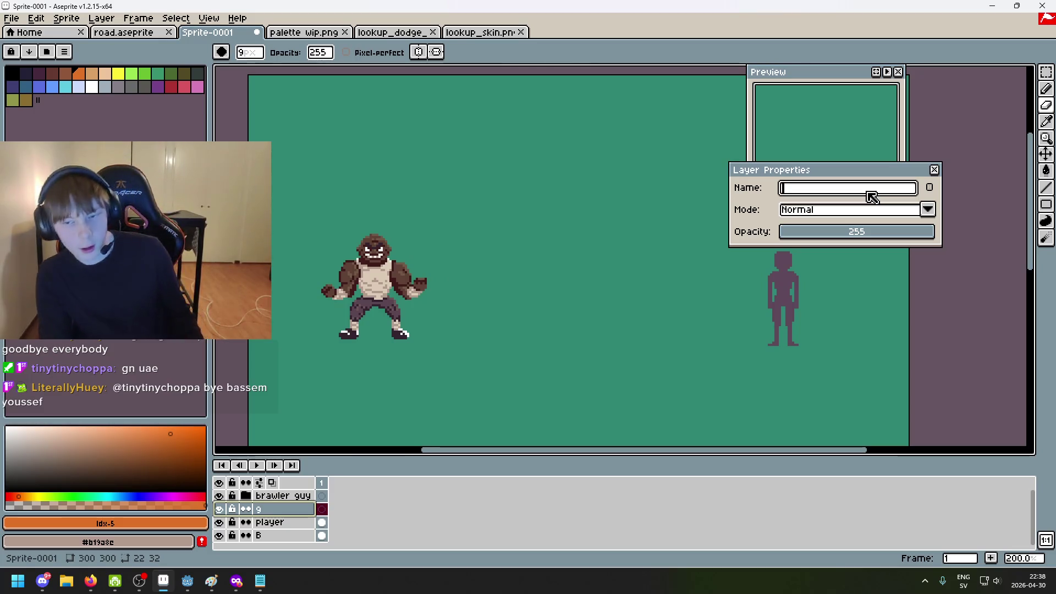
pyautogui.write('f')
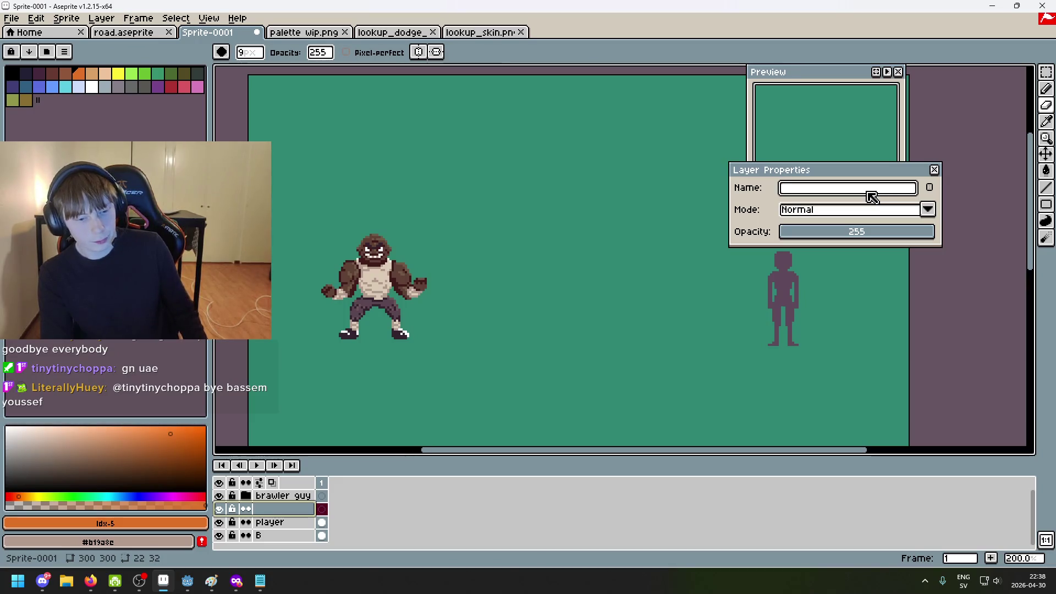
pyautogui.write('guyy')
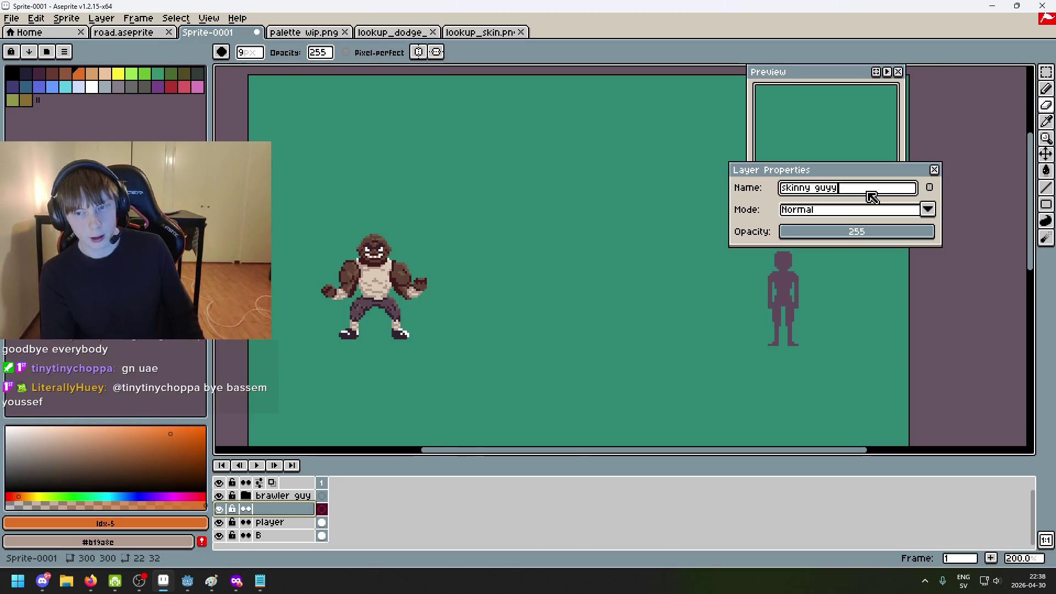
pyautogui.press('Return')
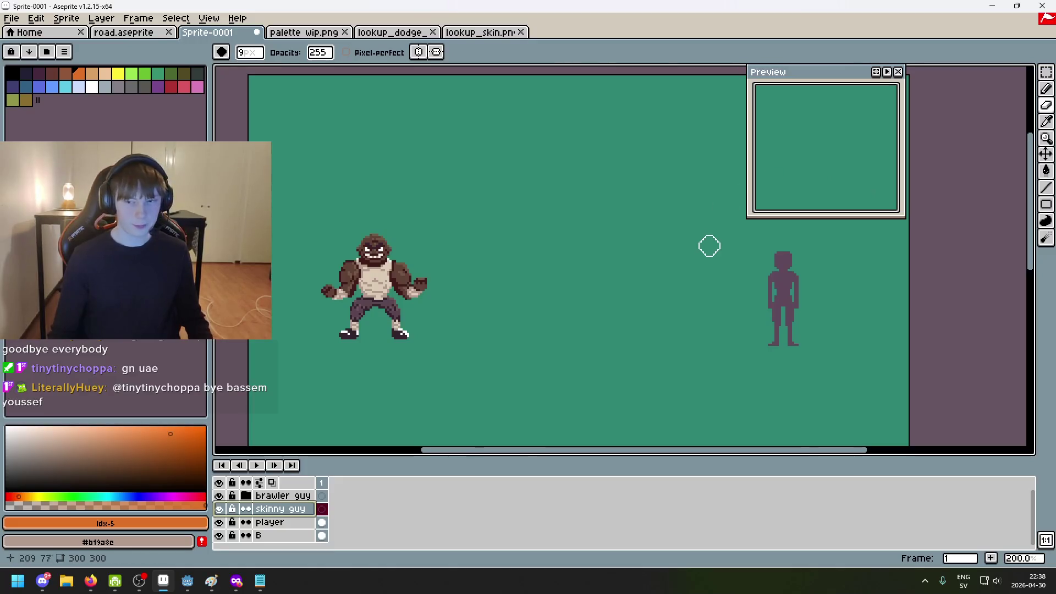
pyautogui.scroll(1, 708, 242)
pyautogui.click(1045, 89)
pyautogui.moveTo(544, 245); pyautogui.dragTo(652, 231)
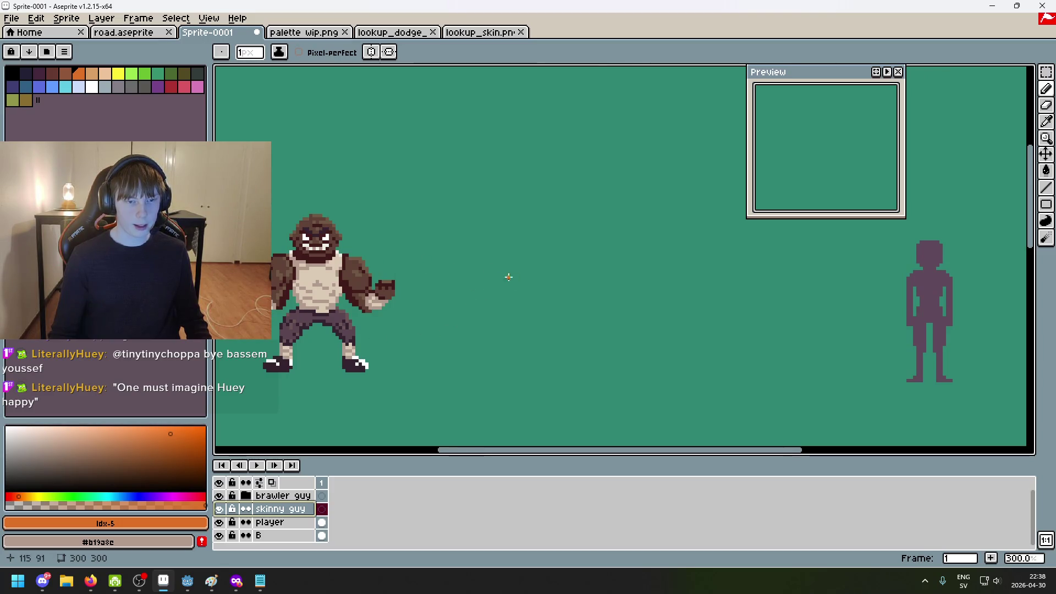
# Pick the dark blue colour, enlarge the brush to 8px and paint the tall body
pyautogui.click(12, 86)
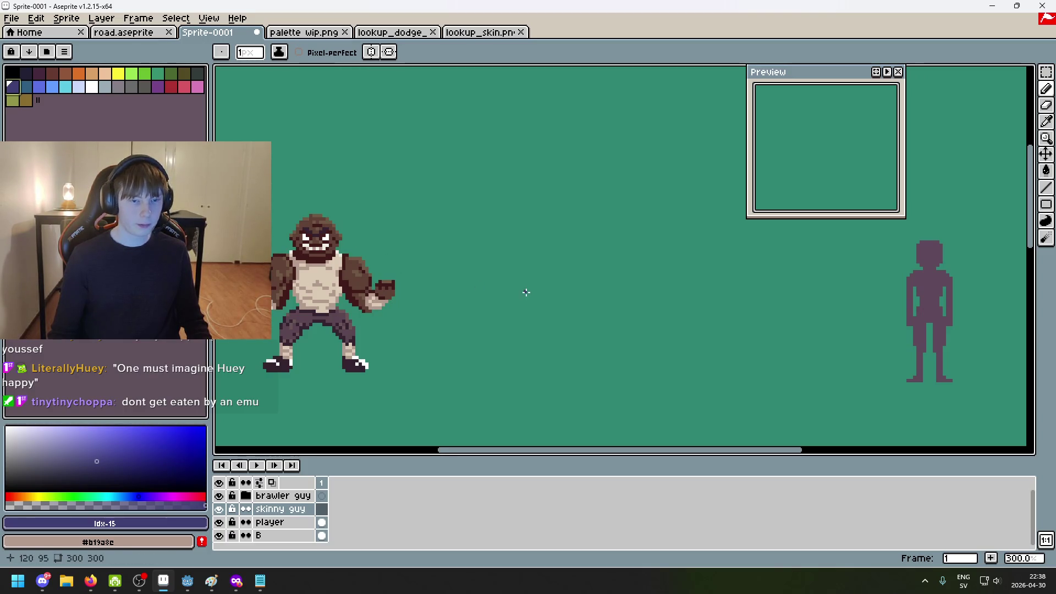
pyautogui.scroll(-4, 526, 292)
pyautogui.scroll(4, 526, 292)
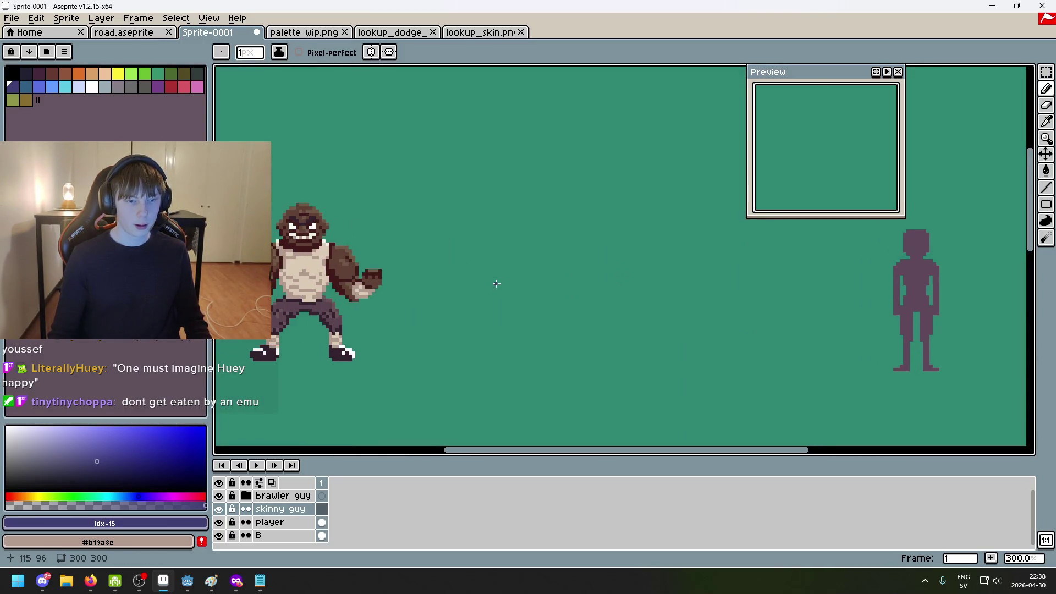
pyautogui.press('+')
pyautogui.press('+')
pyautogui.press('+')
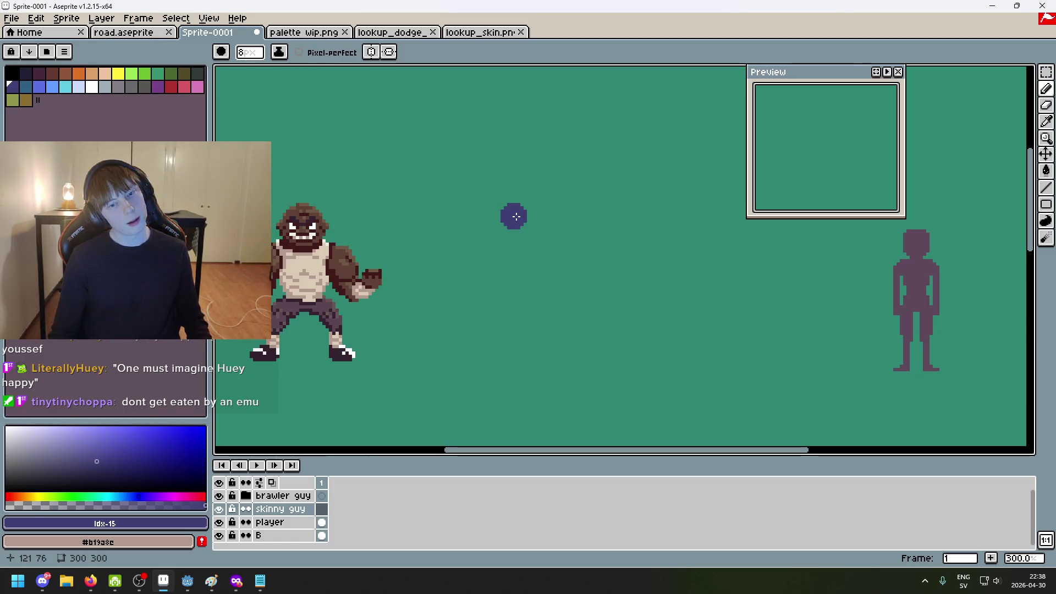
pyautogui.moveTo(516, 216)
pyautogui.mouseDown()
pyautogui.moveTo(490, 238)
pyautogui.moveTo(493, 267)
pyautogui.mouseUp()
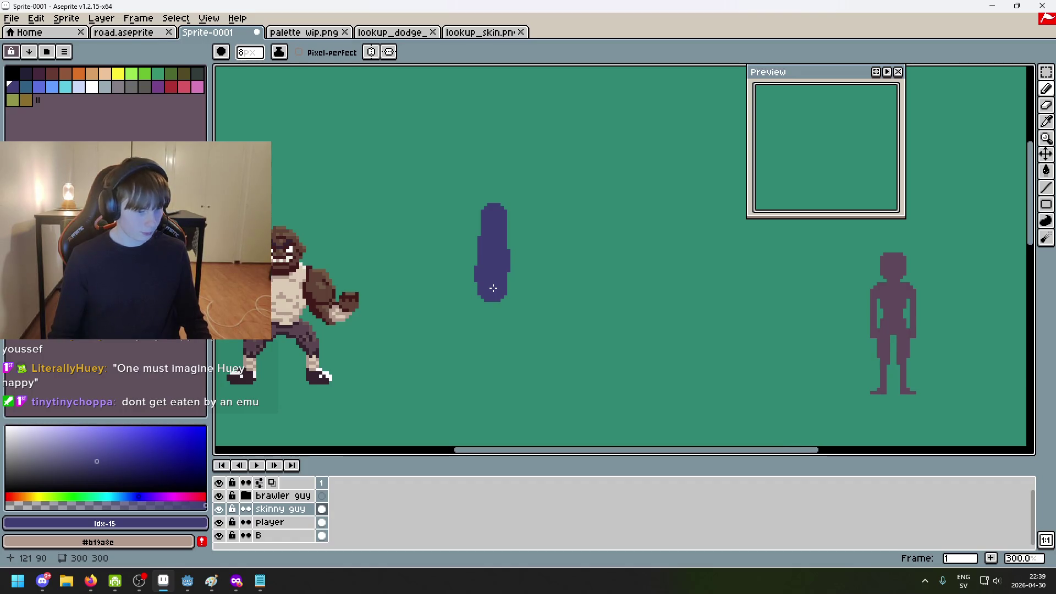
pyautogui.scroll(-1, 498, 288)
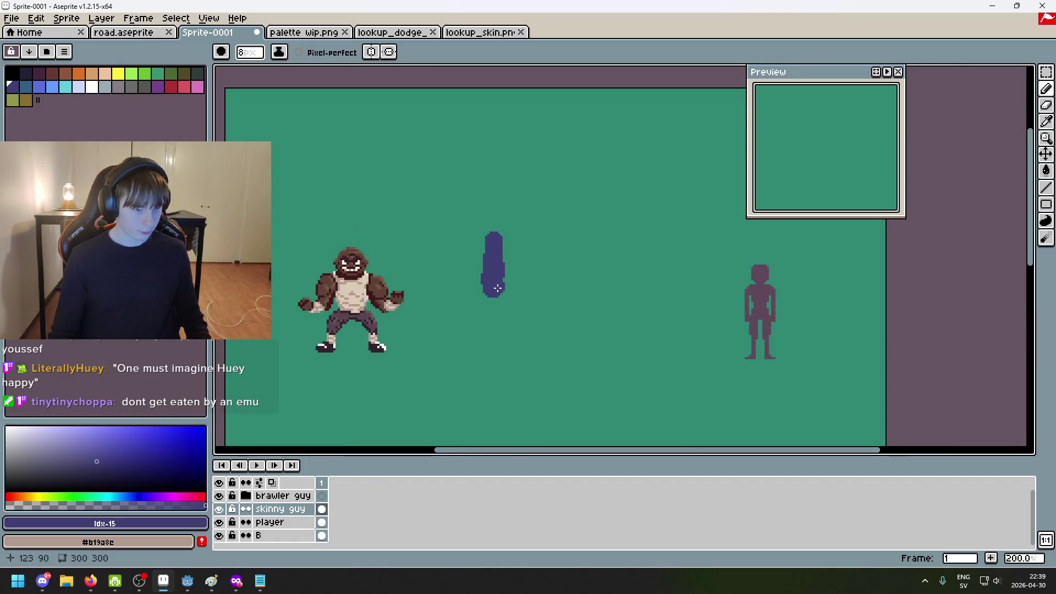
pyautogui.scroll(1, 498, 288)
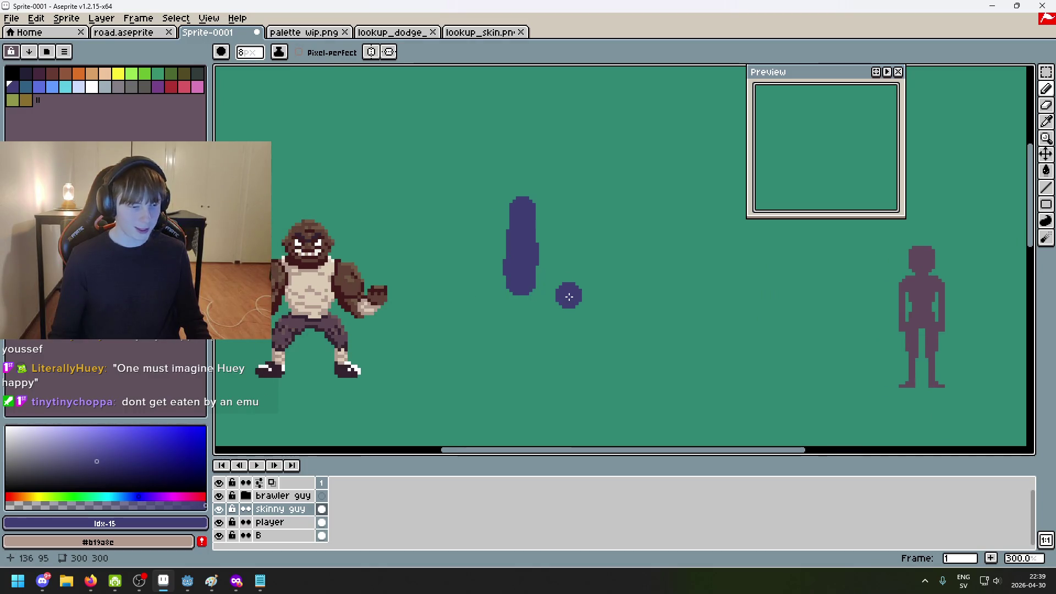
# Extend the body down into broad feet, undoing the stray foot strokes
pyautogui.moveTo(531, 319)
pyautogui.mouseDown()
pyautogui.moveTo(527, 350)
pyautogui.moveTo(559, 367)
pyautogui.moveTo(502, 374)
pyautogui.mouseUp()
pyautogui.hotkey('ctrl', 'z')
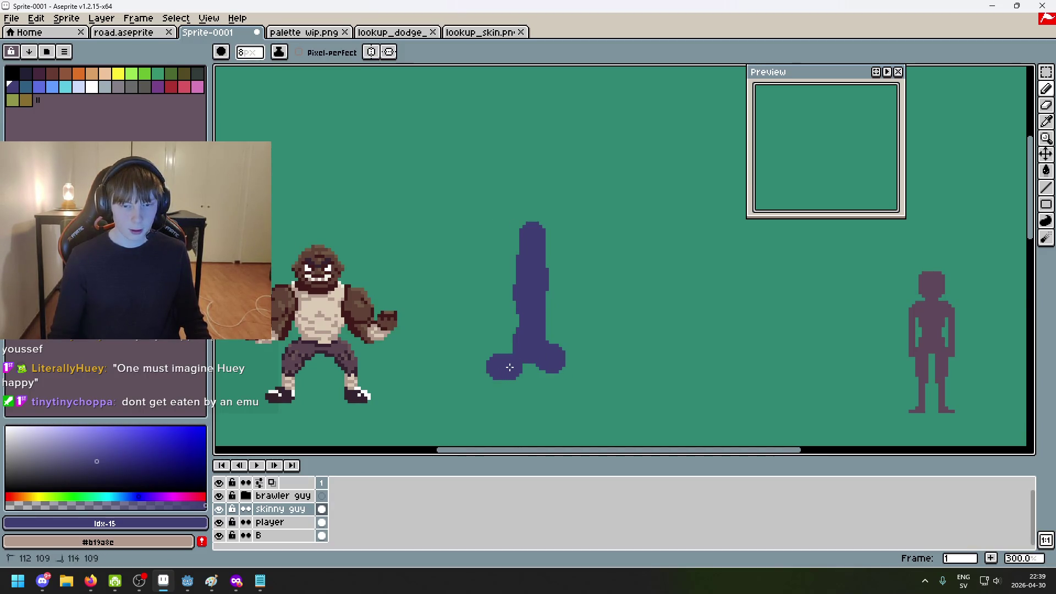
pyautogui.moveTo(488, 362)
pyautogui.mouseDown()
pyautogui.moveTo(515, 365)
pyautogui.moveTo(487, 388)
pyautogui.mouseUp()
pyautogui.hotkey('ctrl', 'z')
pyautogui.hotkey('ctrl', 'z')
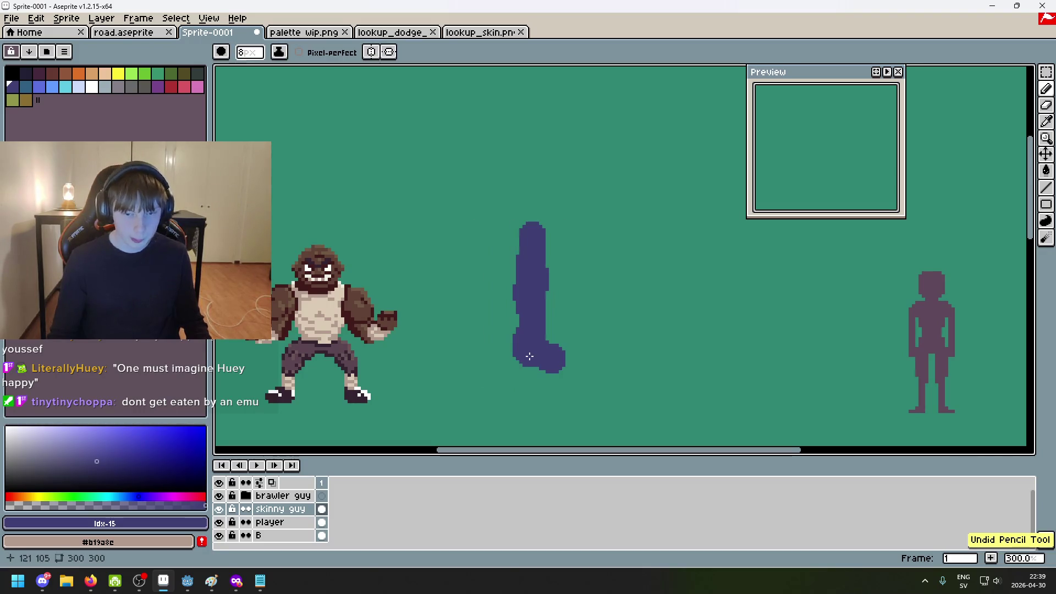
pyautogui.moveTo(527, 351); pyautogui.dragTo(515, 373)
pyautogui.hotkey('ctrl', 'z')
pyautogui.hotkey('ctrl', 'z')
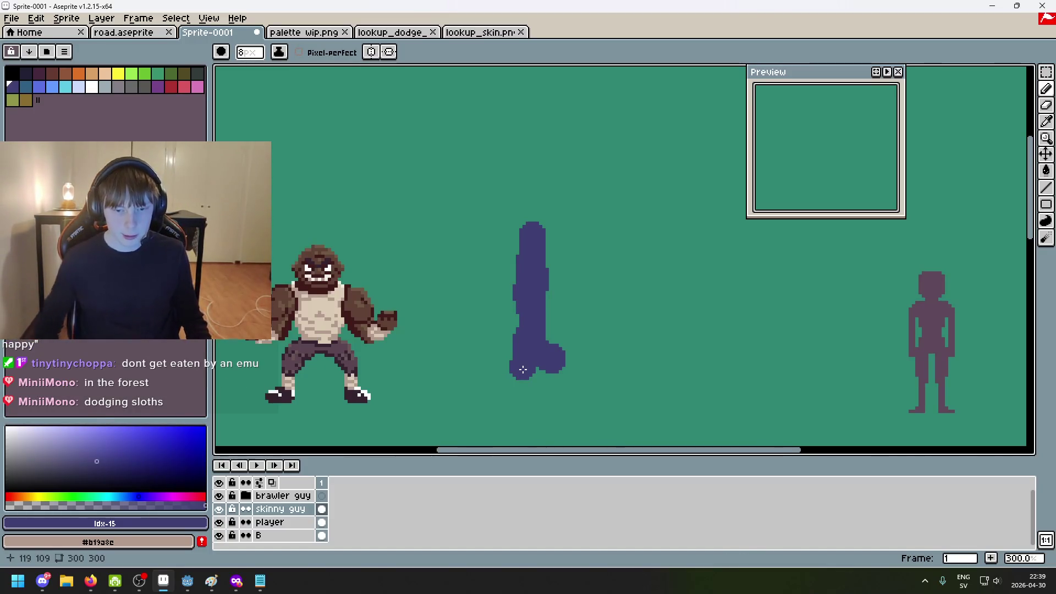
pyautogui.moveTo(522, 371)
pyautogui.mouseDown()
pyautogui.moveTo(507, 388)
pyautogui.moveTo(543, 390)
pyautogui.moveTo(566, 365)
pyautogui.moveTo(550, 333)
pyautogui.mouseUp()
pyautogui.hotkey('ctrl', 'z')
# Try out the left arm stroke, then shrink the brush for finer strokes
pyautogui.click(553, 279)
pyautogui.moveTo(553, 279)
pyautogui.mouseDown()
pyautogui.moveTo(556, 302)
pyautogui.moveTo(470, 311)
pyautogui.moveTo(589, 295)
pyautogui.moveTo(619, 304)
pyautogui.mouseUp()
pyautogui.hotkey('ctrl', 'z')
pyautogui.hotkey('ctrl', 'z')
pyautogui.click(564, 280)
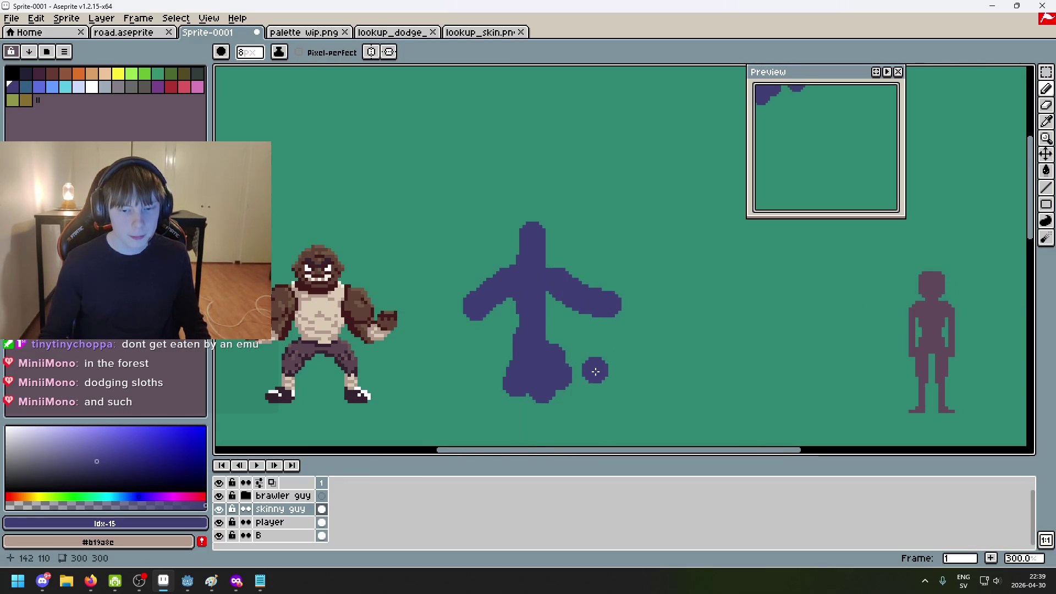
pyautogui.scroll(2, 594, 368)
pyautogui.press('-')
pyautogui.press('-')
pyautogui.press('-')
pyautogui.hotkey('ctrl', 'z')
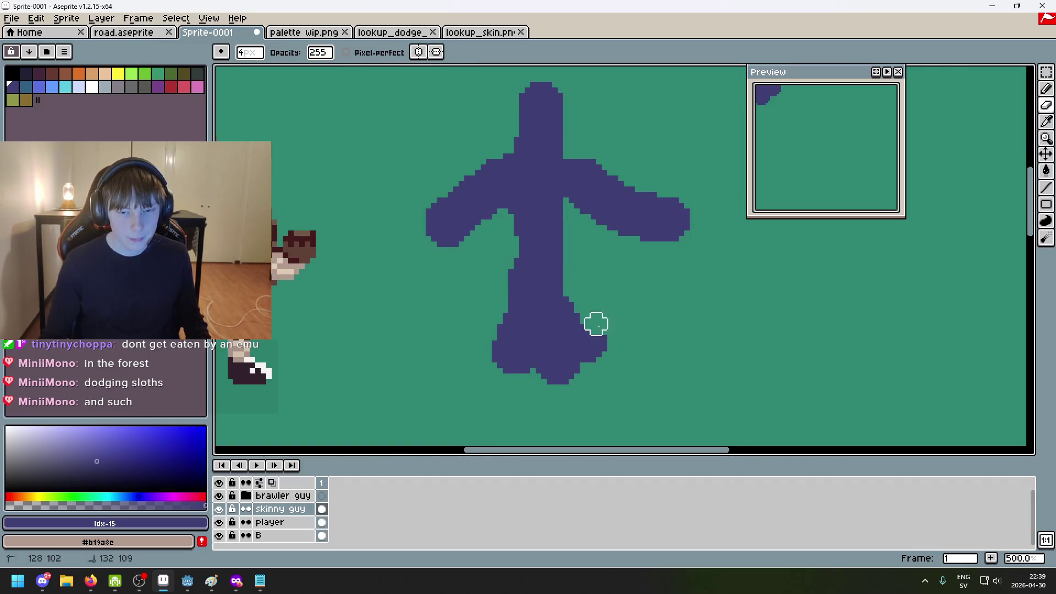
# Redraw the left arm's end as a curved stroke and touch up its tip
pyautogui.scroll(-2, 594, 316)
pyautogui.scroll(2, 583, 297)
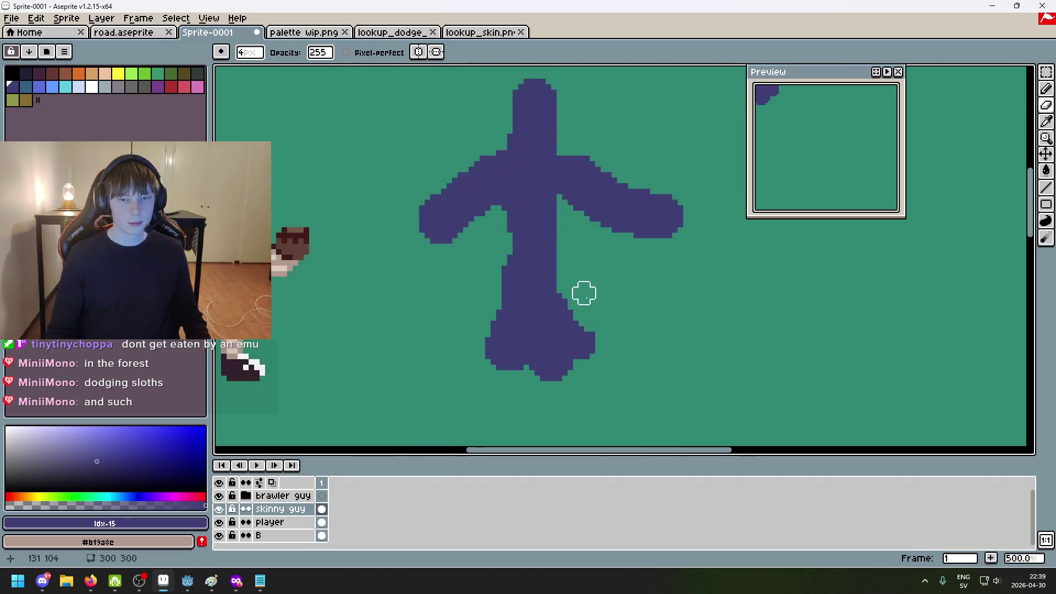
pyautogui.scroll(-2, 575, 303)
pyautogui.scroll(2, 566, 311)
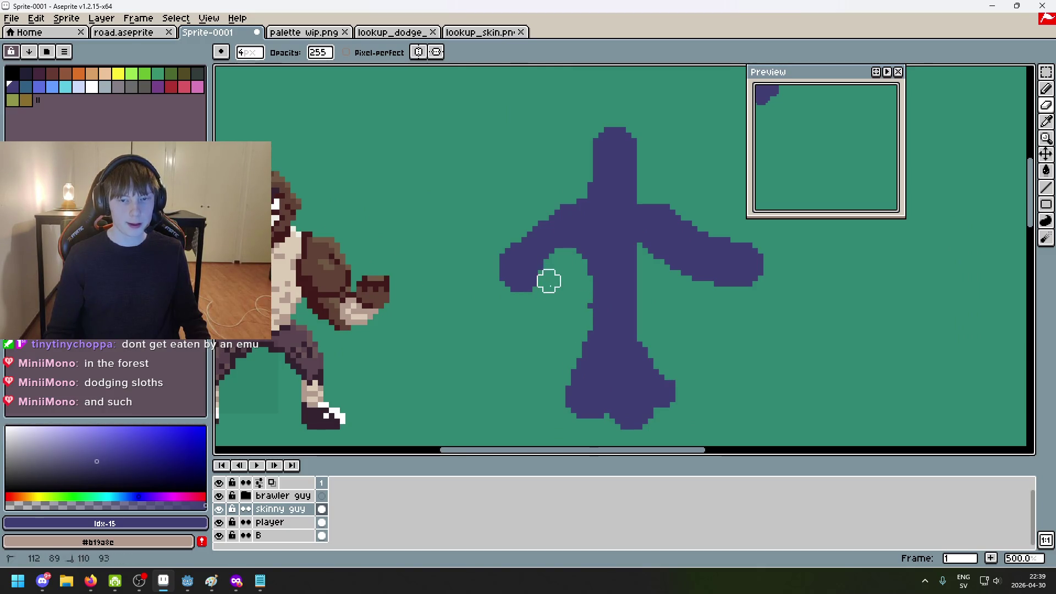
pyautogui.scroll(2, 554, 266)
pyautogui.scroll(1, 556, 160)
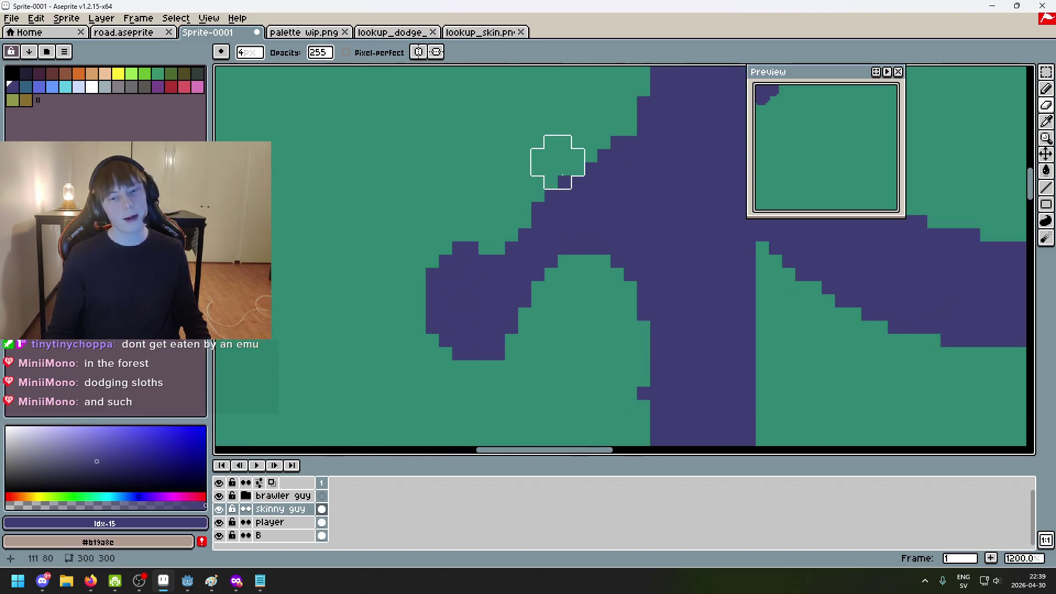
pyautogui.scroll(-1, 542, 229)
pyautogui.scroll(-1, 584, 217)
pyautogui.moveTo(585, 217)
pyautogui.mouseDown()
pyautogui.moveTo(524, 202)
pyautogui.moveTo(518, 223)
pyautogui.mouseUp()
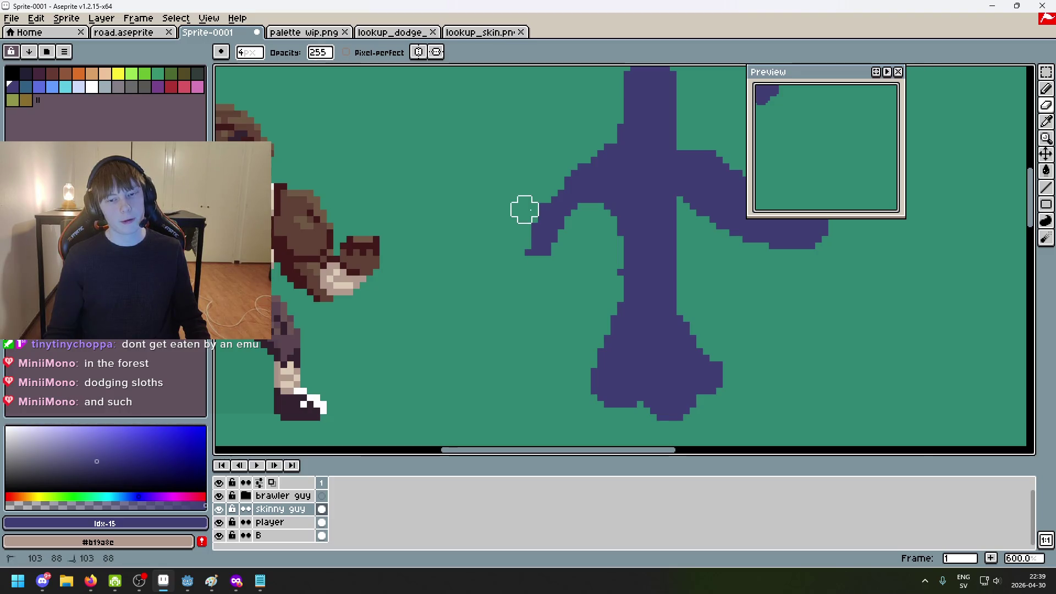
pyautogui.moveTo(531, 203); pyautogui.dragTo(517, 263)
# Thin the right arm by erasing along its upper edge
pyautogui.scroll(-2, 591, 269)
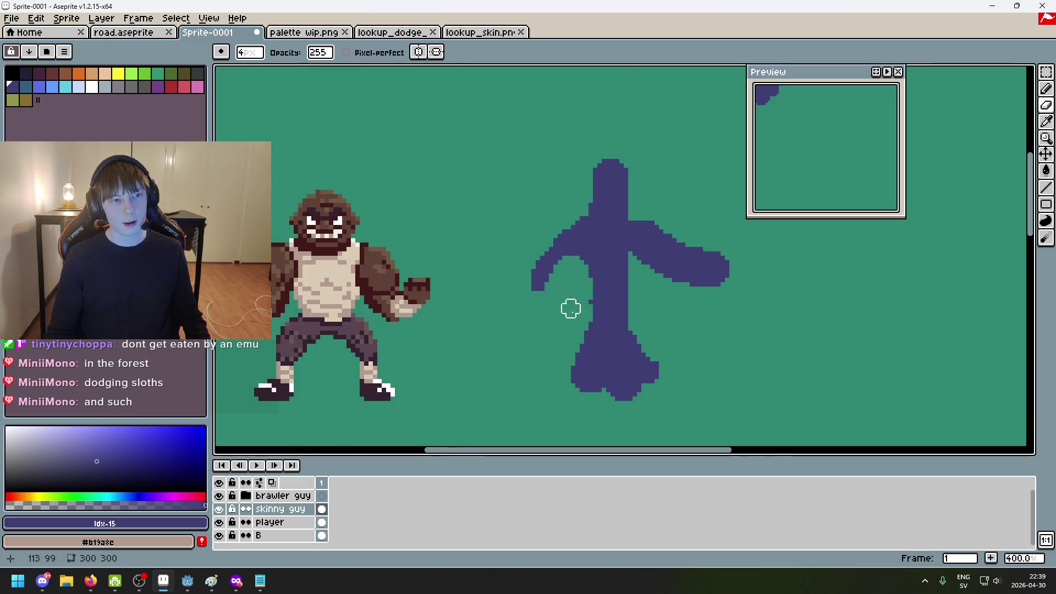
pyautogui.scroll(3, 597, 278)
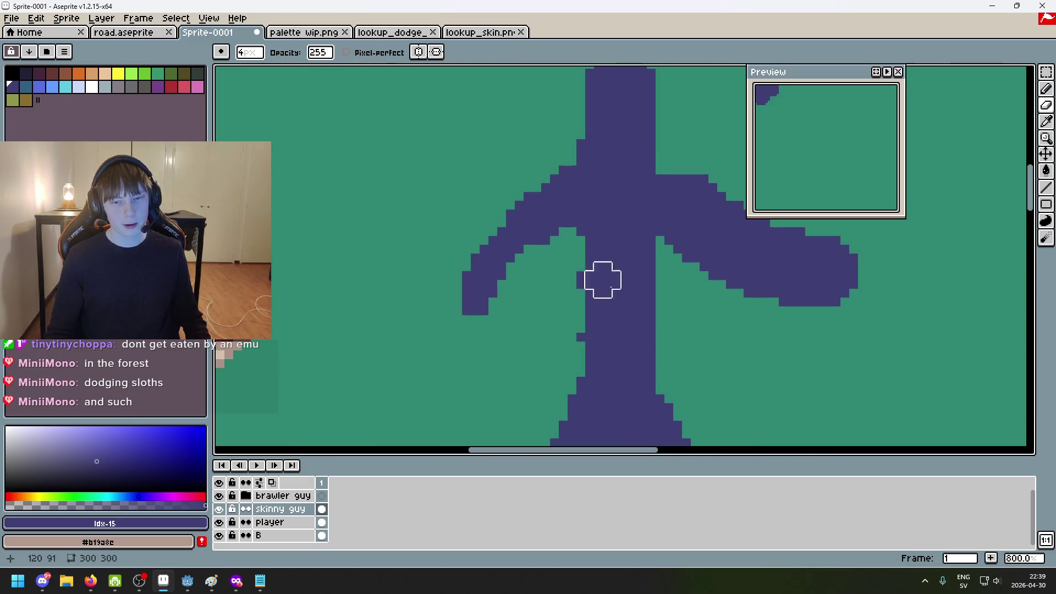
pyautogui.scroll(-1, 763, 355)
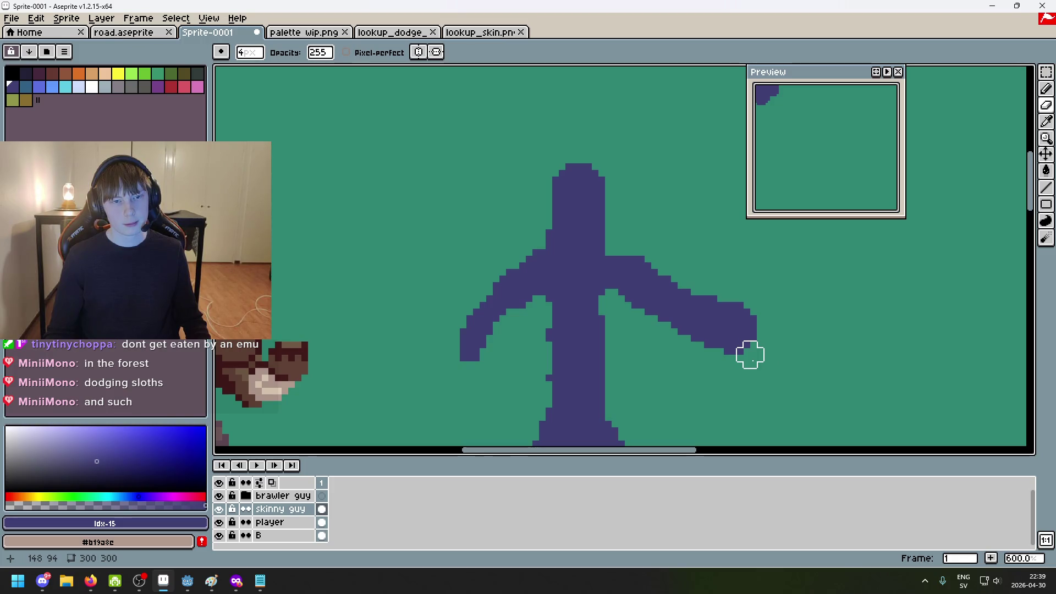
pyautogui.moveTo(636, 262); pyautogui.dragTo(773, 315)
pyautogui.hotkey('ctrl', 'z')
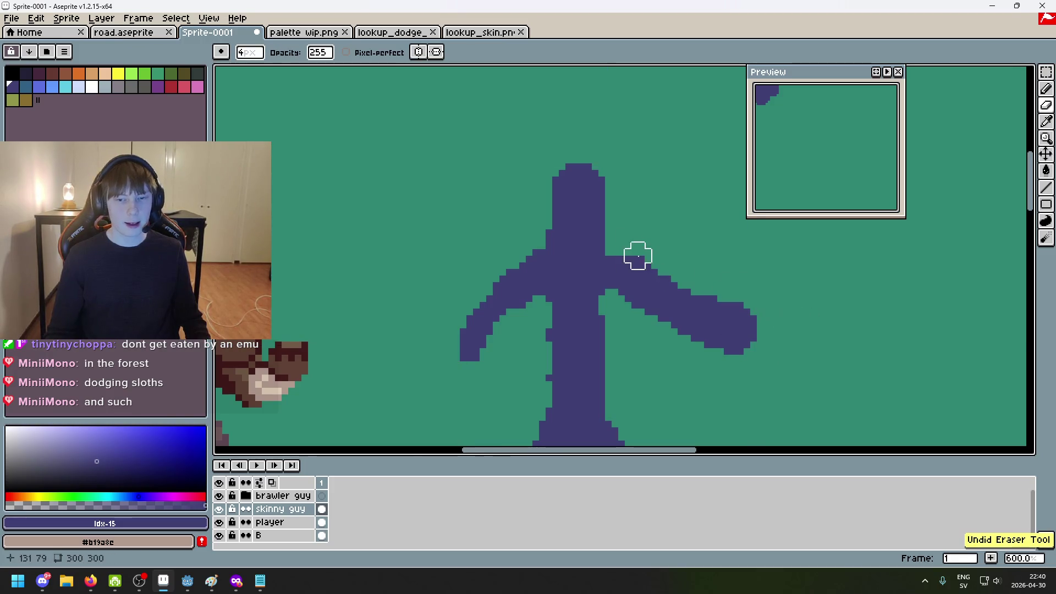
pyautogui.moveTo(631, 249)
pyautogui.mouseDown()
pyautogui.moveTo(723, 280)
pyautogui.moveTo(670, 276)
pyautogui.moveTo(737, 289)
pyautogui.moveTo(684, 280)
pyautogui.moveTo(704, 302)
pyautogui.mouseUp()
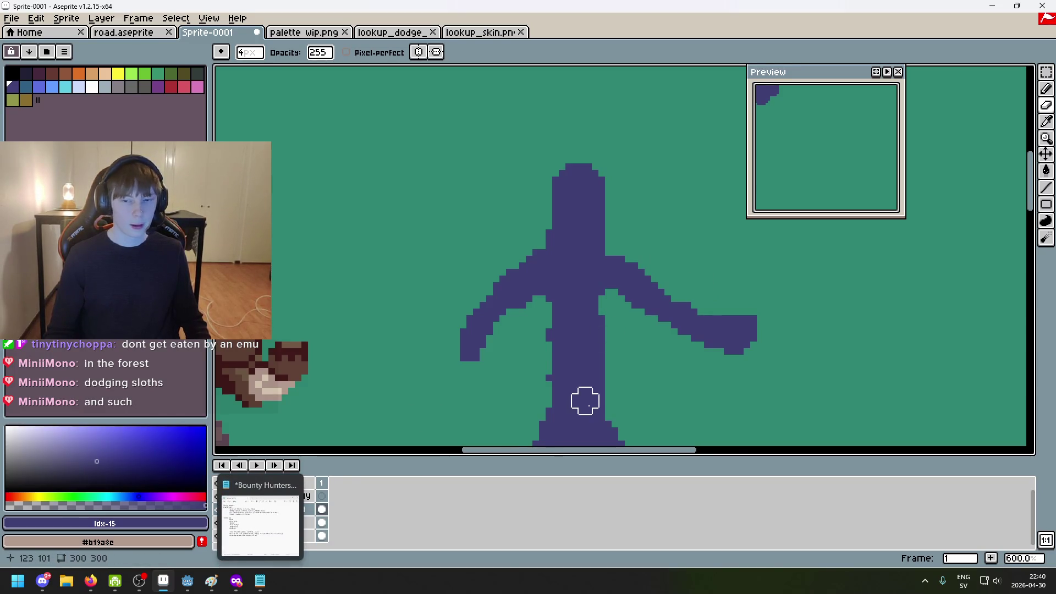
pyautogui.scroll(-2, 556, 299)
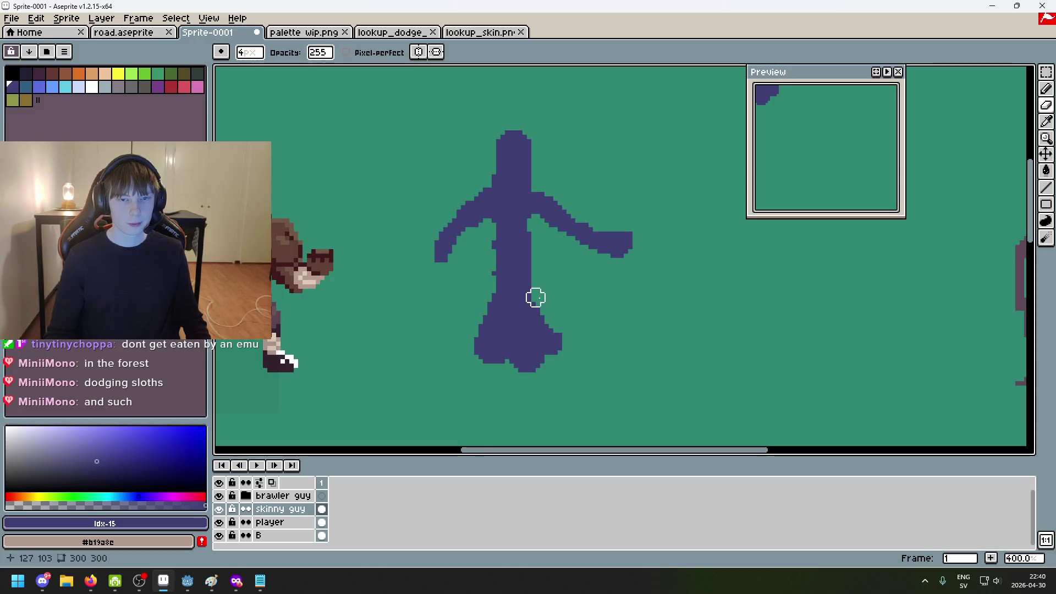
# In a new private tab, search Google Images for 'waluigi'
pyautogui.moveTo(237, 581)
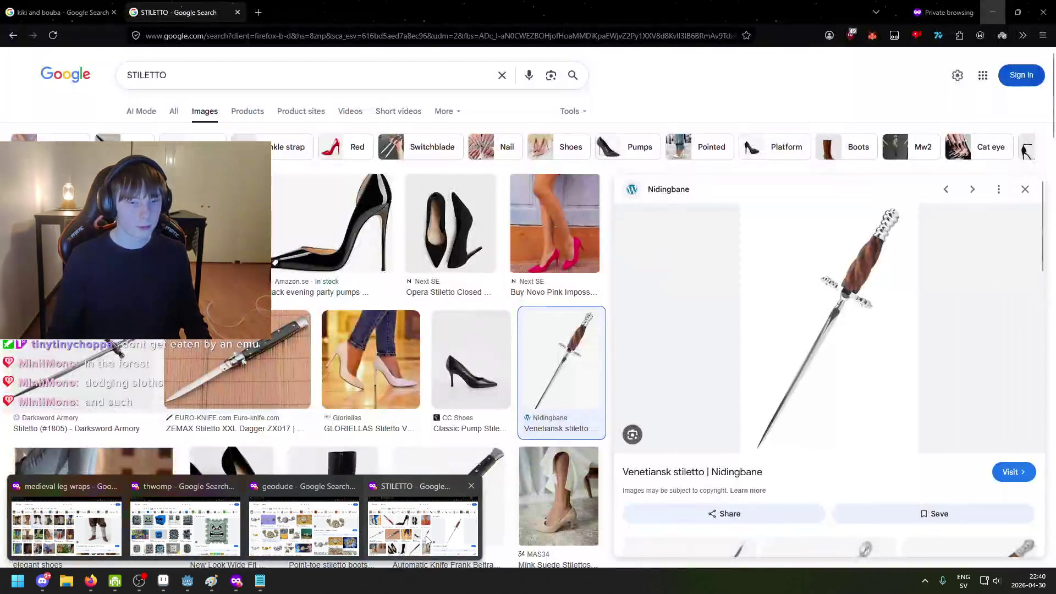
pyautogui.click(427, 541)
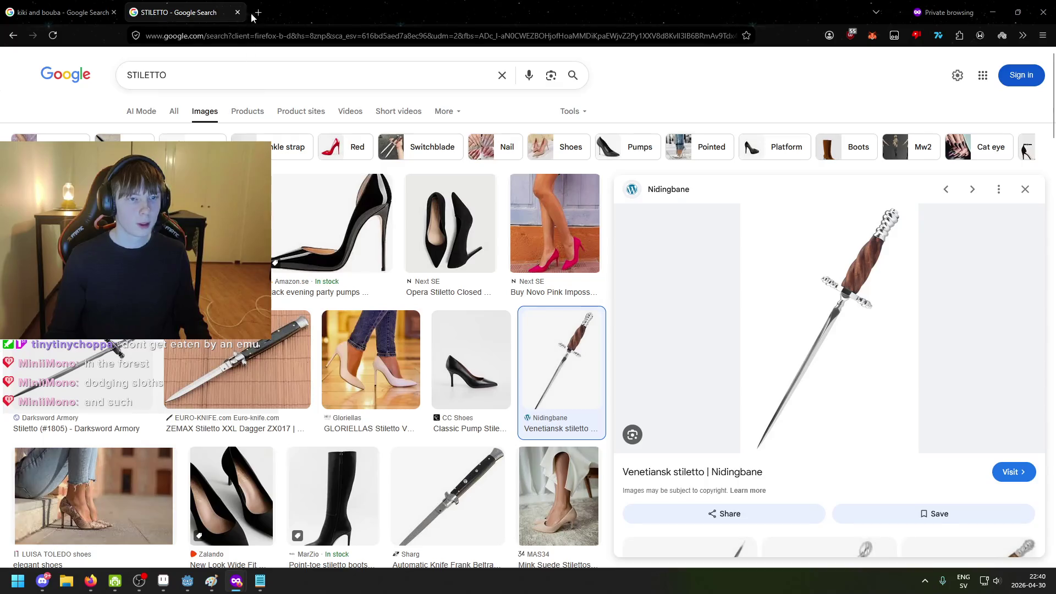
pyautogui.click(258, 12)
pyautogui.write('waluigi')
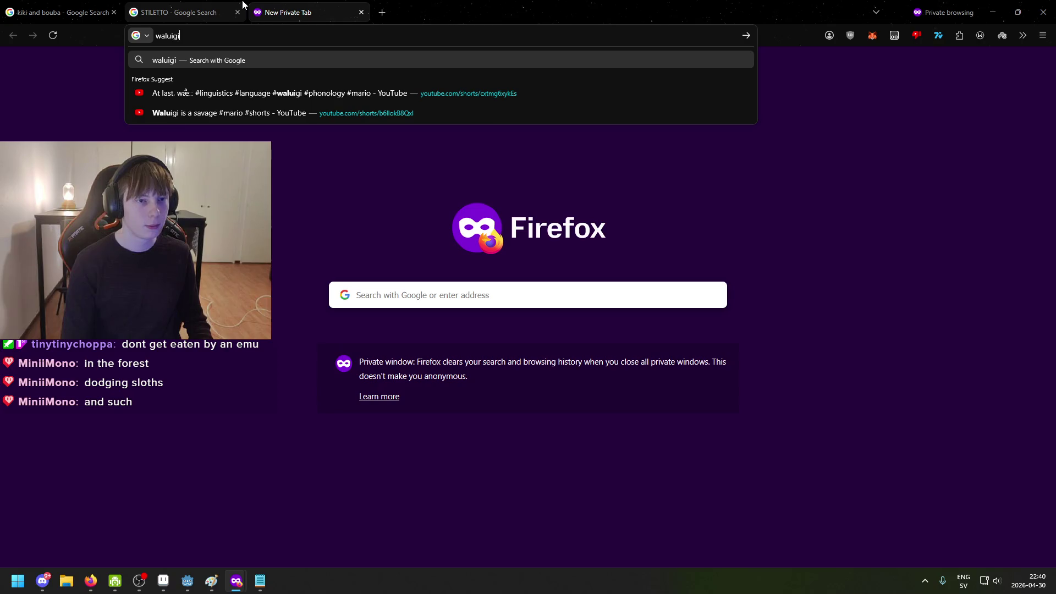
pyautogui.press('Return')
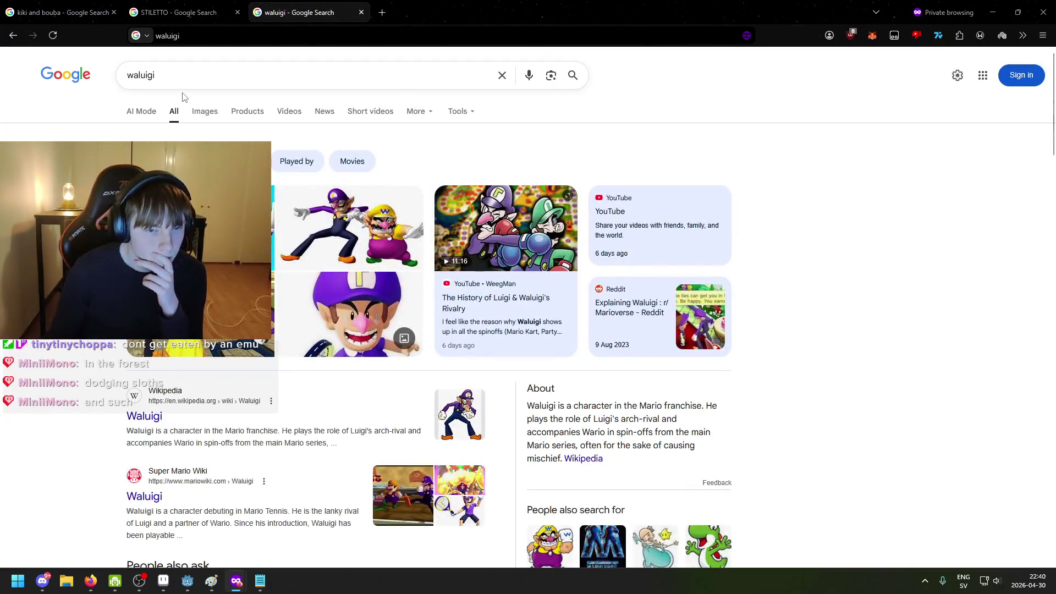
pyautogui.click(203, 113)
pyautogui.scroll(-5, 204, 113)
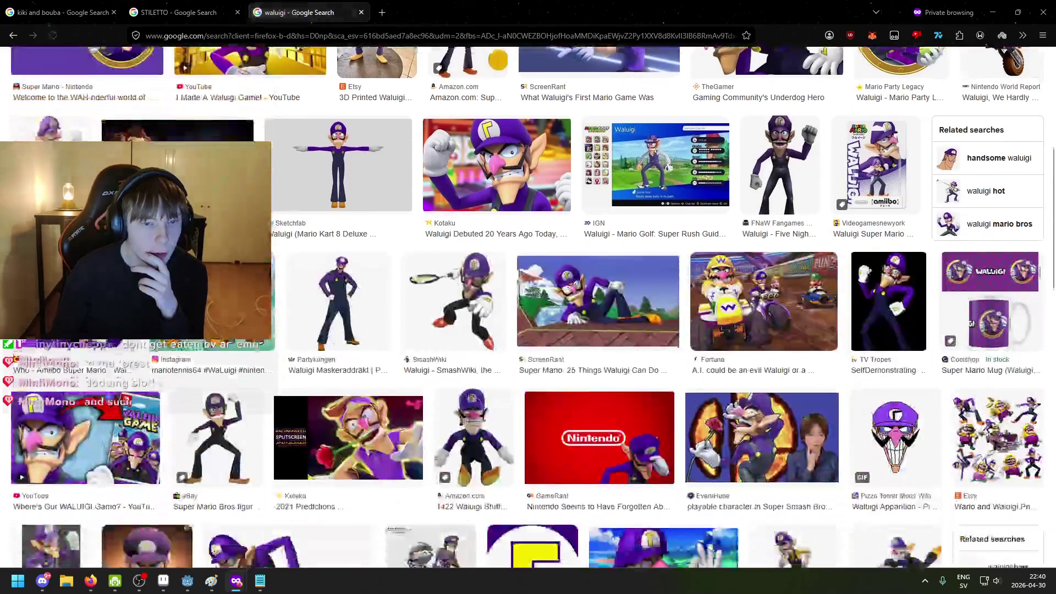
pyautogui.scroll(1, 270, 190)
pyautogui.scroll(-3, 271, 190)
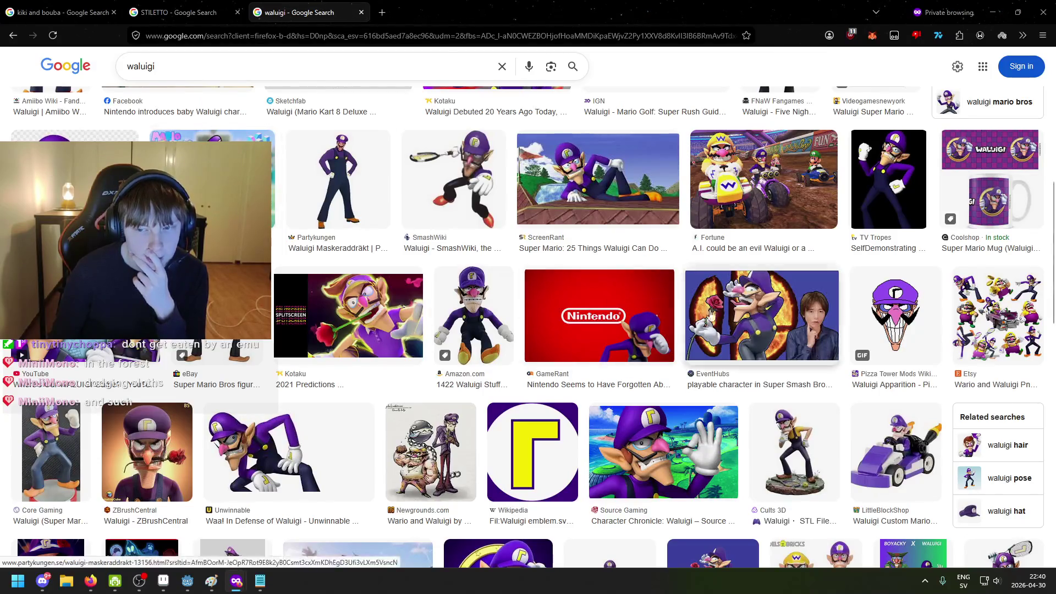
# Preview the Smash Bros Waluigi image, close it, and select the query for replacement
pyautogui.click(762, 315)
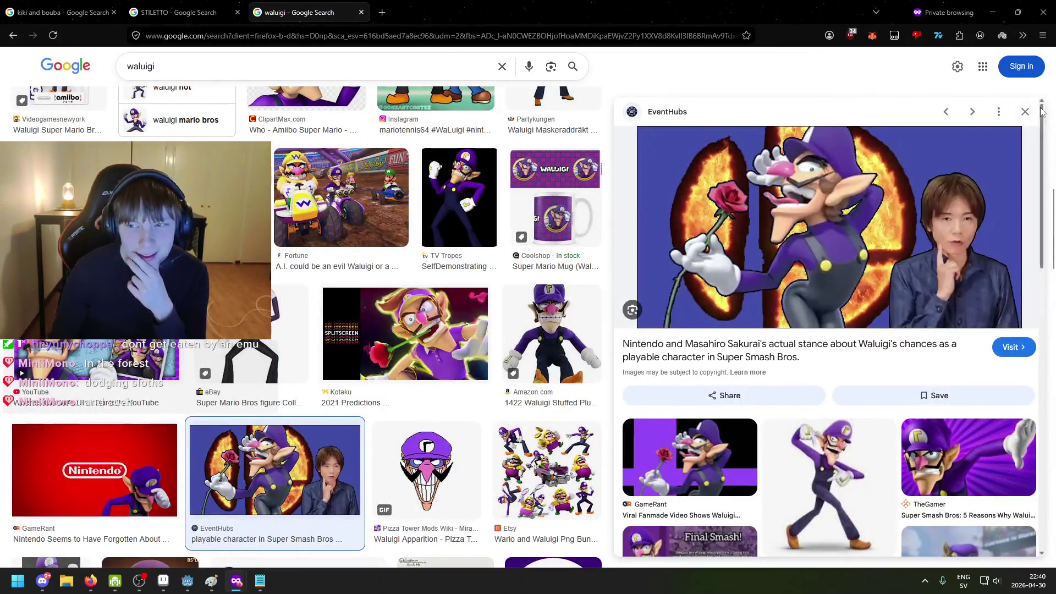
pyautogui.click(1025, 112)
pyautogui.scroll(-1, 480, 253)
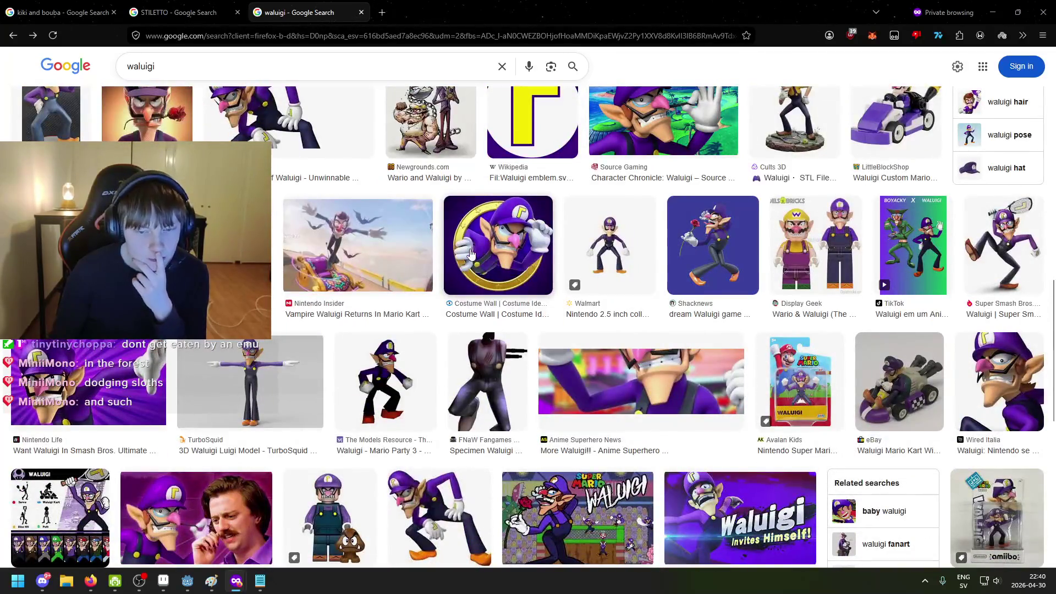
pyautogui.scroll(2, 462, 251)
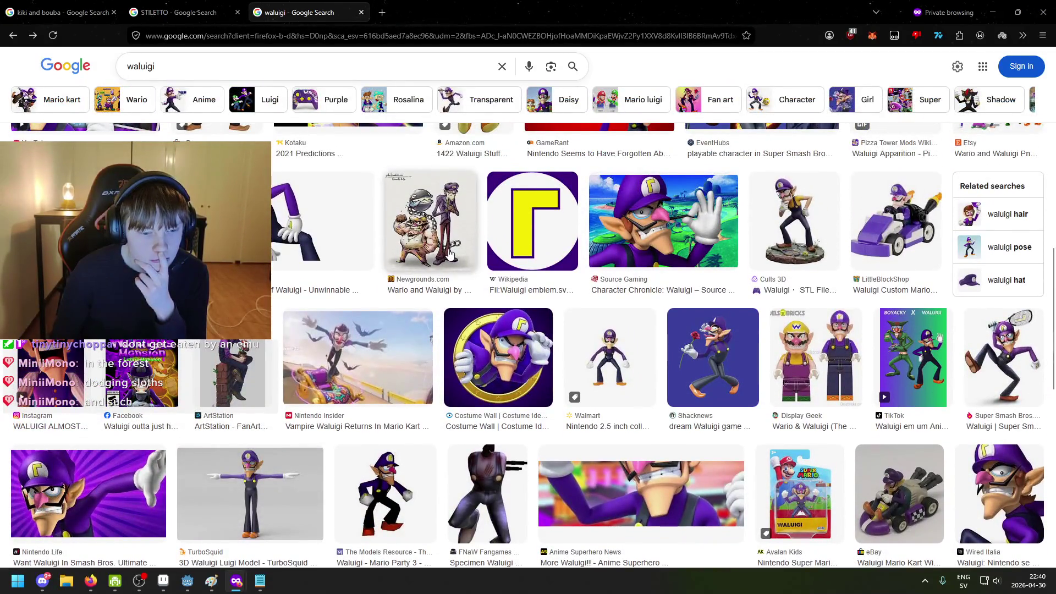
pyautogui.scroll(1, 447, 253)
pyautogui.scroll(7, 441, 257)
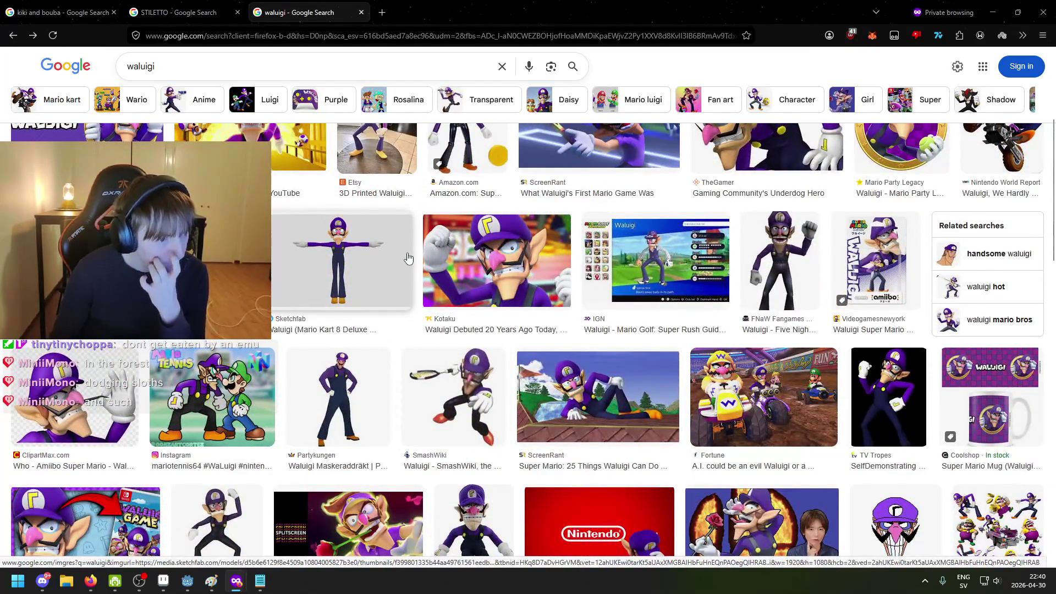
pyautogui.scroll(4, 408, 259)
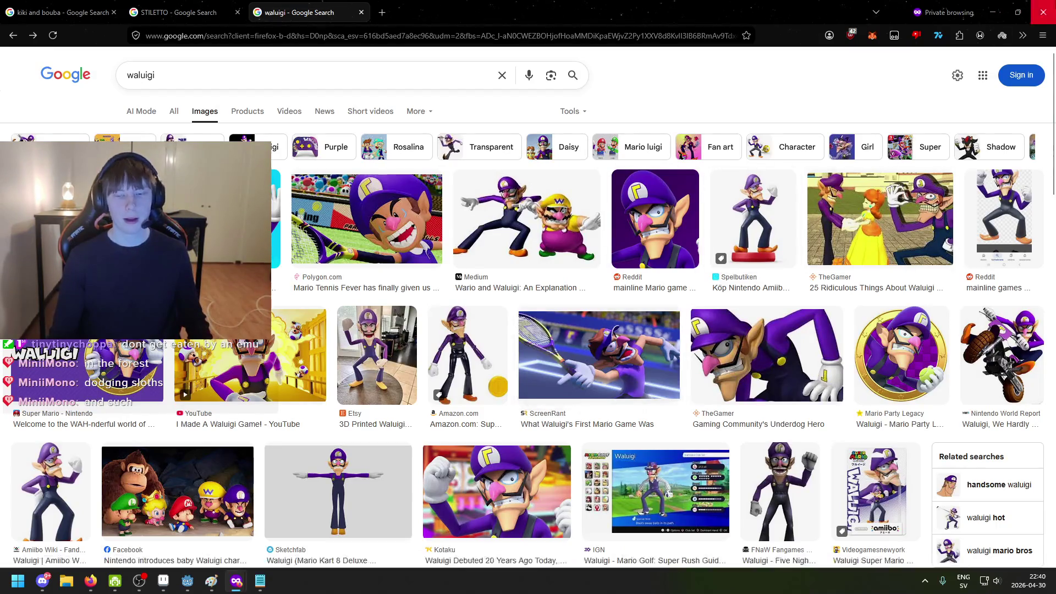
pyautogui.tripleClick(301, 77)
# Search images for 'fencing pose', enlarge the Whitman College fencer, then minimize Firefox
pyautogui.write('fencing pose')
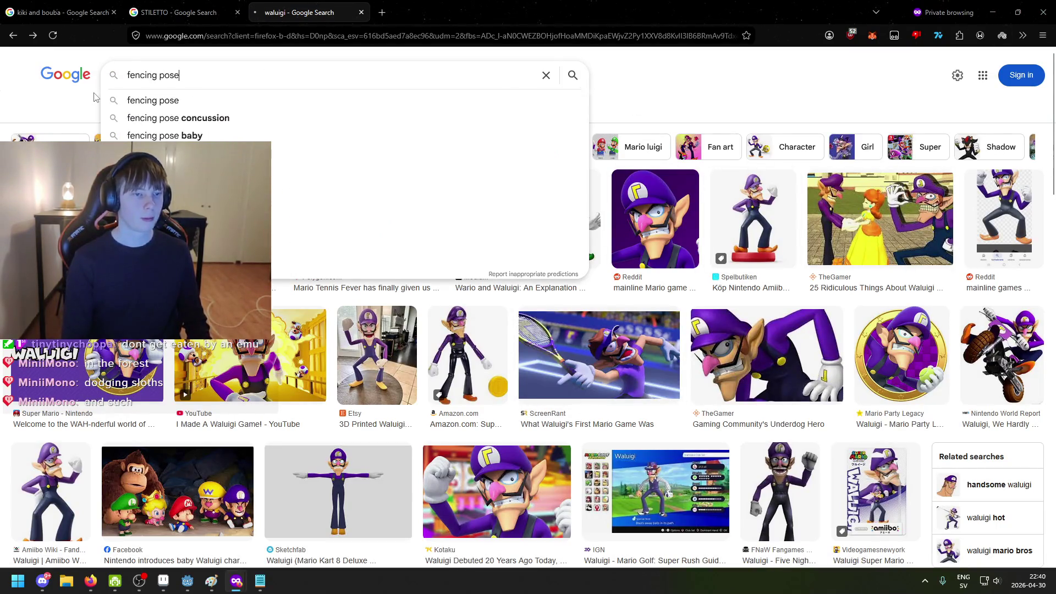
pyautogui.press('Return')
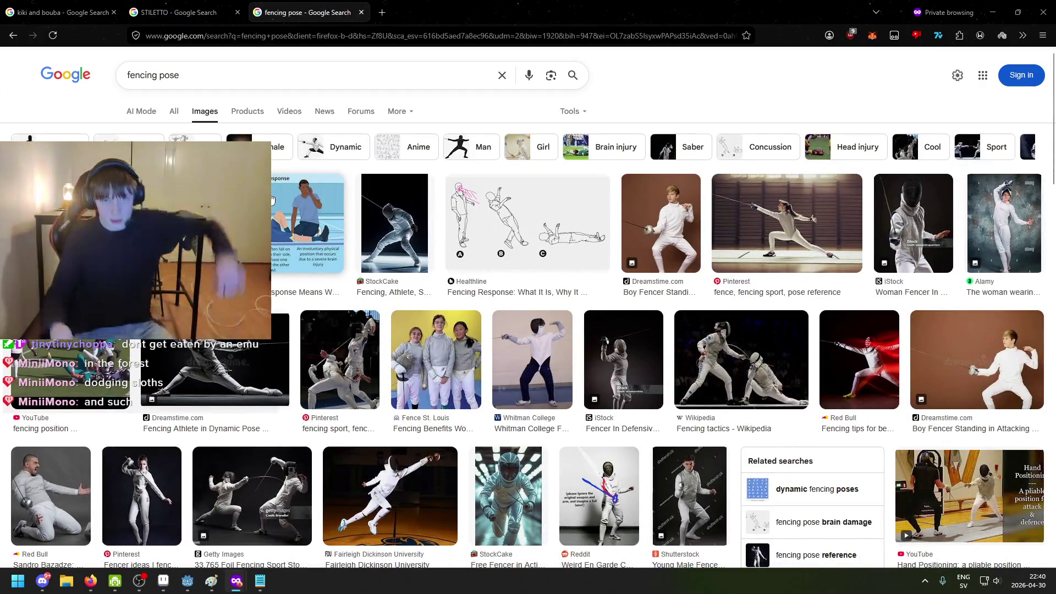
pyautogui.click(532, 358)
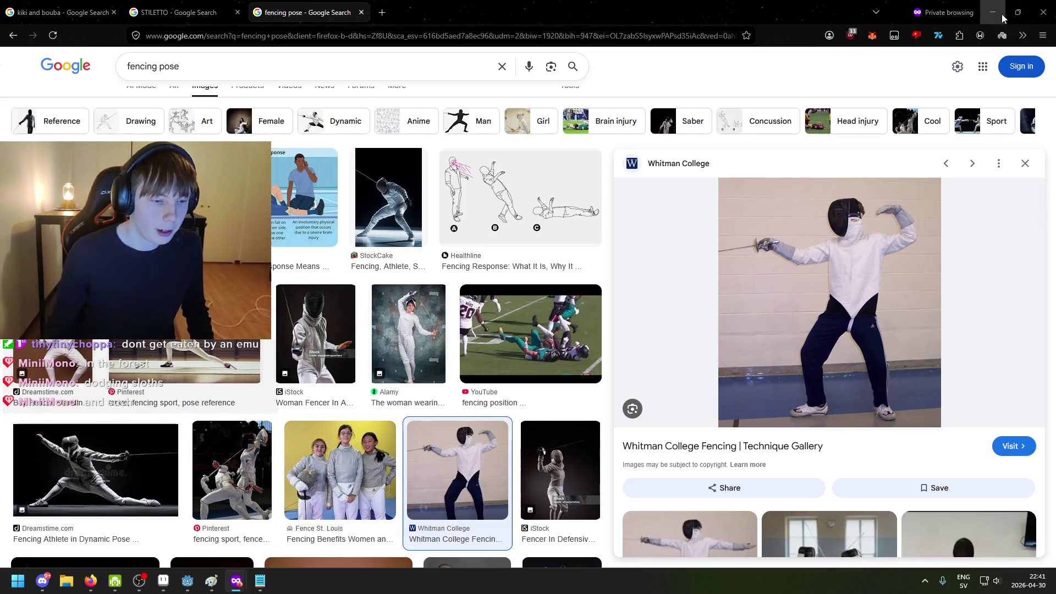
pyautogui.scroll(-5, 800, 306)
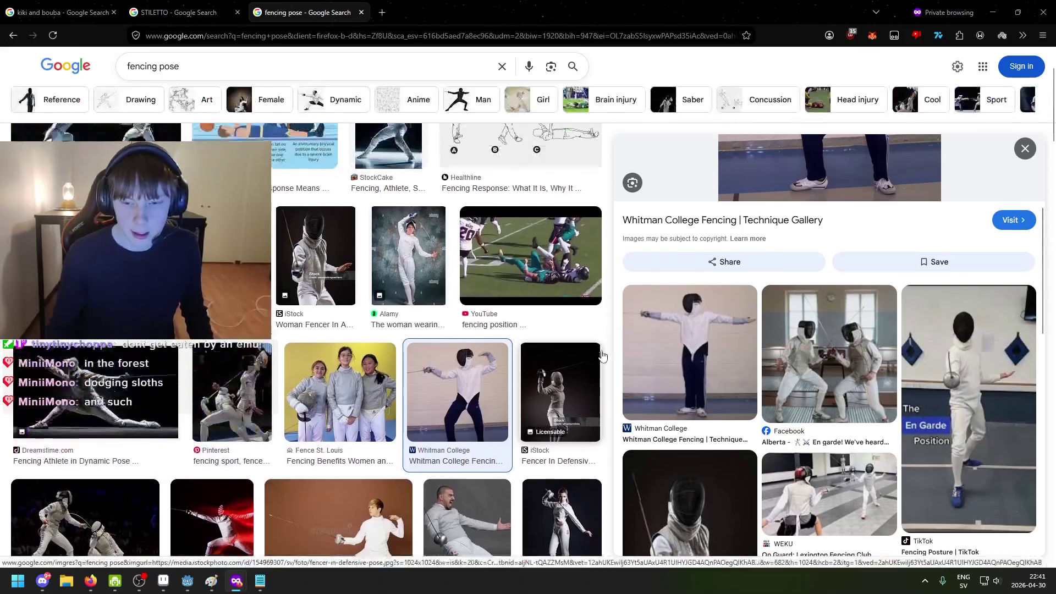
pyautogui.scroll(5, 715, 302)
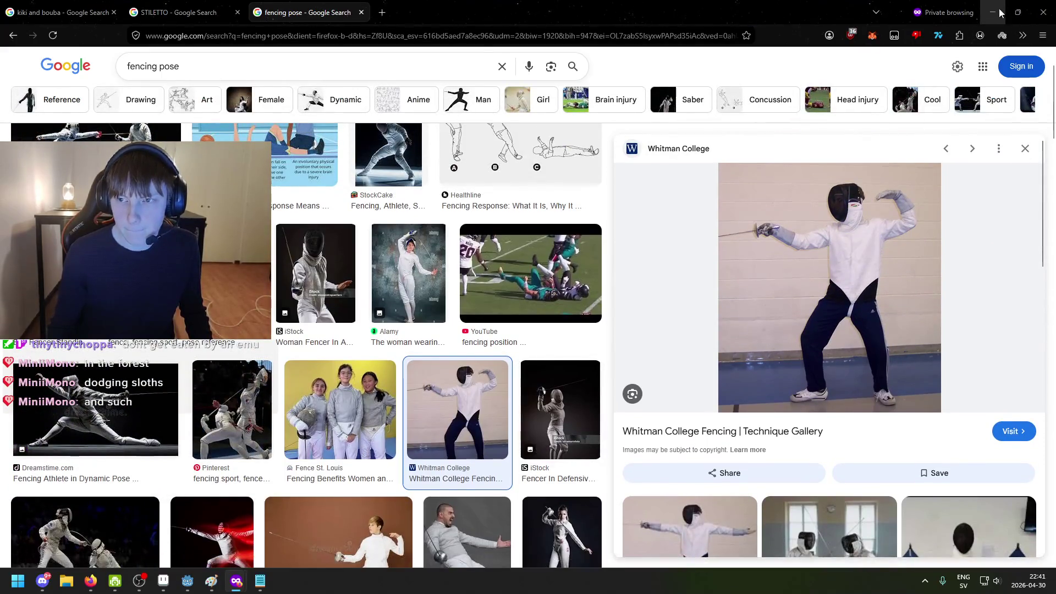
pyautogui.click(999, 8)
pyautogui.scroll(2, 597, 290)
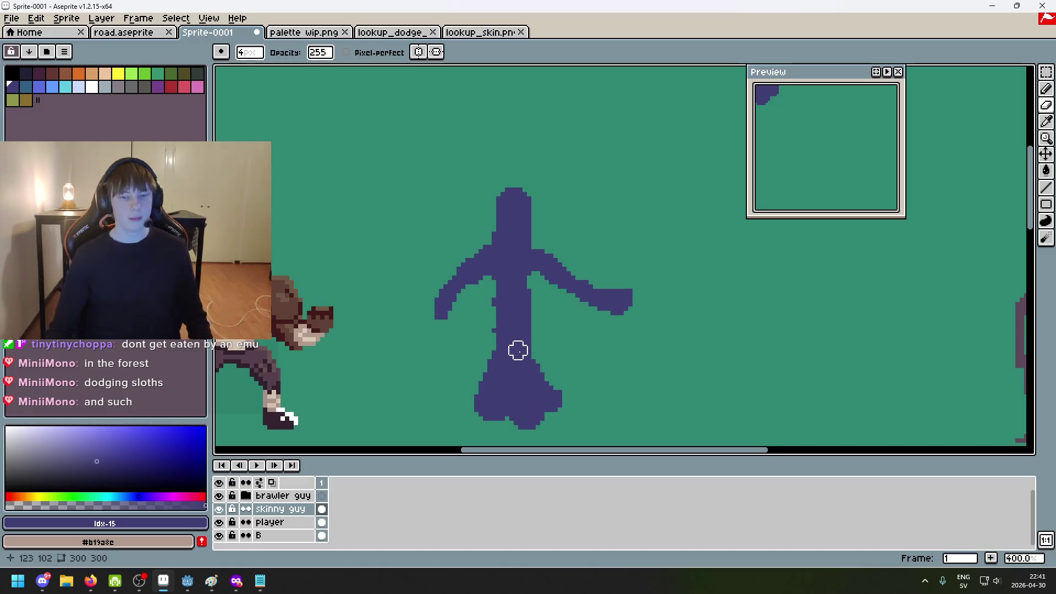
# Erase the old right arm's outer end and eyedrop the purple with a 2px pencil
pyautogui.scroll(2, 531, 319)
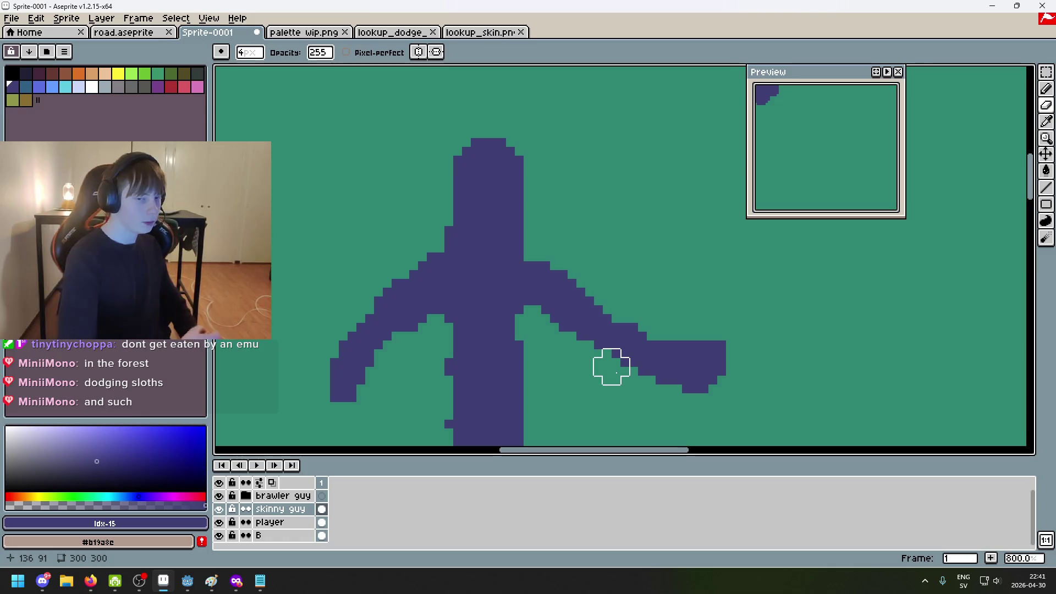
pyautogui.moveTo(608, 366)
pyautogui.mouseDown()
pyautogui.moveTo(674, 340)
pyautogui.moveTo(689, 314)
pyautogui.moveTo(543, 313)
pyautogui.moveTo(571, 277)
pyautogui.mouseUp()
pyautogui.keyDown('alt'); pyautogui.click(601, 309); pyautogui.keyUp('alt')
pyautogui.press('b')
pyautogui.hotkey('ctrl', 'z')
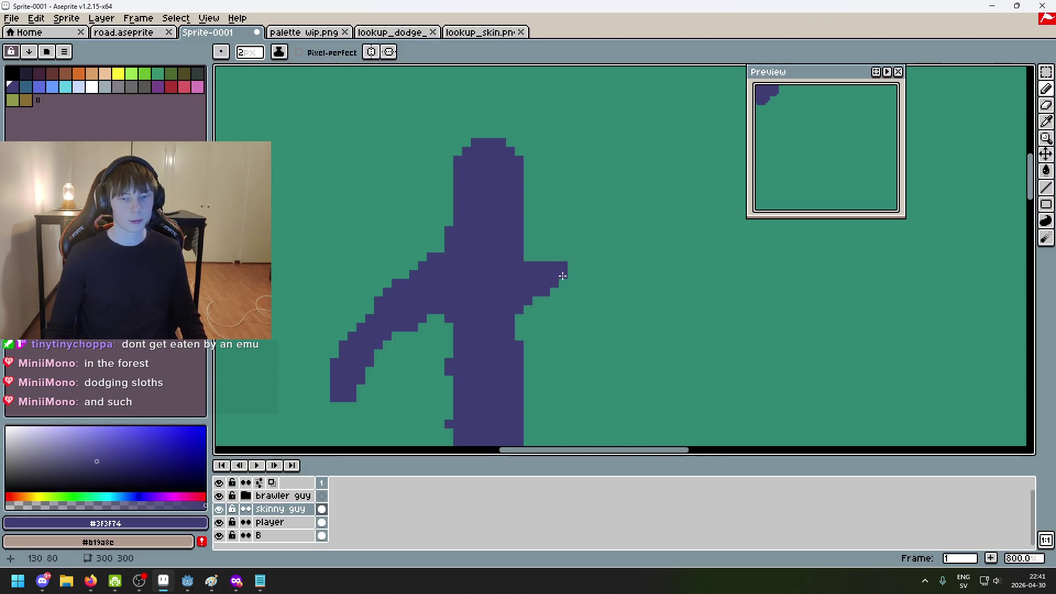
pyautogui.press('-')
pyautogui.press('-')
pyautogui.press('-')
# Draw the right arm raised high and curving back, ending in a hand tip
pyautogui.keyDown('shift'); pyautogui.click(616, 213); pyautogui.keyUp('shift')
pyautogui.scroll(3, 626, 213)
pyautogui.click(550, 179)
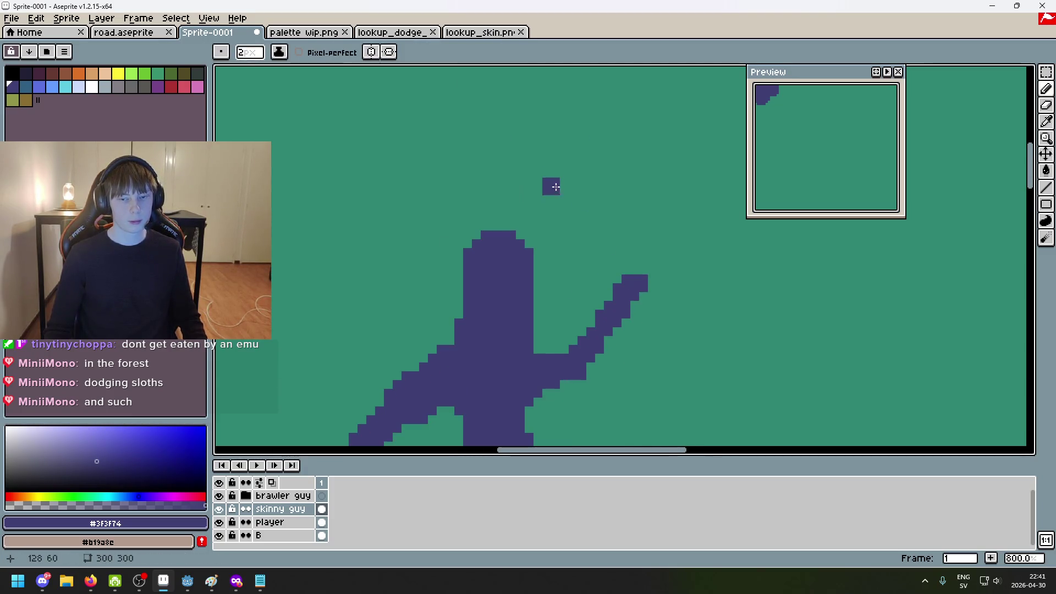
pyautogui.keyDown('shift'); pyautogui.click(643, 275); pyautogui.keyUp('shift')
pyautogui.moveTo(599, 200); pyautogui.dragTo(542, 166)
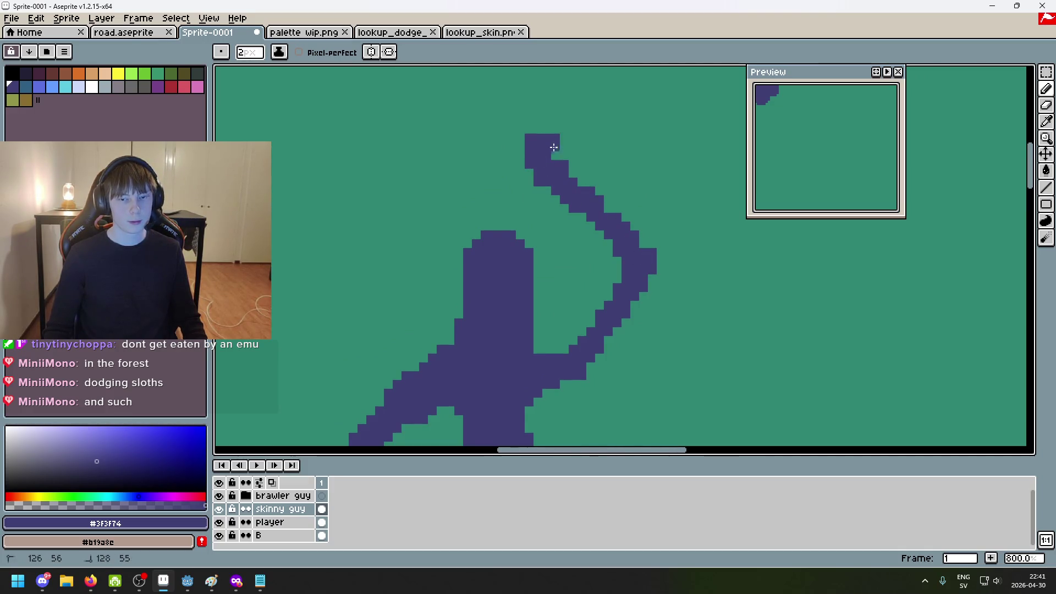
pyautogui.scroll(-3, 559, 192)
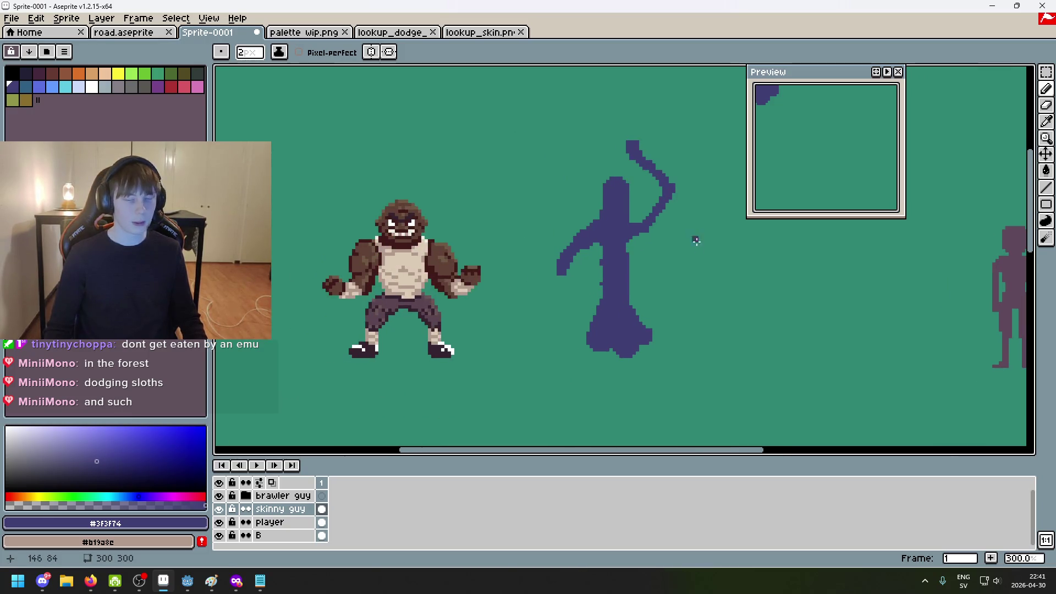
pyautogui.scroll(2, 617, 242)
pyautogui.scroll(1, 658, 302)
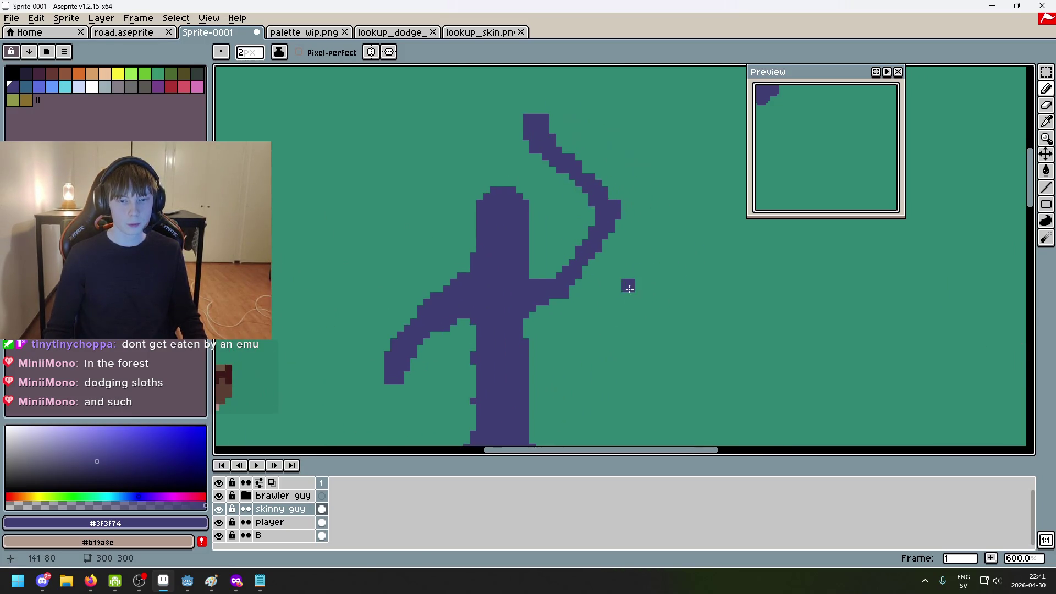
pyautogui.scroll(-2, 627, 282)
pyautogui.scroll(2, 520, 282)
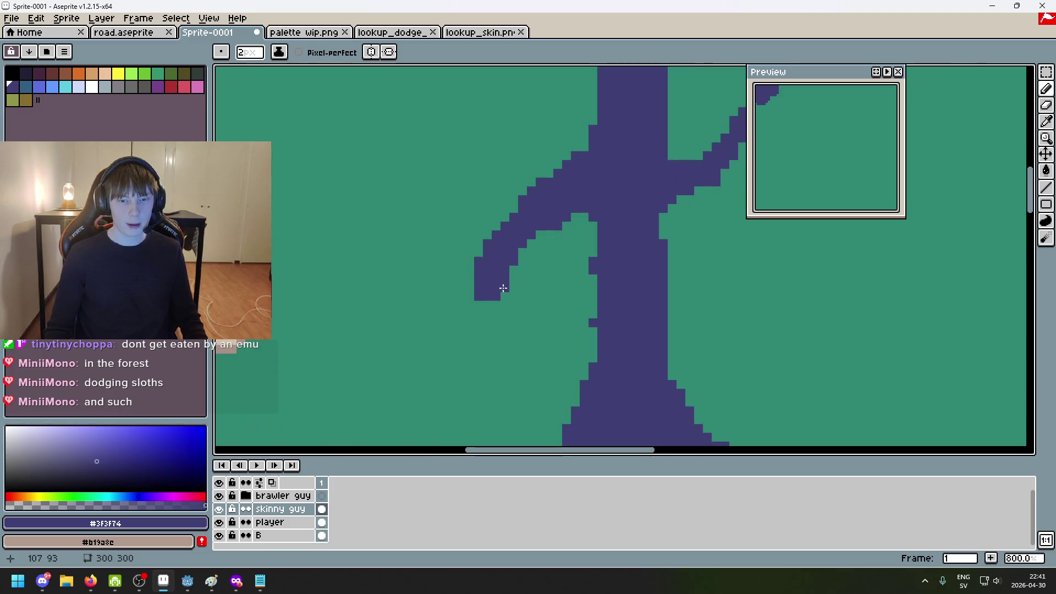
pyautogui.hotkey('ctrl', 'z')
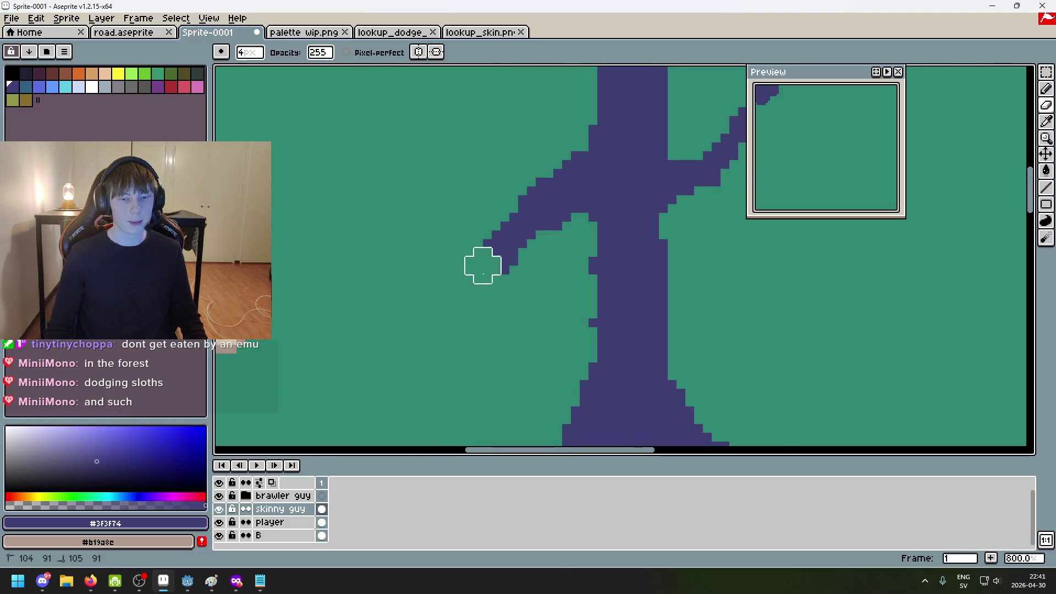
# Erase and redraw the dangling front hand so it curls downward like a hook
pyautogui.scroll(-3, 495, 253)
pyautogui.scroll(1, 505, 262)
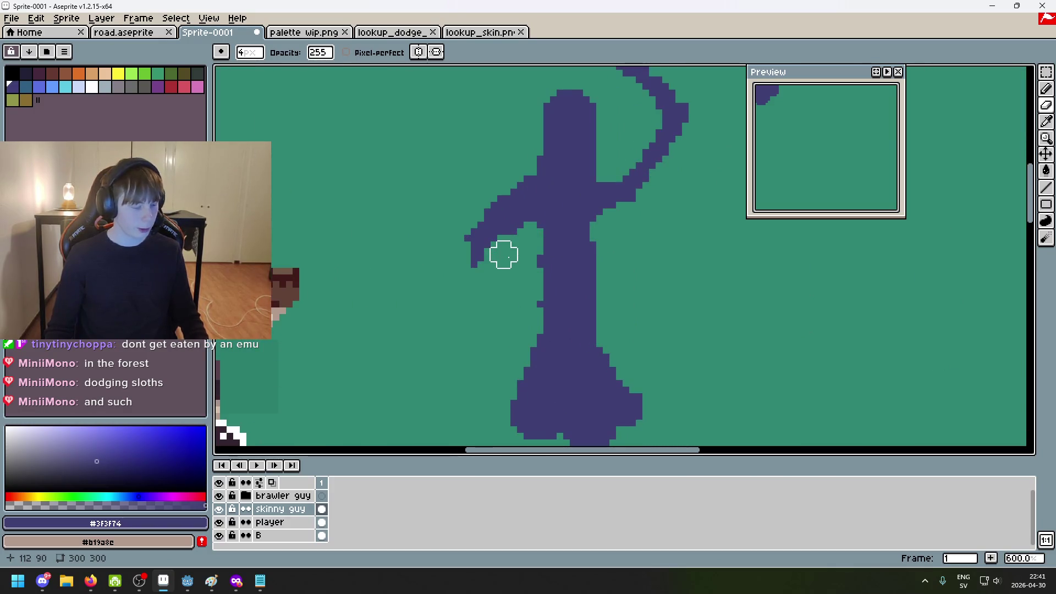
pyautogui.scroll(-2, 550, 264)
pyautogui.scroll(1, 544, 264)
pyautogui.press('b')
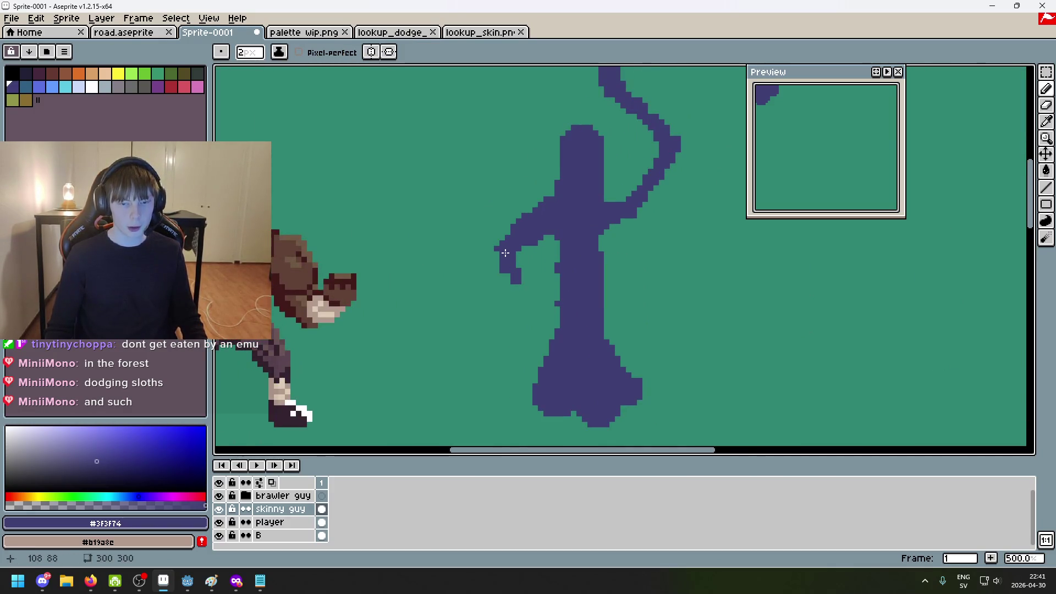
pyautogui.press('e')
pyautogui.moveTo(504, 273); pyautogui.dragTo(514, 282)
pyautogui.press('b')
pyautogui.moveTo(509, 242); pyautogui.dragTo(524, 270)
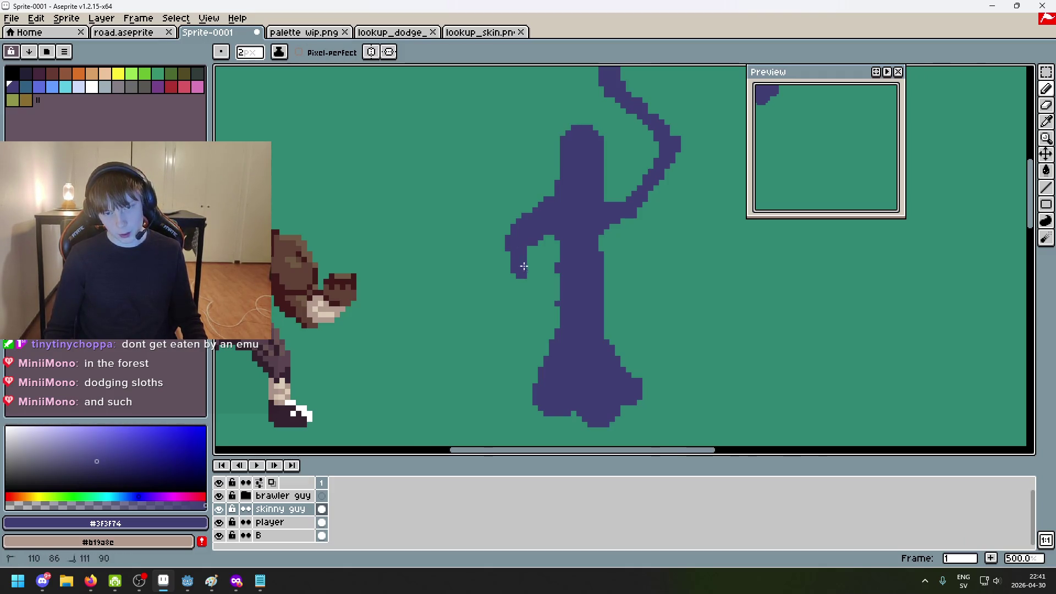
pyautogui.hotkey('ctrl', 'z')
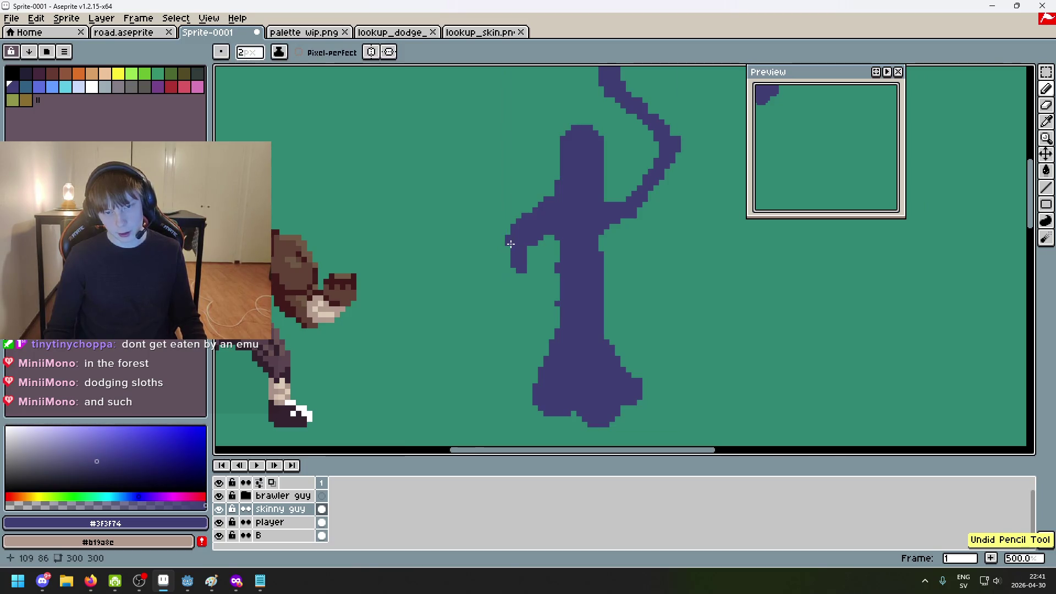
pyautogui.moveTo(510, 244); pyautogui.dragTo(530, 274)
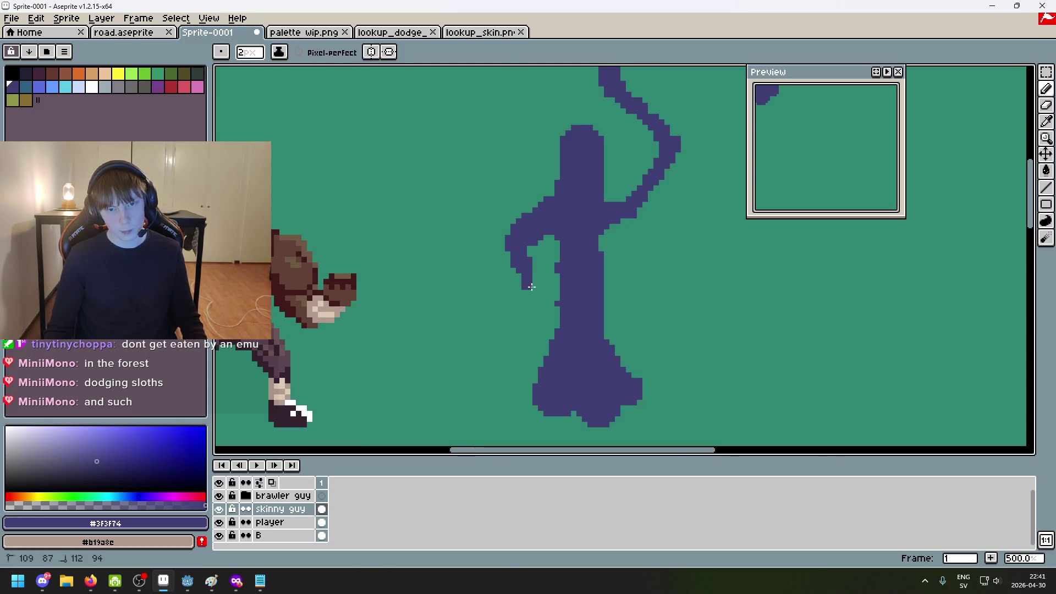
# Switch to the eraser and zoom around to check the fencing-stance silhouette
pyautogui.scroll(-4, 530, 270)
pyautogui.scroll(5, 504, 267)
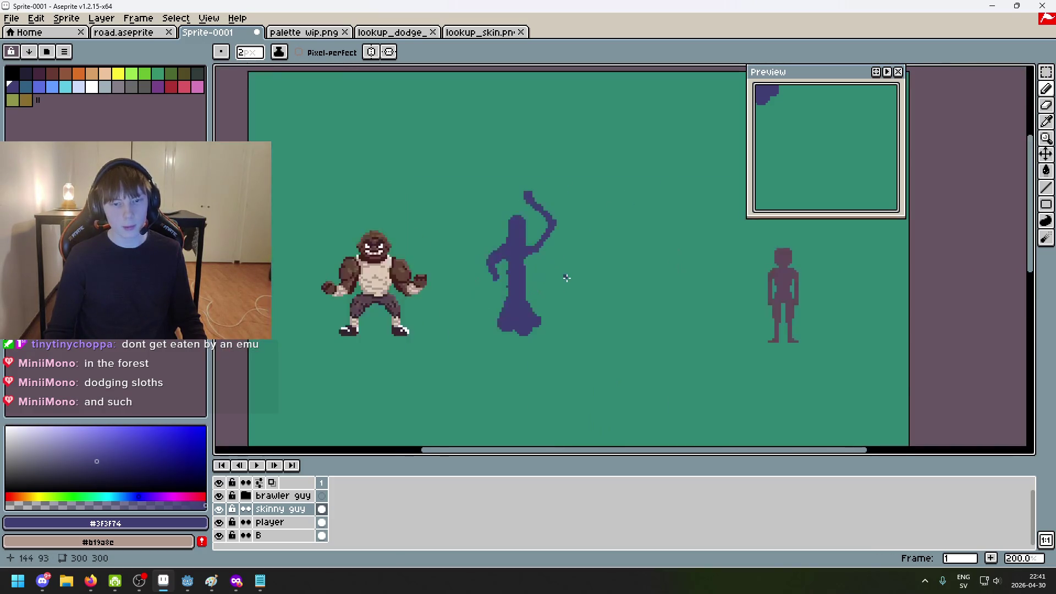
pyautogui.press('e')
pyautogui.press('shift')
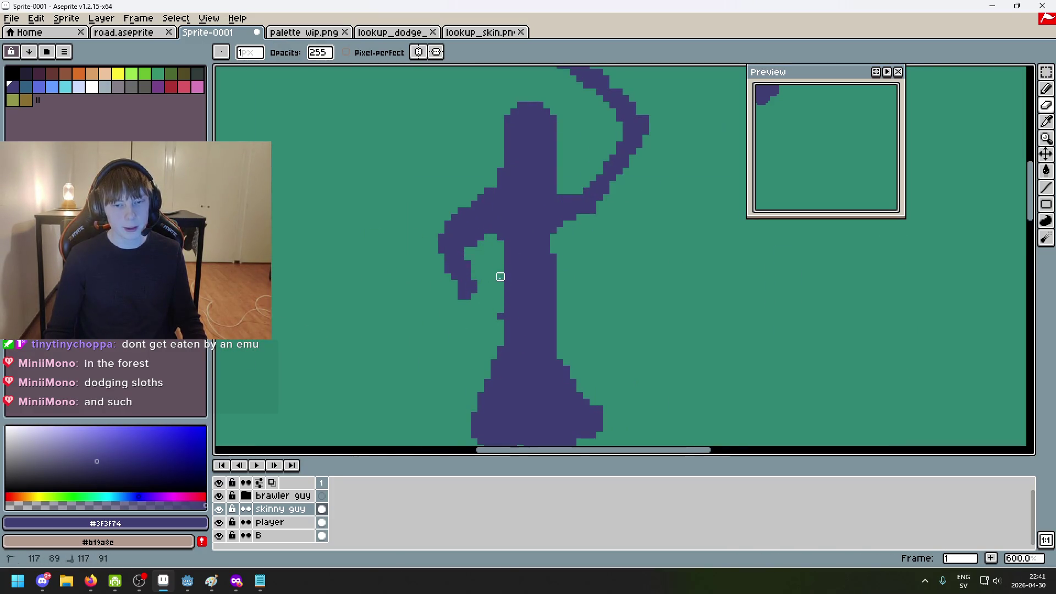
pyautogui.scroll(-2, 531, 160)
pyautogui.scroll(-2, 594, 203)
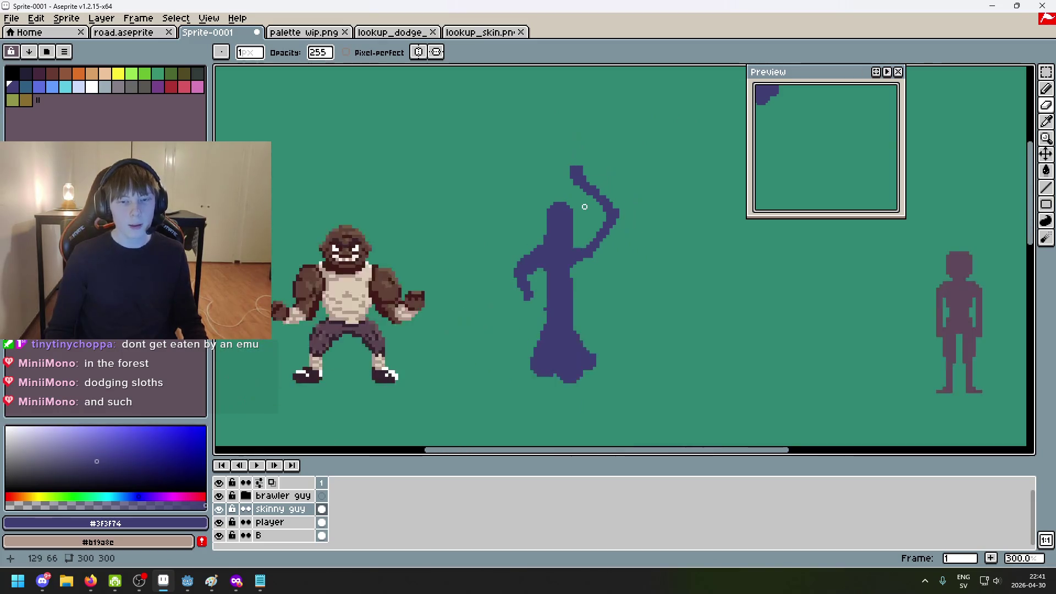
pyautogui.scroll(5, 567, 204)
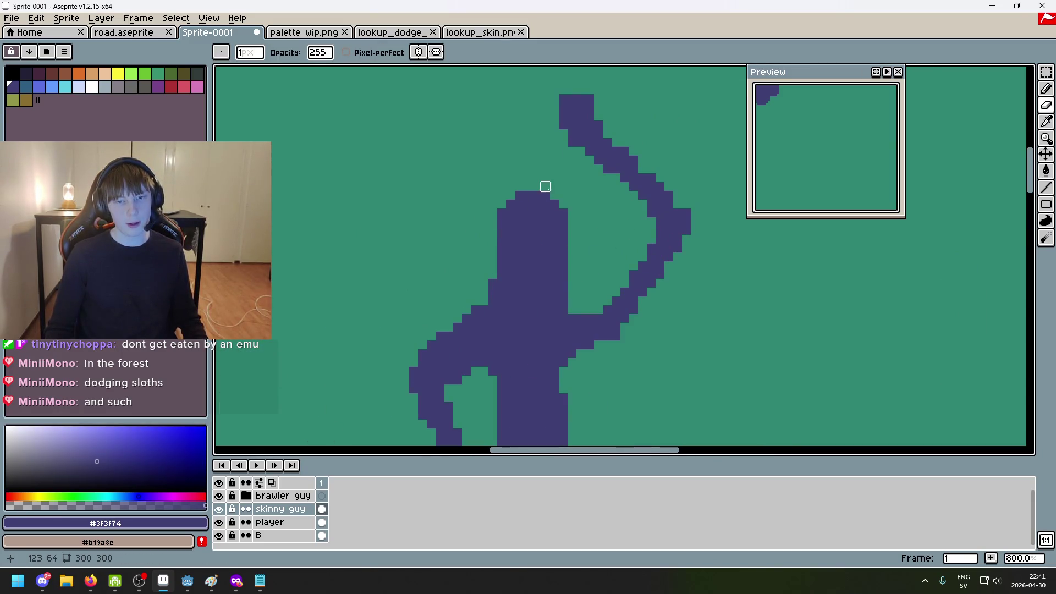
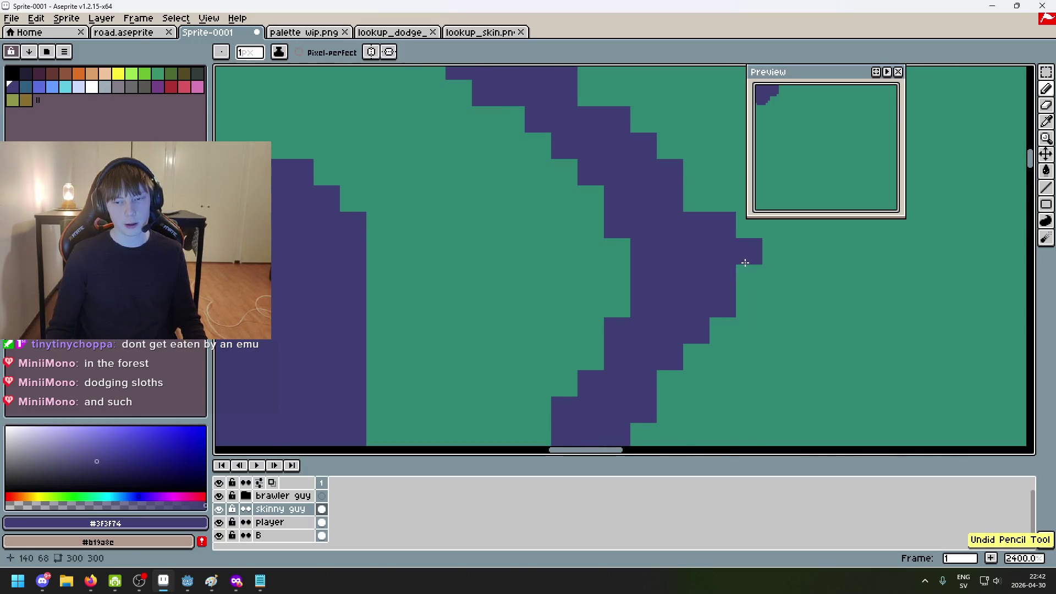
# Redraw the Pencil strokes at the top of the fencer's head, undoing stray marks
pyautogui.scroll(-7, 740, 273)
pyautogui.scroll(3, 589, 247)
pyautogui.moveTo(547, 256)
pyautogui.mouseDown()
pyautogui.moveTo(487, 264)
pyautogui.moveTo(581, 169)
pyautogui.moveTo(605, 162)
pyautogui.moveTo(710, 286)
pyautogui.mouseUp()
pyautogui.scroll(-3, 617, 243)
pyautogui.hotkey('ctrl', 'z')
pyautogui.scroll(4, 617, 267)
pyautogui.press('v')
pyautogui.press('b')
pyautogui.hotkey('ctrl', 'z')
pyautogui.hotkey('ctrl', 'z')
pyautogui.moveTo(608, 171); pyautogui.dragTo(605, 231)
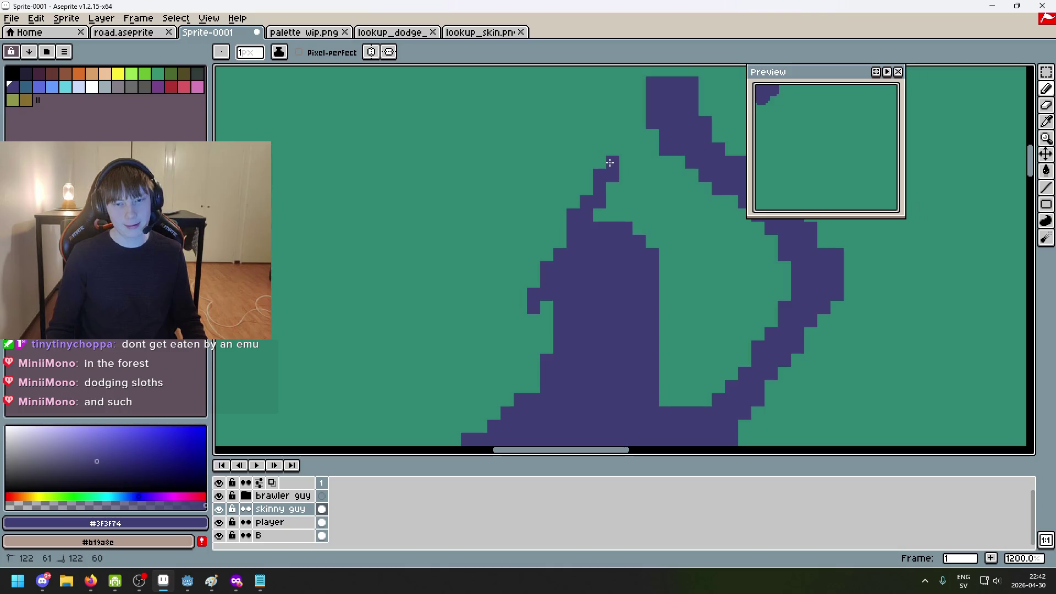
pyautogui.scroll(-4, 610, 158)
pyautogui.hotkey('ctrl', 'z')
pyautogui.scroll(5, 567, 165)
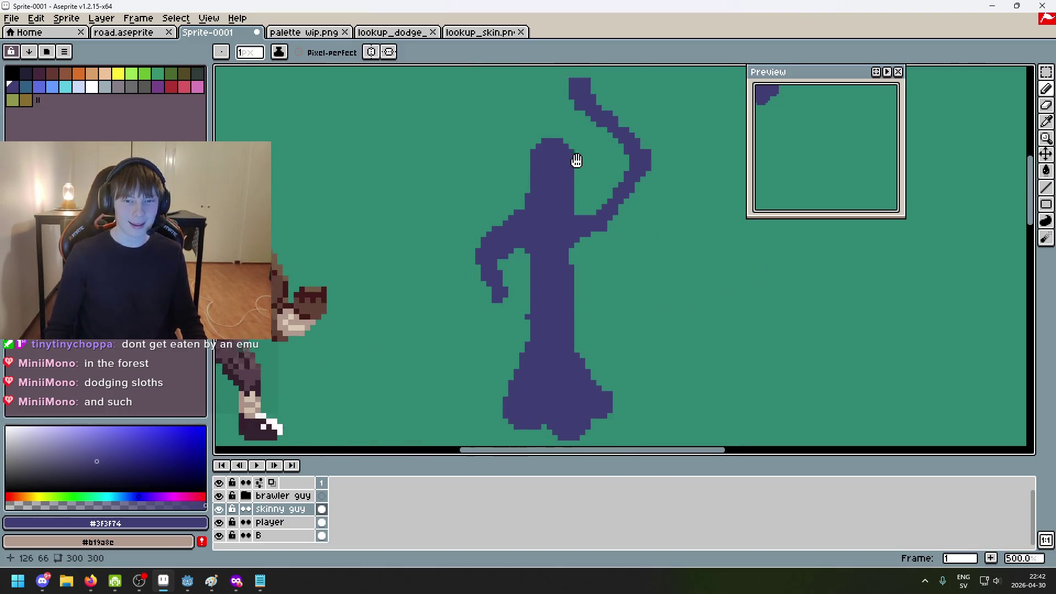
pyautogui.scroll(-3, 525, 243)
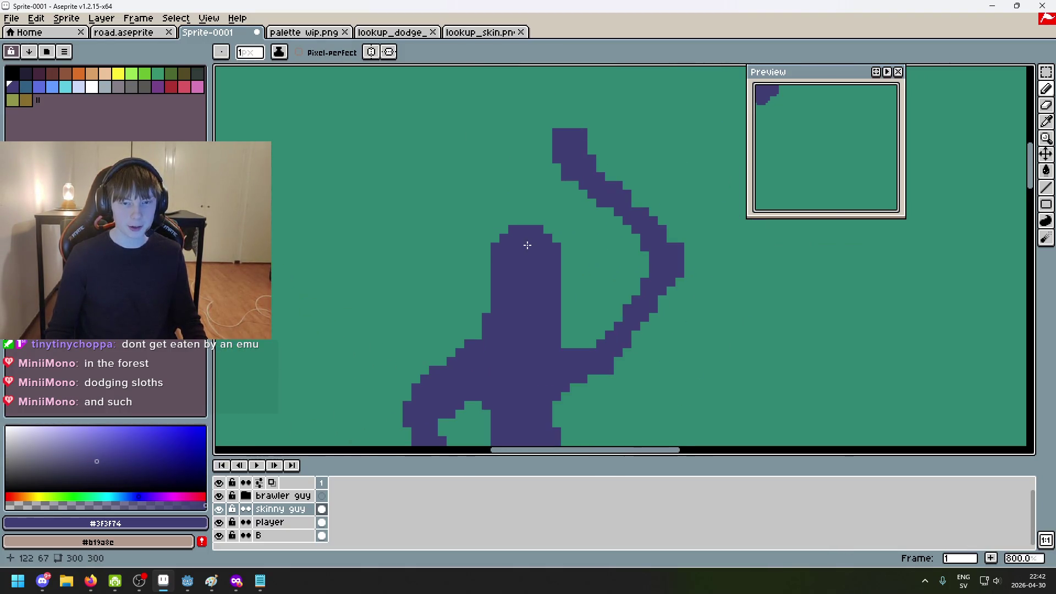
# Erase pixels along the neck edge to make the neck slimmer
pyautogui.press('e')
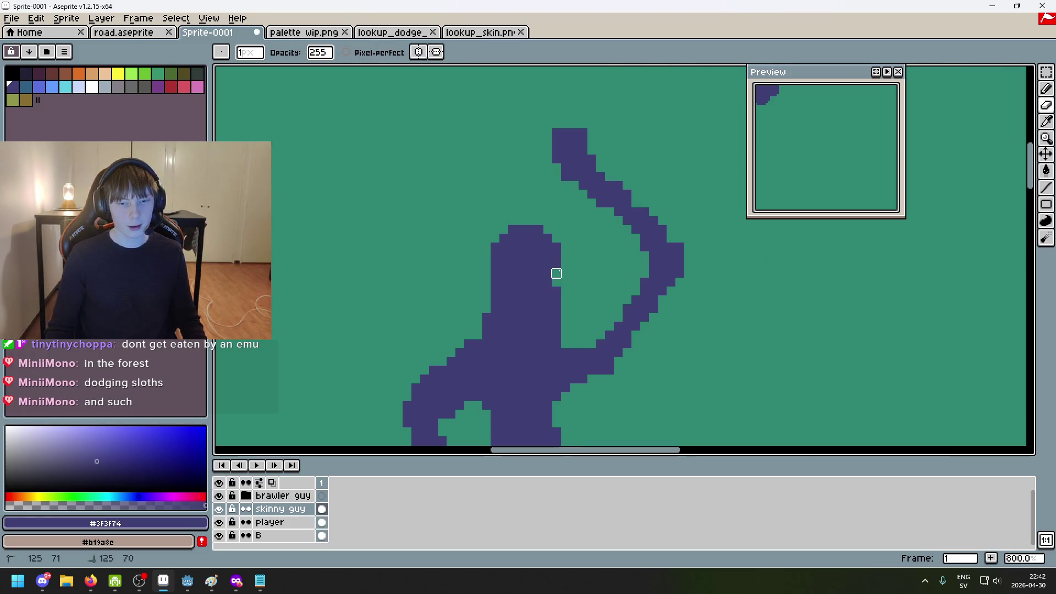
pyautogui.hotkey('ctrl', 'z')
pyautogui.moveTo(548, 291); pyautogui.dragTo(556, 291)
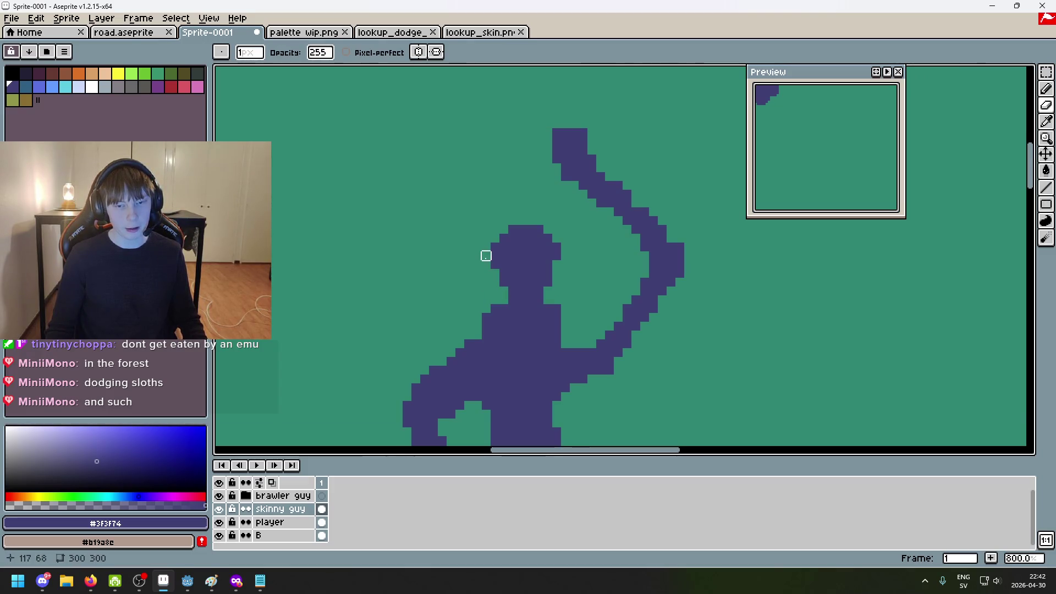
pyautogui.press('b')
pyautogui.press('e')
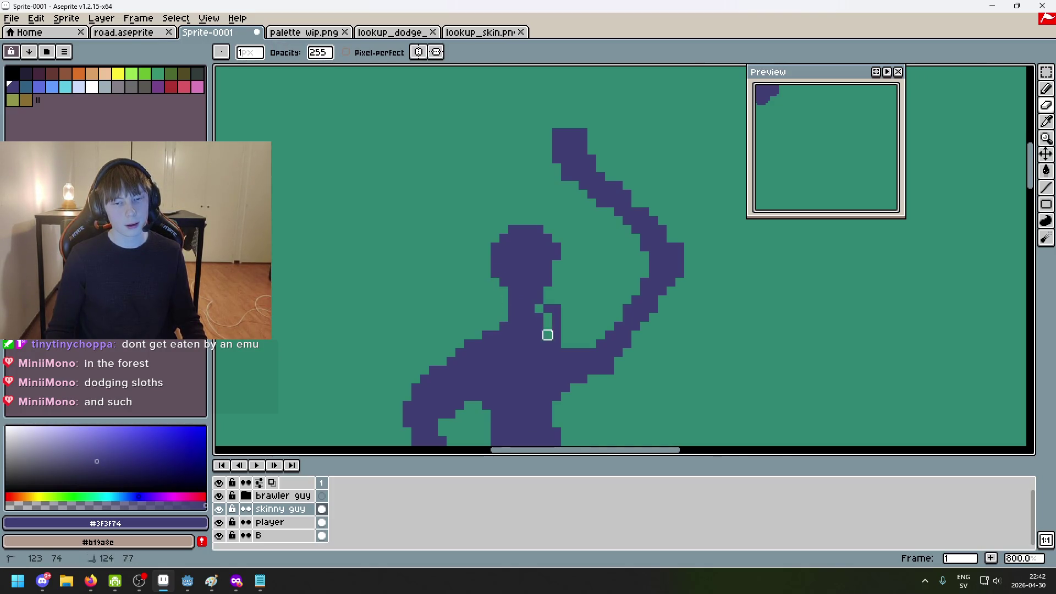
pyautogui.hotkey('ctrl', 'z')
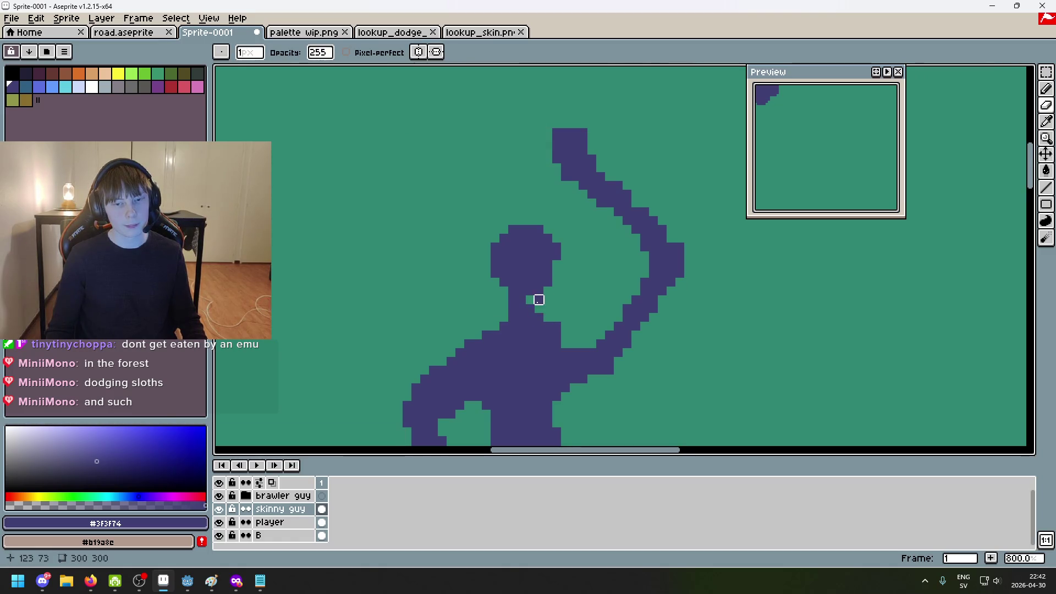
# Erase the legs' inner edges to widen the gap between them
pyautogui.scroll(-3, 599, 331)
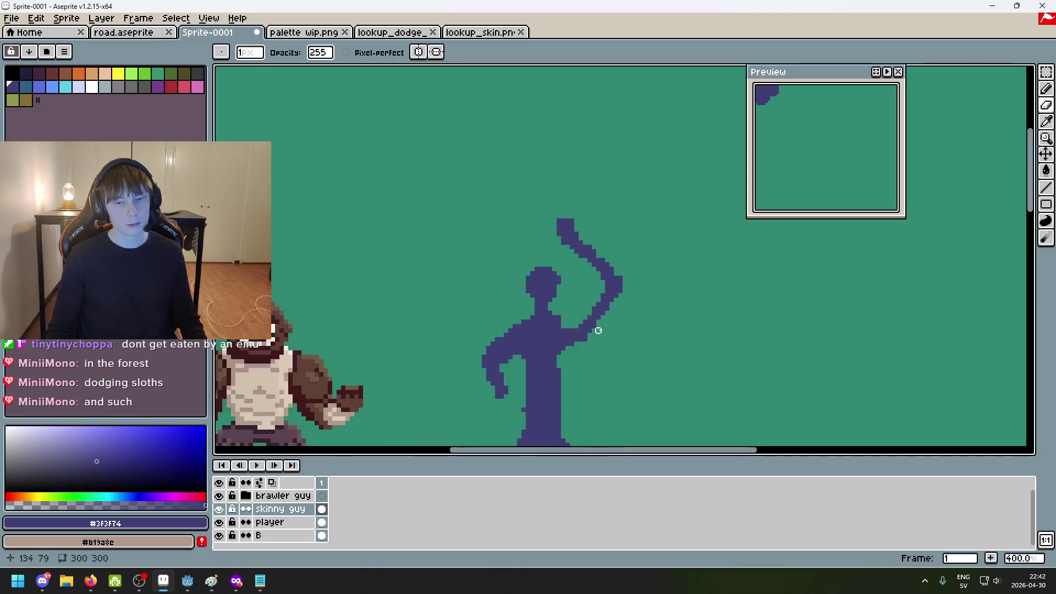
pyautogui.moveTo(598, 331); pyautogui.dragTo(591, 215)
pyautogui.scroll(2, 645, 229)
pyautogui.moveTo(578, 349); pyautogui.dragTo(579, 335)
pyautogui.hotkey('ctrl', 'z')
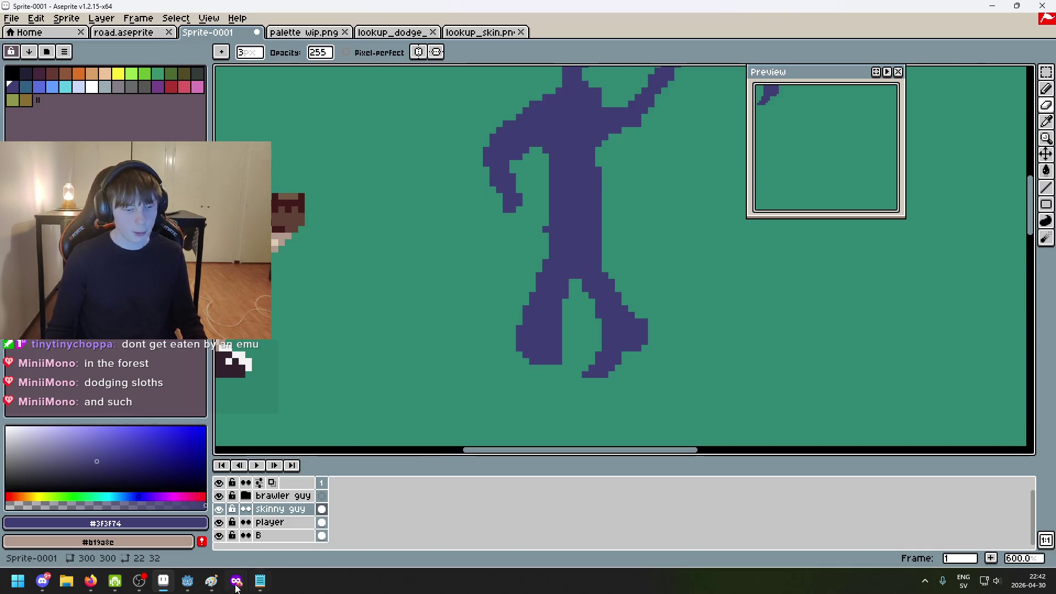
# Check the fencing pose reference in the browser, then return to the sprite
pyautogui.moveTo(236, 580)
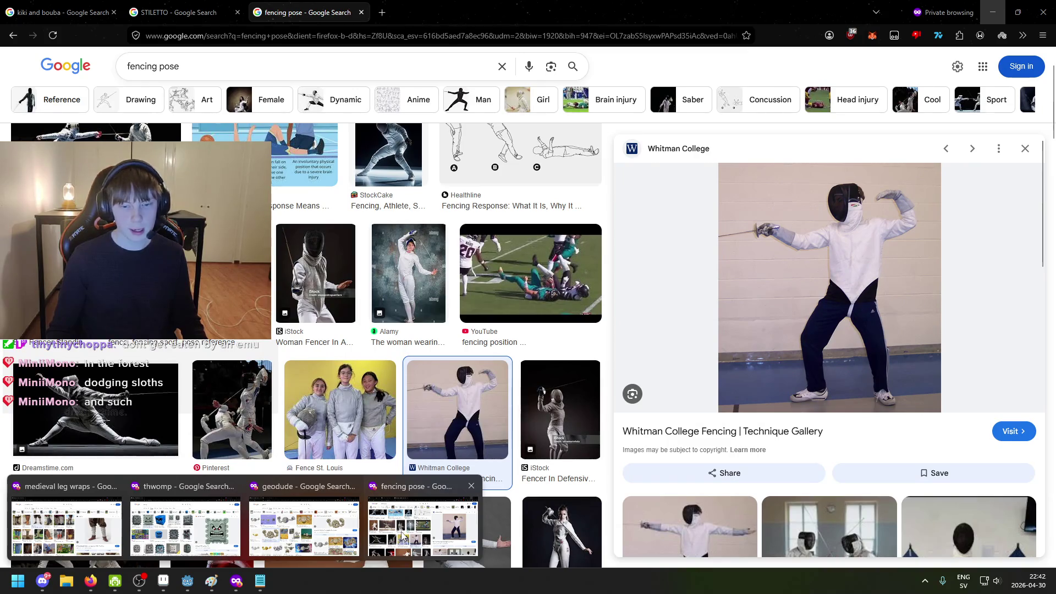
pyautogui.click(190, 582)
pyautogui.click(189, 582)
pyautogui.click(163, 581)
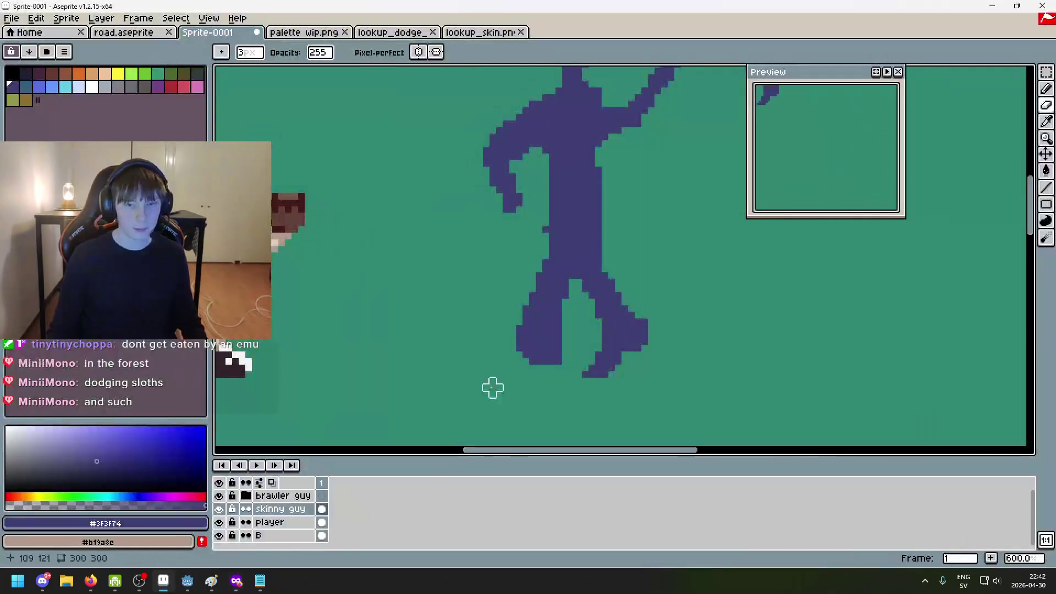
# Erase the old left leg and draw a new left leg line downward
pyautogui.moveTo(539, 296); pyautogui.dragTo(539, 288)
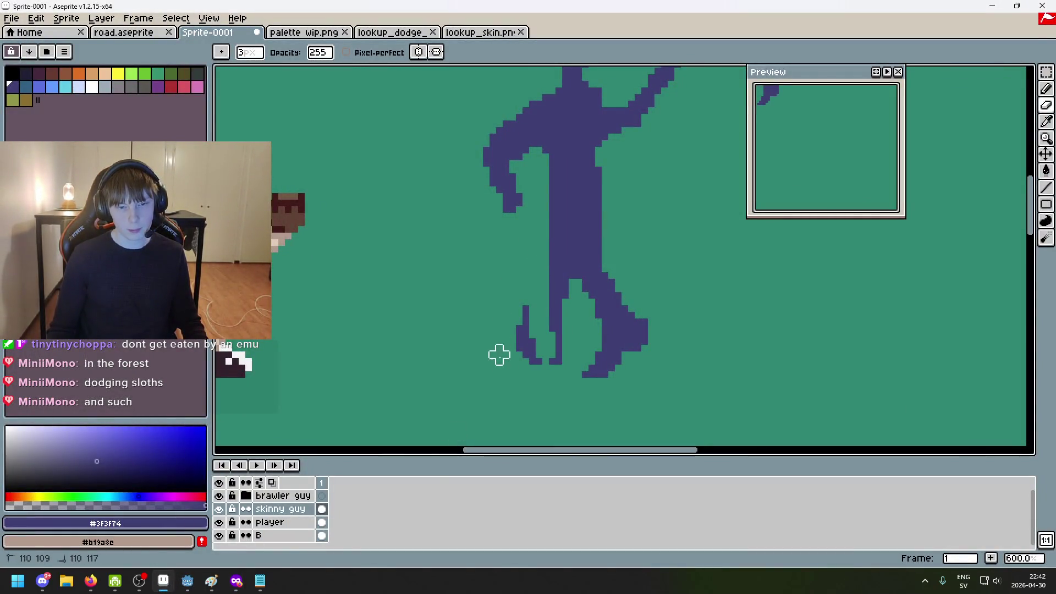
pyautogui.moveTo(498, 354)
pyautogui.mouseDown()
pyautogui.moveTo(537, 295)
pyautogui.moveTo(539, 335)
pyautogui.moveTo(558, 360)
pyautogui.mouseUp()
pyautogui.press('b')
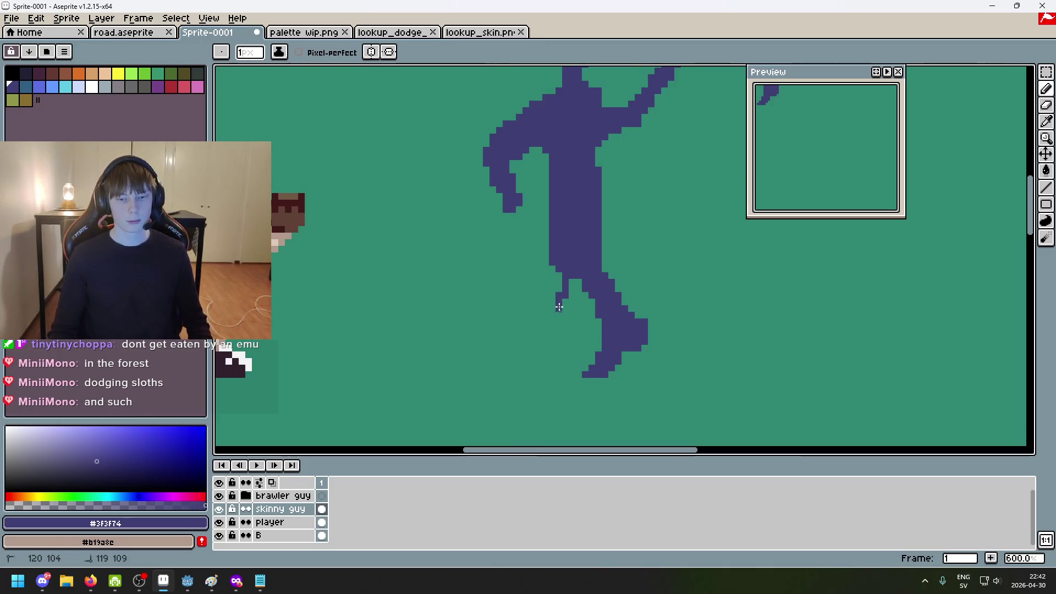
pyautogui.moveTo(559, 306); pyautogui.dragTo(561, 374)
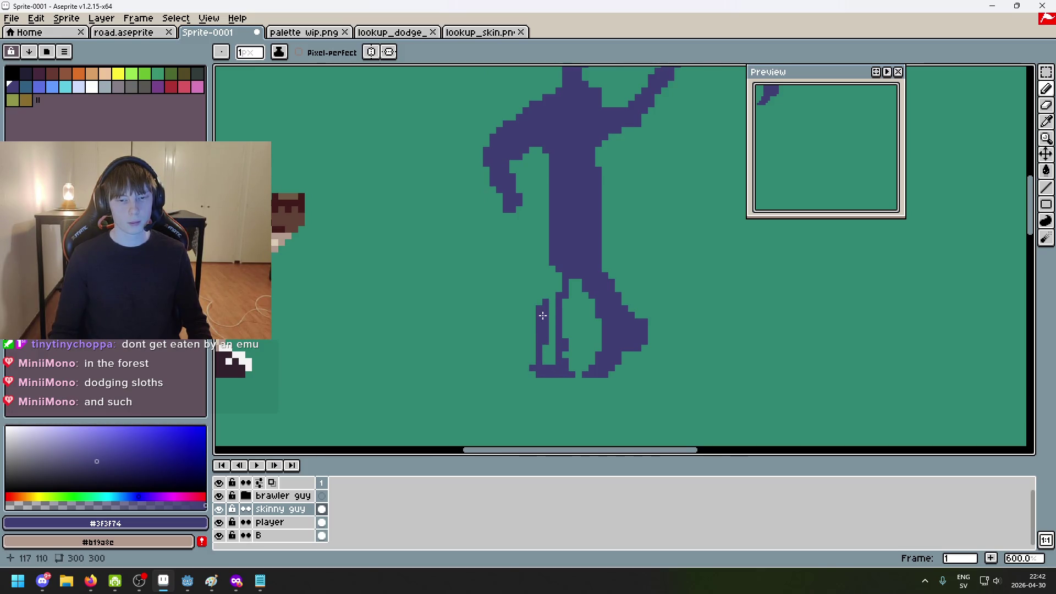
# Compare with the reference, then redraw and thicken the left leg where it meets the body
pyautogui.hotkey('alt', 'Tab')
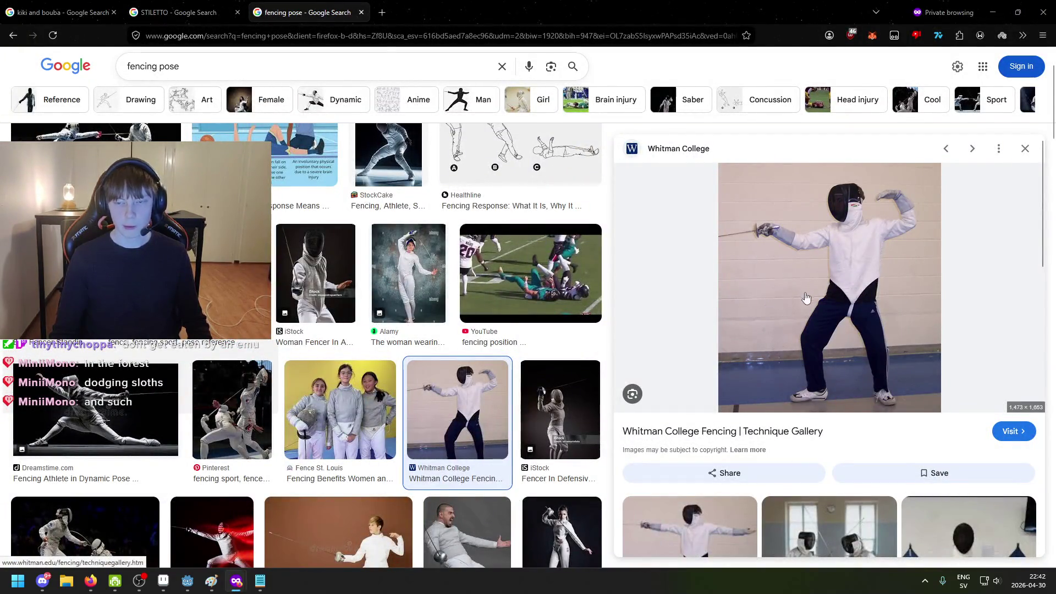
pyautogui.click(164, 580)
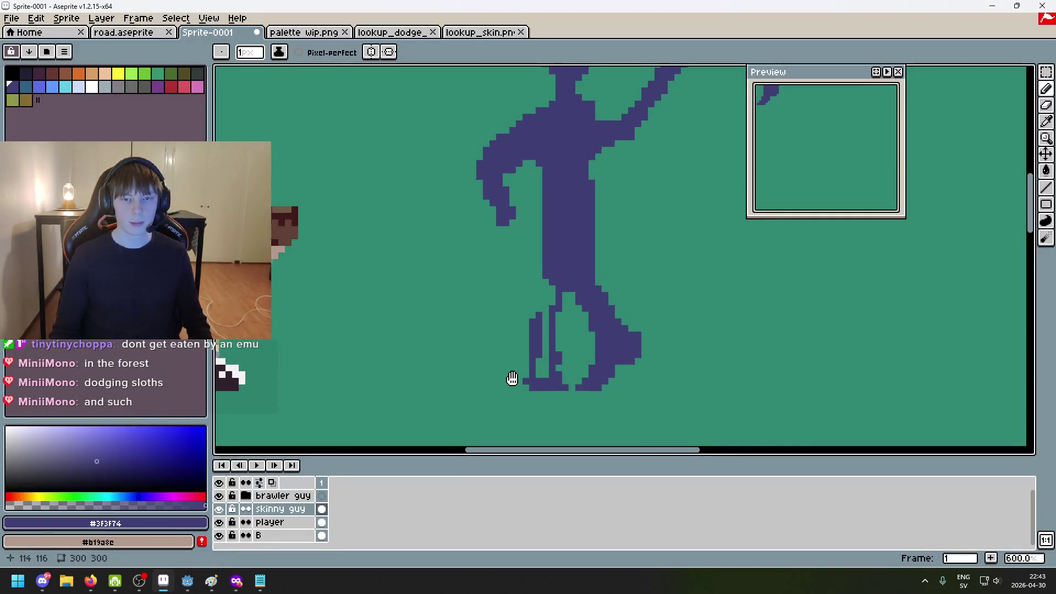
pyautogui.moveTo(512, 379); pyautogui.dragTo(473, 368)
pyautogui.scroll(1, 514, 329)
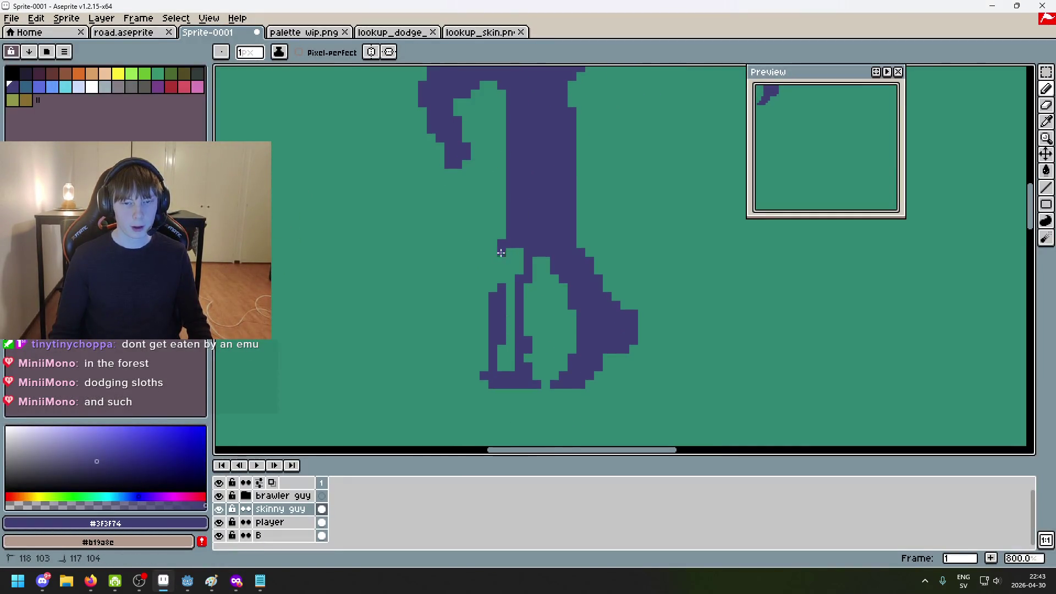
pyautogui.hotkey('ctrl', 'z')
pyautogui.moveTo(500, 253); pyautogui.dragTo(481, 302)
pyautogui.moveTo(506, 244); pyautogui.dragTo(491, 297)
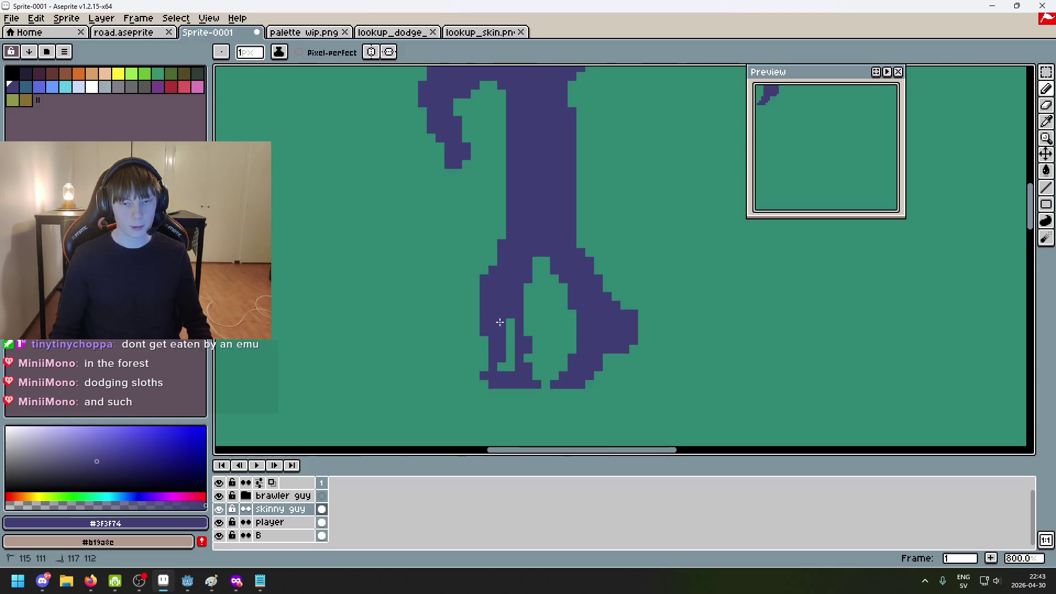
# Trim the right leg's inner edge and the stray foot pixels
pyautogui.press('e')
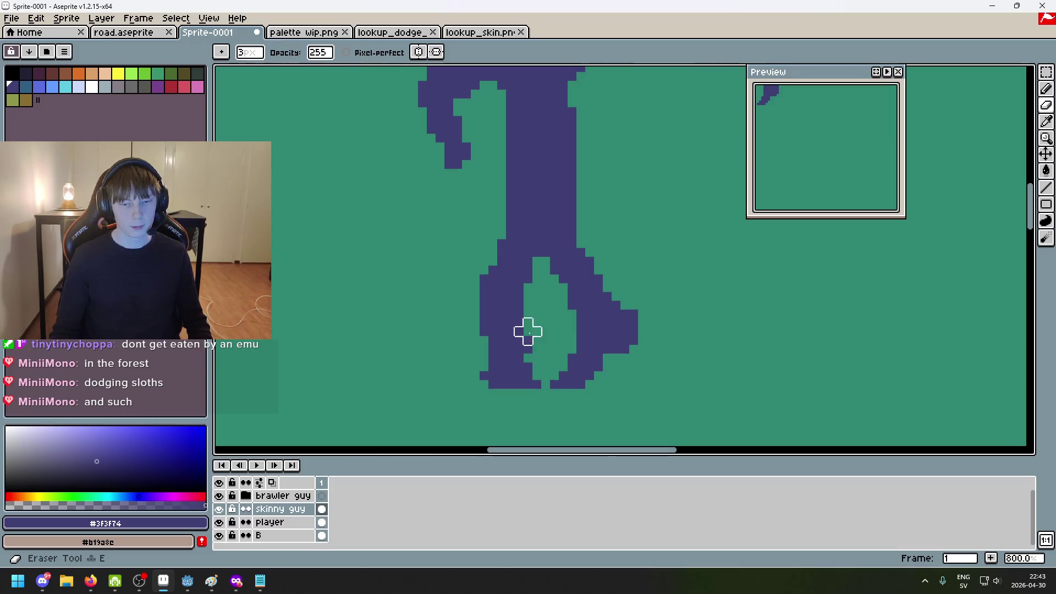
pyautogui.moveTo(526, 330); pyautogui.dragTo(531, 354)
pyautogui.hotkey('ctrl', 'z')
pyautogui.click(536, 384)
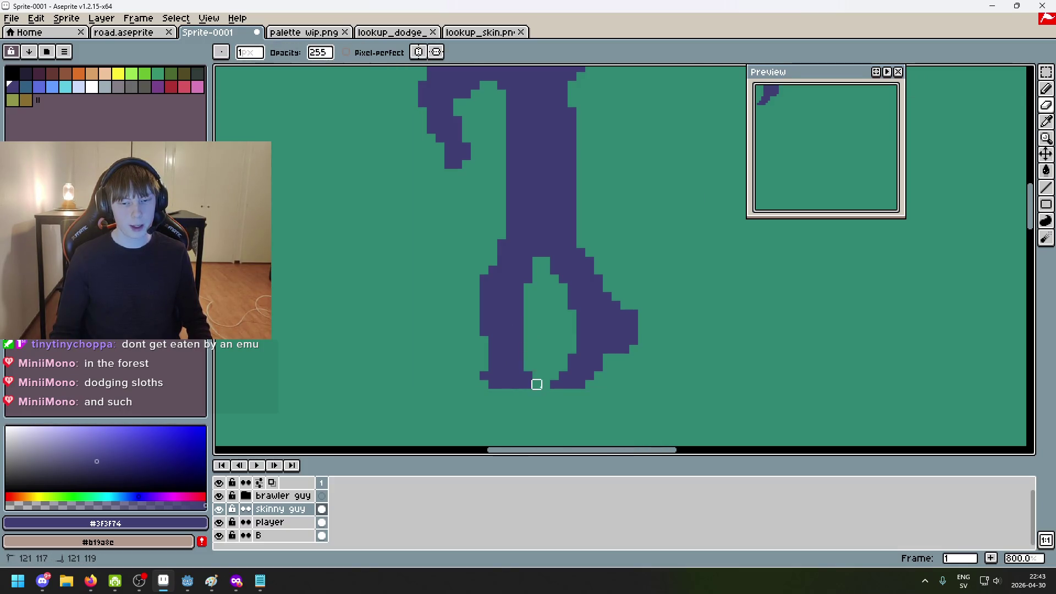
pyautogui.scroll(2, 545, 375)
pyautogui.moveTo(556, 311)
pyautogui.mouseDown()
pyautogui.moveTo(582, 299)
pyautogui.moveTo(571, 234)
pyautogui.moveTo(636, 300)
pyautogui.moveTo(611, 352)
pyautogui.moveTo(571, 337)
pyautogui.moveTo(544, 353)
pyautogui.mouseUp()
pyautogui.moveTo(597, 392)
pyautogui.mouseDown()
pyautogui.moveTo(542, 431)
pyautogui.moveTo(583, 384)
pyautogui.moveTo(663, 334)
pyautogui.mouseUp()
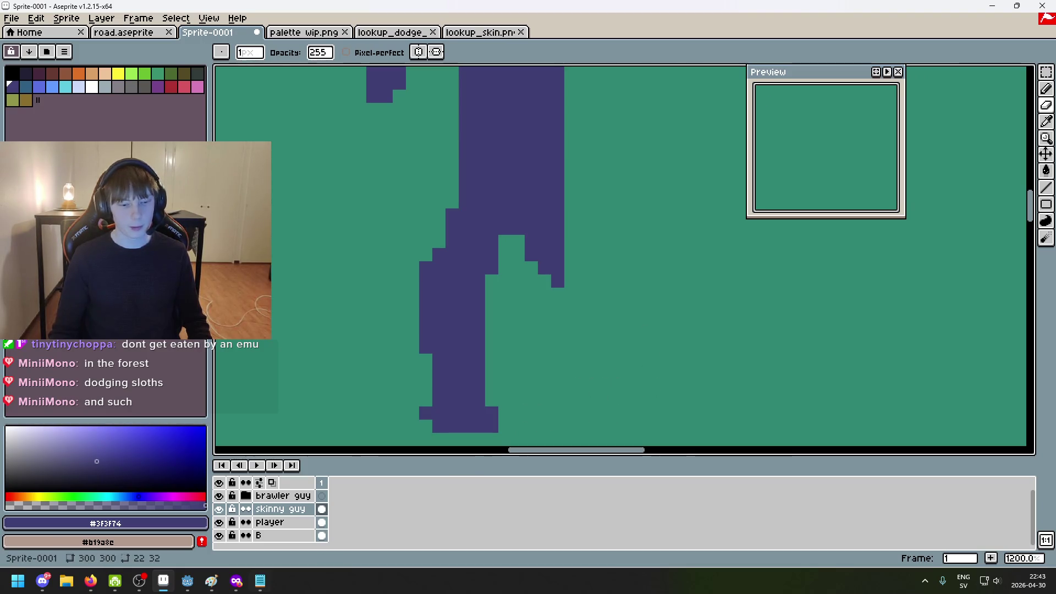
# Recheck the fencing reference and draw an L-shaped foot stroke out from the right leg
pyautogui.moveTo(236, 581)
pyautogui.click(398, 509)
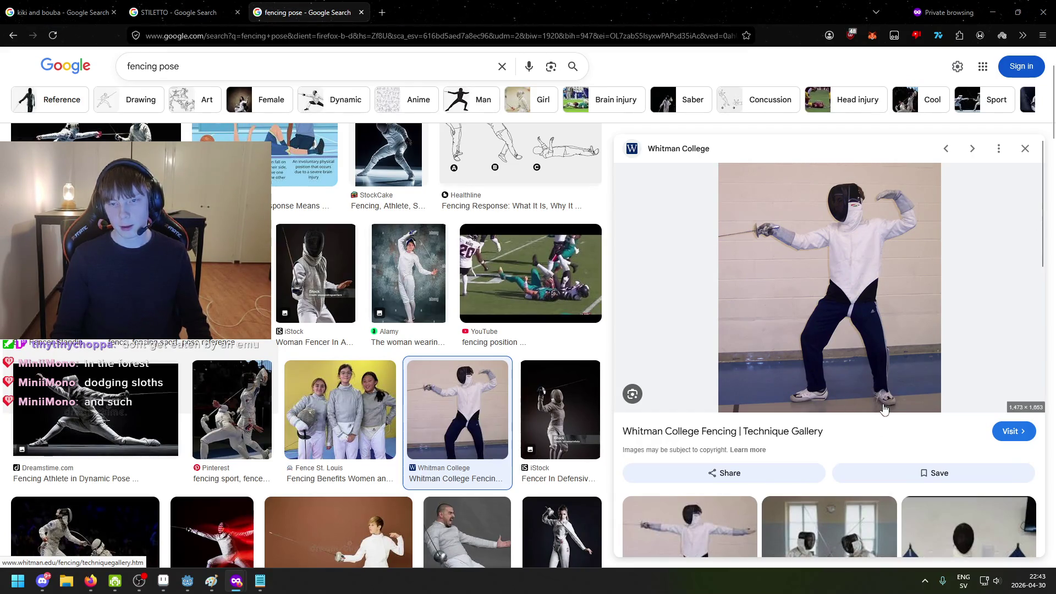
pyautogui.click(164, 581)
pyautogui.moveTo(557, 294)
pyautogui.mouseDown()
pyautogui.moveTo(557, 335)
pyautogui.moveTo(638, 387)
pyautogui.moveTo(663, 387)
pyautogui.moveTo(565, 320)
pyautogui.mouseUp()
pyautogui.press('v')
pyautogui.hotkey('ctrl', 'z')
pyautogui.press('b')
pyautogui.hotkey('ctrl', 'z')
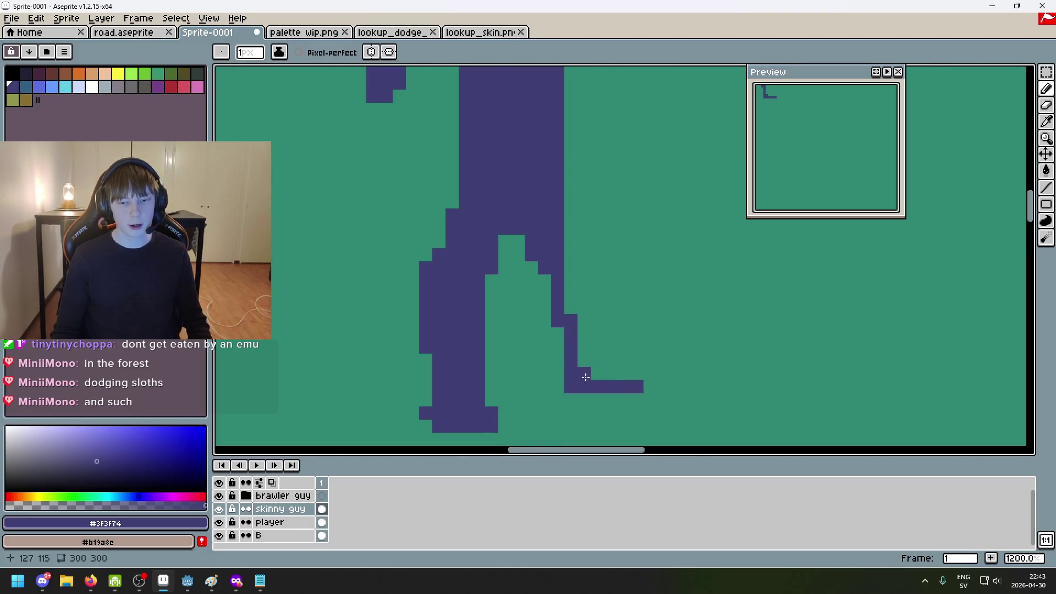
# Fill in the leg's inner staircase edge with the Pencil
pyautogui.scroll(-5, 652, 402)
pyautogui.scroll(2, 655, 406)
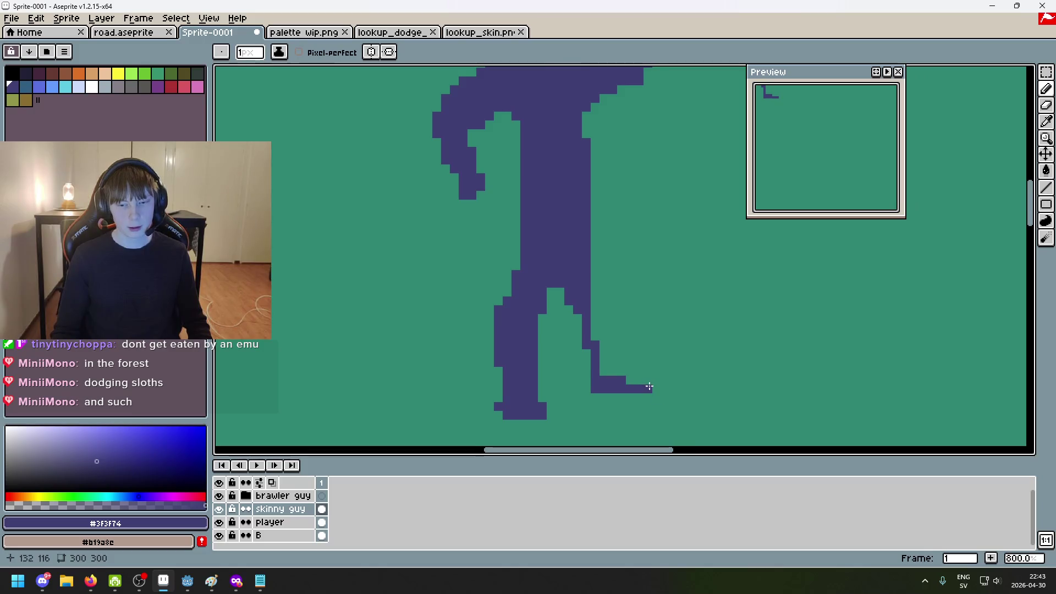
pyautogui.scroll(-2, 660, 418)
pyautogui.scroll(6, 672, 426)
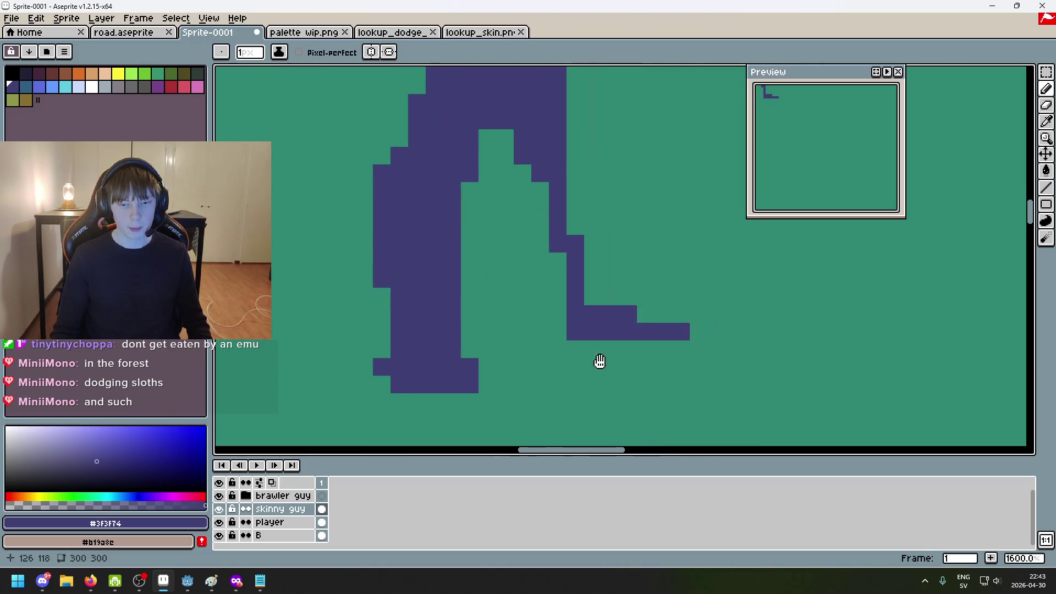
pyautogui.moveTo(548, 132)
pyautogui.mouseDown()
pyautogui.moveTo(587, 180)
pyautogui.moveTo(602, 300)
pyautogui.mouseUp()
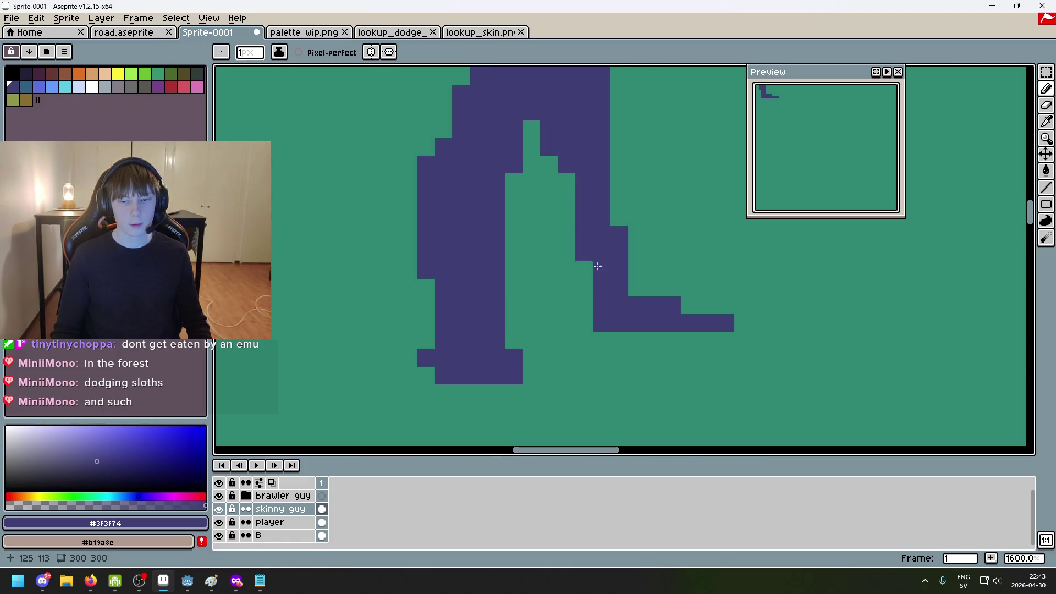
# Try erasing two foot-tip pixels, then restore them
pyautogui.scroll(-7, 598, 266)
pyautogui.scroll(6, 668, 313)
pyautogui.press('e')
pyautogui.click(665, 307)
pyautogui.click(625, 294)
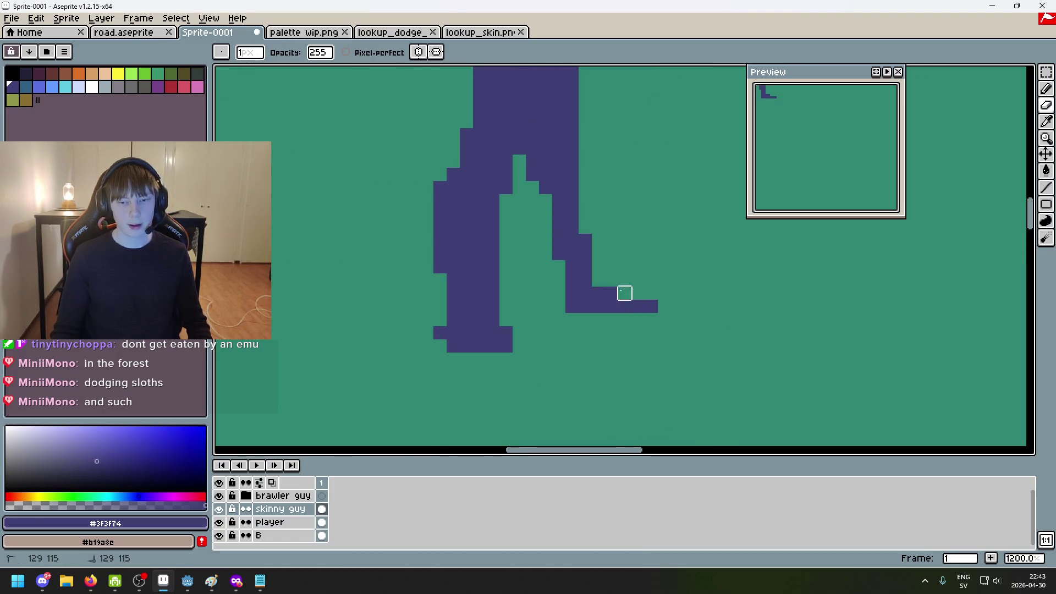
pyautogui.hotkey('ctrl', 'z')
pyautogui.scroll(-2, 627, 297)
pyautogui.scroll(2, 642, 347)
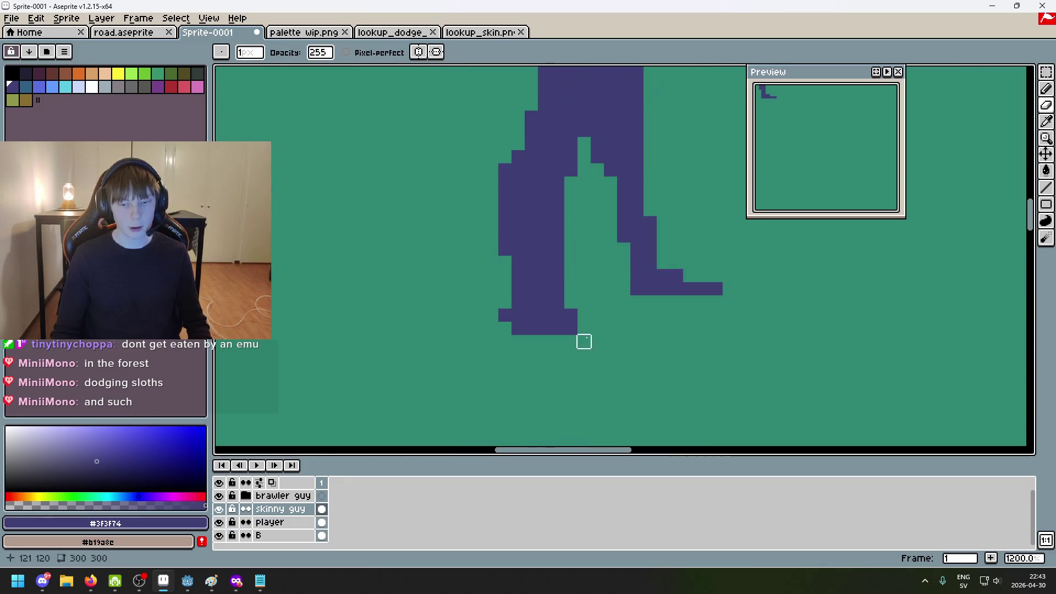
# Extend the left leg downward, fill the teal hole in the leg, and zoom out to all figures
pyautogui.press('b')
pyautogui.moveTo(517, 330); pyautogui.dragTo(519, 372)
pyautogui.moveTo(540, 293)
pyautogui.mouseDown()
pyautogui.moveTo(540, 349)
pyautogui.moveTo(549, 324)
pyautogui.mouseUp()
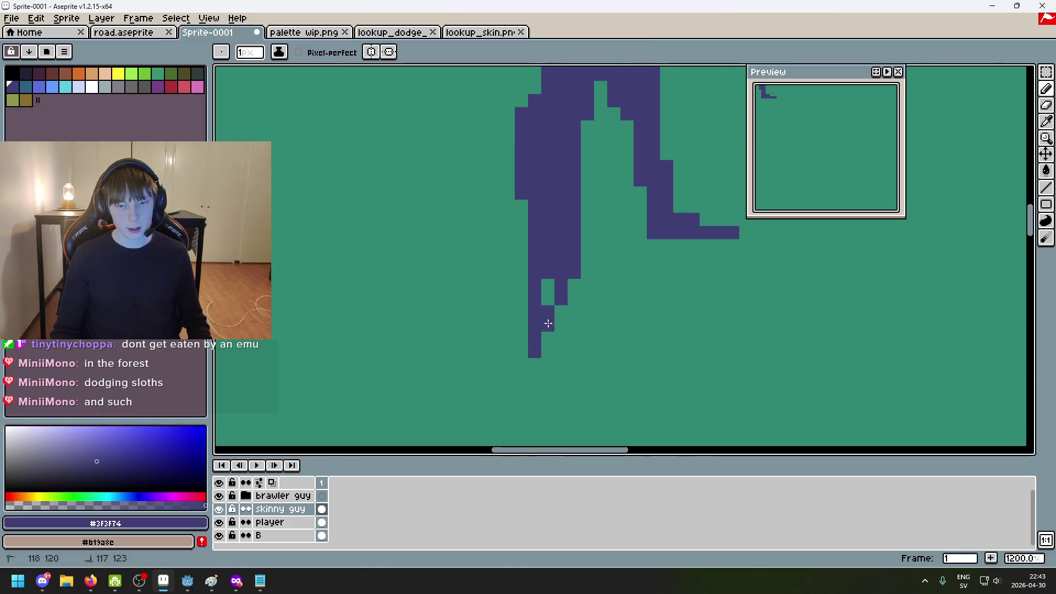
pyautogui.click(548, 297)
pyautogui.press('2')
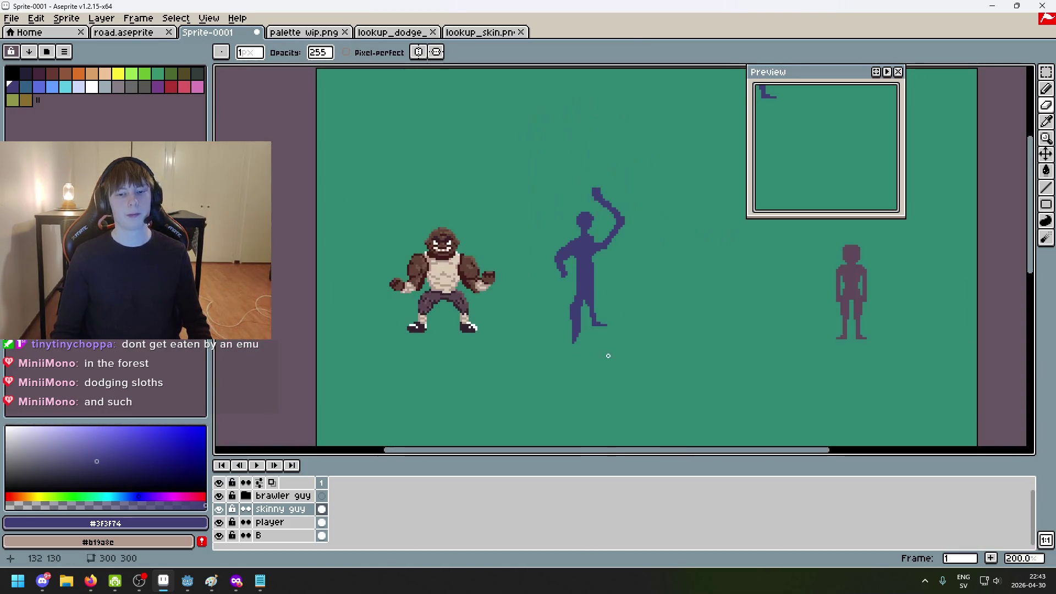
pyautogui.press('4')
pyautogui.press('b')
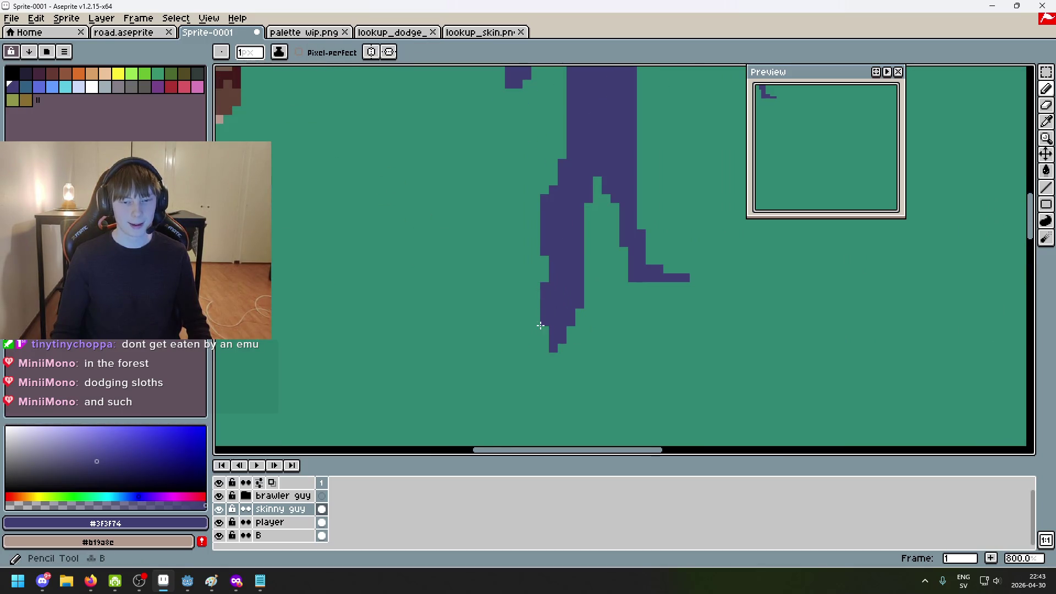
pyautogui.press('2')
pyautogui.press('3')
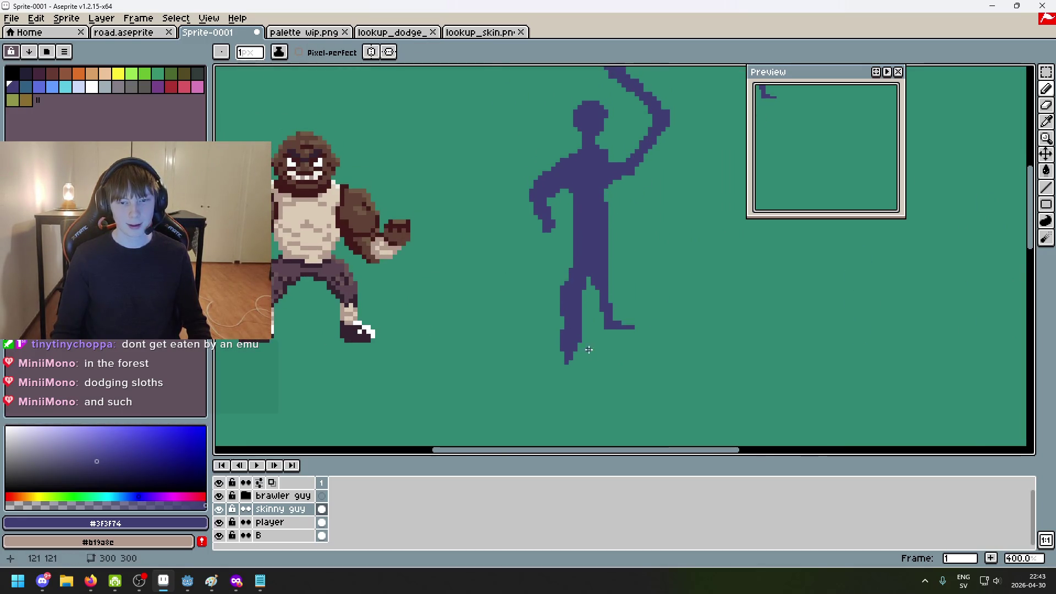
pyautogui.click(1045, 72)
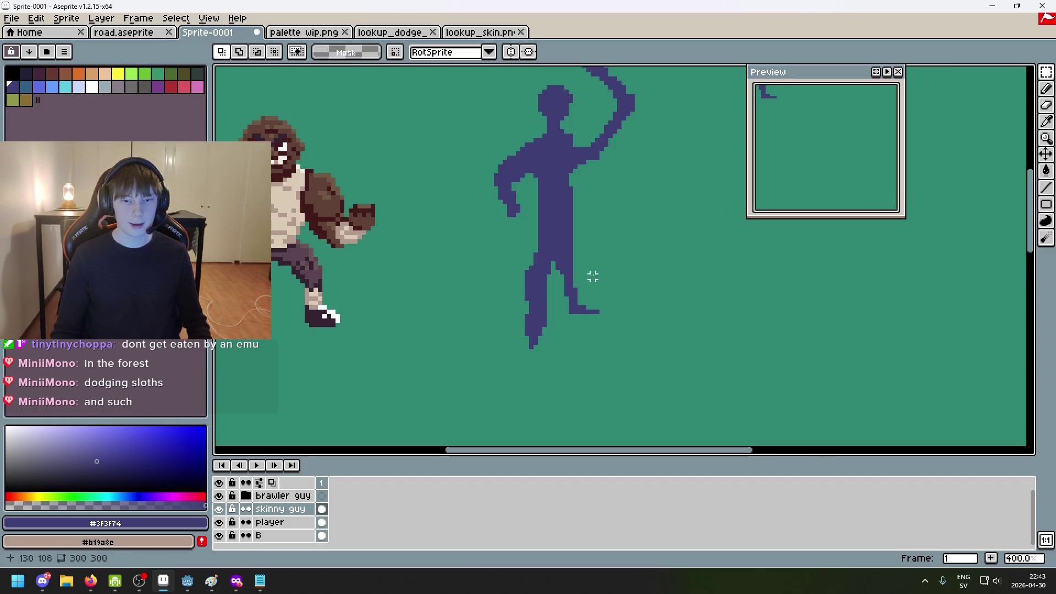
pyautogui.press('e')
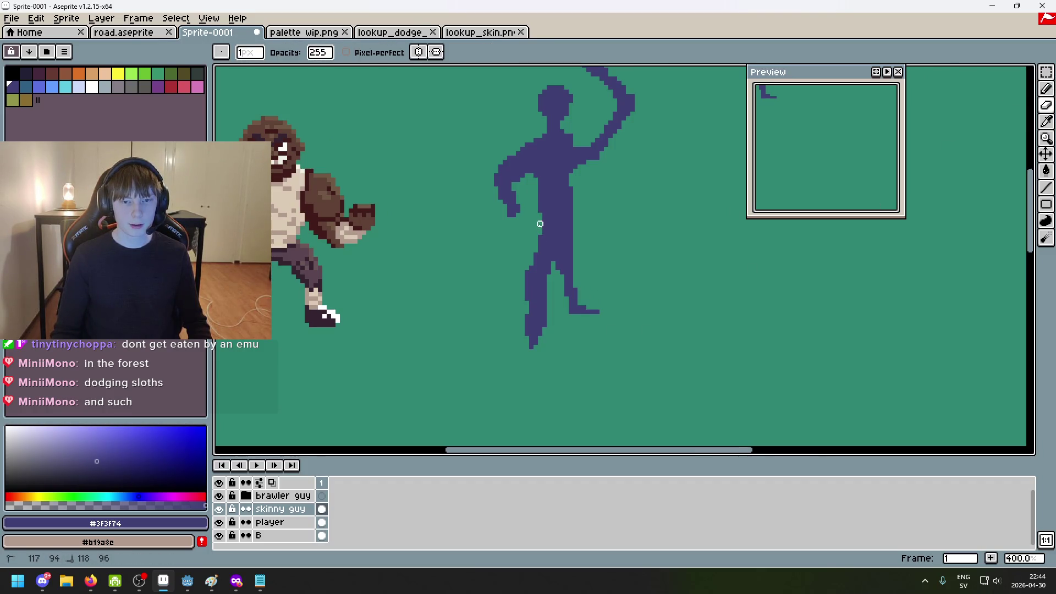
pyautogui.hotkey('ctrl', 'z')
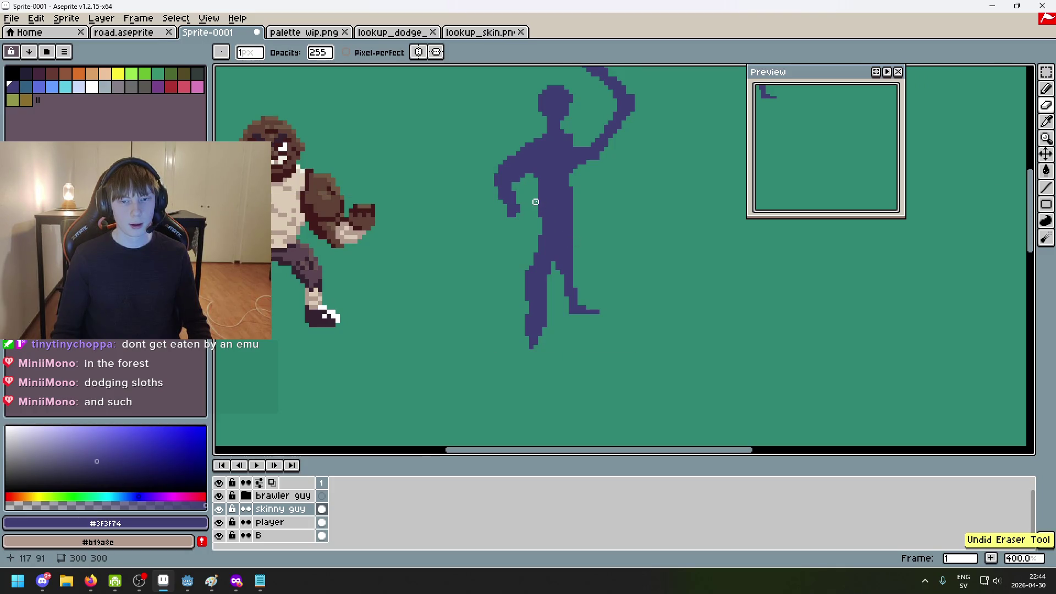
pyautogui.moveTo(575, 202); pyautogui.dragTo(571, 206)
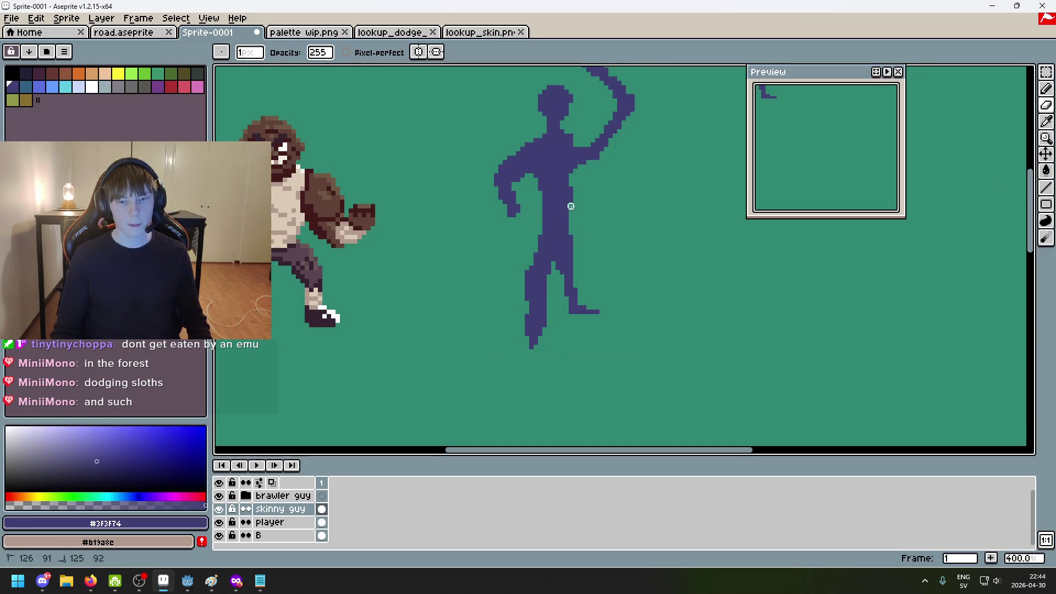
pyautogui.scroll(-3, 590, 217)
pyautogui.scroll(4, 593, 230)
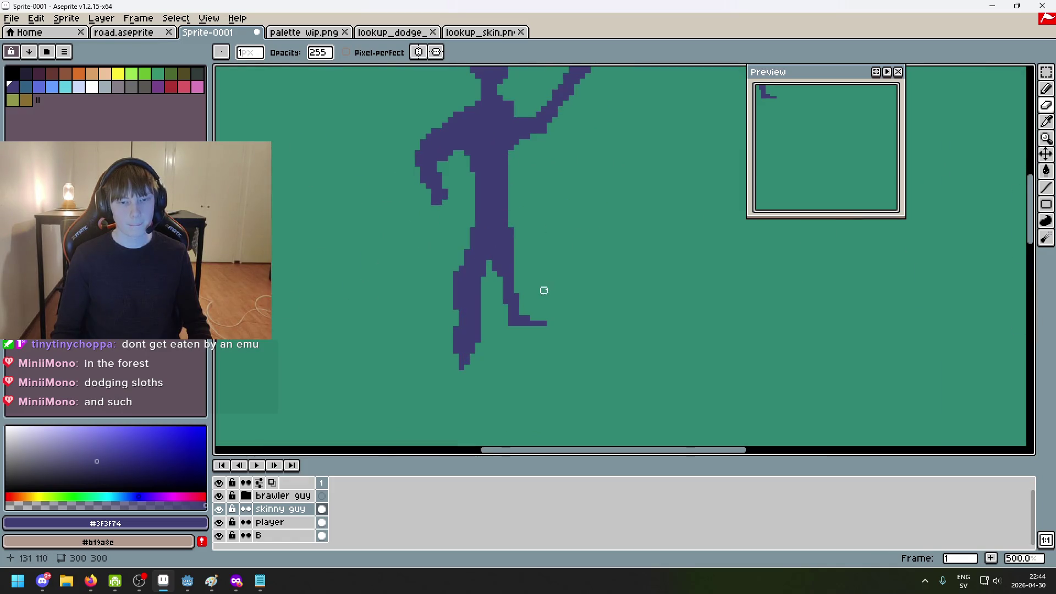
pyautogui.moveTo(544, 290); pyautogui.dragTo(576, 247)
pyautogui.press('v')
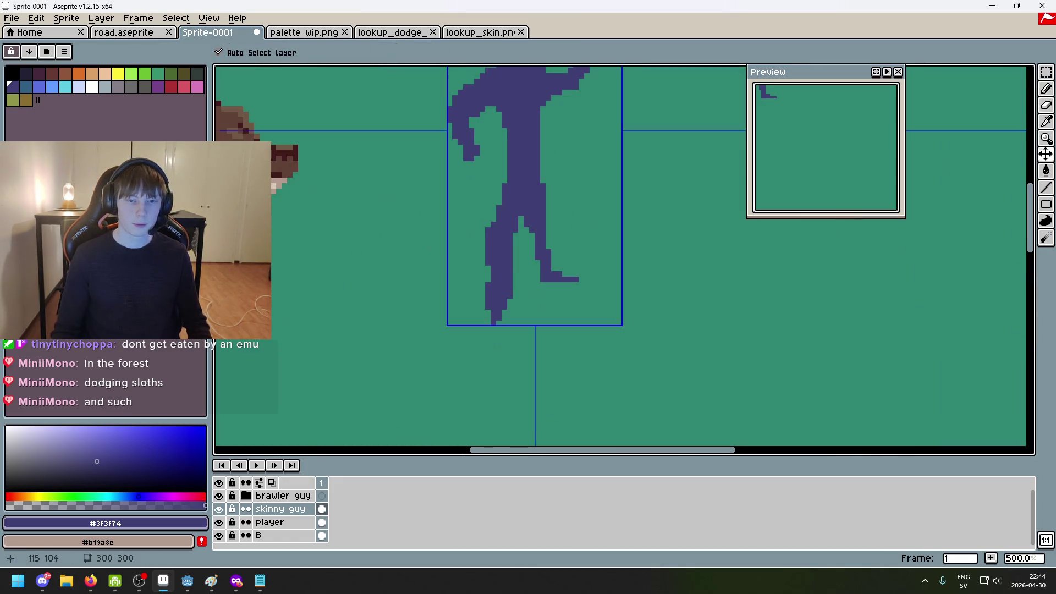
pyautogui.scroll(1, 491, 219)
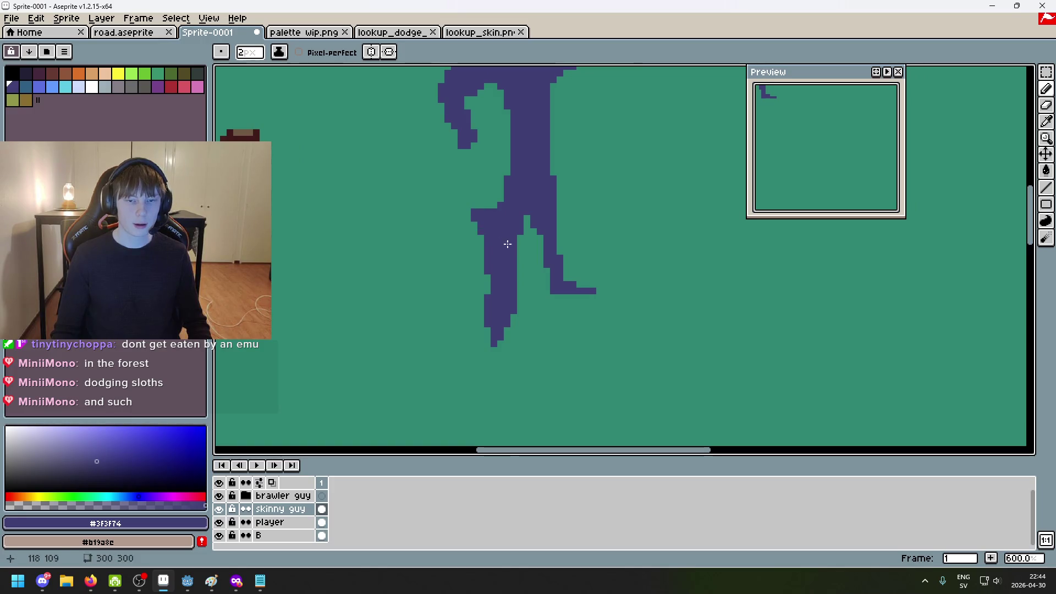
pyautogui.hotkey('ctrl', 'z')
pyautogui.click(490, 226)
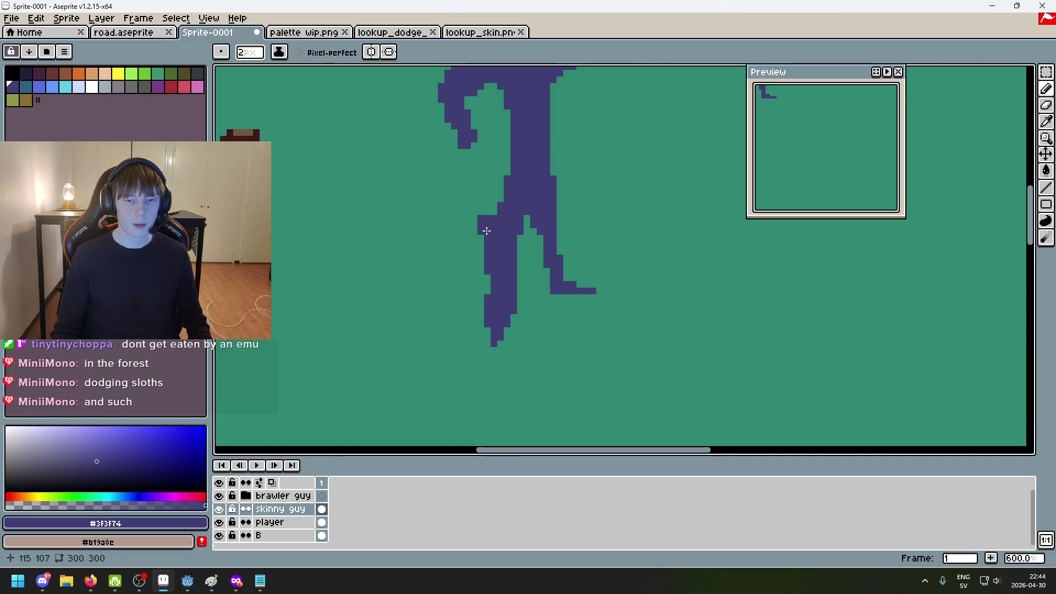
pyautogui.hotkey('ctrl', 'z')
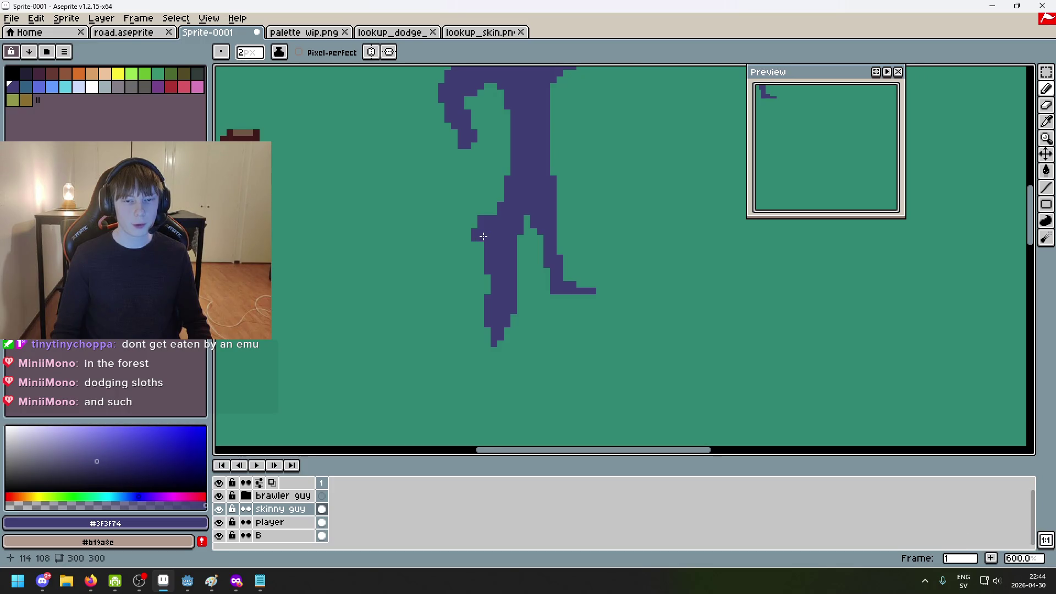
pyautogui.hotkey('ctrl', 'z')
pyautogui.scroll(-1, 527, 320)
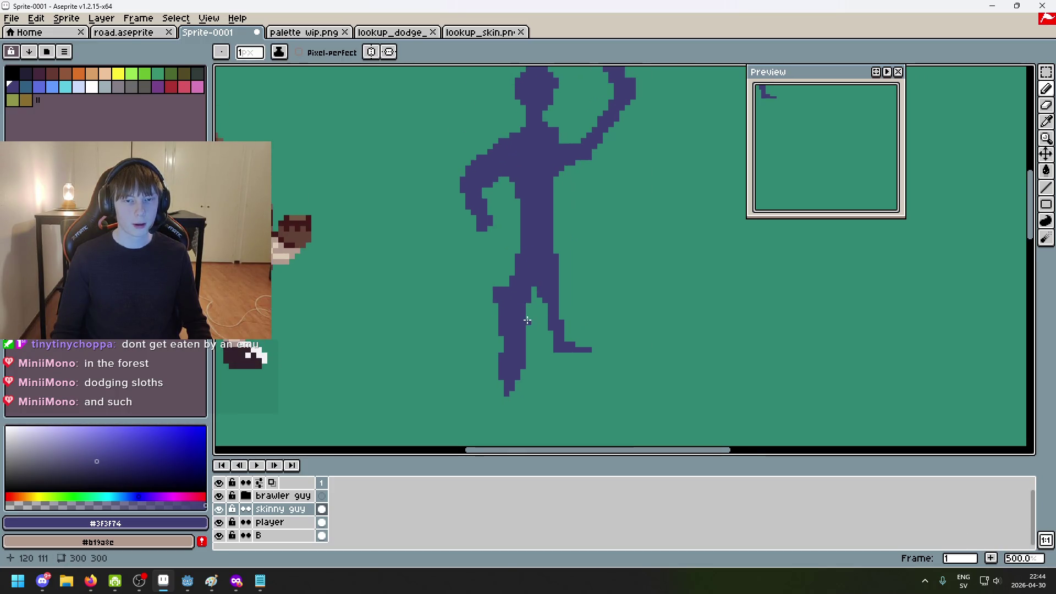
pyautogui.scroll(6, 544, 289)
pyautogui.click(516, 264)
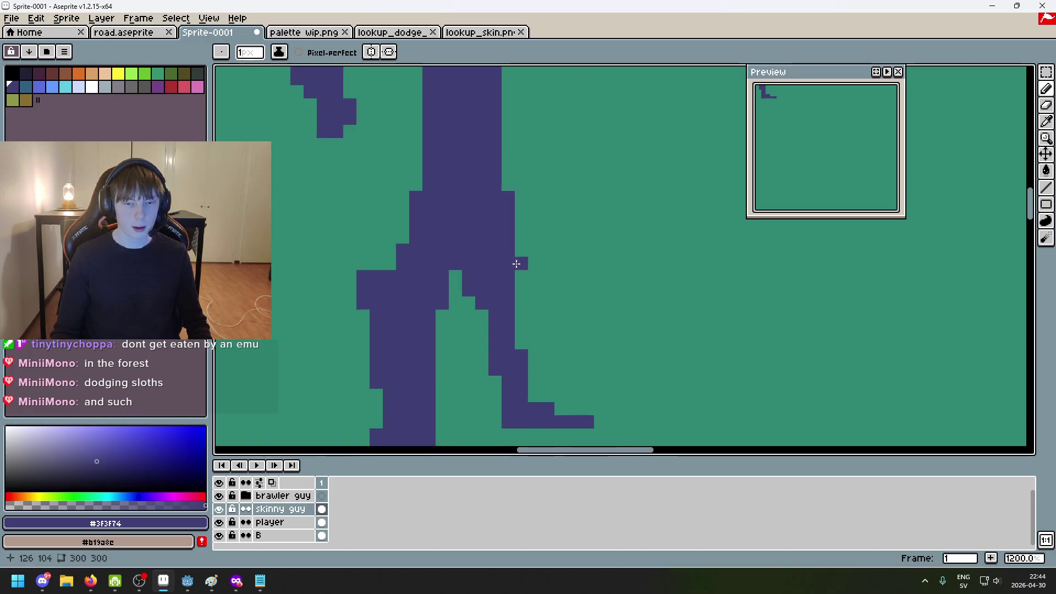
pyautogui.scroll(-5, 554, 290)
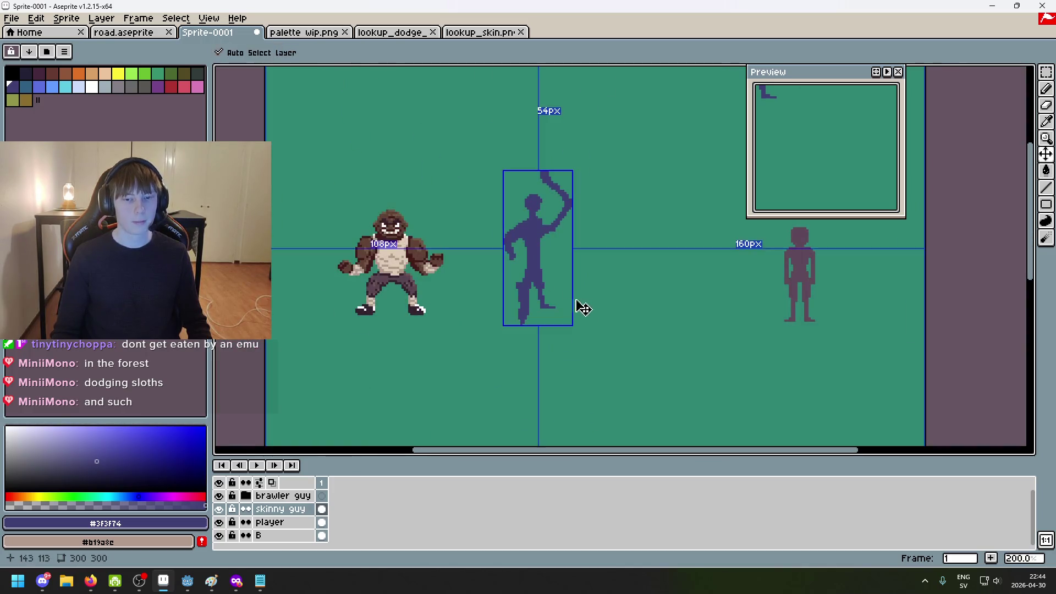
pyautogui.hotkey('ctrl', 'z')
pyautogui.scroll(4, 547, 282)
pyautogui.click(548, 283)
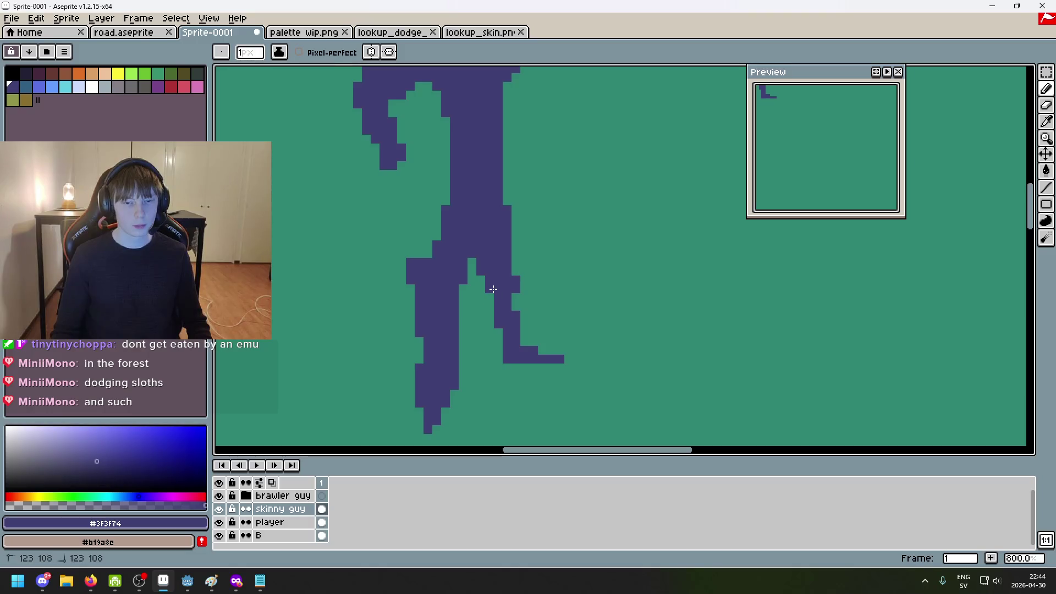
pyautogui.scroll(-5, 493, 289)
pyautogui.scroll(5, 557, 309)
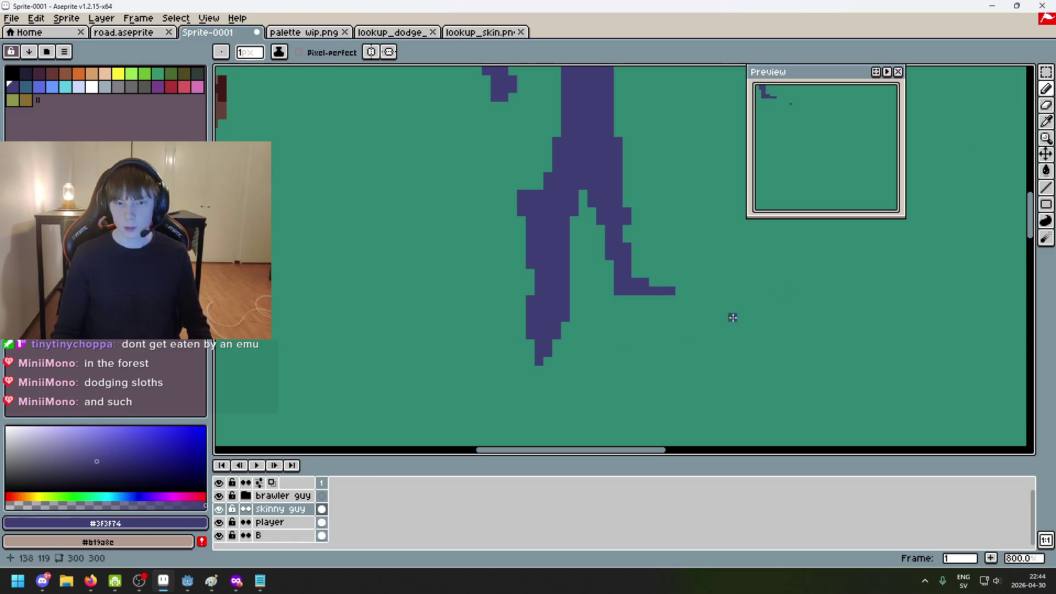
pyautogui.scroll(-5, 605, 335)
pyautogui.scroll(3, 618, 336)
pyautogui.scroll(-3, 618, 335)
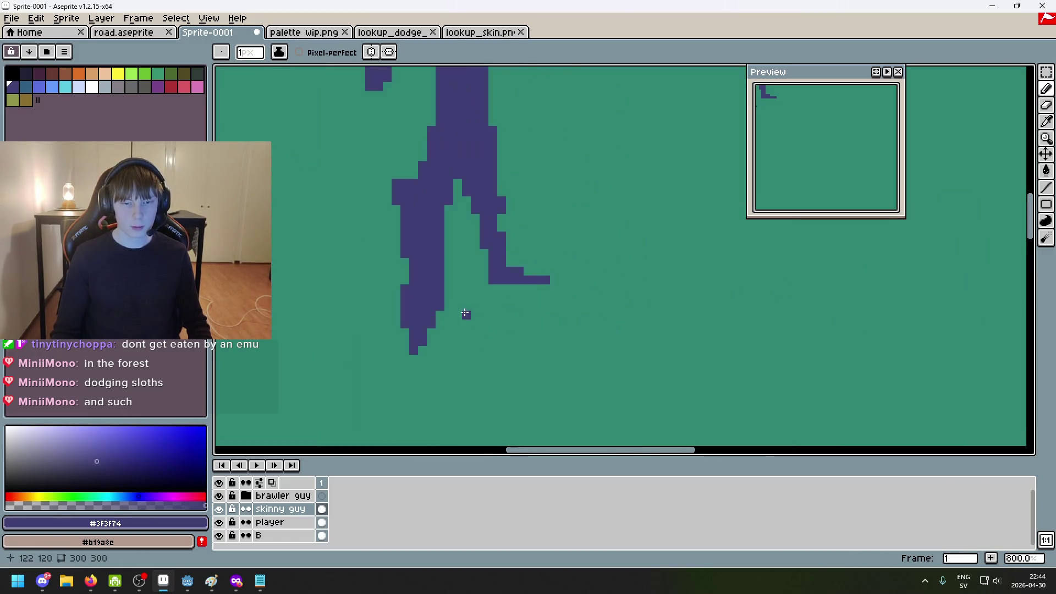
pyautogui.scroll(-1, 606, 365)
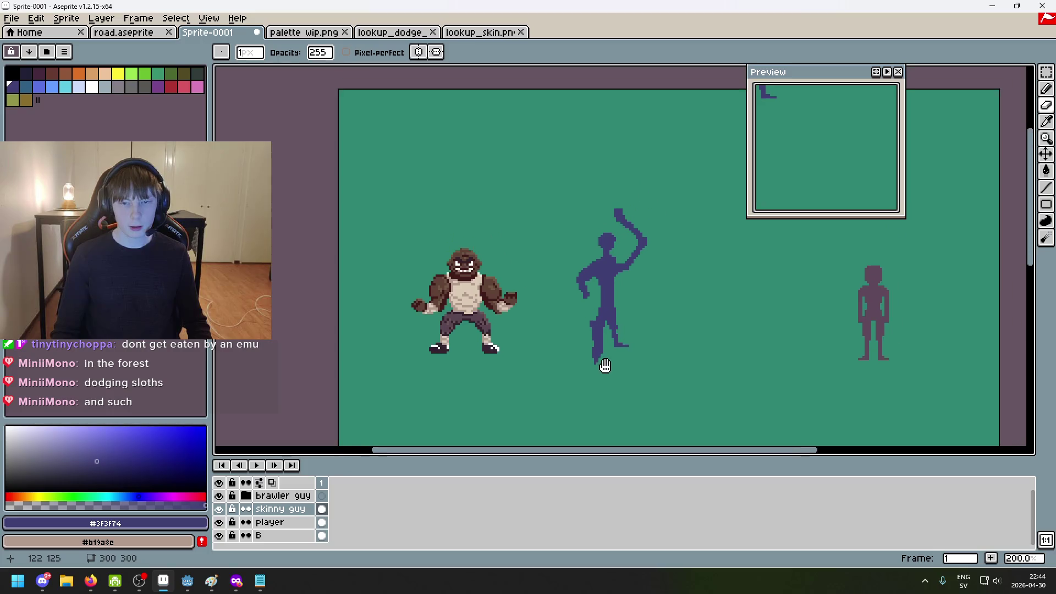
pyautogui.scroll(1, 577, 362)
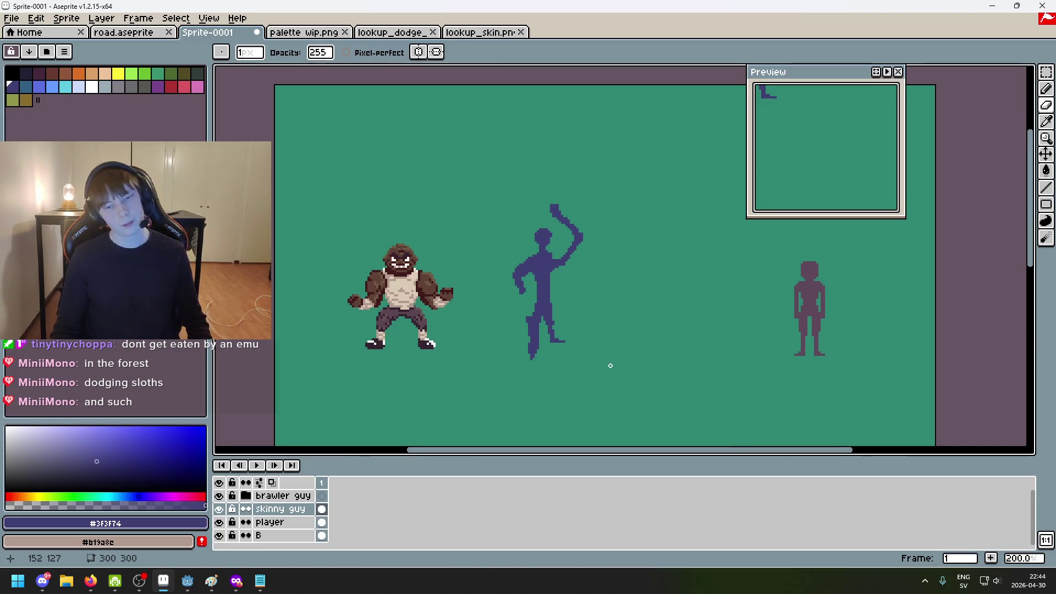
pyautogui.scroll(-2, 610, 366)
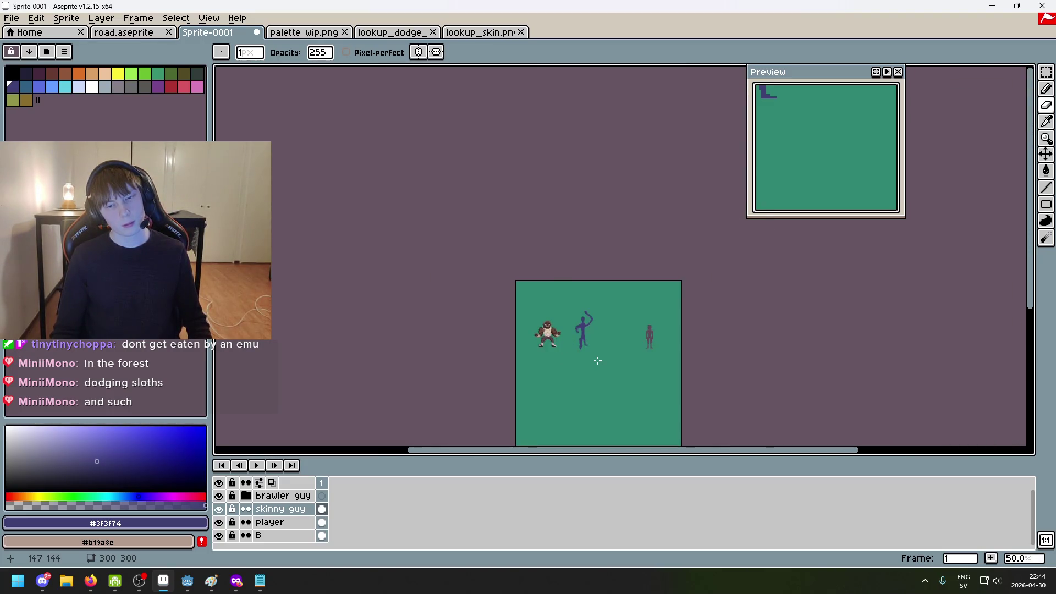
pyautogui.scroll(2, 598, 360)
pyautogui.scroll(2, 536, 313)
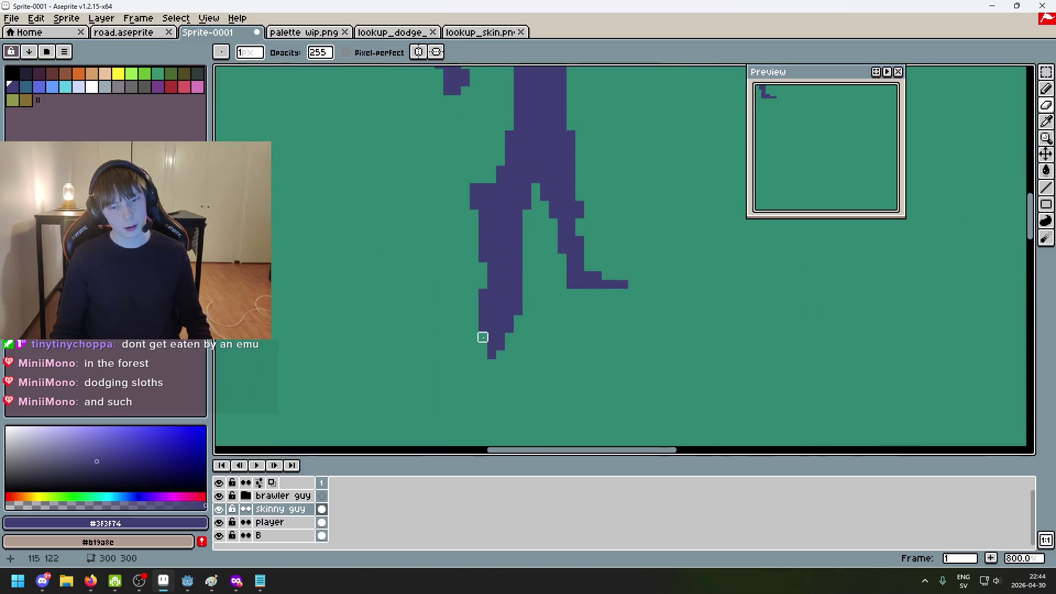
pyautogui.press('e')
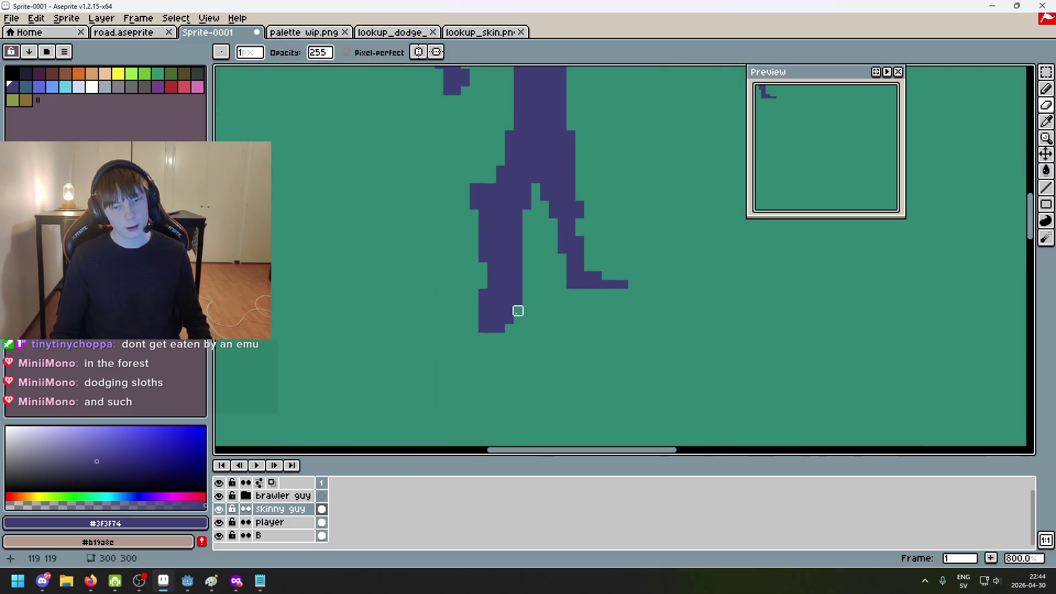
pyautogui.scroll(-2, 553, 346)
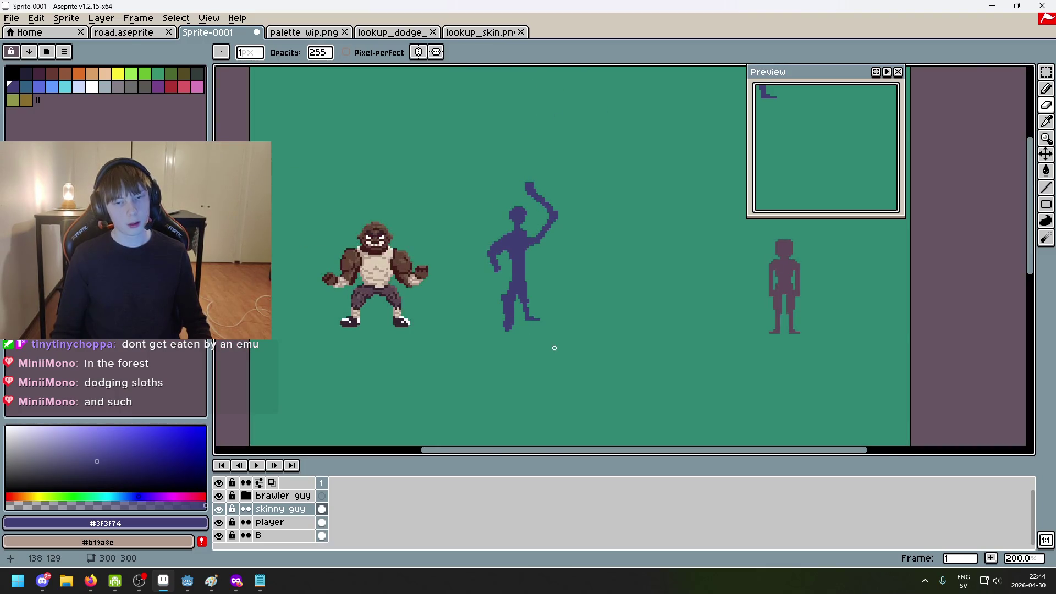
pyautogui.scroll(2, 539, 349)
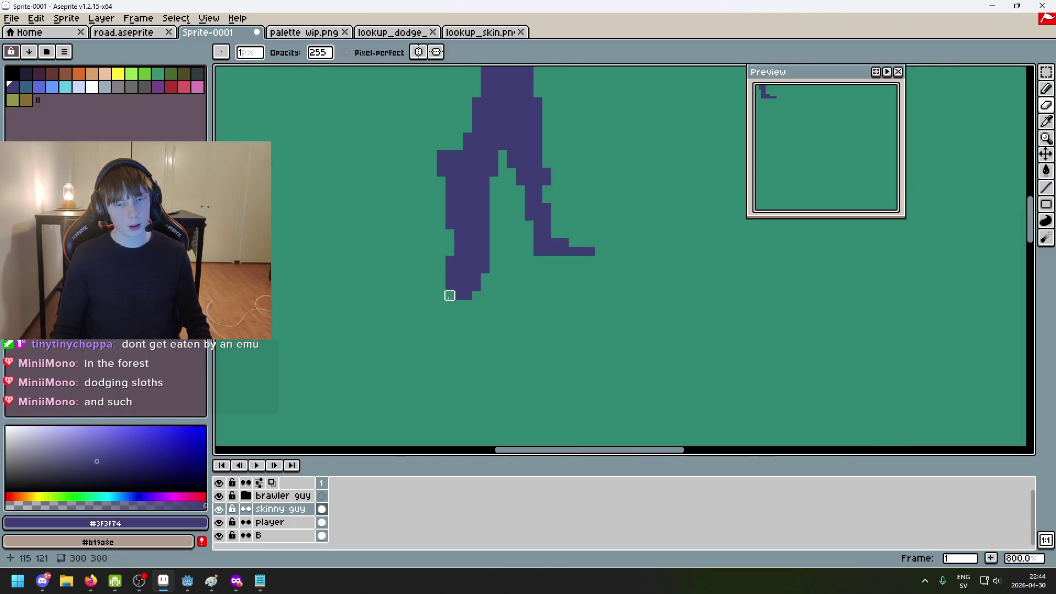
pyautogui.scroll(-2, 449, 296)
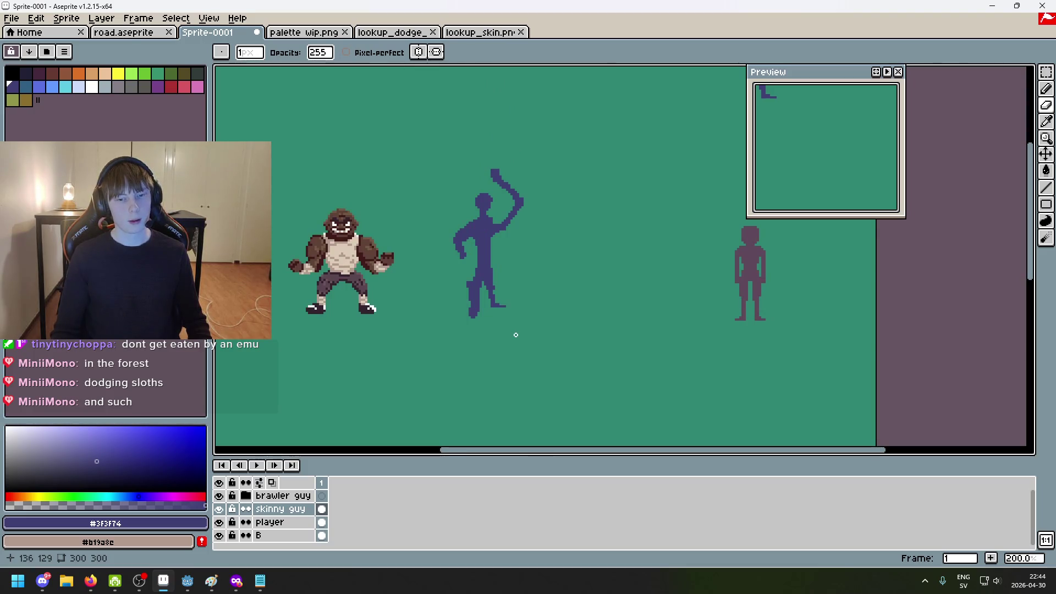
pyautogui.scroll(2, 487, 324)
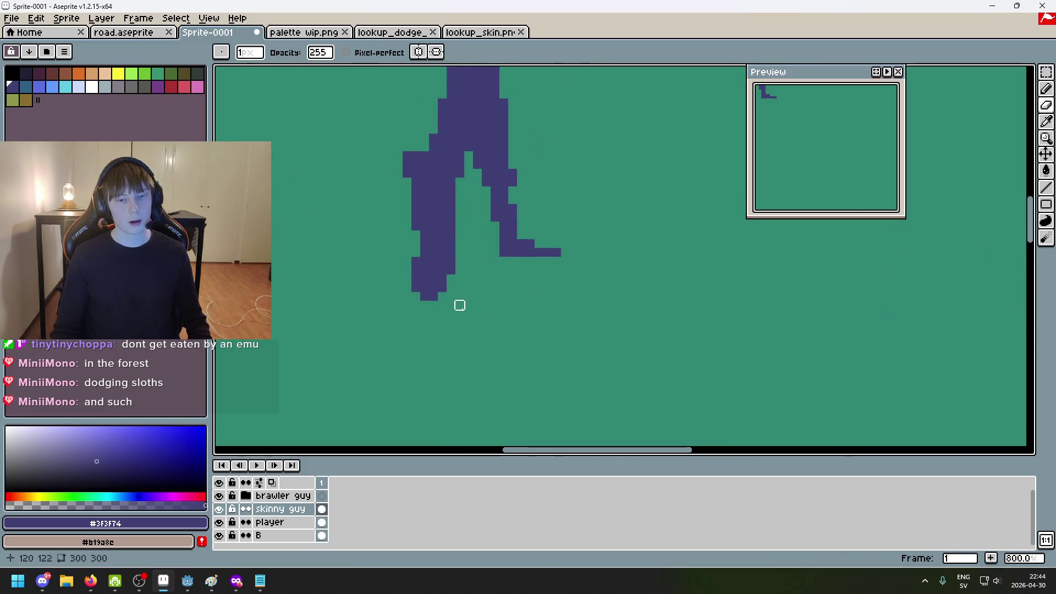
pyautogui.click(416, 287)
pyautogui.hotkey('ctrl', 'z')
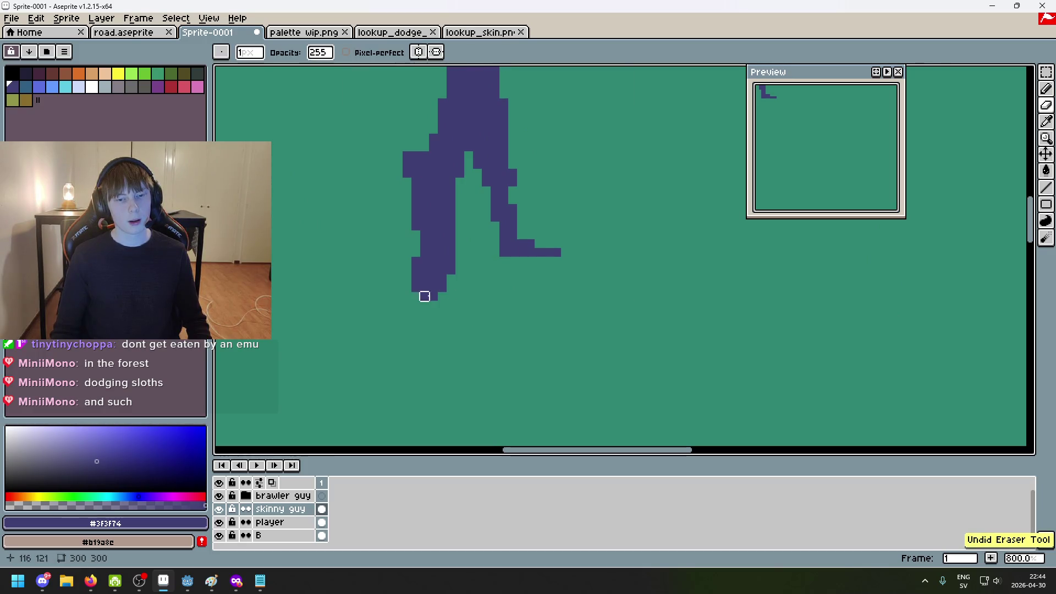
pyautogui.click(442, 288)
pyautogui.hotkey('ctrl', 'z')
pyautogui.scroll(-2, 424, 297)
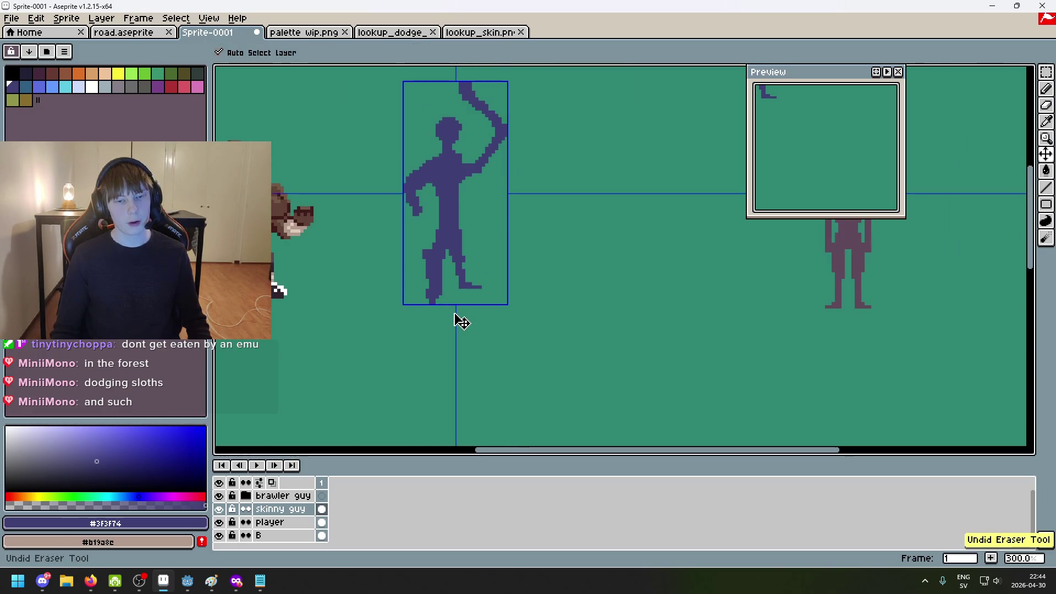
pyautogui.scroll(2, 431, 297)
pyautogui.press('b')
pyautogui.scroll(-2, 425, 301)
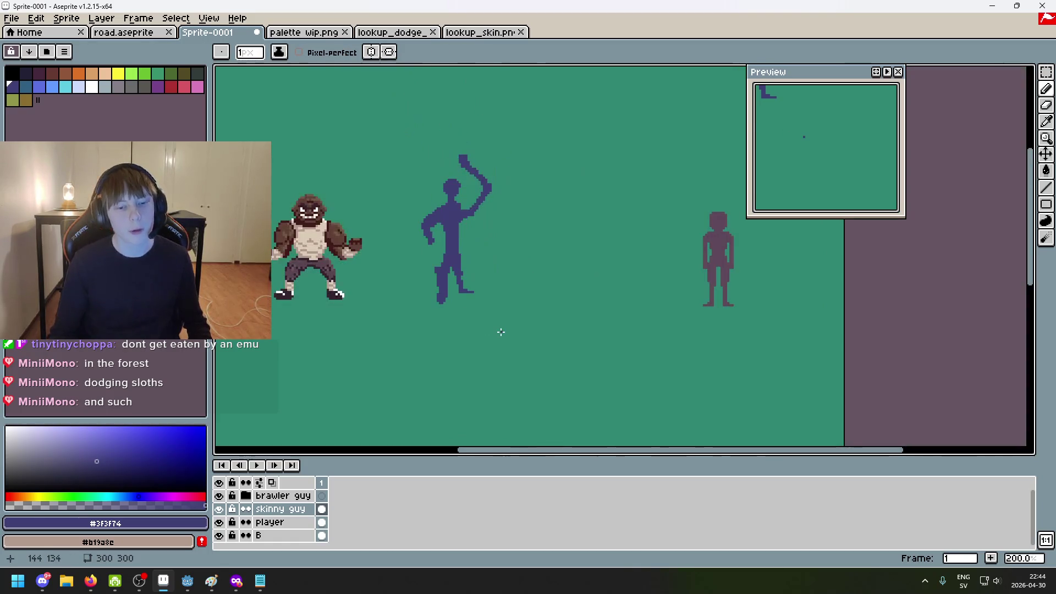
pyautogui.scroll(1, 458, 306)
pyautogui.scroll(-1, 461, 297)
pyautogui.scroll(7, 460, 297)
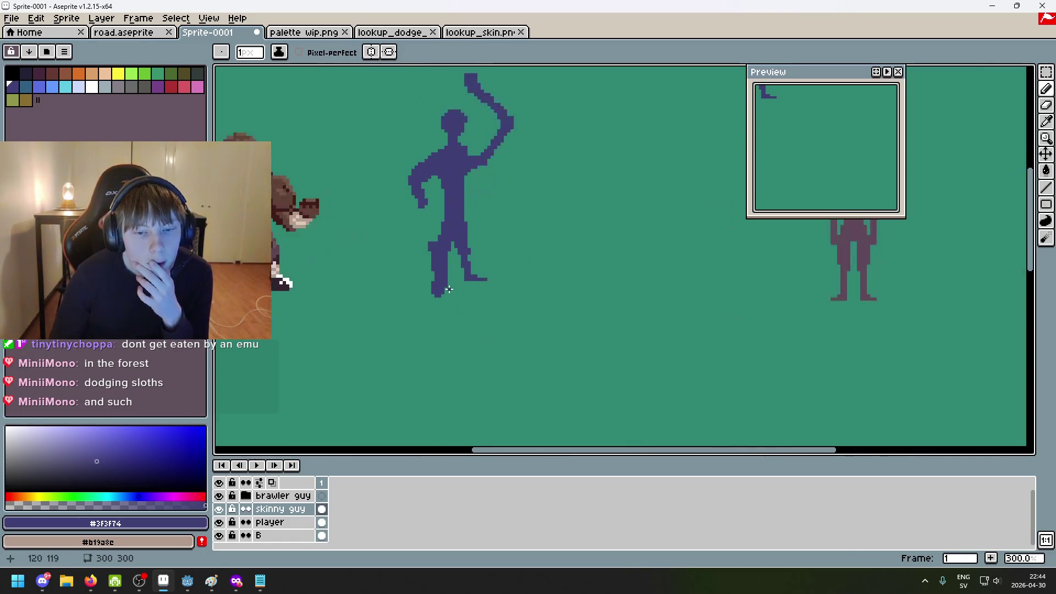
pyautogui.click(445, 312)
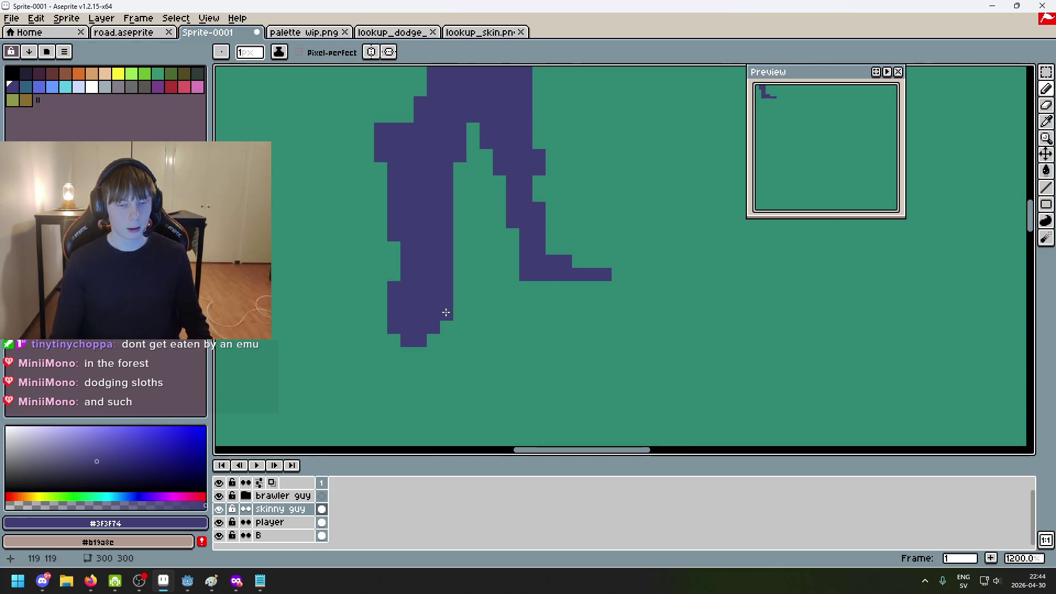
pyautogui.press('e')
pyautogui.click(394, 285)
pyautogui.scroll(-4, 394, 285)
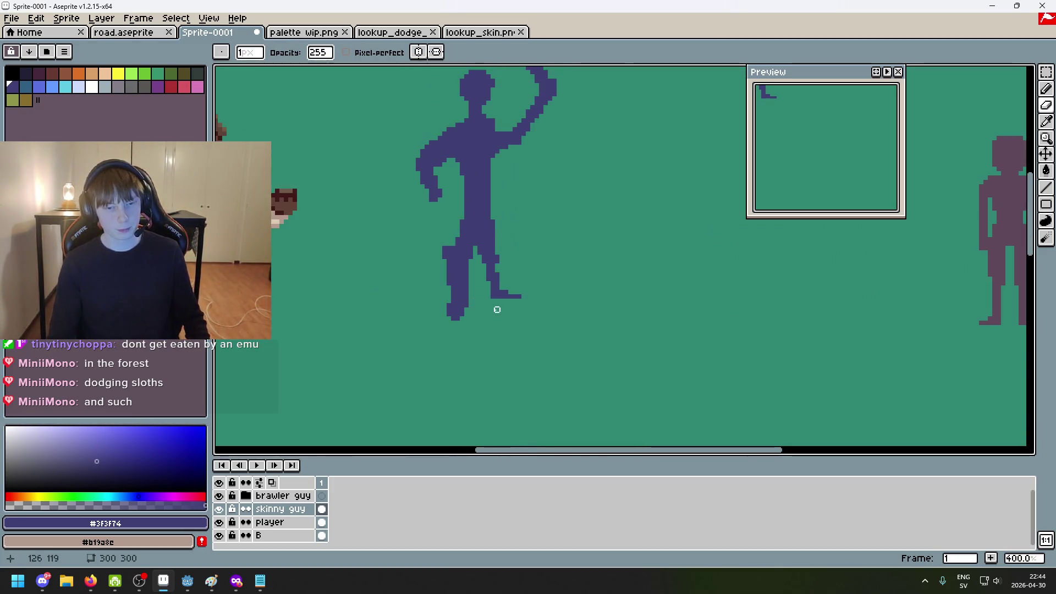
pyautogui.scroll(2, 495, 306)
pyautogui.hotkey('ctrl', 'z')
pyautogui.press('v')
pyautogui.press('b')
pyautogui.scroll(-2, 462, 297)
pyautogui.scroll(-3, 537, 325)
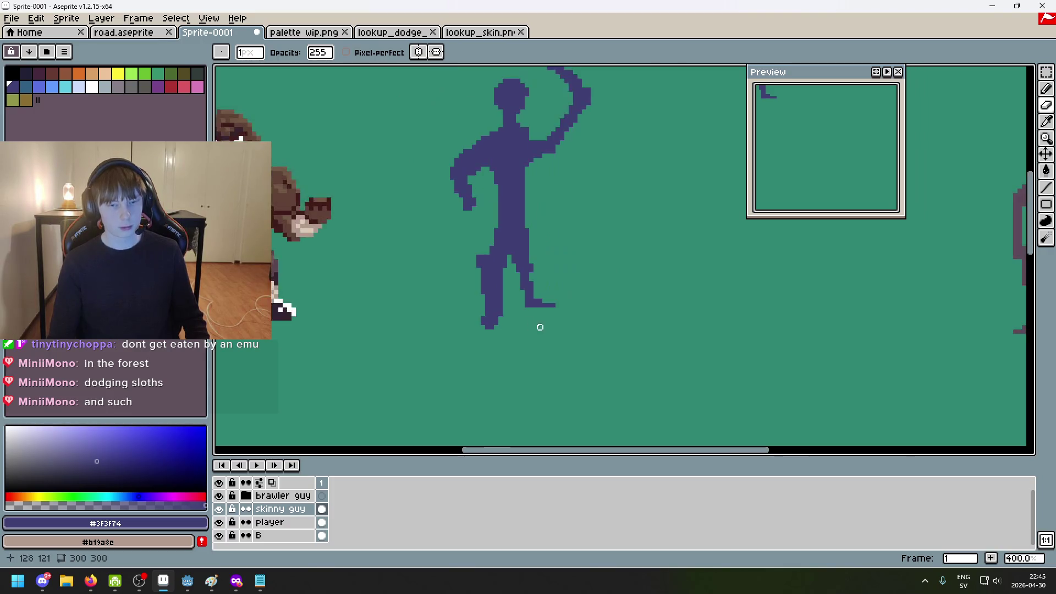
pyautogui.scroll(2, 555, 326)
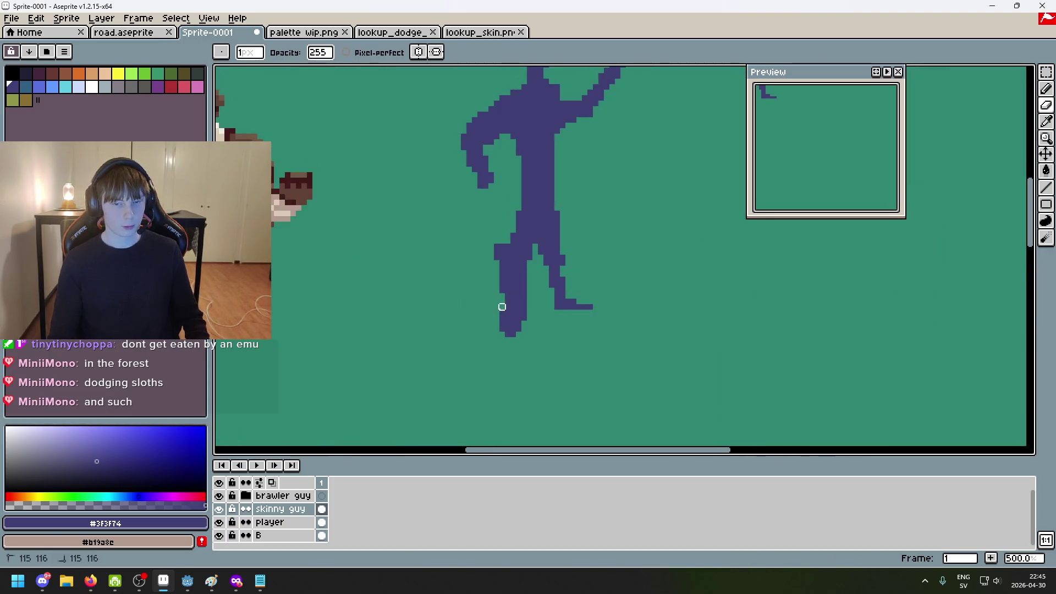
pyautogui.scroll(-4, 500, 302)
pyautogui.scroll(2, 585, 346)
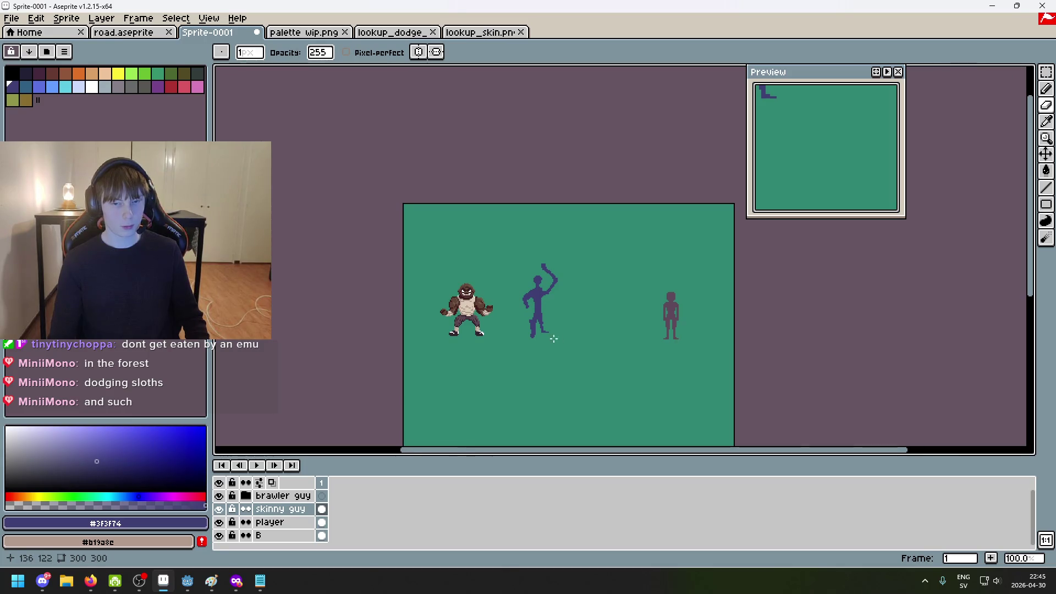
pyautogui.scroll(4, 557, 335)
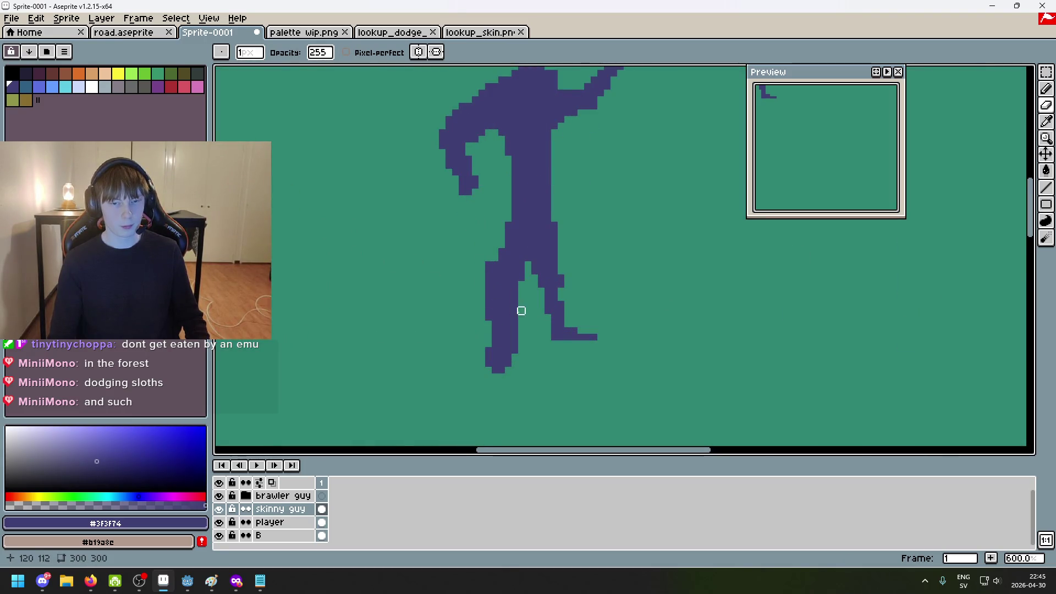
pyautogui.scroll(-4, 495, 303)
pyautogui.scroll(4, 493, 304)
pyautogui.scroll(-1, 494, 338)
pyautogui.scroll(-3, 540, 345)
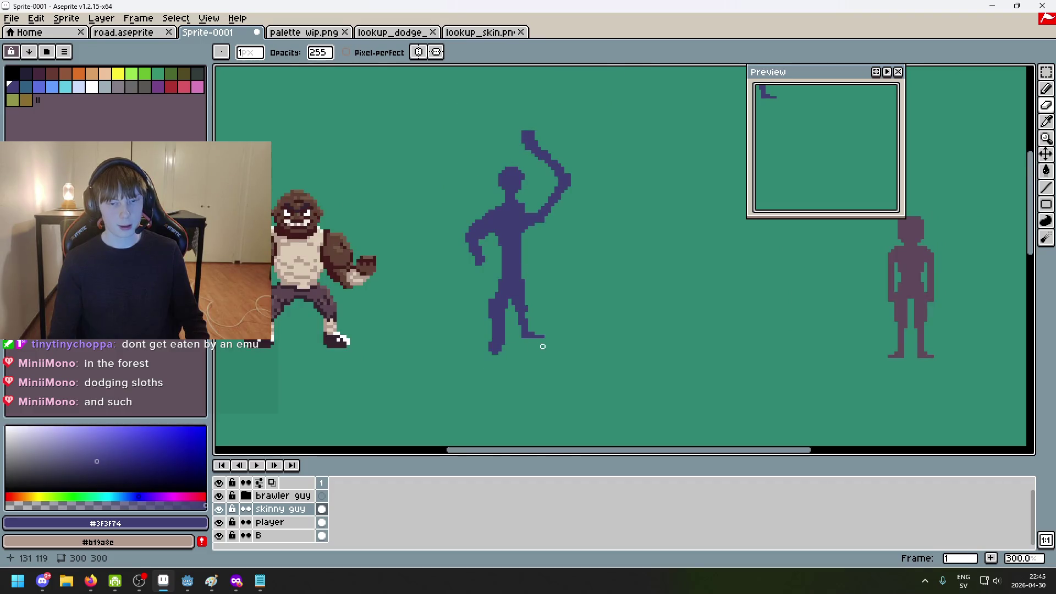
pyautogui.scroll(3, 529, 312)
pyautogui.press('b')
pyautogui.scroll(-1, 543, 321)
pyautogui.scroll(-1, 550, 328)
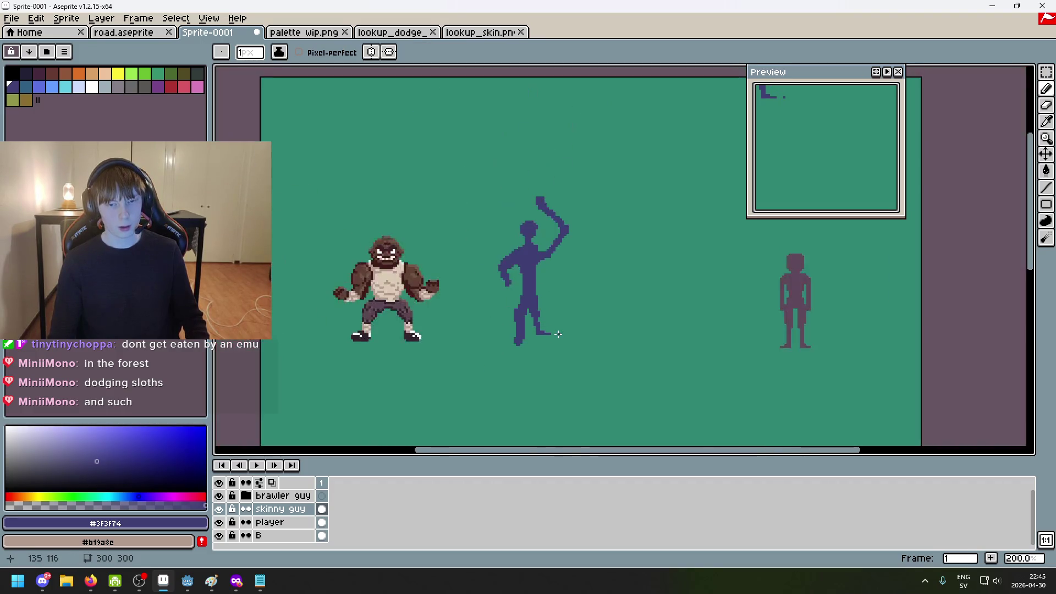
pyautogui.scroll(2, 558, 334)
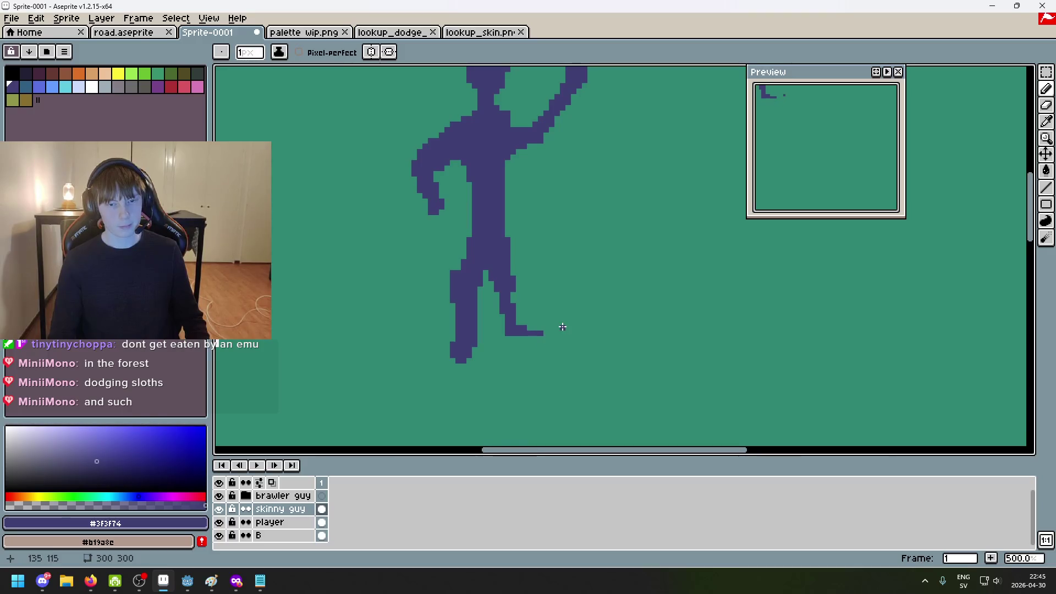
pyautogui.scroll(1, 553, 352)
pyautogui.moveTo(556, 341); pyautogui.dragTo(519, 299)
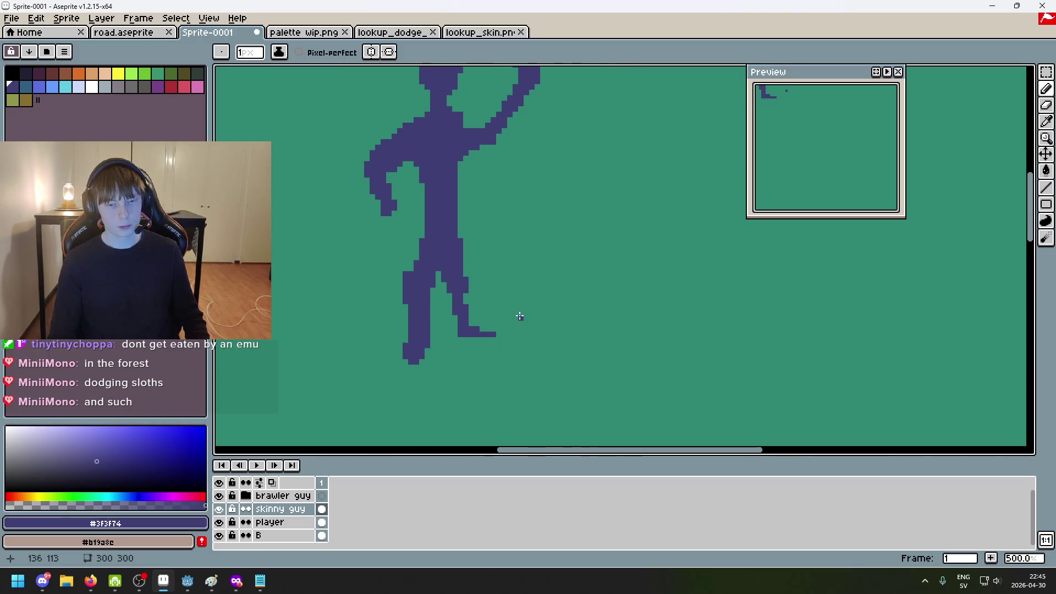
pyautogui.moveTo(237, 583)
pyautogui.moveTo(431, 526)
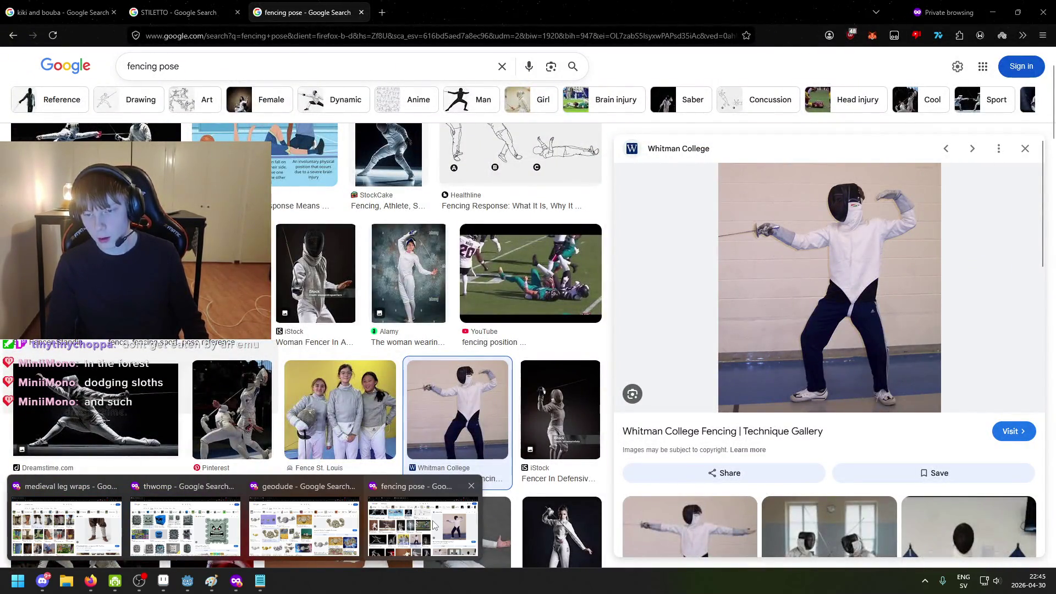
pyautogui.scroll(-1, 547, 362)
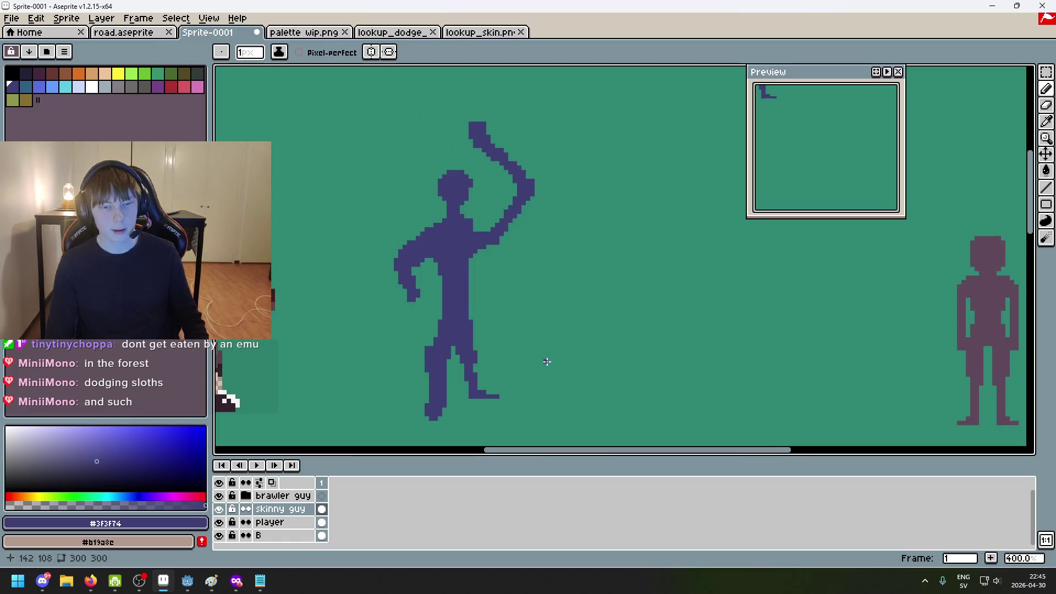
pyautogui.press('m')
# Select the upper body and sword and shift it down a few pixels
pyautogui.moveTo(343, 70); pyautogui.dragTo(641, 279)
pyautogui.moveTo(550, 193); pyautogui.dragTo(574, 279)
pyautogui.click(780, 370)
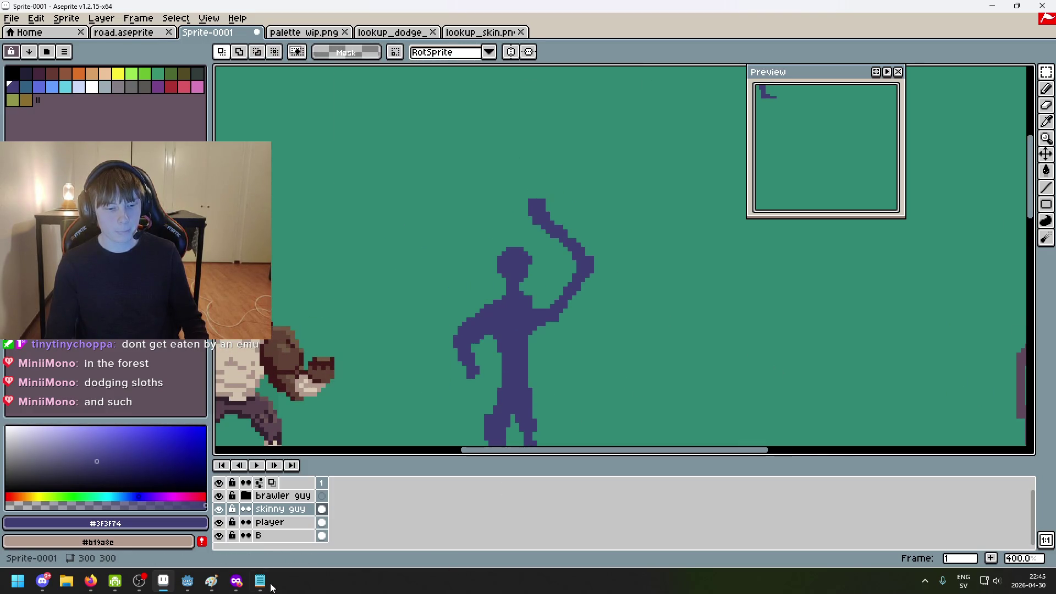
# Erase the sword's top rows with a 6px eraser to redo the tip
pyautogui.scroll(2, 567, 228)
pyautogui.press('e')
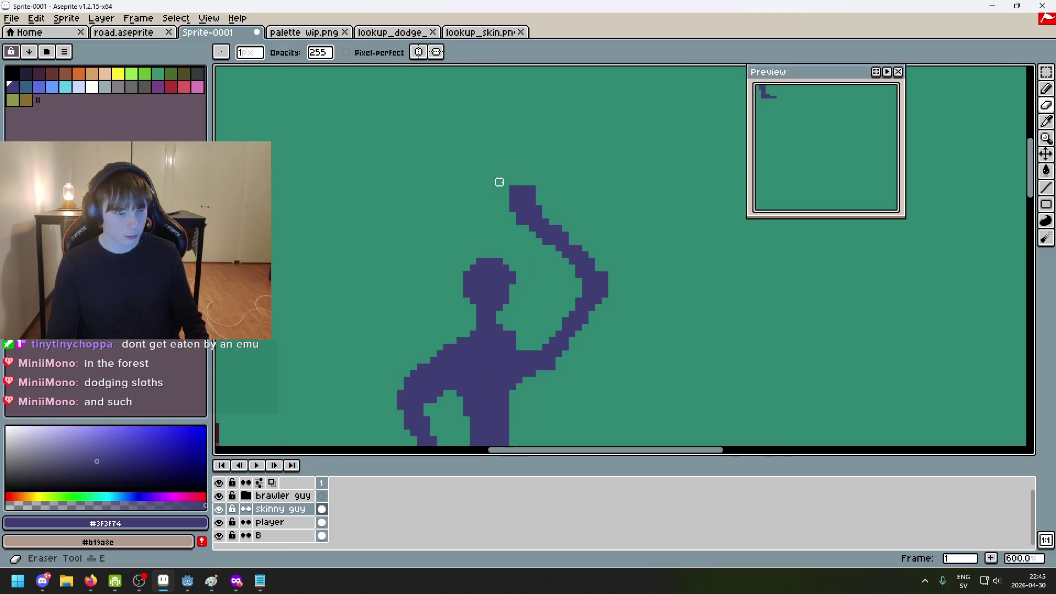
pyautogui.scroll(-3, 526, 195)
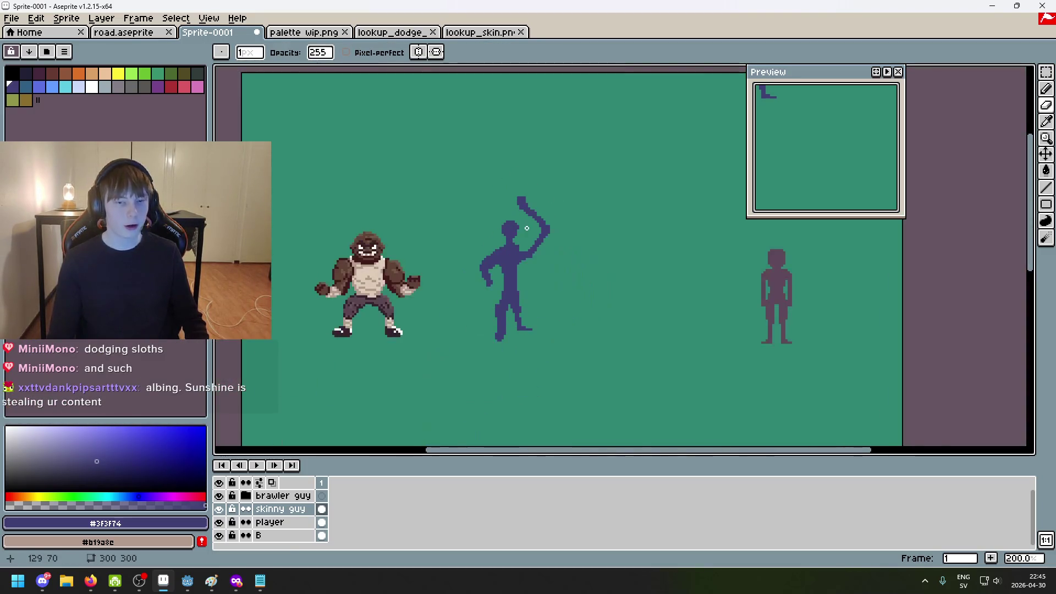
pyautogui.scroll(1, 561, 206)
pyautogui.press('+')
pyautogui.press('+')
pyautogui.press('+')
pyautogui.scroll(3, 562, 209)
pyautogui.moveTo(562, 209)
pyautogui.mouseDown()
pyautogui.moveTo(547, 224)
pyautogui.moveTo(580, 253)
pyautogui.moveTo(566, 269)
pyautogui.moveTo(578, 274)
pyautogui.moveTo(542, 288)
pyautogui.moveTo(528, 280)
pyautogui.moveTo(522, 260)
pyautogui.moveTo(569, 242)
pyautogui.mouseUp()
pyautogui.press('b')
pyautogui.hotkey('ctrl', 'z')
pyautogui.hotkey('ctrl', 'z')
pyautogui.hotkey('ctrl', 'z')
pyautogui.scroll(-3, 550, 245)
pyautogui.scroll(4, 531, 251)
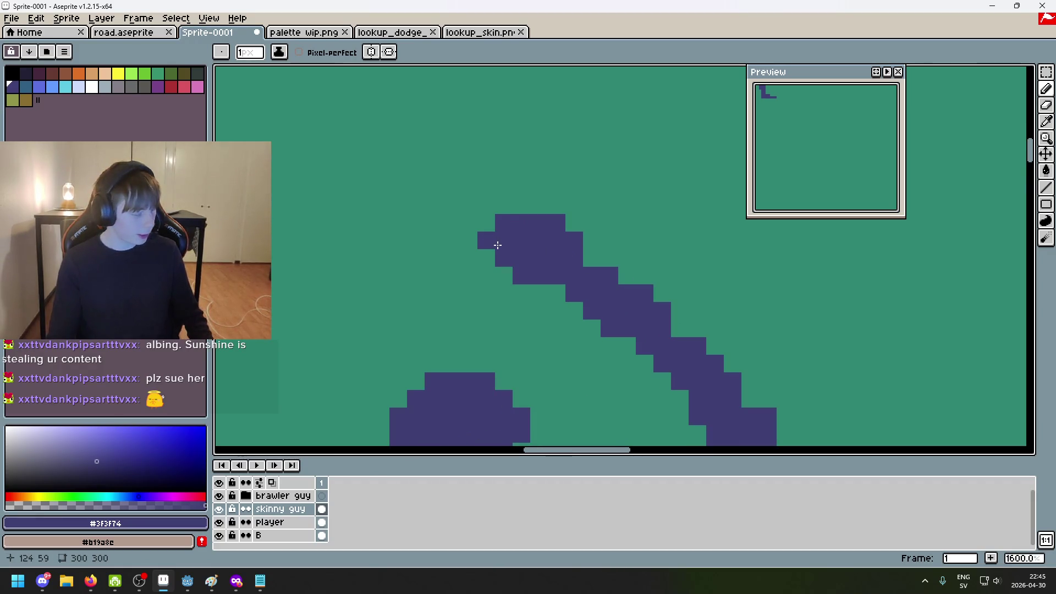
# Zoom to the sword tip and add purple pixels at and left of it
pyautogui.scroll(-4, 497, 242)
pyautogui.scroll(6, 475, 253)
pyautogui.scroll(-3, 441, 242)
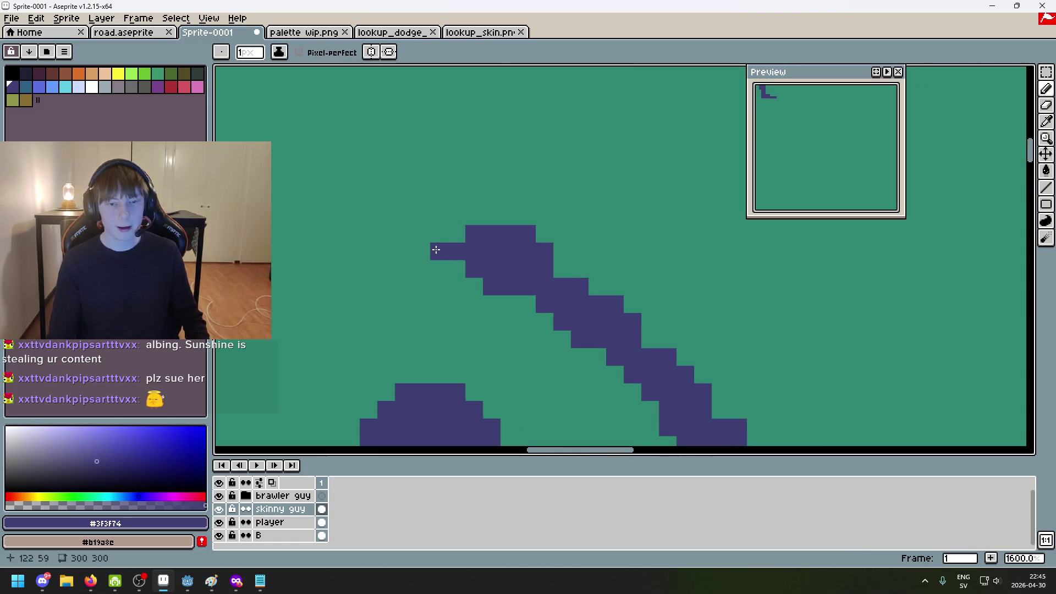
pyautogui.moveTo(502, 262); pyautogui.dragTo(566, 274)
pyautogui.scroll(3, 545, 264)
pyautogui.press('e')
pyautogui.click(513, 250)
pyautogui.hotkey('ctrl', 'z')
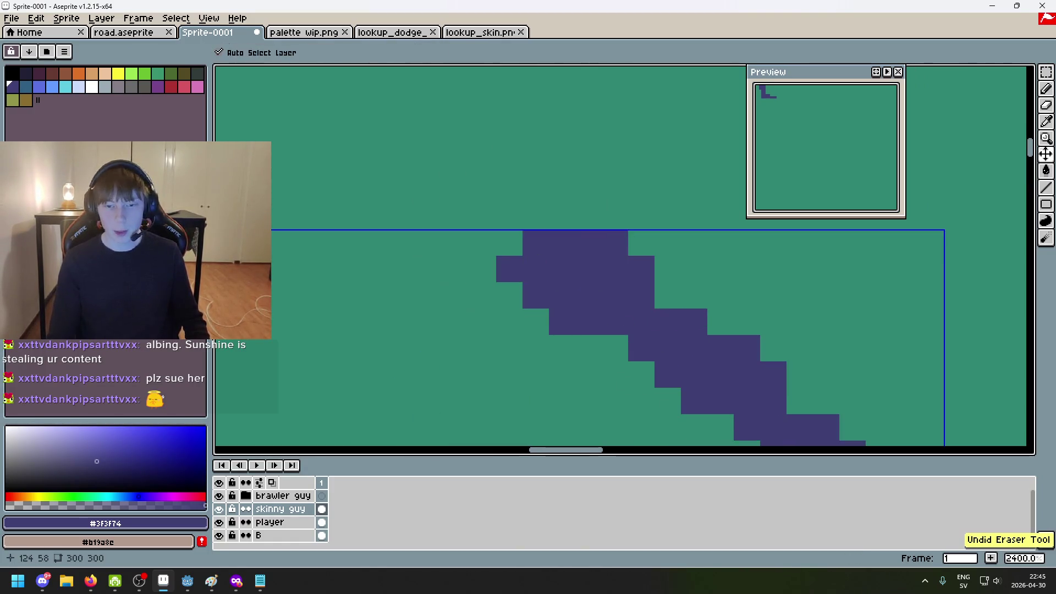
pyautogui.scroll(5, 530, 259)
pyautogui.press('b')
pyautogui.scroll(-5, 507, 237)
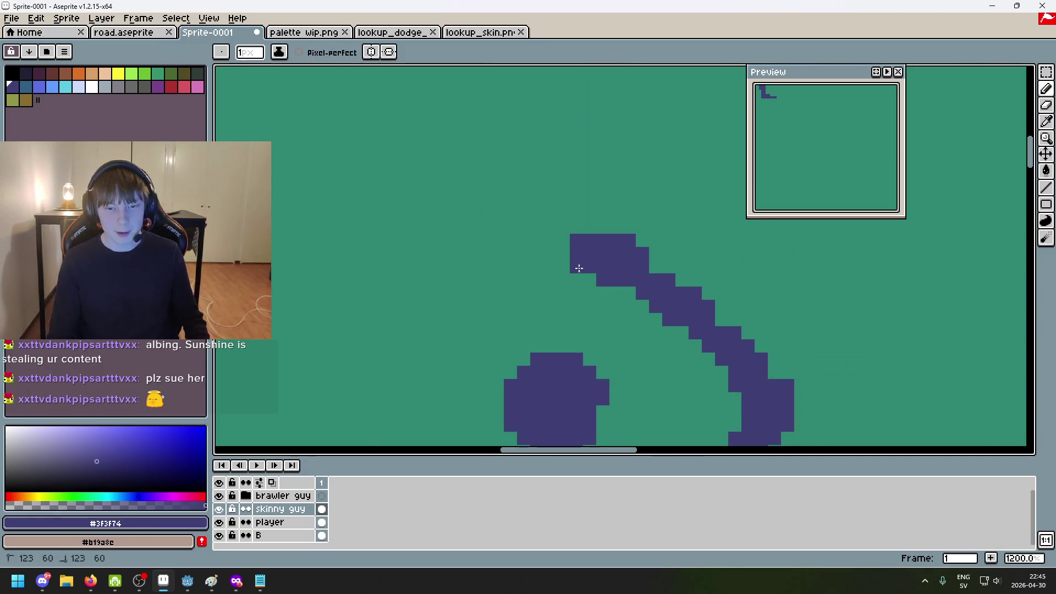
pyautogui.click(552, 278)
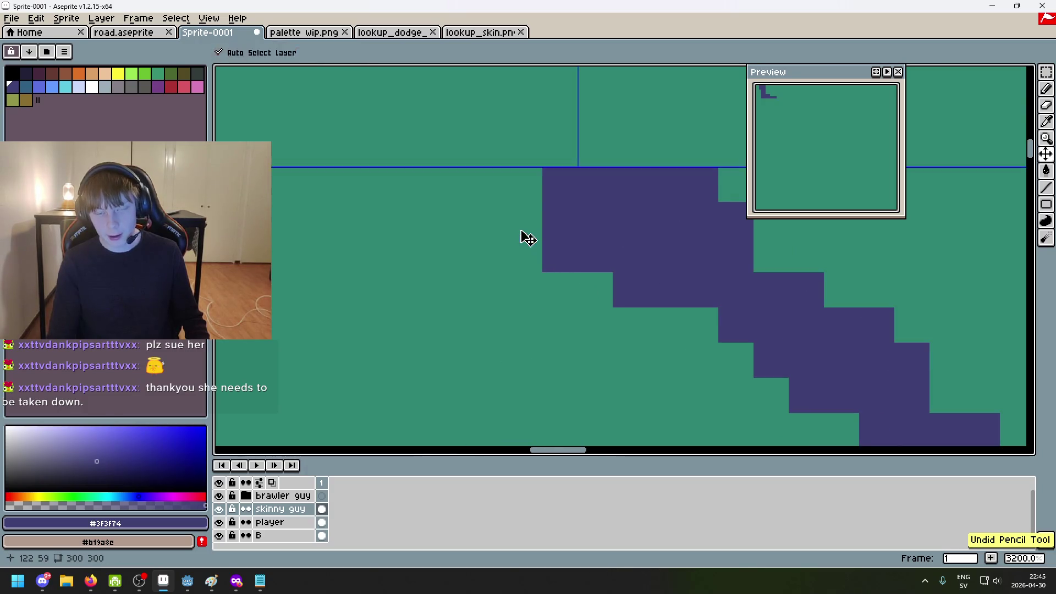
pyautogui.scroll(-1, 521, 235)
pyautogui.click(479, 255)
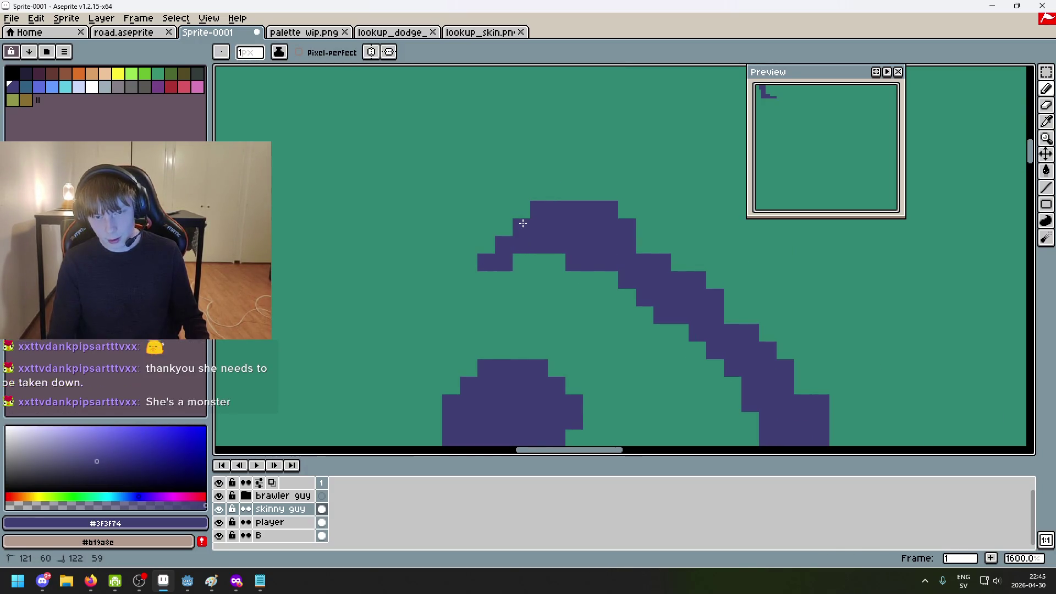
# Thin the sword arc with a 1px eraser so the tip hooks left
pyautogui.press('e')
pyautogui.click(517, 248)
pyautogui.hotkey('ctrl', 'z')
pyautogui.press('-')
pyautogui.press('-')
pyautogui.press('-')
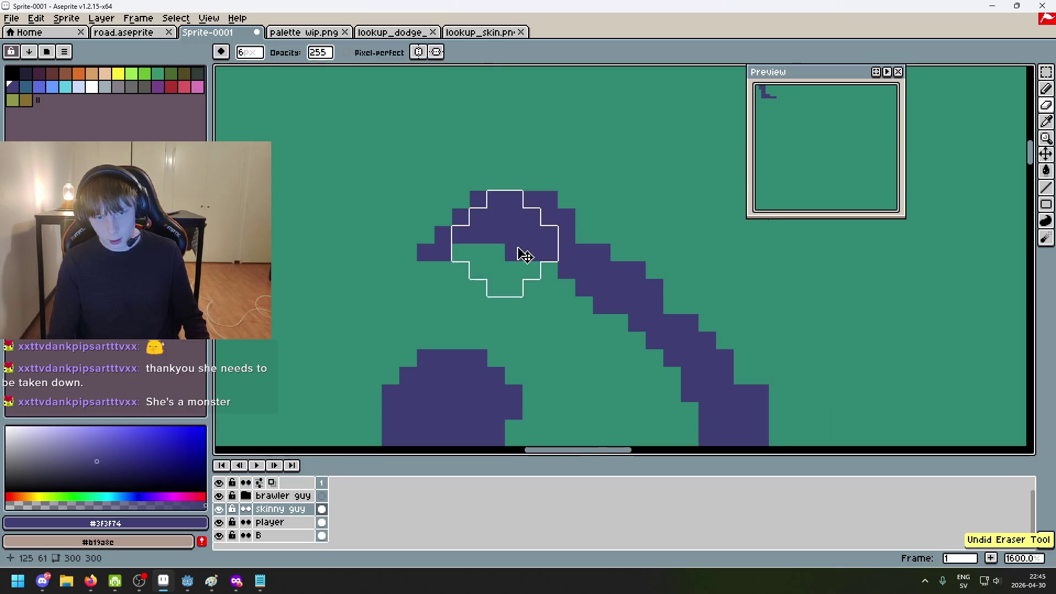
pyautogui.click(496, 235)
pyautogui.click(531, 252)
pyautogui.scroll(-2, 531, 252)
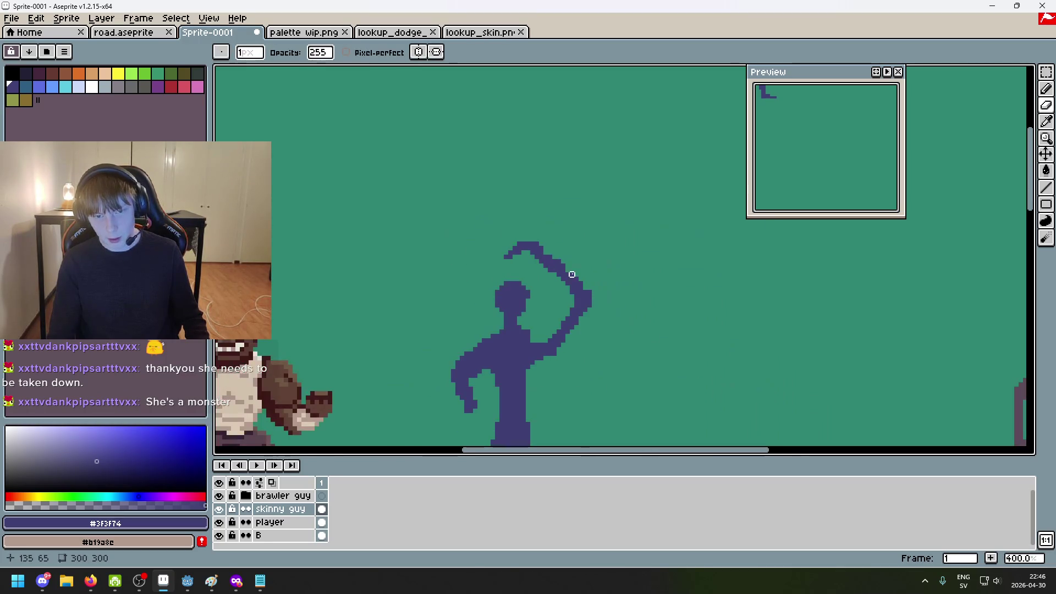
pyautogui.scroll(2, 549, 259)
pyautogui.hotkey('ctrl', 'z')
pyautogui.hotkey('ctrl', 'z')
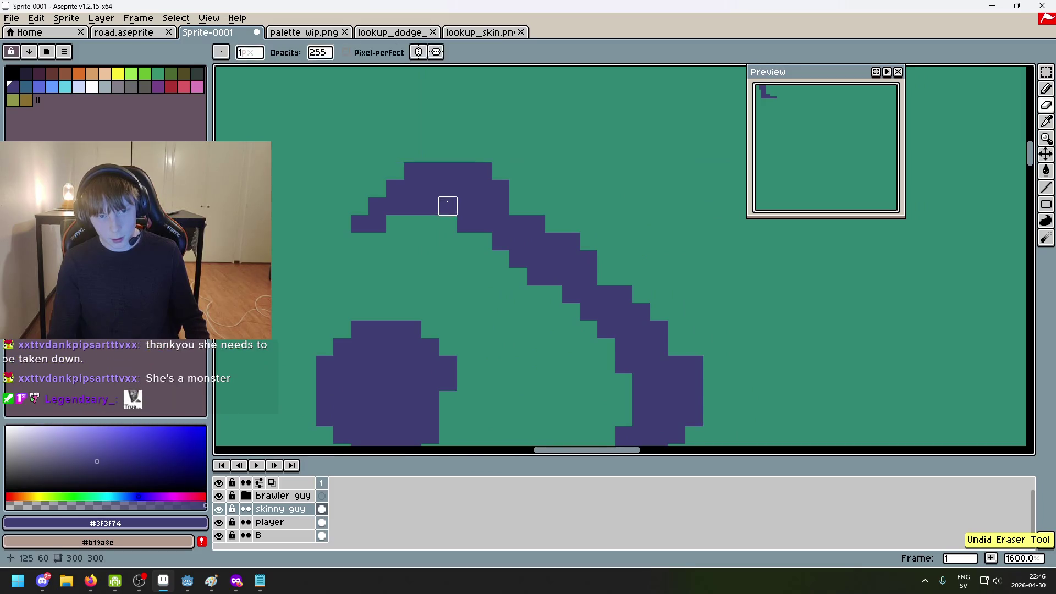
pyautogui.click(483, 170)
# Zoom around to review the leftward-curling sword tip
pyautogui.scroll(-2, 499, 176)
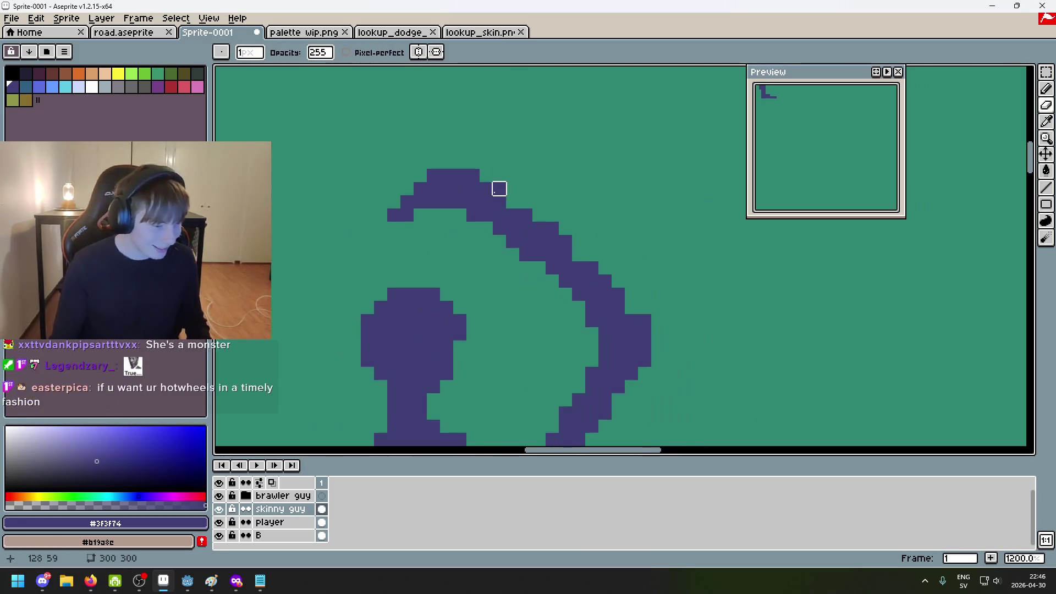
pyautogui.scroll(1, 557, 207)
pyautogui.scroll(1, 552, 184)
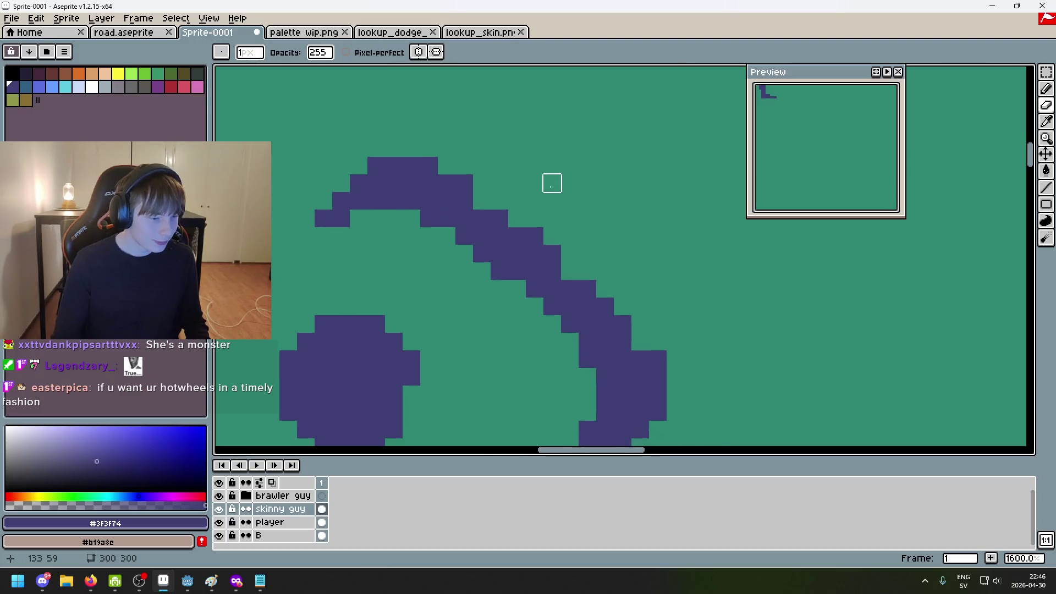
pyautogui.scroll(2, 479, 170)
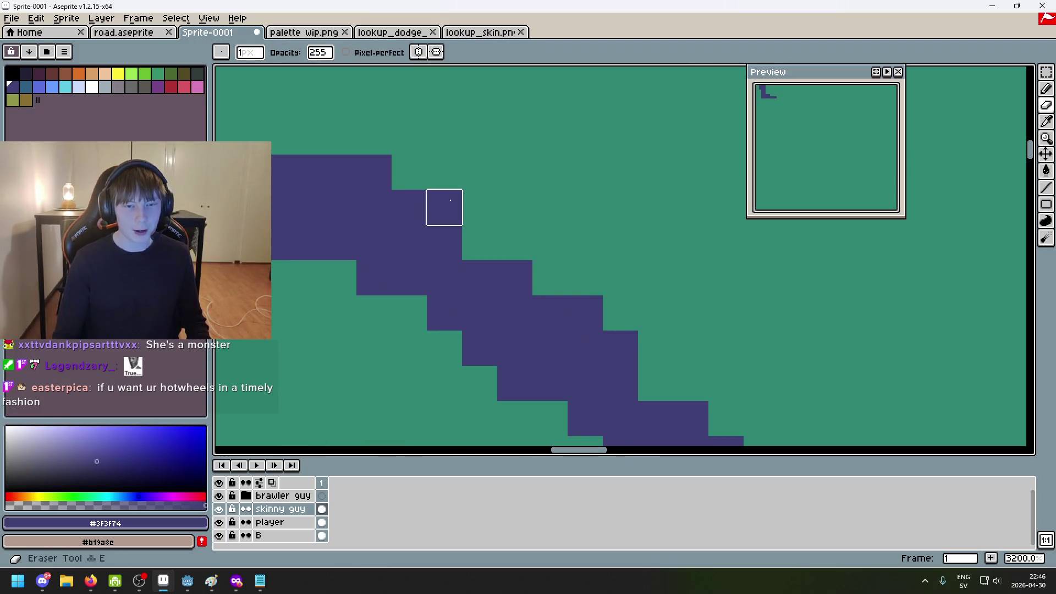
pyautogui.scroll(-5, 479, 210)
pyautogui.scroll(1, 594, 176)
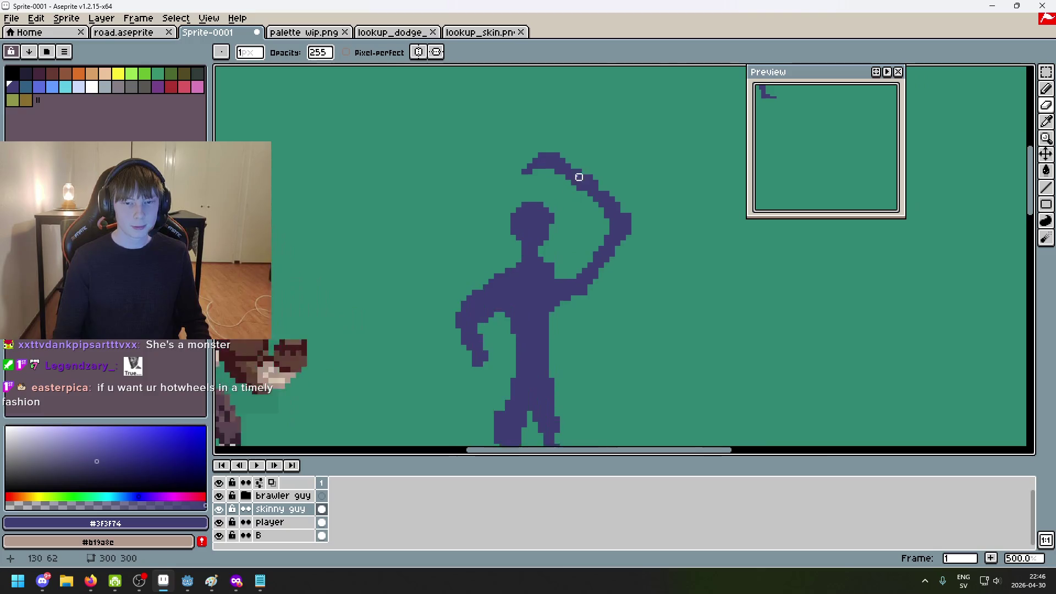
pyautogui.hotkey('shift', 'q')
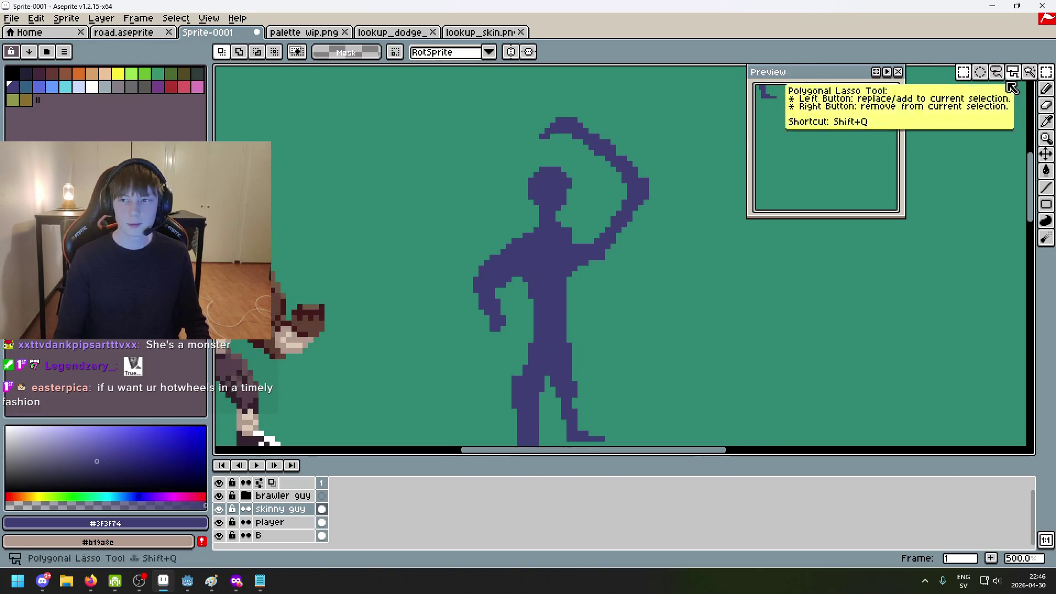
# Nudge the selected sword arc down slightly and commit it, then undo a trial arm erase
pyautogui.click(508, 103)
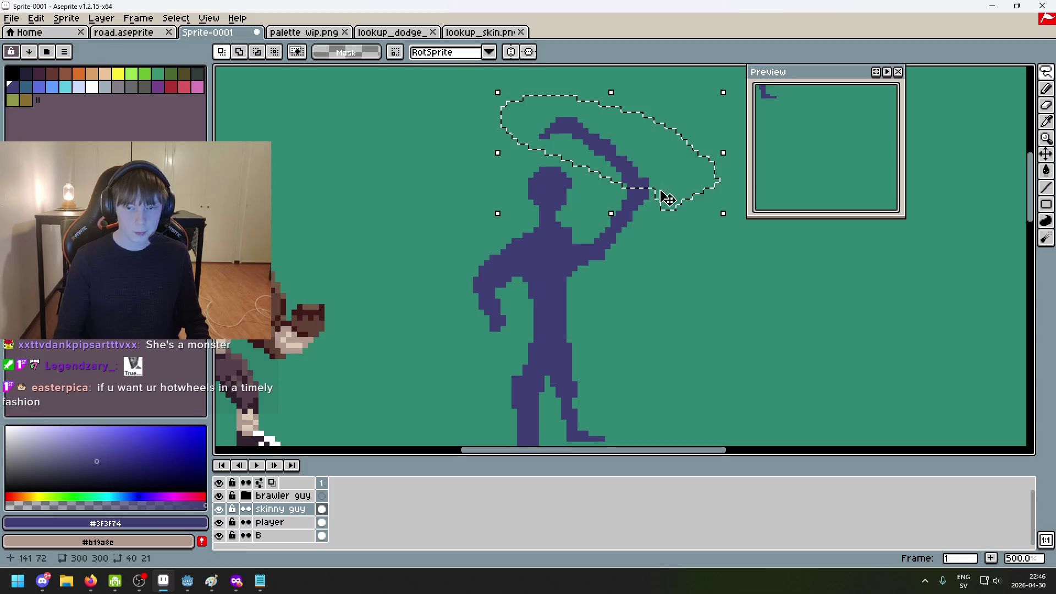
pyautogui.moveTo(665, 198)
pyautogui.mouseDown()
pyautogui.moveTo(665, 175)
pyautogui.moveTo(665, 188)
pyautogui.mouseUp()
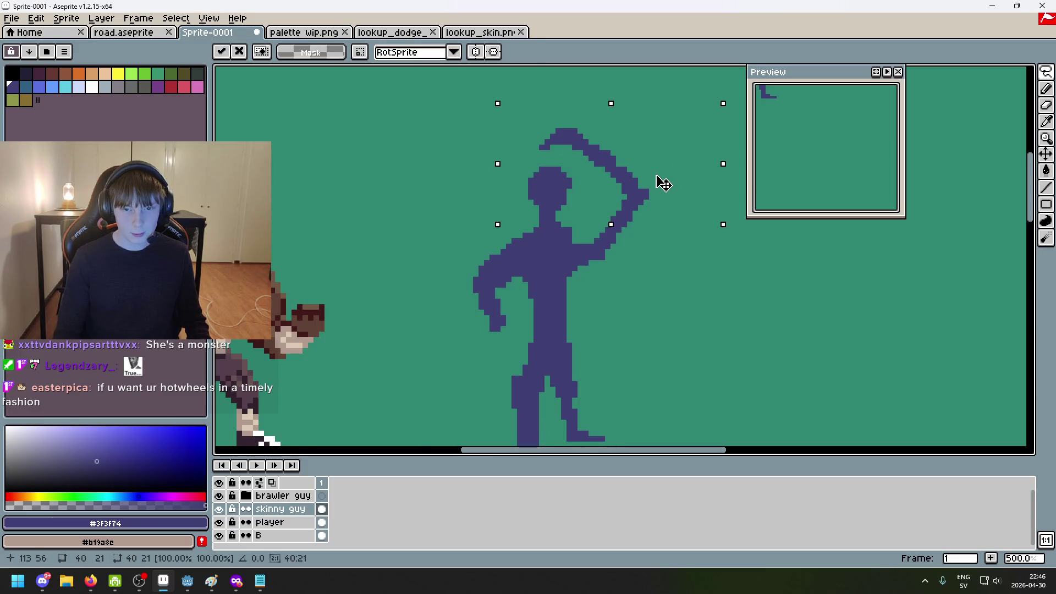
pyautogui.hotkey('ctrl', 'd')
pyautogui.scroll(5, 624, 186)
pyautogui.press('e')
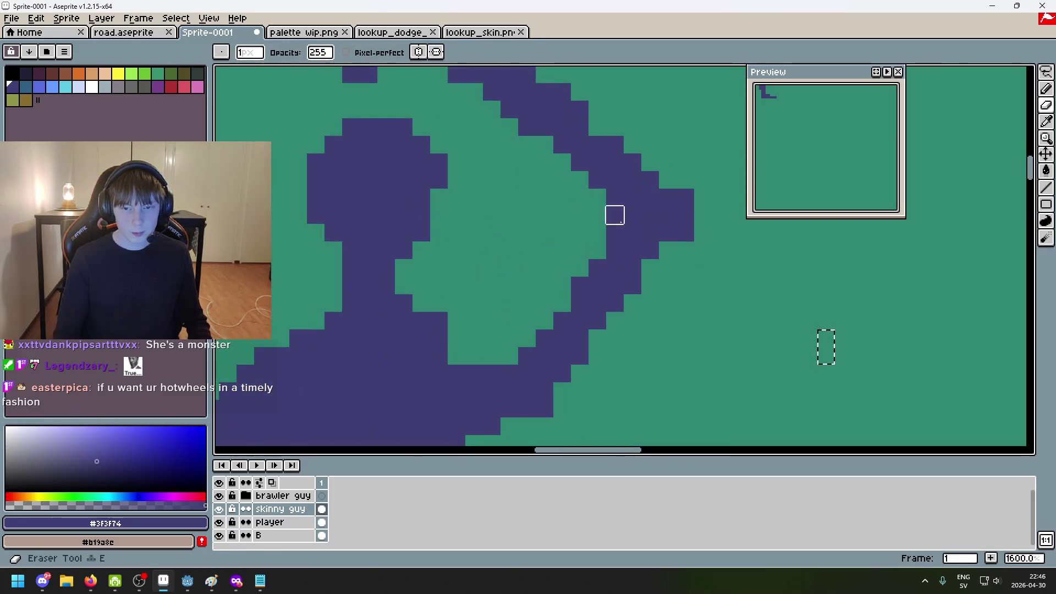
pyautogui.click(613, 229)
pyautogui.hotkey('ctrl', 'z')
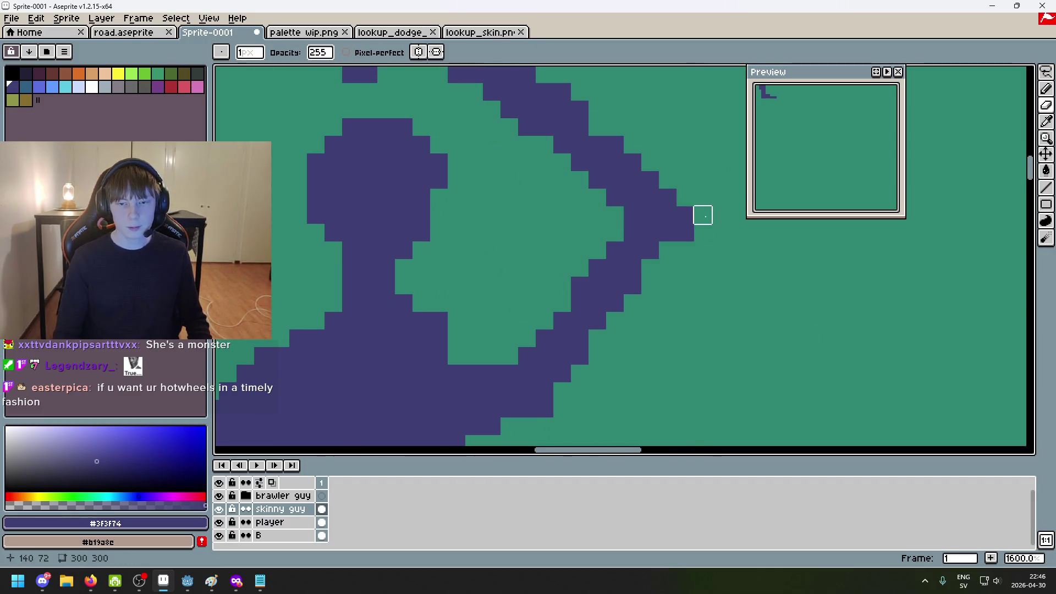
# Zoom out and pan to bring the brawler into view beside the fencer
pyautogui.scroll(-6, 715, 225)
pyautogui.scroll(5, 726, 234)
pyautogui.press('b')
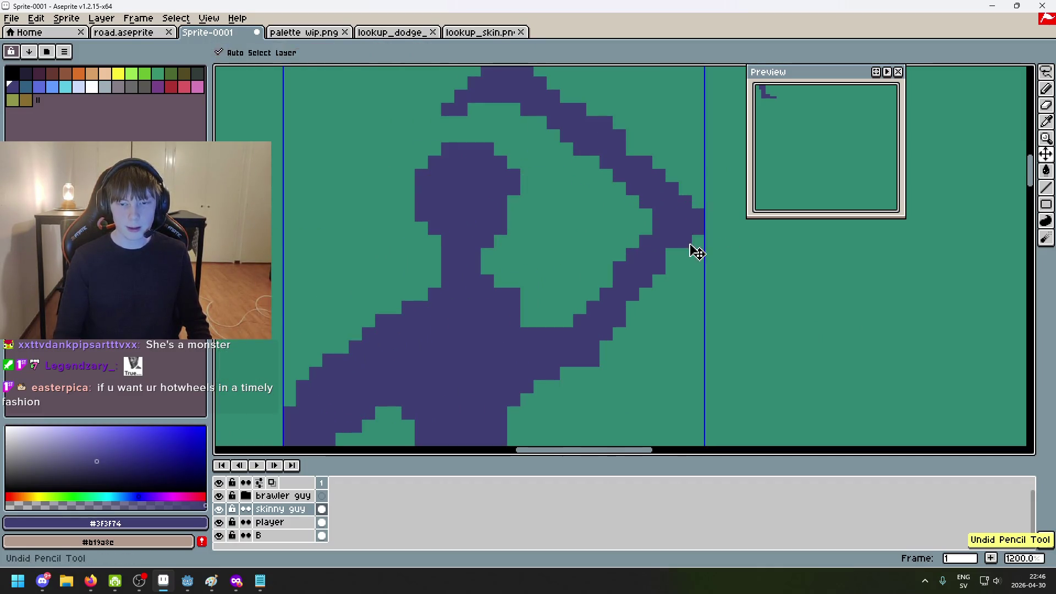
pyautogui.scroll(-5, 699, 241)
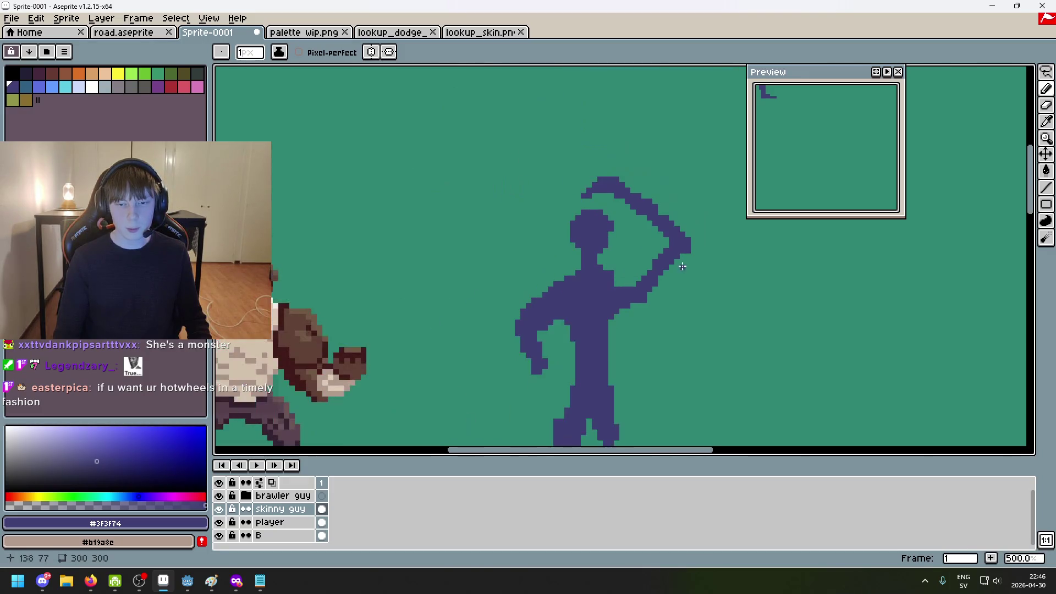
pyautogui.scroll(4, 661, 258)
pyautogui.scroll(-4, 654, 253)
pyautogui.moveTo(653, 252); pyautogui.dragTo(703, 223)
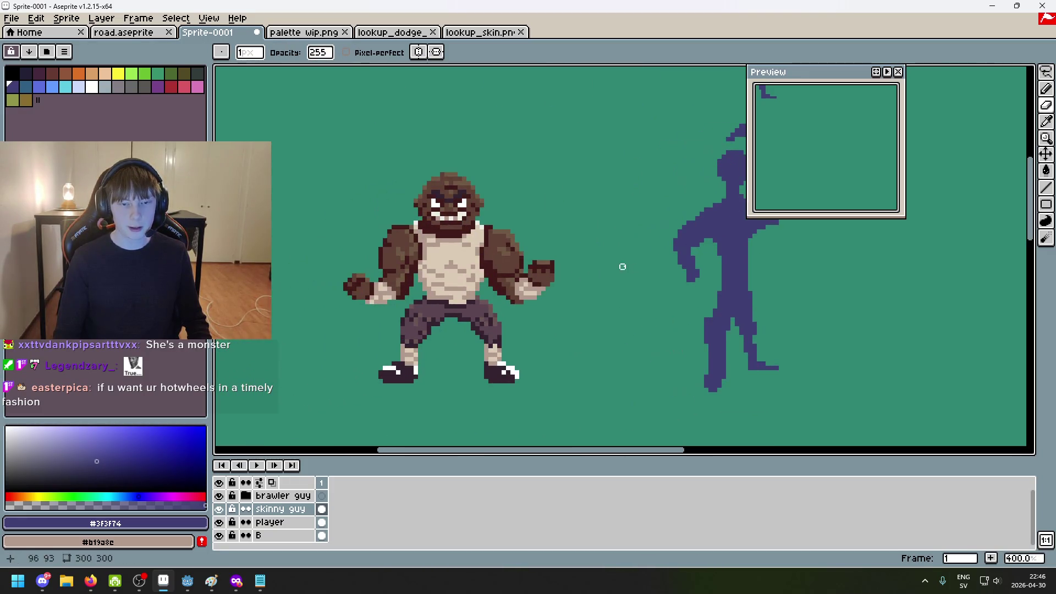
pyautogui.scroll(-2, 655, 266)
pyautogui.scroll(2, 622, 254)
pyautogui.scroll(-2, 571, 320)
pyautogui.scroll(2, 571, 320)
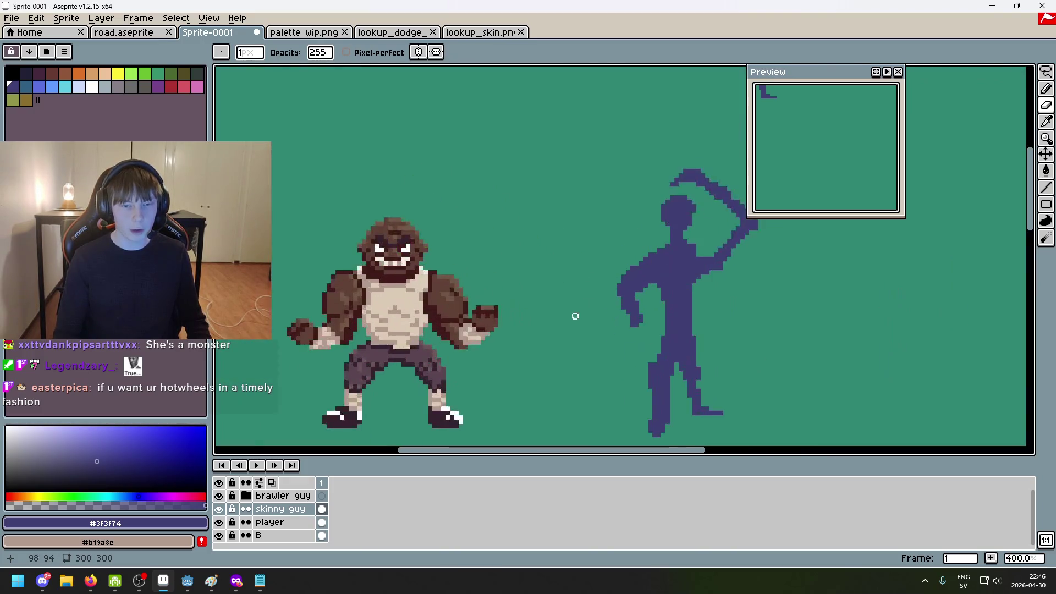
# Recentre the view on the fencer and zoom into its upper body
pyautogui.moveTo(614, 242)
pyautogui.mouseDown()
pyautogui.moveTo(680, 234)
pyautogui.moveTo(661, 255)
pyautogui.mouseUp()
pyautogui.scroll(-2, 573, 202)
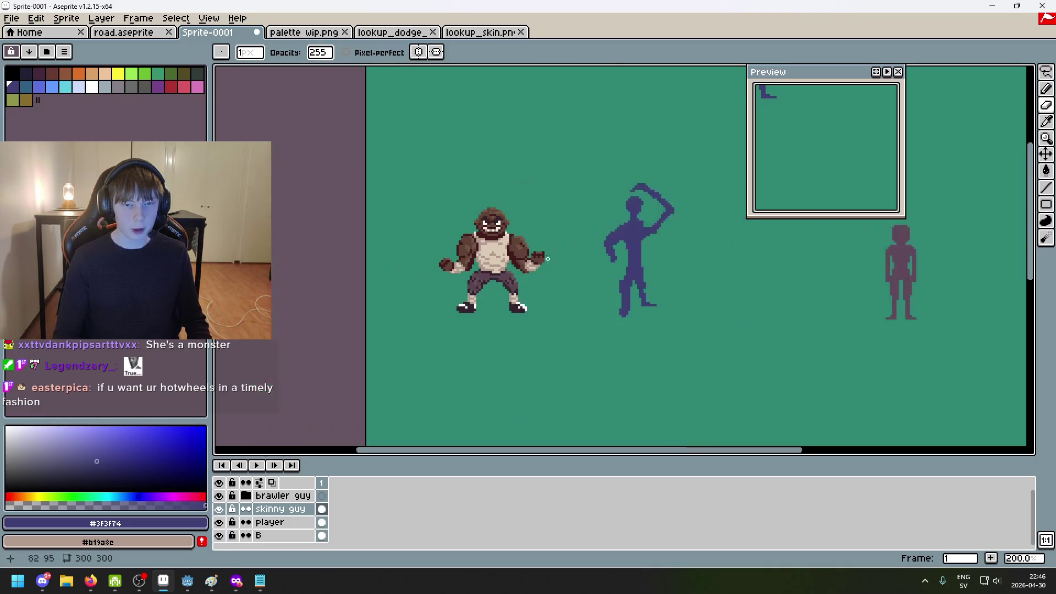
pyautogui.scroll(2, 566, 240)
pyautogui.moveTo(630, 295)
pyautogui.mouseDown()
pyautogui.moveTo(573, 297)
pyautogui.moveTo(667, 264)
pyautogui.mouseUp()
pyautogui.scroll(1, 585, 280)
pyautogui.moveTo(586, 280); pyautogui.dragTo(628, 224)
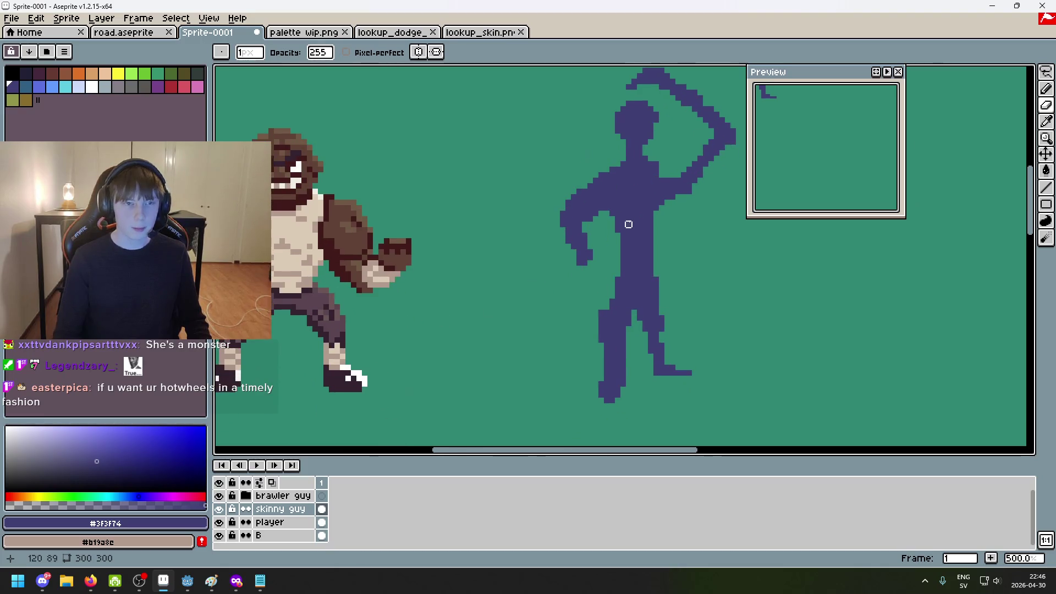
# Draw the fencer's lowered arm down toward the hip
pyautogui.scroll(4, 561, 255)
pyautogui.moveTo(605, 261); pyautogui.dragTo(586, 319)
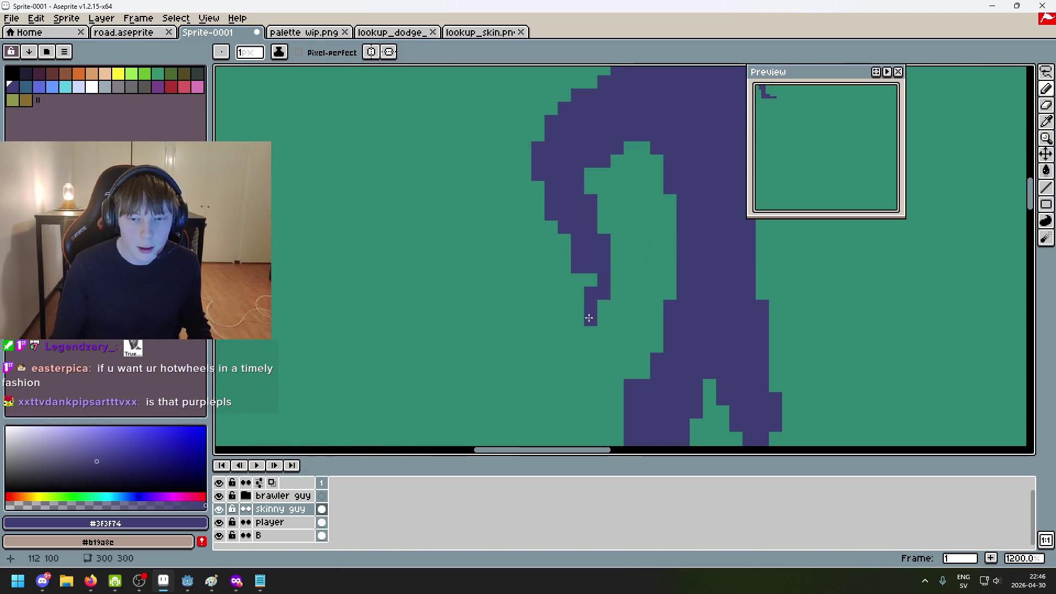
pyautogui.moveTo(642, 260); pyautogui.dragTo(661, 204)
pyautogui.moveTo(605, 262); pyautogui.dragTo(595, 276)
# Add a single purple pixel to the arm, placing it one step right after undoing a misplaced one
pyautogui.scroll(-5, 595, 276)
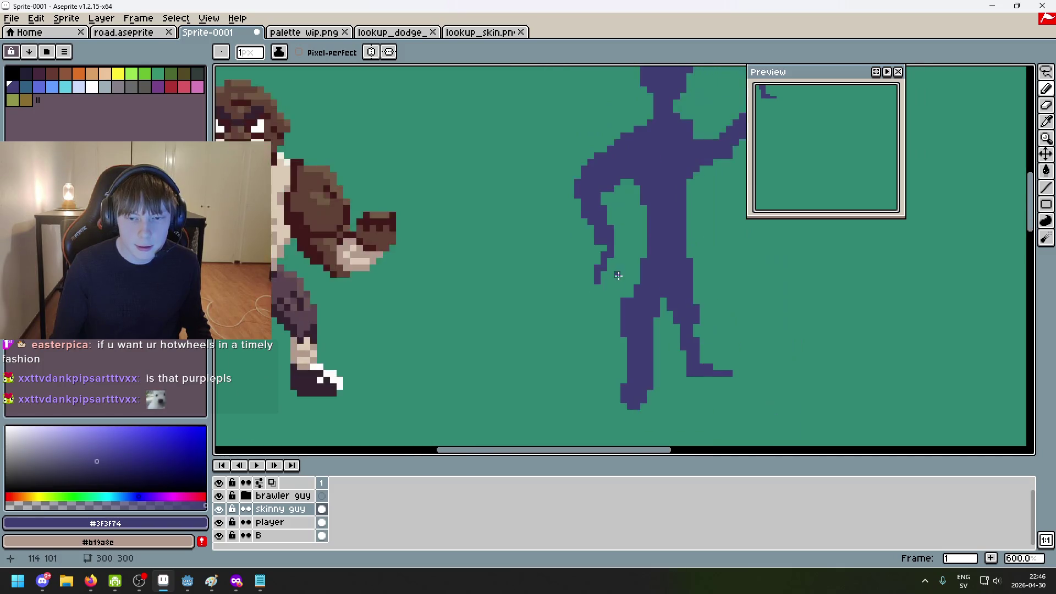
pyautogui.scroll(6, 611, 231)
pyautogui.click(613, 226)
pyautogui.hotkey('ctrl', 'z')
pyautogui.click(648, 240)
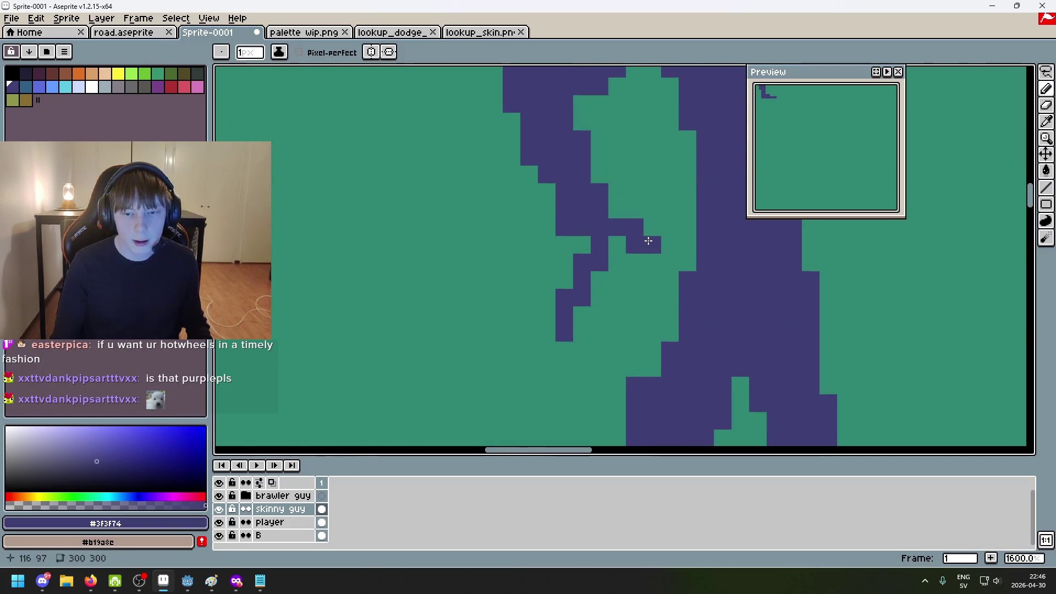
# Erase the stray pixel below the hand and test a pixel above it, undoing the change
pyautogui.scroll(-4, 543, 212)
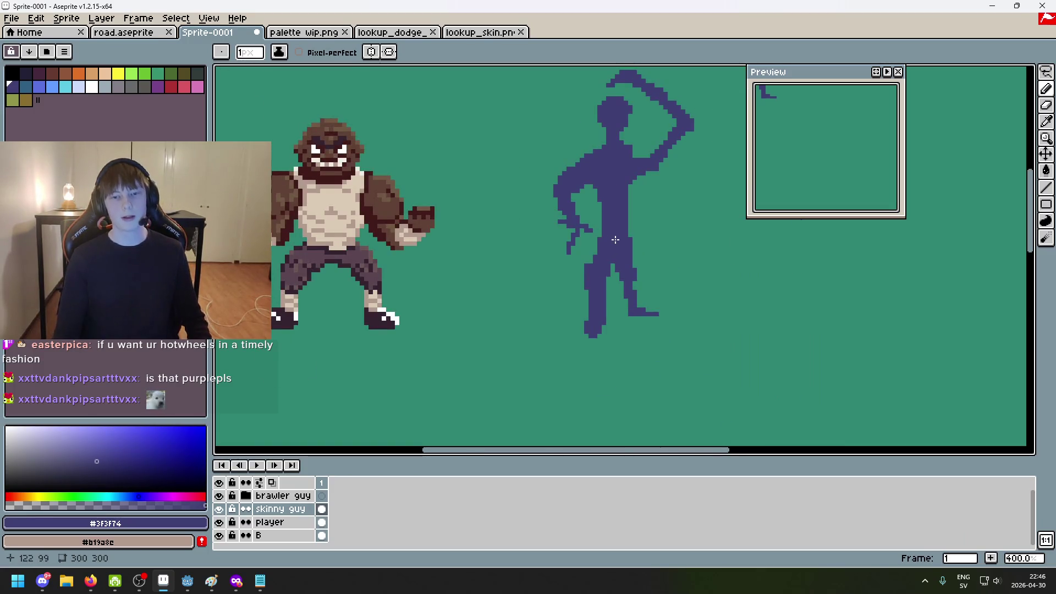
pyautogui.scroll(-4, 613, 240)
pyautogui.scroll(1, 630, 252)
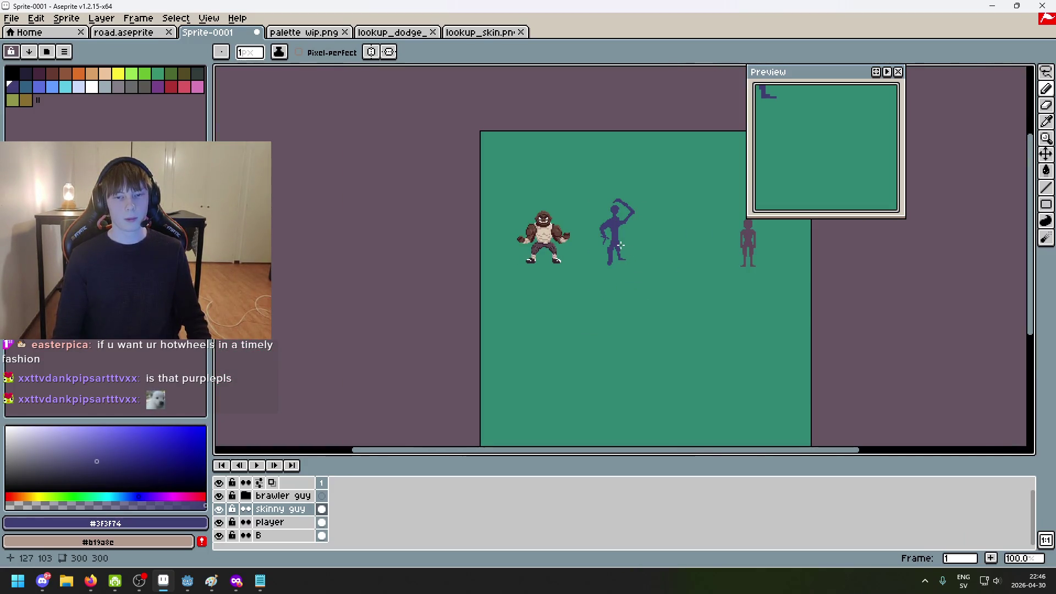
pyautogui.scroll(6, 620, 245)
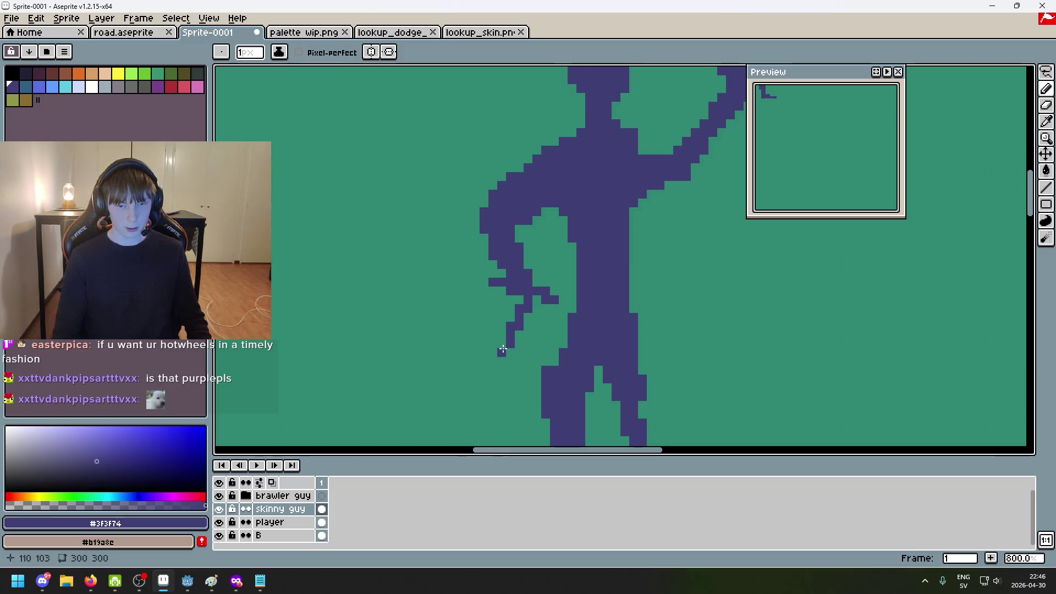
pyautogui.press('e')
pyautogui.click(493, 370)
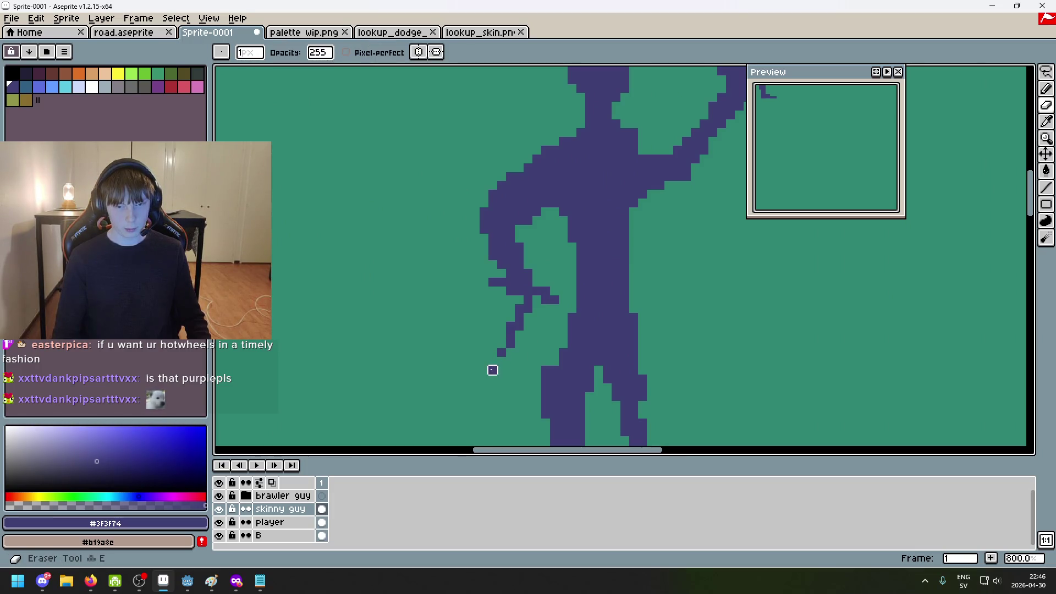
pyautogui.press('b')
pyautogui.click(492, 361)
pyautogui.hotkey('ctrl', 'z')
pyautogui.hotkey('ctrl', 'z')
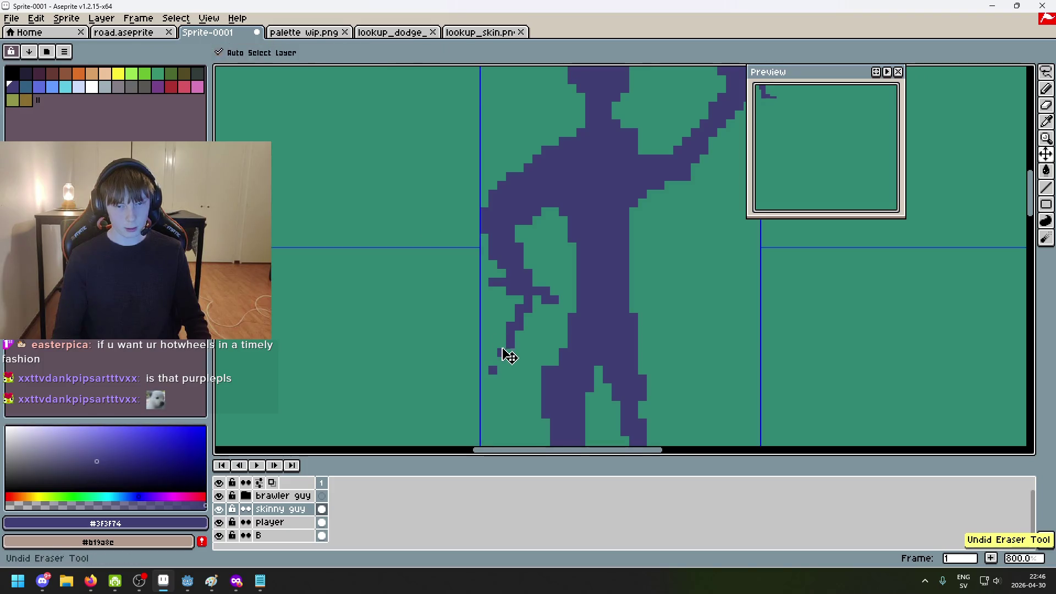
# Erase the hand's stray bottom pixels and paint one pixel to the right
pyautogui.press('e')
pyautogui.click(494, 369)
pyautogui.press('b')
pyautogui.click(497, 372)
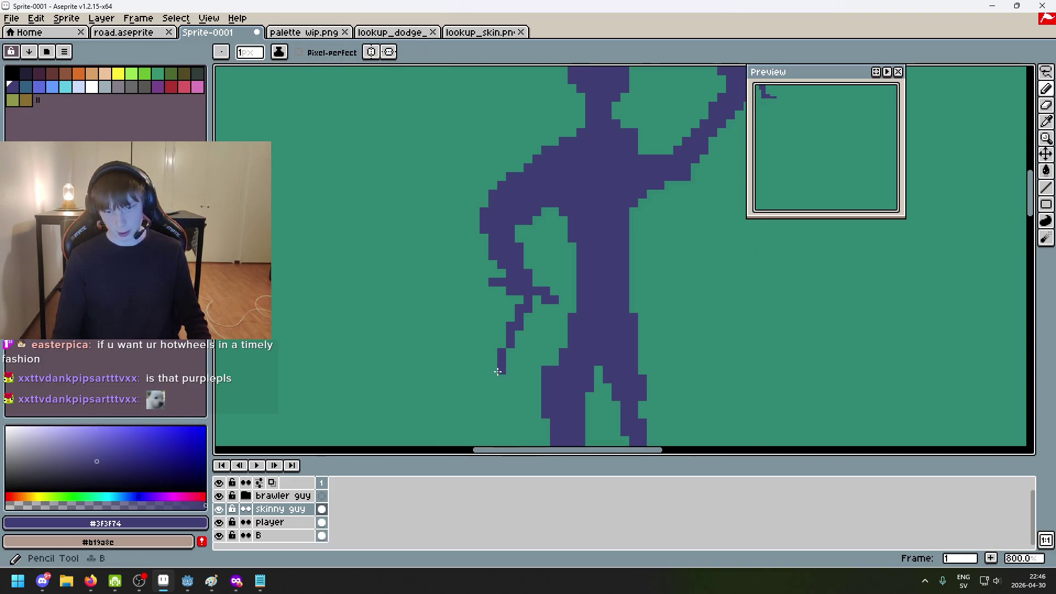
pyautogui.press('e')
pyautogui.click(500, 361)
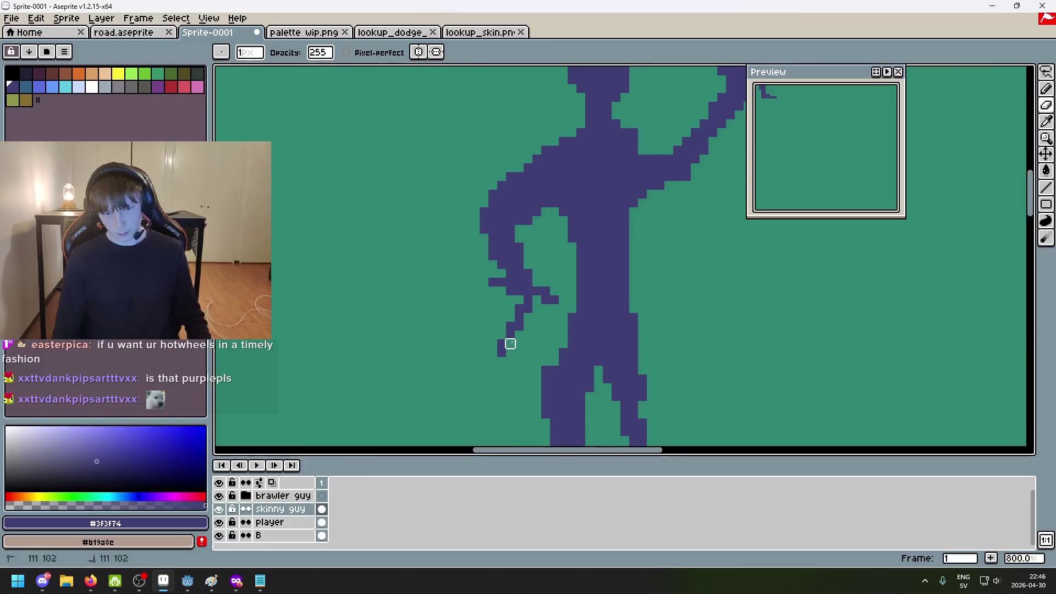
# Fill the green gap in the hand with purple pixels, undoing the extra pixel at the top
pyautogui.scroll(-3, 554, 347)
pyautogui.scroll(5, 553, 347)
pyautogui.press('b')
pyautogui.click(484, 260)
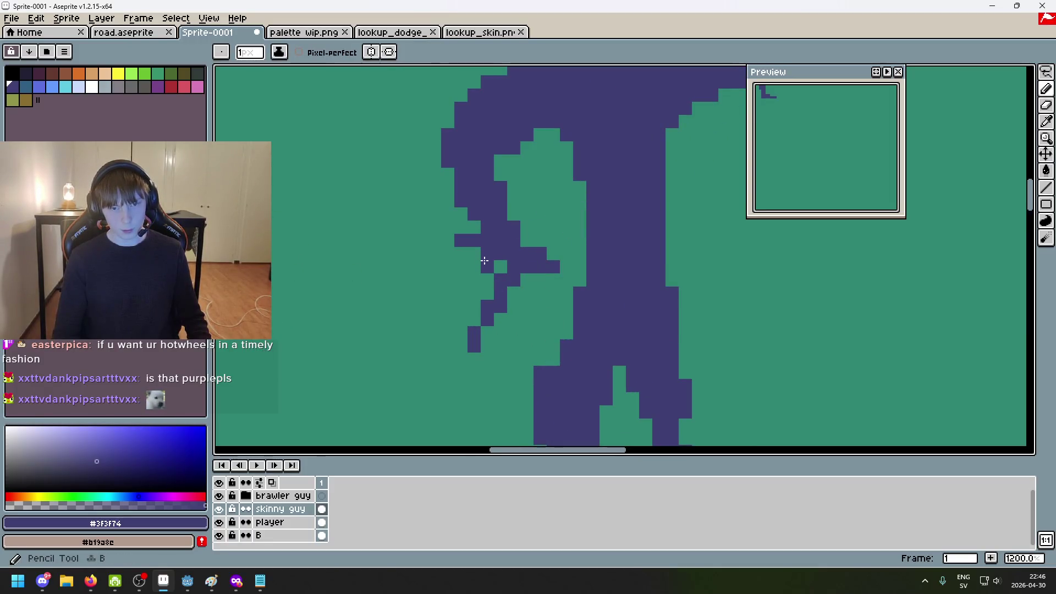
pyautogui.click(500, 267)
pyautogui.press('e')
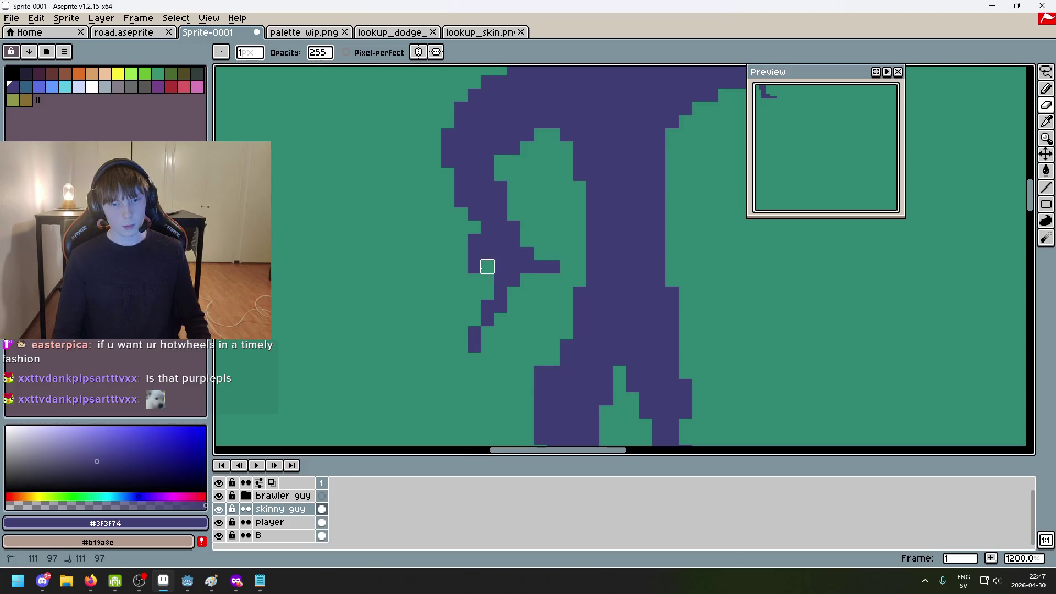
pyautogui.hotkey('ctrl', 'z')
pyautogui.press('b')
pyautogui.click(534, 245)
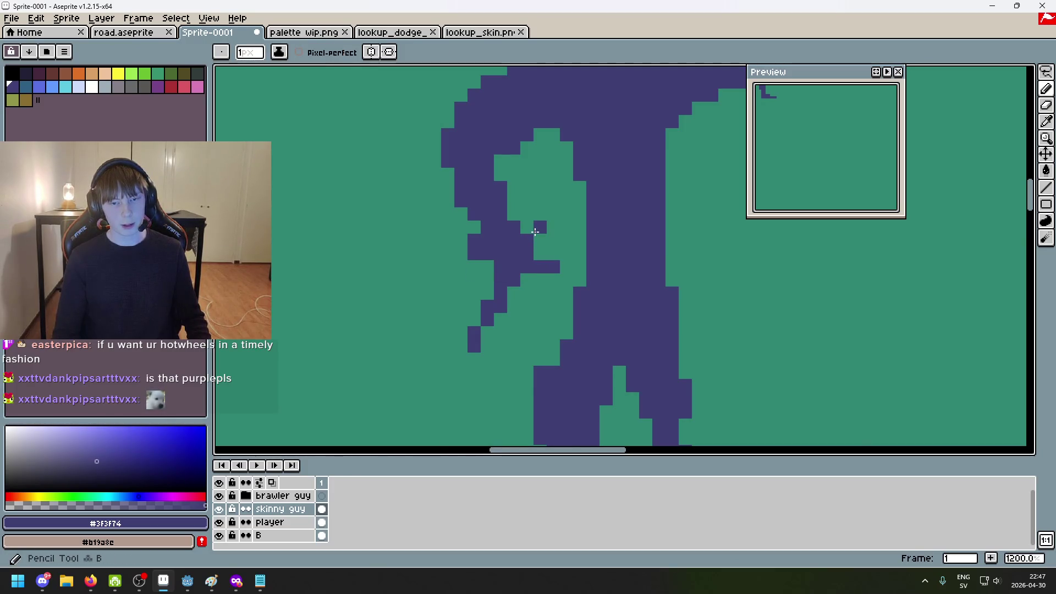
pyautogui.hotkey('ctrl', 'z')
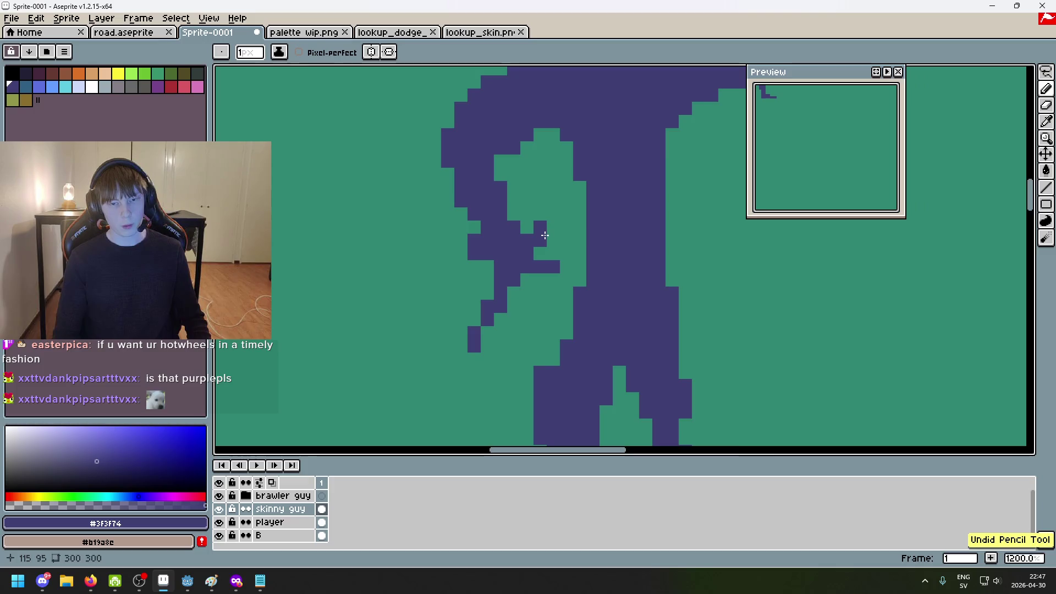
pyautogui.scroll(-6, 544, 235)
pyautogui.scroll(3, 599, 258)
pyautogui.scroll(-3, 598, 259)
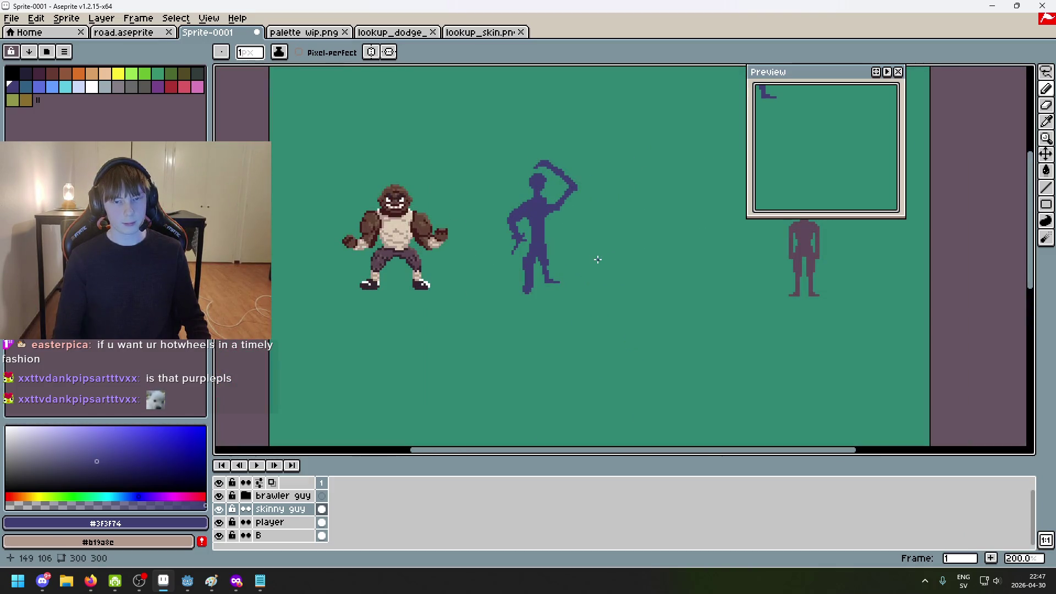
pyautogui.scroll(2, 551, 188)
# Lasso-select the fencer's lowered arm from the waist and nudge it slightly
pyautogui.click(1047, 73)
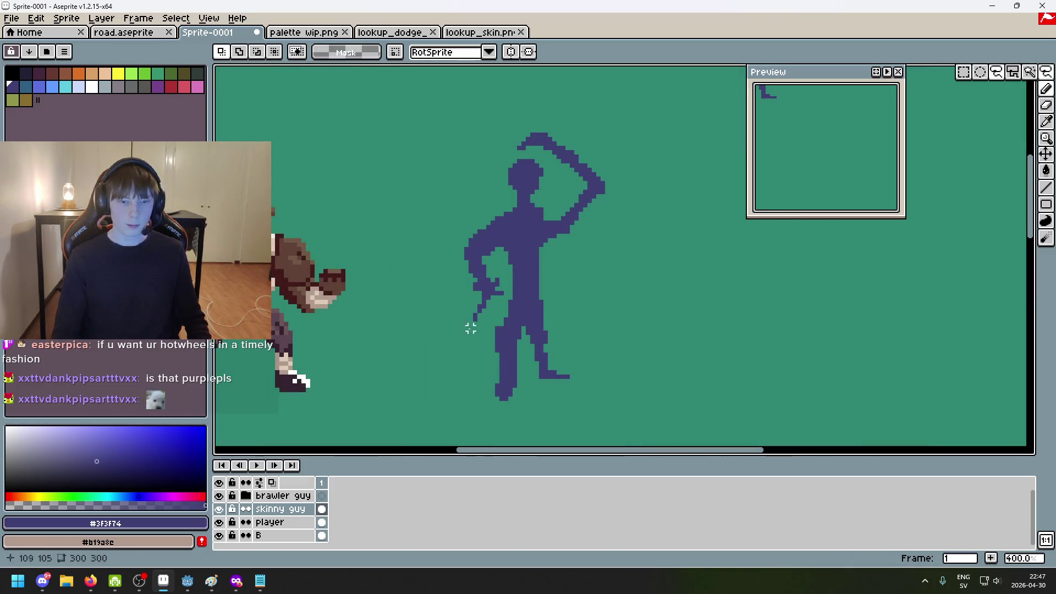
pyautogui.moveTo(450, 326); pyautogui.dragTo(471, 210)
pyautogui.moveTo(440, 327); pyautogui.dragTo(447, 327)
pyautogui.click(505, 297)
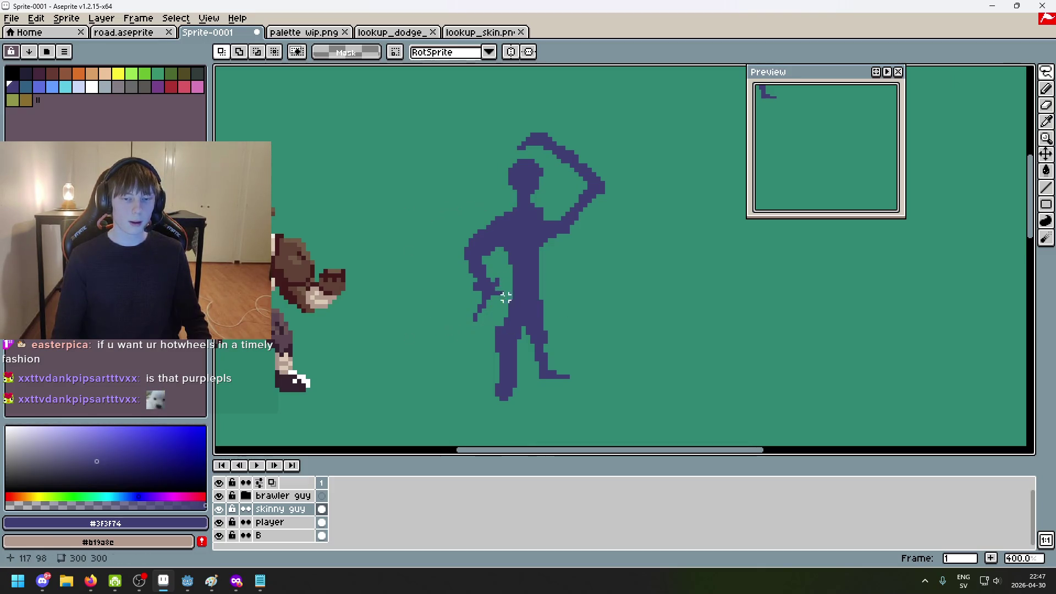
pyautogui.moveTo(505, 286); pyautogui.dragTo(435, 271)
pyautogui.moveTo(510, 285); pyautogui.dragTo(506, 286)
pyautogui.moveTo(503, 284); pyautogui.dragTo(499, 282)
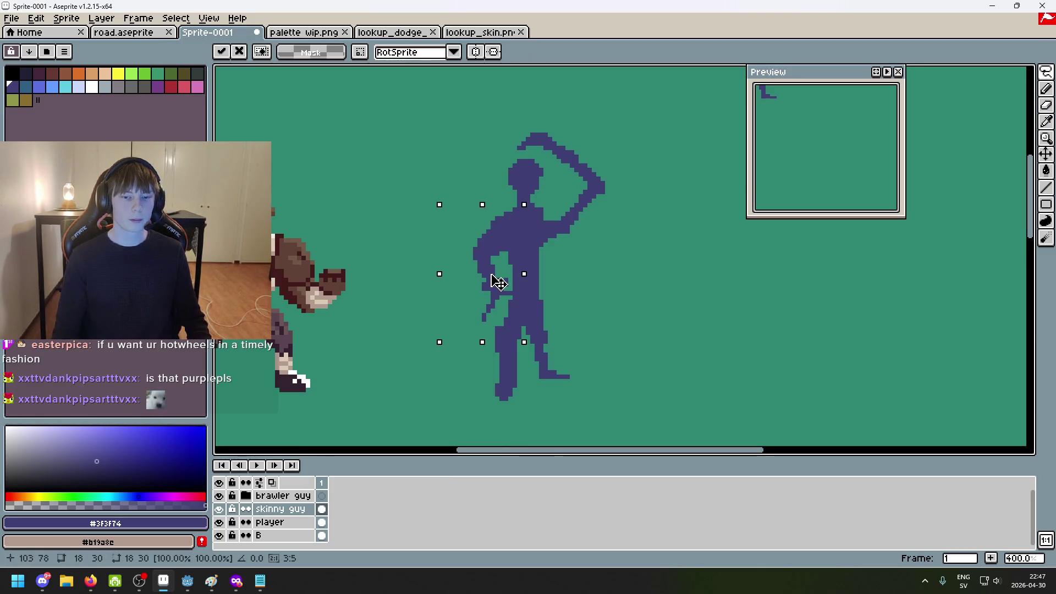
# Try two eraser strokes on the arm and undo both
pyautogui.scroll(3, 516, 235)
pyautogui.press('e')
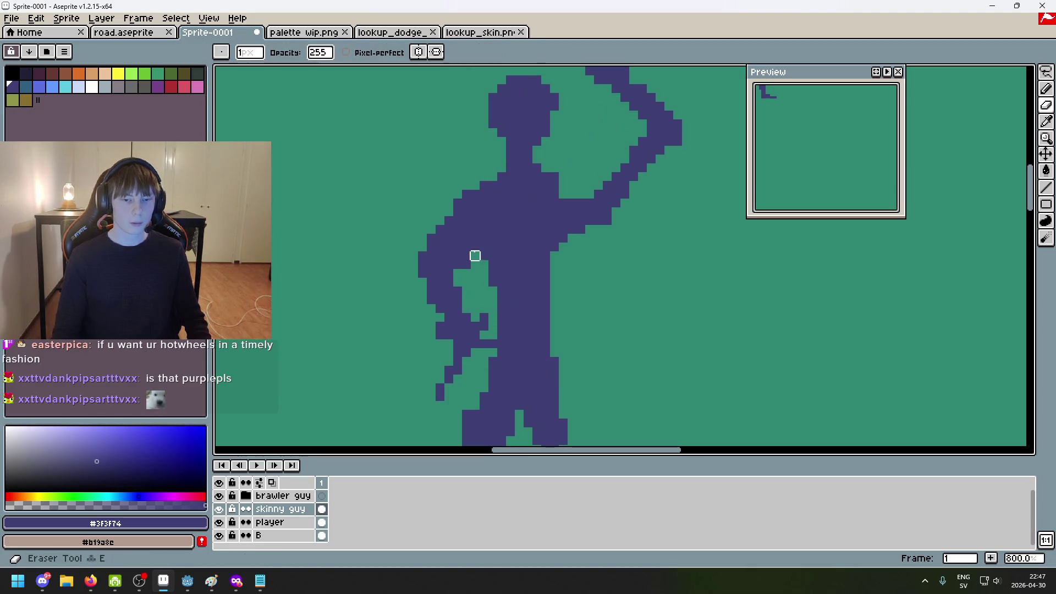
pyautogui.scroll(-4, 495, 270)
pyautogui.hotkey('ctrl', 'z')
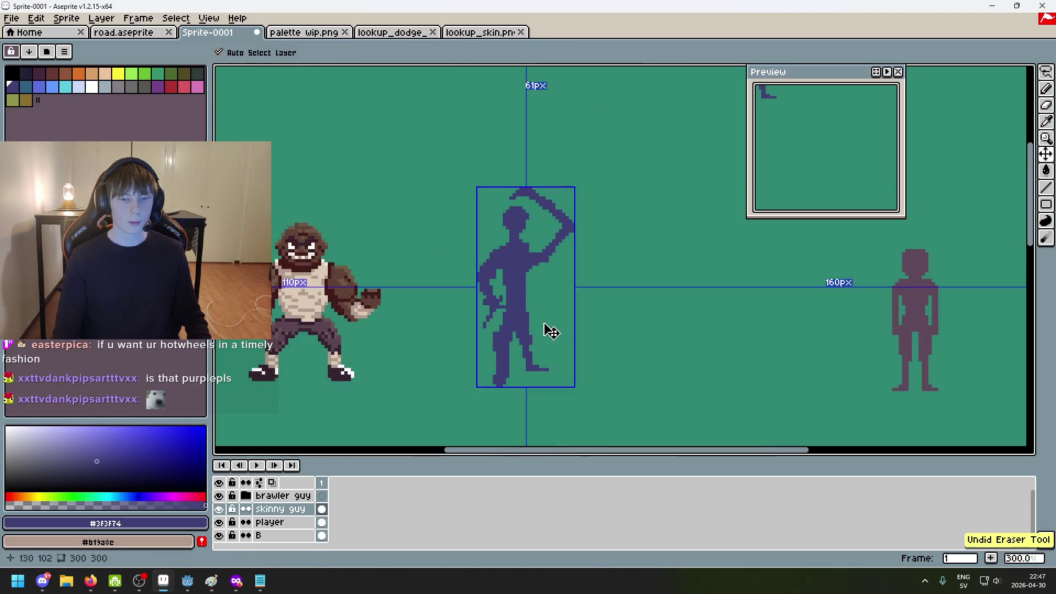
pyautogui.scroll(4, 501, 312)
pyautogui.scroll(-3, 501, 313)
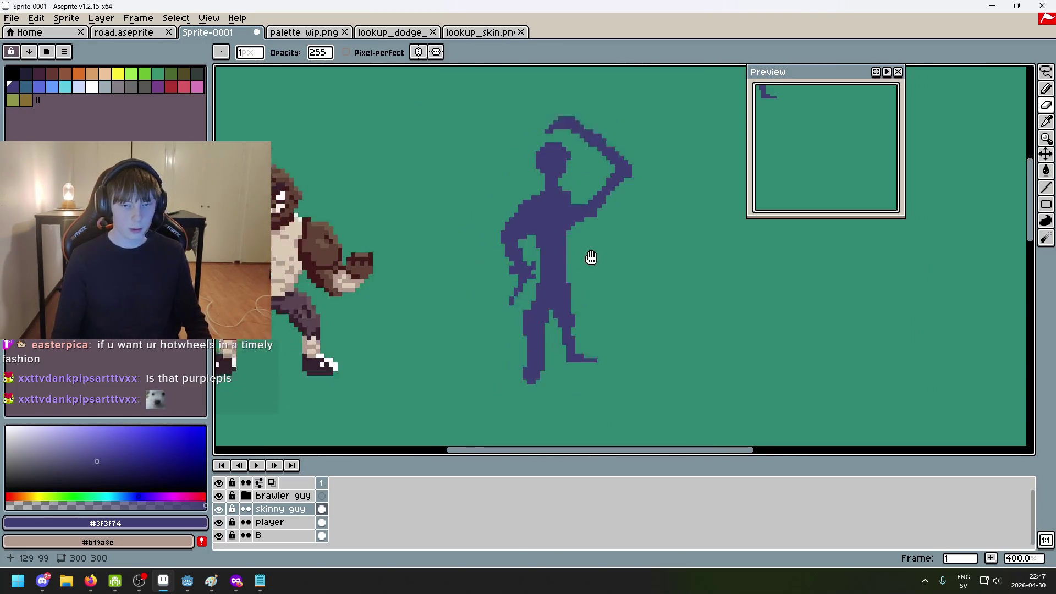
pyautogui.hotkey('ctrl', 'z')
pyautogui.scroll(5, 569, 235)
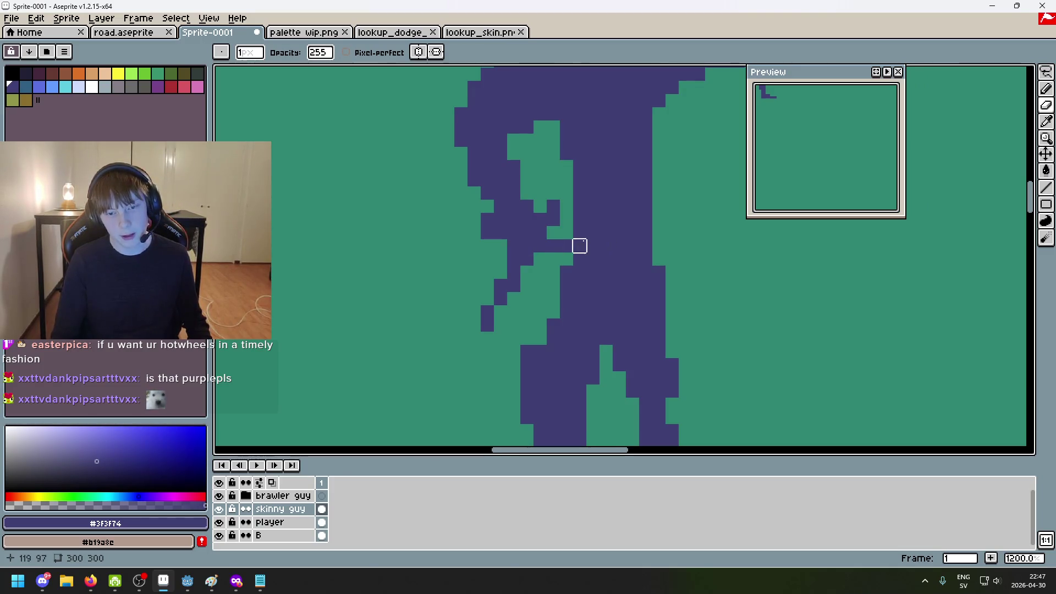
# Outline the lower arm and hand, then drop the moved pixels and clear the selection
pyautogui.press('q')
pyautogui.moveTo(500, 337)
pyautogui.mouseDown()
pyautogui.moveTo(415, 162)
pyautogui.moveTo(443, 74)
pyautogui.moveTo(528, 132)
pyautogui.moveTo(567, 268)
pyautogui.moveTo(536, 341)
pyautogui.moveTo(490, 337)
pyautogui.mouseUp()
pyautogui.click(619, 320)
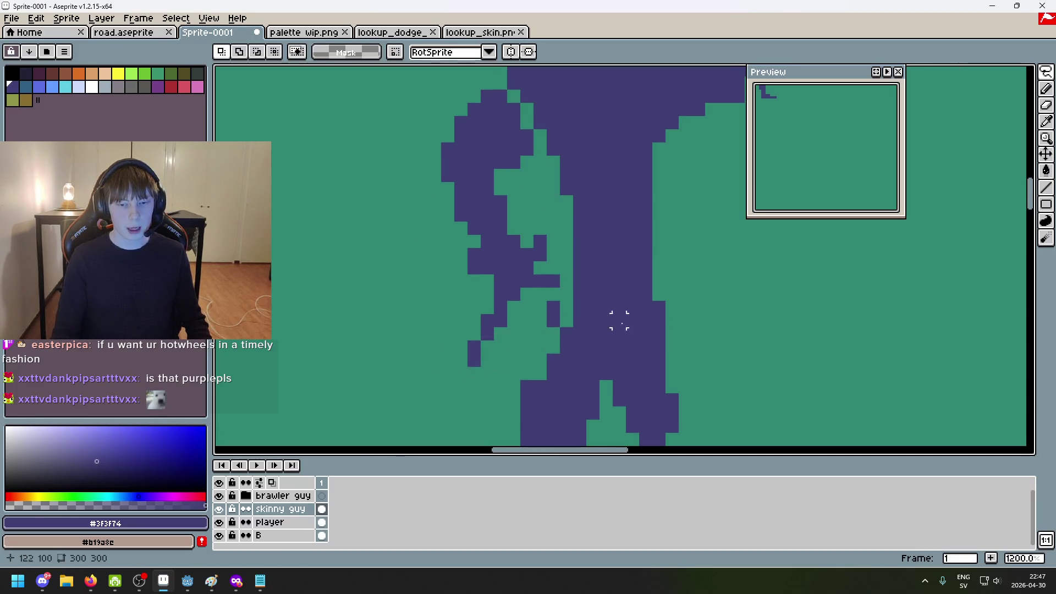
pyautogui.hotkey('ctrl', 'd')
pyautogui.scroll(-4, 601, 307)
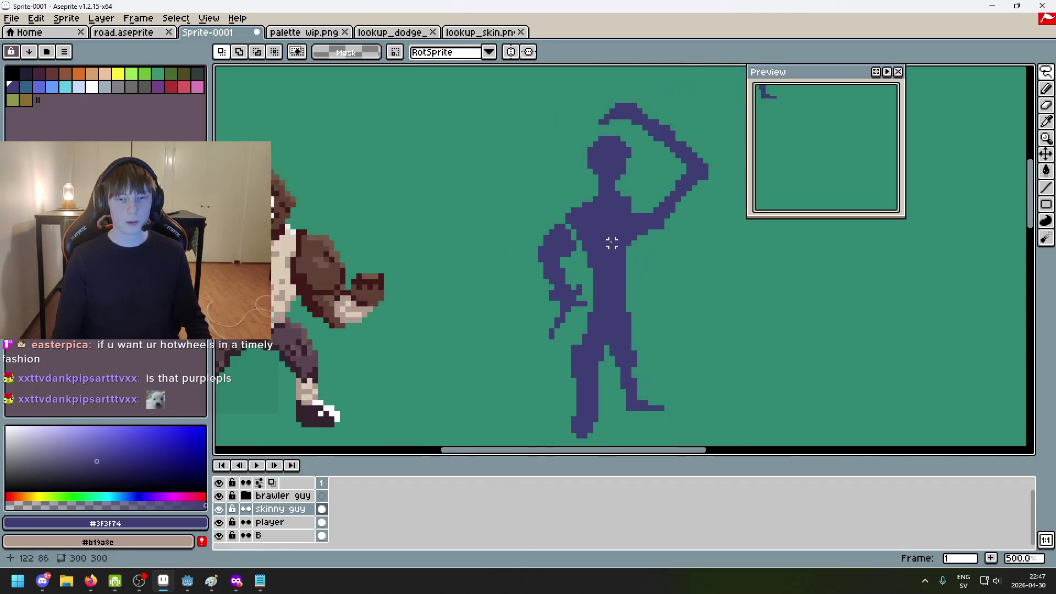
pyautogui.scroll(3, 611, 238)
# Erase a small purple patch on the figure's side and add a single purple pixel
pyautogui.press('e')
pyautogui.moveTo(544, 253); pyautogui.dragTo(534, 280)
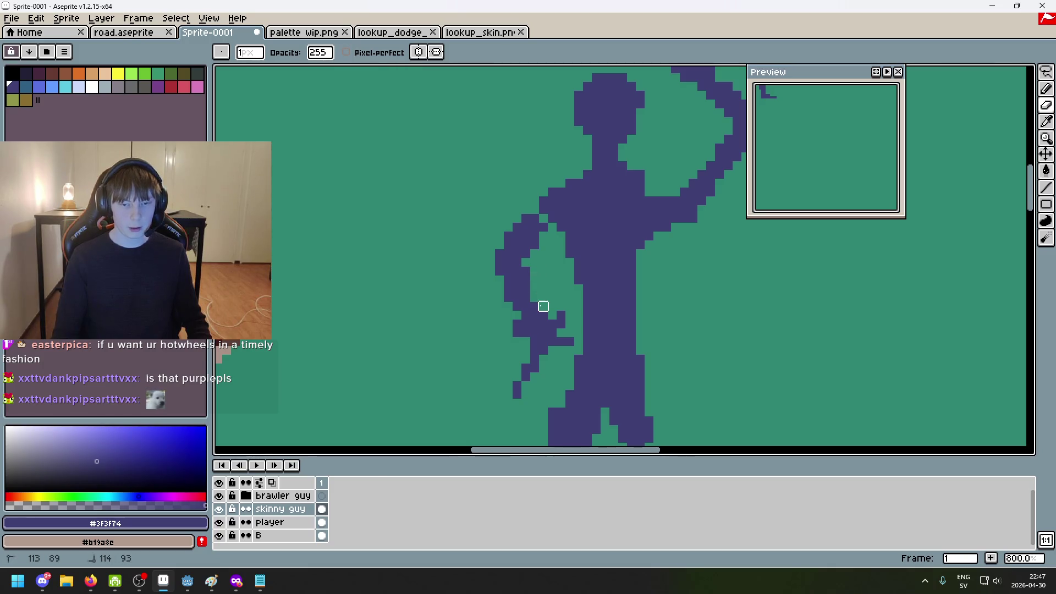
pyautogui.press('b')
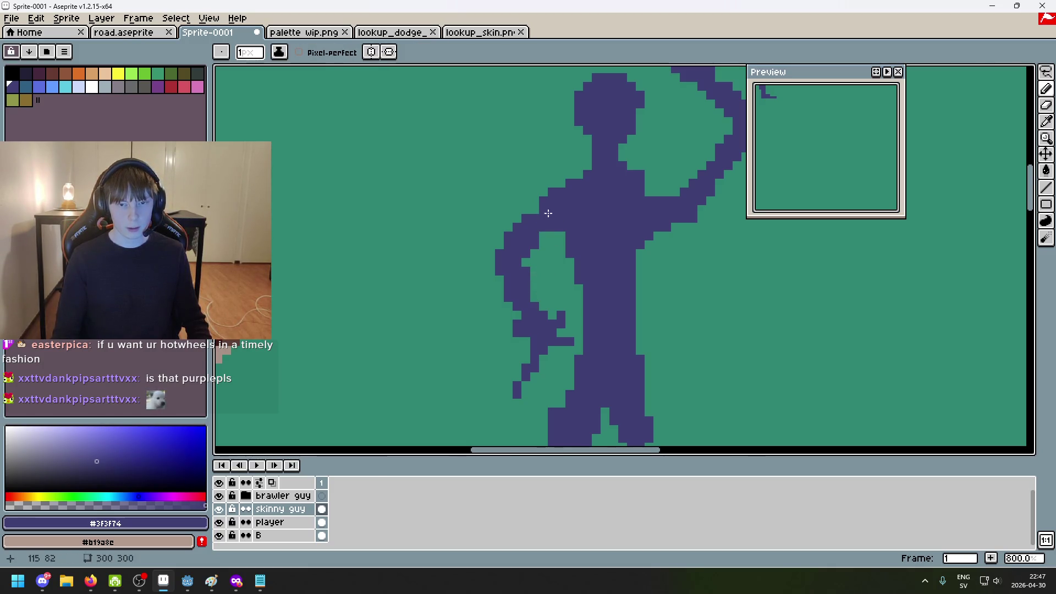
pyautogui.scroll(2, 563, 190)
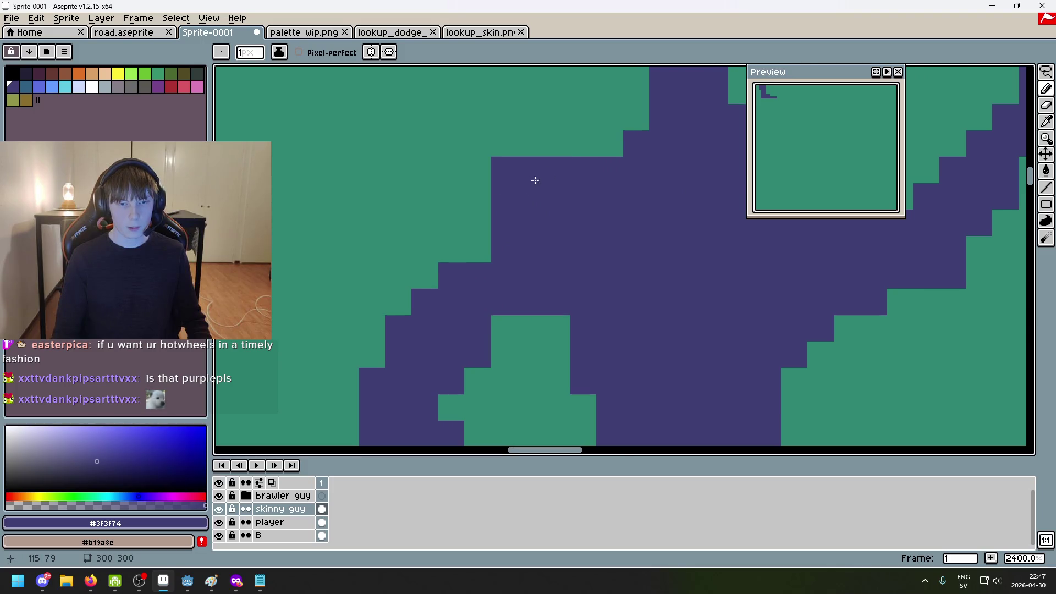
pyautogui.scroll(-1, 535, 176)
pyautogui.press('e')
pyautogui.press('b')
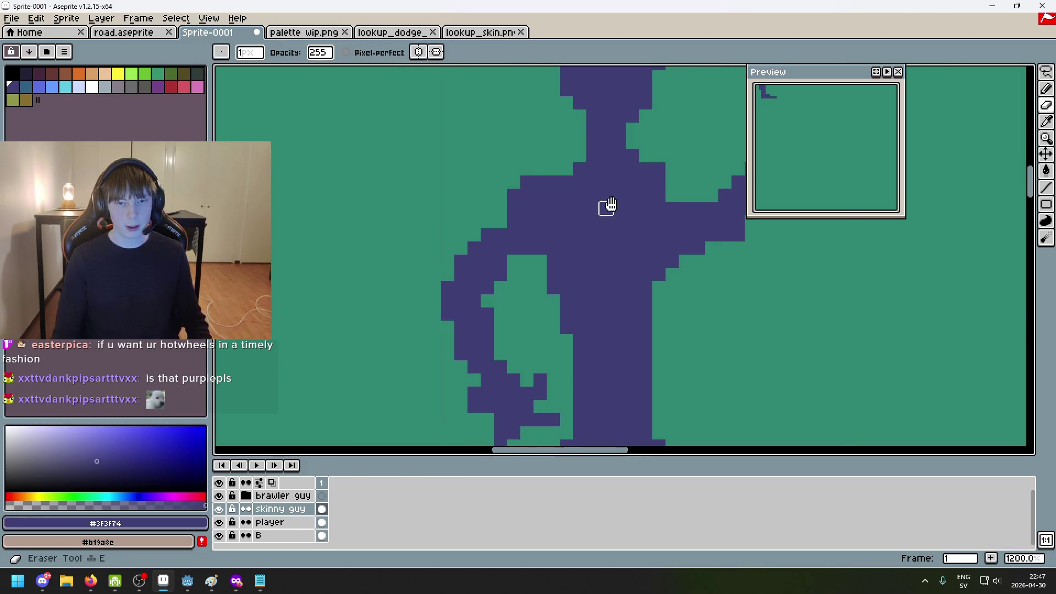
pyautogui.click(585, 218)
# Erase stray upper-left edge pixels and the arm stub right of the body, adding one pixel
pyautogui.press('e')
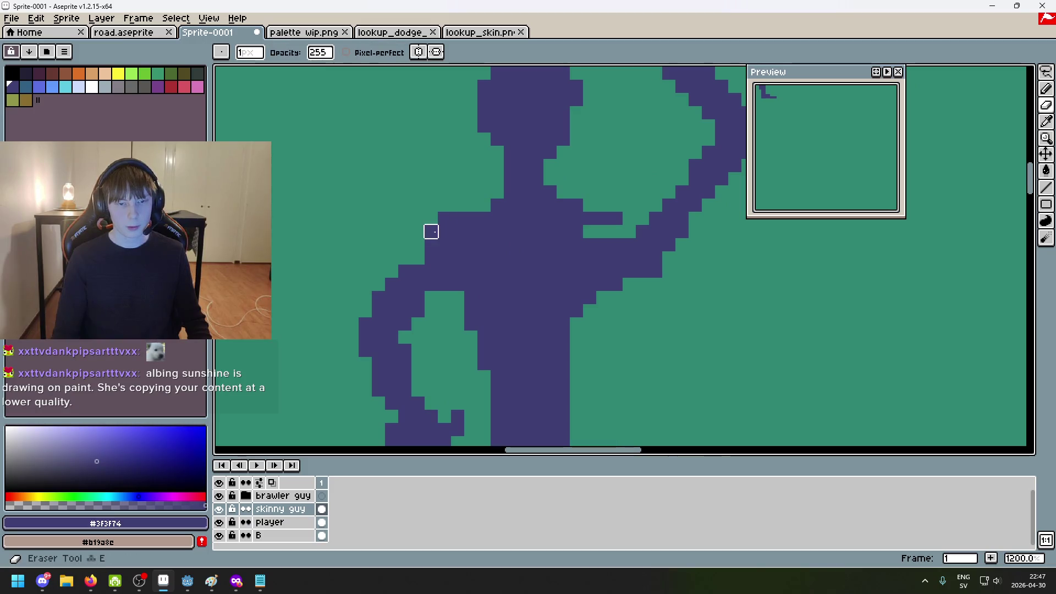
pyautogui.moveTo(431, 232); pyautogui.dragTo(458, 219)
pyautogui.press('b')
pyautogui.press('e')
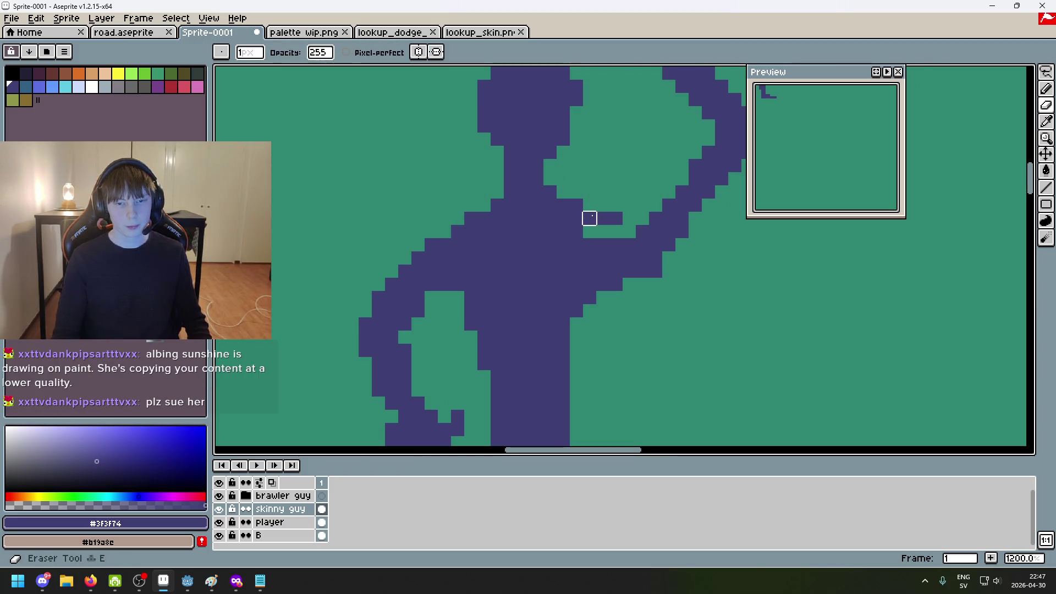
pyautogui.press('b')
pyautogui.moveTo(590, 218)
pyautogui.mouseDown()
pyautogui.moveTo(616, 217)
pyautogui.moveTo(578, 252)
pyautogui.mouseUp()
pyautogui.scroll(-3, 633, 264)
pyautogui.scroll(1, 571, 194)
pyautogui.scroll(2, 578, 253)
pyautogui.click(627, 246)
# Lasso-select the raised arm and sword, move them up and left, and apply the move
pyautogui.click(1048, 76)
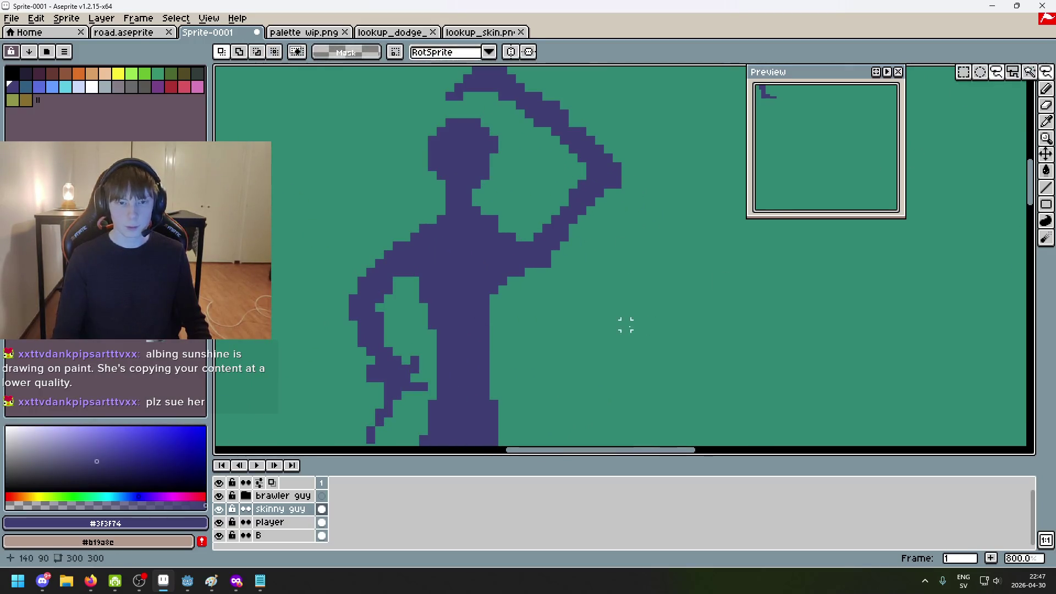
pyautogui.moveTo(596, 327)
pyautogui.mouseDown()
pyautogui.moveTo(509, 234)
pyautogui.moveTo(473, 108)
pyautogui.moveTo(678, 175)
pyautogui.moveTo(602, 349)
pyautogui.mouseUp()
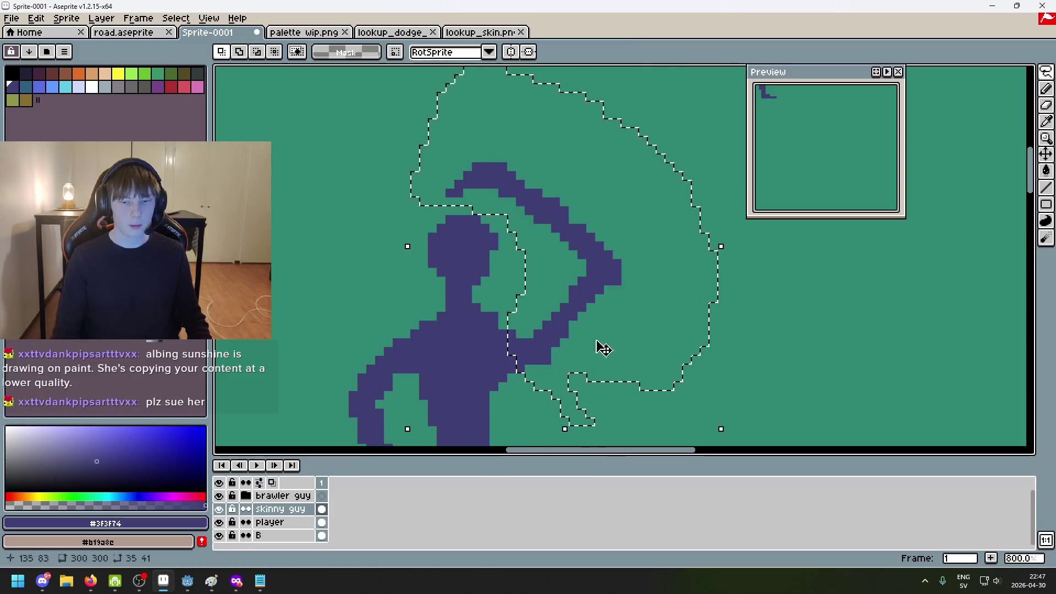
pyautogui.moveTo(630, 299)
pyautogui.mouseDown()
pyautogui.moveTo(620, 283)
pyautogui.moveTo(601, 283)
pyautogui.mouseUp()
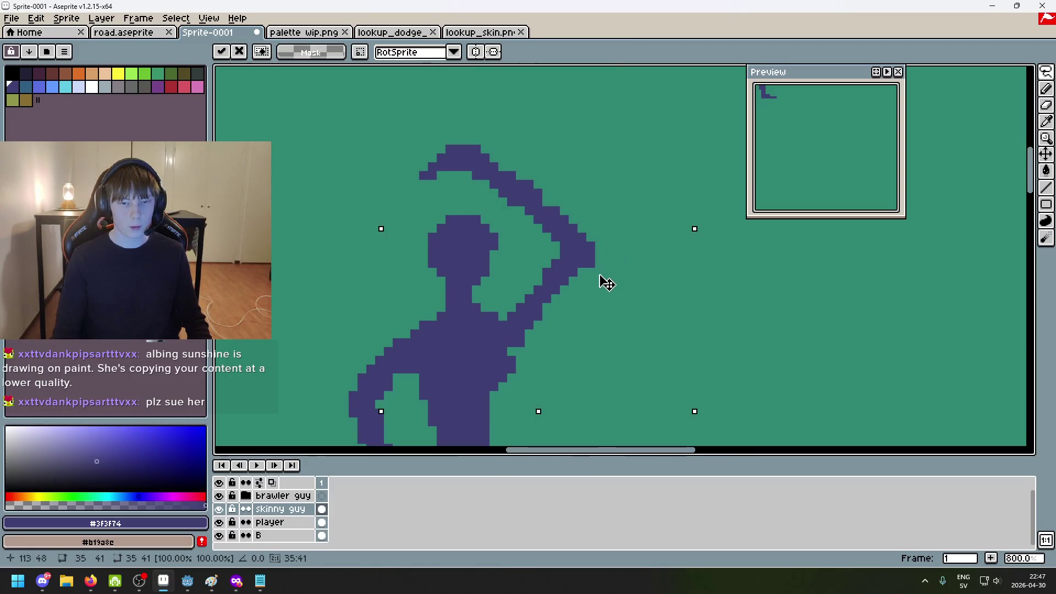
pyautogui.press('e')
# Erase leftover pixels at the figure's right edge
pyautogui.scroll(2, 602, 341)
pyautogui.moveTo(527, 340); pyautogui.dragTo(513, 339)
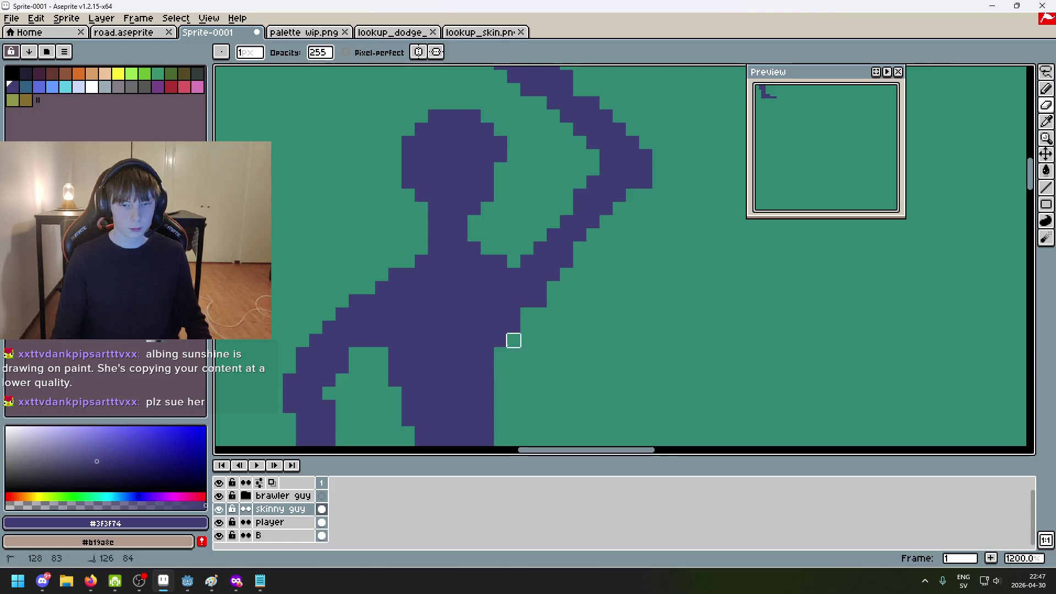
pyautogui.scroll(-4, 514, 341)
pyautogui.scroll(-1, 688, 254)
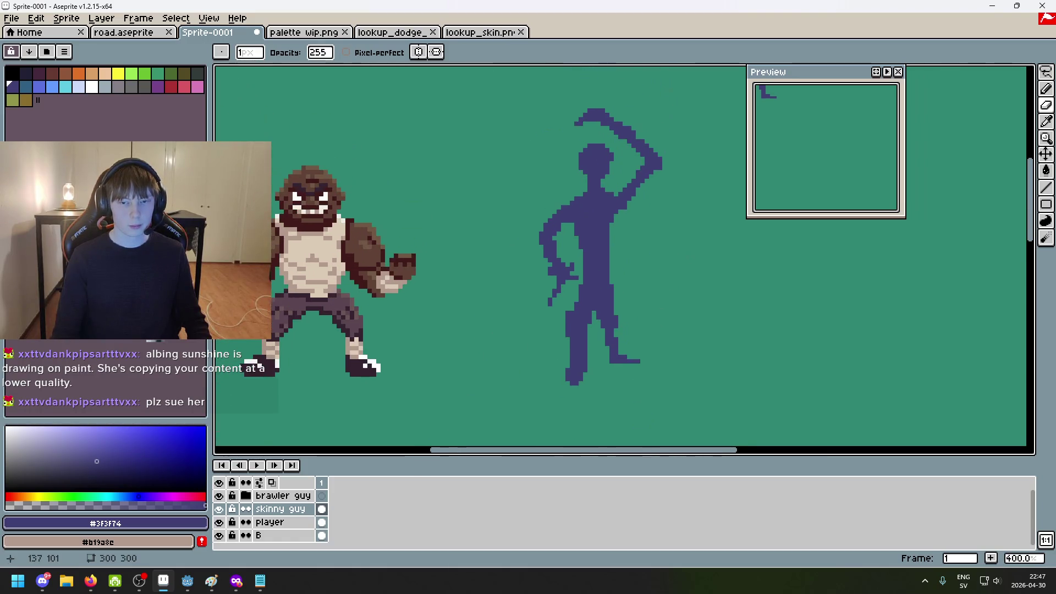
pyautogui.scroll(2, 635, 238)
pyautogui.scroll(-4, 615, 265)
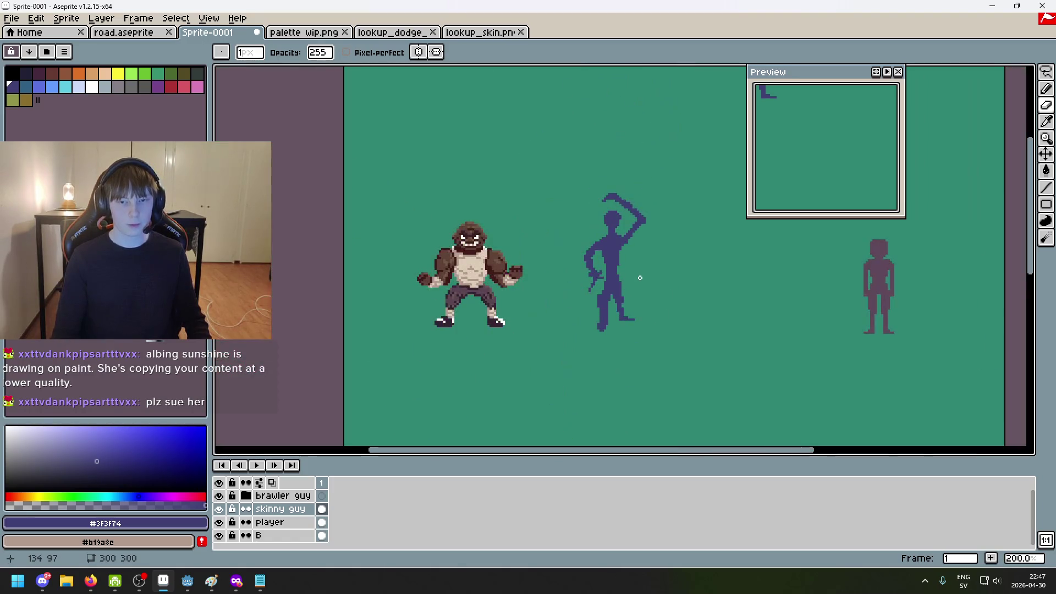
pyautogui.scroll(10, 608, 170)
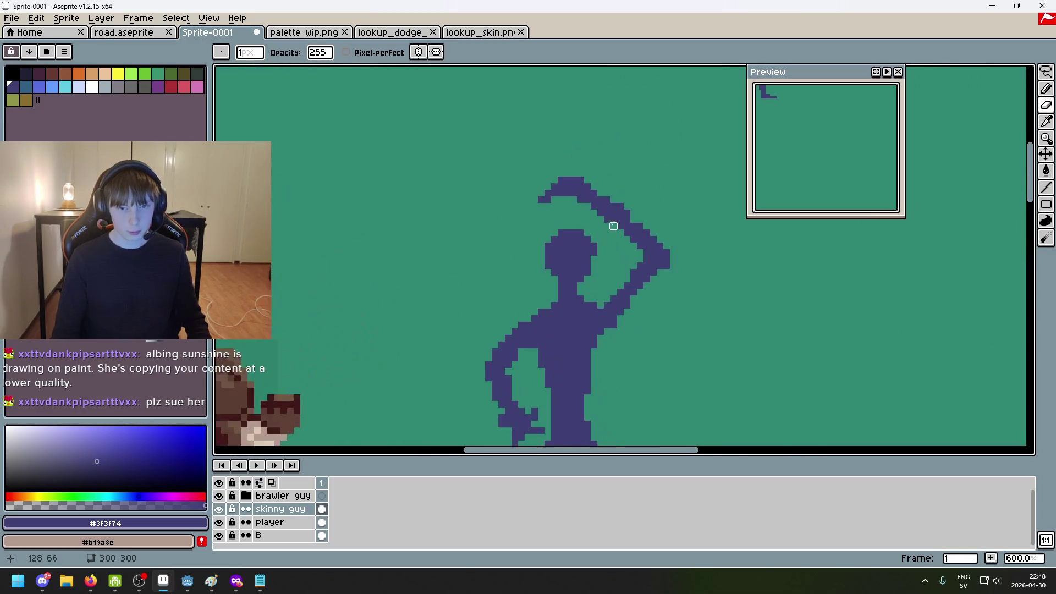
pyautogui.press('b')
pyautogui.scroll(-4, 509, 209)
pyautogui.scroll(2, 473, 242)
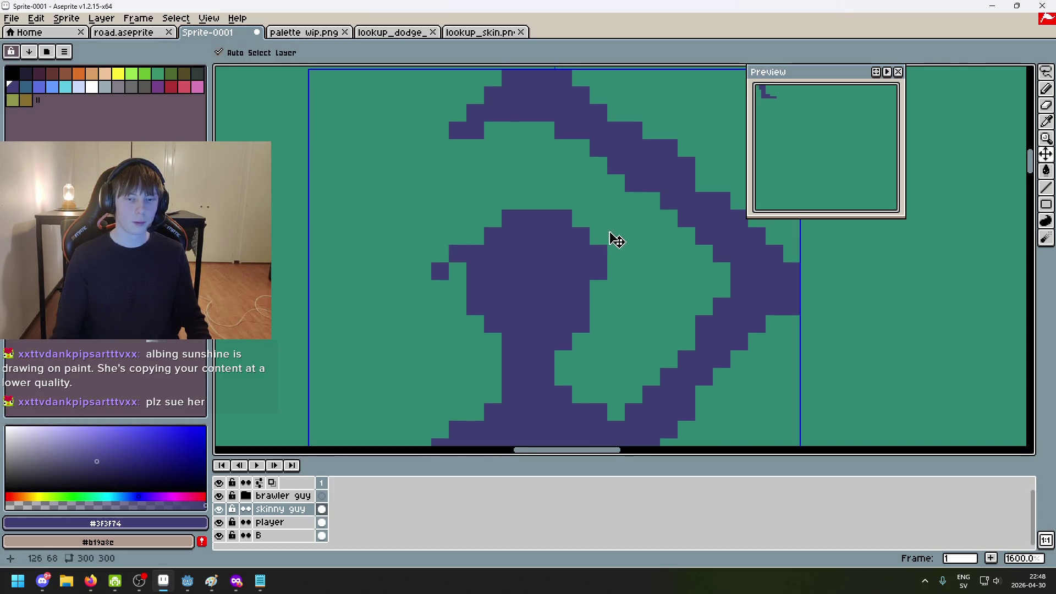
# Draw a short point on top of the head, erase the right-side bump, and add a left-side pixel
pyautogui.hotkey('ctrl', 'z')
pyautogui.moveTo(528, 181); pyautogui.dragTo(536, 205)
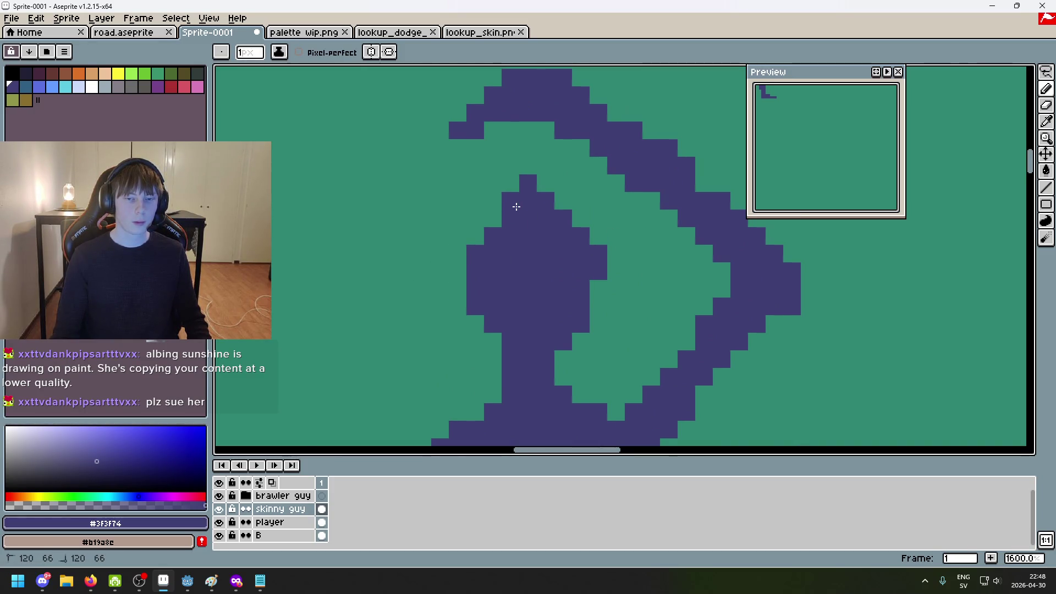
pyautogui.press('e')
pyautogui.moveTo(600, 273); pyautogui.dragTo(596, 252)
pyautogui.press('b')
pyautogui.click(495, 214)
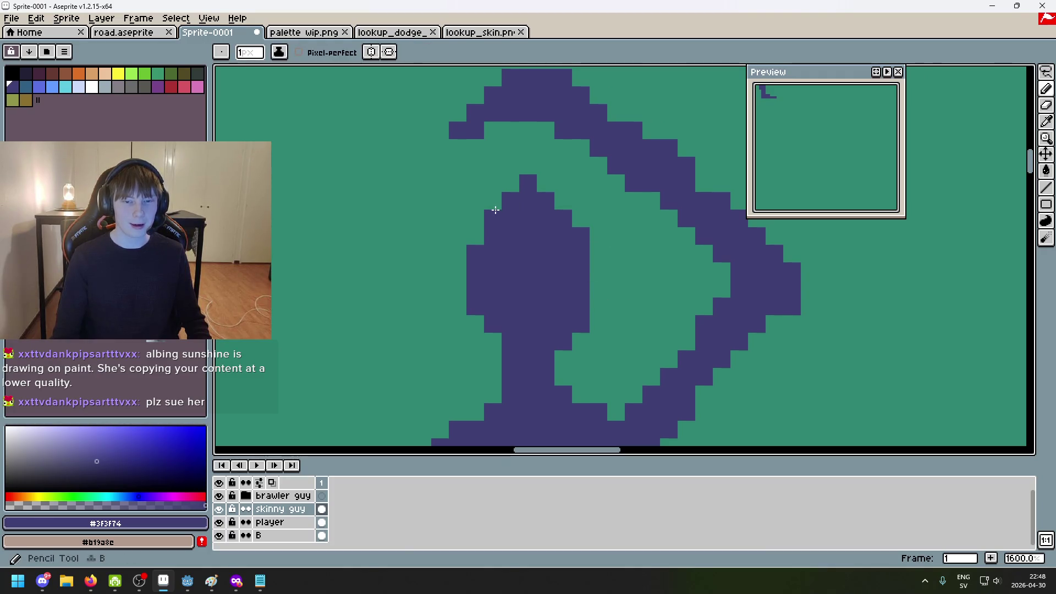
# Move the head's top pixel one step to the right
pyautogui.scroll(-4, 581, 222)
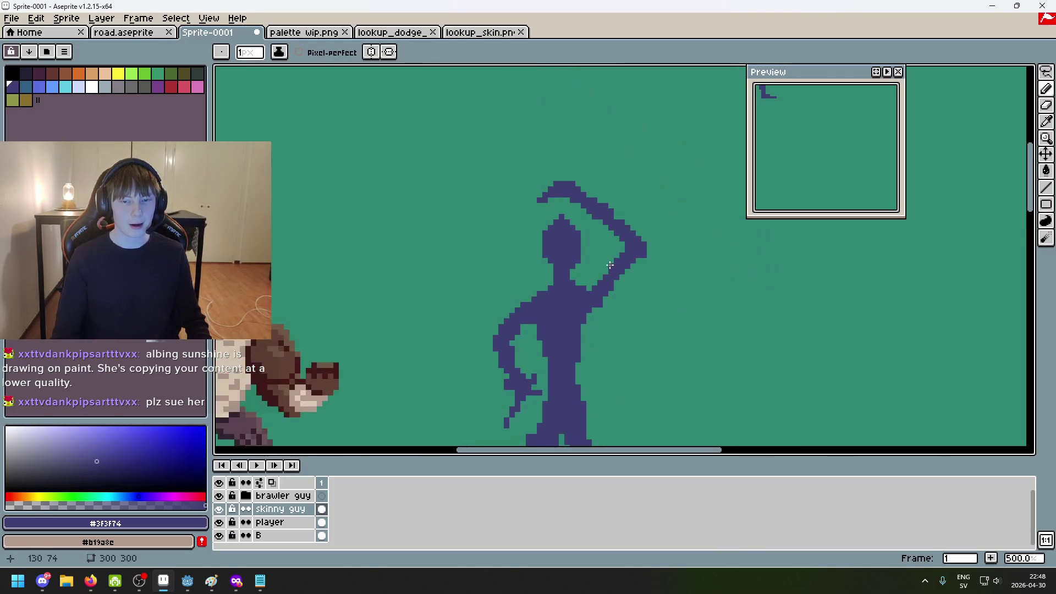
pyautogui.scroll(6, 462, 179)
pyautogui.scroll(-5, 442, 181)
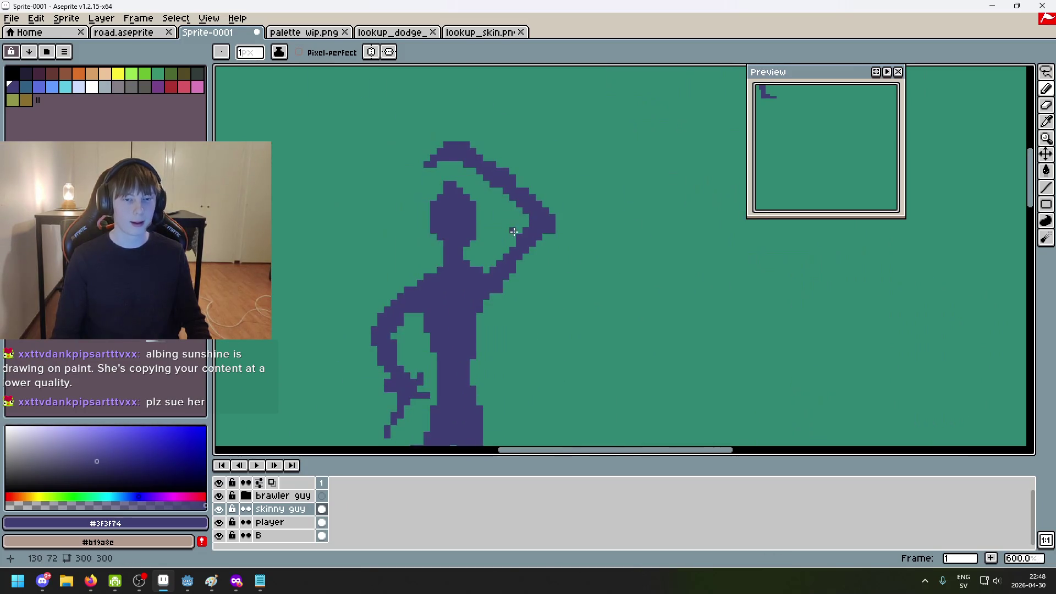
pyautogui.scroll(4, 417, 155)
pyautogui.hotkey('ctrl', 'z')
pyautogui.click(435, 164)
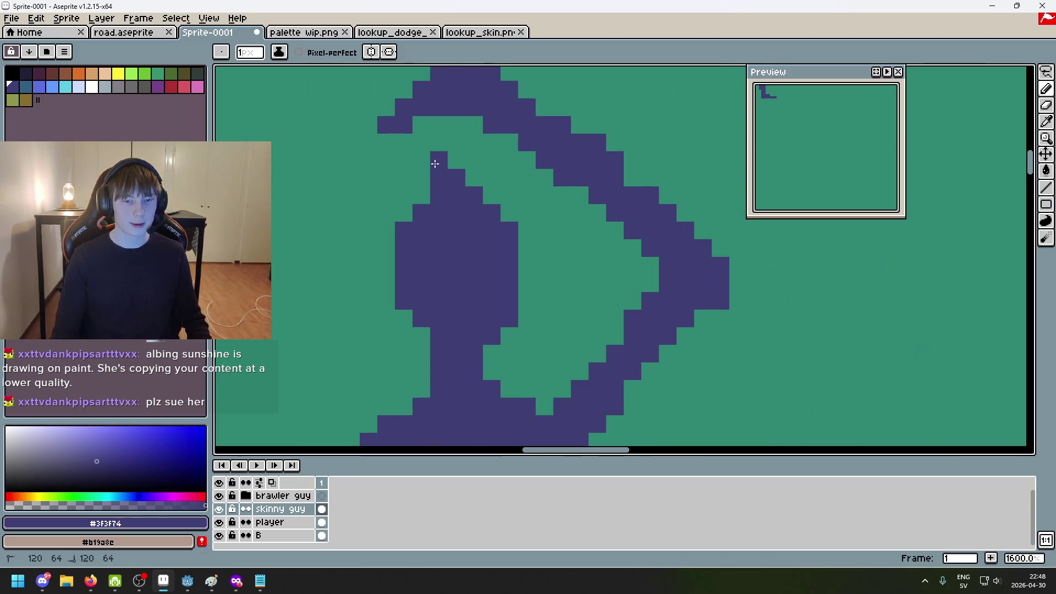
pyautogui.scroll(-7, 429, 183)
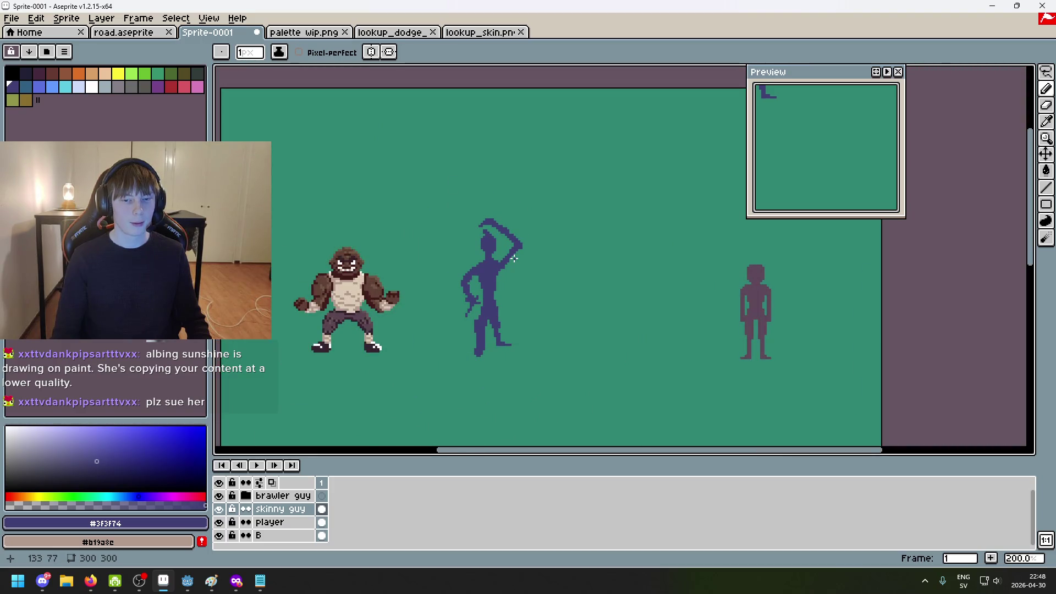
pyautogui.scroll(2, 507, 255)
# Adjust single pixels along the head outline, adding a dark pixel near the top
pyautogui.moveTo(522, 264); pyautogui.dragTo(582, 166)
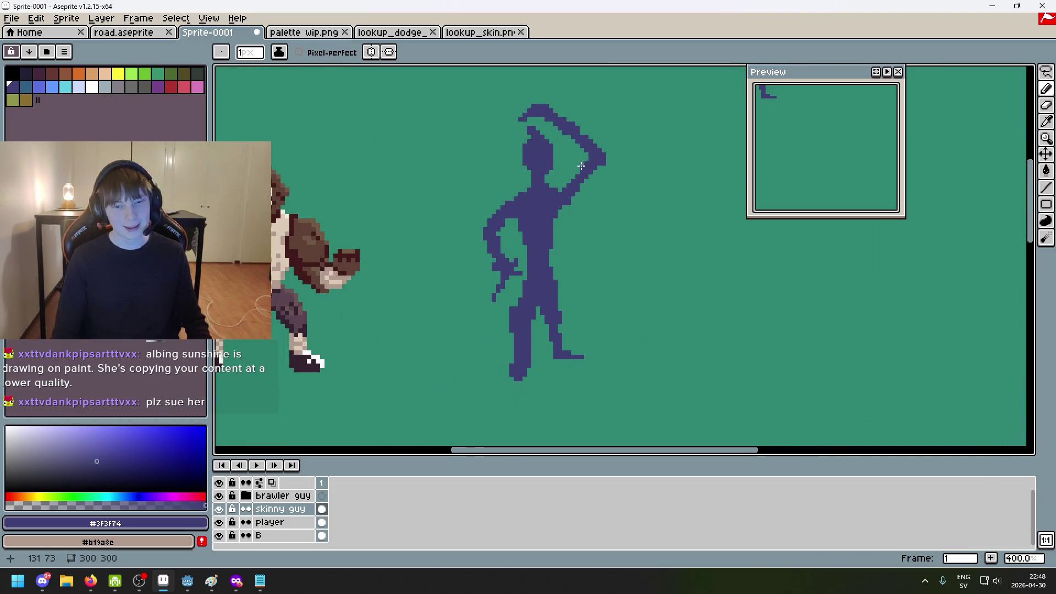
pyautogui.scroll(6, 547, 123)
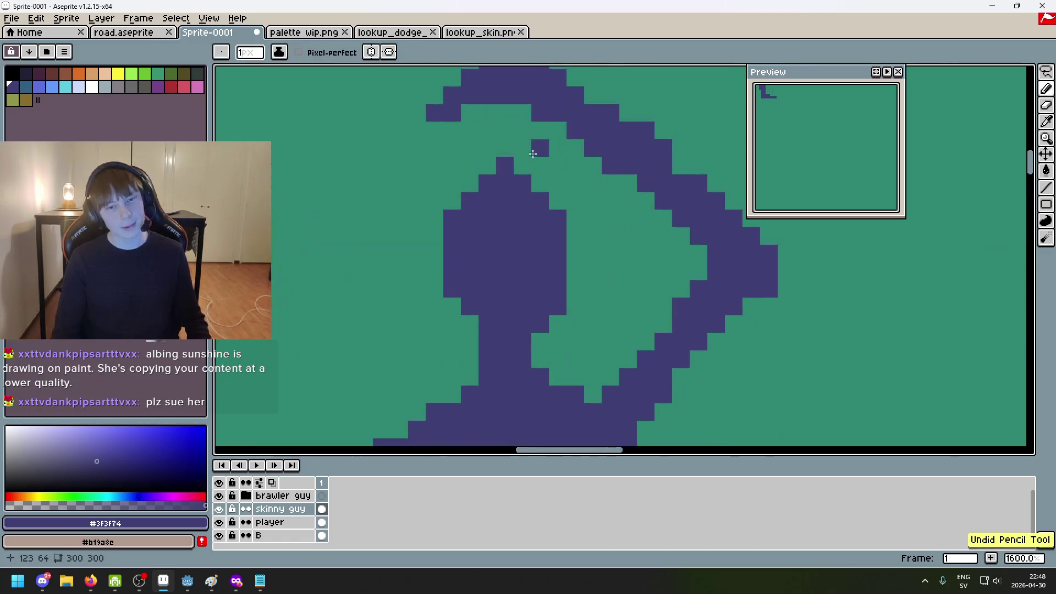
pyautogui.click(536, 157)
pyautogui.scroll(-6, 528, 165)
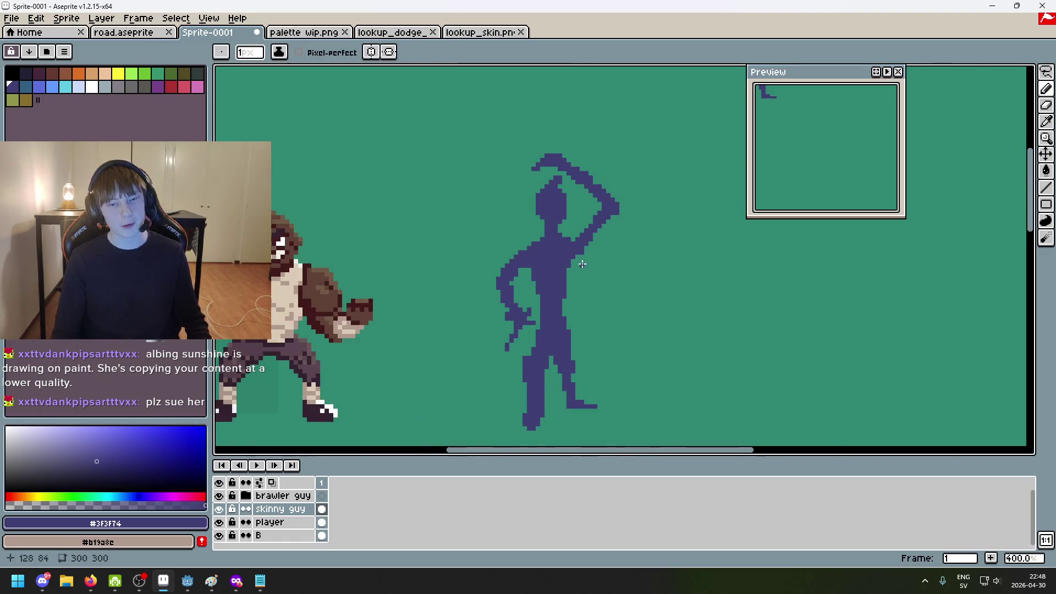
pyautogui.scroll(-2, 582, 264)
pyautogui.scroll(6, 568, 133)
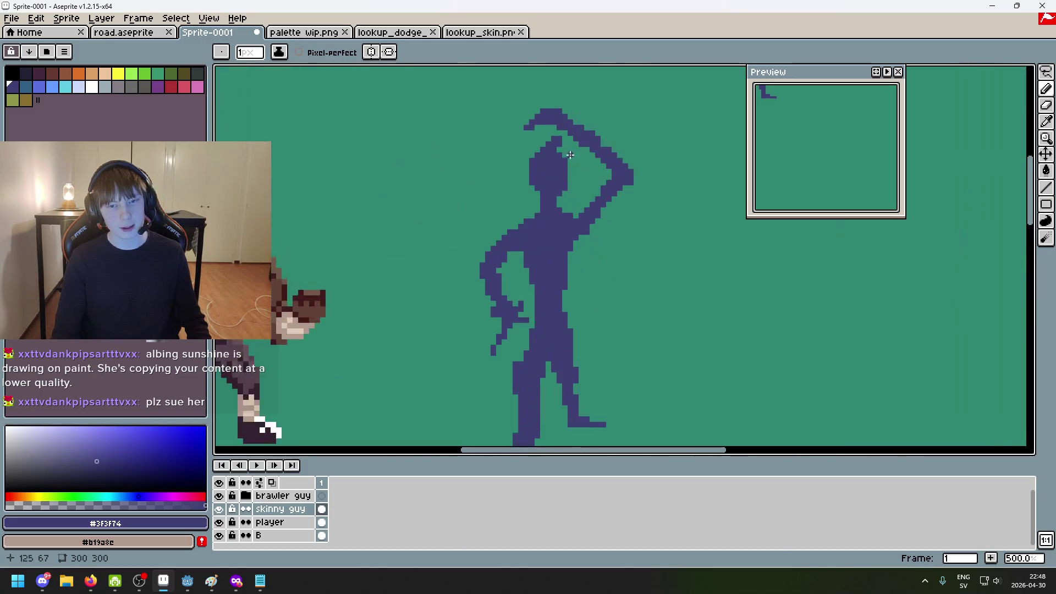
pyautogui.click(568, 133)
pyautogui.scroll(-5, 569, 128)
pyautogui.scroll(3, 604, 186)
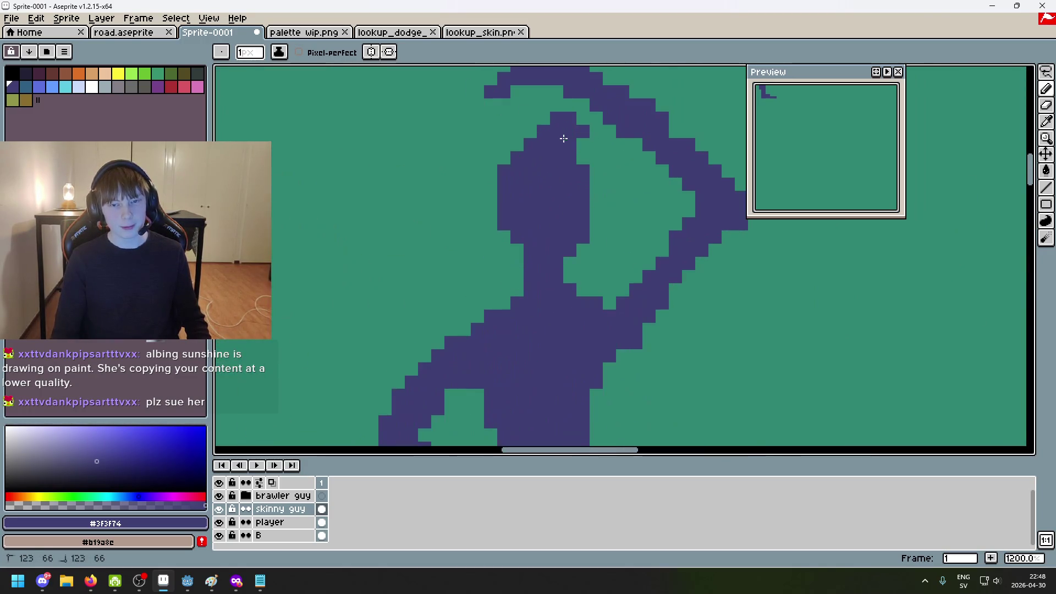
pyautogui.scroll(-3, 603, 186)
pyautogui.scroll(2, 594, 181)
pyautogui.scroll(-4, 583, 159)
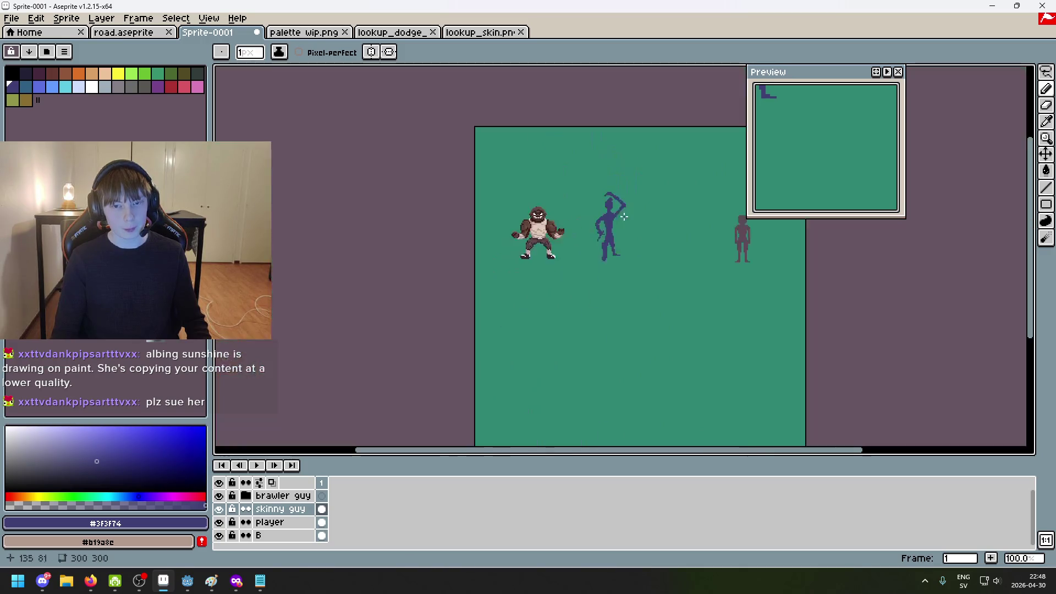
pyautogui.scroll(4, 572, 133)
# Add a pixel to the left of the fencer's neck after undoing a trial erase
pyautogui.press('e')
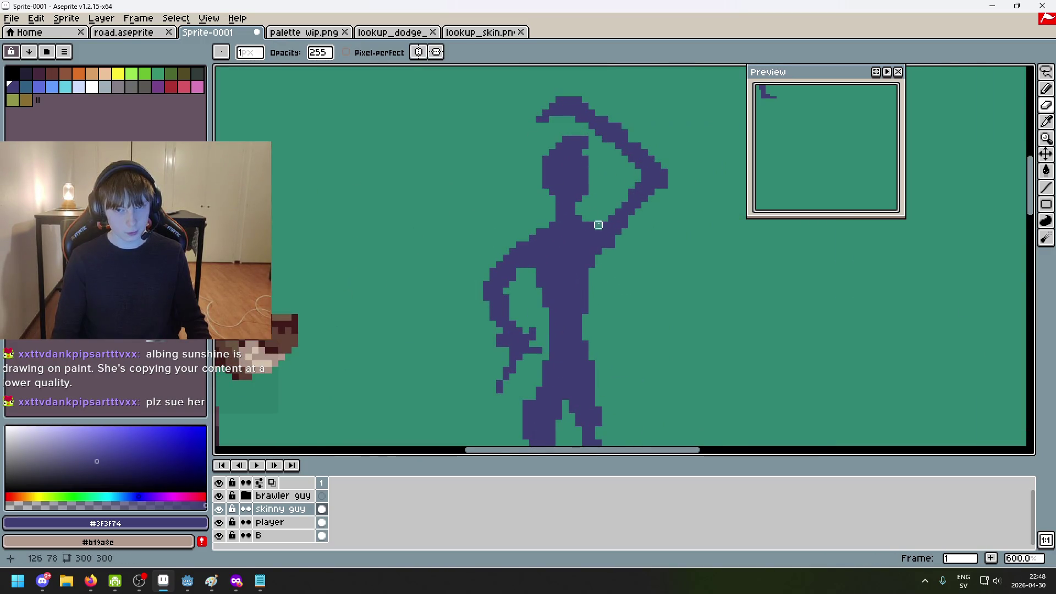
pyautogui.scroll(-4, 640, 249)
pyautogui.scroll(10, 639, 249)
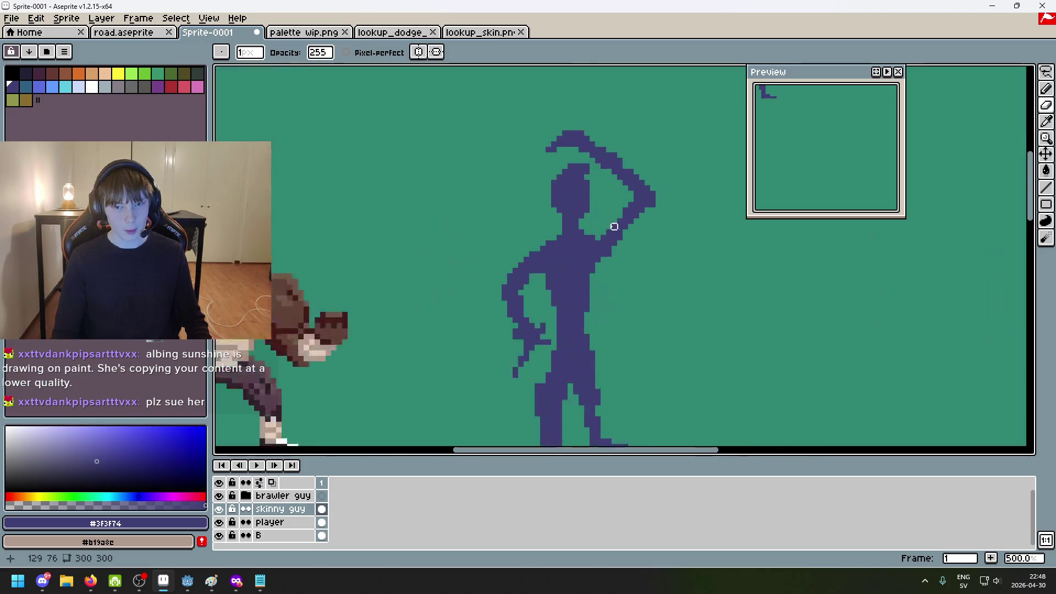
pyautogui.scroll(-10, 530, 193)
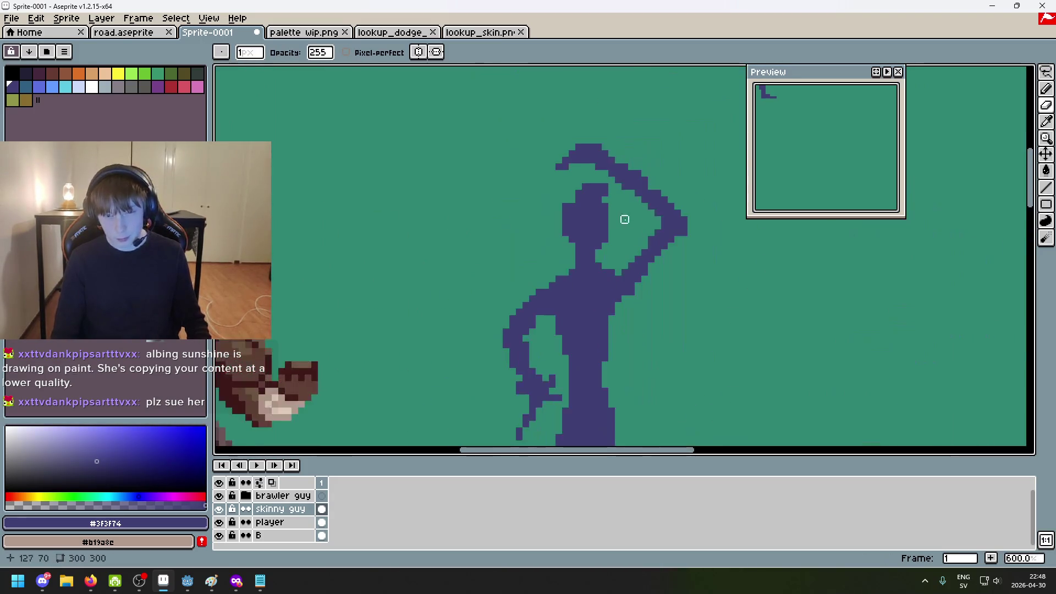
pyautogui.hotkey('ctrl', 'z')
pyautogui.scroll(11, 592, 209)
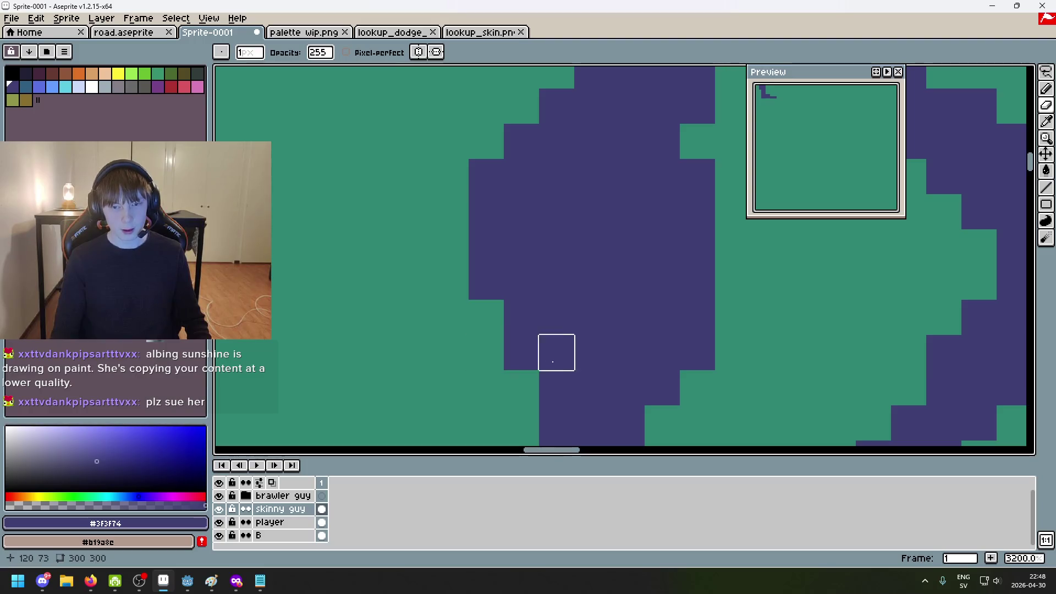
pyautogui.scroll(-3, 649, 239)
pyautogui.scroll(-3, 661, 264)
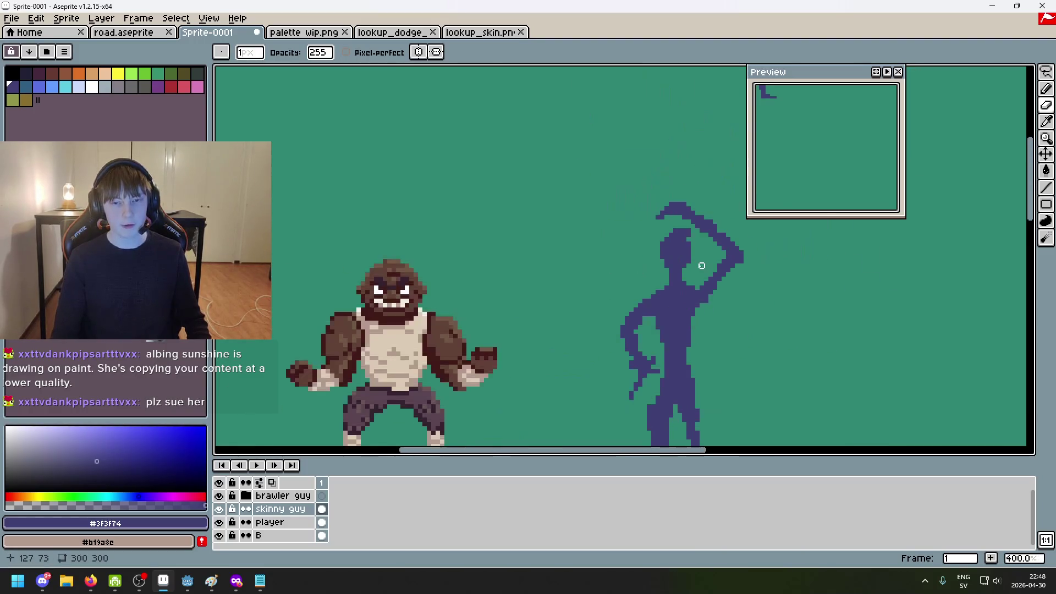
pyautogui.scroll(3, 641, 222)
pyautogui.press('b')
pyautogui.click(554, 243)
pyautogui.scroll(-6, 595, 240)
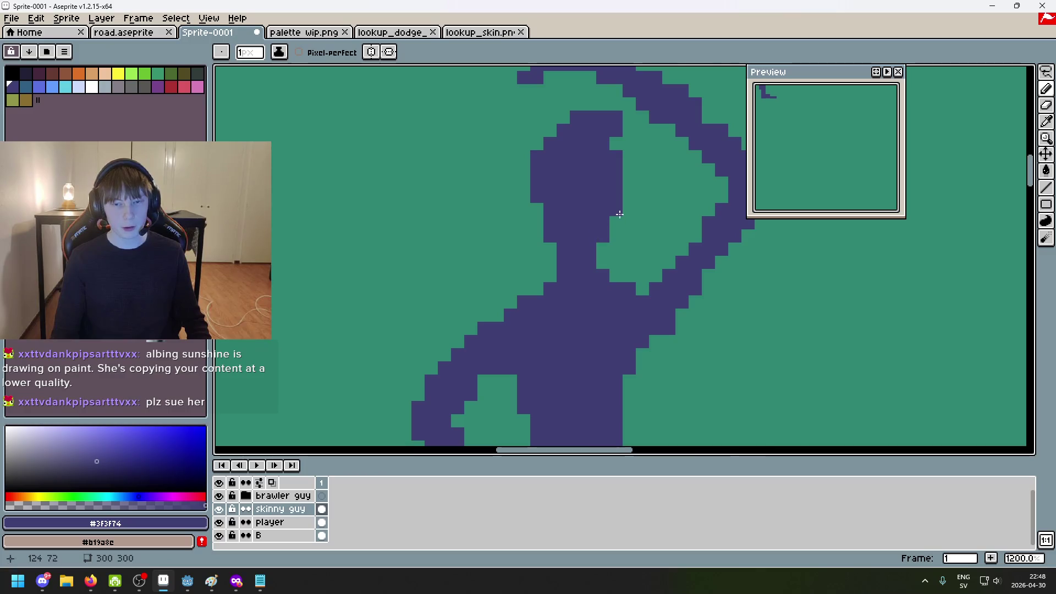
pyautogui.scroll(3, 645, 249)
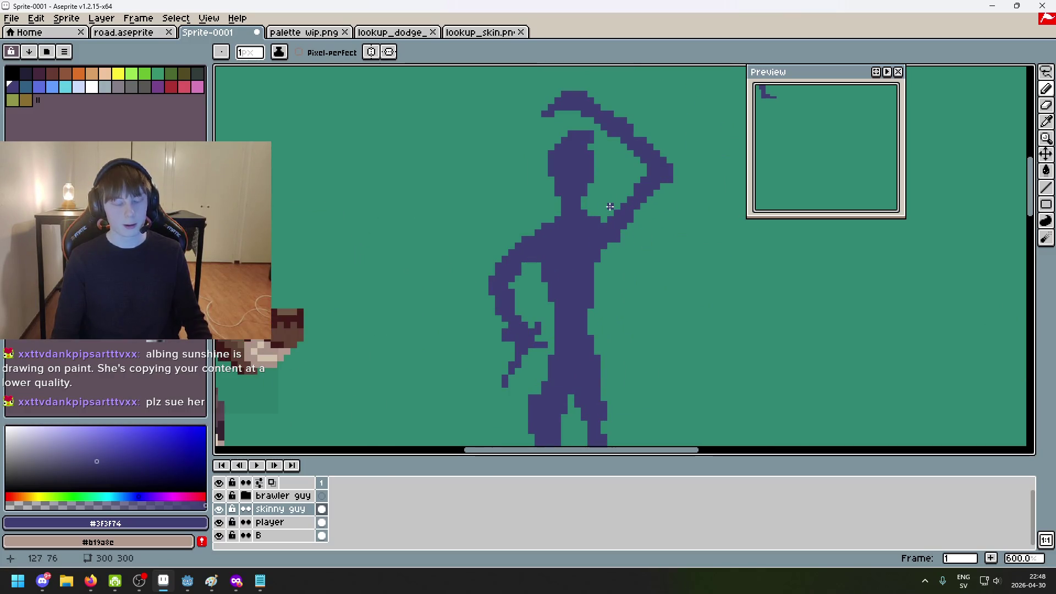
pyautogui.scroll(-3, 586, 209)
pyautogui.scroll(8, 561, 170)
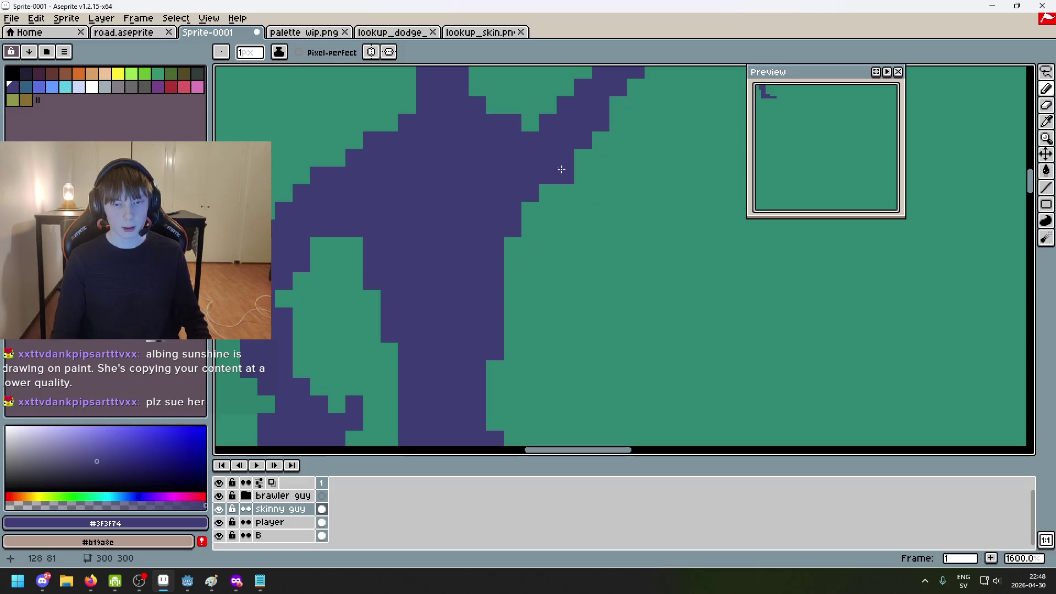
# Erase a stray pixel beside the fencer's neck, undoing misplaced erasures along the way
pyautogui.press('e')
pyautogui.scroll(-6, 564, 184)
pyautogui.scroll(-2, 564, 184)
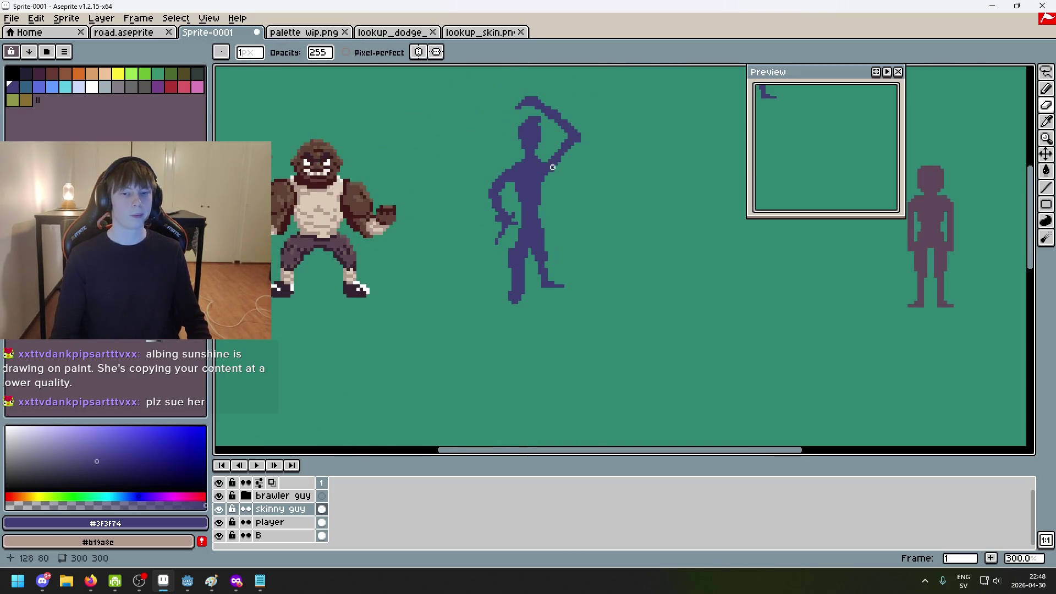
pyautogui.scroll(3, 553, 167)
pyautogui.scroll(3, 505, 155)
pyautogui.moveTo(532, 117); pyautogui.dragTo(519, 117)
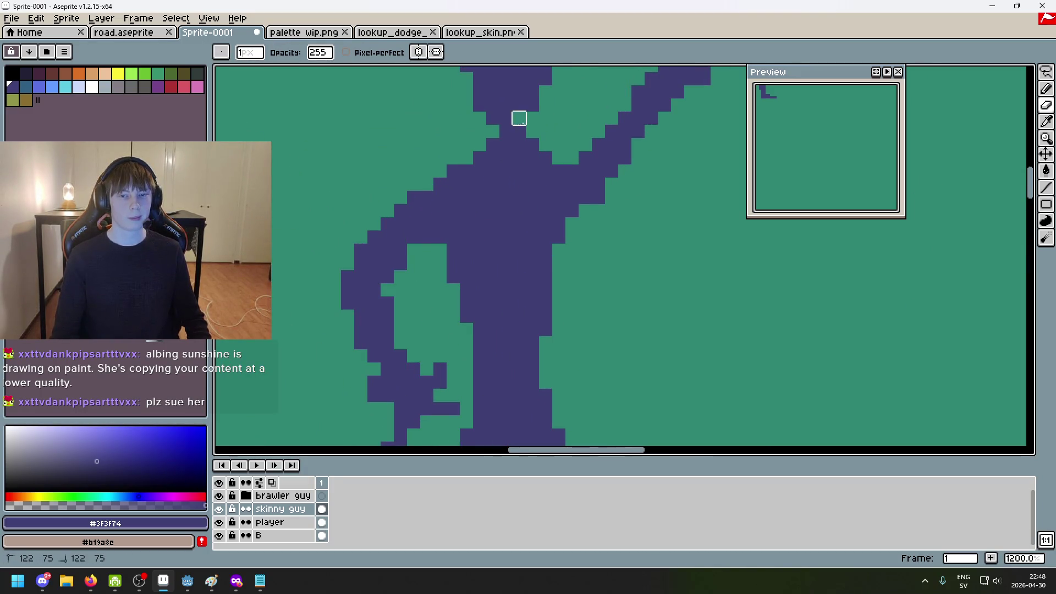
pyautogui.hotkey('ctrl', 'z')
pyautogui.click(493, 117)
pyautogui.scroll(-6, 520, 131)
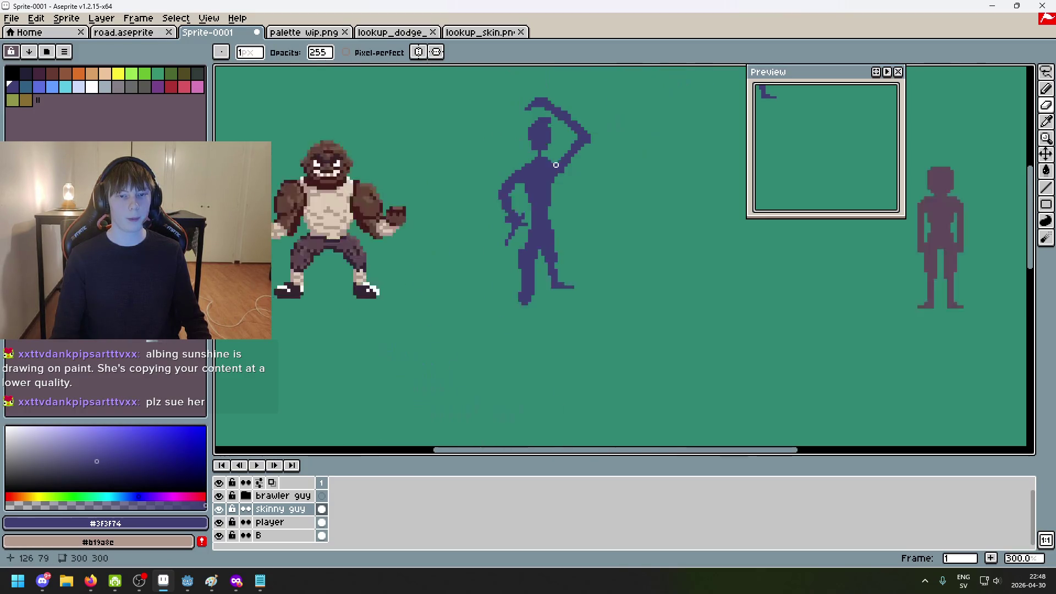
pyautogui.hotkey('ctrl', 'z')
pyautogui.scroll(6, 557, 168)
pyautogui.click(578, 173)
pyautogui.scroll(-6, 561, 175)
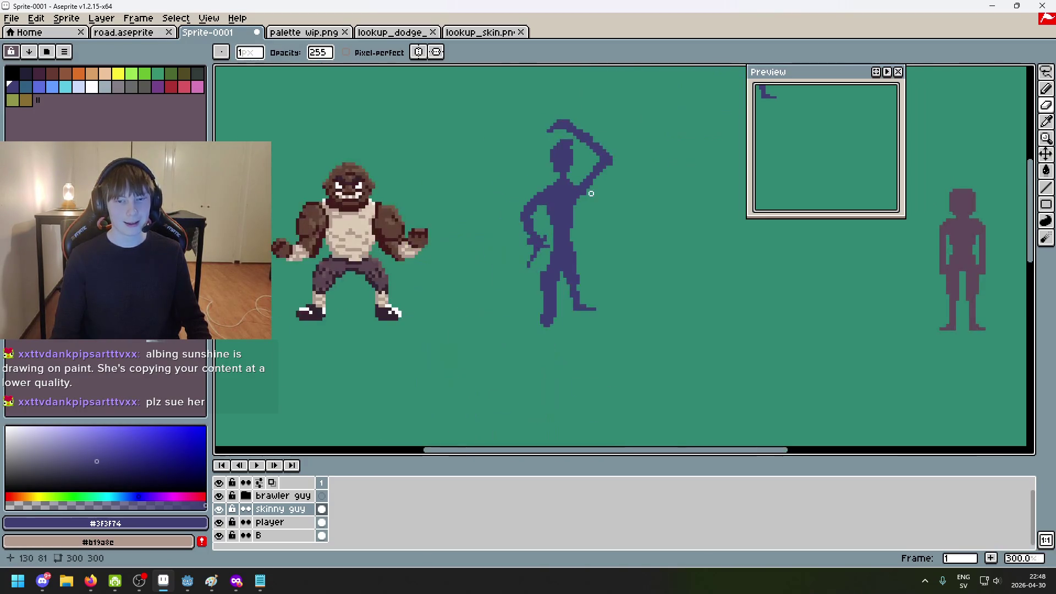
pyautogui.scroll(6, 553, 179)
pyautogui.scroll(-5, 578, 215)
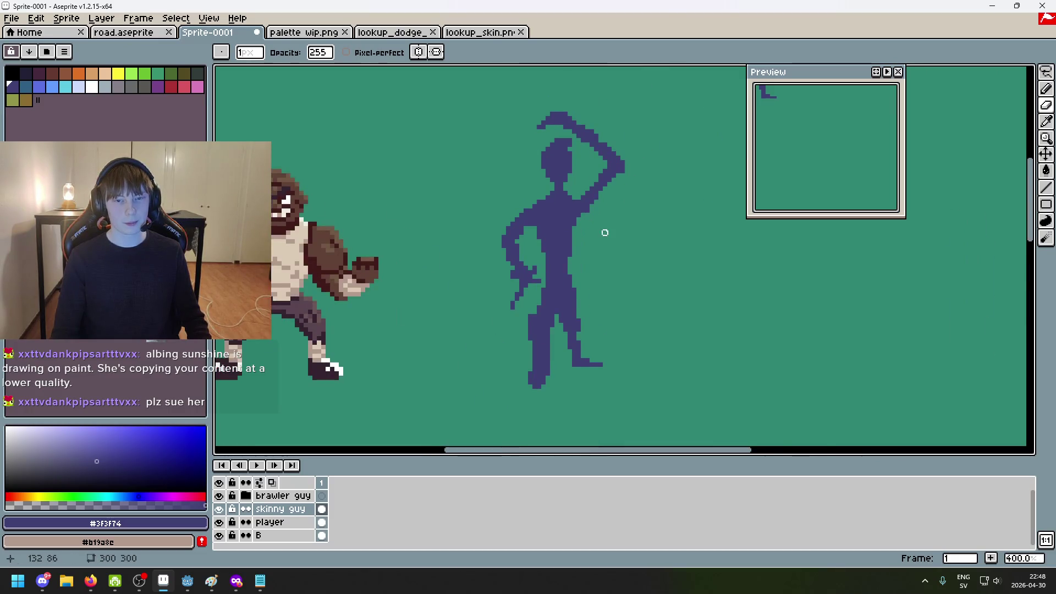
pyautogui.scroll(-2, 605, 233)
pyautogui.scroll(4, 606, 231)
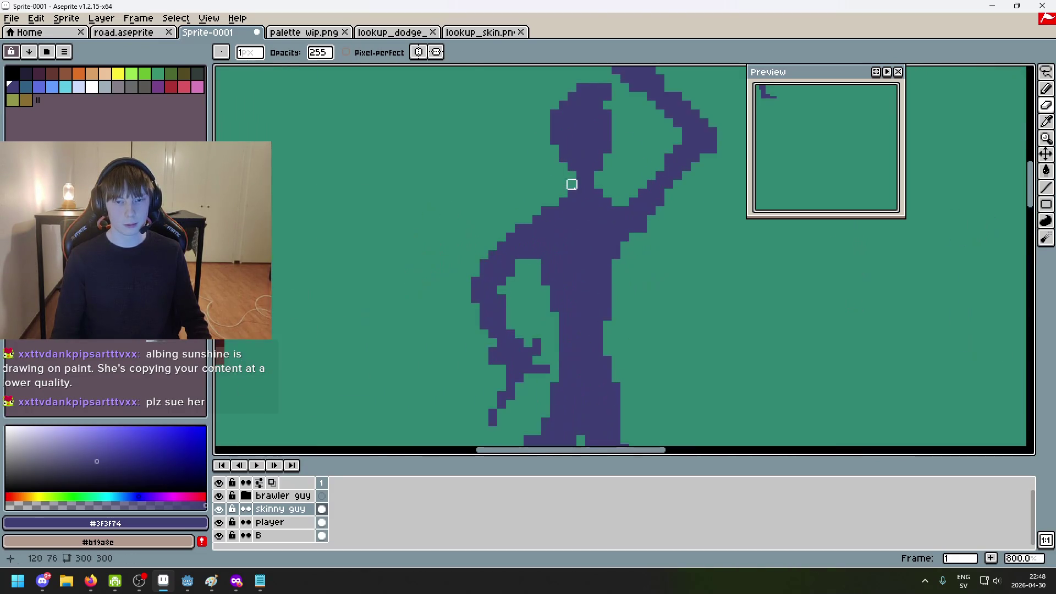
pyautogui.scroll(-3, 599, 225)
pyautogui.scroll(-2, 612, 234)
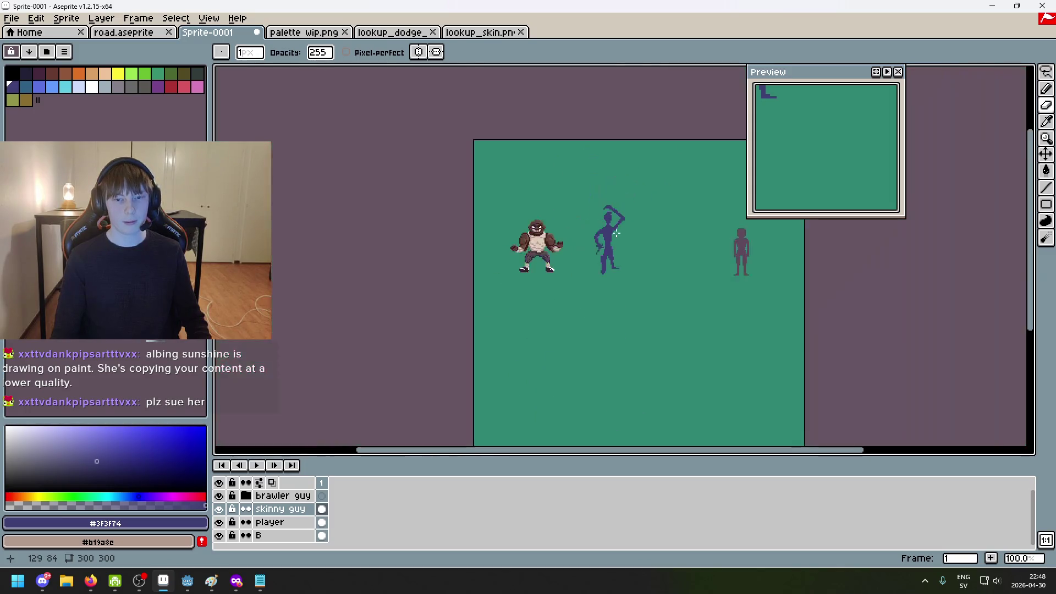
pyautogui.scroll(1, 642, 246)
pyautogui.hotkey('ctrl', 'z')
pyautogui.scroll(7, 639, 243)
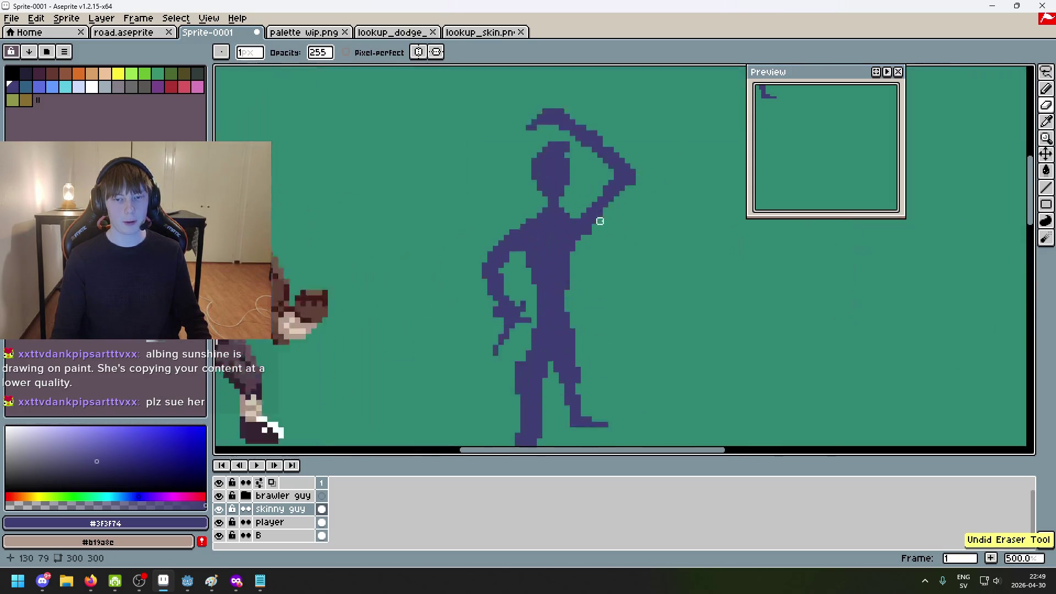
pyautogui.scroll(-6, 621, 237)
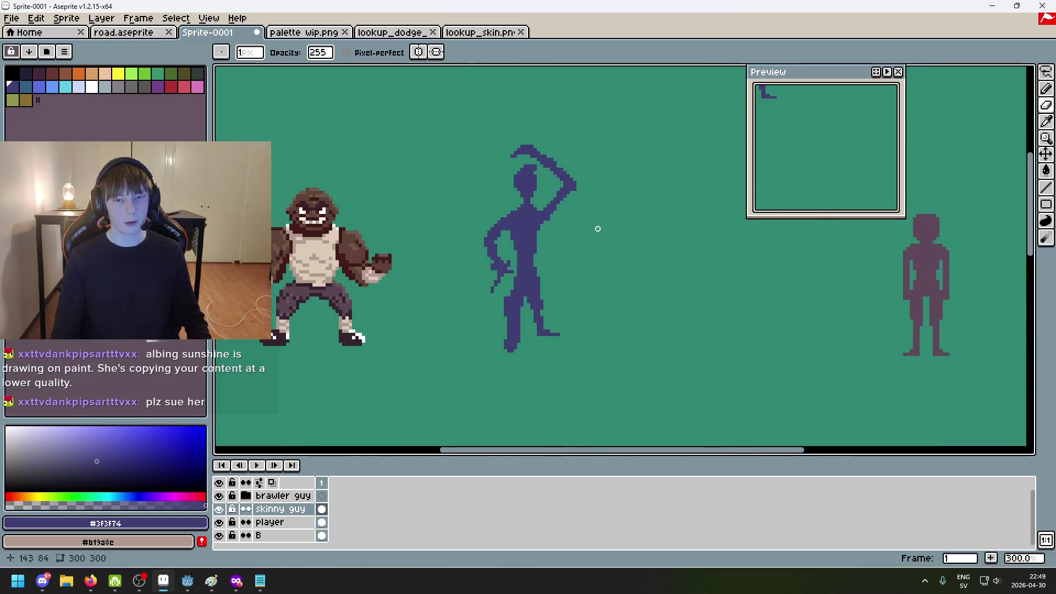
pyautogui.scroll(-1, 598, 231)
pyautogui.scroll(-1, 598, 231)
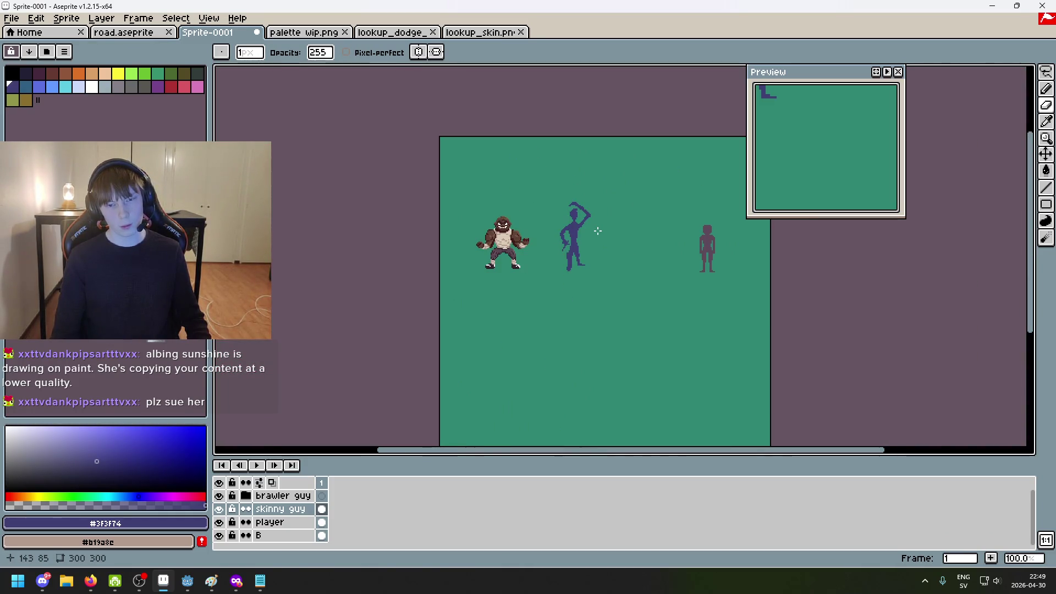
pyautogui.scroll(1, 598, 231)
pyautogui.scroll(10, 545, 193)
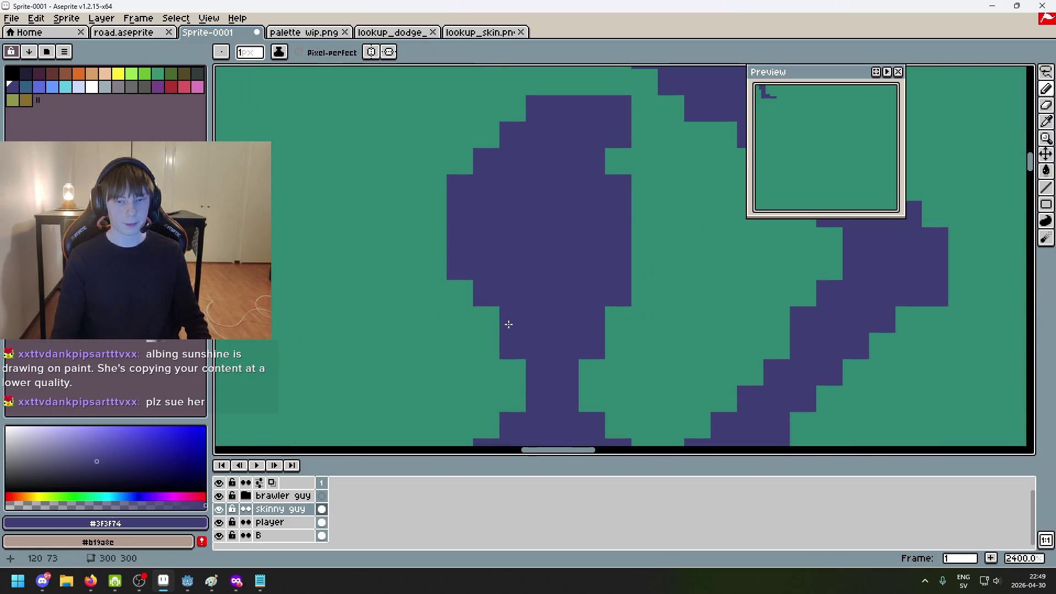
pyautogui.scroll(-8, 642, 319)
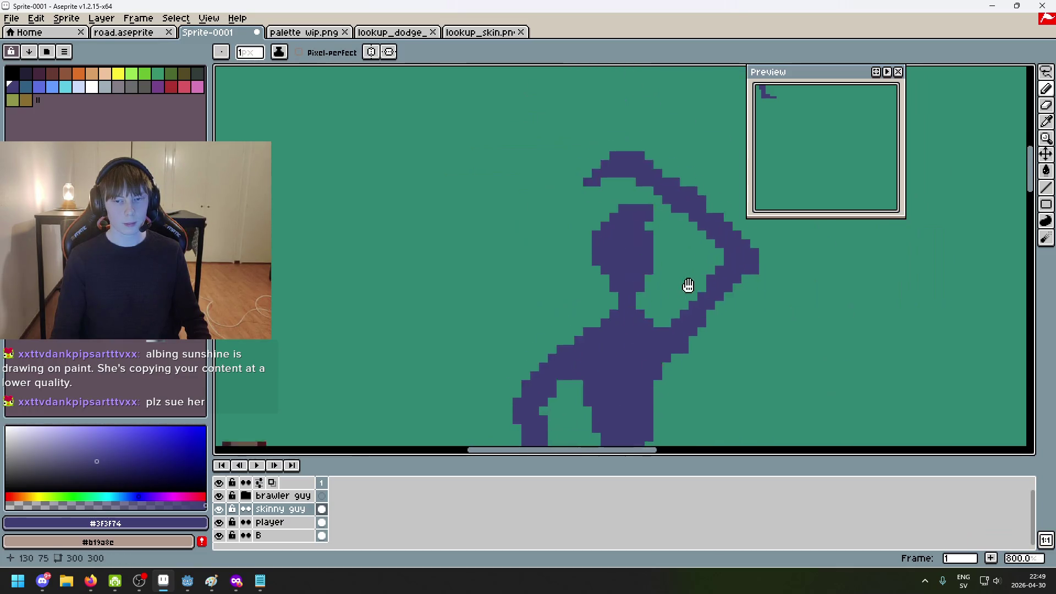
pyautogui.scroll(8, 689, 288)
# Try single-pixel erase and pencil edits on the figure, undo both, and pan up along it
pyautogui.press('e')
pyautogui.click(579, 206)
pyautogui.hotkey('ctrl', 'z')
pyautogui.scroll(-4, 606, 208)
pyautogui.press('b')
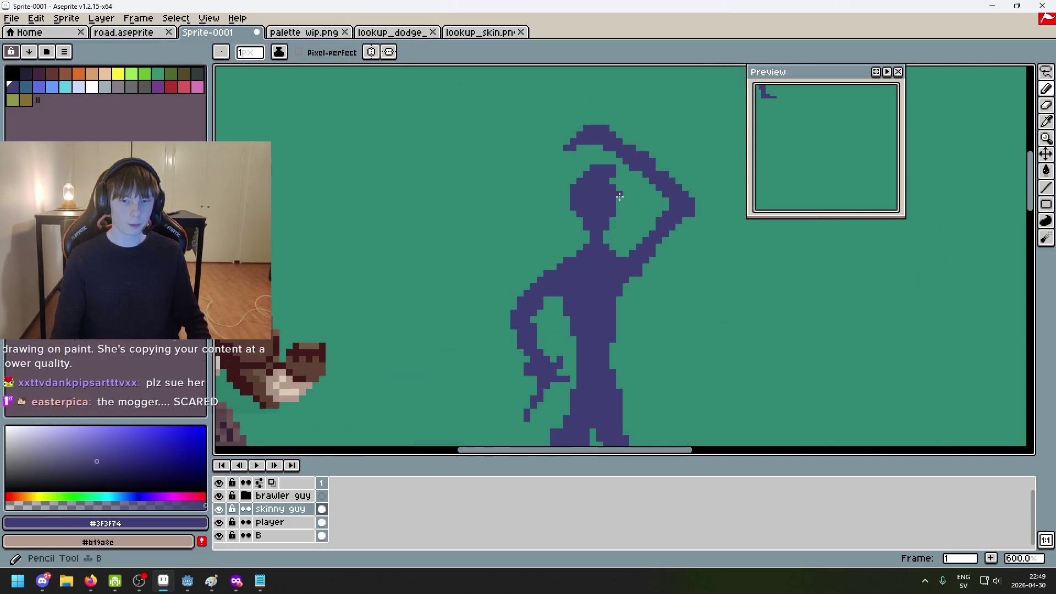
pyautogui.click(654, 227)
pyautogui.hotkey('ctrl', 'z')
pyautogui.scroll(-3, 654, 227)
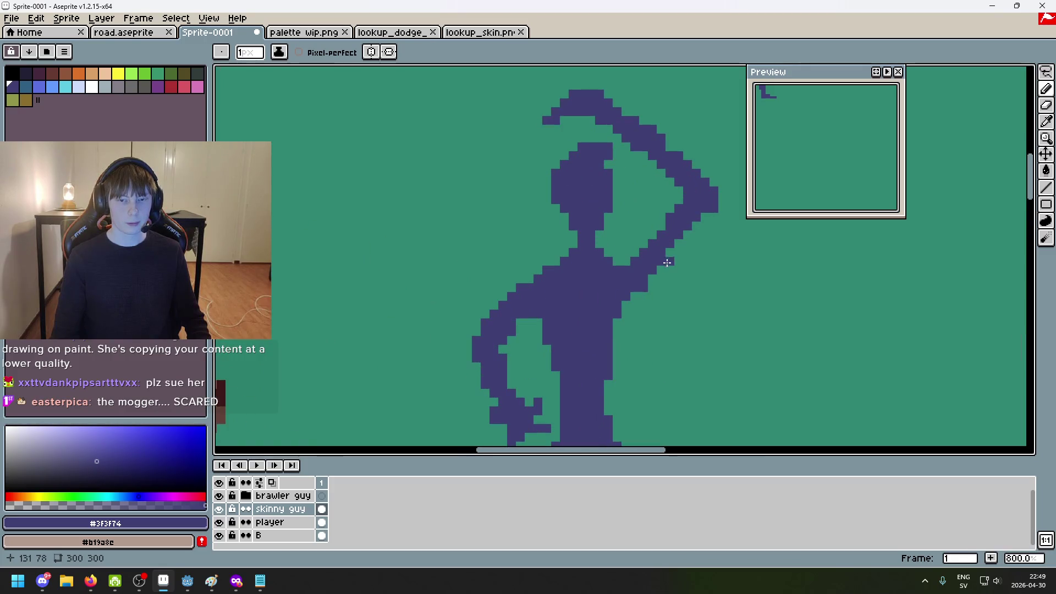
pyautogui.moveTo(669, 286); pyautogui.dragTo(686, 217)
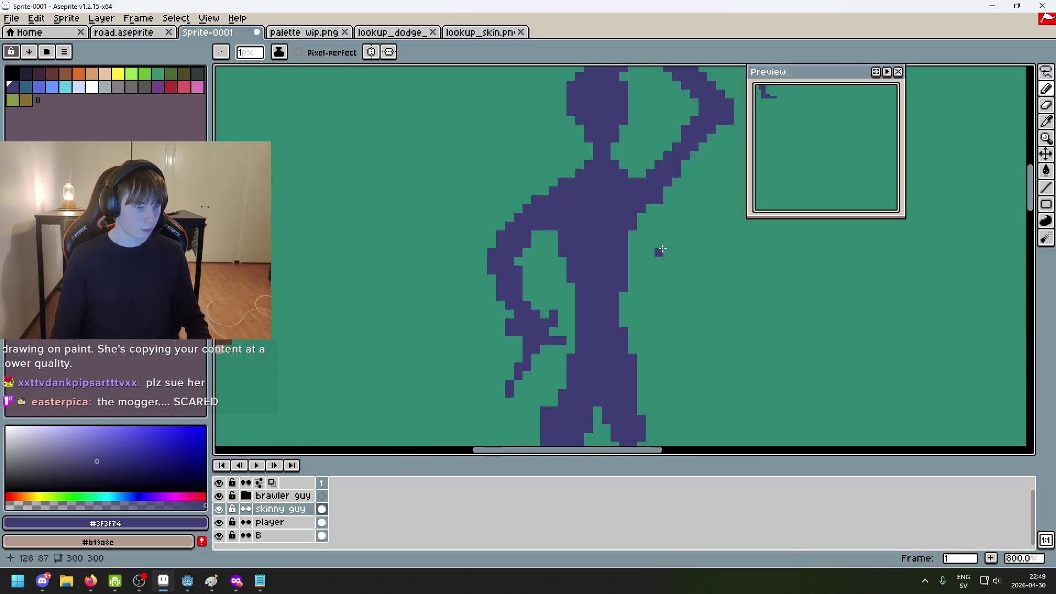
pyautogui.scroll(-2, 666, 252)
pyautogui.scroll(4, 642, 229)
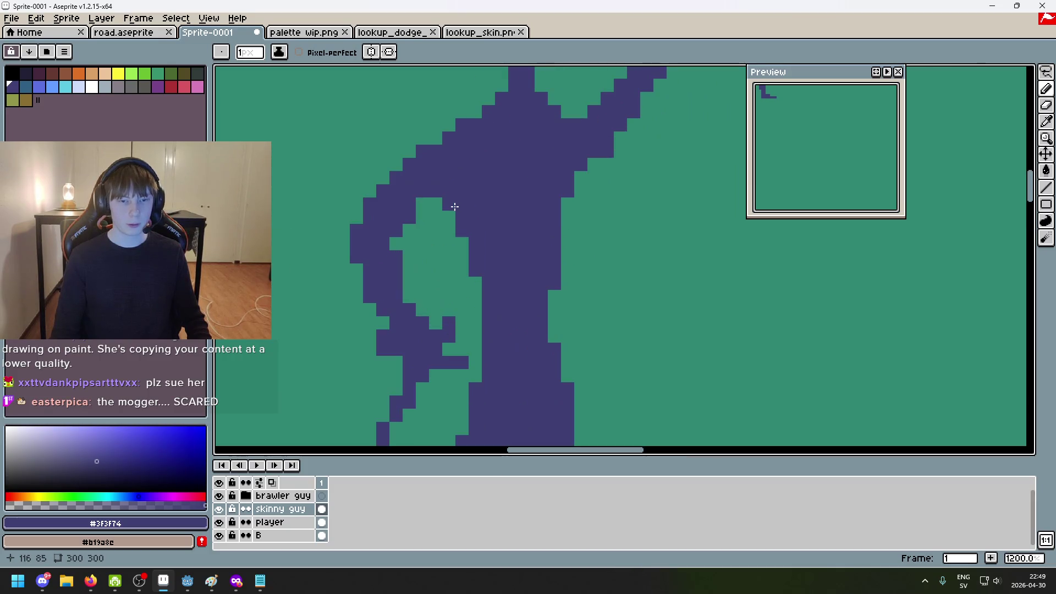
pyautogui.scroll(-4, 587, 221)
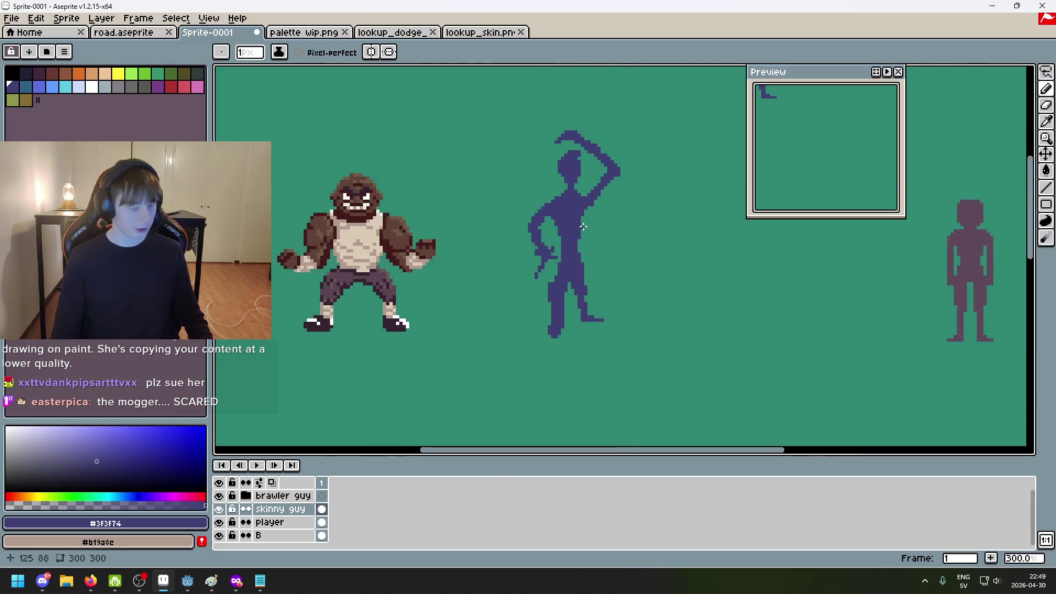
pyautogui.scroll(3, 519, 201)
pyautogui.scroll(-3, 591, 244)
pyautogui.scroll(1, 672, 271)
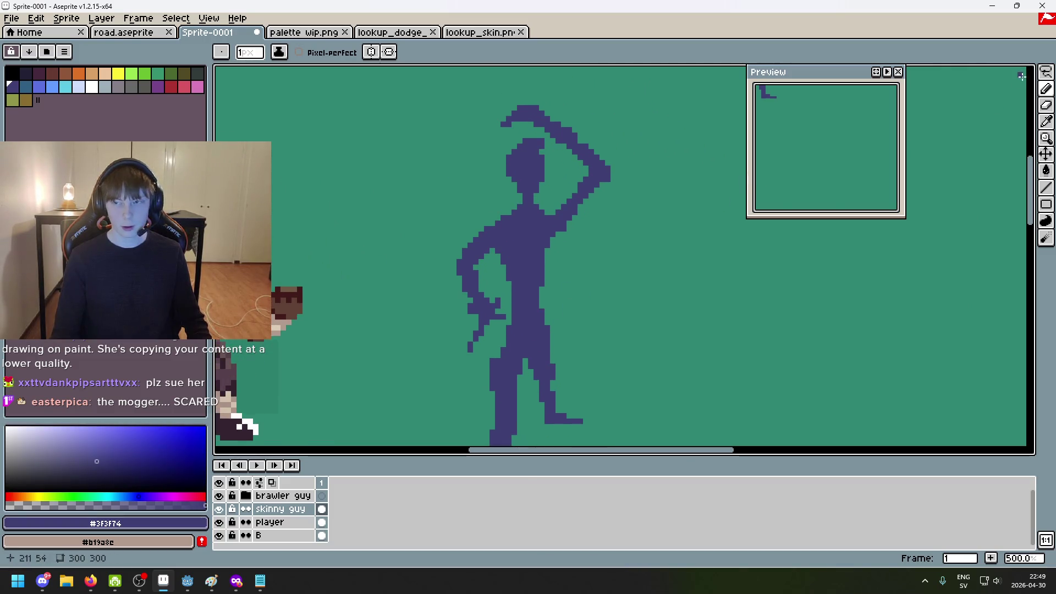
# Lasso-select the bent hip-hand arm and move it closer to the body
pyautogui.press('m')
pyautogui.press('q')
pyautogui.moveTo(437, 361)
pyautogui.mouseDown()
pyautogui.moveTo(460, 234)
pyautogui.moveTo(480, 230)
pyautogui.mouseUp()
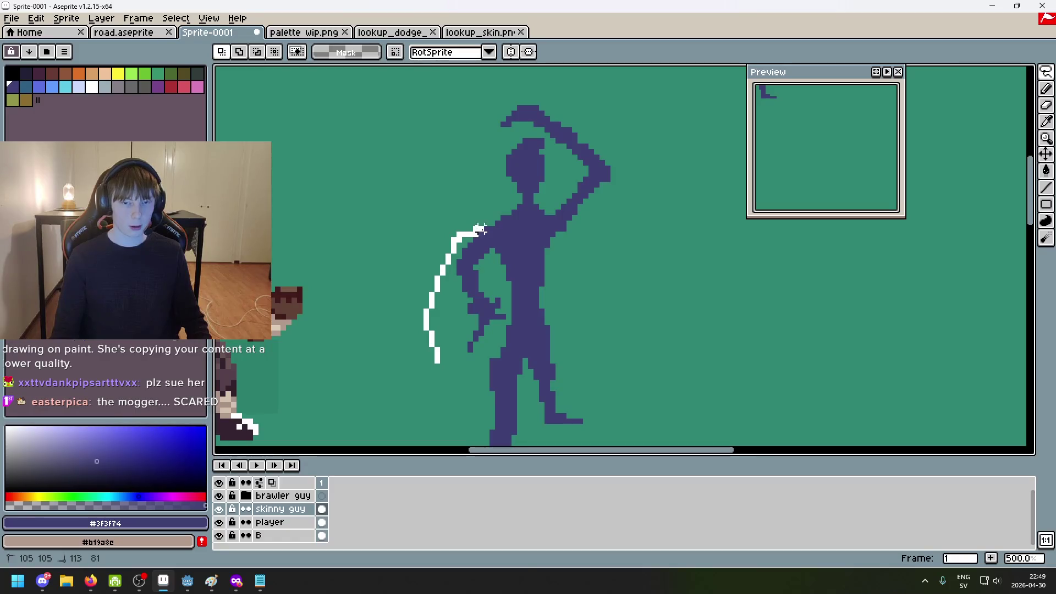
pyautogui.moveTo(435, 355); pyautogui.dragTo(436, 358)
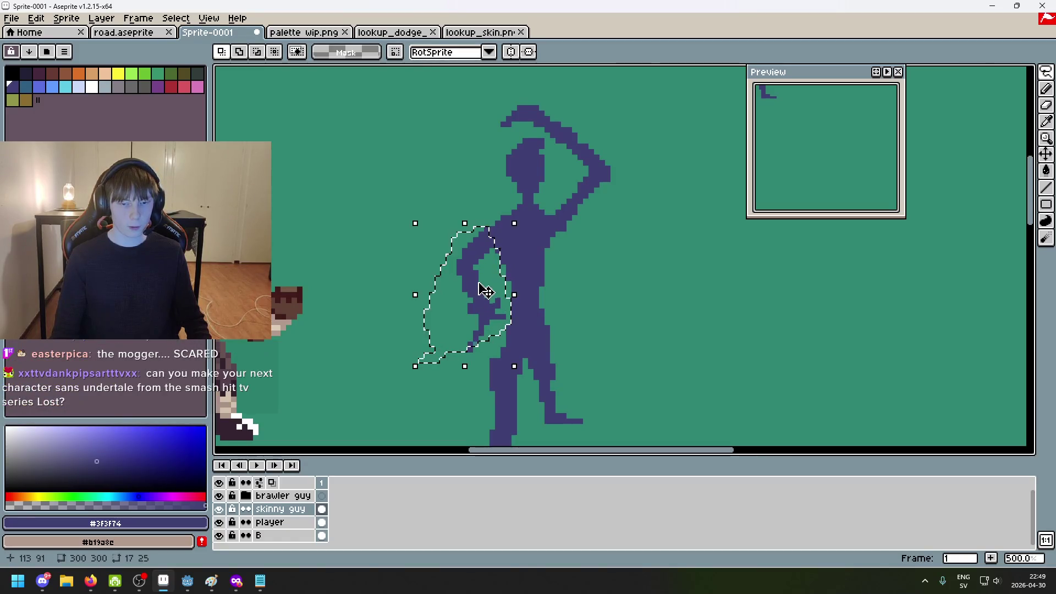
pyautogui.moveTo(479, 290); pyautogui.dragTo(491, 307)
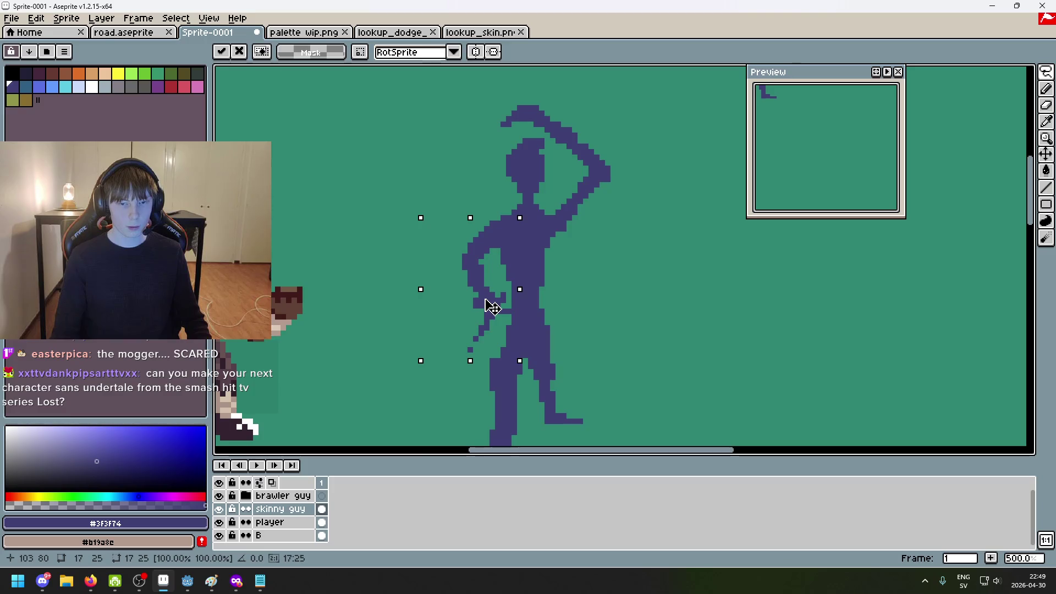
pyautogui.press('Return')
pyautogui.hotkey('ctrl', 'd')
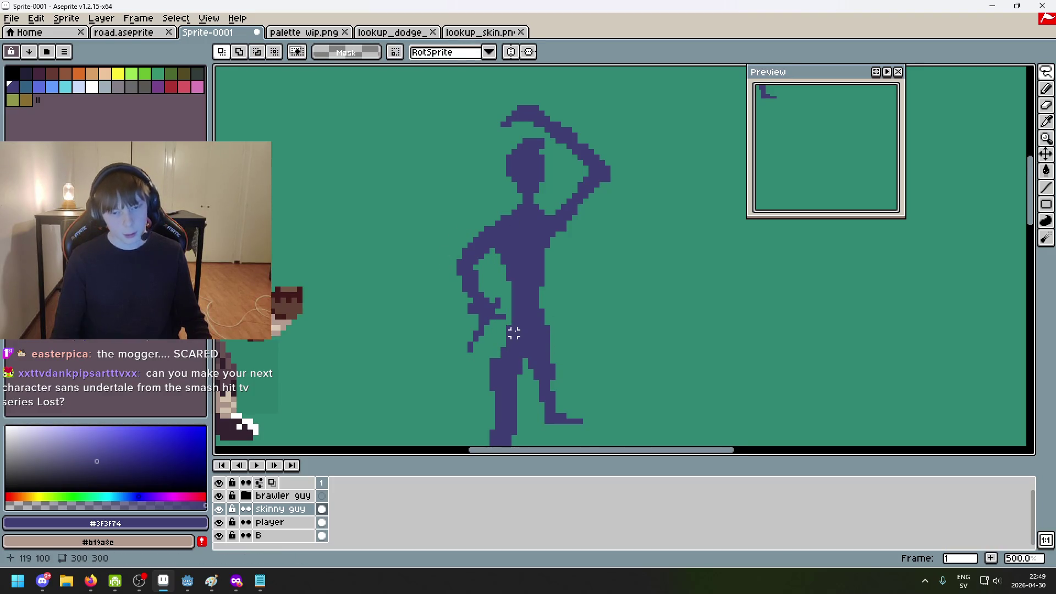
# Reselect the arm and nudge it two pixels to the left
pyautogui.scroll(2, 514, 333)
pyautogui.scroll(-2, 446, 365)
pyautogui.scroll(2, 473, 325)
pyautogui.moveTo(477, 305)
pyautogui.mouseDown()
pyautogui.moveTo(443, 219)
pyautogui.moveTo(545, 215)
pyautogui.moveTo(478, 308)
pyautogui.mouseUp()
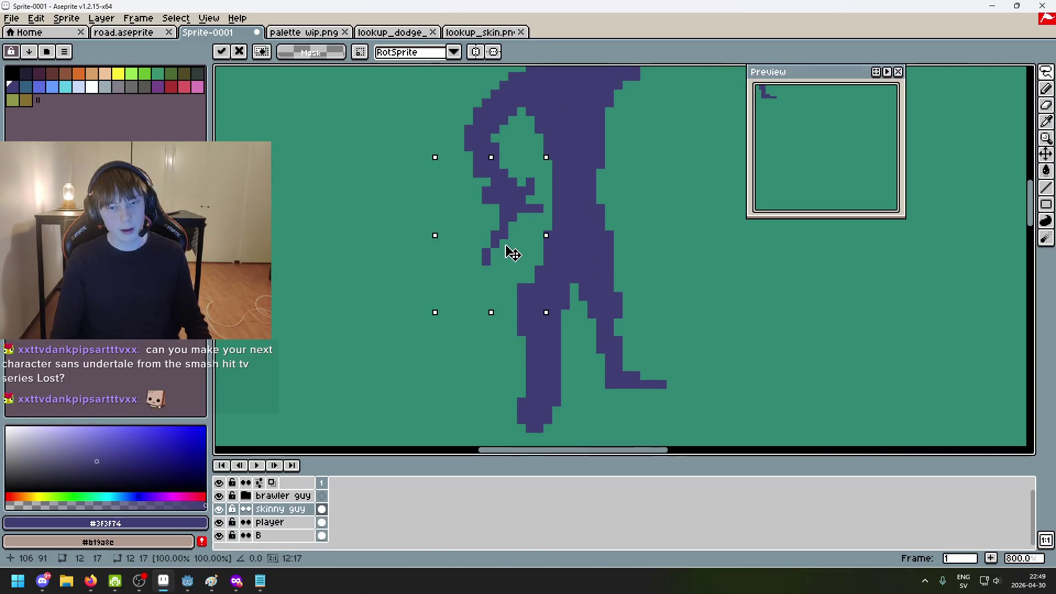
pyautogui.press('Left')
pyautogui.press('Left')
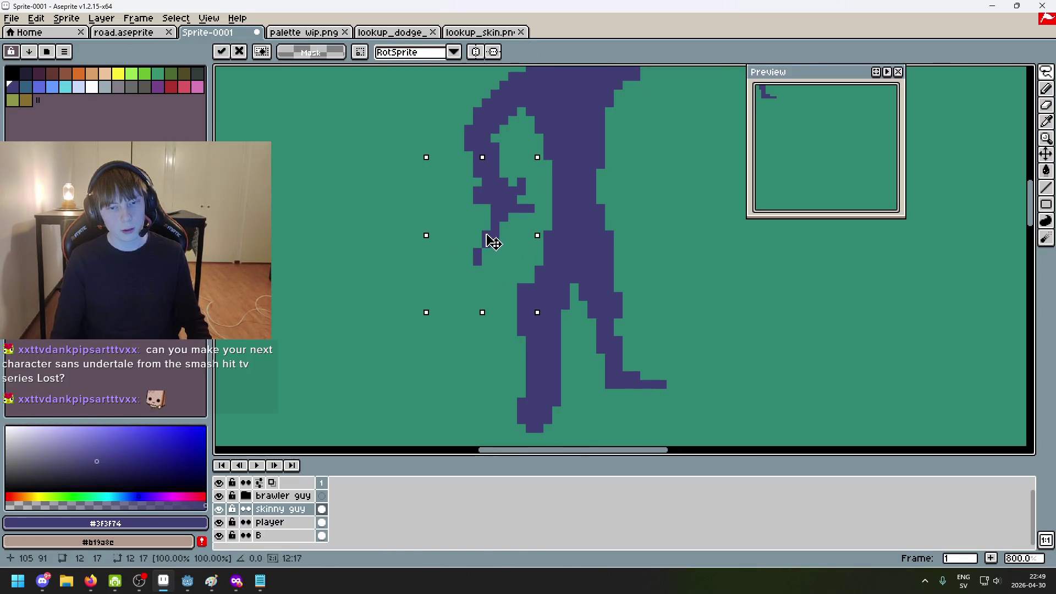
pyautogui.press('Return')
# Lasso the whole arm and hand, shift it up against the hip, and erase a stray pixel nearby
pyautogui.scroll(-1, 631, 240)
pyautogui.moveTo(472, 387); pyautogui.dragTo(459, 216)
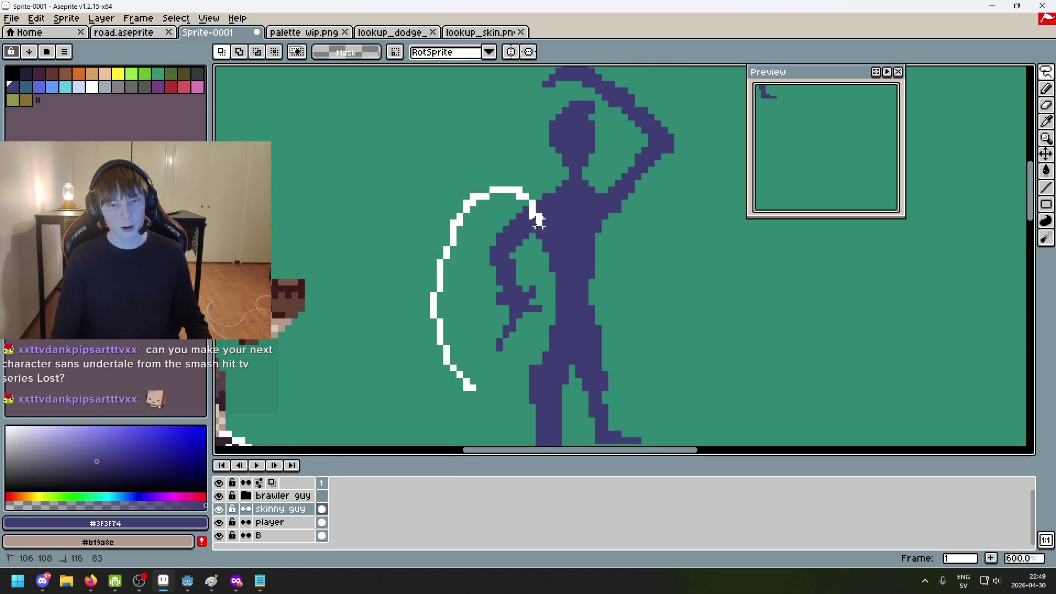
pyautogui.moveTo(540, 332); pyautogui.dragTo(478, 325)
pyautogui.moveTo(503, 290); pyautogui.dragTo(509, 289)
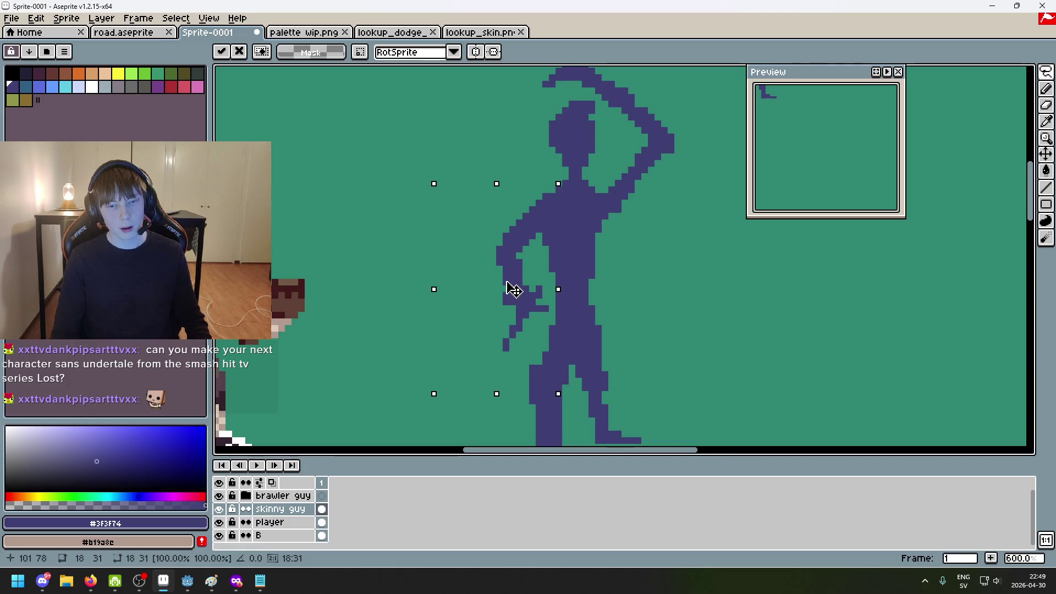
pyautogui.press('Return')
pyautogui.scroll(-5, 688, 283)
pyautogui.scroll(1, 702, 289)
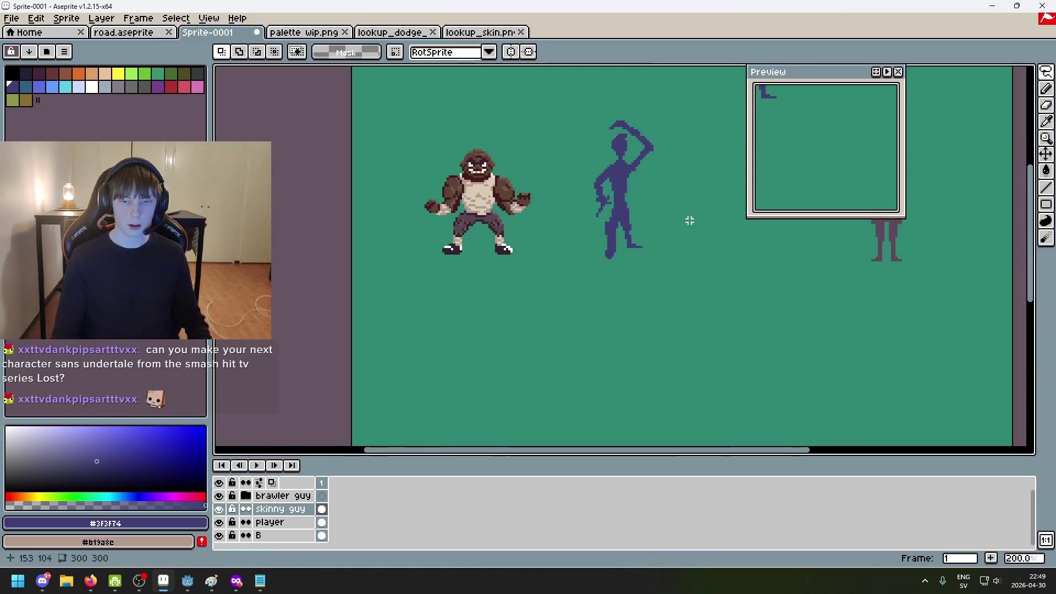
pyautogui.scroll(10, 690, 221)
pyautogui.press('e')
pyautogui.click(531, 248)
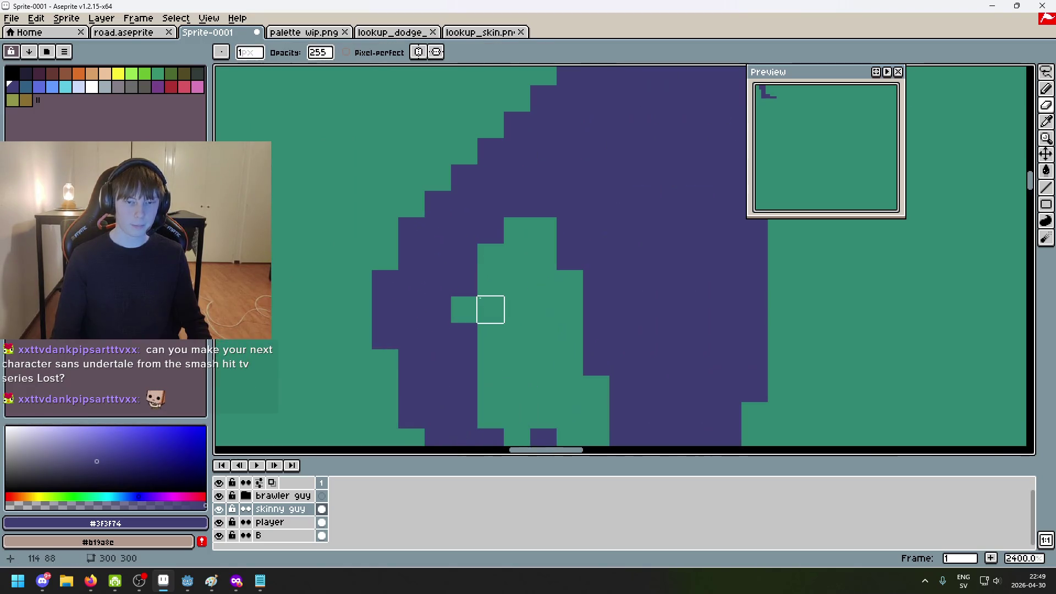
# Erase a stray pixel inside the arm loop
pyautogui.click(438, 310)
pyautogui.scroll(-4, 438, 308)
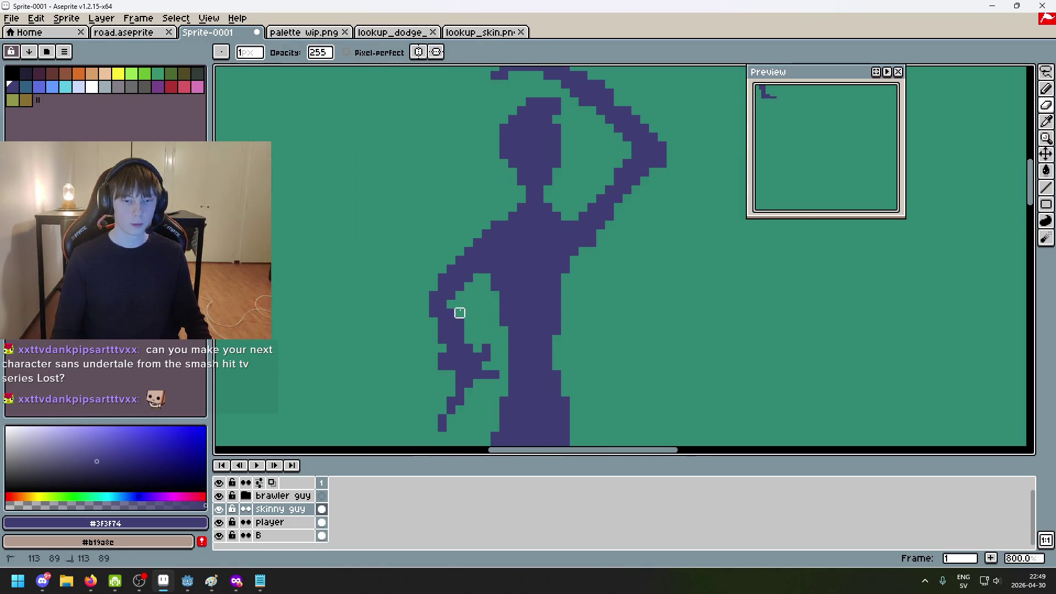
pyautogui.scroll(2, 457, 317)
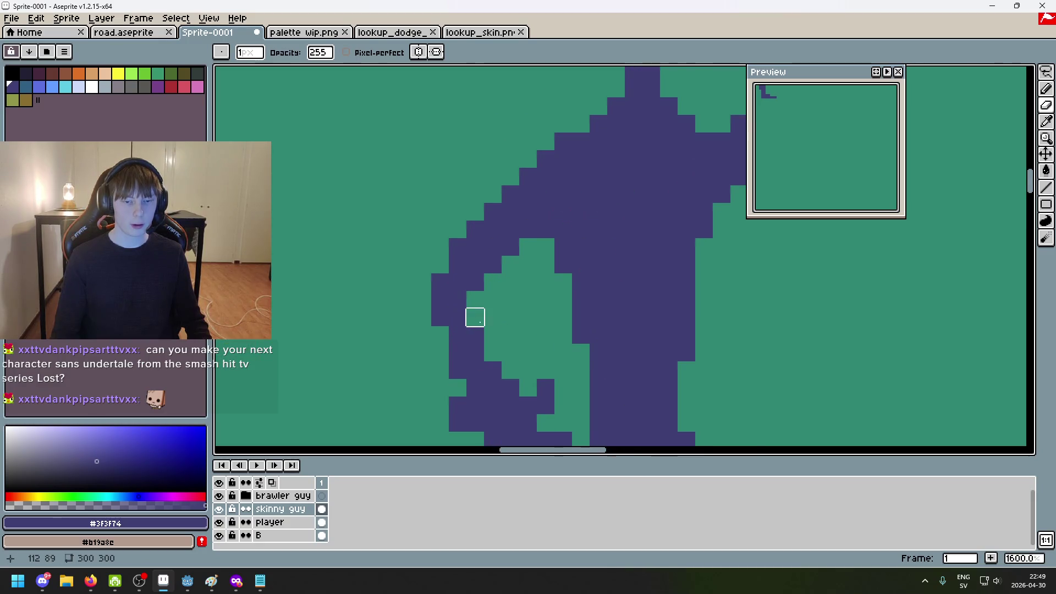
pyautogui.scroll(-4, 511, 338)
pyautogui.scroll(4, 586, 252)
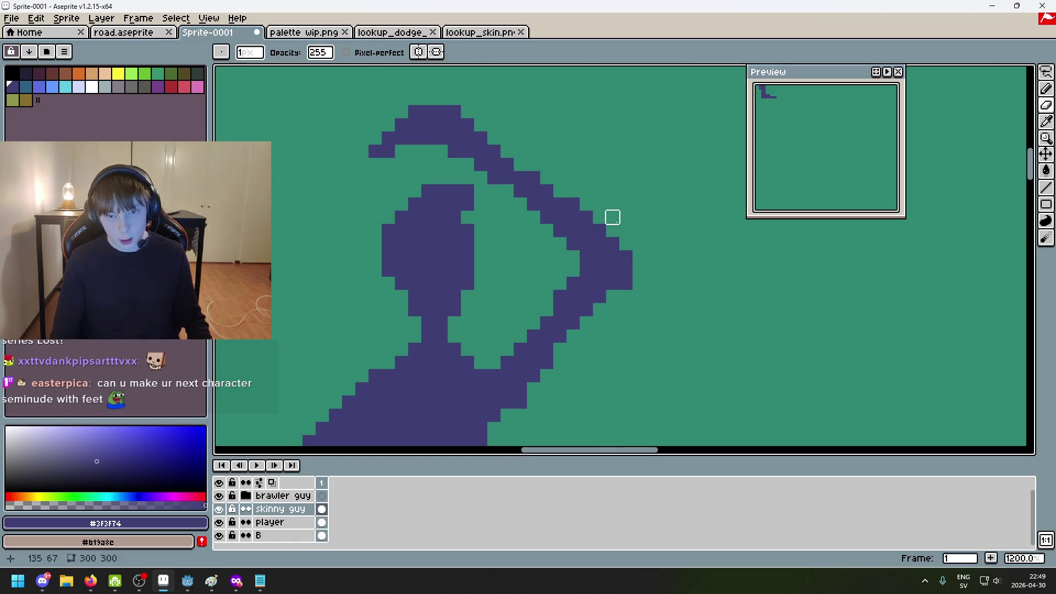
pyautogui.scroll(1, 566, 201)
pyautogui.scroll(-3, 603, 273)
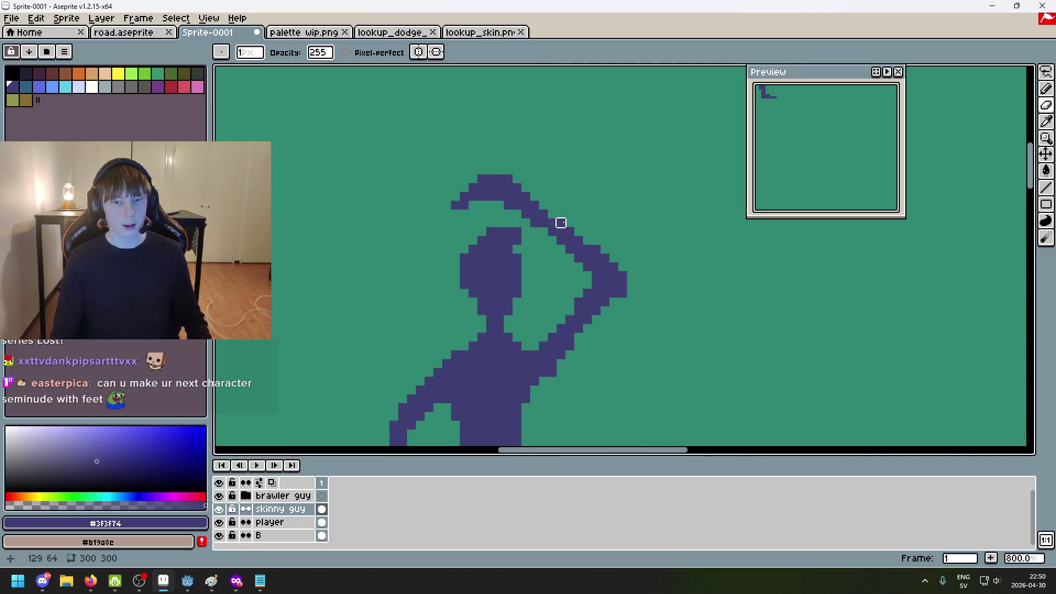
pyautogui.scroll(-1, 561, 223)
pyautogui.scroll(4, 573, 221)
# Fill a missing pixel in the curved sword and undo the last eraser stroke
pyautogui.press('b')
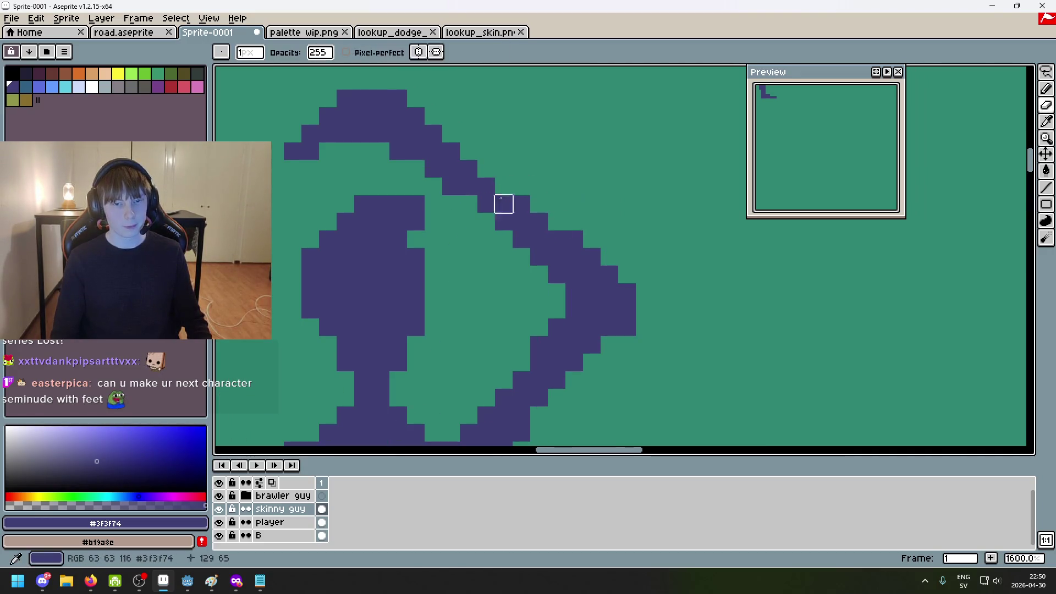
pyautogui.click(504, 186)
pyautogui.scroll(-4, 512, 220)
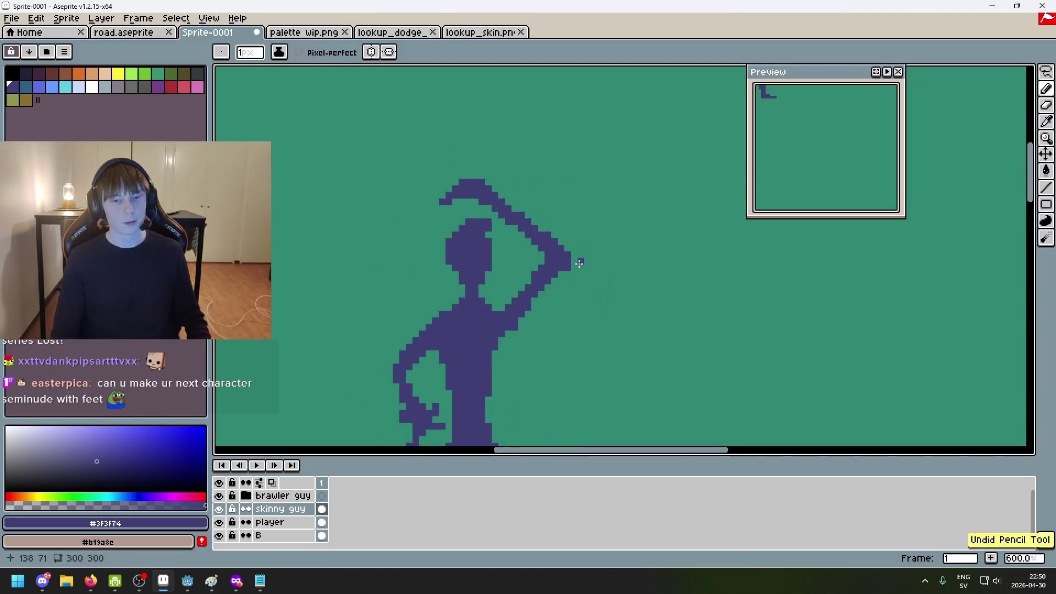
pyautogui.scroll(4, 544, 270)
pyautogui.scroll(-4, 550, 273)
pyautogui.moveTo(550, 273); pyautogui.dragTo(662, 222)
pyautogui.press('e')
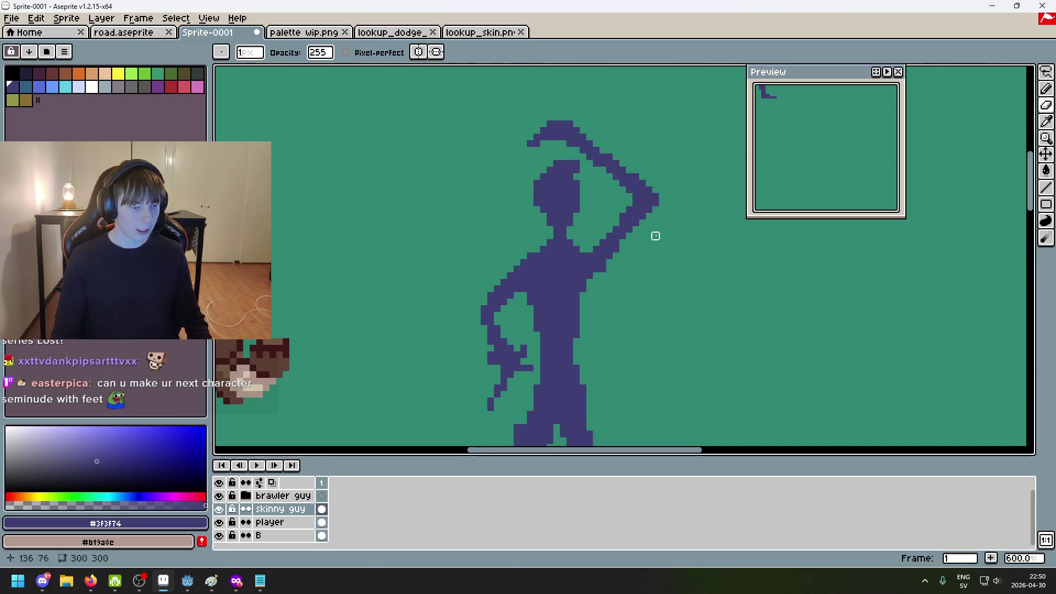
pyautogui.scroll(-1, 656, 236)
pyautogui.scroll(2, 618, 227)
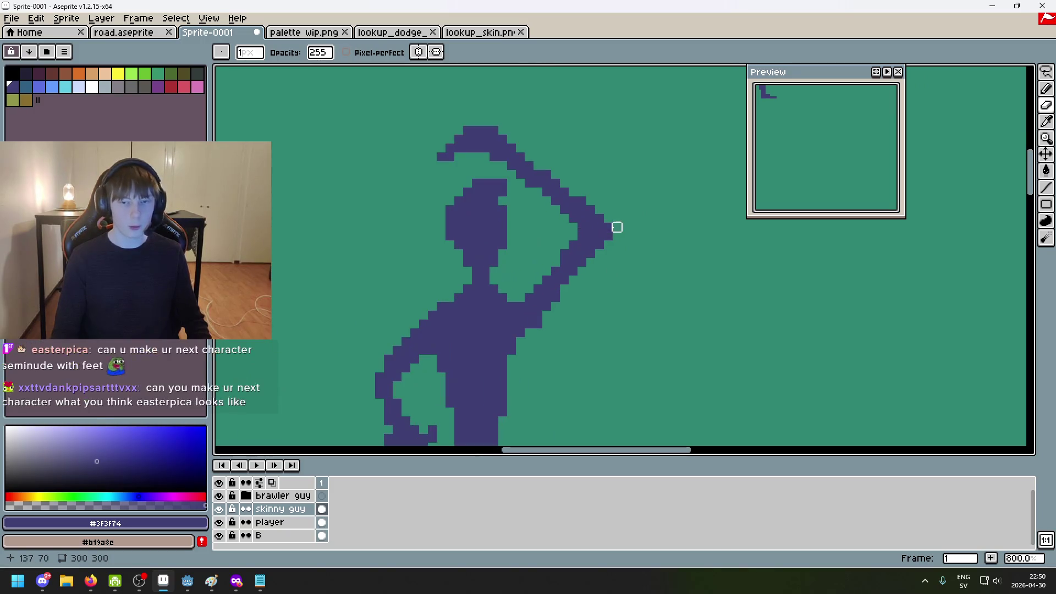
pyautogui.scroll(2, 608, 235)
pyautogui.hotkey('ctrl', 'z')
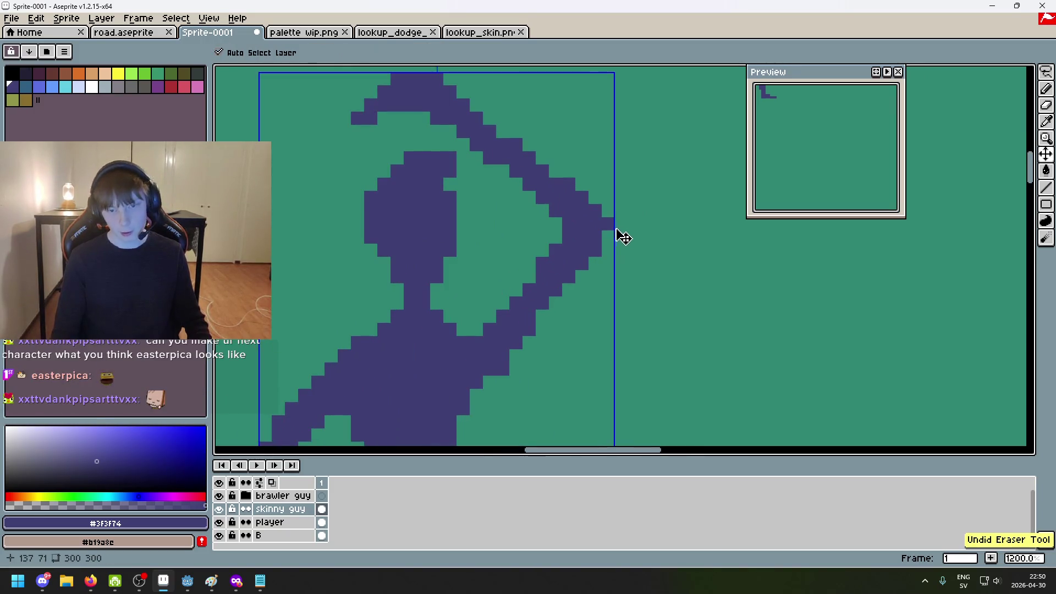
pyautogui.scroll(-4, 608, 217)
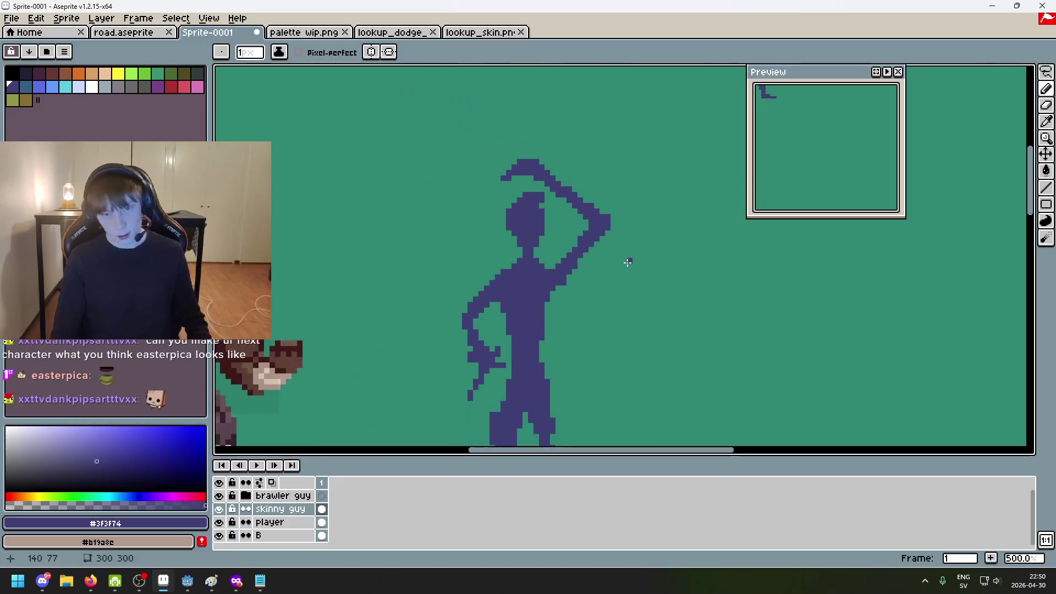
pyautogui.scroll(-3, 631, 266)
pyautogui.scroll(8, 632, 269)
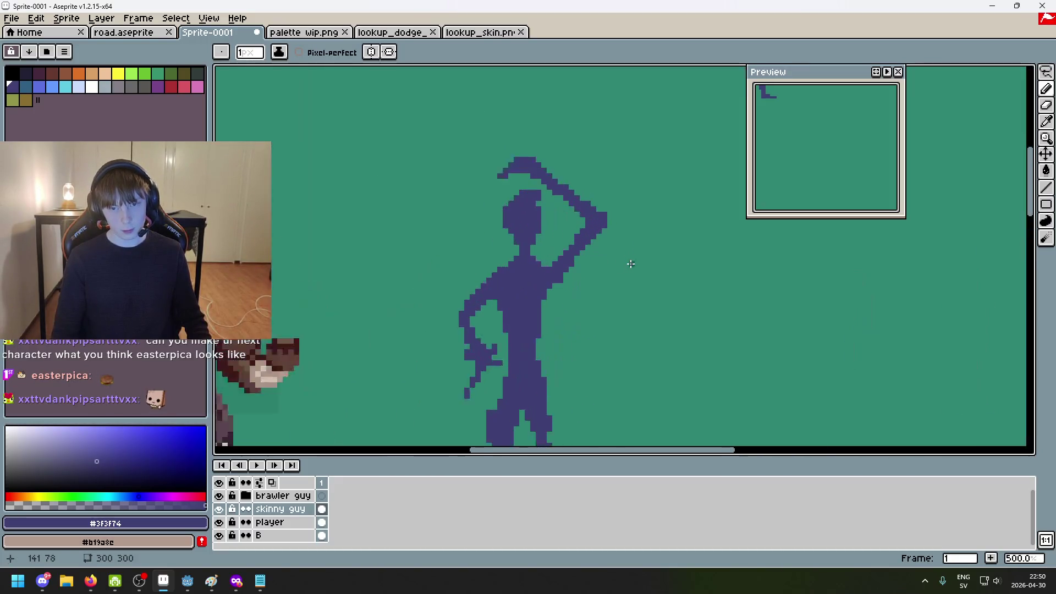
pyautogui.scroll(-6, 654, 302)
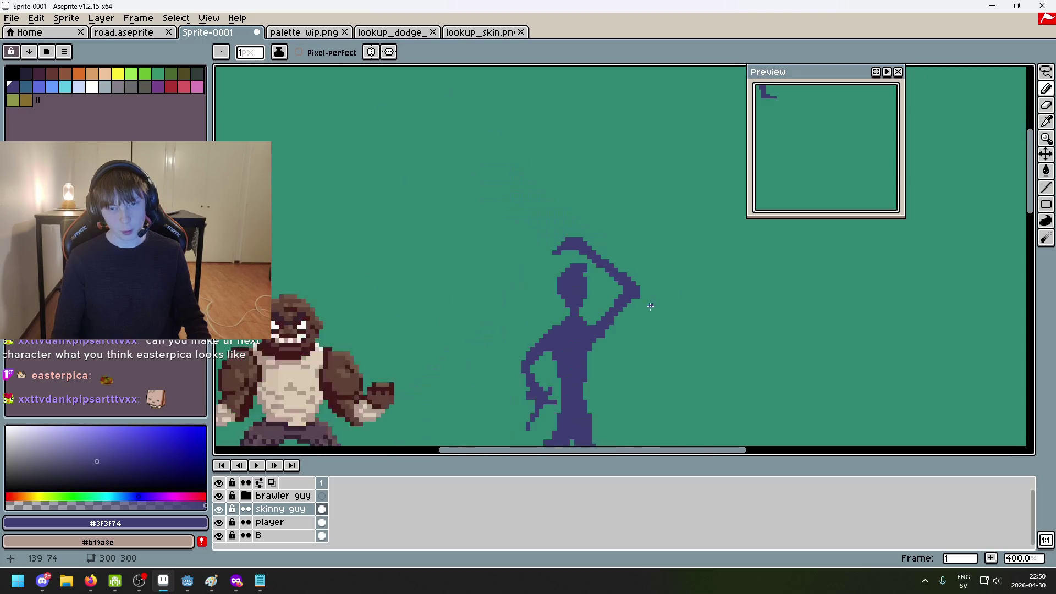
pyautogui.scroll(5, 648, 303)
pyautogui.scroll(-7, 575, 262)
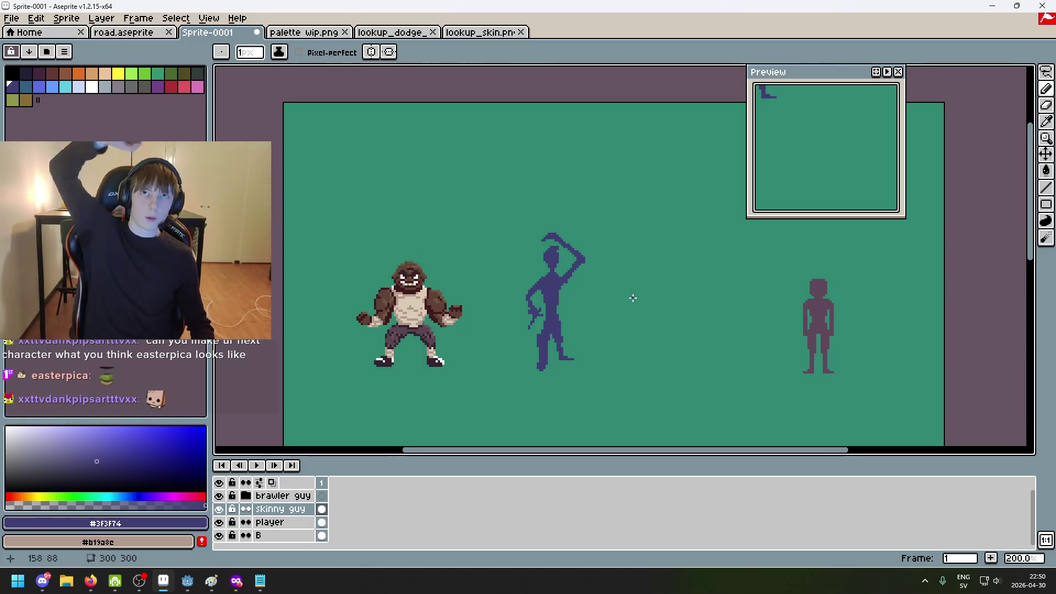
pyautogui.scroll(3, 578, 275)
pyautogui.scroll(-4, 578, 275)
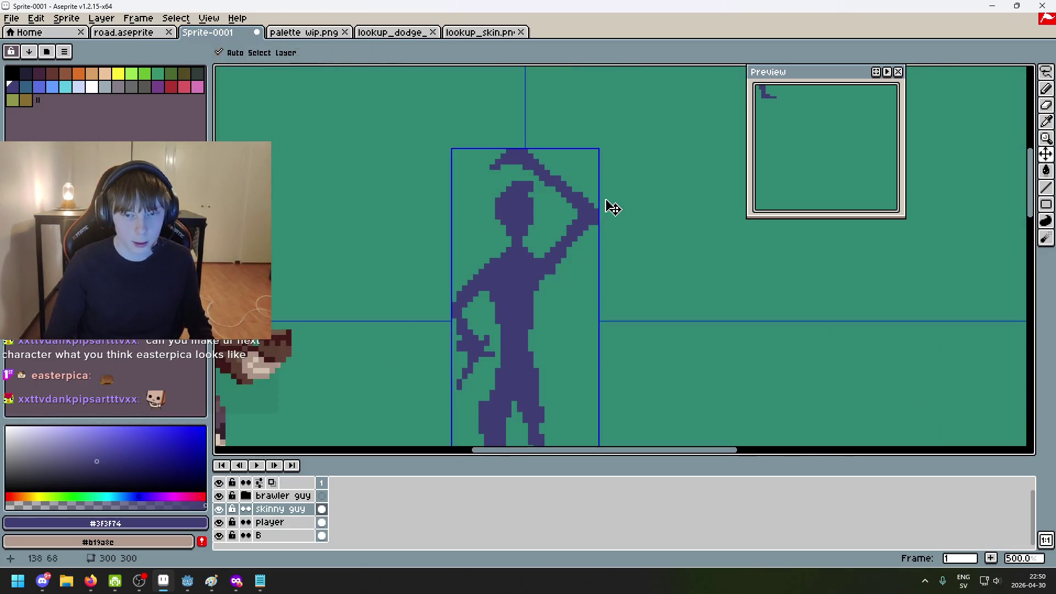
pyautogui.scroll(5, 632, 309)
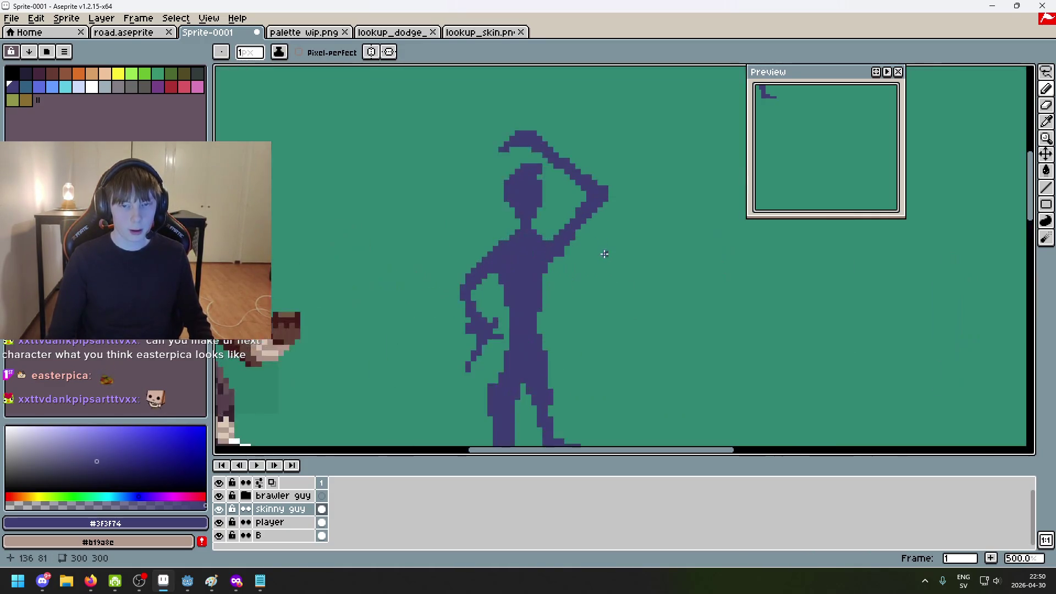
pyautogui.scroll(-3, 687, 264)
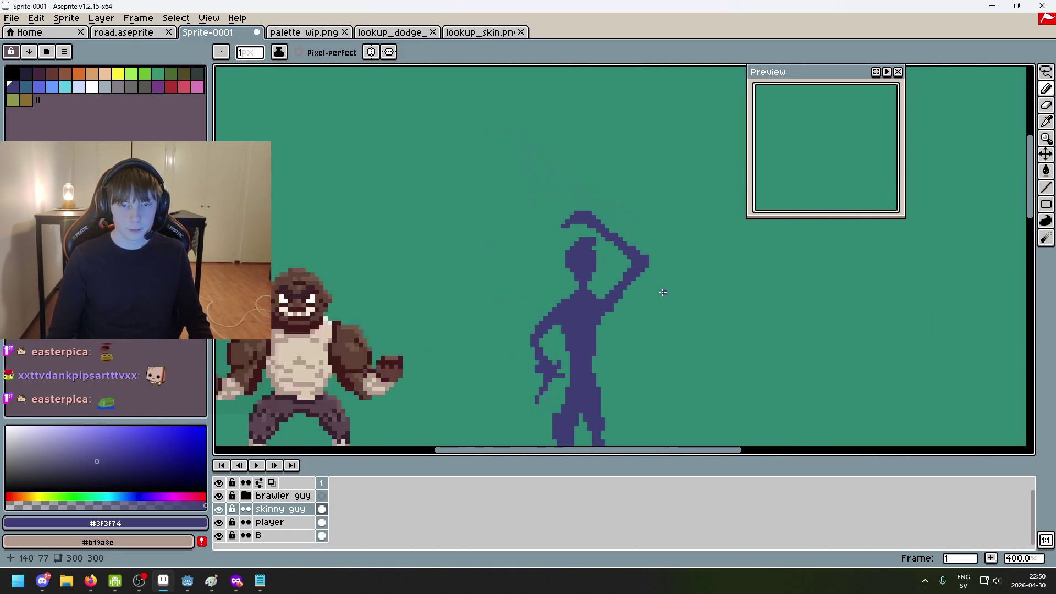
pyautogui.scroll(1, 627, 175)
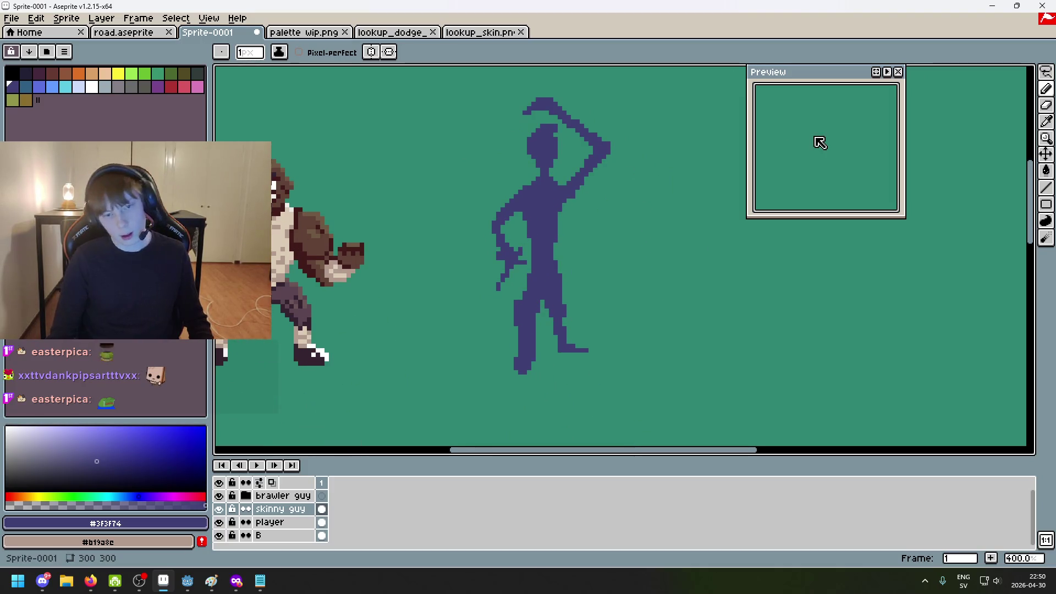
pyautogui.scroll(2, 515, 212)
pyautogui.press('e')
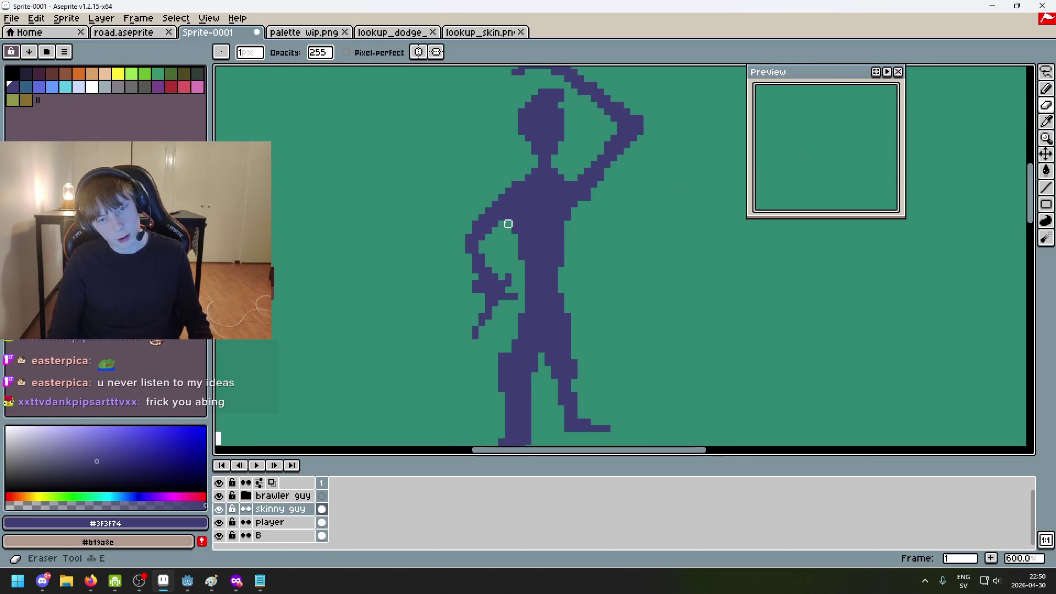
pyautogui.scroll(-4, 627, 244)
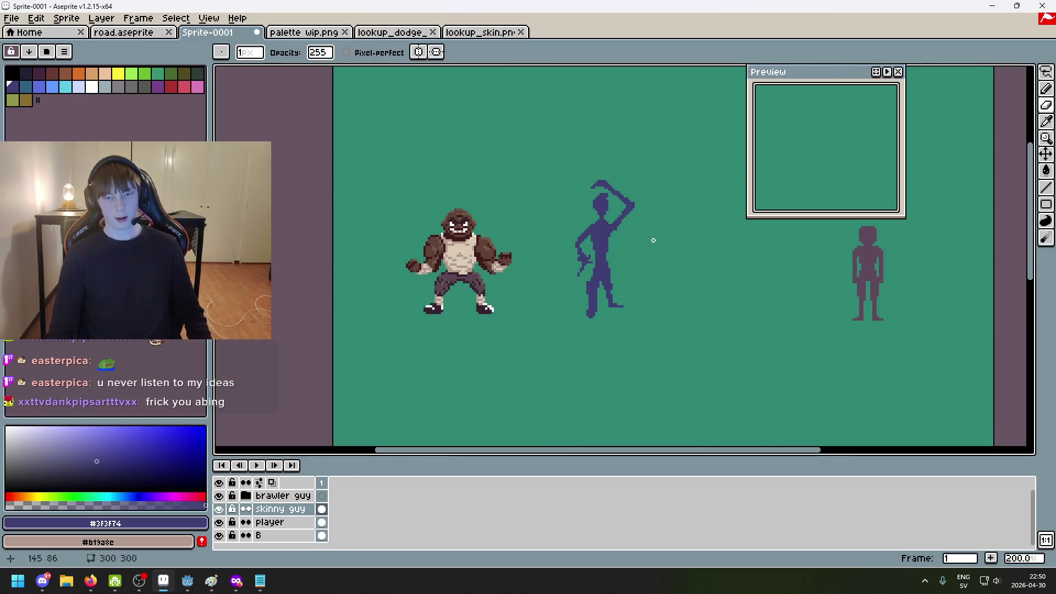
pyautogui.scroll(8, 653, 240)
pyautogui.press('b')
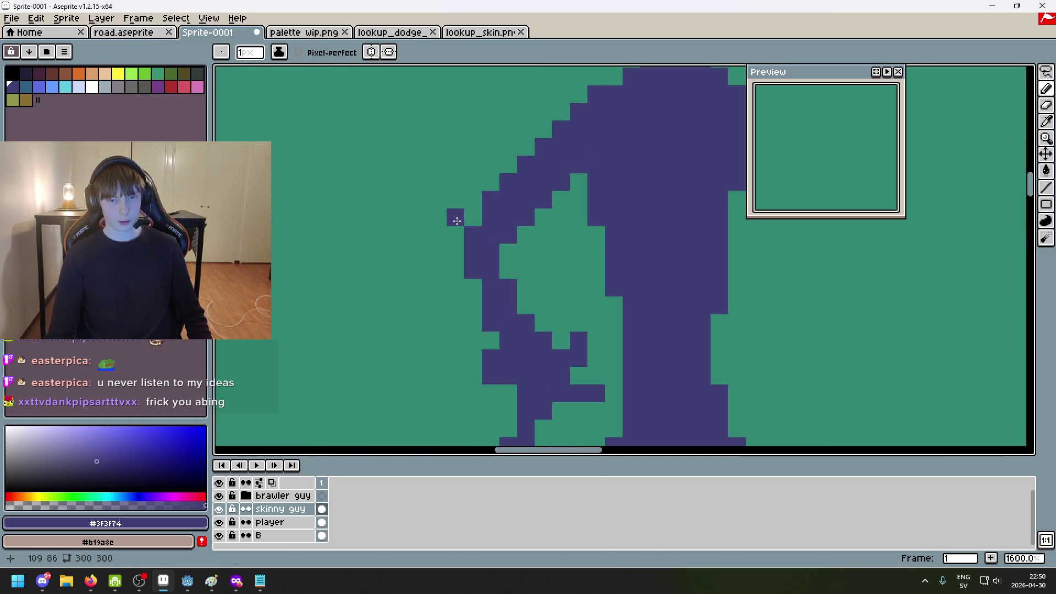
pyautogui.scroll(-3, 631, 160)
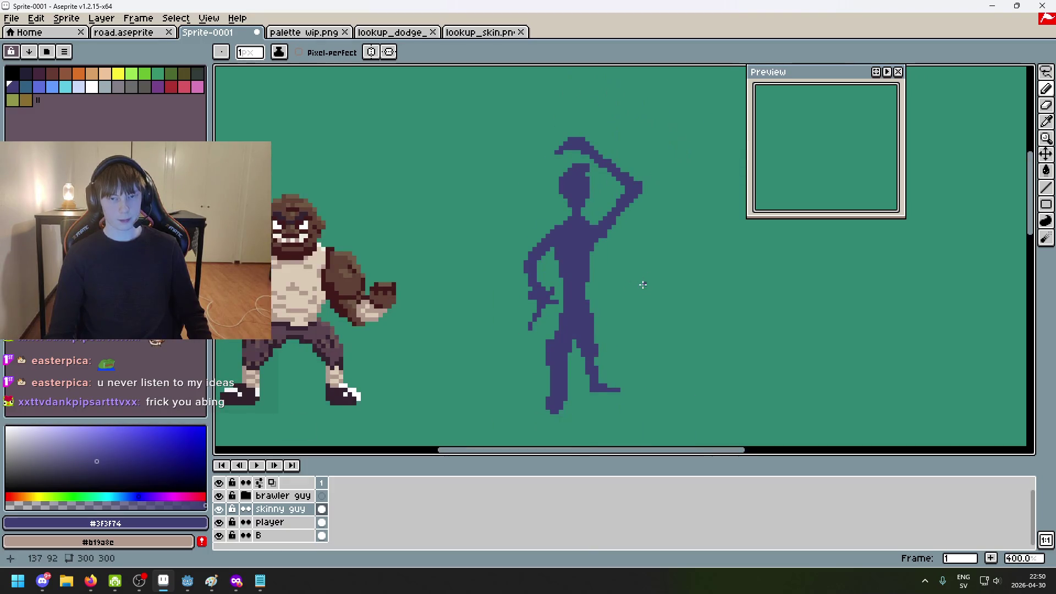
pyautogui.scroll(1, 630, 160)
pyautogui.scroll(-3, 924, 131)
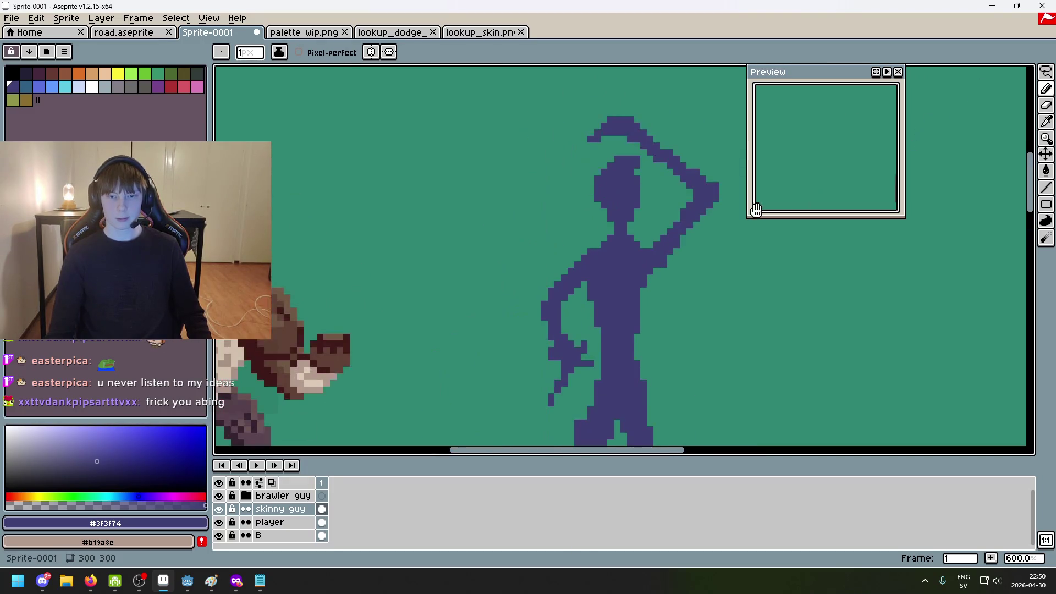
pyautogui.scroll(1, 598, 109)
pyautogui.scroll(-1, 598, 109)
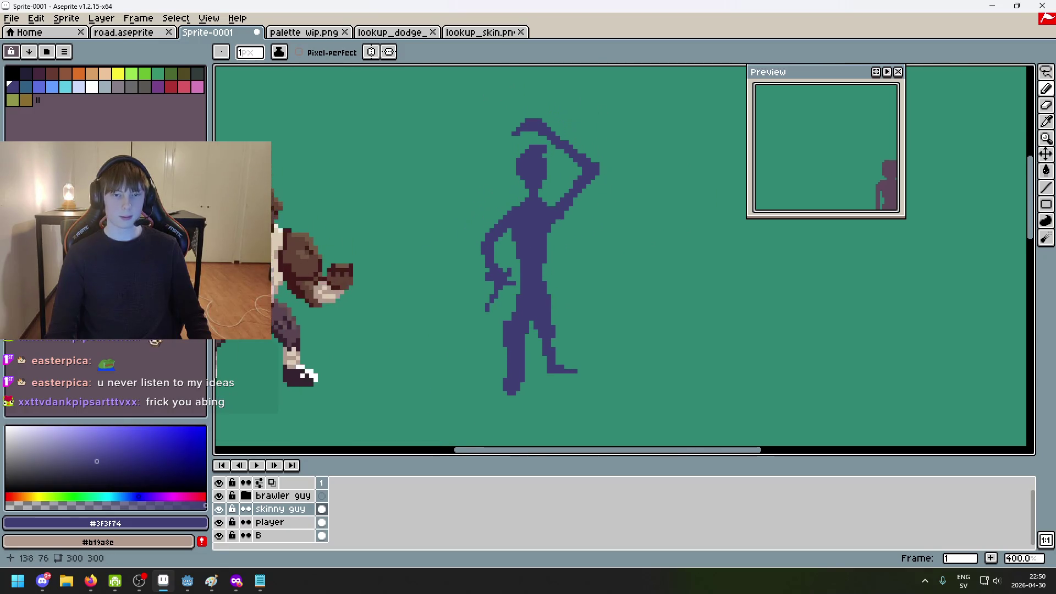
pyautogui.scroll(2, 594, 85)
pyautogui.scroll(1, 613, 177)
pyautogui.click(1046, 73)
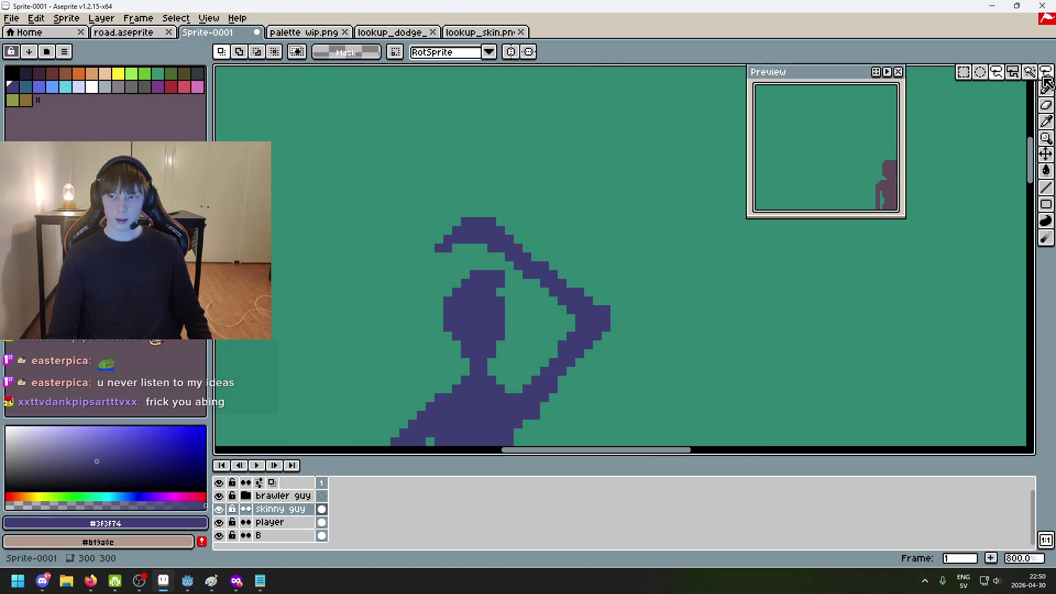
# Lasso-select the raised arm and curved sword with a freehand outline
pyautogui.moveTo(528, 277)
pyautogui.mouseDown()
pyautogui.moveTo(518, 209)
pyautogui.moveTo(429, 265)
pyautogui.mouseUp()
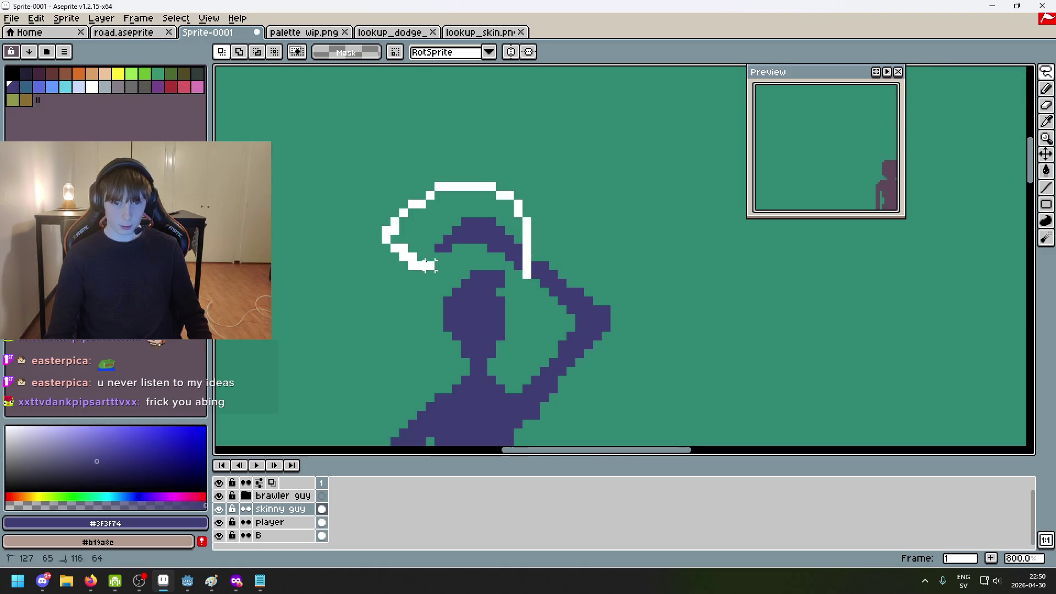
pyautogui.moveTo(514, 267); pyautogui.dragTo(514, 242)
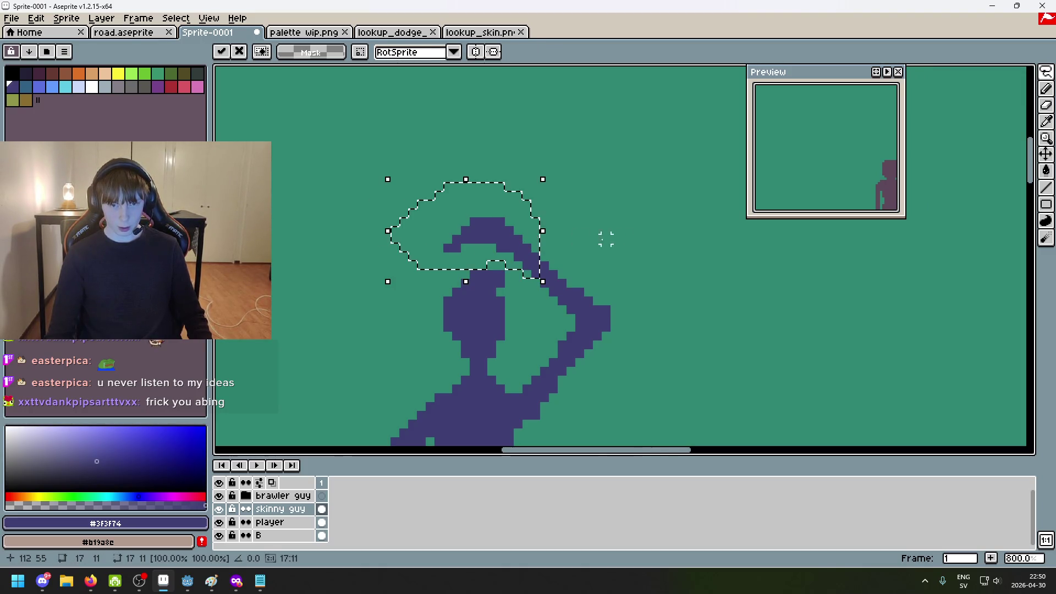
pyautogui.scroll(-4, 652, 252)
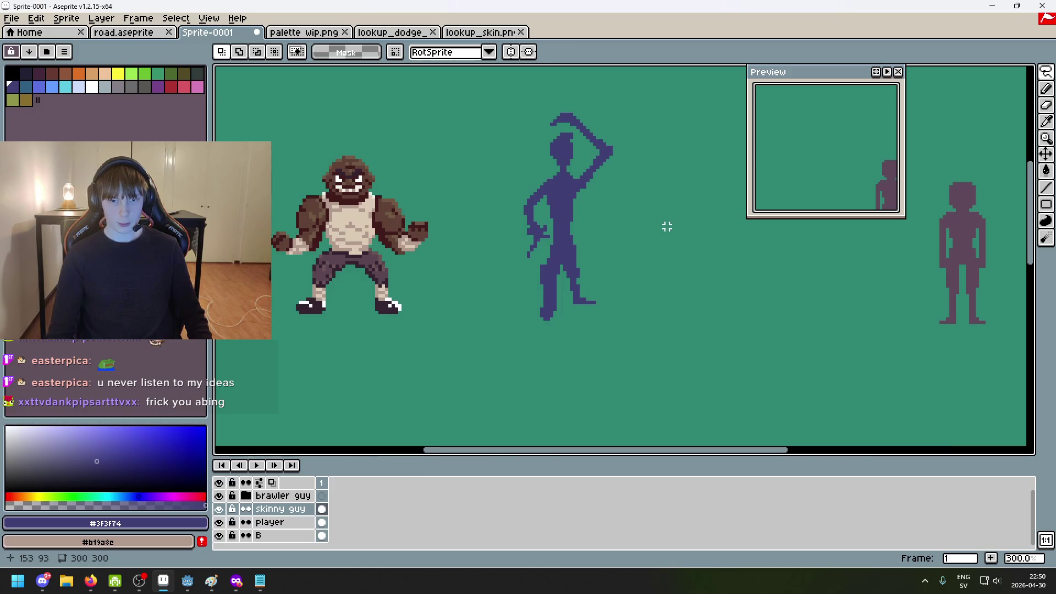
pyautogui.scroll(6, 649, 220)
pyautogui.moveTo(628, 210); pyautogui.dragTo(625, 313)
# Shift the arm and hooked blade slightly down and inward toward the head, commit, and deselect
pyautogui.press('e')
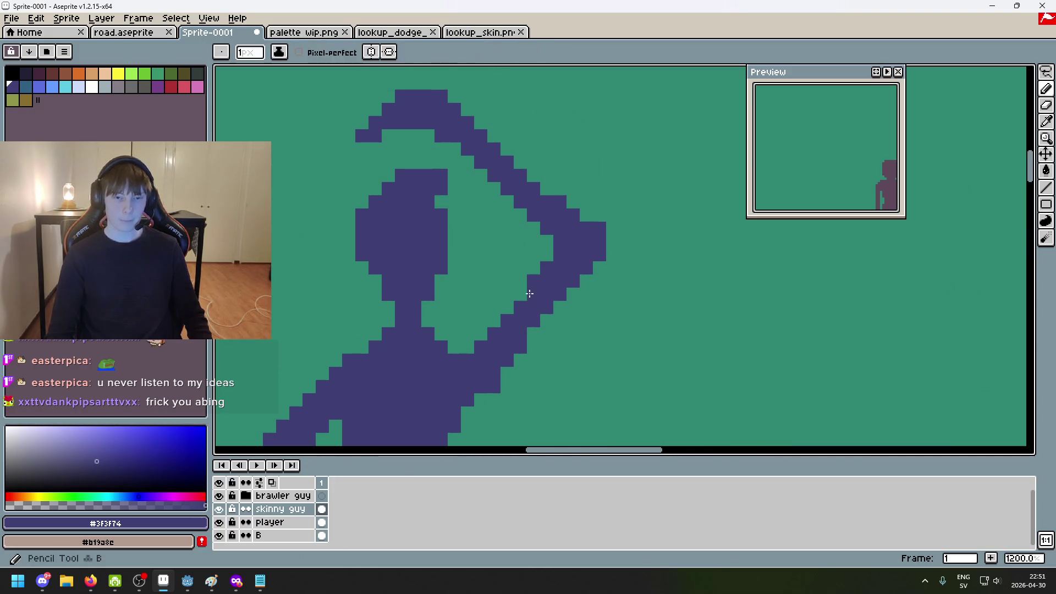
pyautogui.scroll(-6, 596, 293)
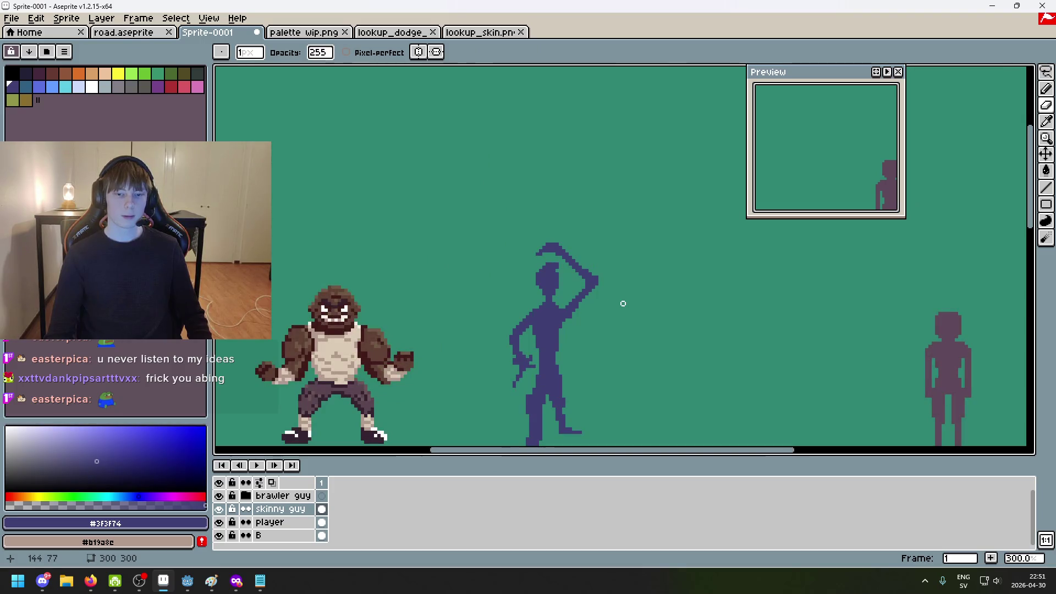
pyautogui.moveTo(634, 284); pyautogui.dragTo(642, 235)
pyautogui.scroll(2, 671, 224)
pyautogui.hotkey('ctrl', 'v')
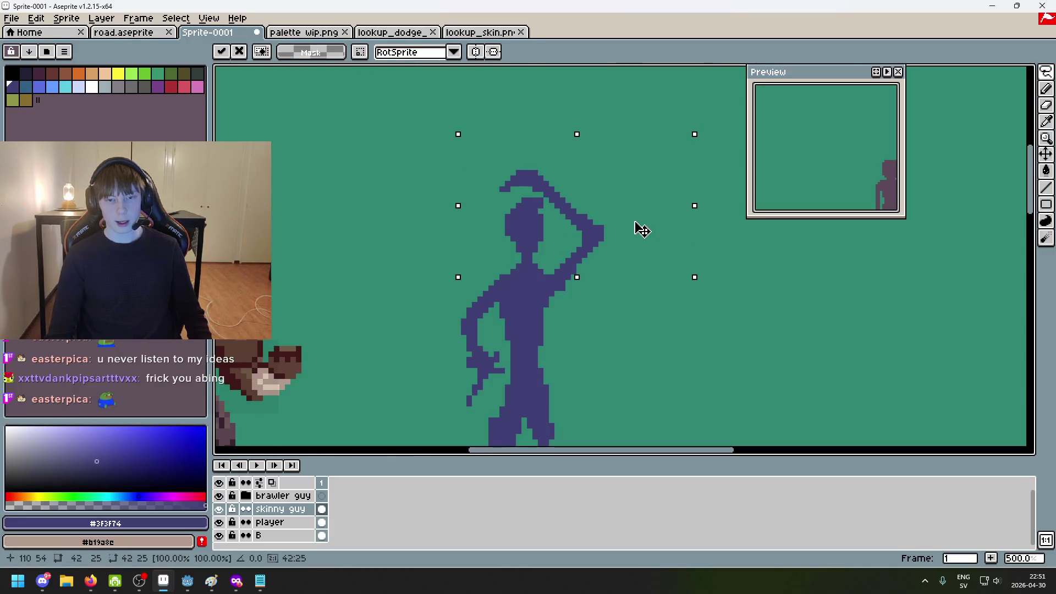
pyautogui.press('Return')
pyautogui.hotkey('ctrl', 'd')
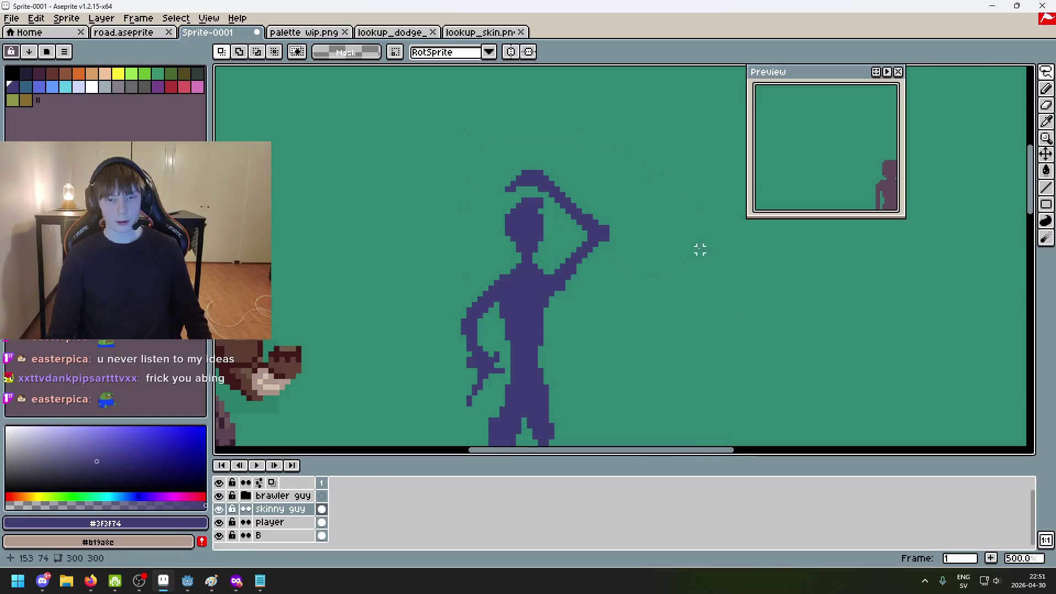
pyautogui.scroll(-3, 683, 234)
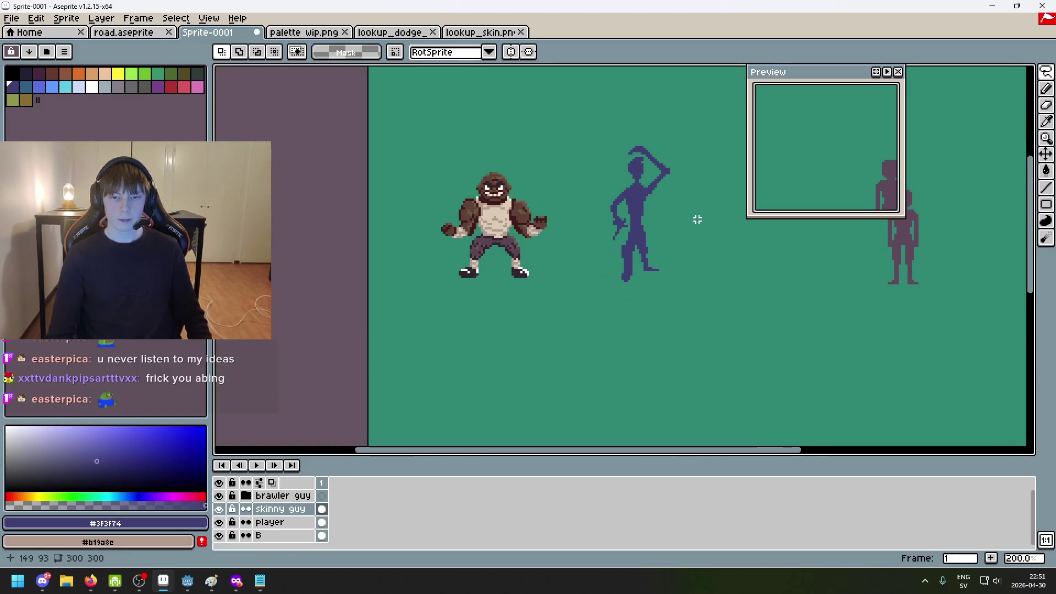
pyautogui.scroll(7, 643, 78)
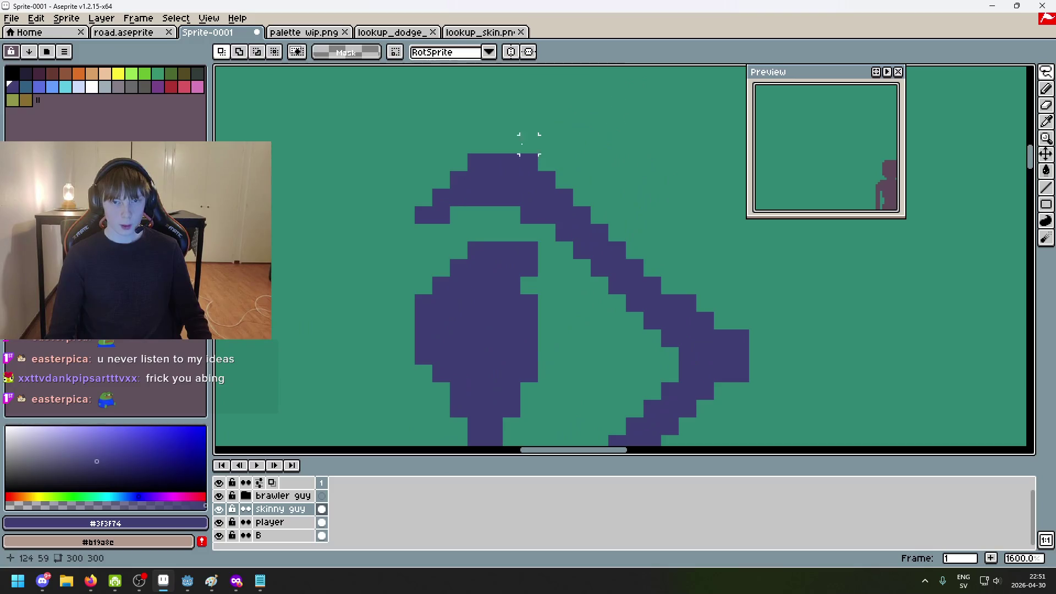
# Erase pixels on the fencer's hat brim, then undo the bad erase stroke
pyautogui.press('b')
pyautogui.scroll(-3, 544, 147)
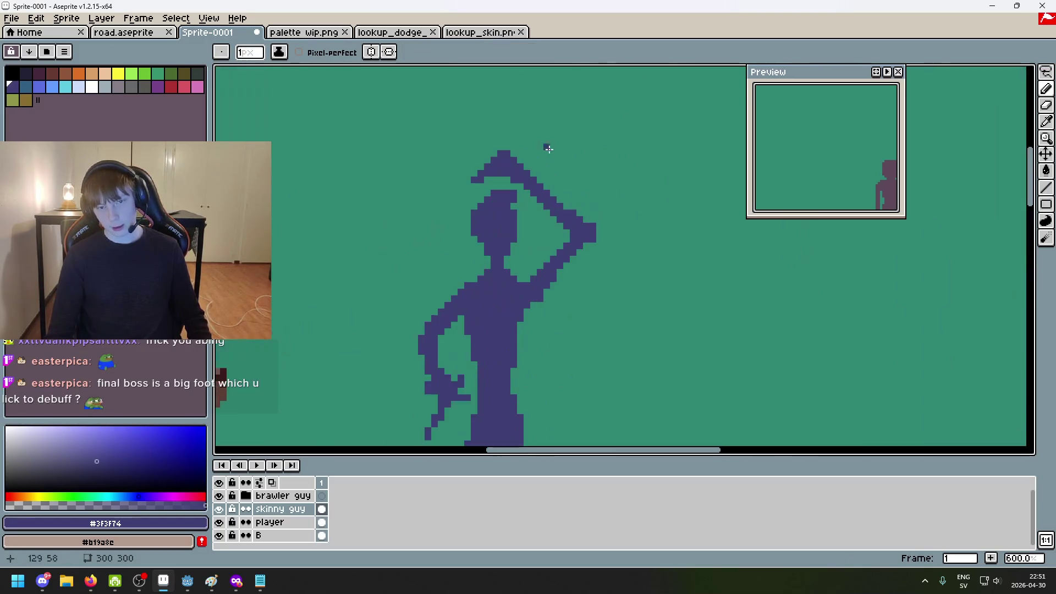
pyautogui.scroll(3, 500, 158)
pyautogui.press('e')
pyautogui.scroll(-4, 489, 187)
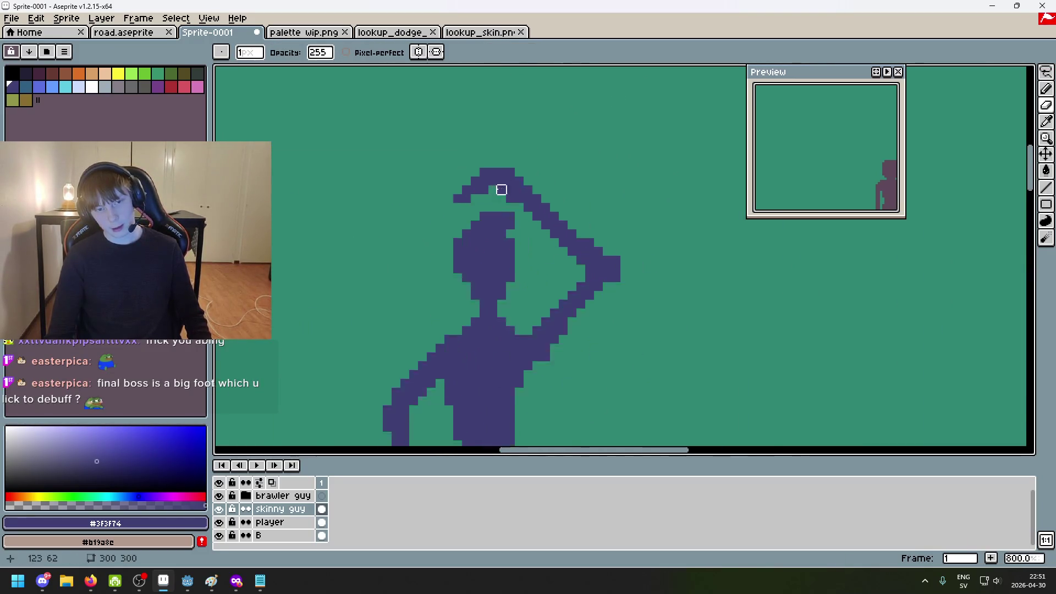
pyautogui.hotkey('ctrl', 'z')
# Zoom in and out to check the blade curling tightly over the rounded head
pyautogui.scroll(3, 474, 183)
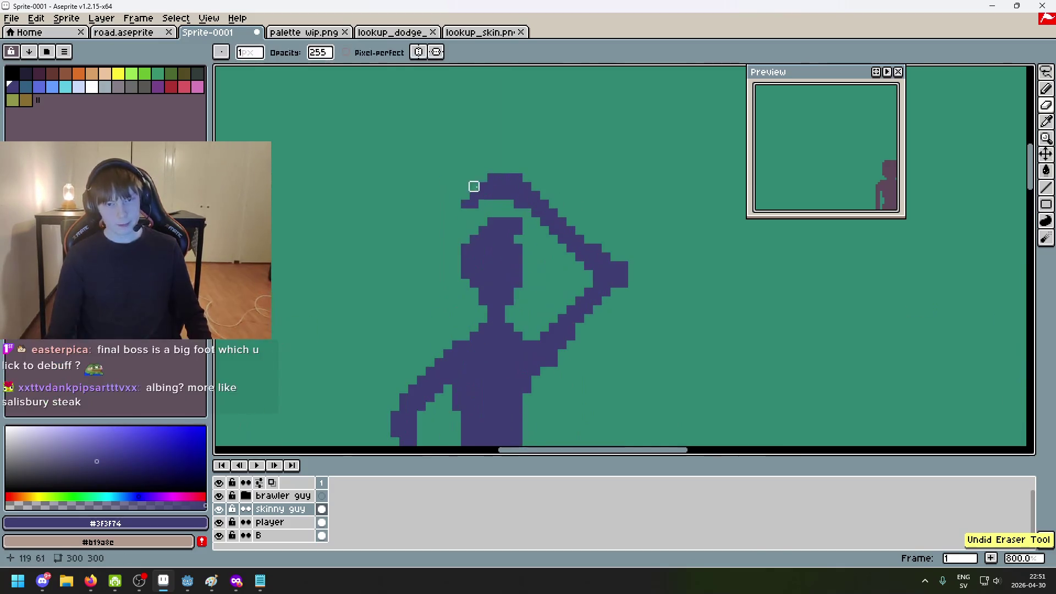
pyautogui.scroll(-5, 591, 232)
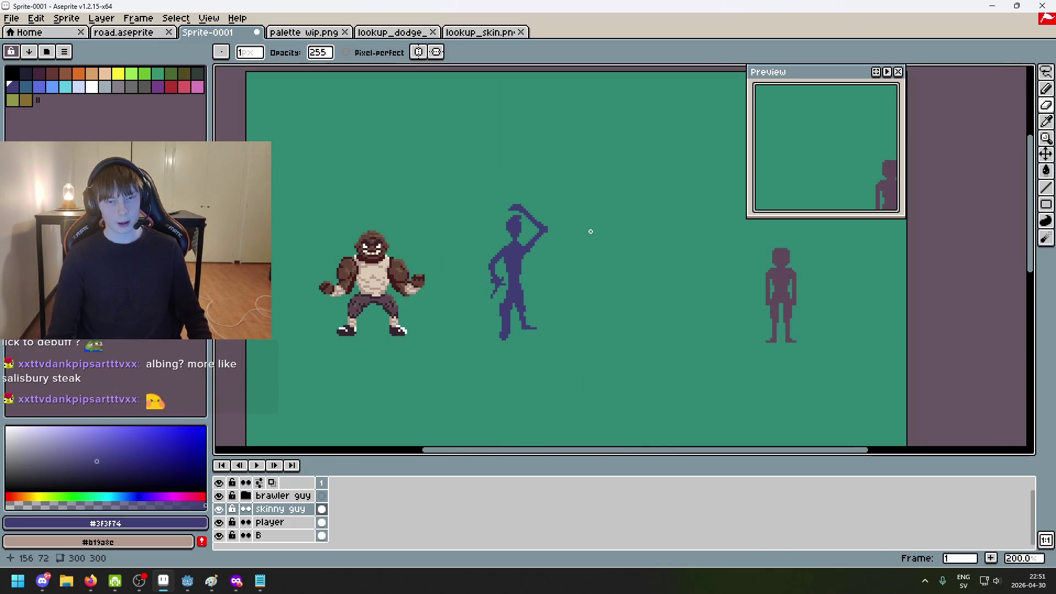
pyautogui.scroll(10, 480, 205)
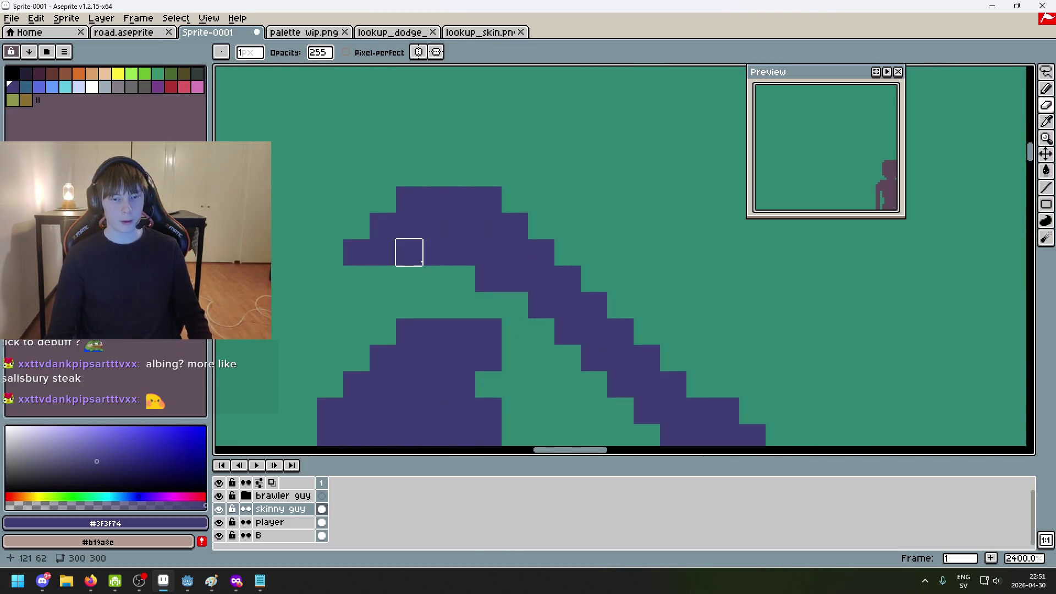
pyautogui.scroll(-8, 576, 292)
pyautogui.scroll(2, 578, 185)
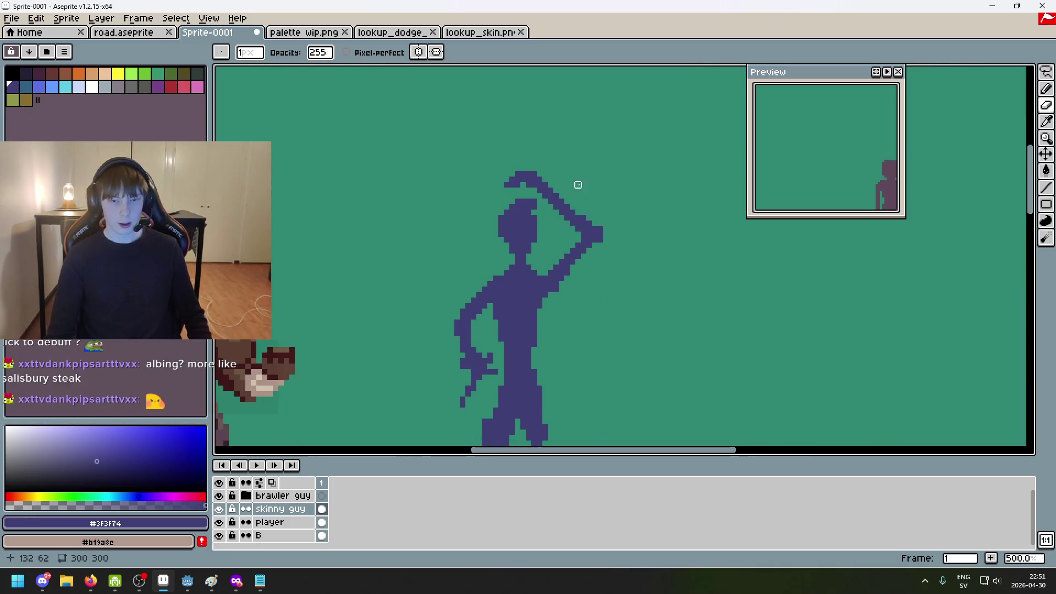
pyautogui.scroll(3, 540, 196)
pyautogui.scroll(-7, 547, 193)
pyautogui.scroll(7, 432, 246)
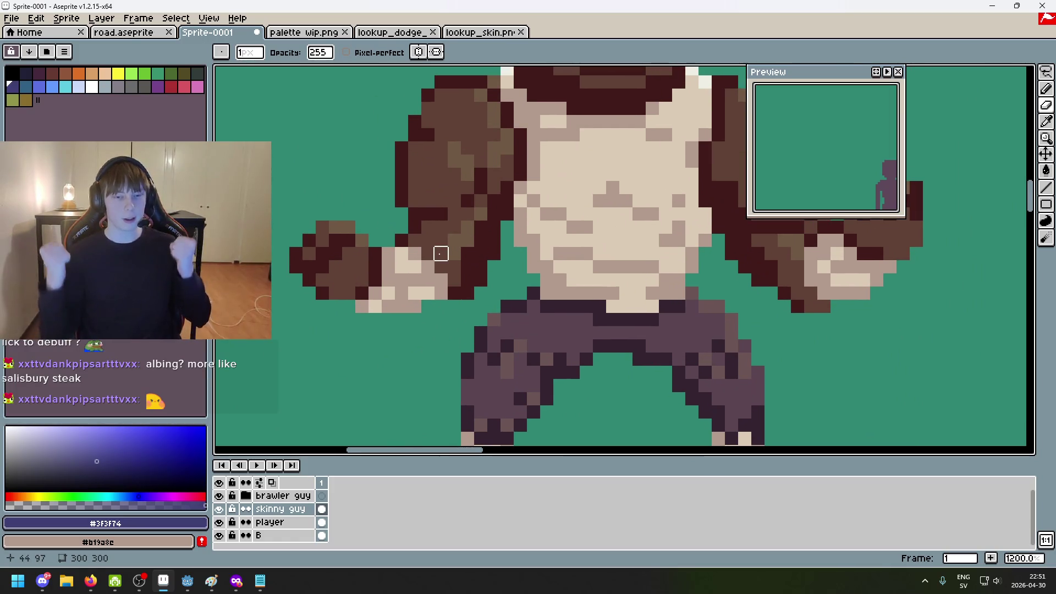
pyautogui.scroll(-4, 430, 257)
pyautogui.scroll(2, 427, 258)
pyautogui.scroll(-2, 481, 318)
pyautogui.scroll(6, 442, 348)
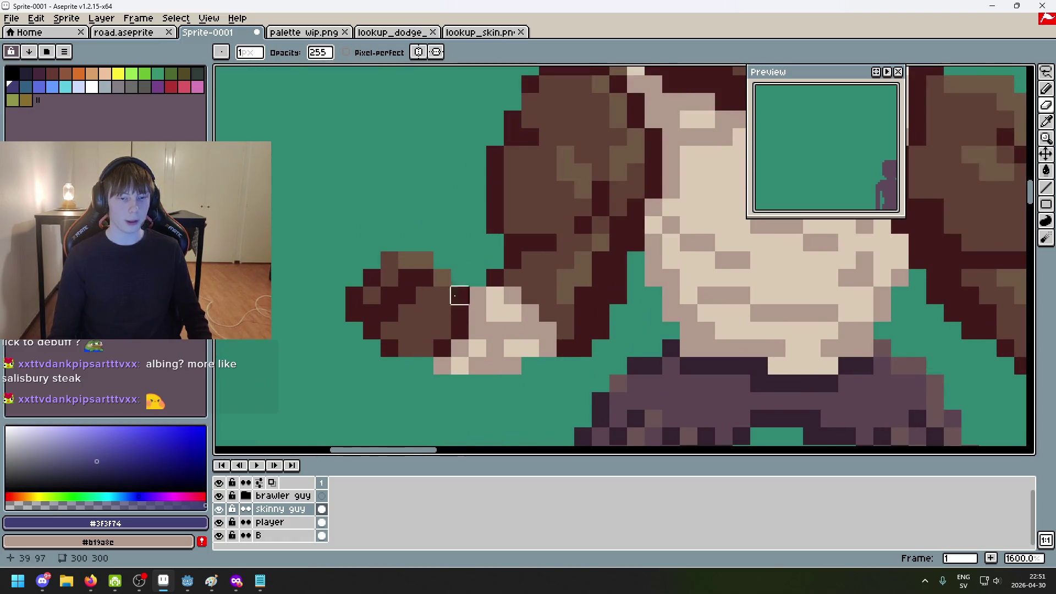
pyautogui.scroll(-6, 424, 295)
pyautogui.scroll(3, 618, 243)
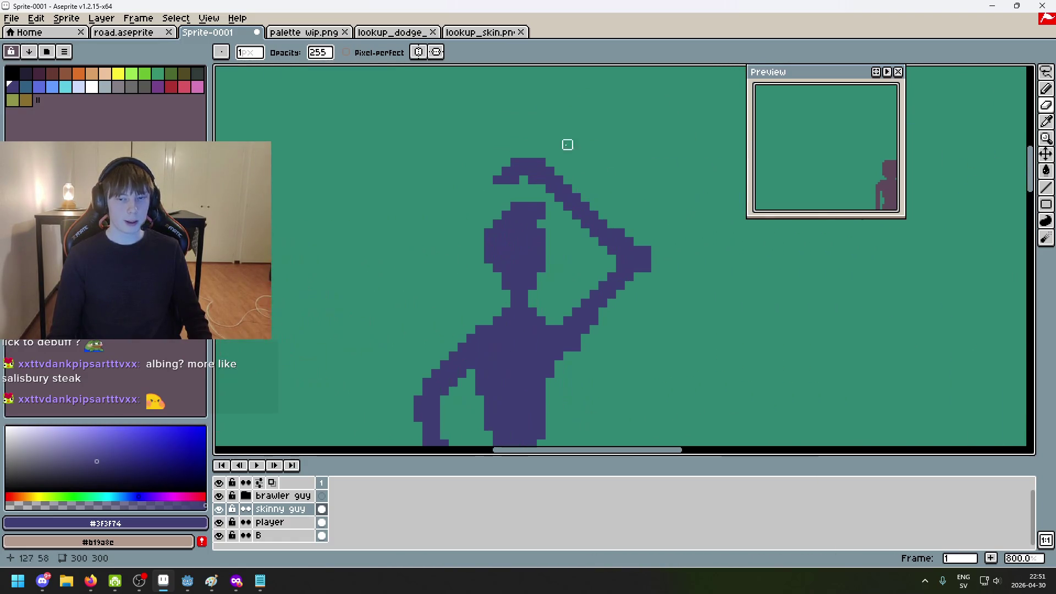
# Bring the brawler into view, erase a hat-brim pixel, then undo it
pyautogui.scroll(3, 488, 205)
pyautogui.scroll(-3, 453, 292)
pyautogui.moveTo(454, 292)
pyautogui.mouseDown()
pyautogui.moveTo(738, 229)
pyautogui.moveTo(468, 220)
pyautogui.mouseUp()
pyautogui.scroll(-2, 518, 231)
pyautogui.scroll(4, 635, 194)
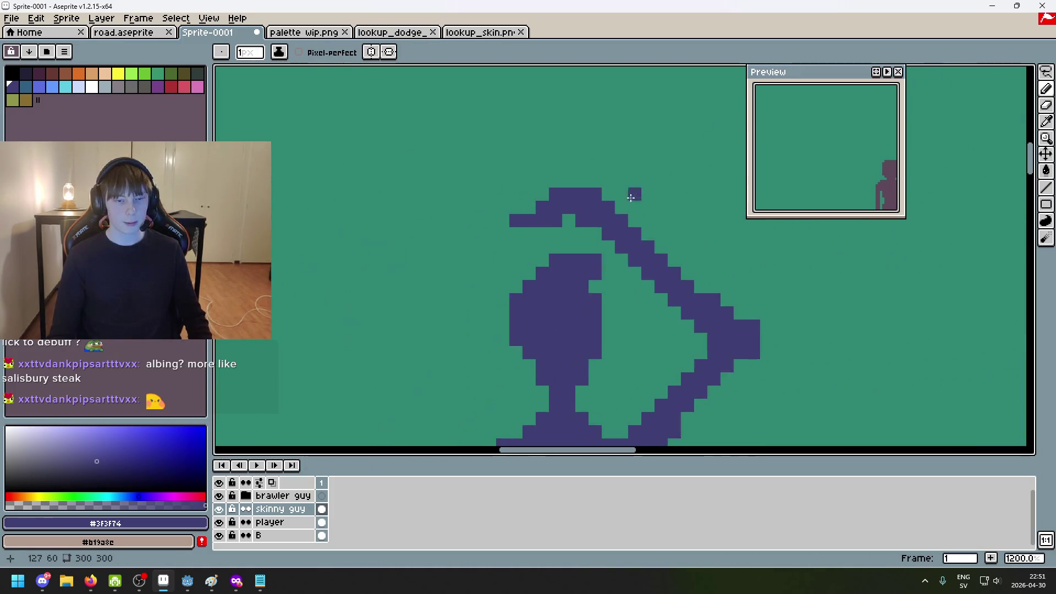
pyautogui.scroll(3, 549, 200)
pyautogui.press('e')
pyautogui.click(566, 189)
pyautogui.hotkey('ctrl', 'z')
# Switch to the Pencil and zoom in around the hat brim tip
pyautogui.press('b')
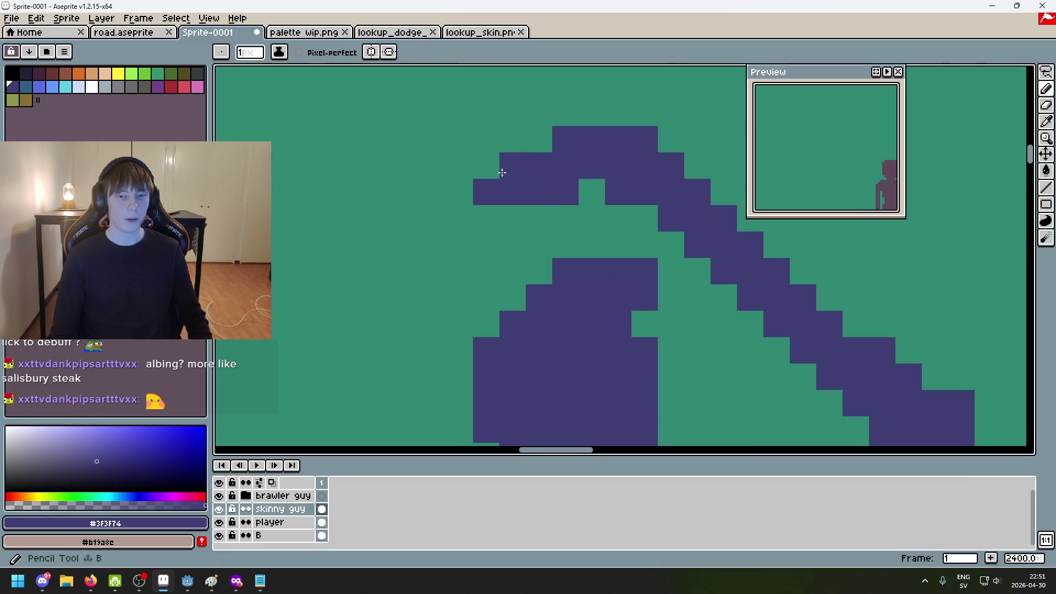
pyautogui.scroll(-6, 571, 190)
pyautogui.scroll(4, 546, 196)
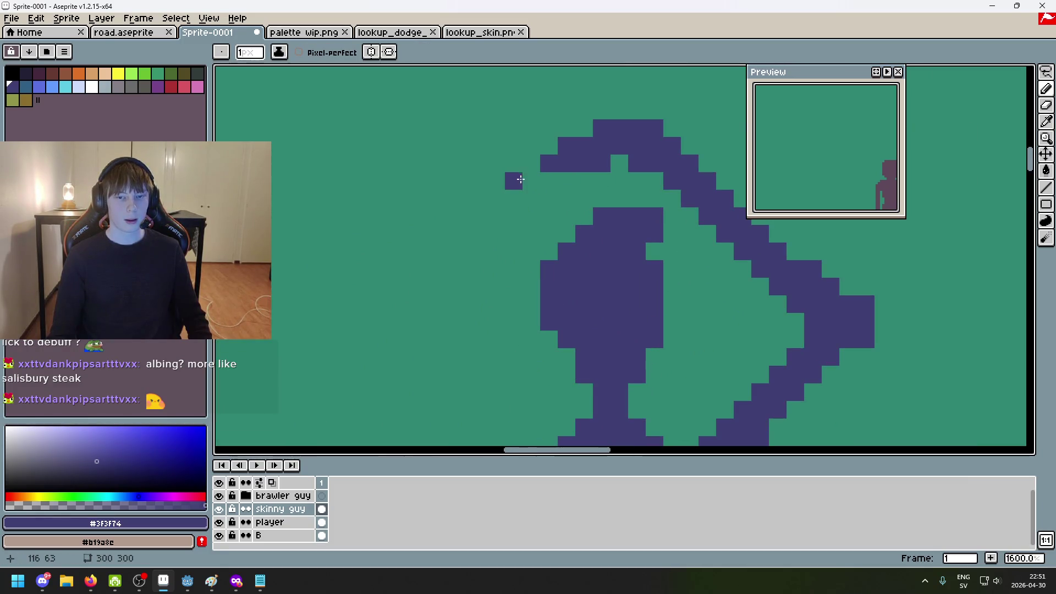
pyautogui.scroll(-7, 529, 183)
pyautogui.scroll(1, 605, 300)
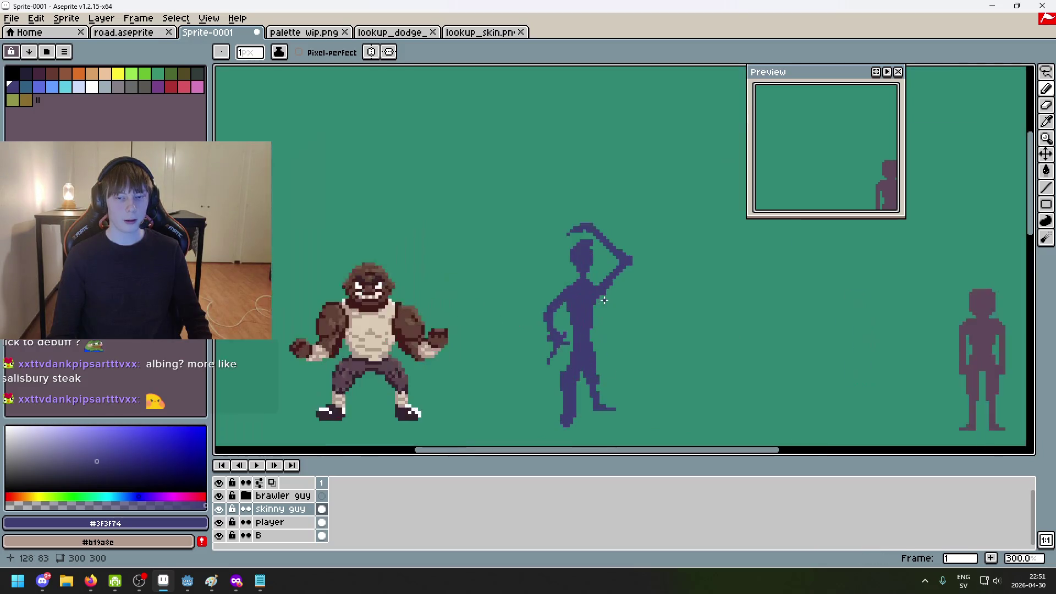
pyautogui.scroll(6, 574, 347)
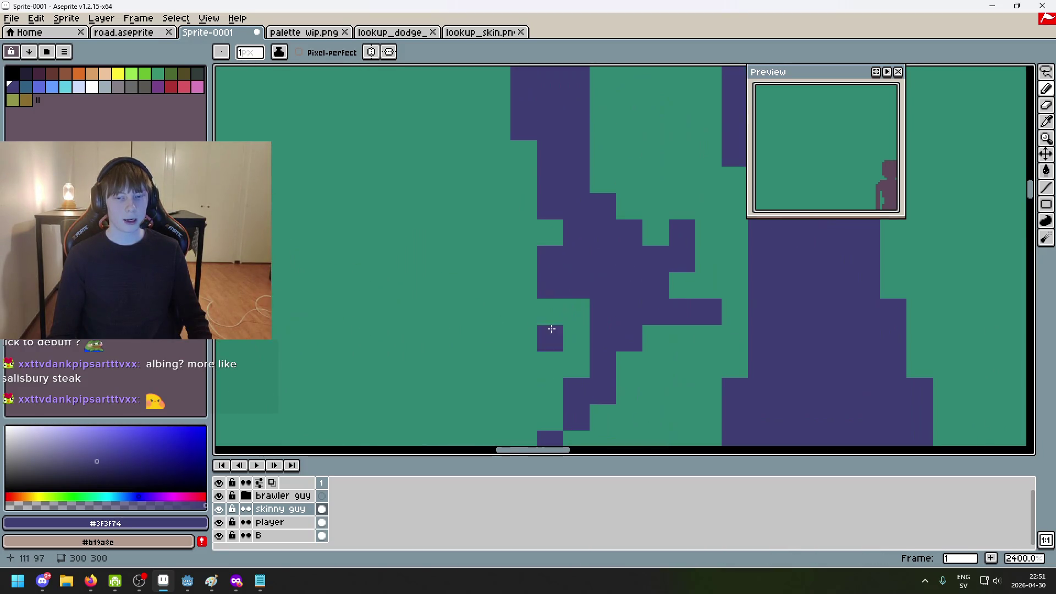
pyautogui.scroll(-4, 584, 297)
pyautogui.scroll(-4, 460, 340)
pyautogui.scroll(5, 523, 286)
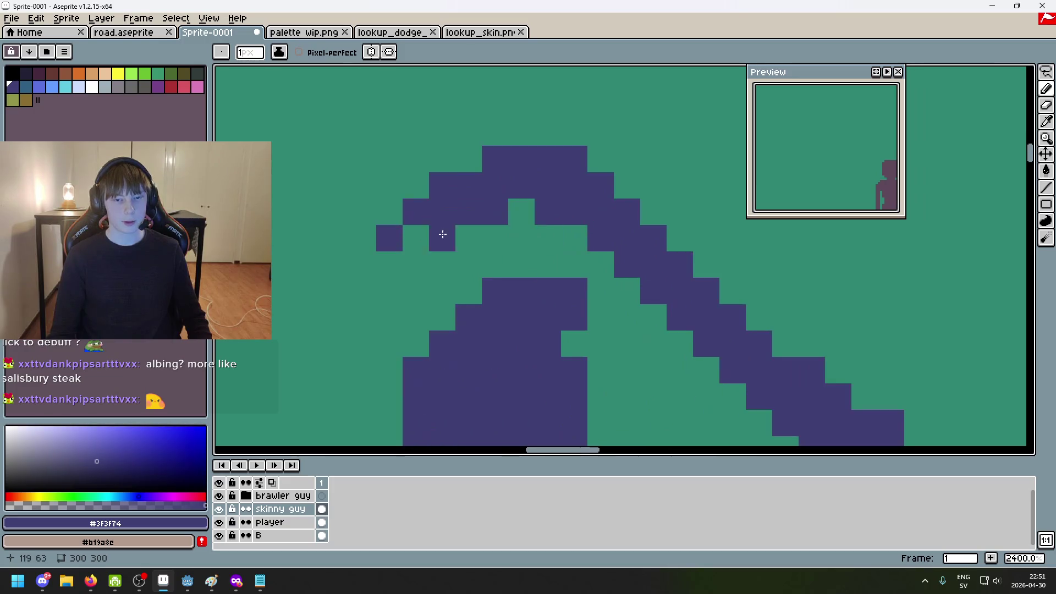
pyautogui.scroll(-8, 587, 241)
pyautogui.scroll(11, 587, 240)
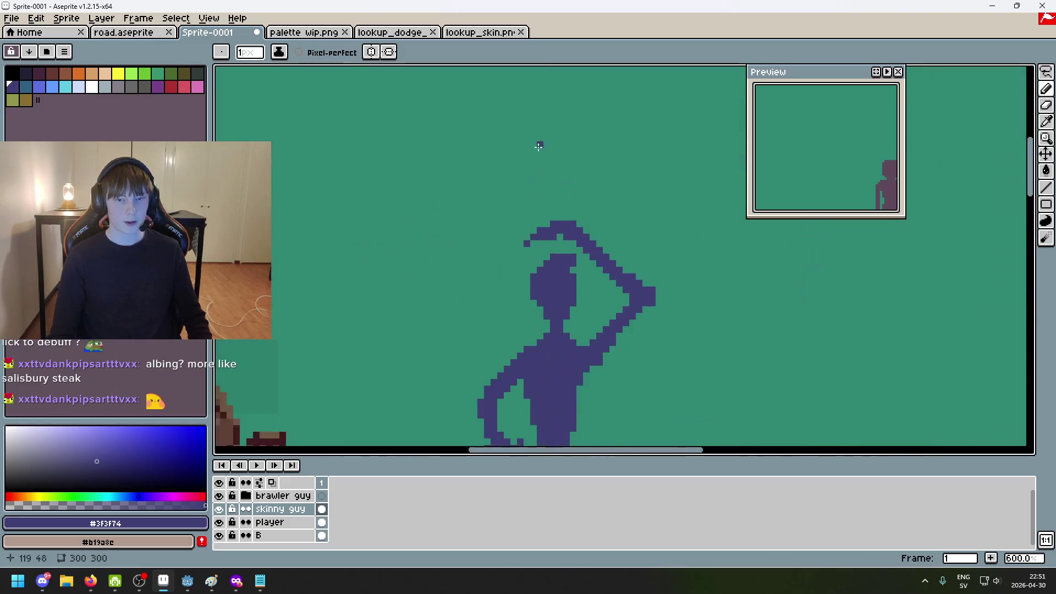
# Erase two pixels beside the fencer's head
pyautogui.press('e')
pyautogui.moveTo(537, 157); pyautogui.dragTo(562, 156)
pyautogui.scroll(-3, 583, 192)
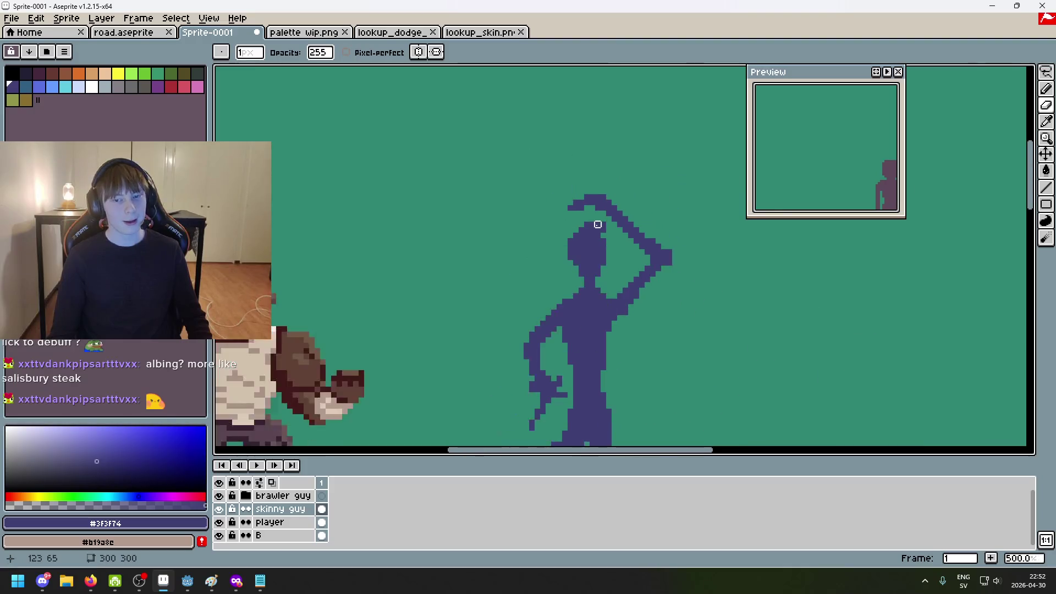
pyautogui.hotkey('ctrl', 'z')
pyautogui.scroll(2, 583, 214)
pyautogui.scroll(-7, 601, 186)
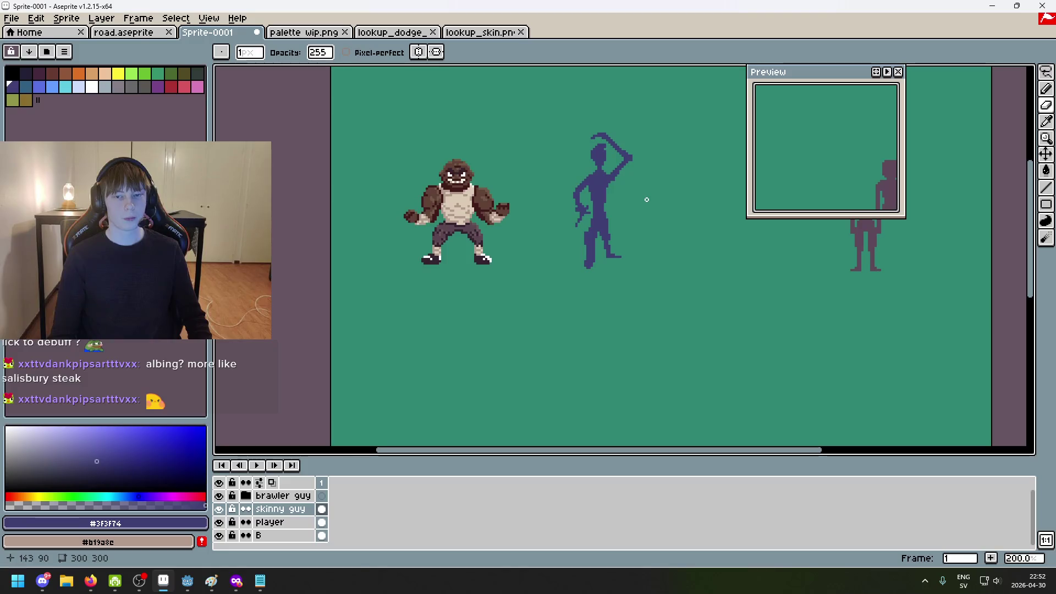
pyautogui.scroll(1, 642, 202)
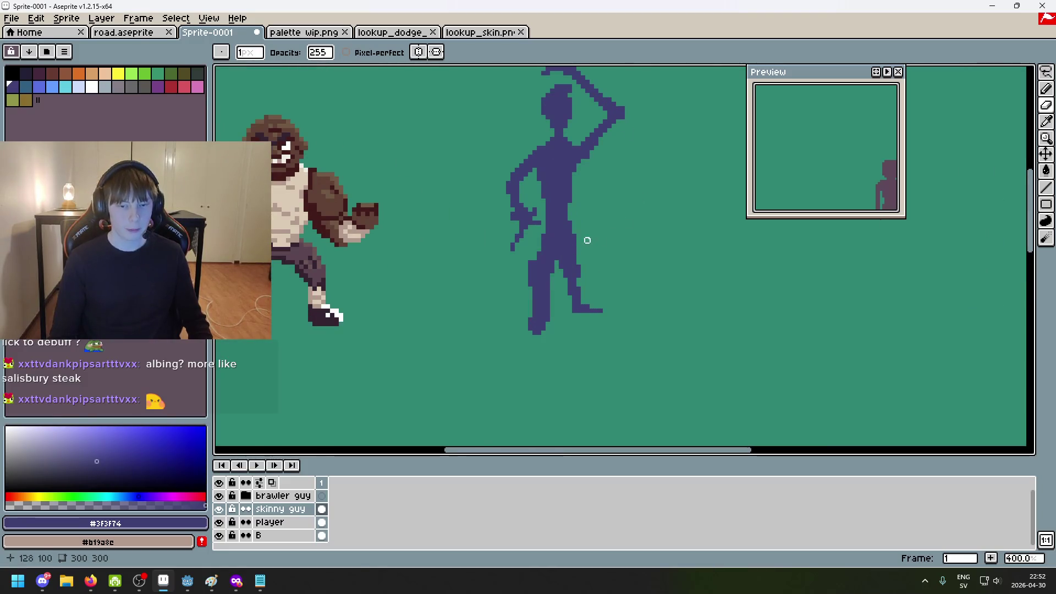
pyautogui.scroll(2, 596, 240)
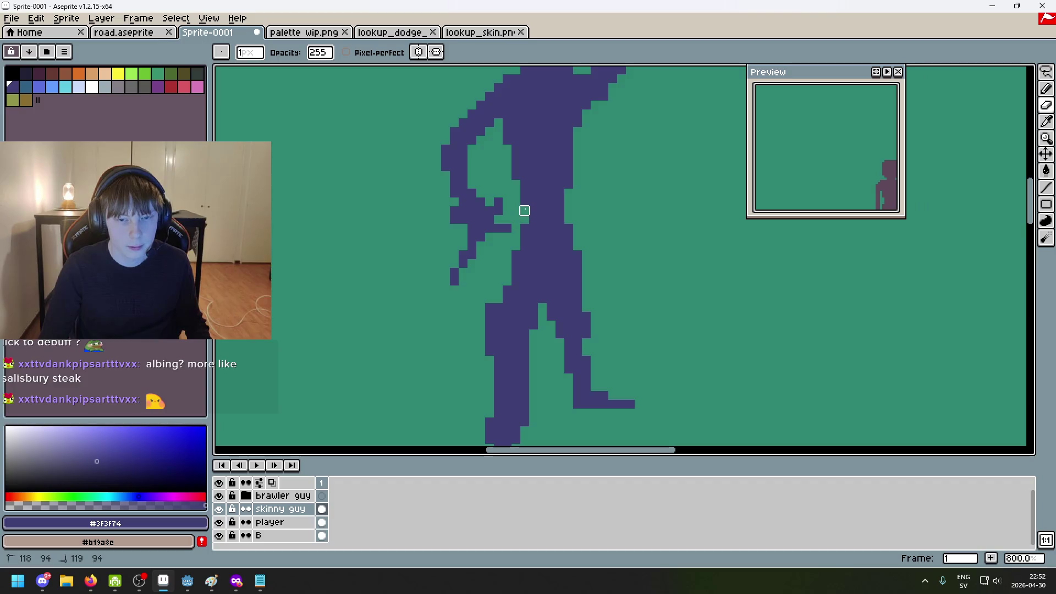
pyautogui.scroll(-2, 555, 212)
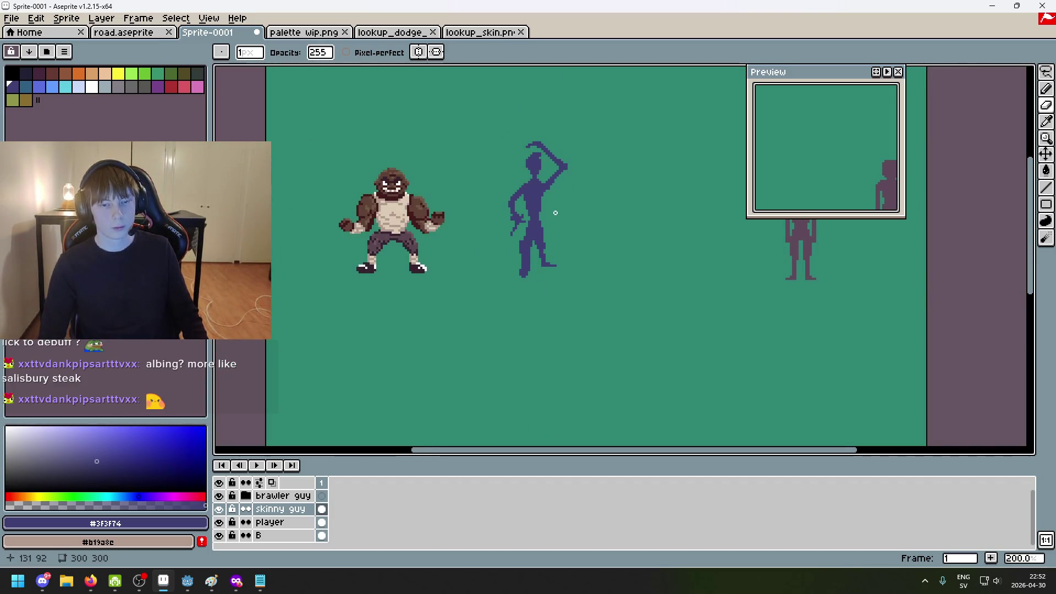
pyautogui.scroll(1, 561, 228)
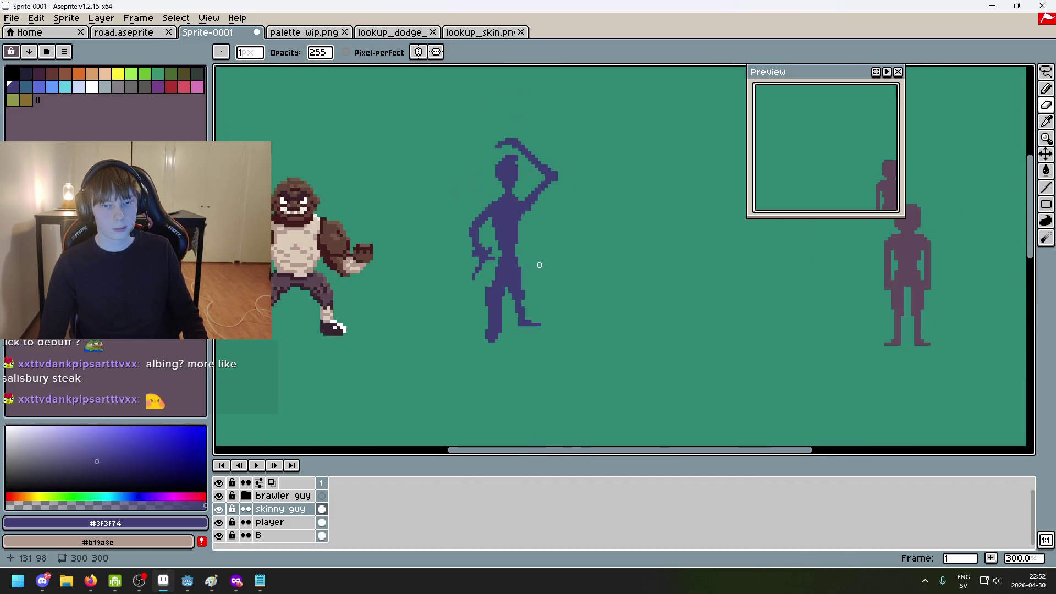
pyautogui.scroll(-1, 538, 275)
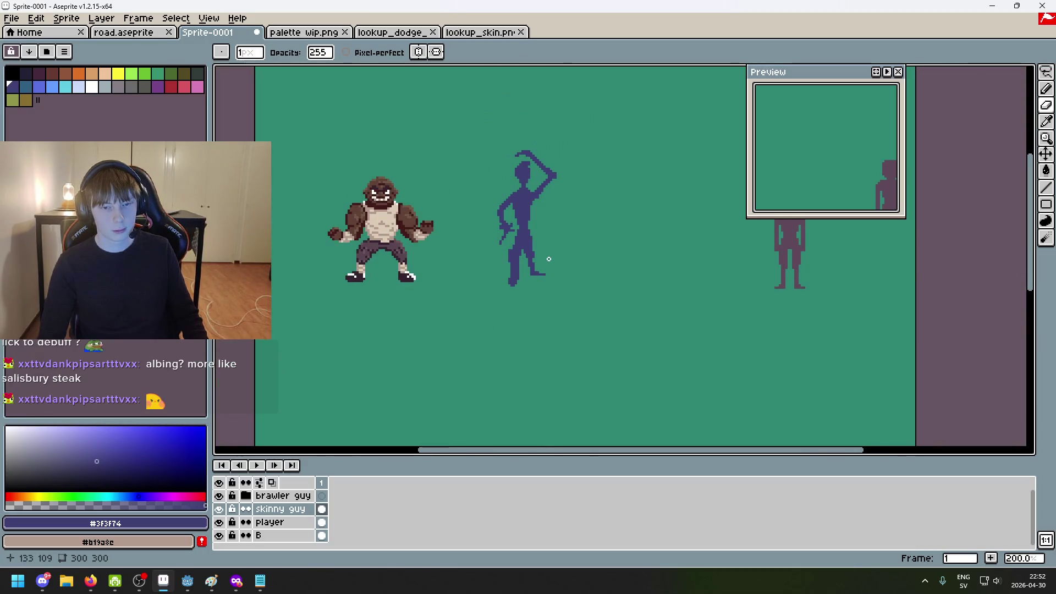
pyautogui.scroll(2, 534, 259)
pyautogui.scroll(-2, 550, 237)
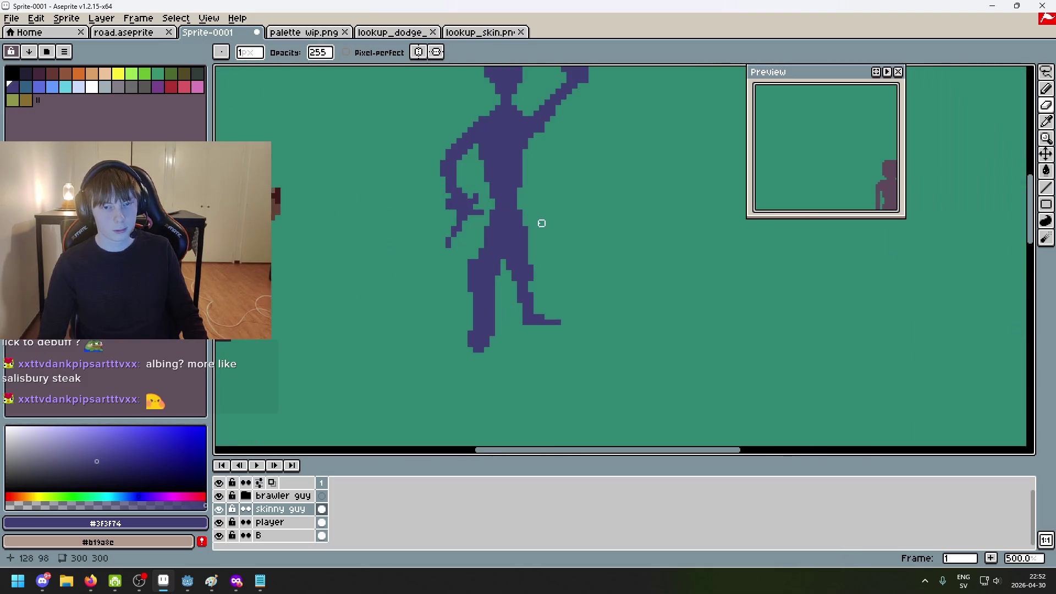
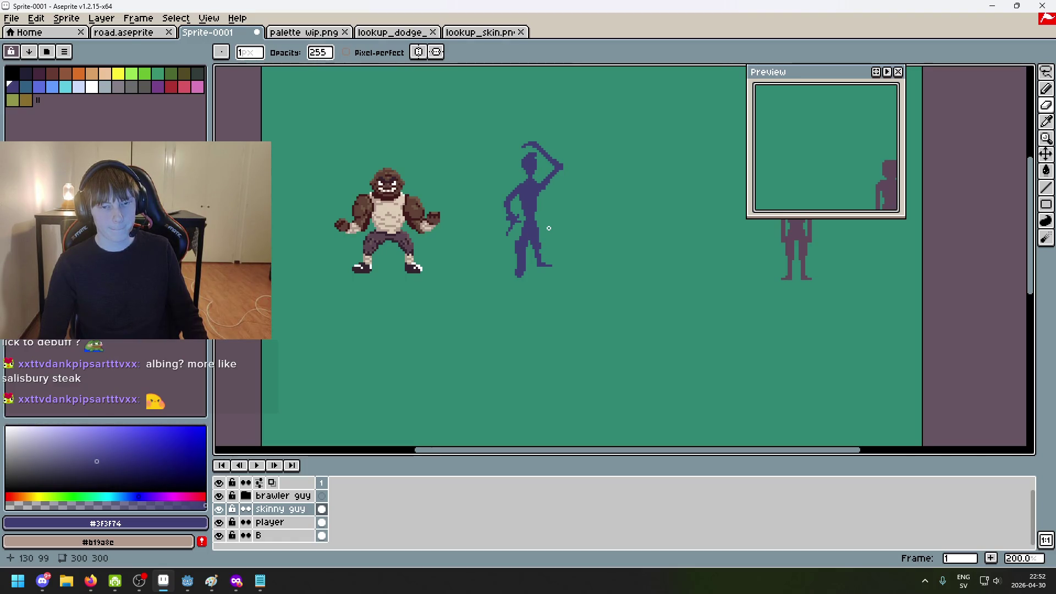
# Undo the last eraser and pencil strokes on the figure's hand, returning to the Pencil
pyautogui.scroll(4, 549, 228)
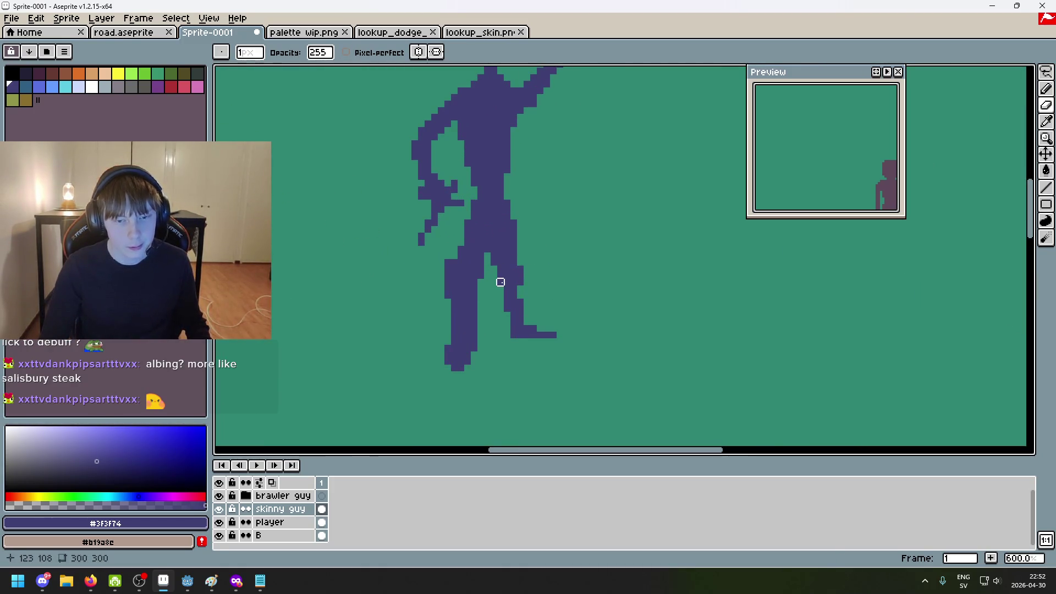
pyautogui.scroll(-4, 514, 295)
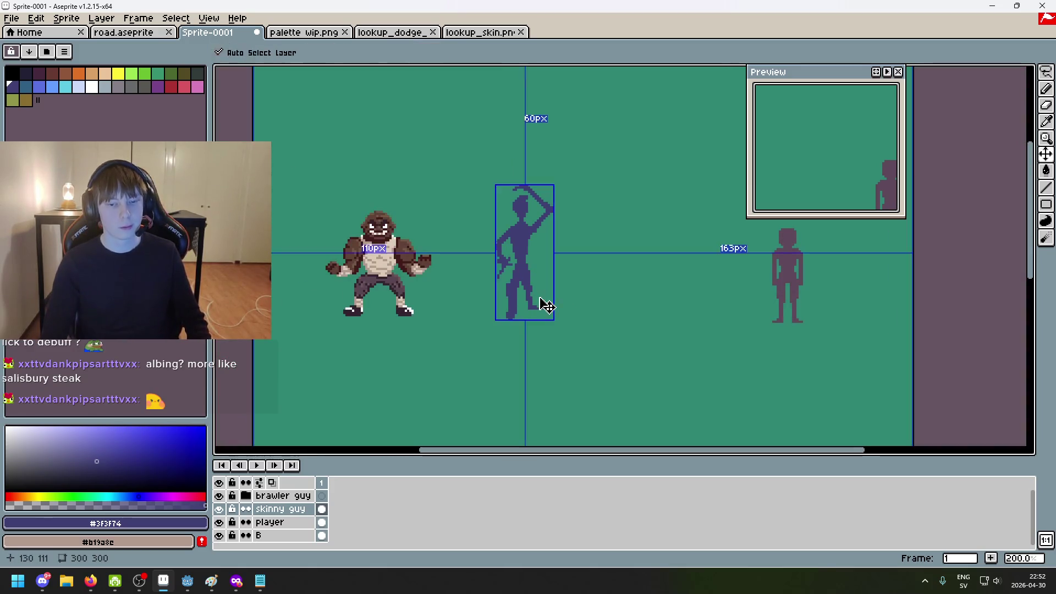
pyautogui.hotkey('ctrl', 'z')
pyautogui.scroll(4, 538, 300)
pyautogui.press('b')
pyautogui.scroll(-4, 528, 303)
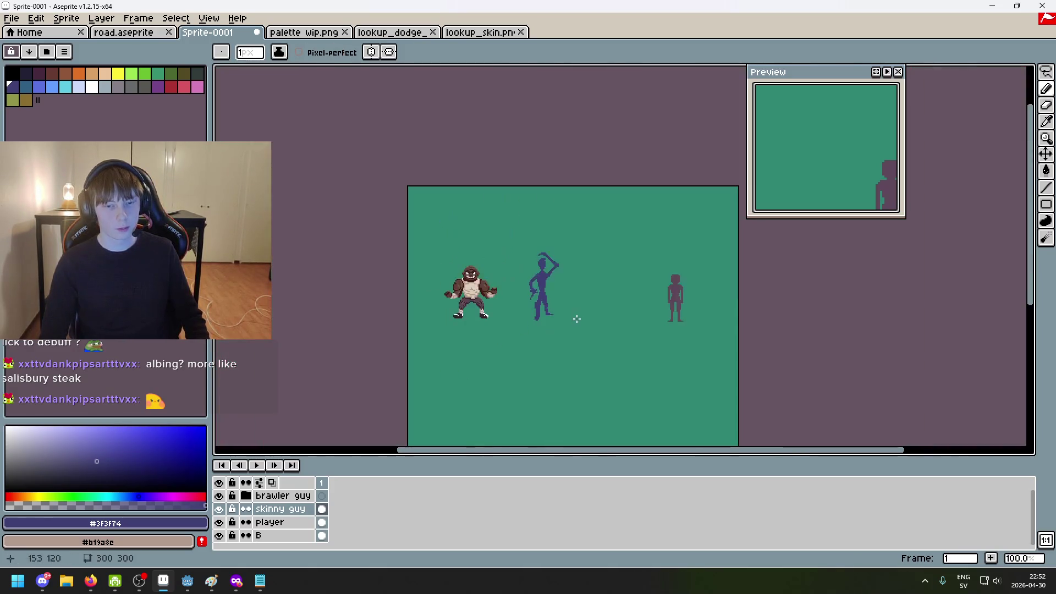
pyautogui.hotkey('ctrl', 'z')
pyautogui.scroll(4, 547, 310)
pyautogui.scroll(-2, 566, 308)
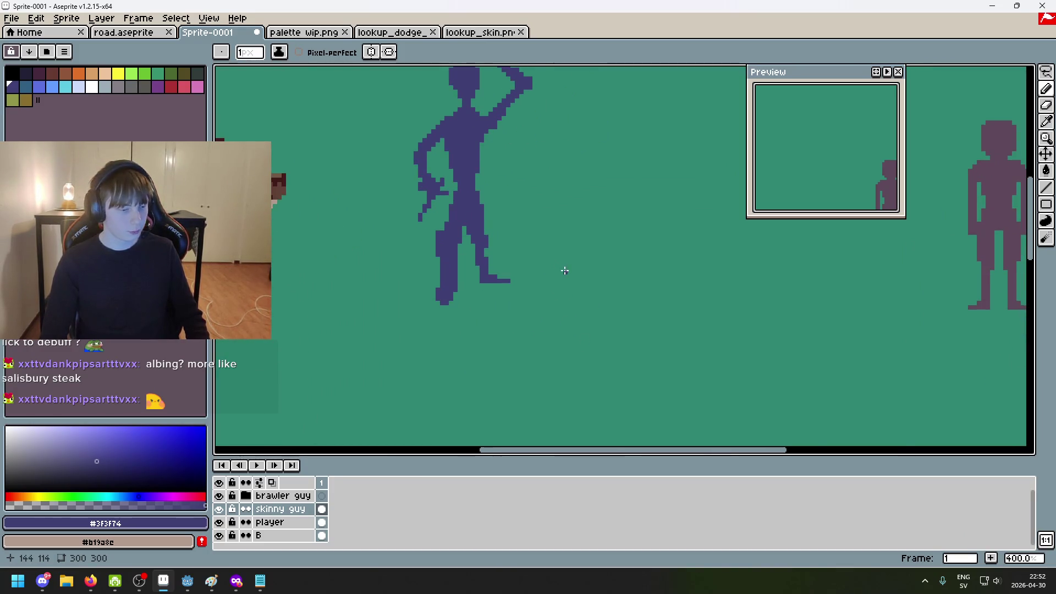
pyautogui.scroll(-2, 561, 272)
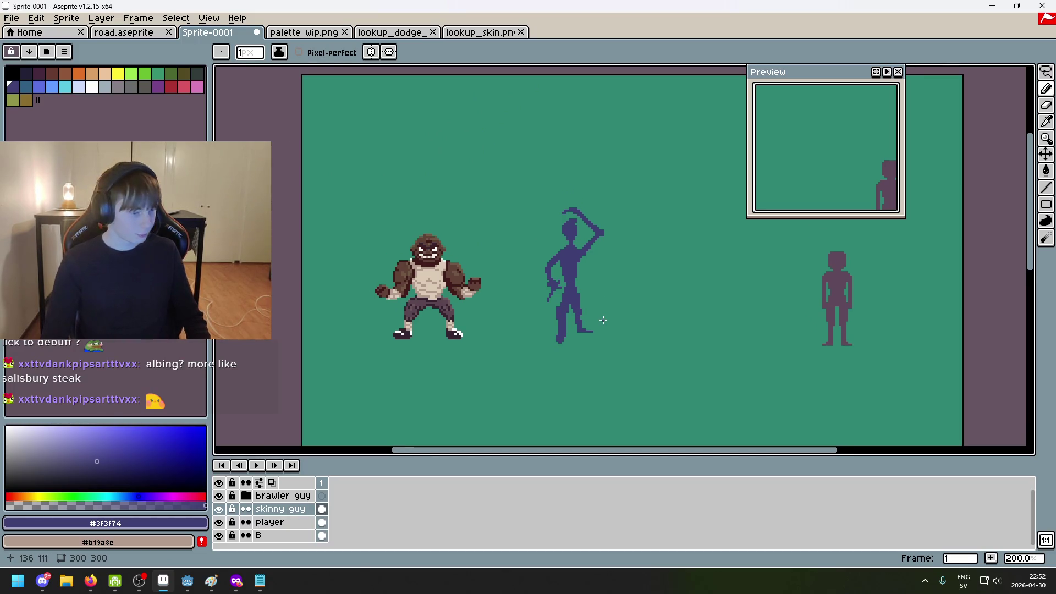
pyautogui.moveTo(588, 298)
pyautogui.mouseDown()
pyautogui.moveTo(566, 308)
pyautogui.moveTo(660, 305)
pyautogui.mouseUp()
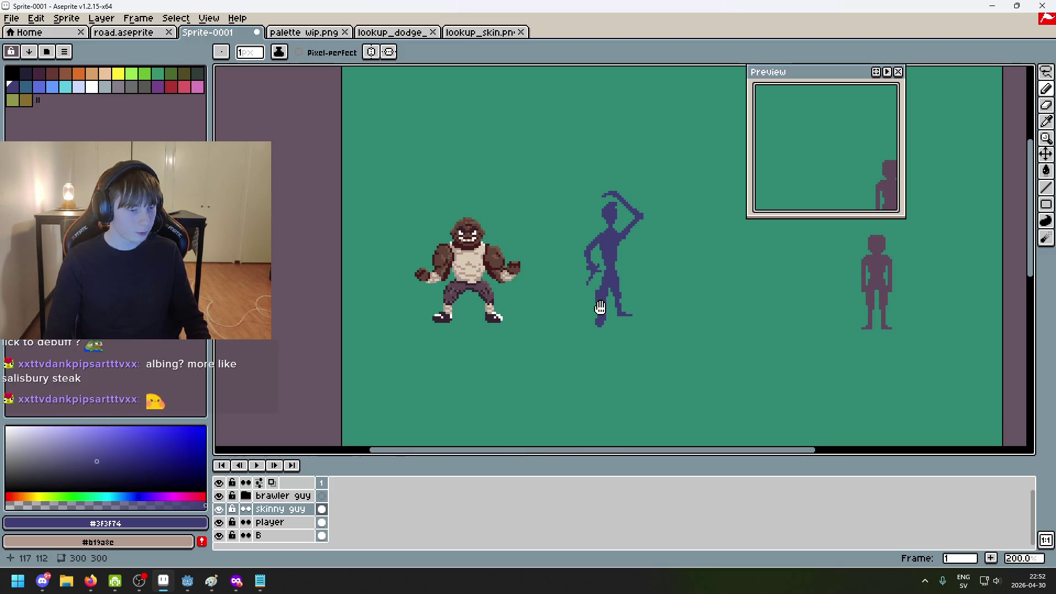
# Fix single pixels at the hand, removing stray ones and adding one to the hand outline
pyautogui.scroll(4, 581, 275)
pyautogui.scroll(2, 582, 274)
pyautogui.scroll(-2, 583, 275)
pyautogui.scroll(2, 595, 264)
pyautogui.scroll(-3, 614, 320)
pyautogui.scroll(4, 645, 301)
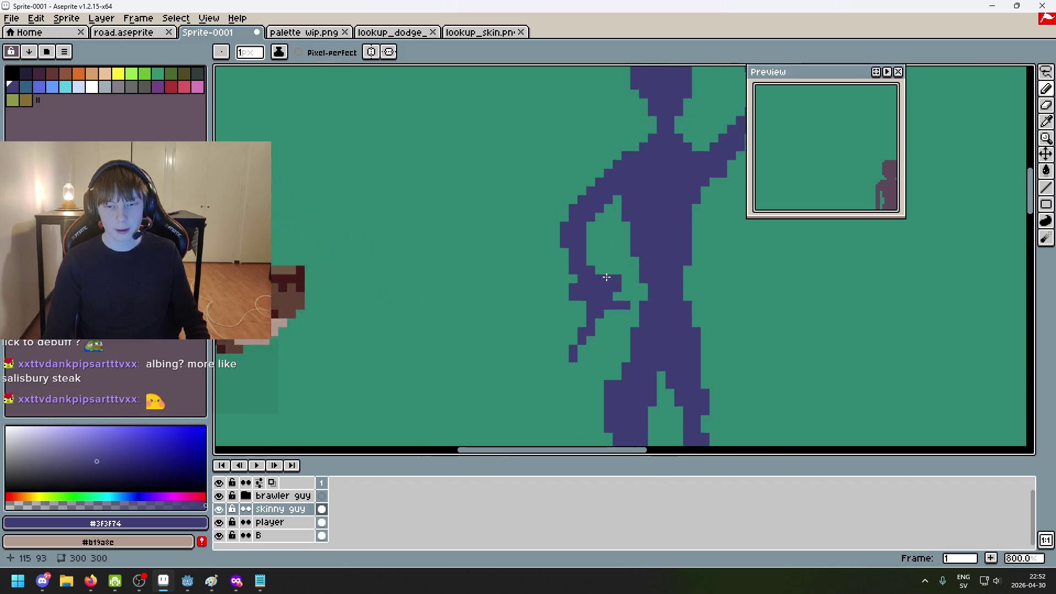
pyautogui.hotkey('ctrl', 'z')
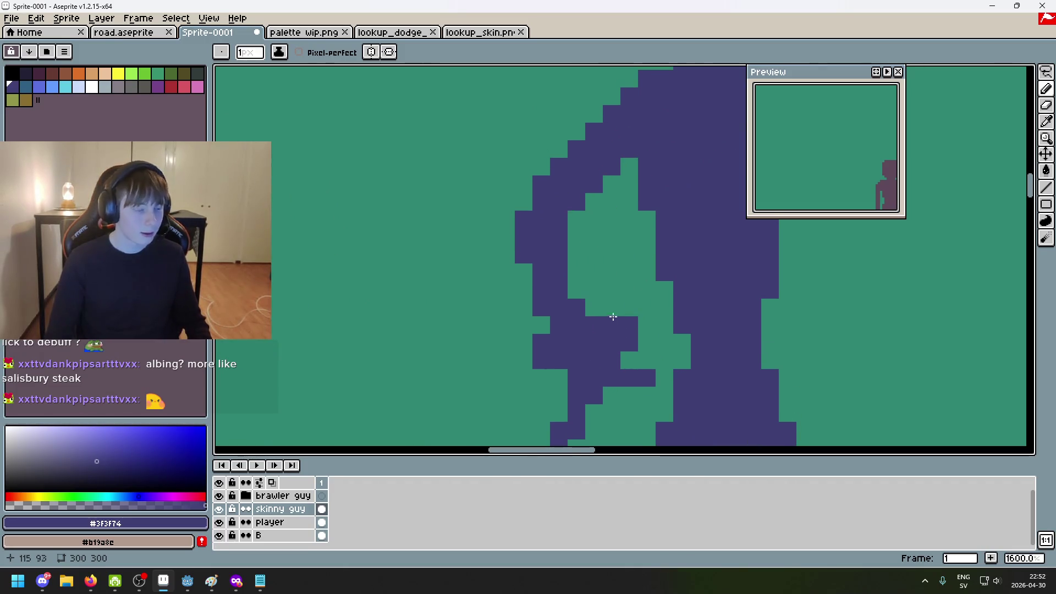
pyautogui.click(614, 292)
pyautogui.scroll(-3, 615, 294)
pyautogui.hotkey('ctrl', 'z')
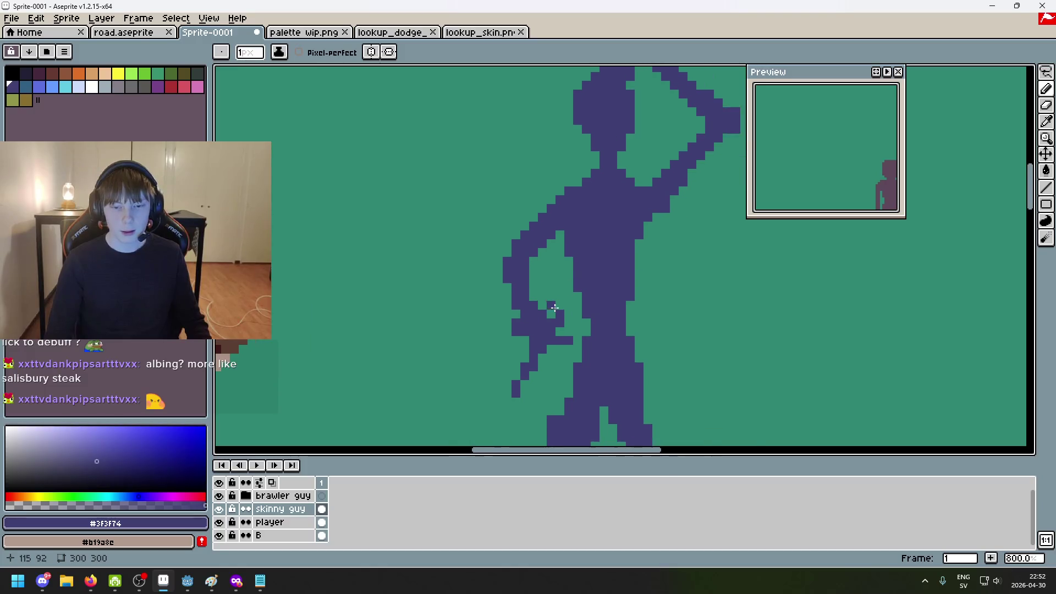
pyautogui.scroll(3, 505, 327)
pyautogui.click(490, 336)
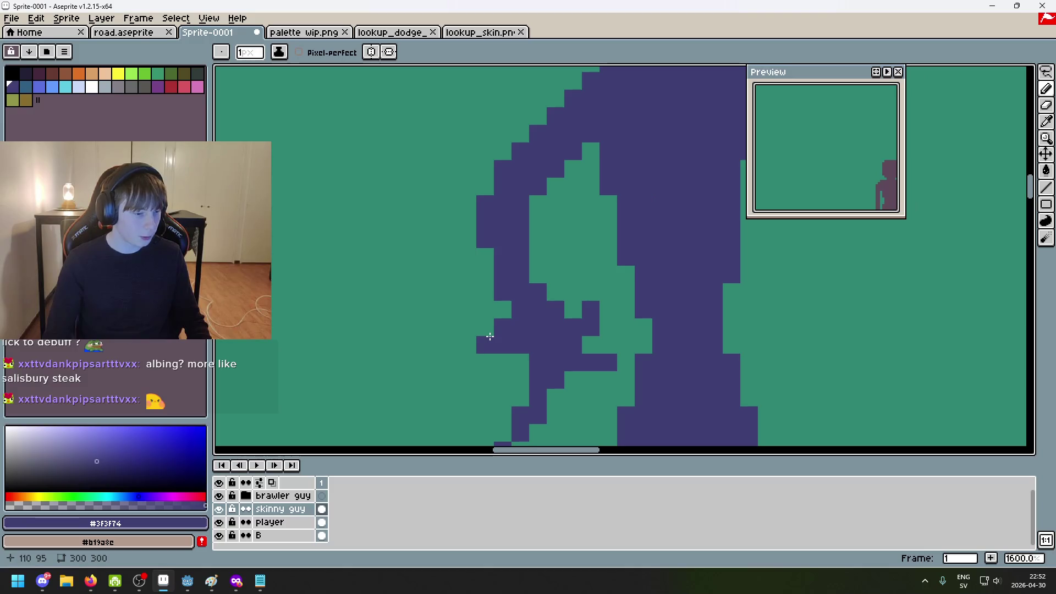
pyautogui.scroll(-3, 734, 297)
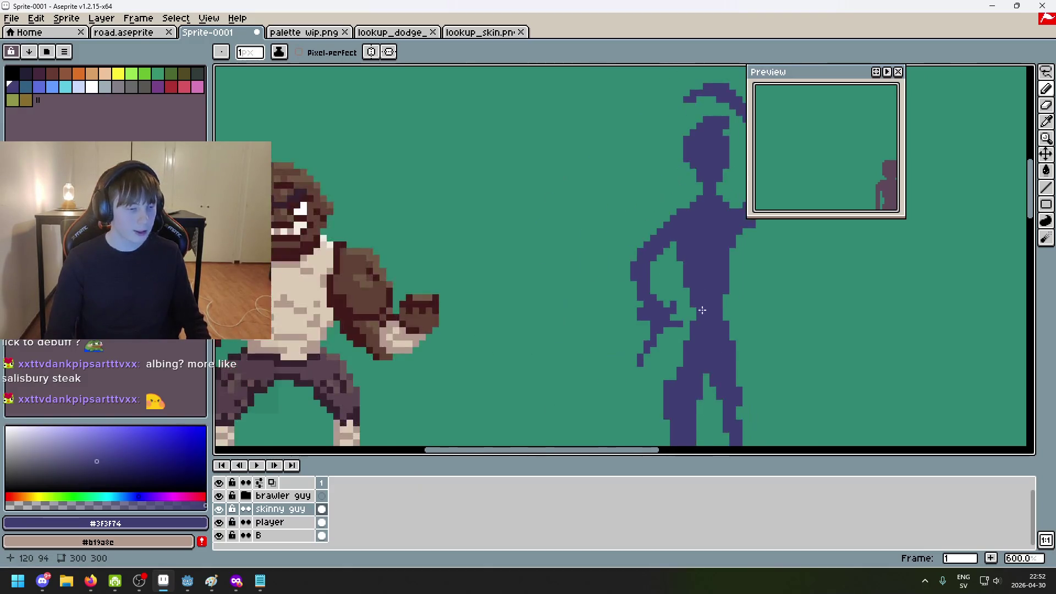
pyautogui.scroll(2, 715, 300)
# Undo the last pencil stroke on the figure's torso and hip area
pyautogui.moveTo(704, 302); pyautogui.dragTo(529, 272)
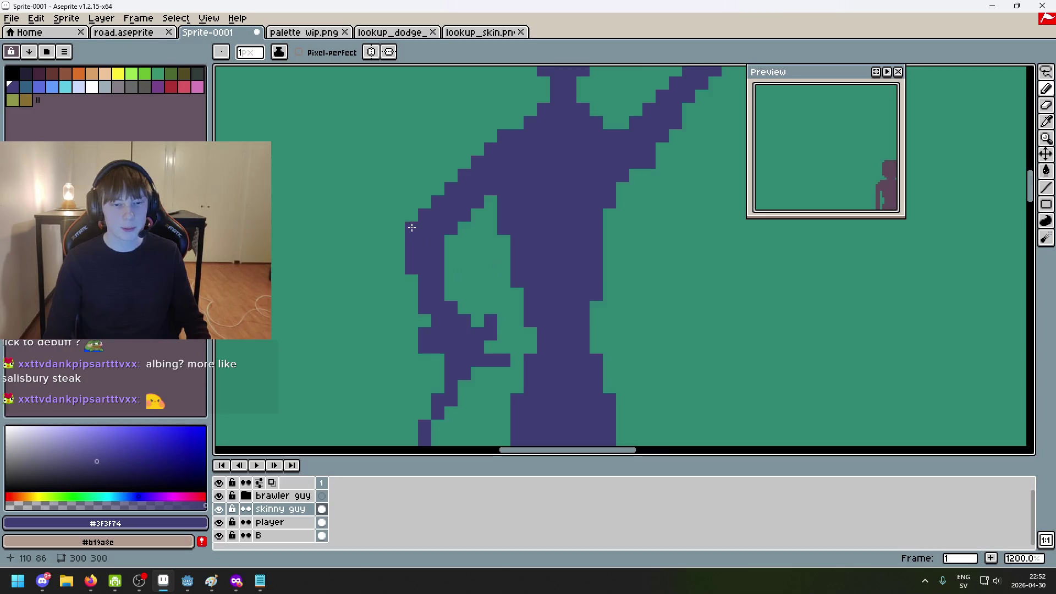
pyautogui.scroll(-6, 495, 268)
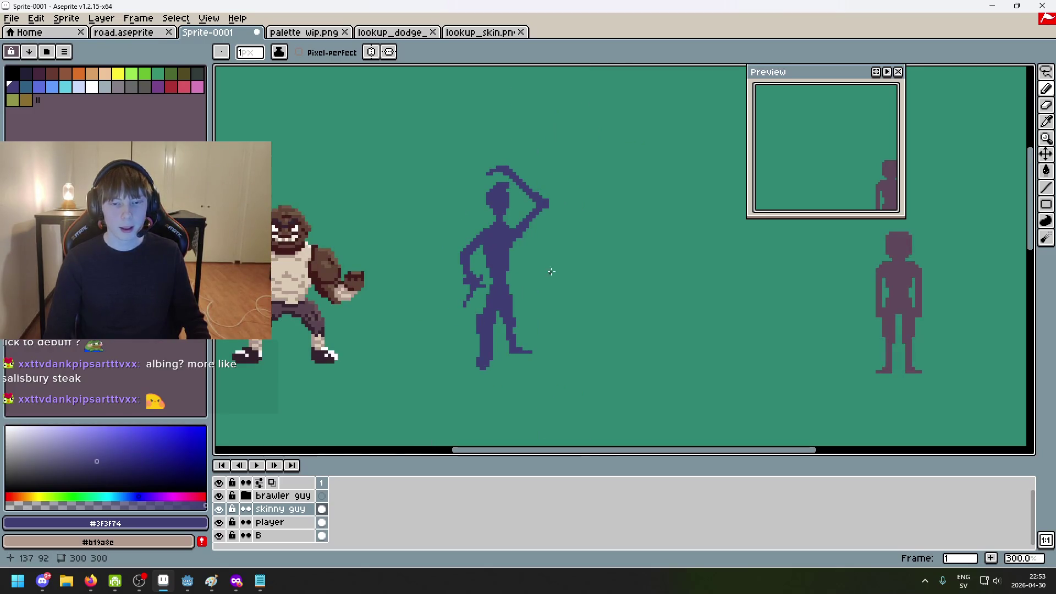
pyautogui.scroll(3, 485, 249)
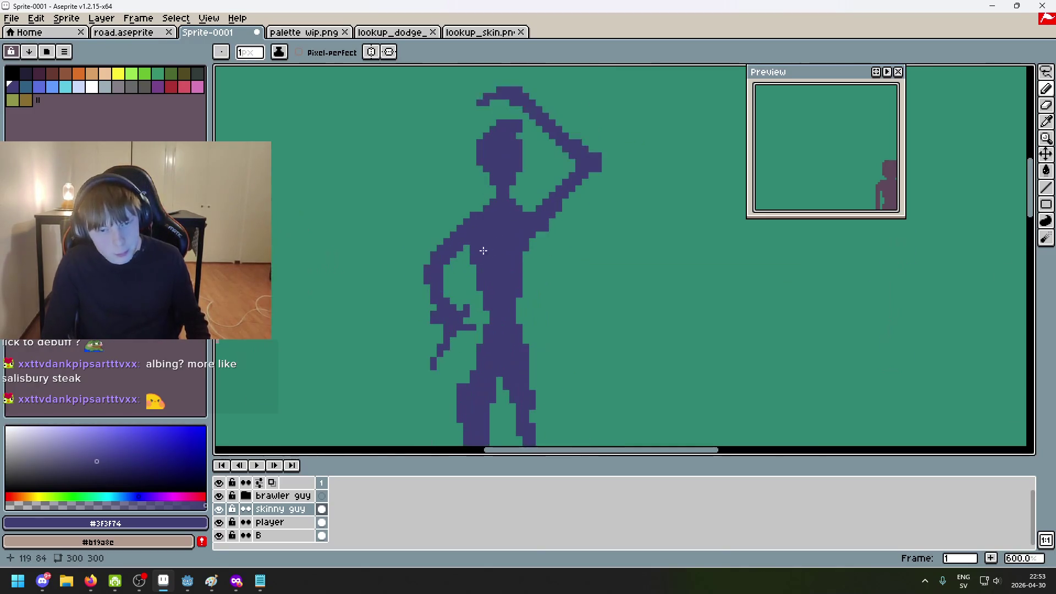
pyautogui.scroll(-5, 473, 294)
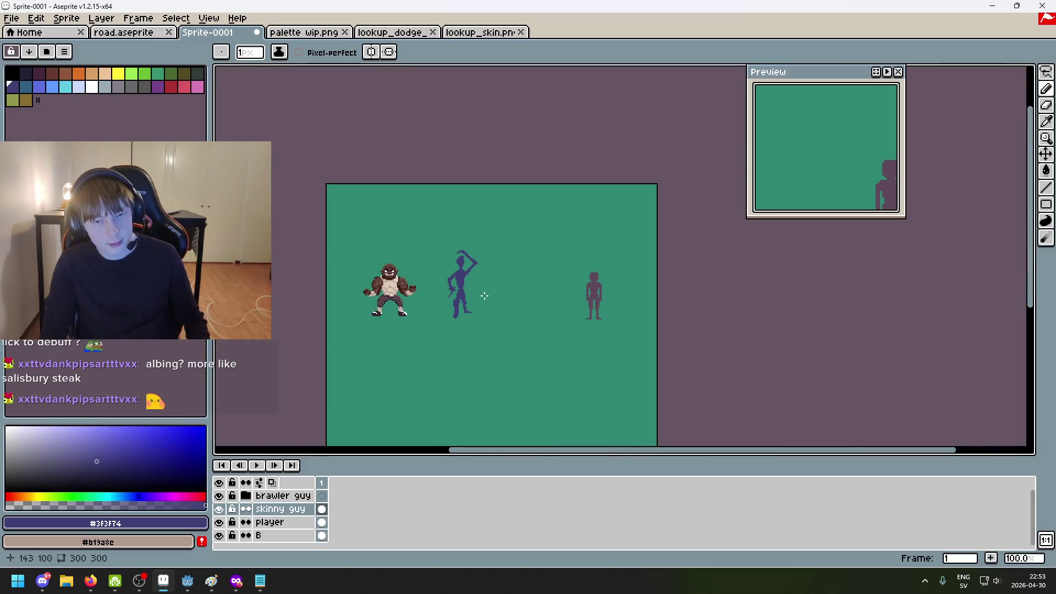
pyautogui.scroll(5, 457, 287)
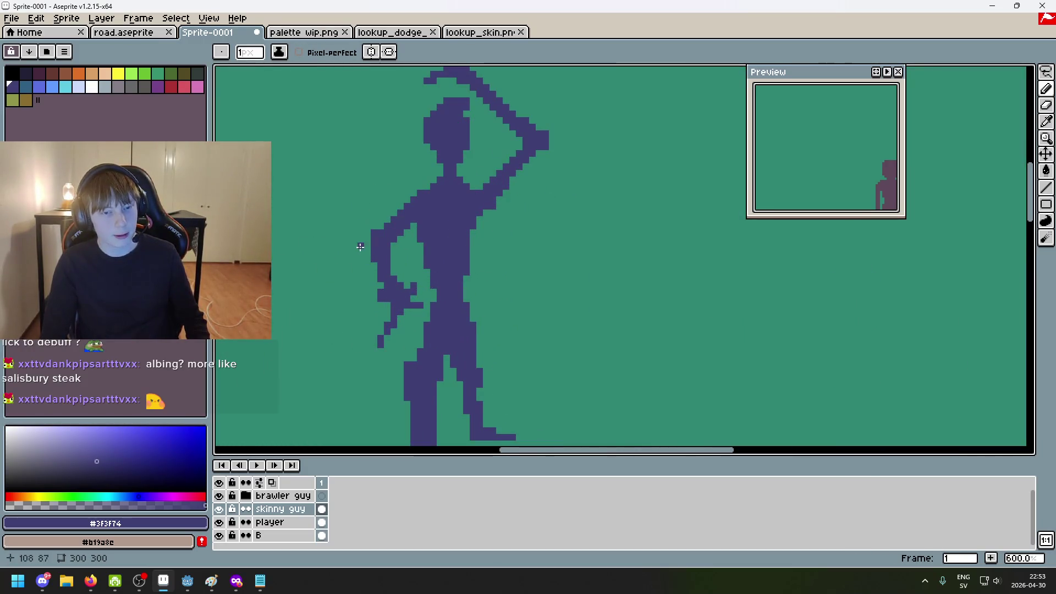
pyautogui.scroll(-4, 464, 295)
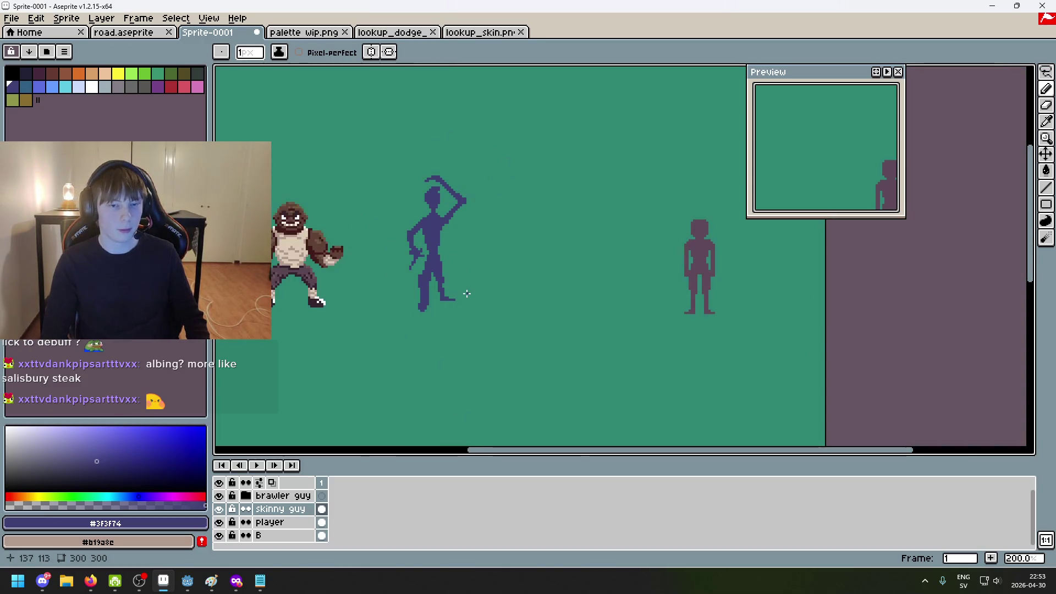
pyautogui.scroll(1, 472, 221)
pyautogui.scroll(1, 472, 221)
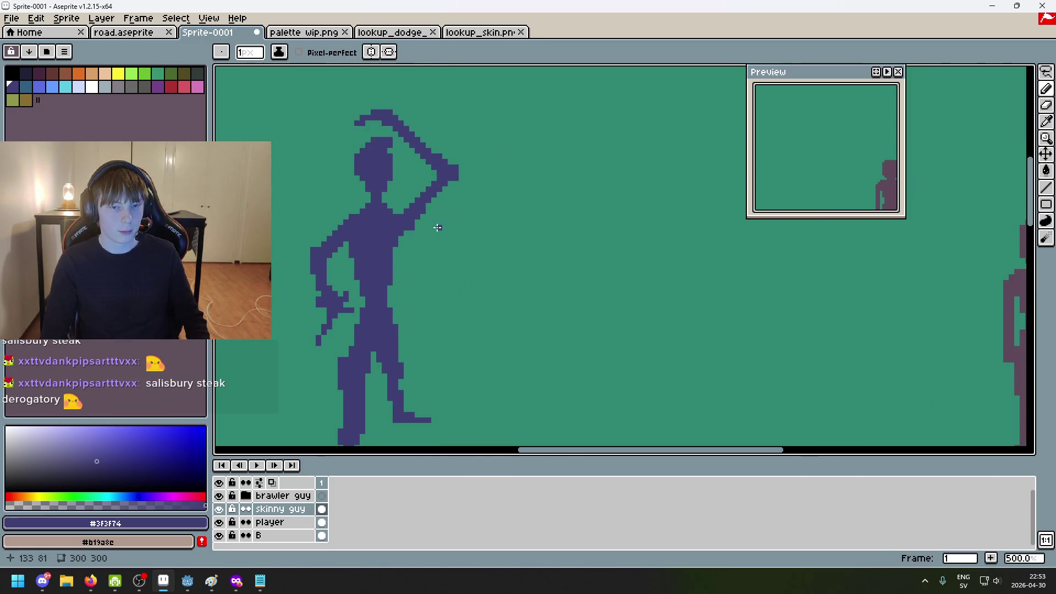
pyautogui.scroll(2, 438, 227)
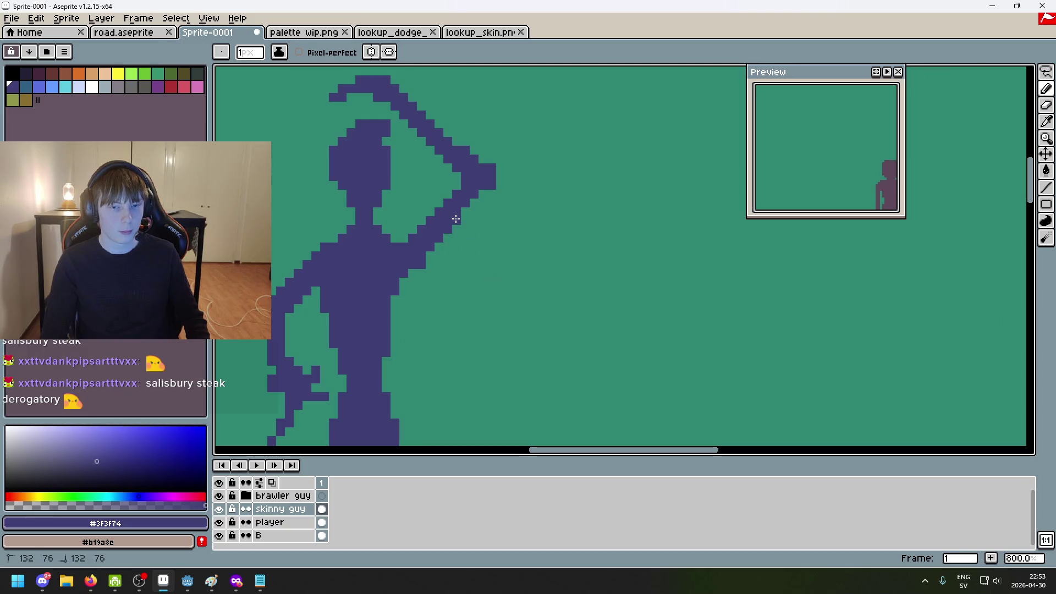
pyautogui.scroll(-3, 461, 212)
pyautogui.hotkey('ctrl', 'z')
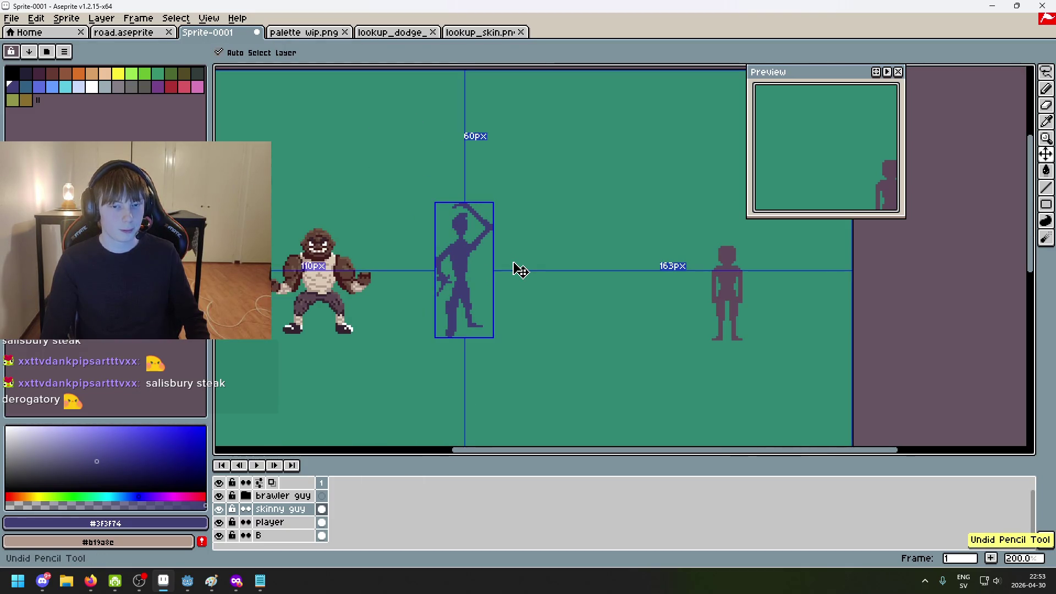
pyautogui.scroll(3, 511, 264)
# Revert the last eraser stroke near the head and raised arm, then return to the Pencil
pyautogui.moveTo(483, 239); pyautogui.dragTo(510, 290)
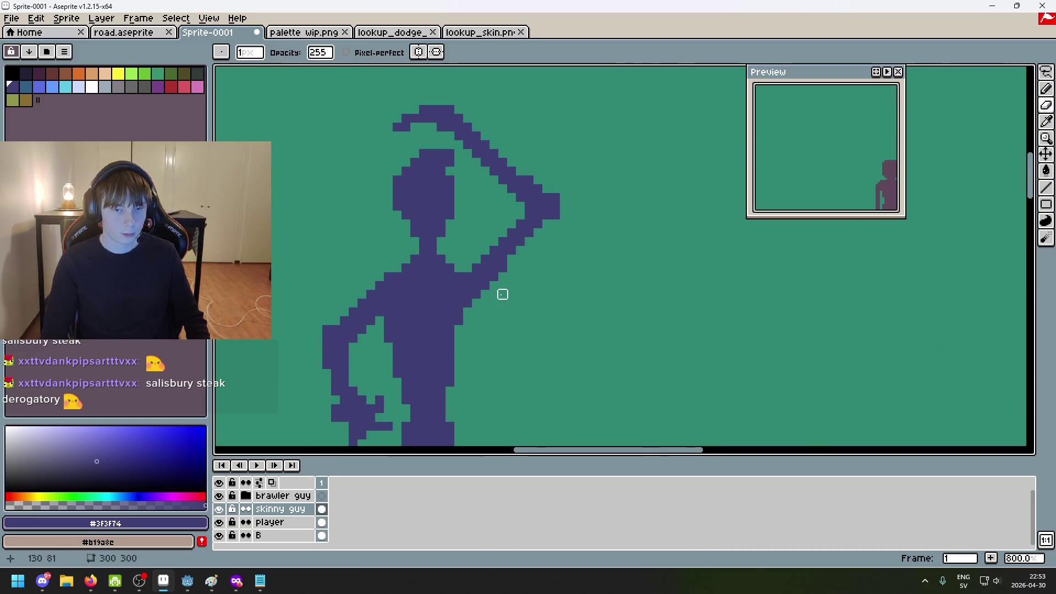
pyautogui.scroll(-3, 511, 266)
pyautogui.hotkey('ctrl', 'z')
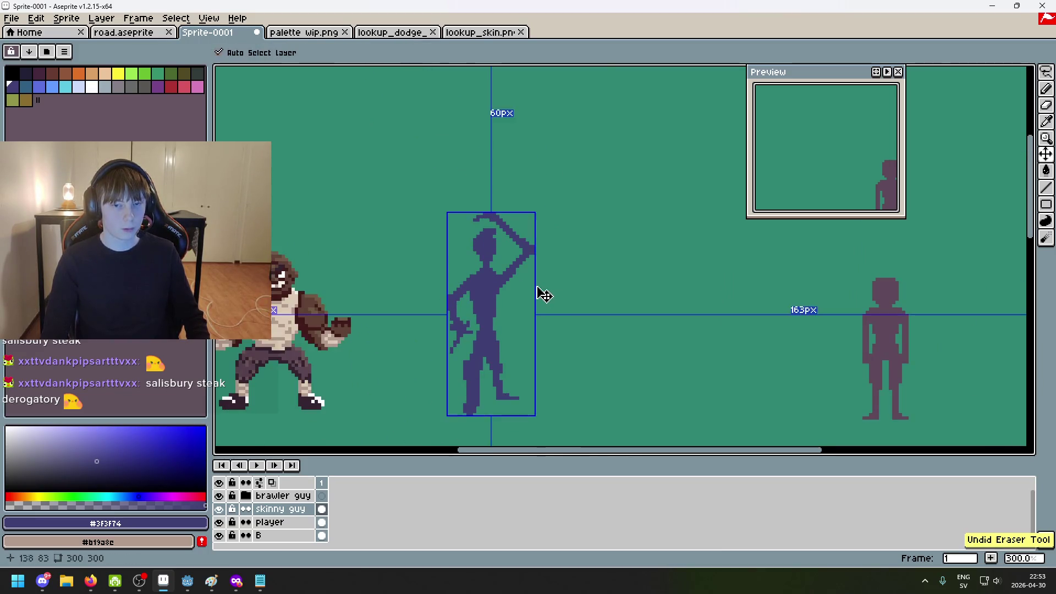
pyautogui.scroll(3, 515, 262)
pyautogui.press('b')
pyautogui.scroll(-4, 503, 258)
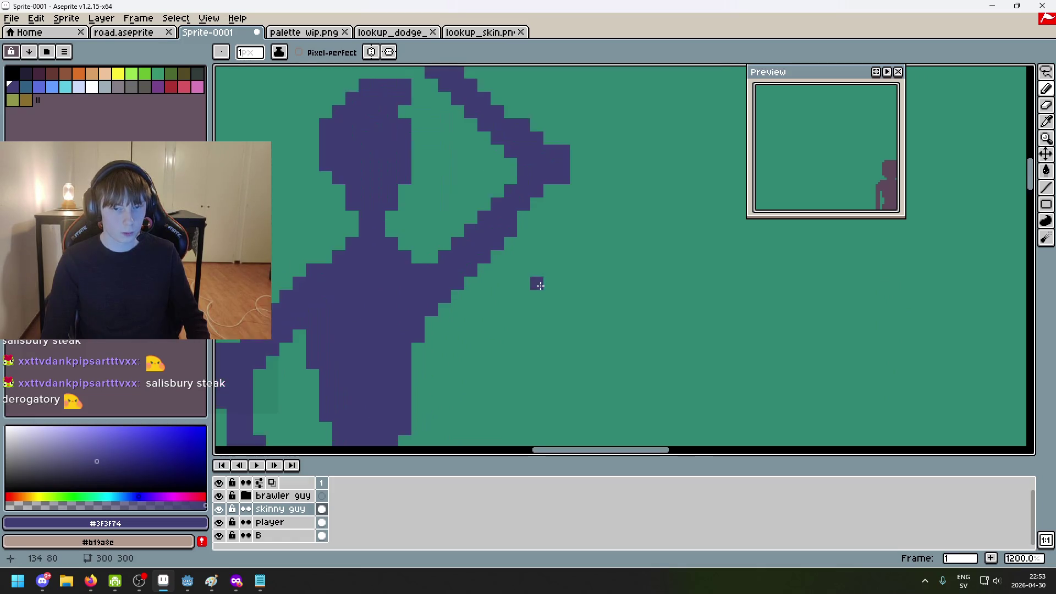
pyautogui.scroll(4, 525, 263)
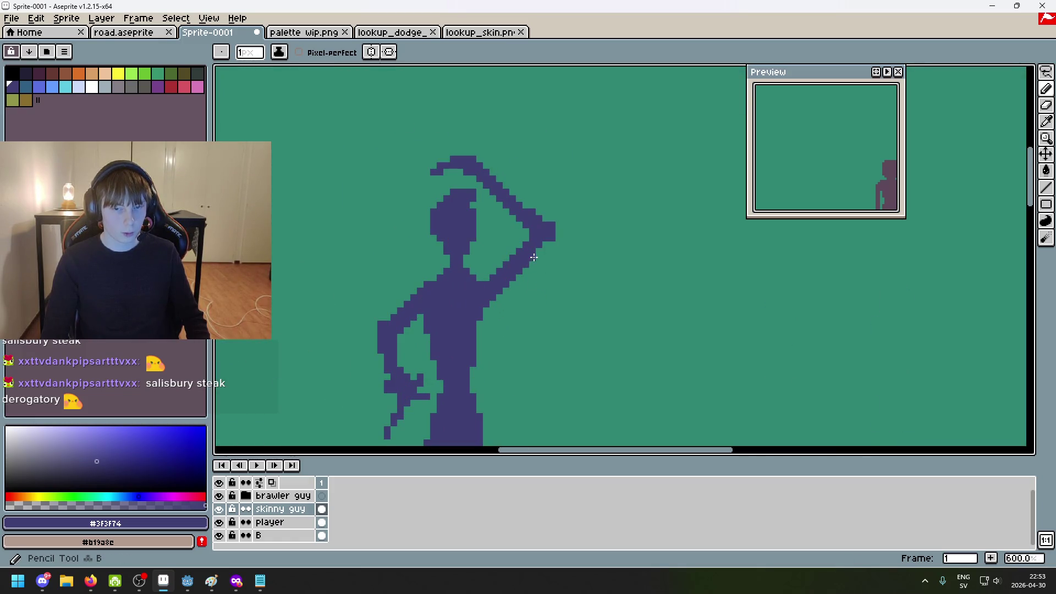
pyautogui.scroll(1, 556, 269)
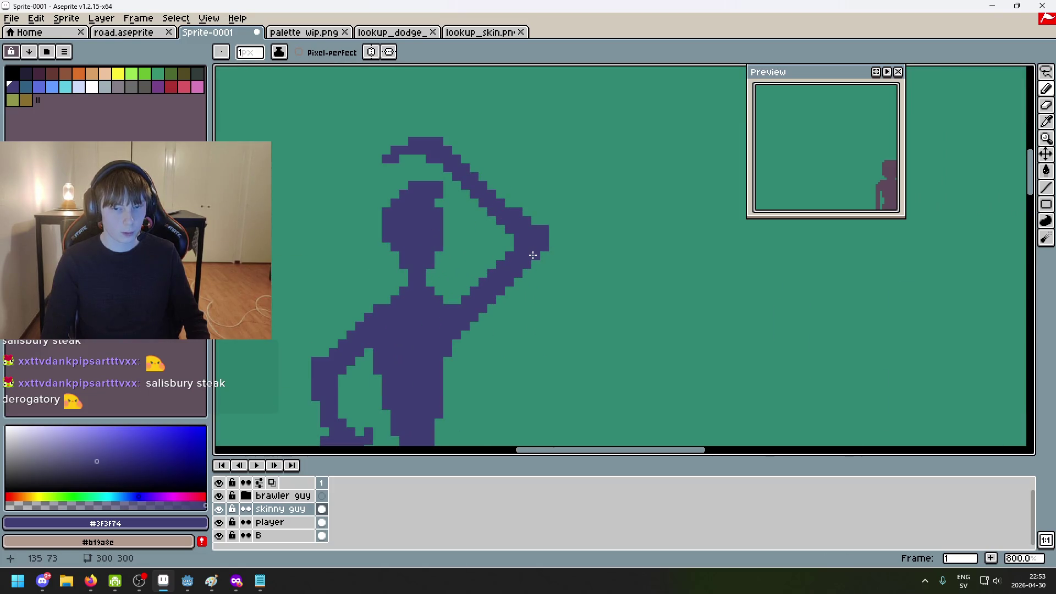
pyautogui.scroll(-1, 568, 291)
pyautogui.scroll(-3, 589, 258)
pyautogui.scroll(-2, 594, 264)
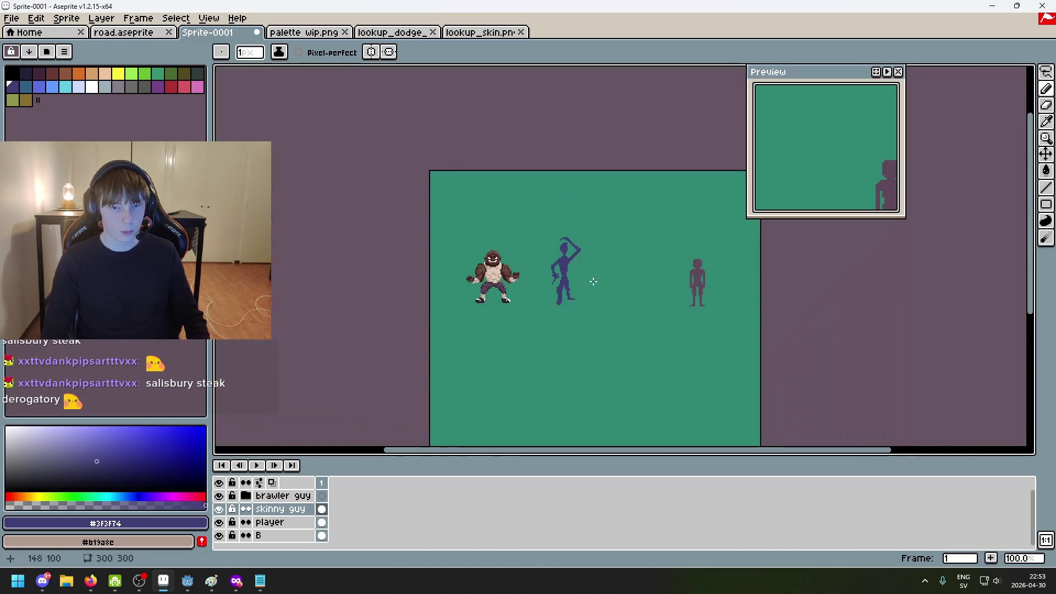
pyautogui.scroll(1, 593, 279)
pyautogui.scroll(2, 570, 246)
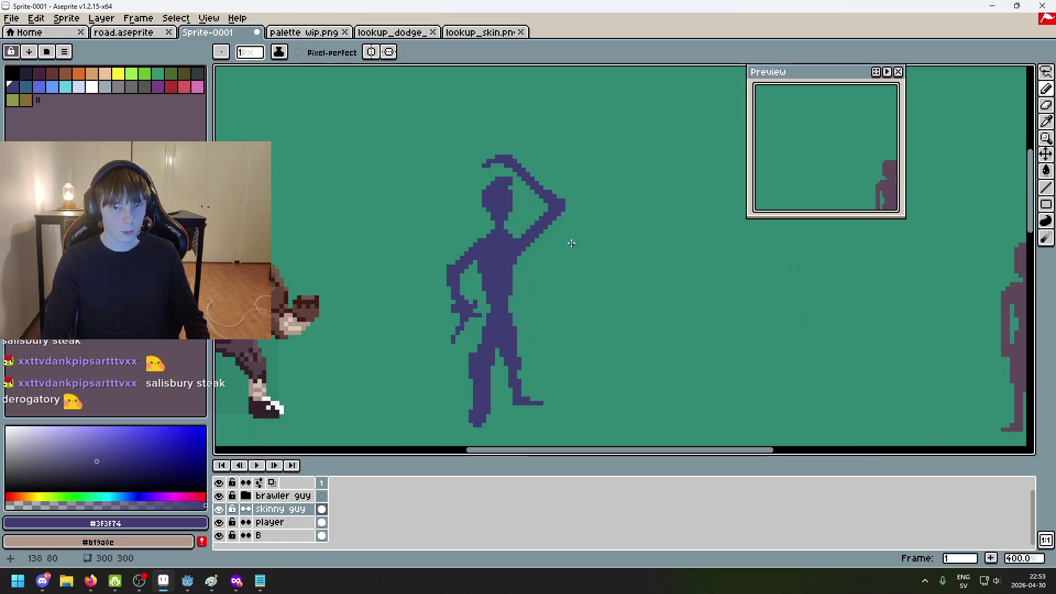
pyautogui.scroll(3, 512, 242)
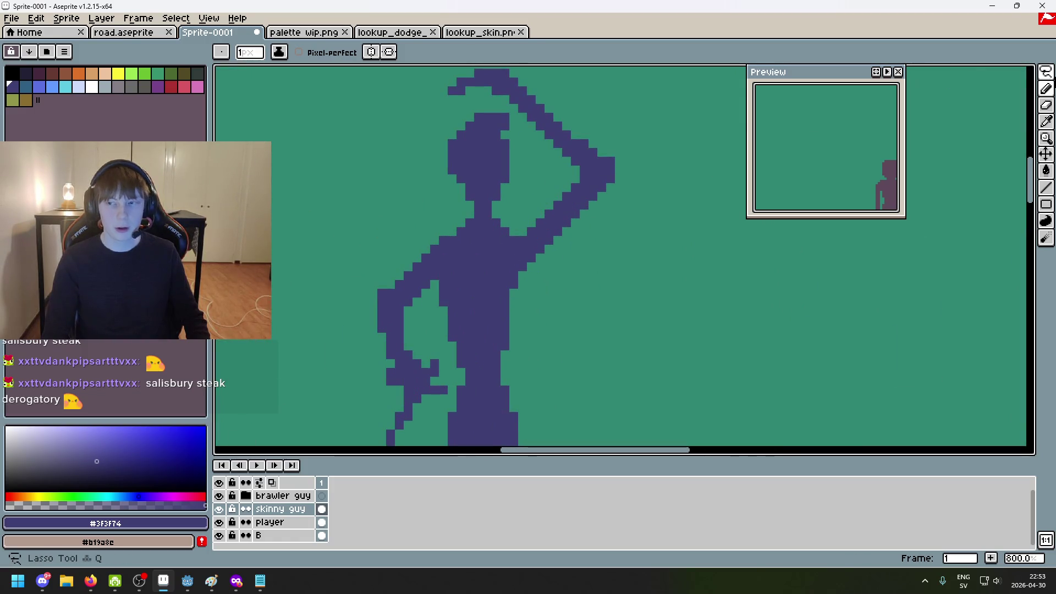
# Lasso the figure's head and raised arm, lift them slightly upward, and commit
pyautogui.press('m')
pyautogui.scroll(-1, 584, 291)
pyautogui.scroll(1, 571, 277)
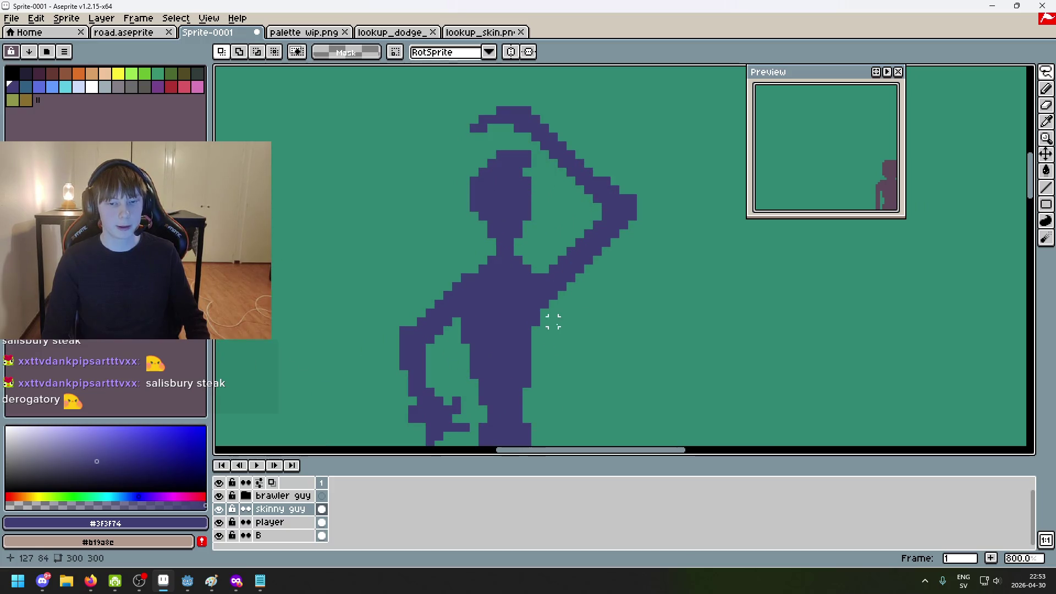
pyautogui.moveTo(535, 146)
pyautogui.mouseDown()
pyautogui.moveTo(447, 134)
pyautogui.moveTo(683, 184)
pyautogui.moveTo(553, 336)
pyautogui.mouseUp()
pyautogui.moveTo(607, 278); pyautogui.dragTo(604, 254)
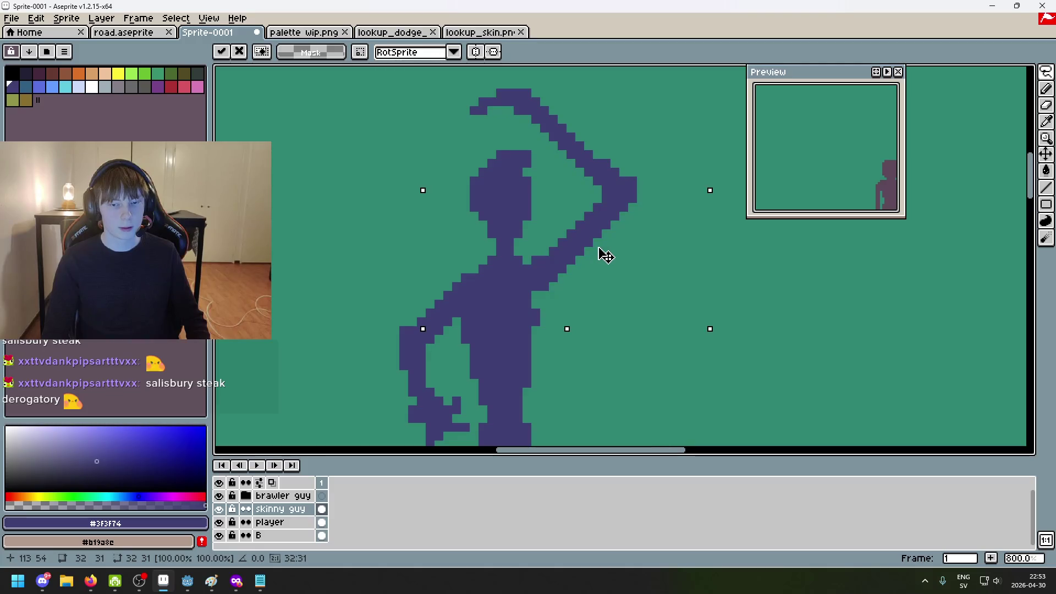
pyautogui.press('b')
# Trial-erase outline pixels with the Eraser, undoing the erasures including the shoulder pixel
pyautogui.press('e')
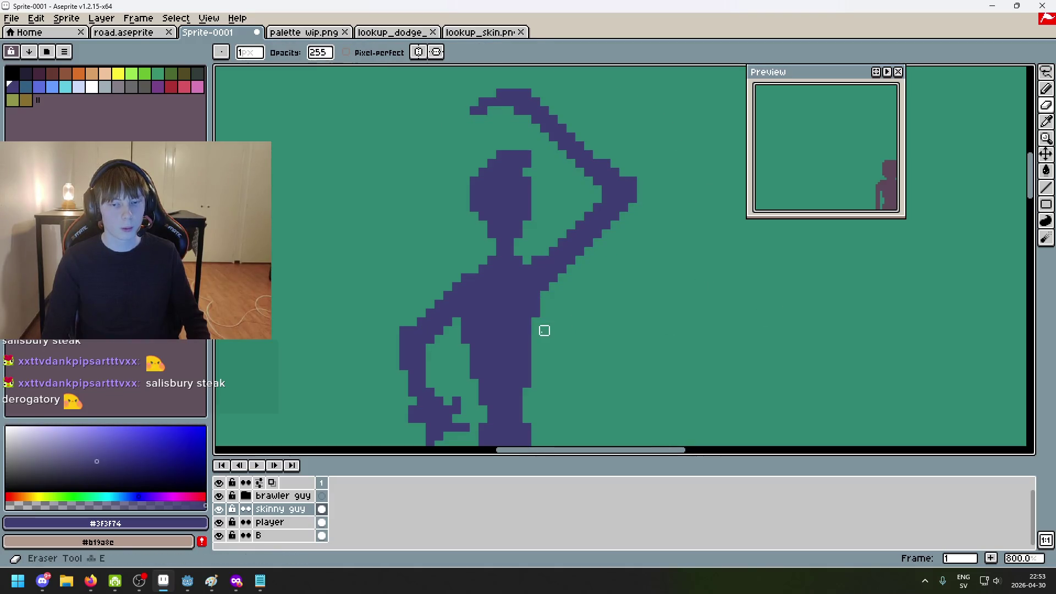
pyautogui.scroll(-5, 571, 321)
pyautogui.scroll(-3, 587, 207)
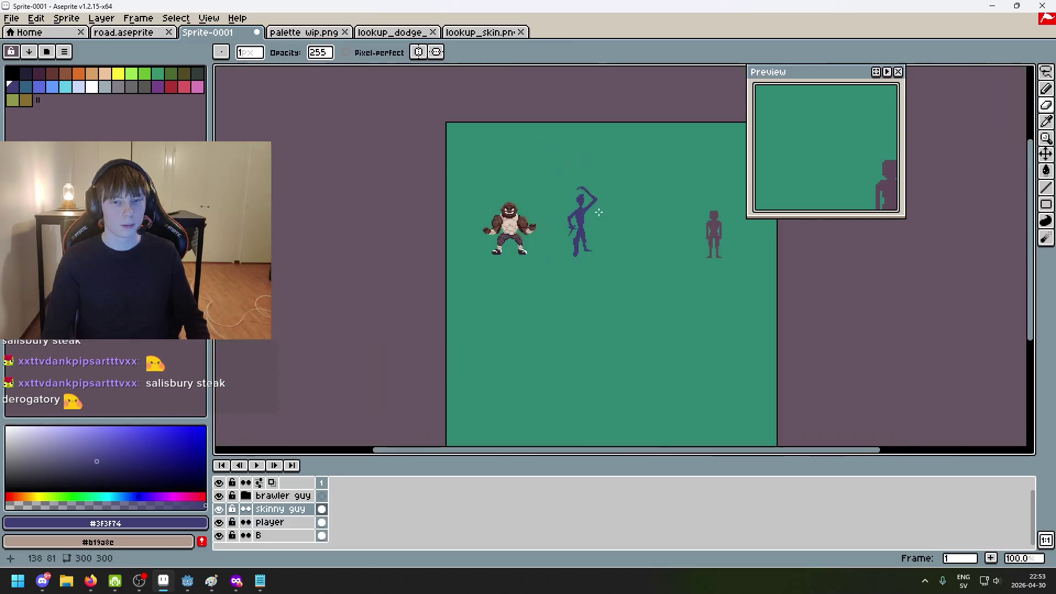
pyautogui.scroll(2, 598, 211)
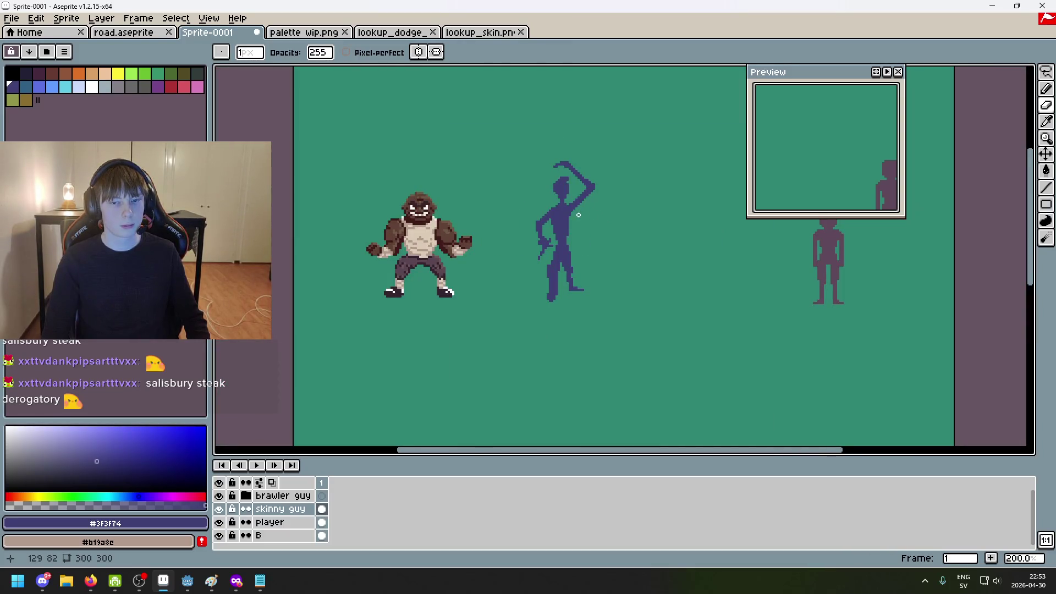
pyautogui.scroll(3, 585, 217)
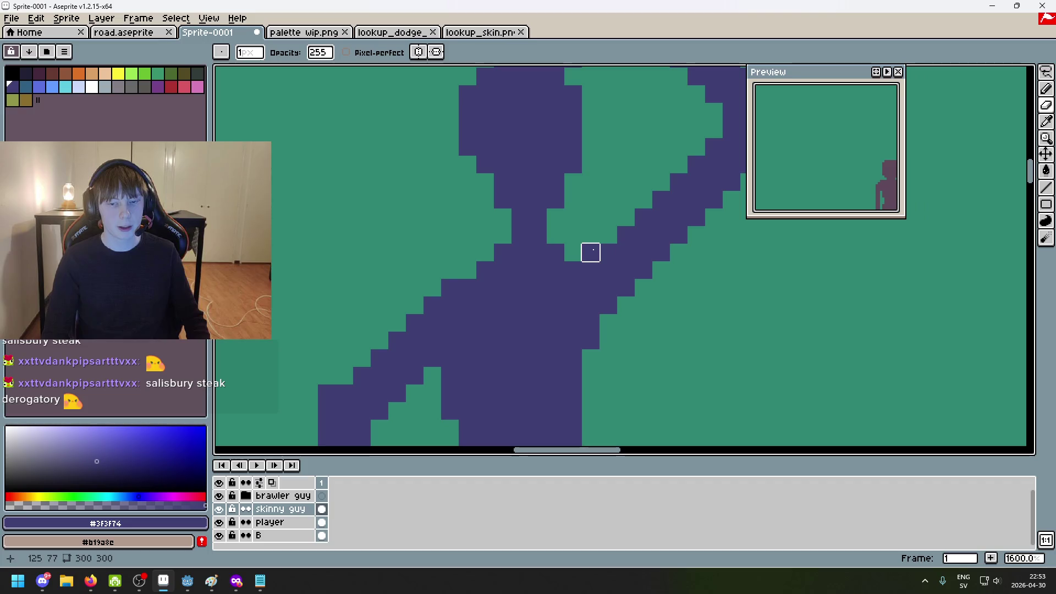
pyautogui.scroll(-3, 641, 318)
pyautogui.hotkey('ctrl', 'z')
pyautogui.scroll(4, 608, 273)
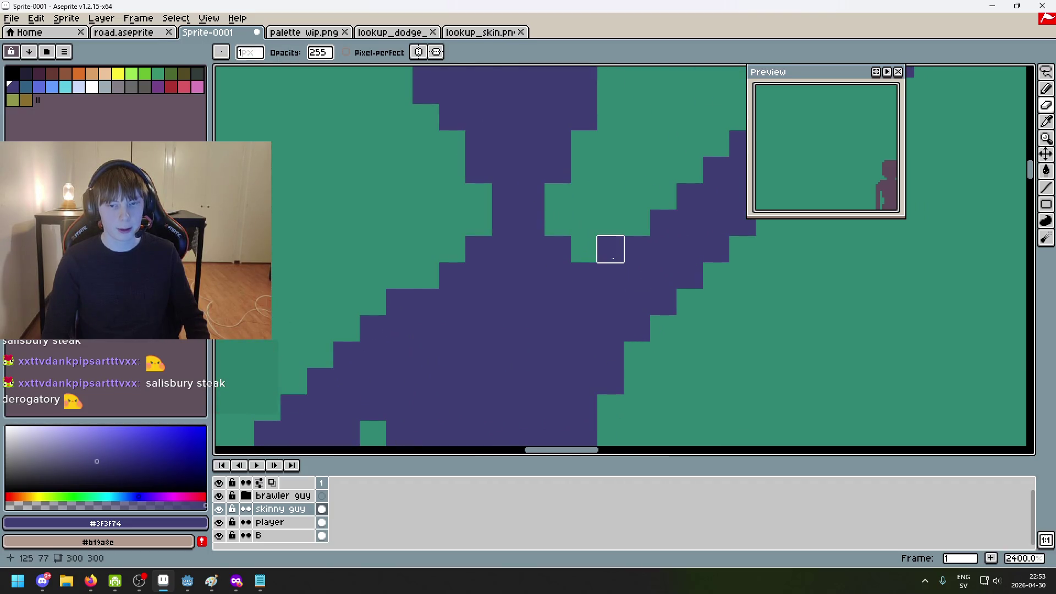
pyautogui.scroll(-6, 611, 249)
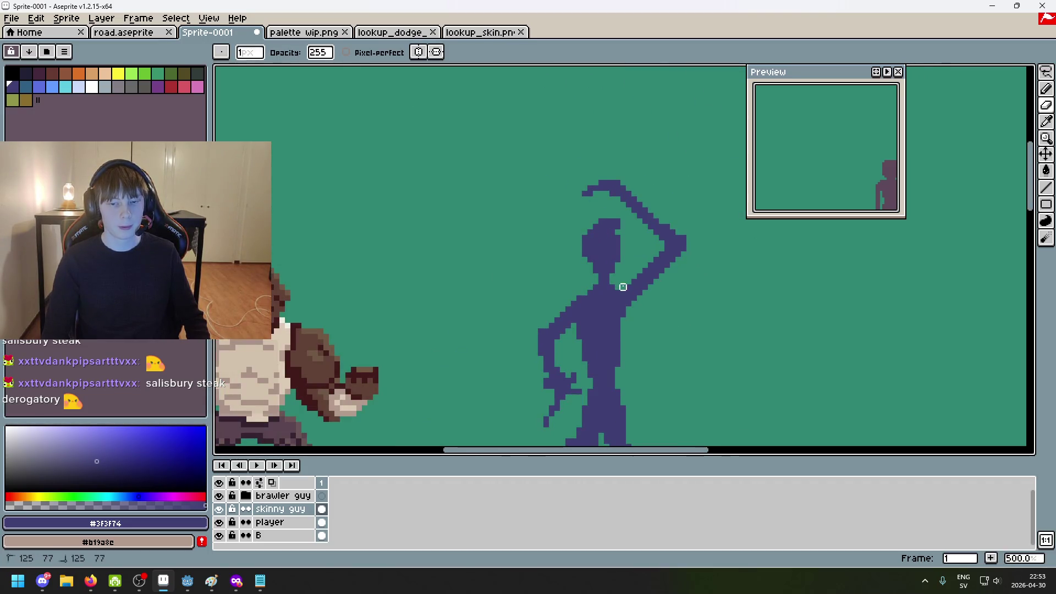
pyautogui.hotkey('ctrl', 'z')
pyautogui.scroll(-3, 583, 299)
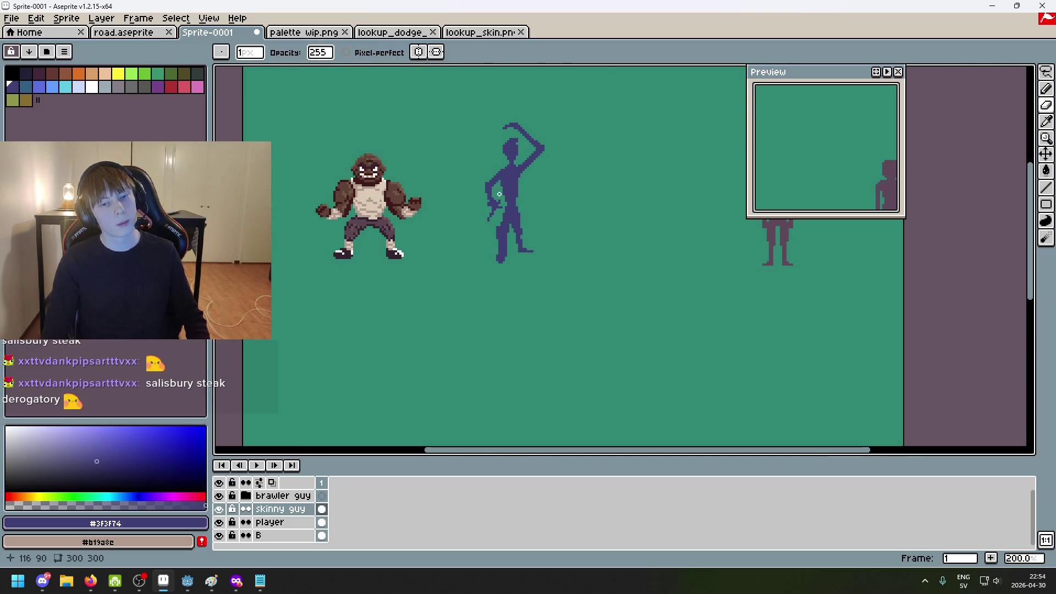
pyautogui.scroll(4, 484, 171)
pyautogui.hotkey('ctrl', 'z')
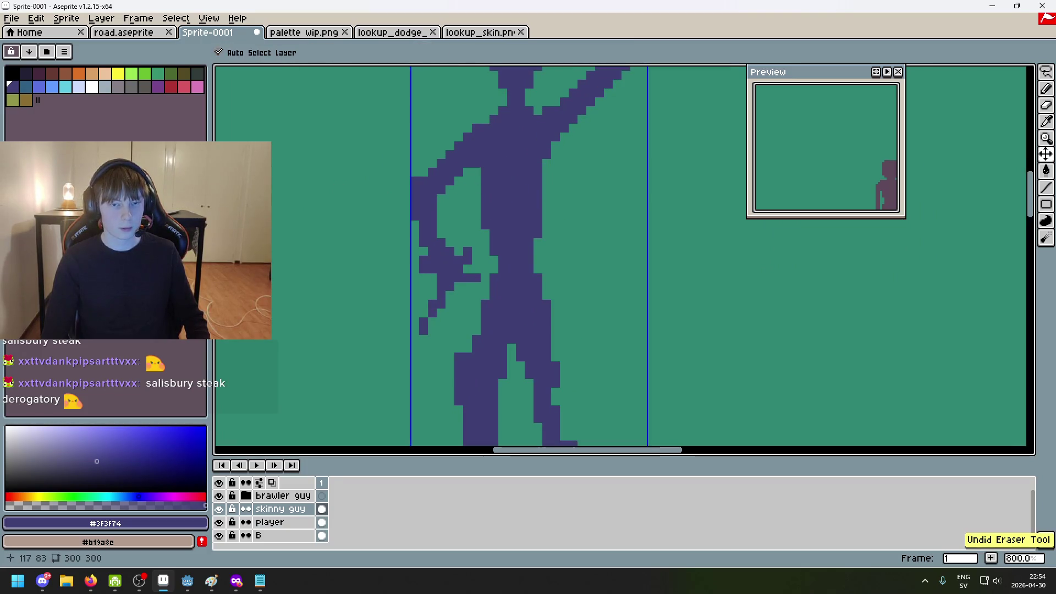
# Erase pixels along the figure's left body edge, then undo that erasure
pyautogui.moveTo(485, 206); pyautogui.dragTo(484, 234)
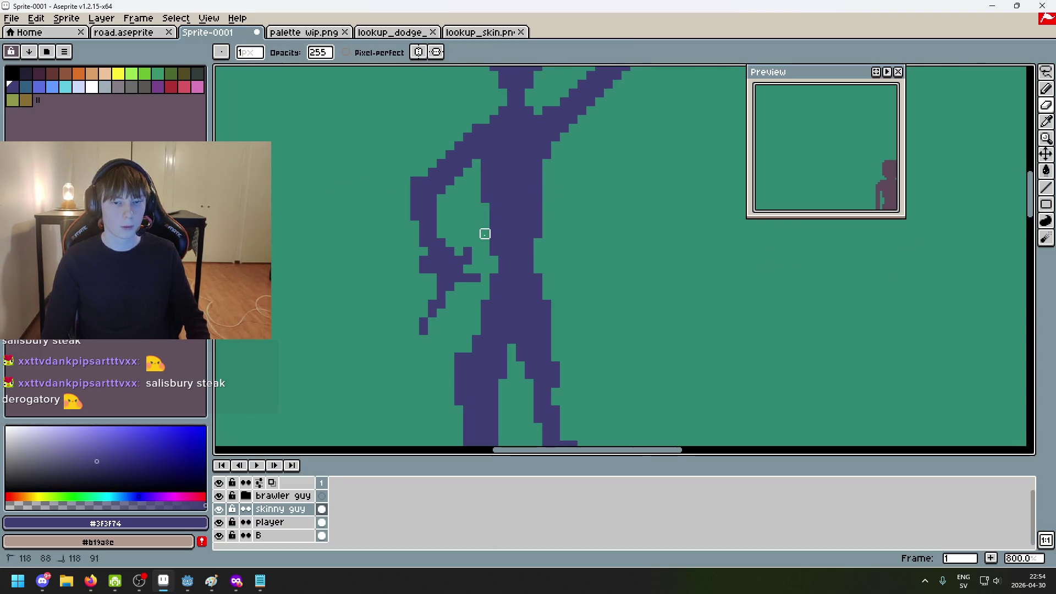
pyautogui.scroll(-4, 550, 231)
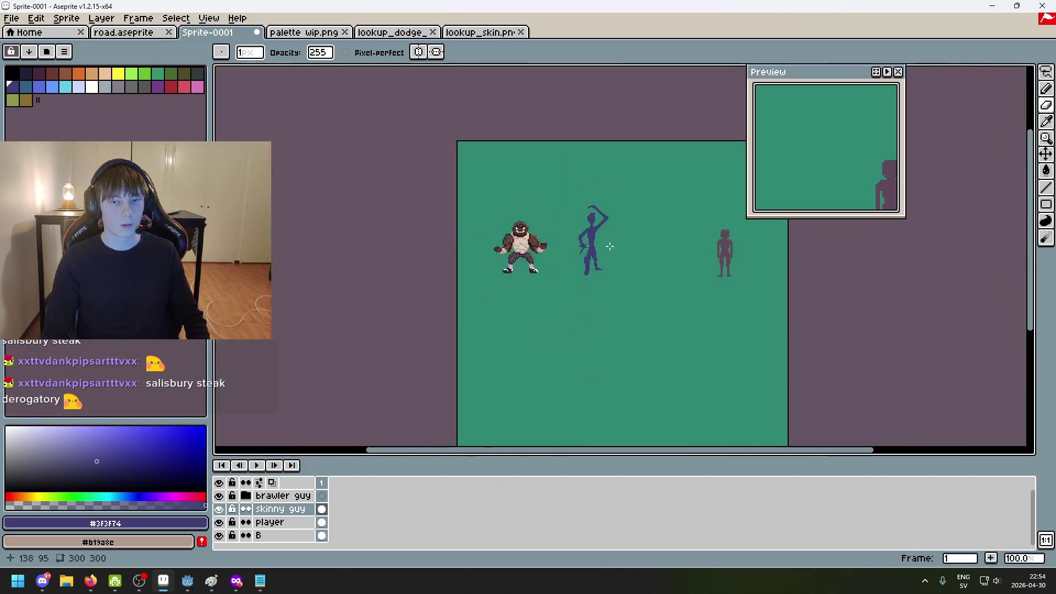
pyautogui.scroll(5, 572, 244)
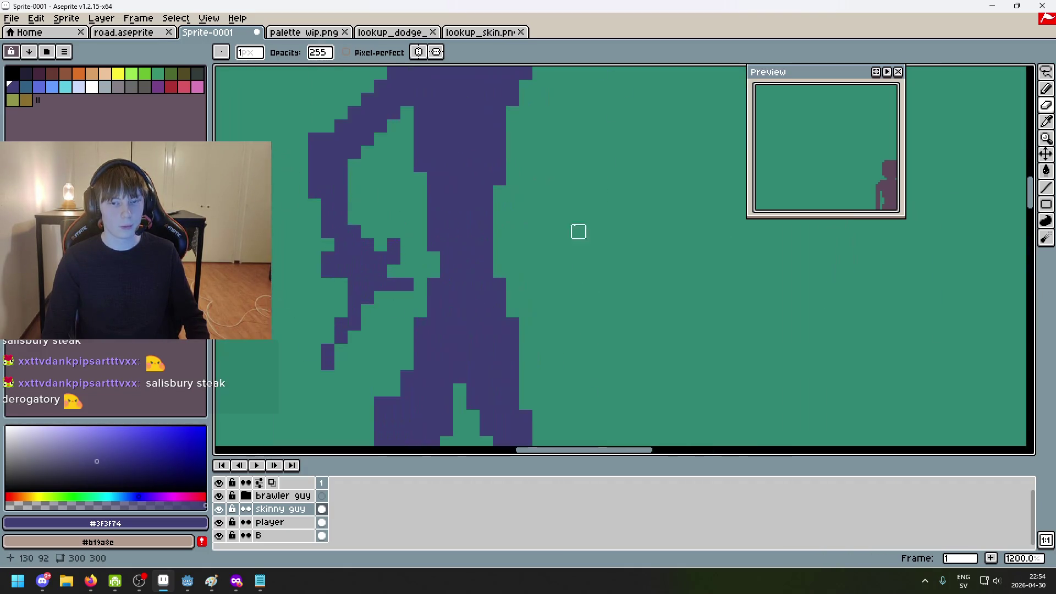
pyautogui.scroll(-6, 512, 181)
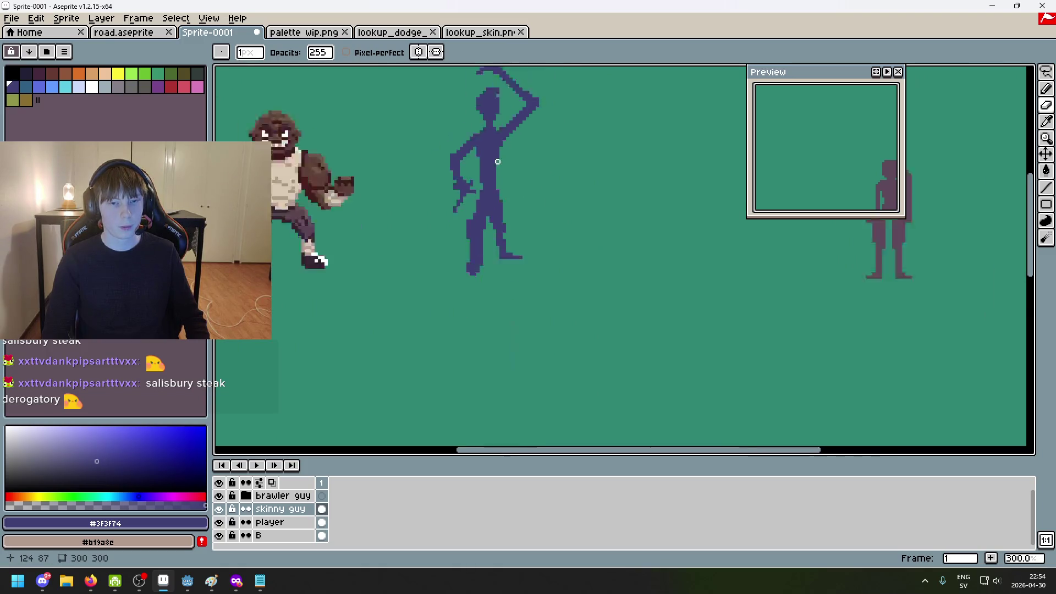
pyautogui.scroll(3, 524, 179)
pyautogui.moveTo(552, 198)
pyautogui.mouseDown()
pyautogui.moveTo(606, 252)
pyautogui.moveTo(677, 212)
pyautogui.moveTo(639, 224)
pyautogui.mouseUp()
pyautogui.scroll(1, 576, 276)
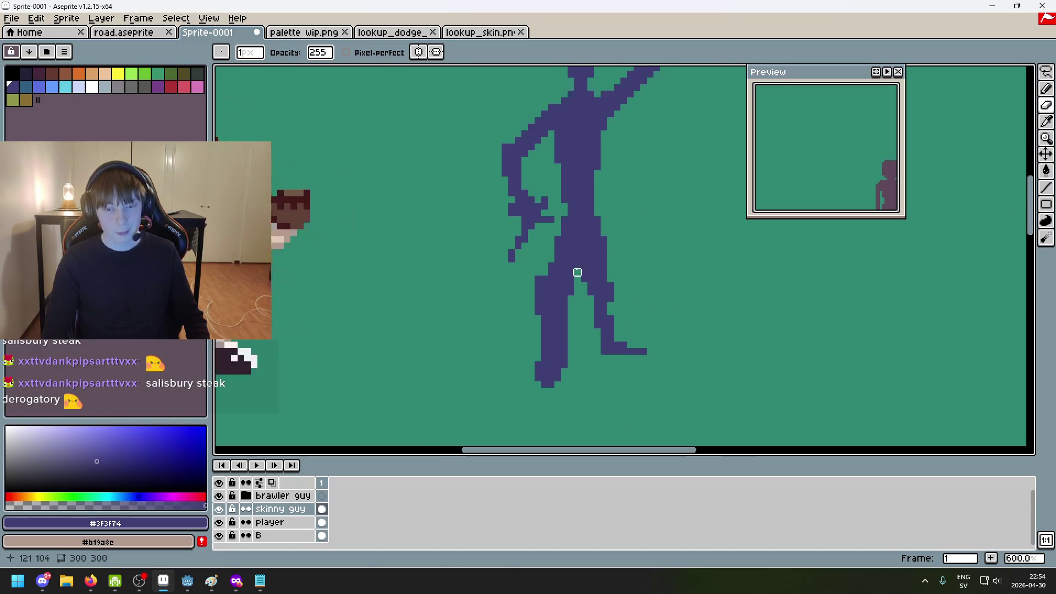
pyautogui.scroll(-4, 554, 251)
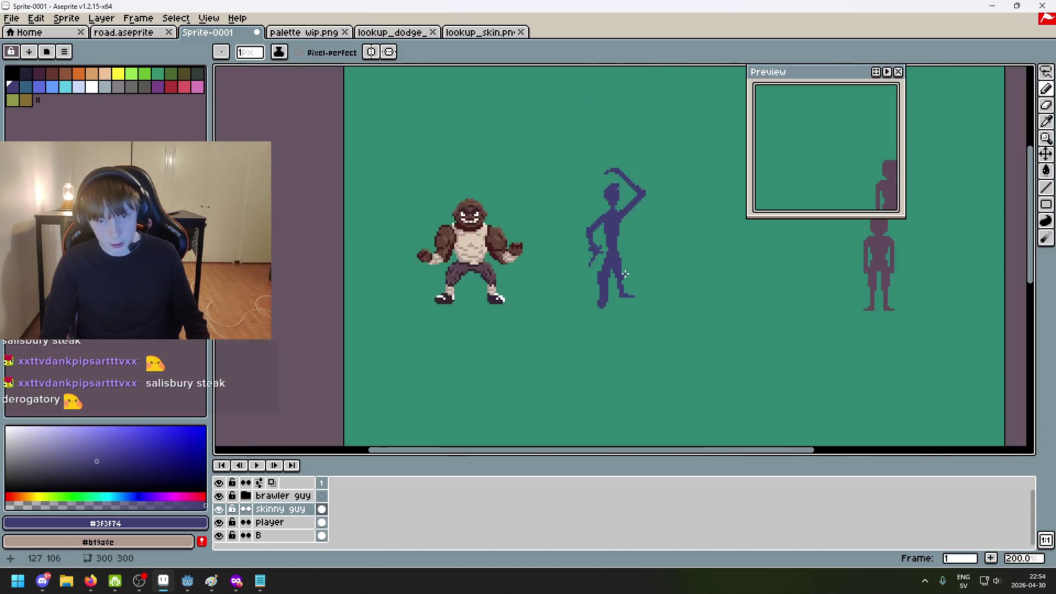
pyautogui.scroll(7, 653, 283)
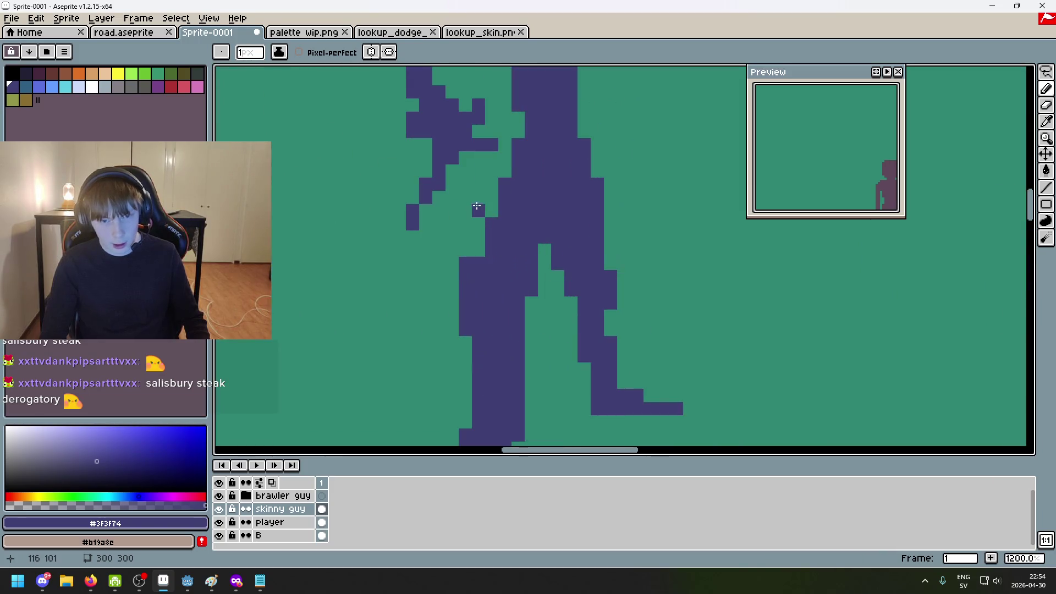
pyautogui.scroll(-6, 492, 209)
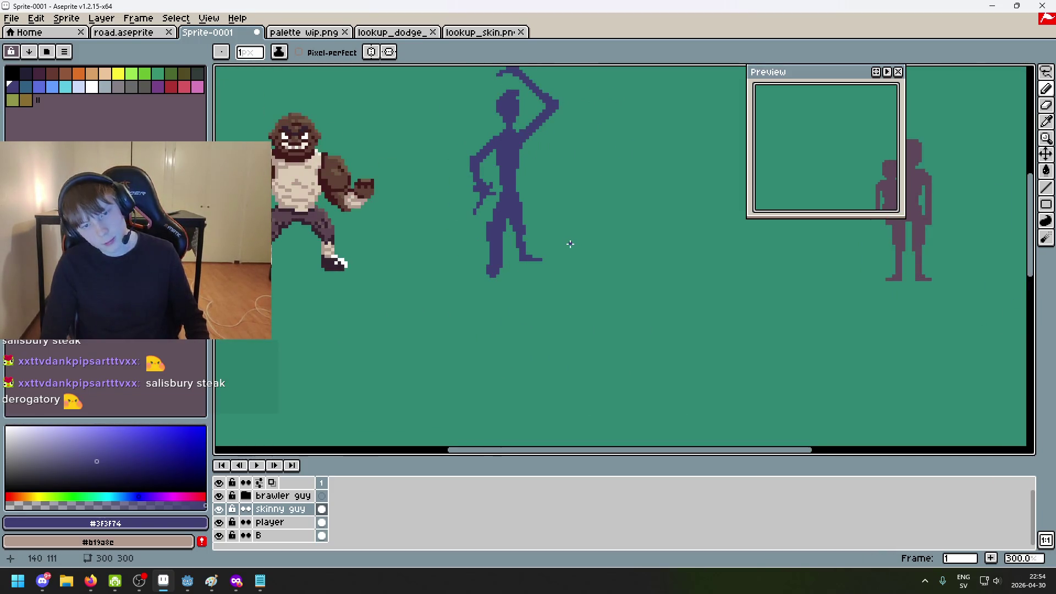
pyautogui.scroll(4, 493, 209)
pyautogui.scroll(-5, 559, 217)
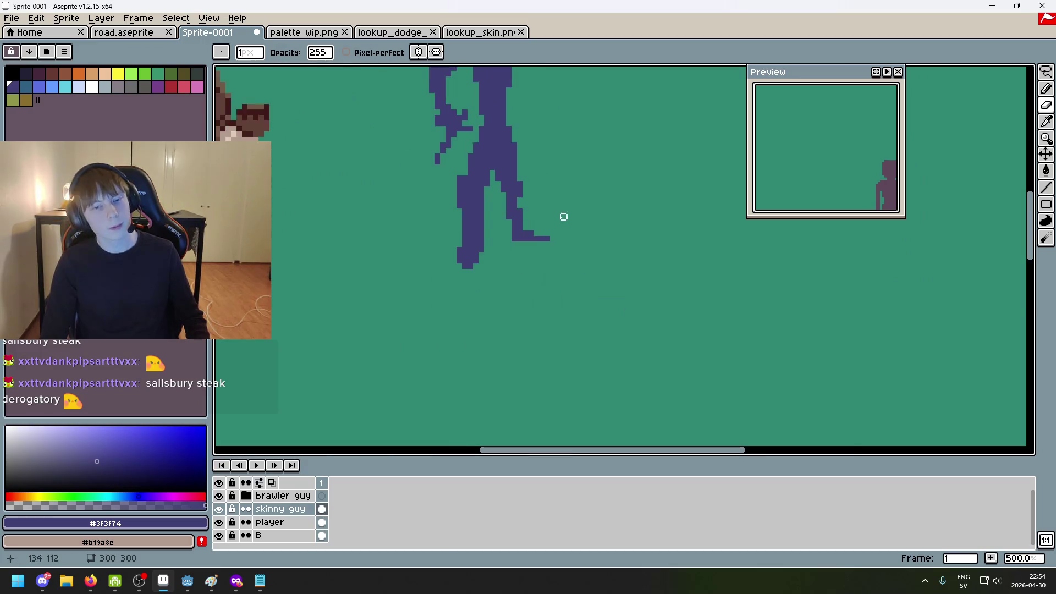
pyautogui.hotkey('ctrl', 'z')
pyautogui.scroll(3, 575, 220)
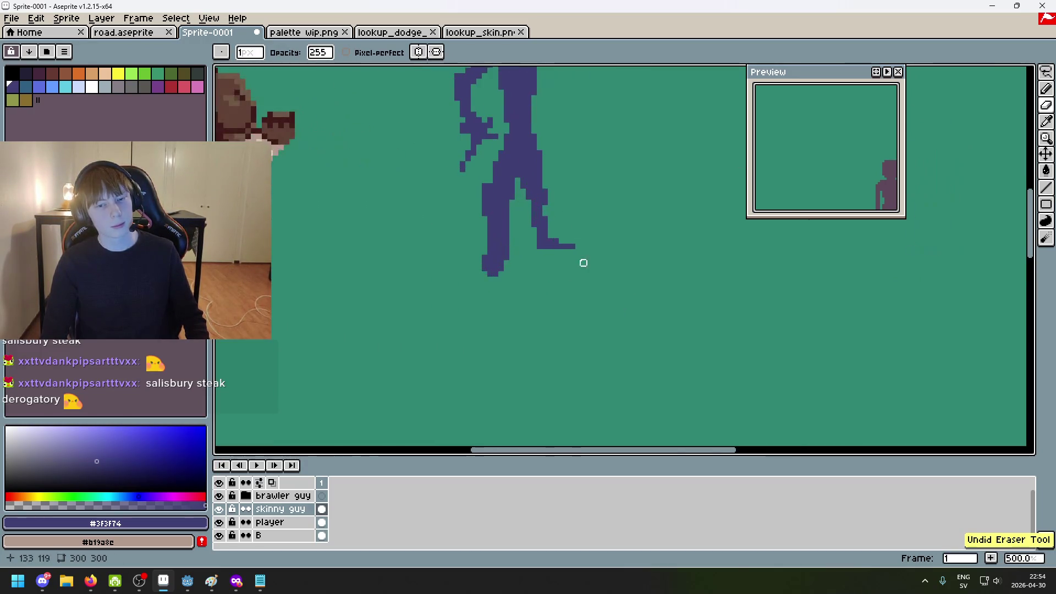
pyautogui.scroll(-3, 571, 312)
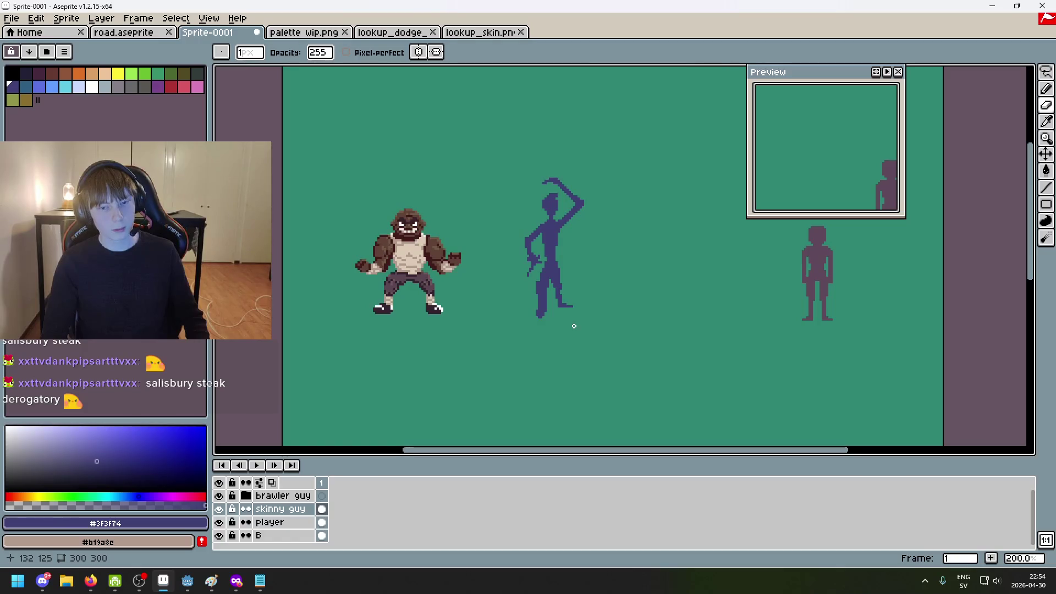
pyautogui.scroll(1, 572, 314)
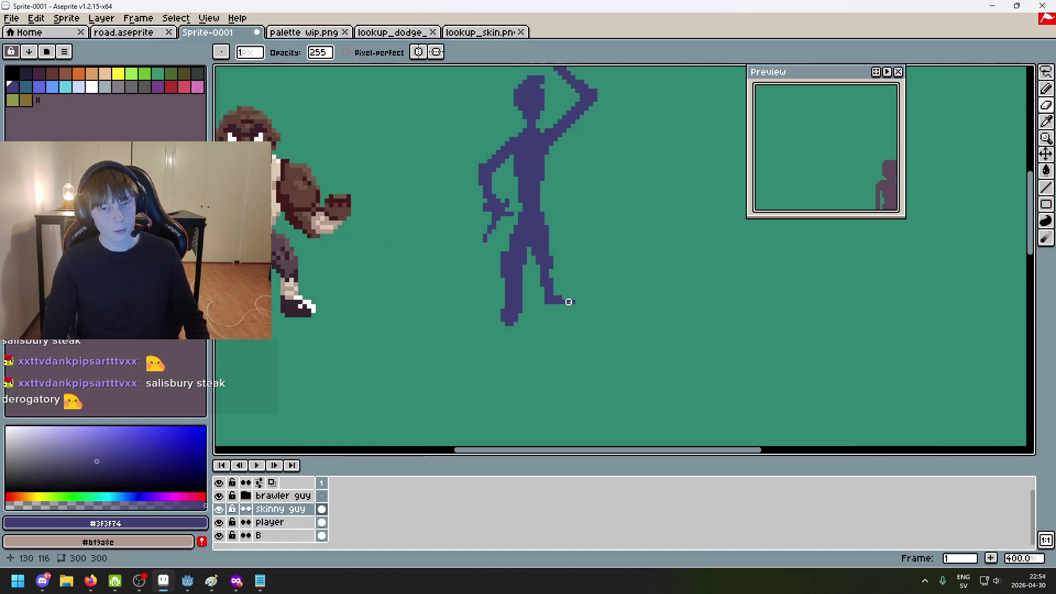
# Lasso-select the skinny figure's right foot
pyautogui.press('m')
pyautogui.scroll(3, 555, 342)
pyautogui.moveTo(554, 342)
pyautogui.mouseDown()
pyautogui.moveTo(502, 236)
pyautogui.moveTo(584, 234)
pyautogui.moveTo(521, 297)
pyautogui.moveTo(501, 231)
pyautogui.mouseUp()
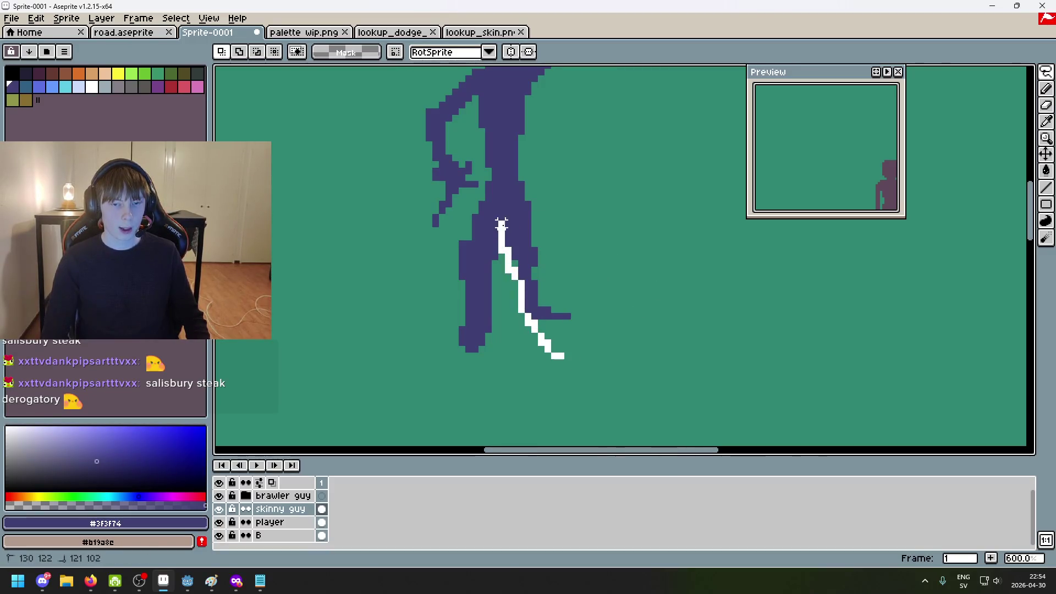
pyautogui.moveTo(568, 204); pyautogui.dragTo(558, 356)
pyautogui.press('Up')
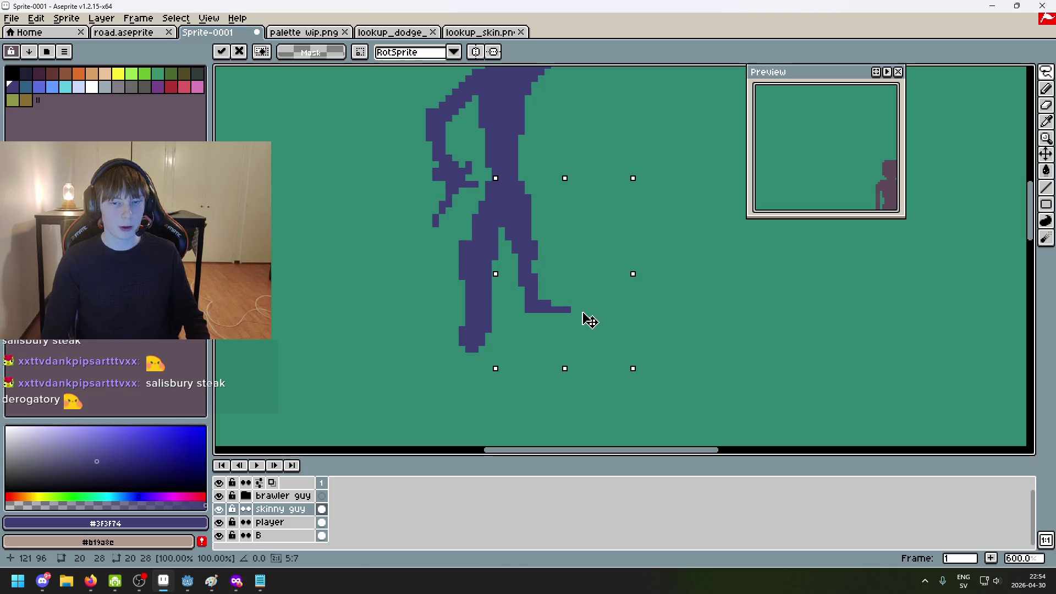
pyautogui.press('Return')
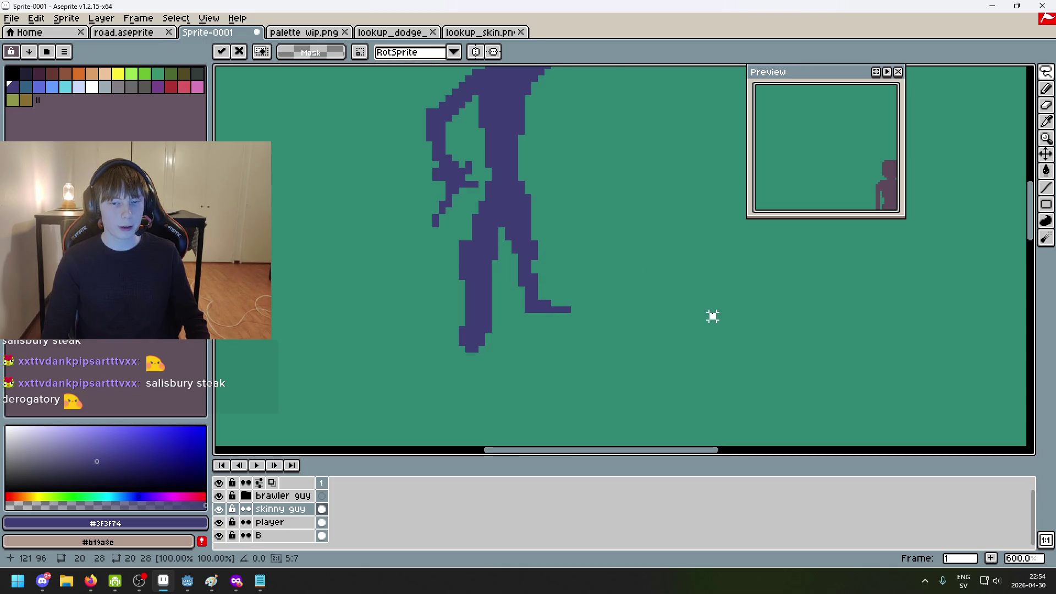
pyautogui.scroll(-4, 712, 314)
pyautogui.hotkey('ctrl', 'z')
pyautogui.hotkey('ctrl', 'd')
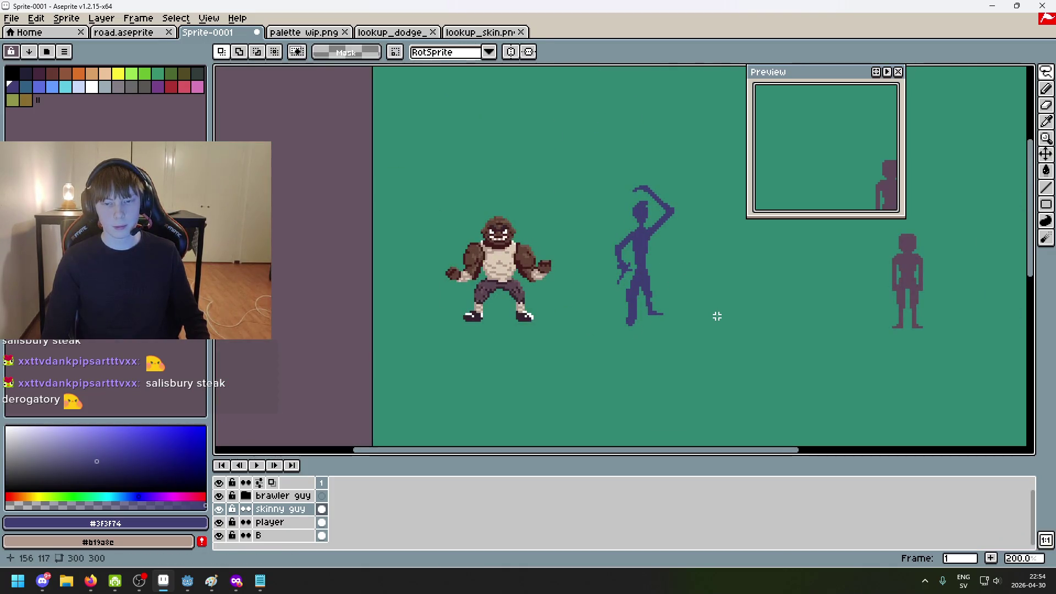
pyautogui.scroll(5, 676, 318)
# Select the figure's right leg, drop the selection, and return to the Pencil
pyautogui.moveTo(601, 307)
pyautogui.mouseDown()
pyautogui.moveTo(549, 275)
pyautogui.moveTo(524, 160)
pyautogui.moveTo(636, 307)
pyautogui.moveTo(611, 288)
pyautogui.moveTo(628, 292)
pyautogui.mouseUp()
pyautogui.hotkey('ctrl', 'd')
pyautogui.press('b')
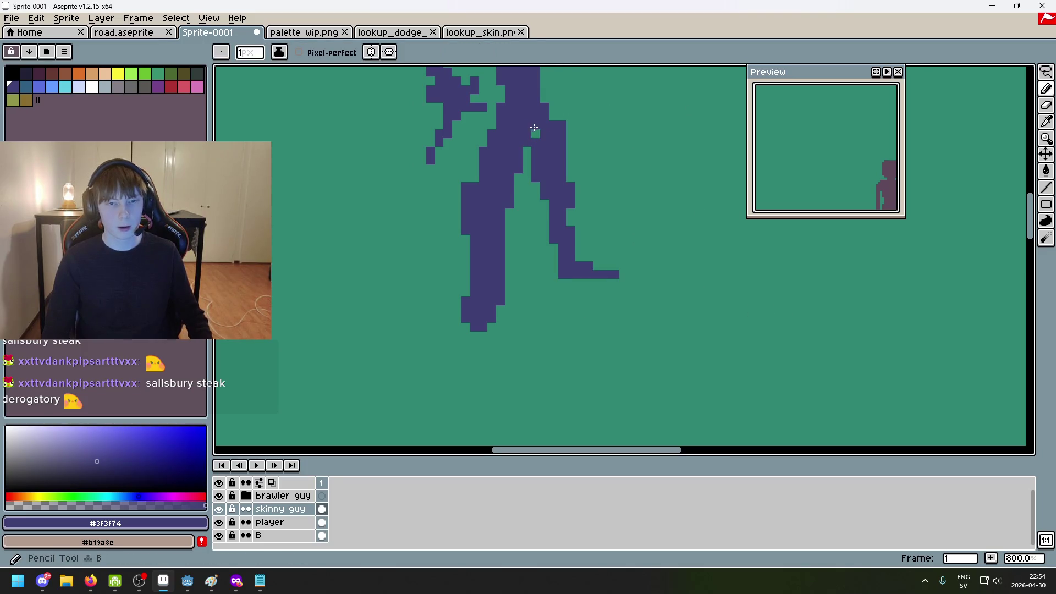
pyautogui.scroll(-5, 540, 133)
pyautogui.scroll(3, 549, 158)
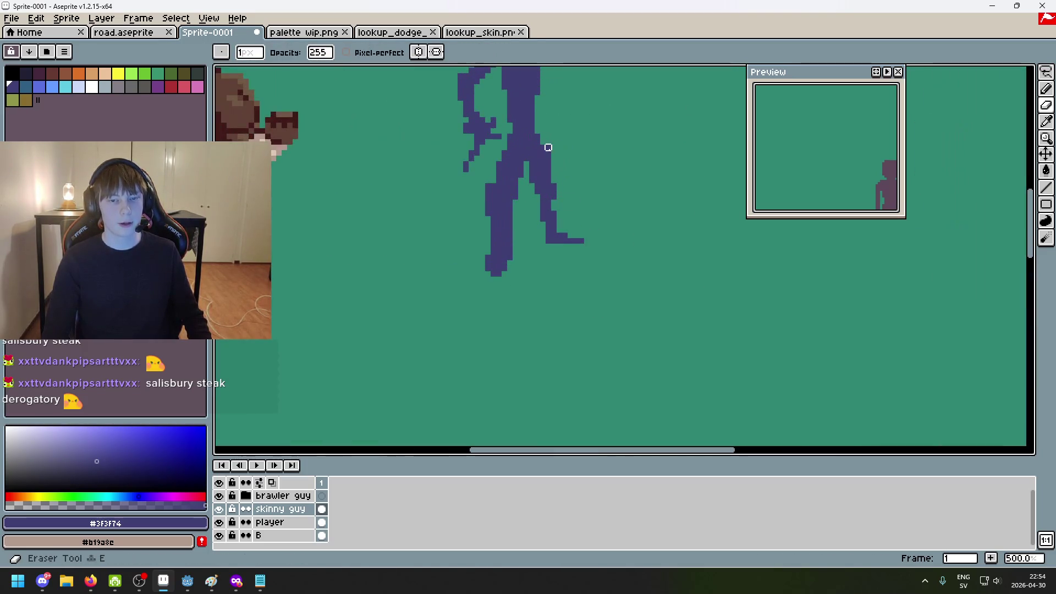
pyautogui.scroll(-4, 642, 215)
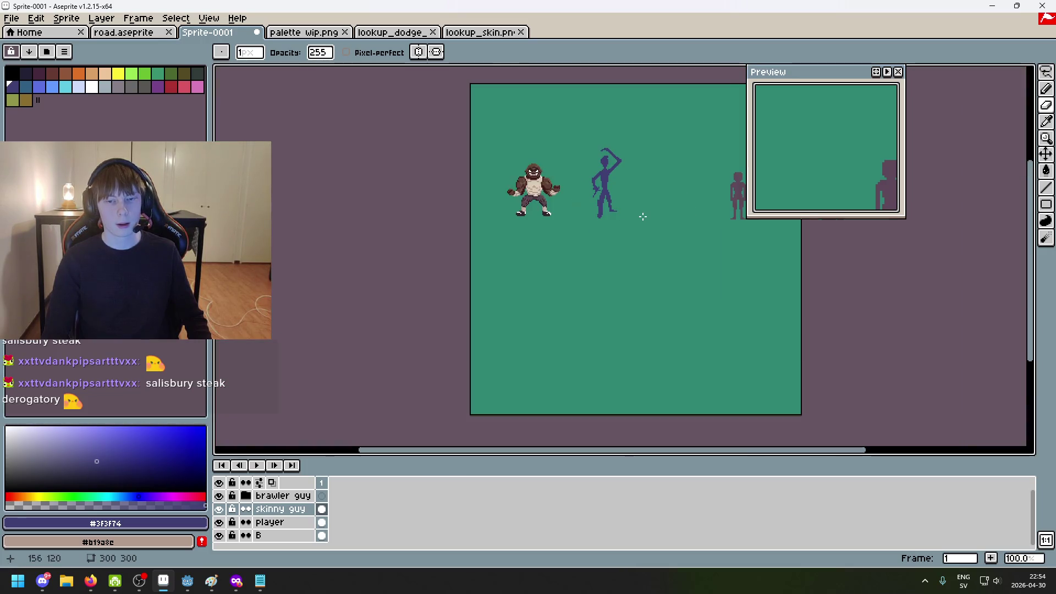
pyautogui.scroll(4, 621, 215)
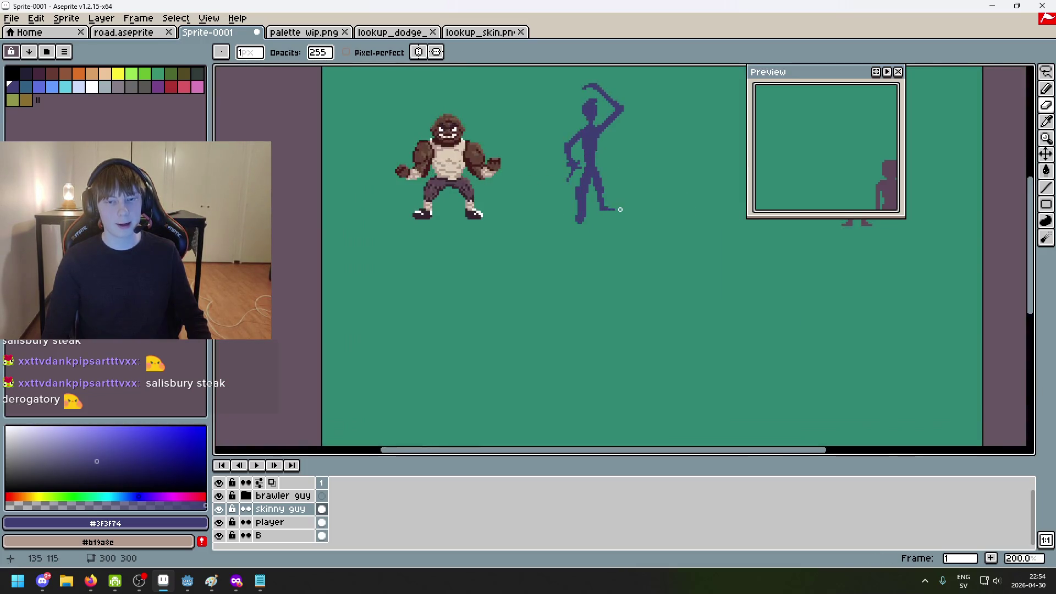
pyautogui.scroll(-1, 649, 259)
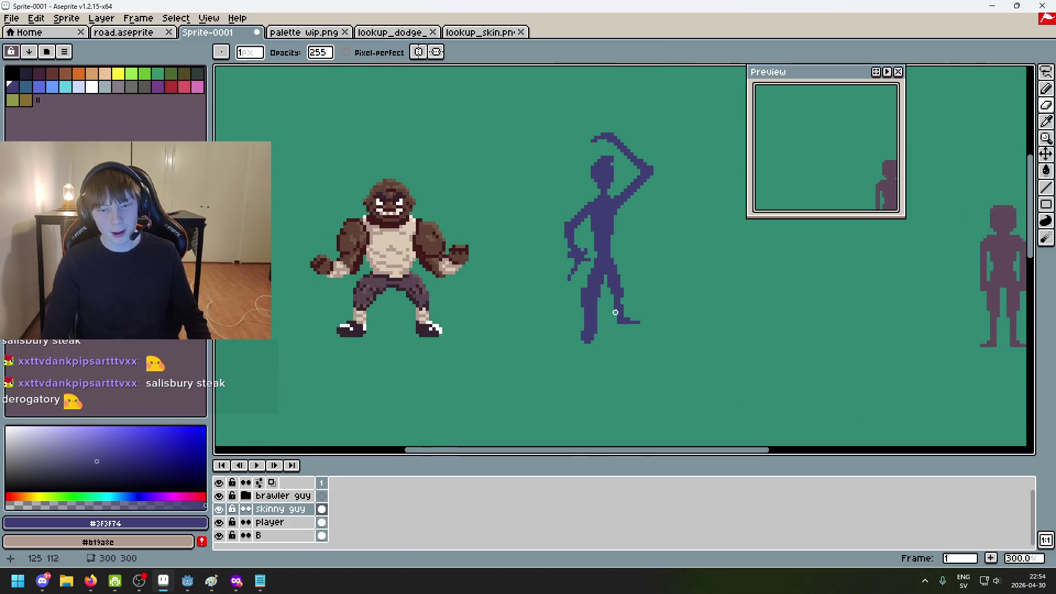
pyautogui.scroll(2, 599, 299)
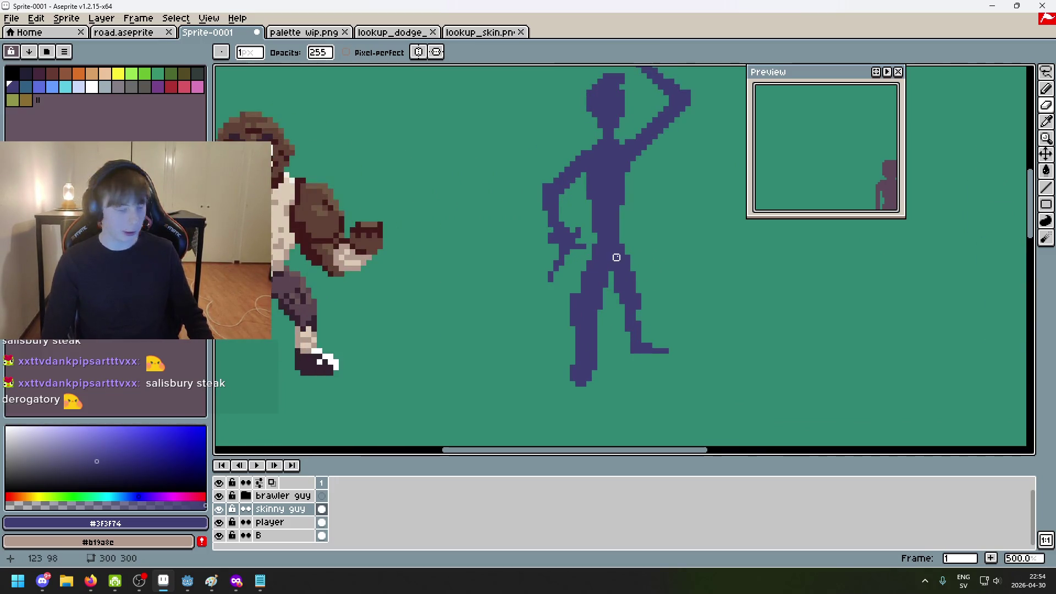
pyautogui.scroll(-2, 603, 266)
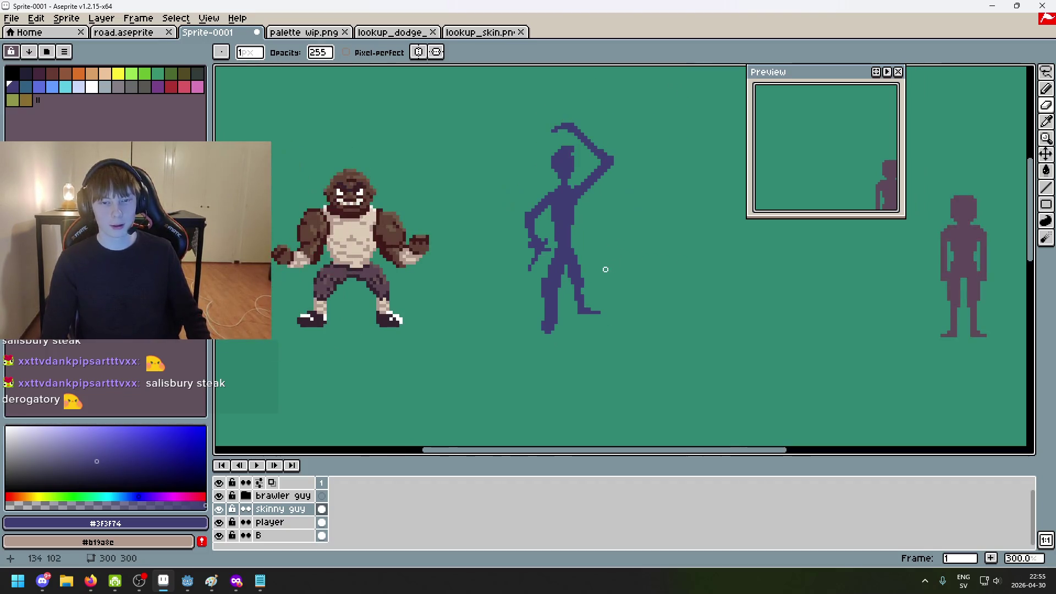
pyautogui.scroll(2, 582, 151)
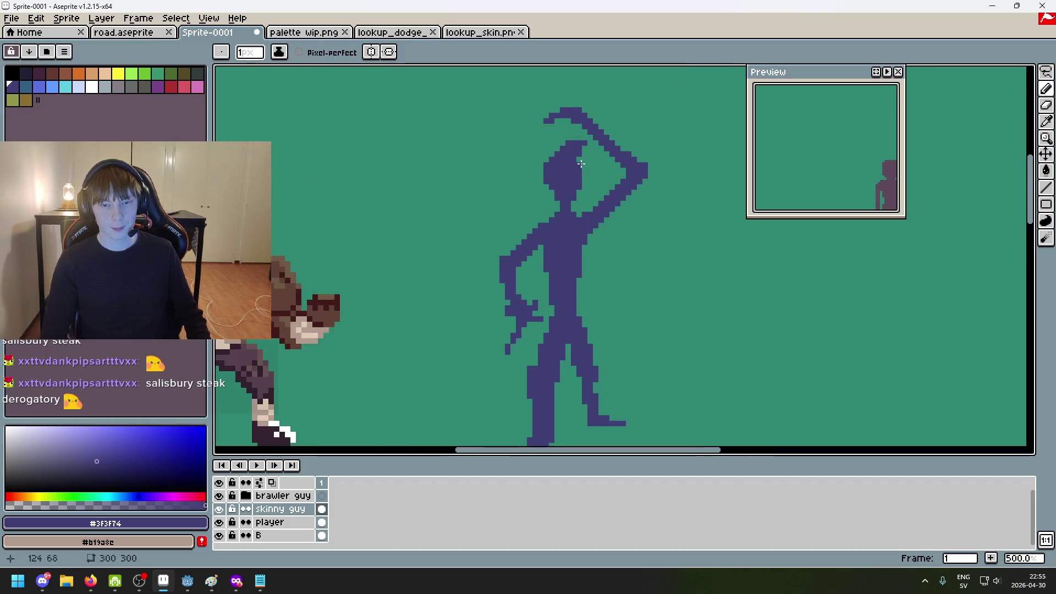
# Undo two pencil strokes on the head and bring the brawler into view beside the figure
pyautogui.hotkey('ctrl', 'z')
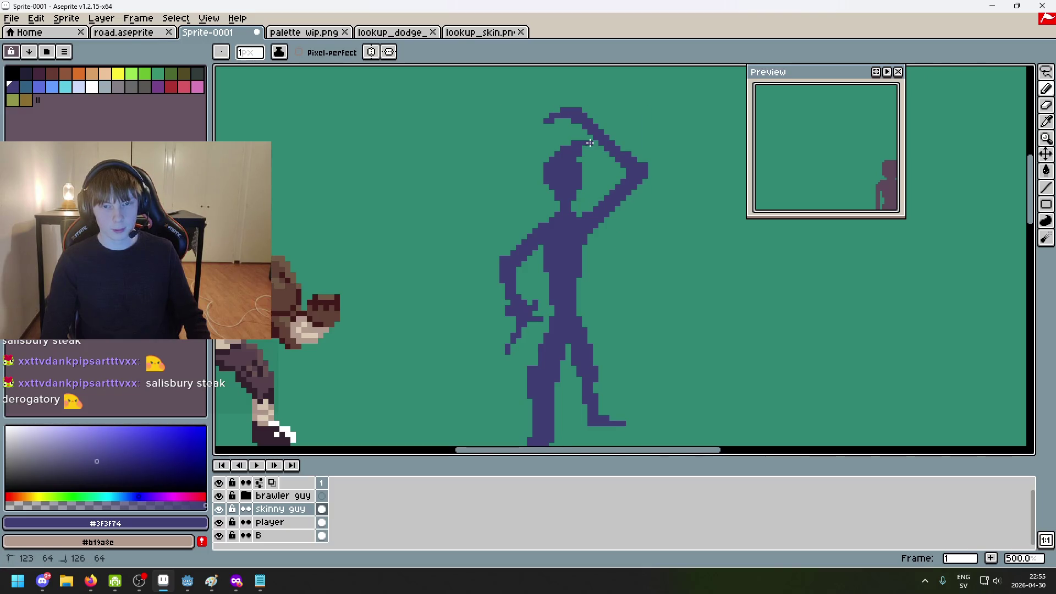
pyautogui.scroll(-3, 632, 217)
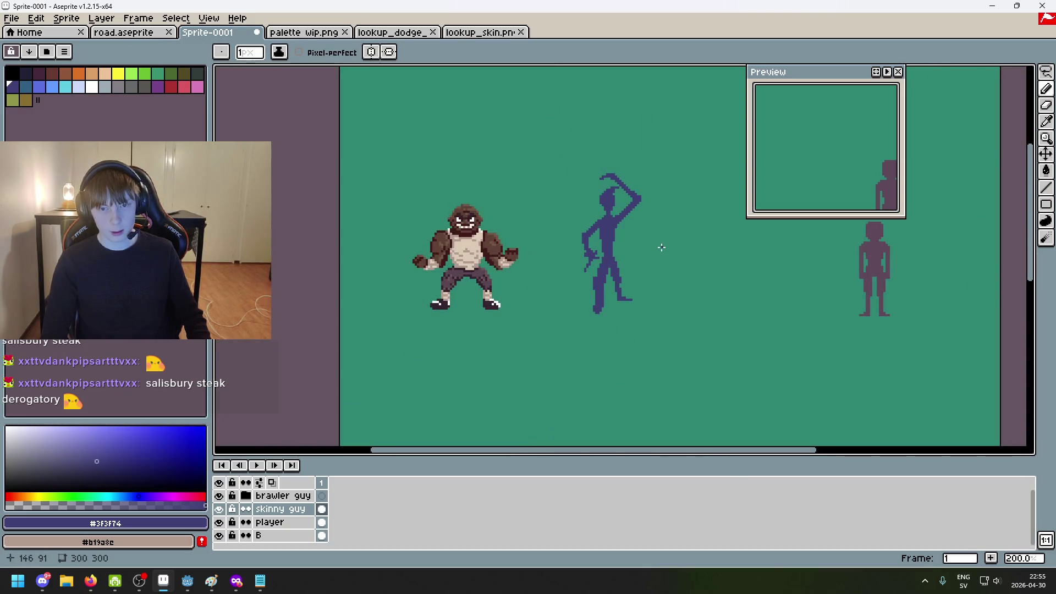
pyautogui.hotkey('ctrl', 'z')
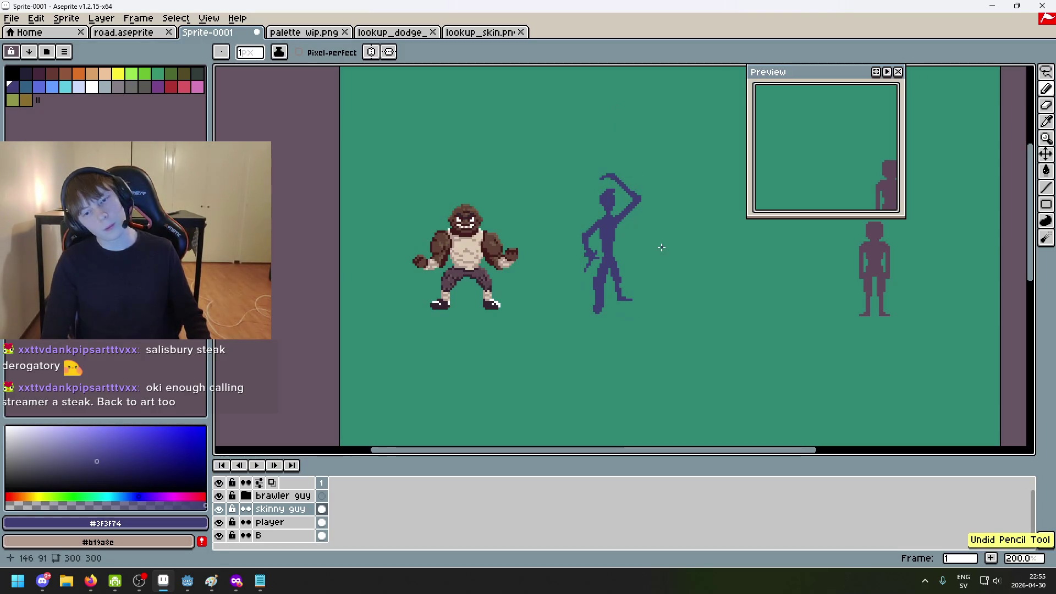
pyautogui.scroll(2, 606, 222)
pyautogui.scroll(-2, 681, 277)
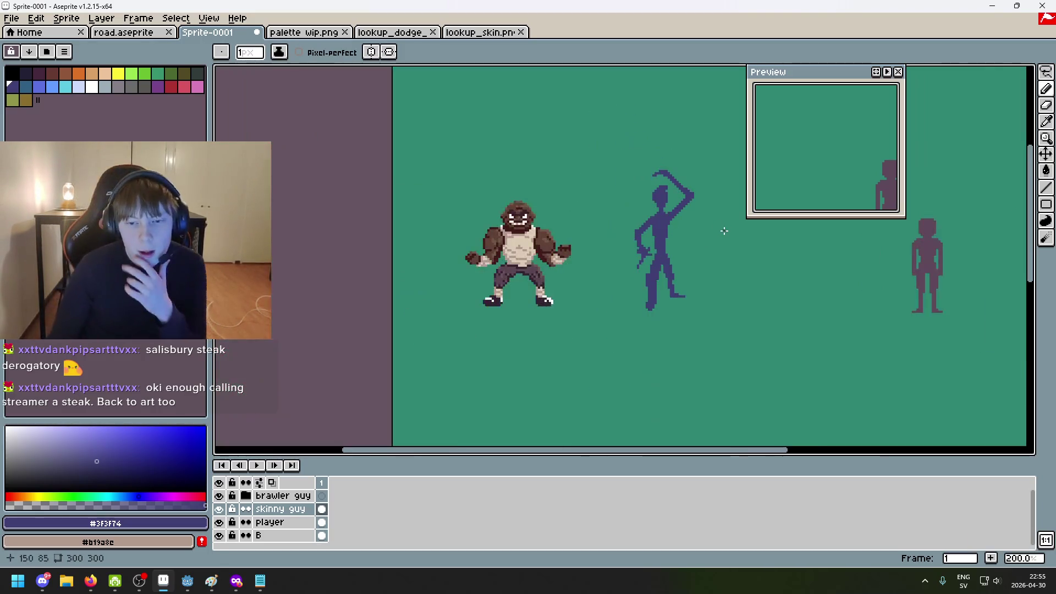
pyautogui.hscroll(2, 660, 220)
pyautogui.scroll(1, 648, 202)
pyautogui.hscroll(2, 573, 195)
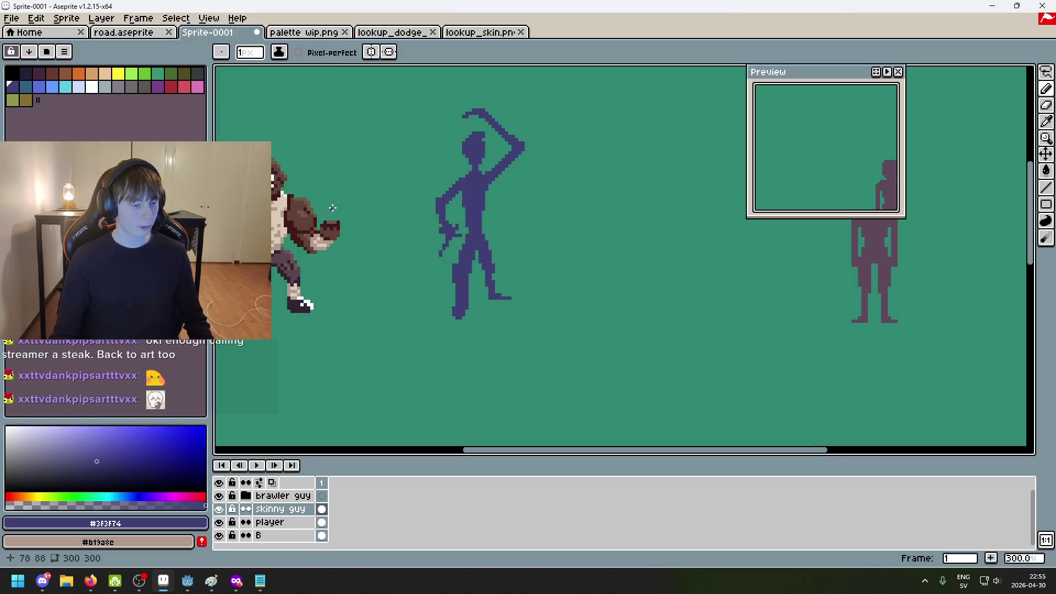
pyautogui.scroll(1, 406, 178)
pyautogui.moveTo(407, 178); pyautogui.dragTo(545, 209)
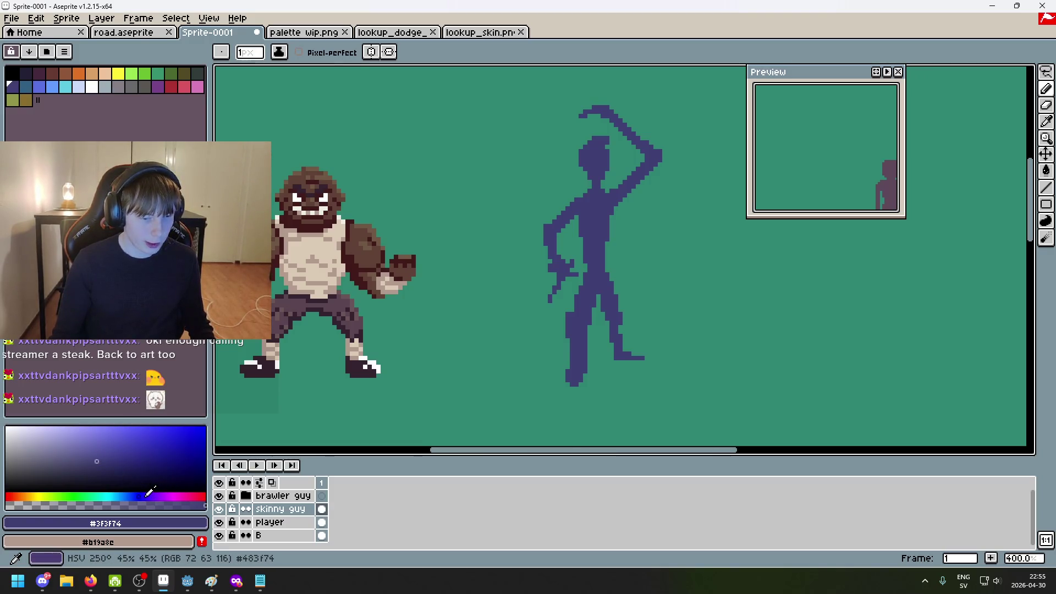
# Adjust the drawing colour's hue and shade to a darker muted blue
pyautogui.click(153, 495)
pyautogui.moveTo(155, 491); pyautogui.dragTo(125, 495)
pyautogui.click(98, 463)
pyautogui.click(127, 468)
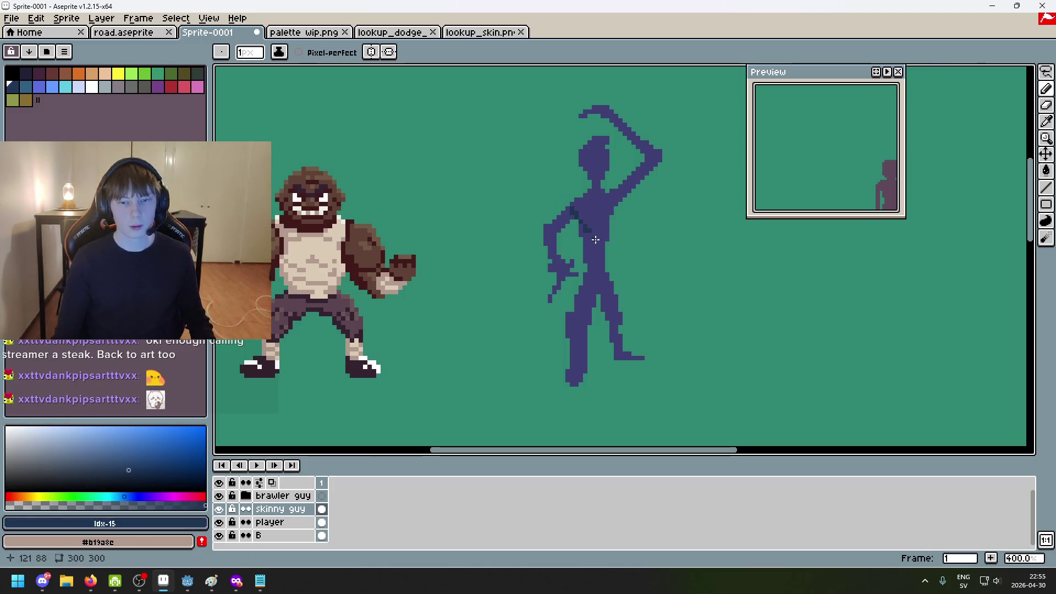
# Undo the last pencil stroke and sample the figure's own blue with the eyedropper
pyautogui.hotkey('ctrl', 'z')
pyautogui.scroll(2, 576, 227)
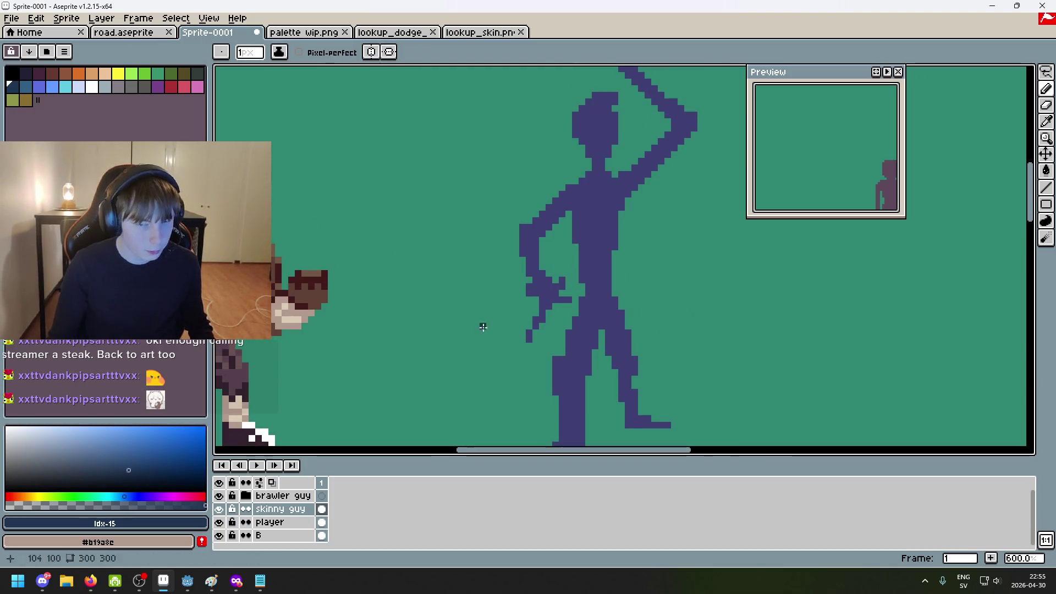
pyautogui.keyDown('alt'); pyautogui.click(606, 204); pyautogui.keyUp('alt')
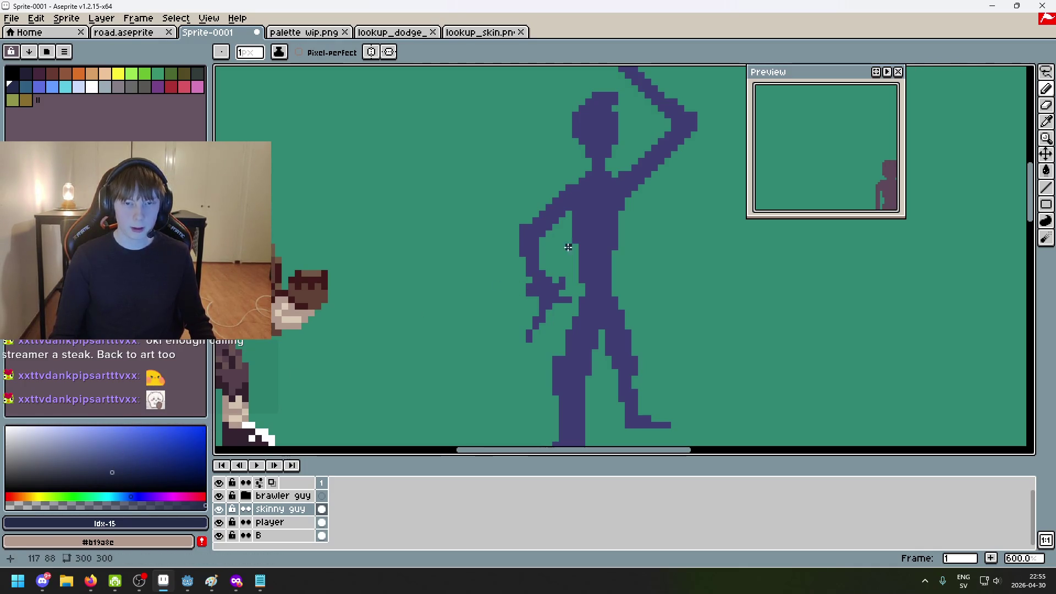
# Zoom in on the skinny figure's head and place a dark blue shading pixel on it
pyautogui.scroll(4, 601, 208)
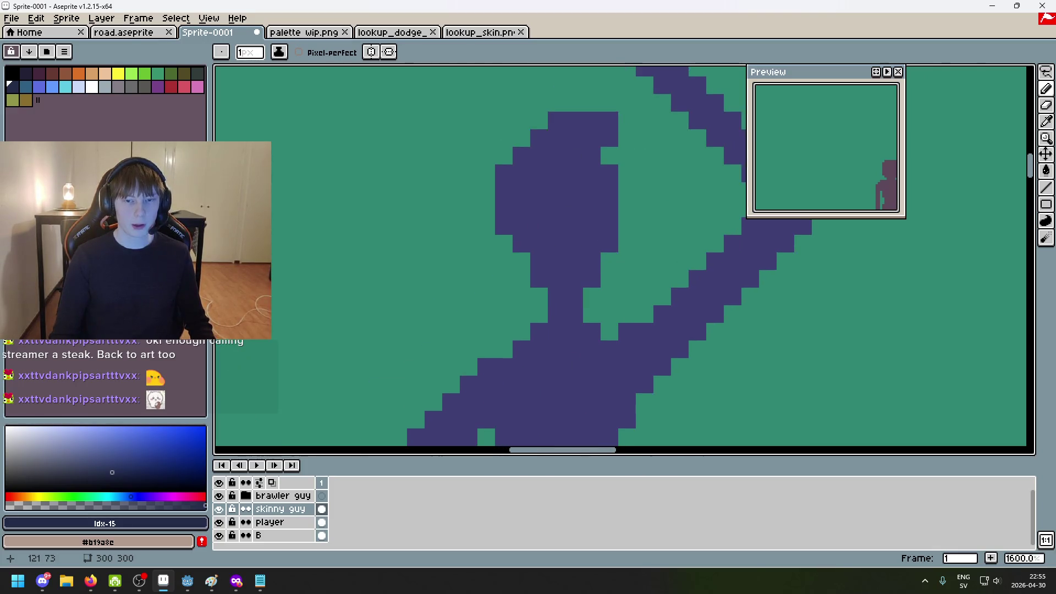
pyautogui.scroll(-1, 517, 199)
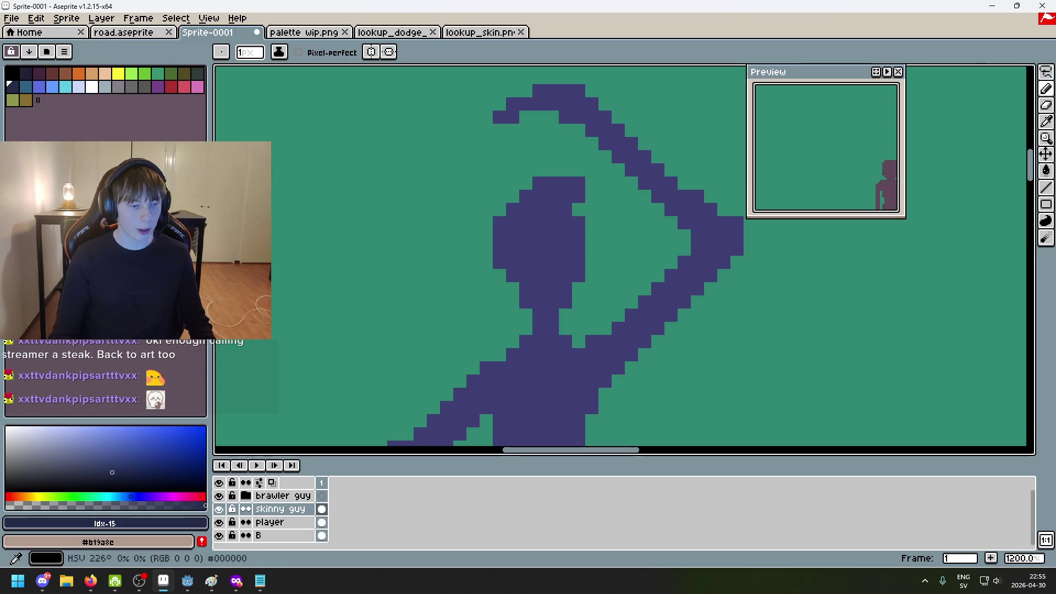
pyautogui.scroll(-4, 546, 253)
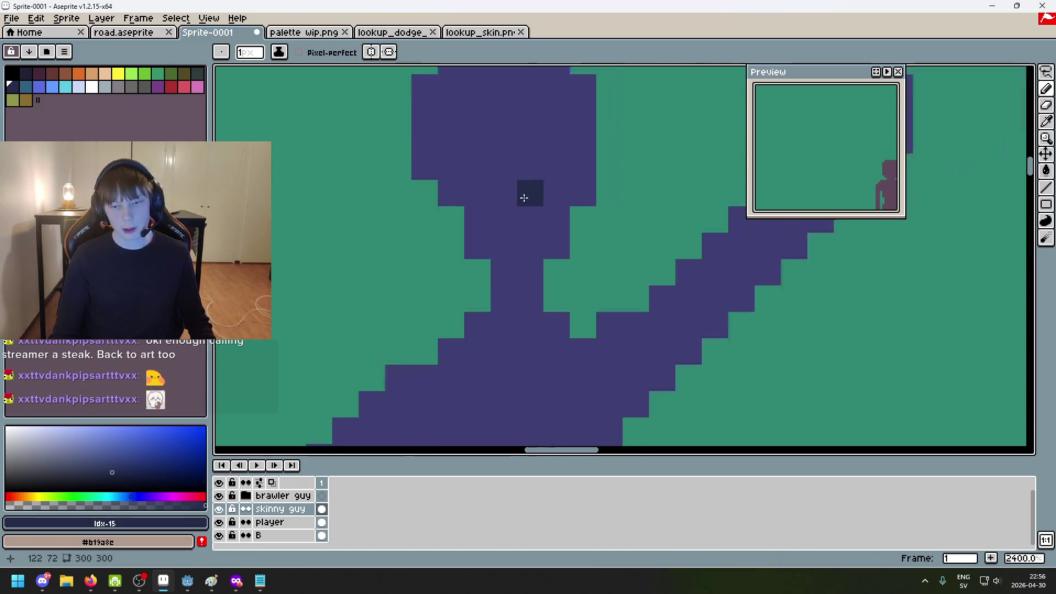
pyautogui.scroll(-1, 550, 258)
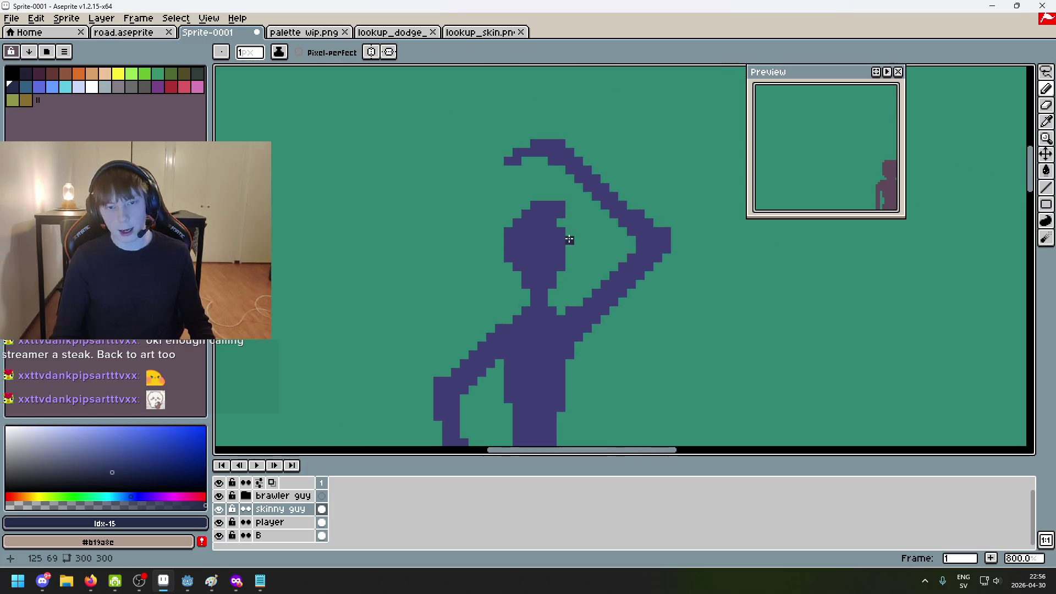
pyautogui.scroll(3, 556, 253)
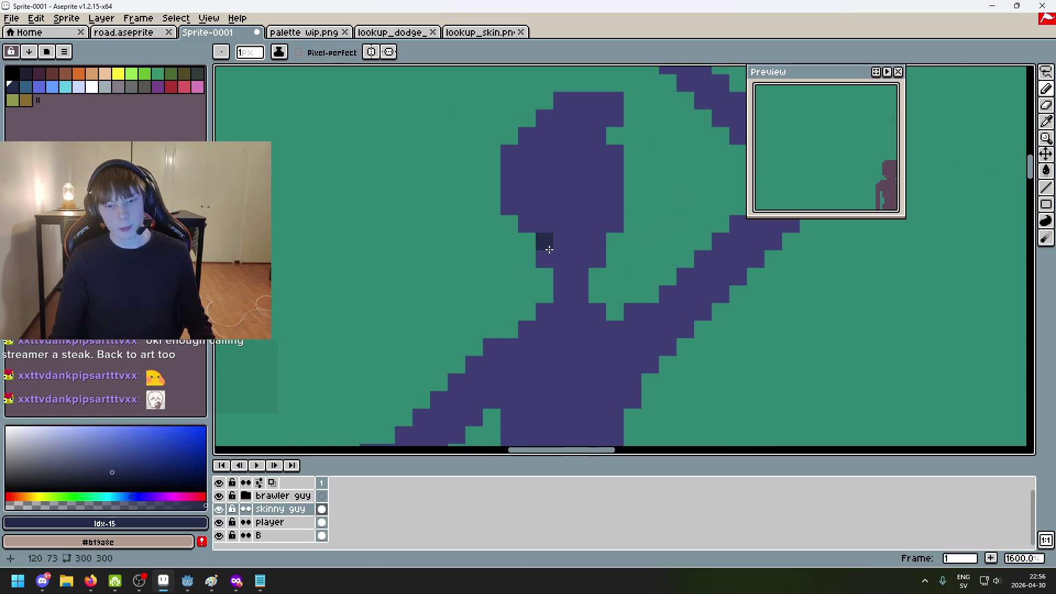
pyautogui.scroll(-2, 600, 254)
pyautogui.scroll(2, 574, 255)
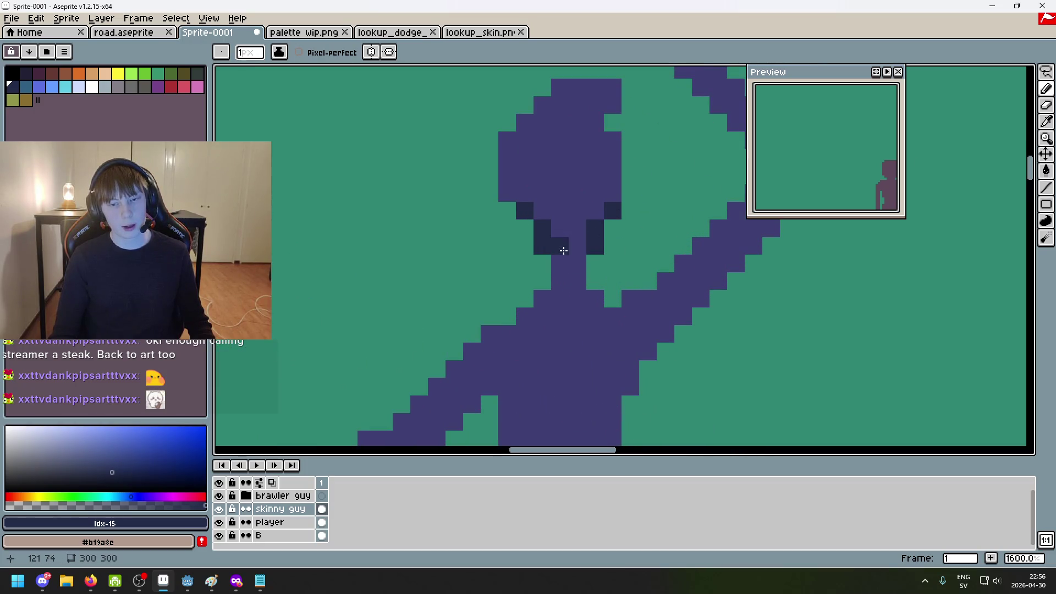
pyautogui.scroll(-3, 580, 248)
pyautogui.scroll(2, 562, 252)
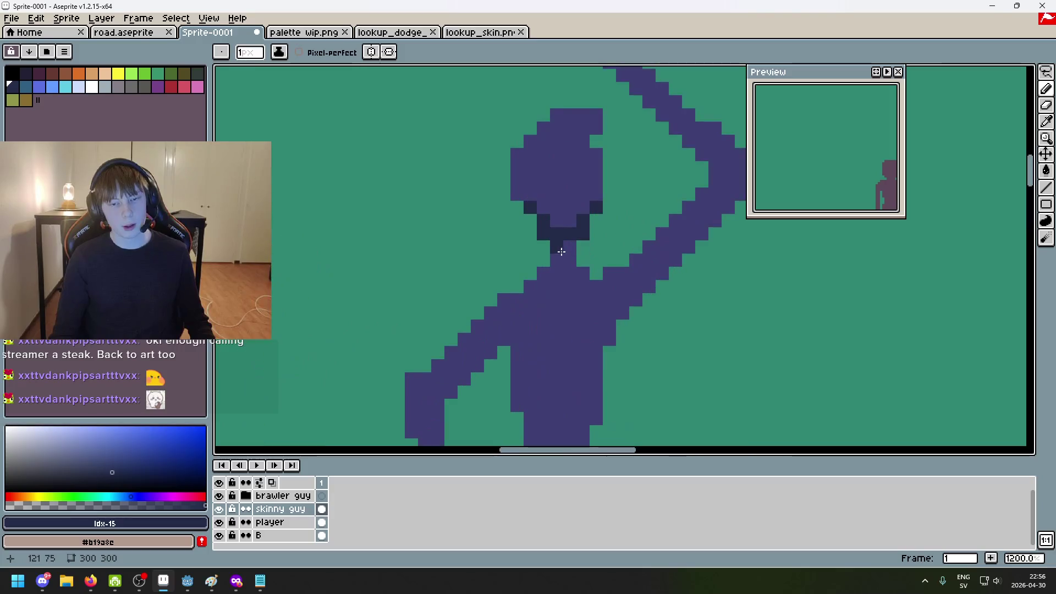
pyautogui.scroll(-4, 611, 256)
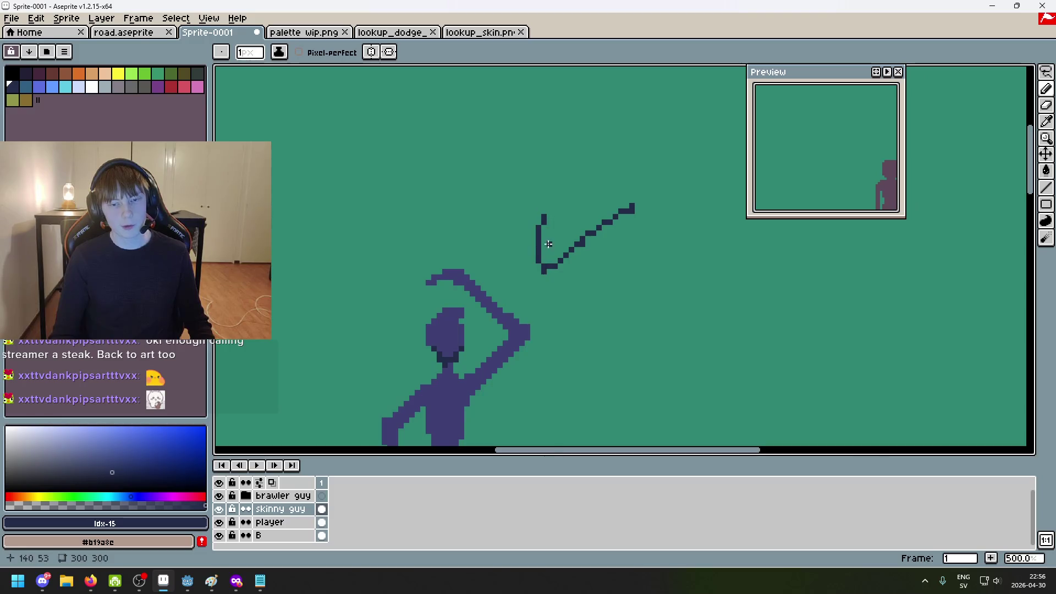
pyautogui.scroll(2, 609, 294)
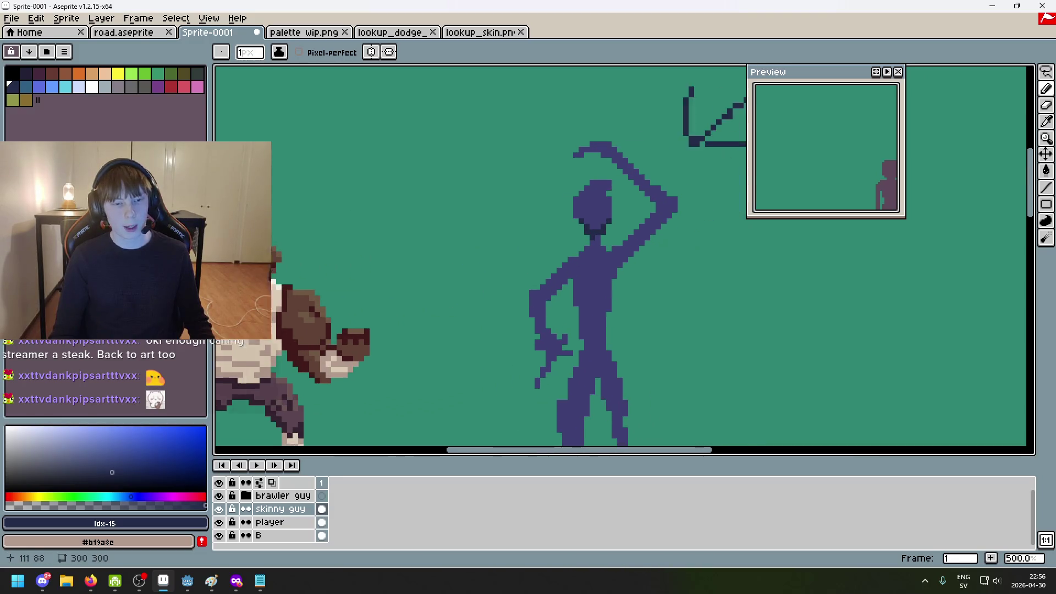
pyautogui.scroll(4, 612, 180)
pyautogui.click(517, 218)
# Paint a short dark shadow stroke on the head, undoing misplaced pixels
pyautogui.hotkey('ctrl', 'z')
pyautogui.moveTo(485, 224); pyautogui.dragTo(521, 219)
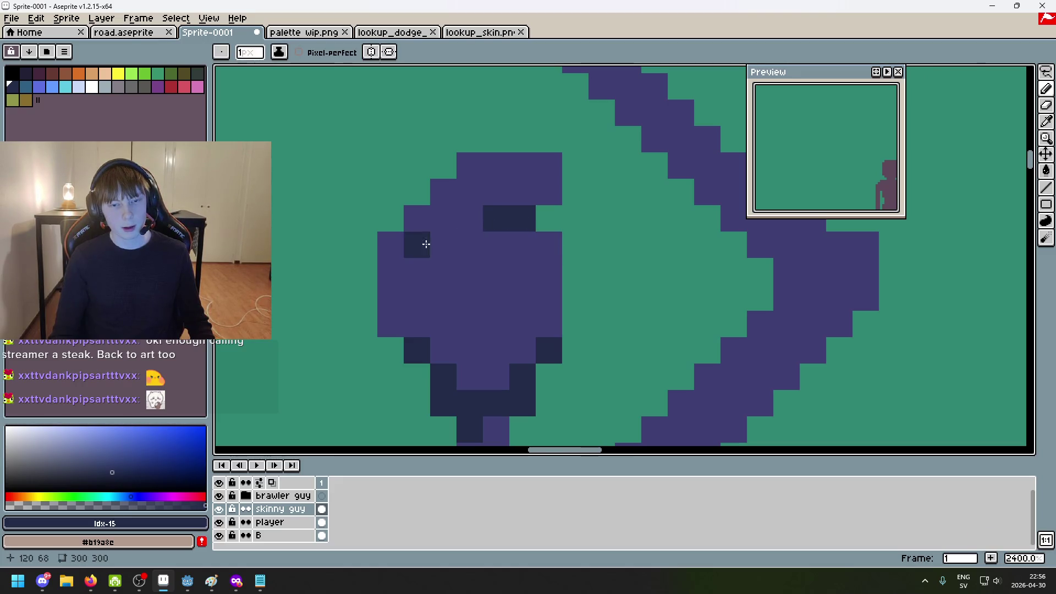
pyautogui.scroll(-7, 385, 302)
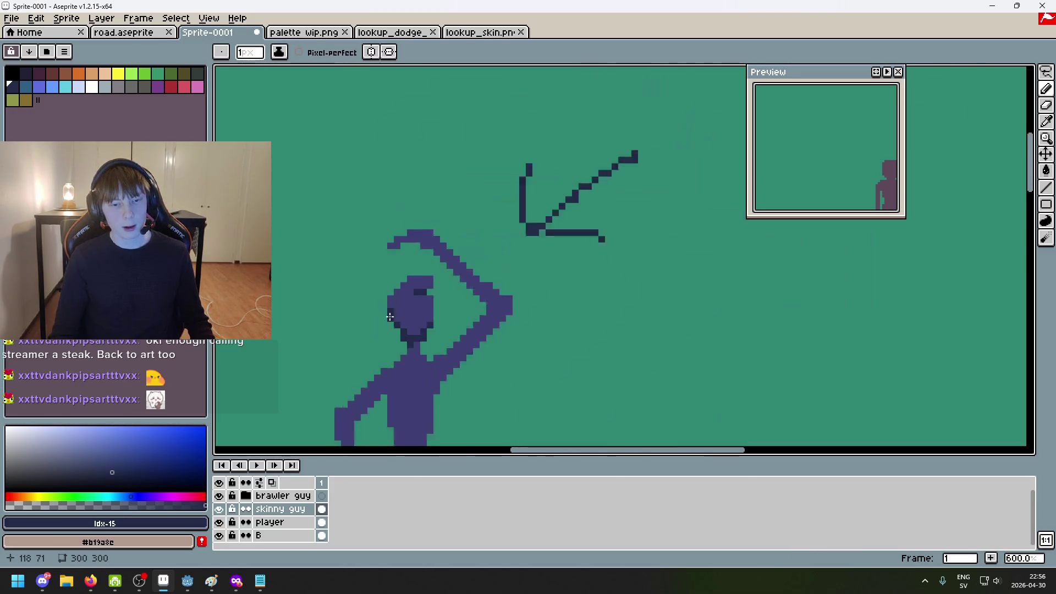
pyautogui.hotkey('ctrl', 'z')
pyautogui.scroll(2, 456, 330)
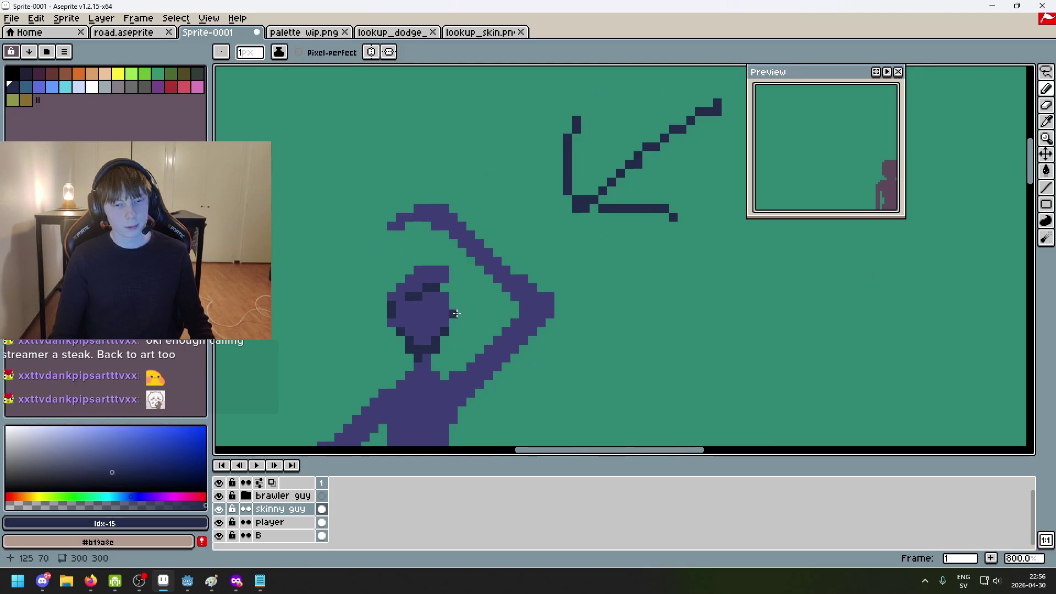
pyautogui.scroll(-4, 440, 302)
pyautogui.scroll(3, 459, 307)
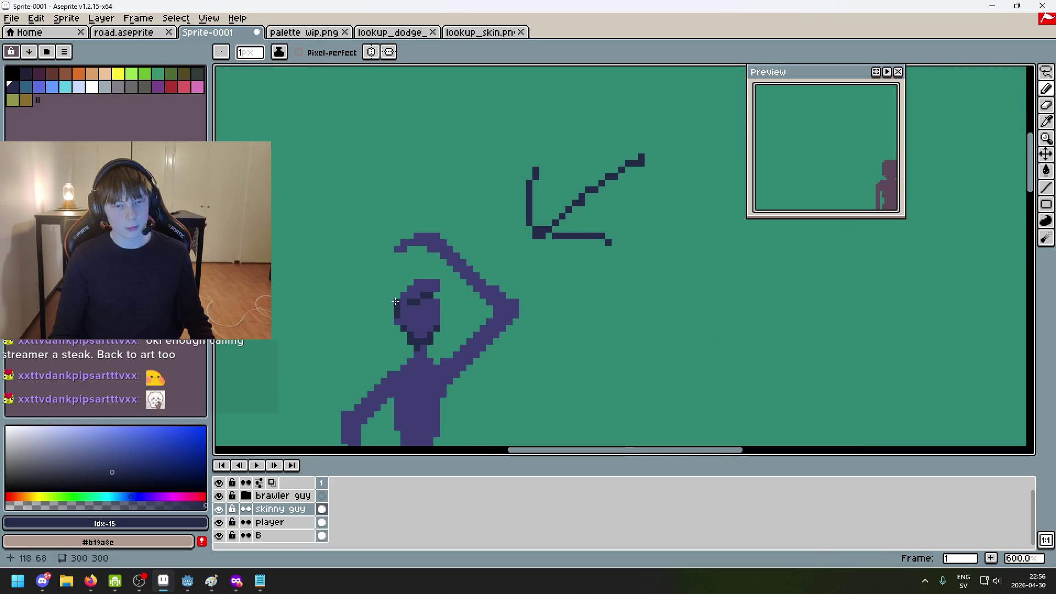
pyautogui.scroll(3, 429, 313)
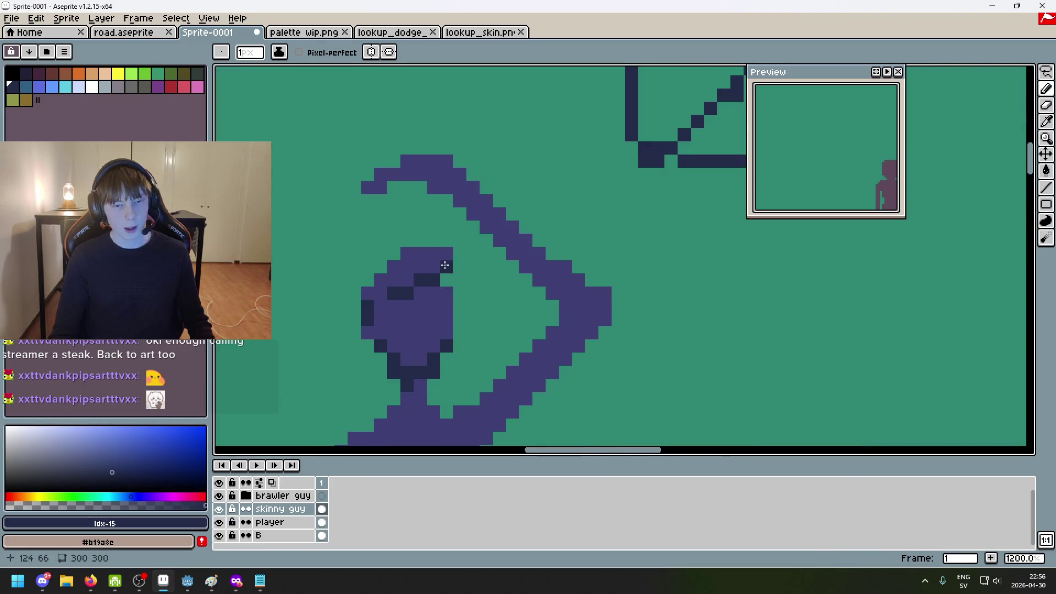
pyautogui.scroll(1, 446, 265)
pyautogui.scroll(2, 448, 283)
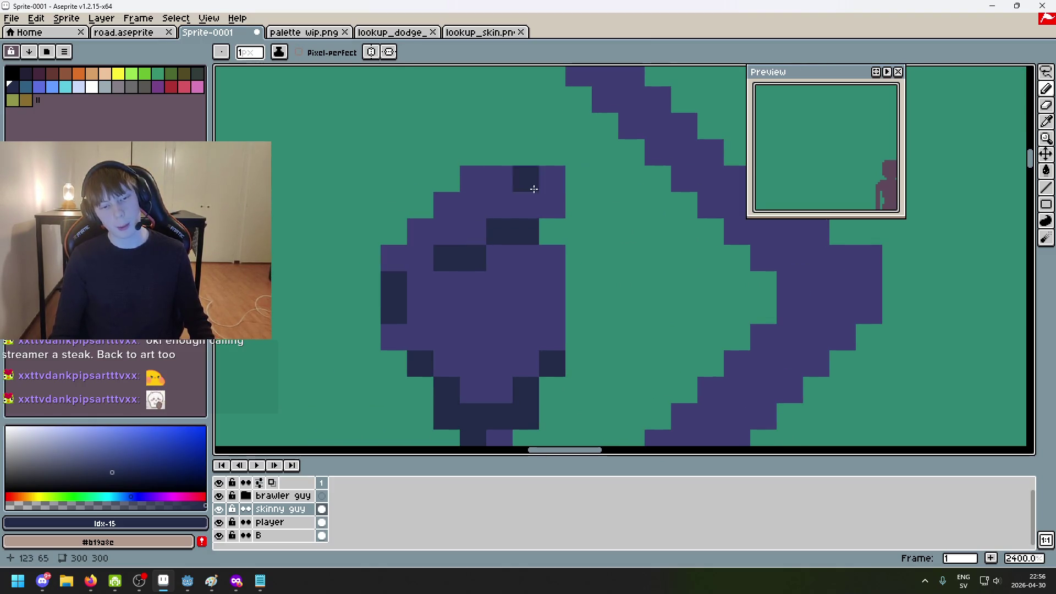
# Sample the dark shadow colour from the head and add another shadow pixel to it
pyautogui.press('i')
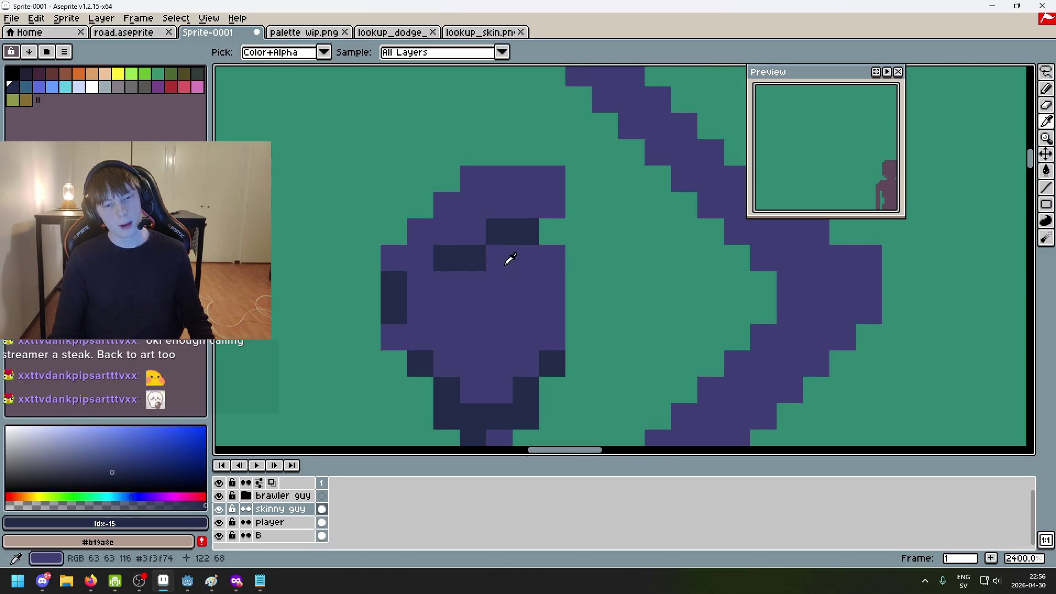
pyautogui.keyDown('alt'); pyautogui.click(473, 259); pyautogui.keyUp('alt')
pyautogui.click(557, 279)
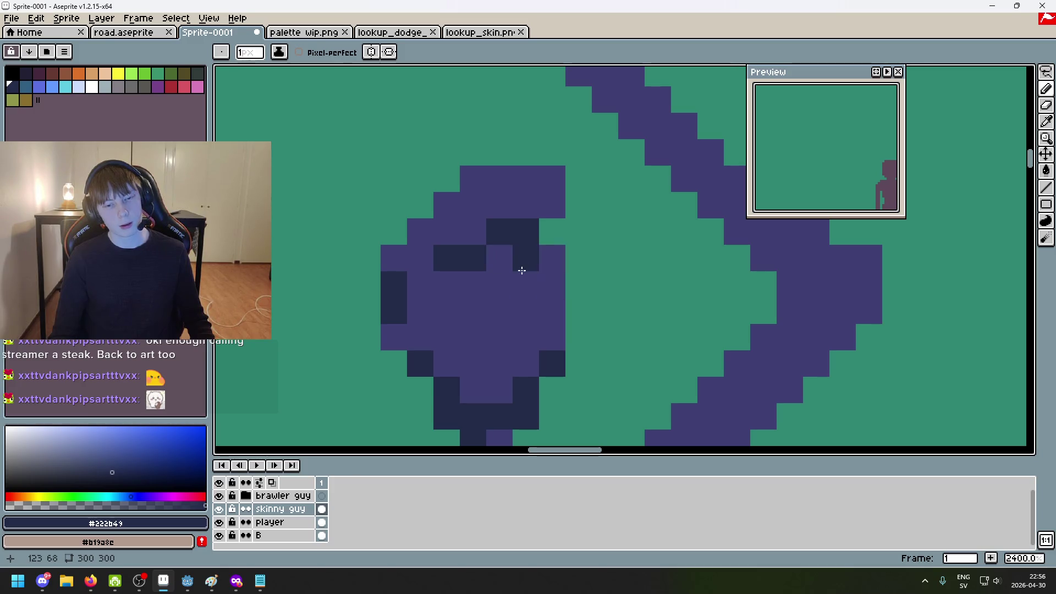
pyautogui.moveTo(490, 282); pyautogui.dragTo(554, 231)
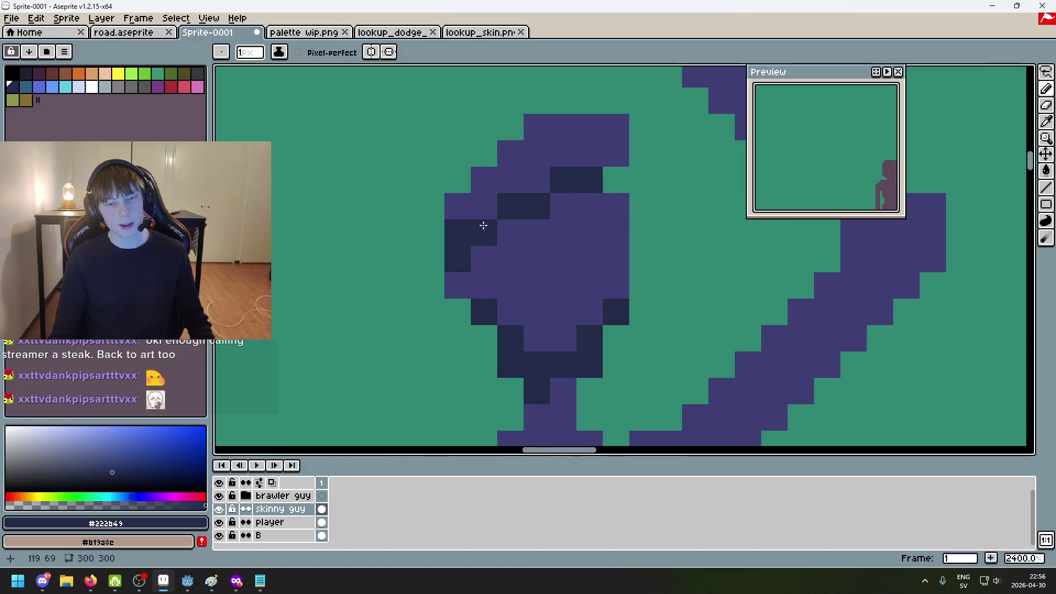
pyautogui.moveTo(515, 206); pyautogui.dragTo(380, 195)
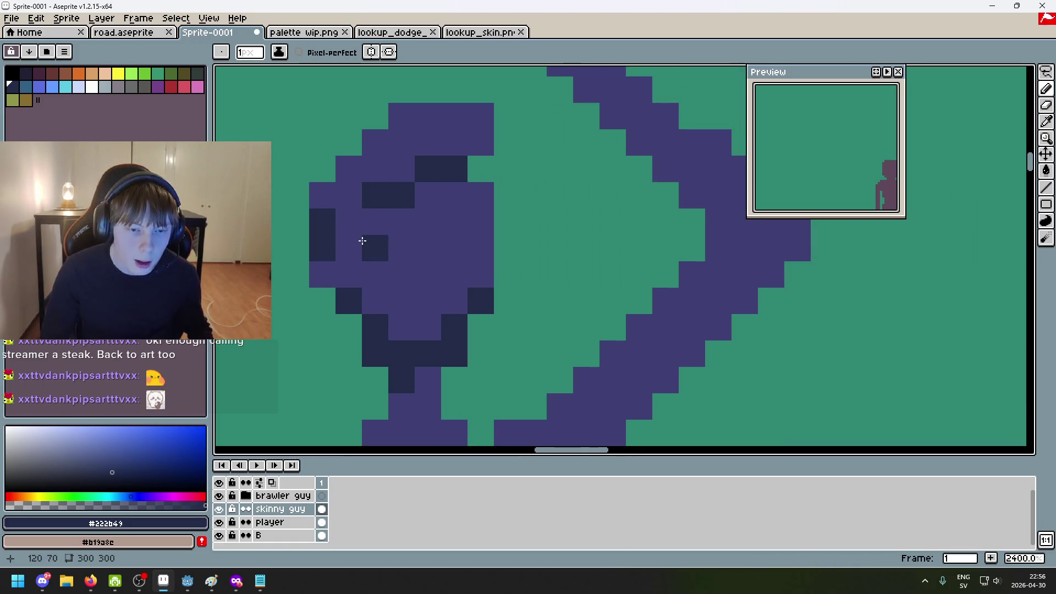
pyautogui.scroll(-3, 457, 253)
pyautogui.scroll(-1, 471, 262)
pyautogui.scroll(4, 498, 179)
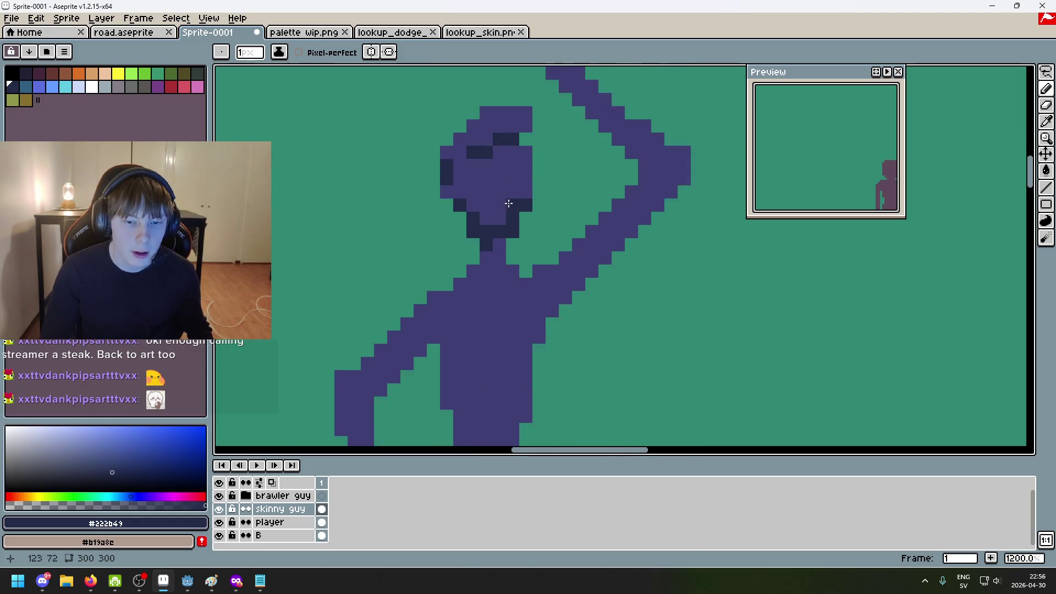
pyautogui.moveTo(460, 165)
pyautogui.mouseDown()
pyautogui.moveTo(438, 227)
pyautogui.moveTo(472, 245)
pyautogui.moveTo(459, 231)
pyautogui.moveTo(438, 233)
pyautogui.mouseUp()
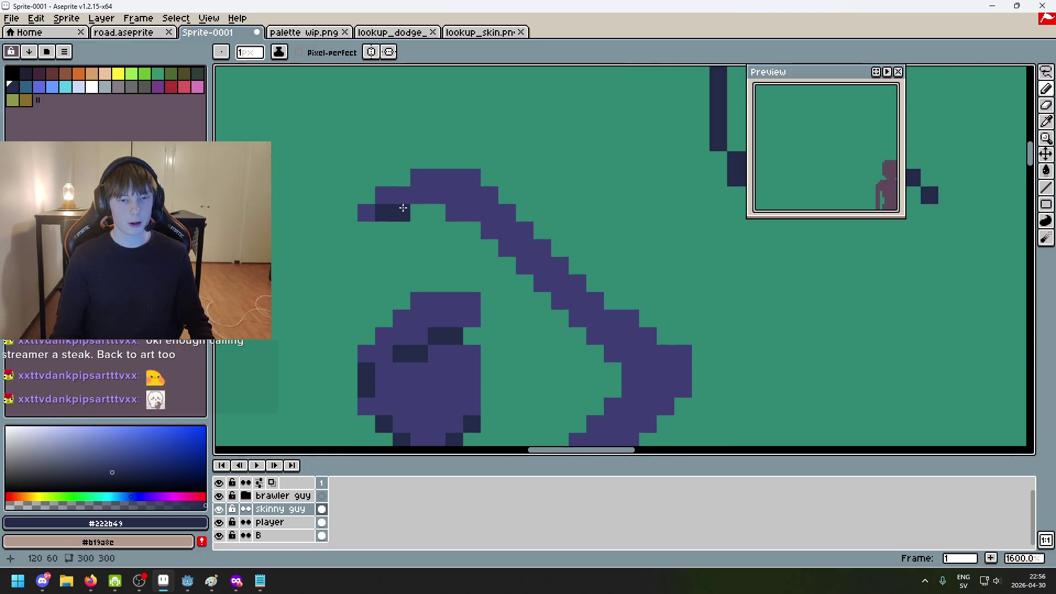
# Shade the raised forearm's inner edge with dark pixels down to the arm's bend
pyautogui.moveTo(471, 214); pyautogui.dragTo(506, 252)
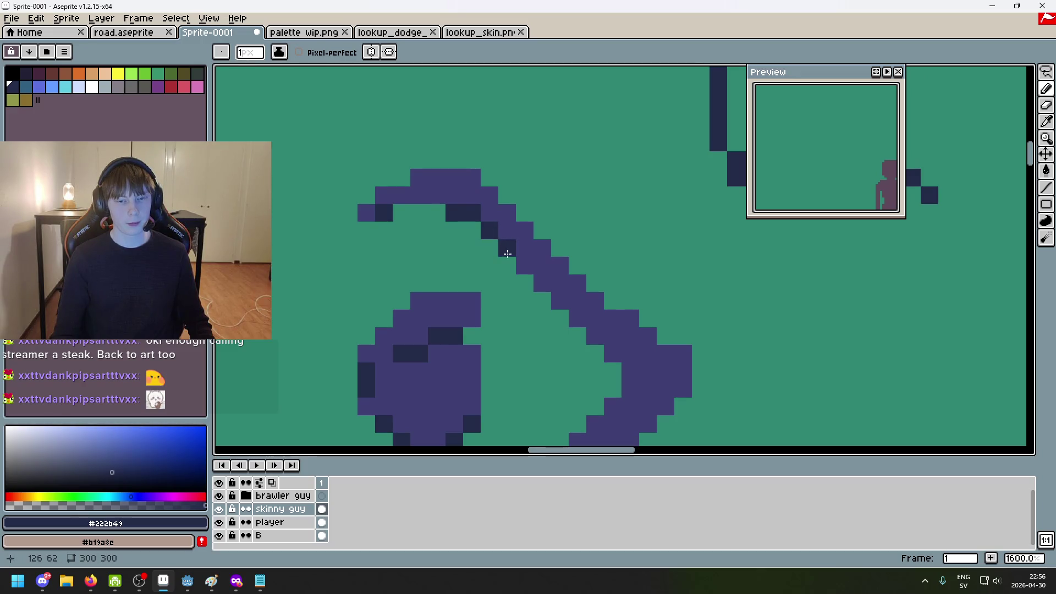
pyautogui.moveTo(557, 301); pyautogui.dragTo(574, 321)
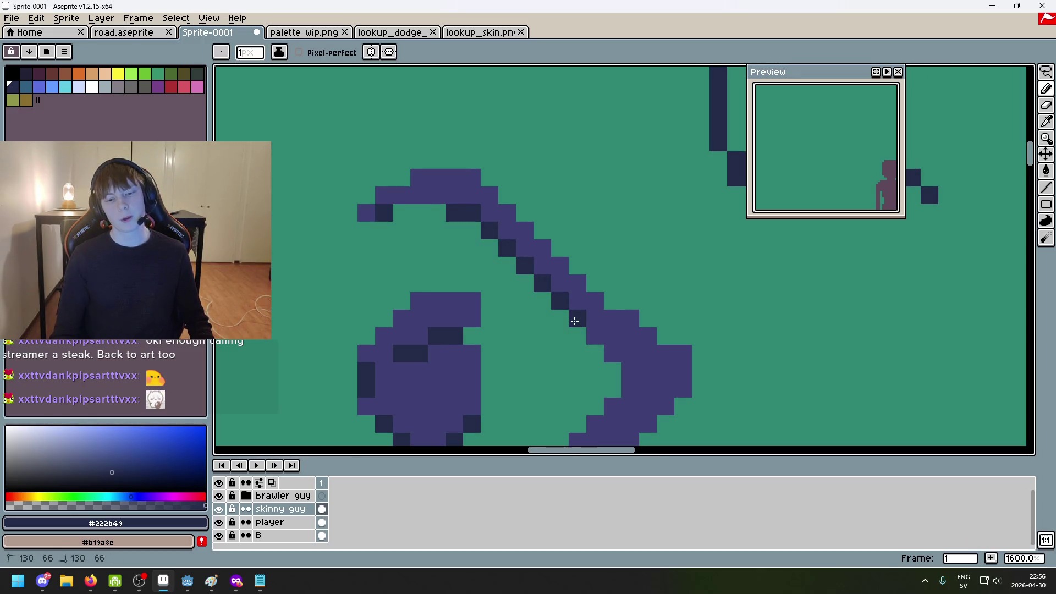
pyautogui.moveTo(610, 354); pyautogui.dragTo(614, 371)
pyautogui.moveTo(638, 367); pyautogui.dragTo(702, 279)
pyautogui.click(703, 272)
pyautogui.moveTo(684, 314)
pyautogui.mouseDown()
pyautogui.moveTo(703, 272)
pyautogui.moveTo(681, 281)
pyautogui.mouseUp()
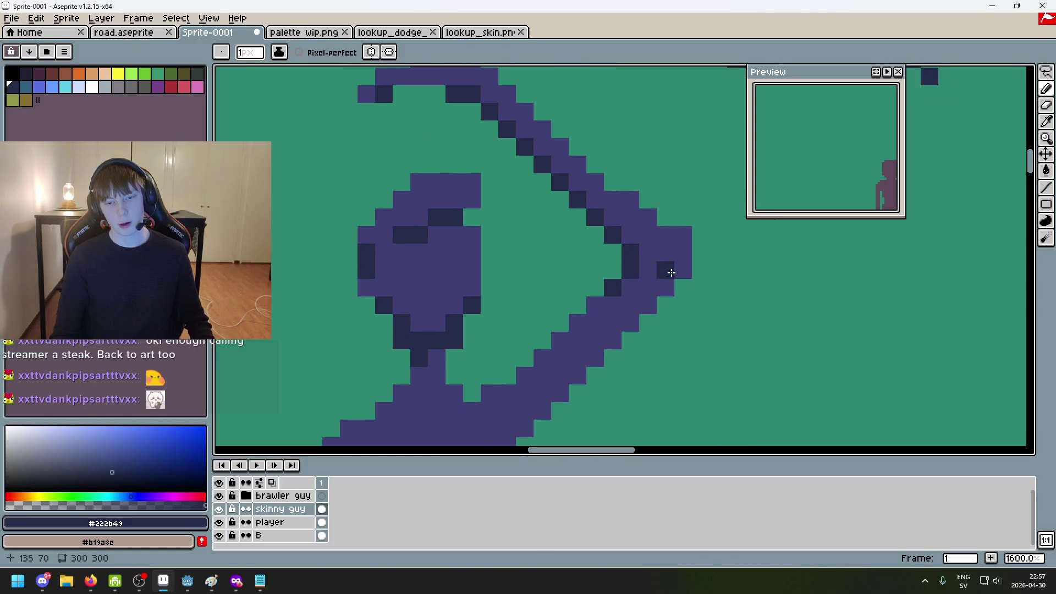
pyautogui.scroll(-3, 686, 242)
pyautogui.scroll(3, 686, 229)
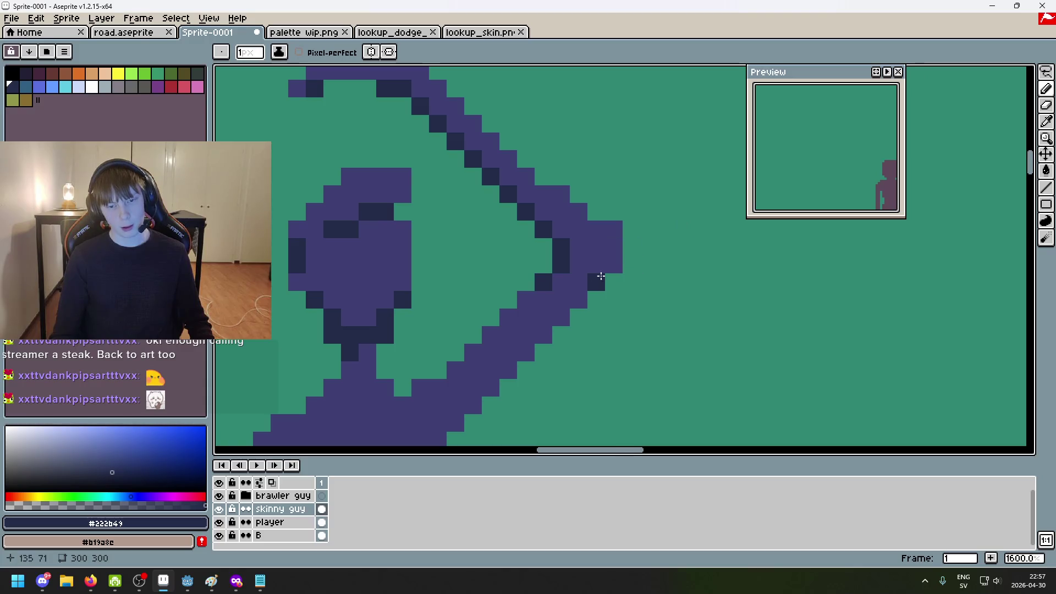
pyautogui.moveTo(631, 246)
pyautogui.mouseDown()
pyautogui.moveTo(740, 217)
pyautogui.moveTo(679, 227)
pyautogui.moveTo(746, 188)
pyautogui.moveTo(686, 207)
pyautogui.mouseUp()
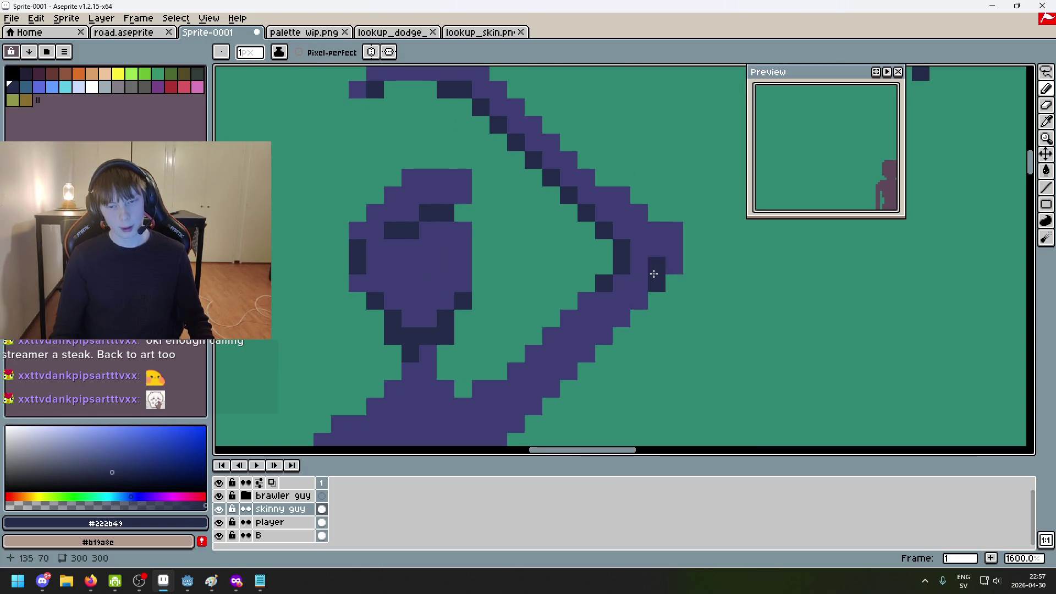
pyautogui.moveTo(586, 303); pyautogui.dragTo(677, 272)
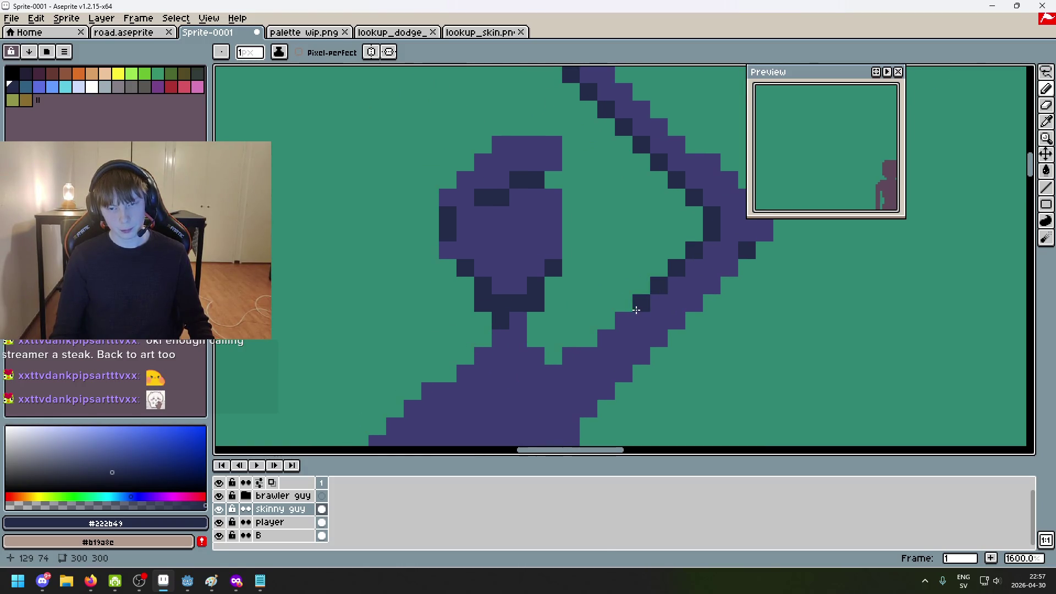
# Fix a misplaced pixel, then shade the elbow bend and the arm's underside where it meets the body
pyautogui.hotkey('ctrl', 'z')
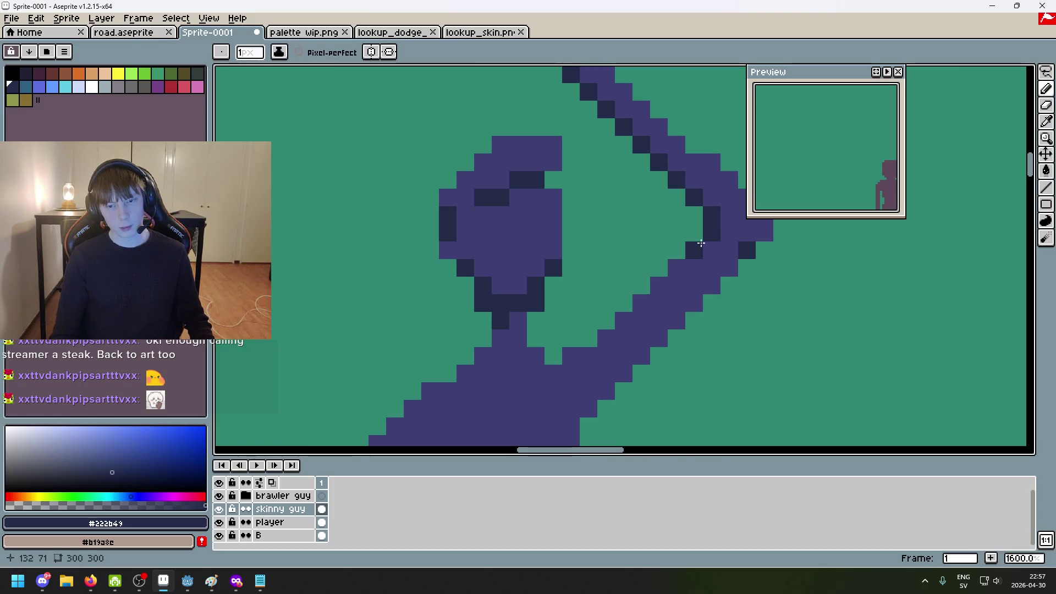
pyautogui.moveTo(728, 262); pyautogui.dragTo(629, 297)
pyautogui.click(628, 297)
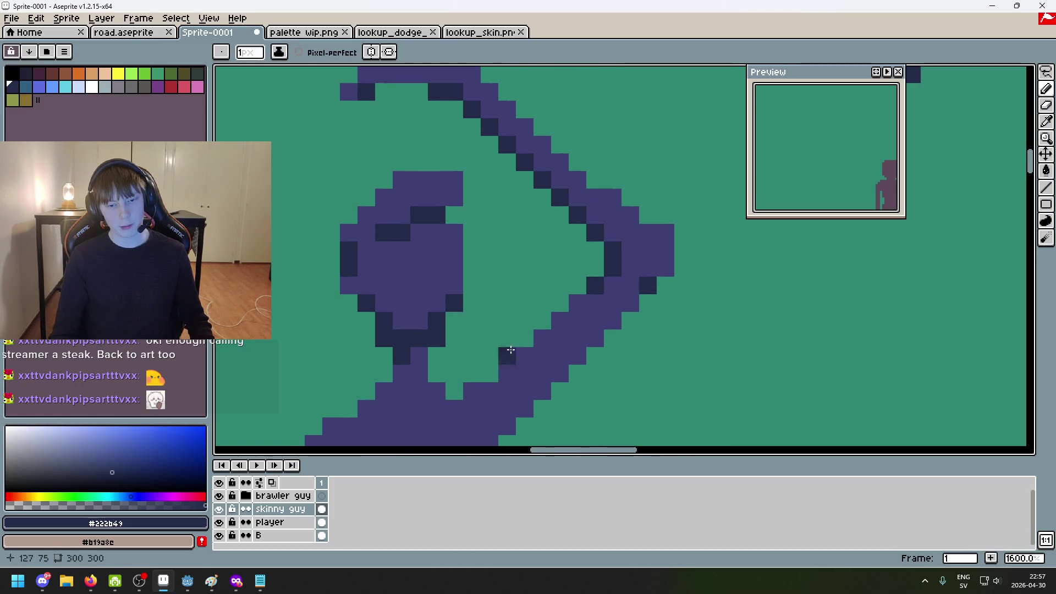
pyautogui.moveTo(525, 374); pyautogui.dragTo(675, 220)
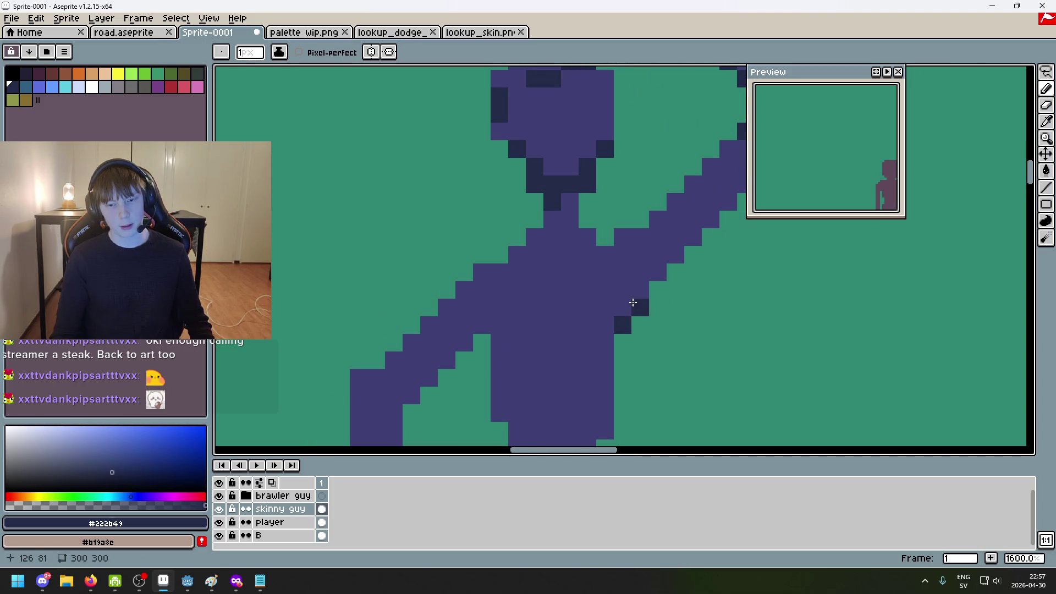
pyautogui.moveTo(630, 298)
pyautogui.mouseDown()
pyautogui.moveTo(608, 330)
pyautogui.moveTo(500, 319)
pyautogui.mouseUp()
pyautogui.click(500, 318)
pyautogui.click(513, 310)
pyautogui.scroll(-5, 517, 309)
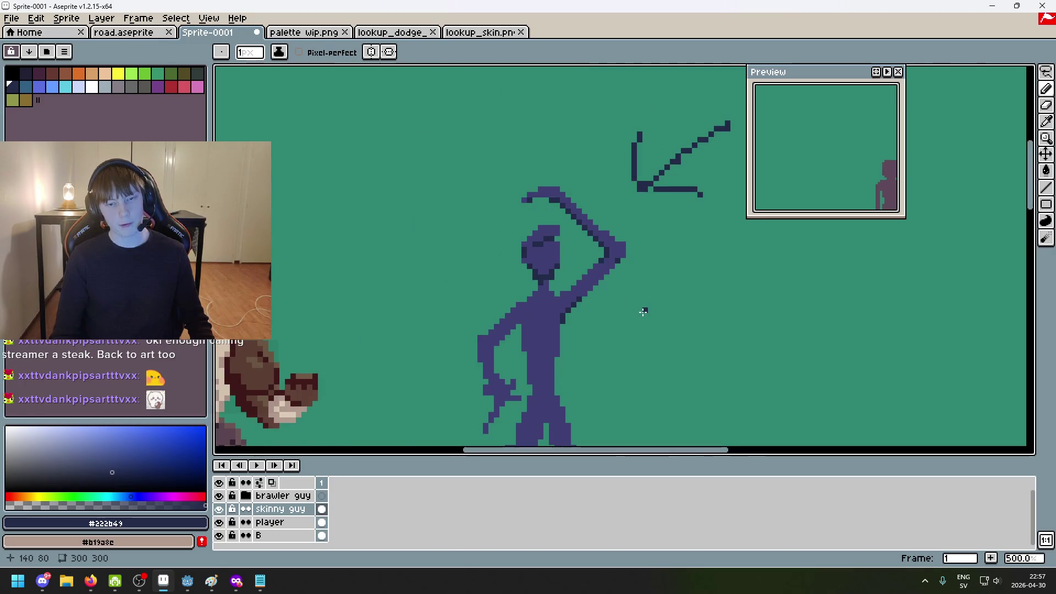
pyautogui.scroll(3, 679, 278)
pyautogui.scroll(5, 679, 277)
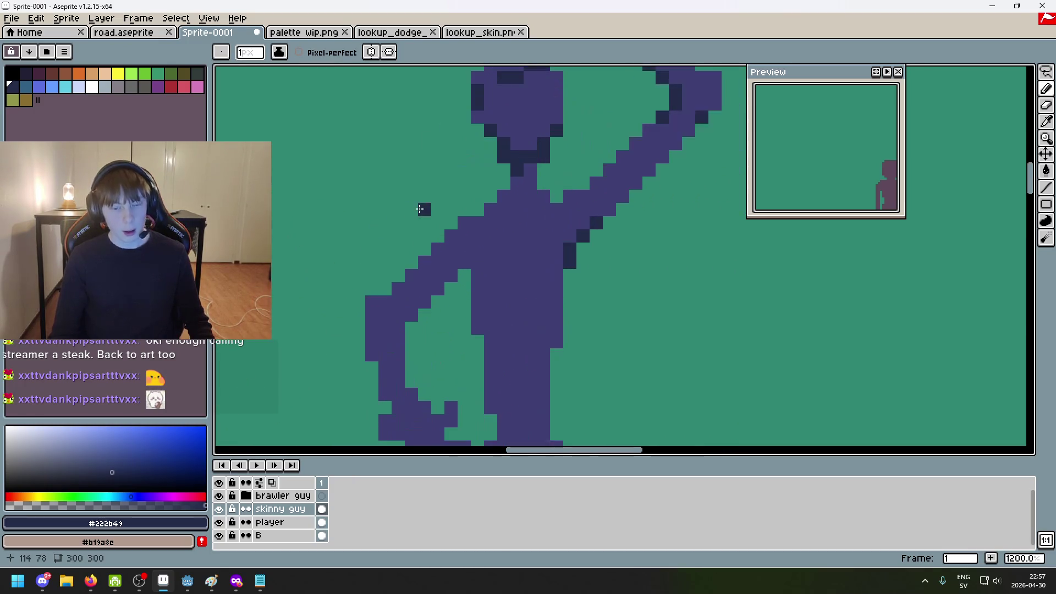
pyautogui.scroll(2, 504, 204)
pyautogui.moveTo(504, 205); pyautogui.dragTo(413, 238)
pyautogui.moveTo(611, 106); pyautogui.dragTo(562, 207)
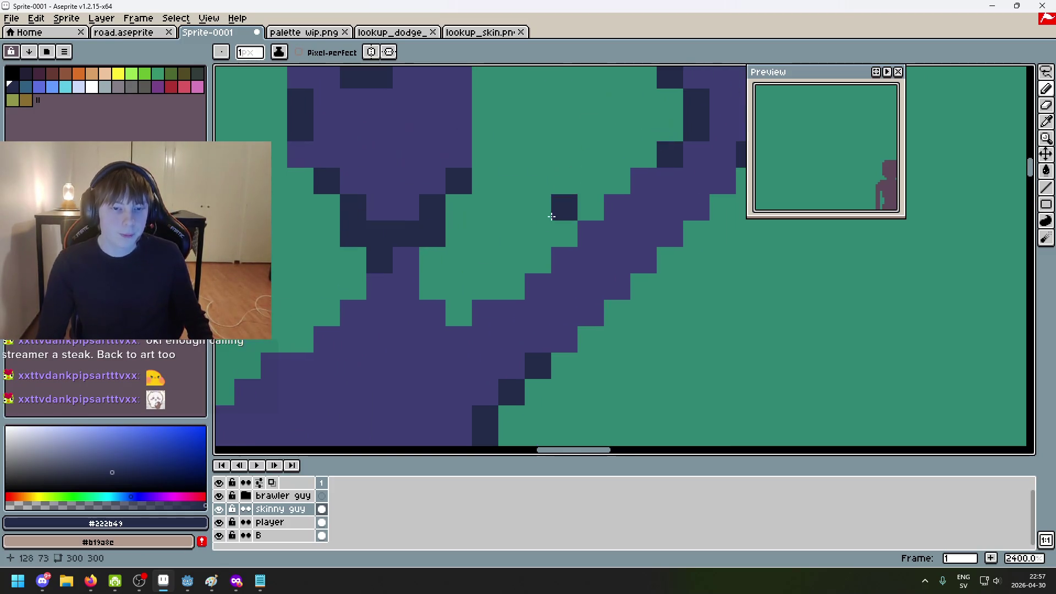
pyautogui.scroll(-3, 499, 246)
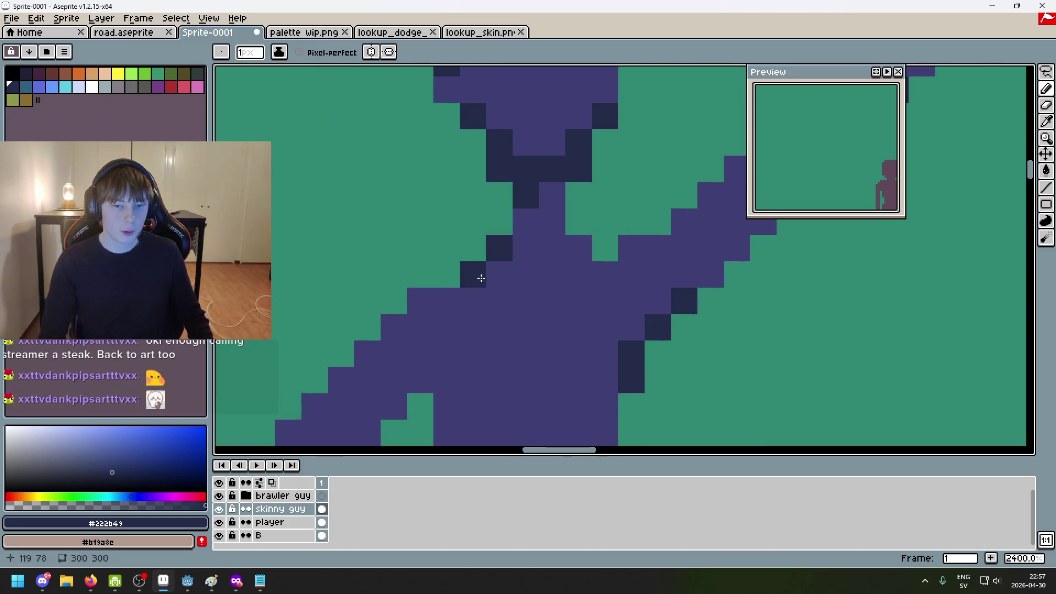
pyautogui.scroll(-3, 478, 275)
pyautogui.scroll(3, 566, 300)
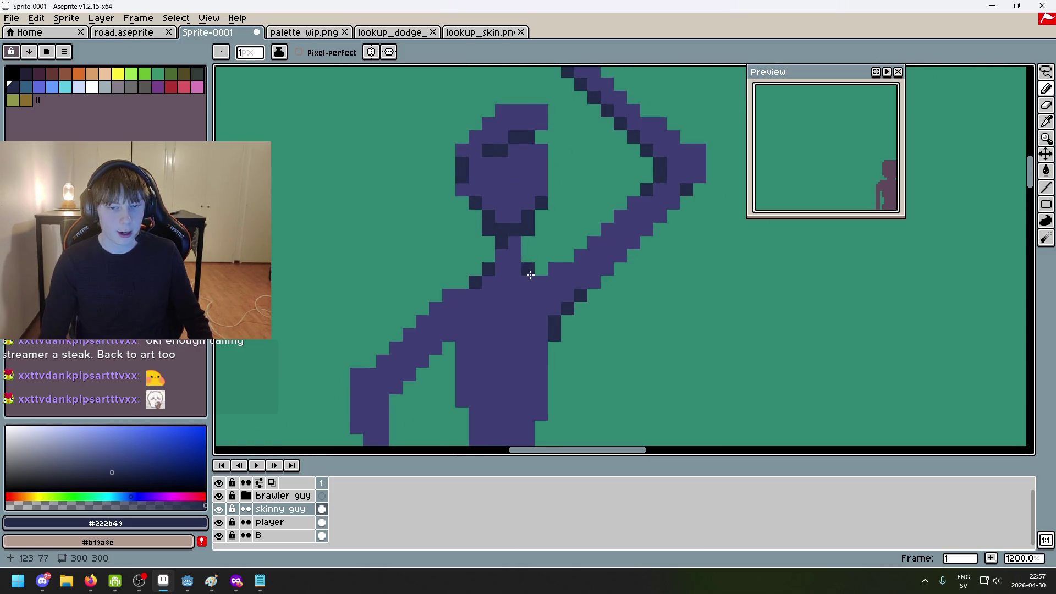
pyautogui.moveTo(530, 275); pyautogui.dragTo(644, 238)
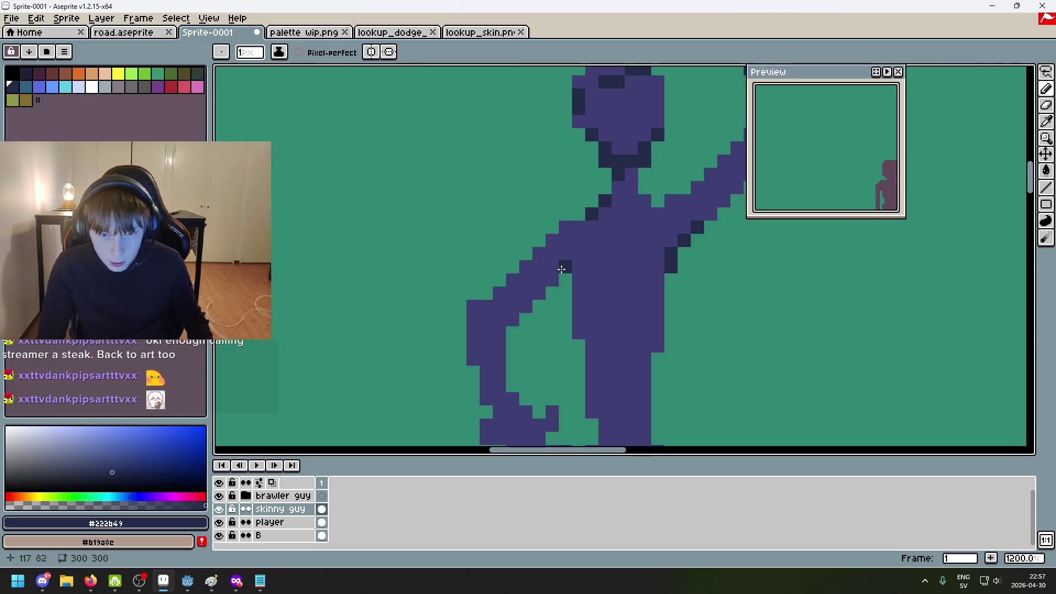
pyautogui.moveTo(576, 332)
pyautogui.mouseDown()
pyautogui.moveTo(535, 265)
pyautogui.moveTo(548, 262)
pyautogui.mouseUp()
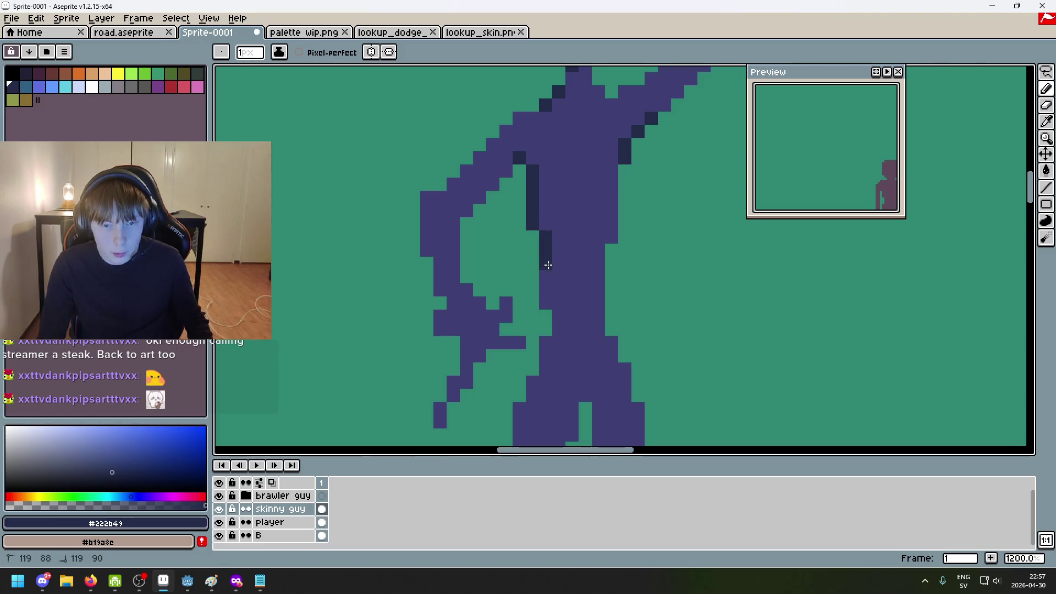
# Try a shading pixel on the torso edge and dark strokes beside the figure, undoing misfires
pyautogui.scroll(-3, 549, 237)
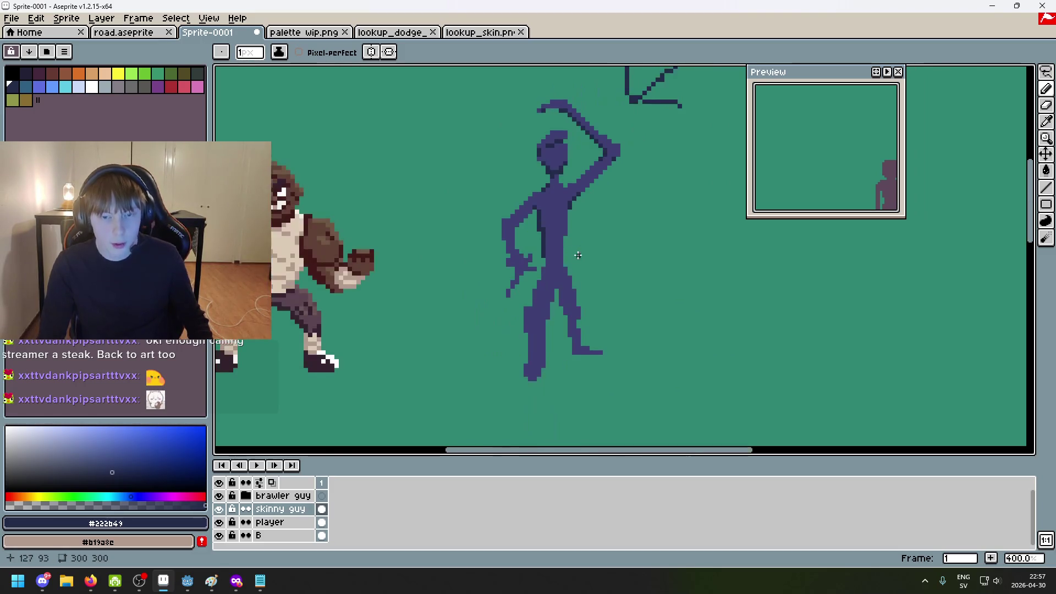
pyautogui.scroll(4, 546, 243)
pyautogui.click(545, 243)
pyautogui.hotkey('ctrl', 'z')
pyautogui.click(544, 225)
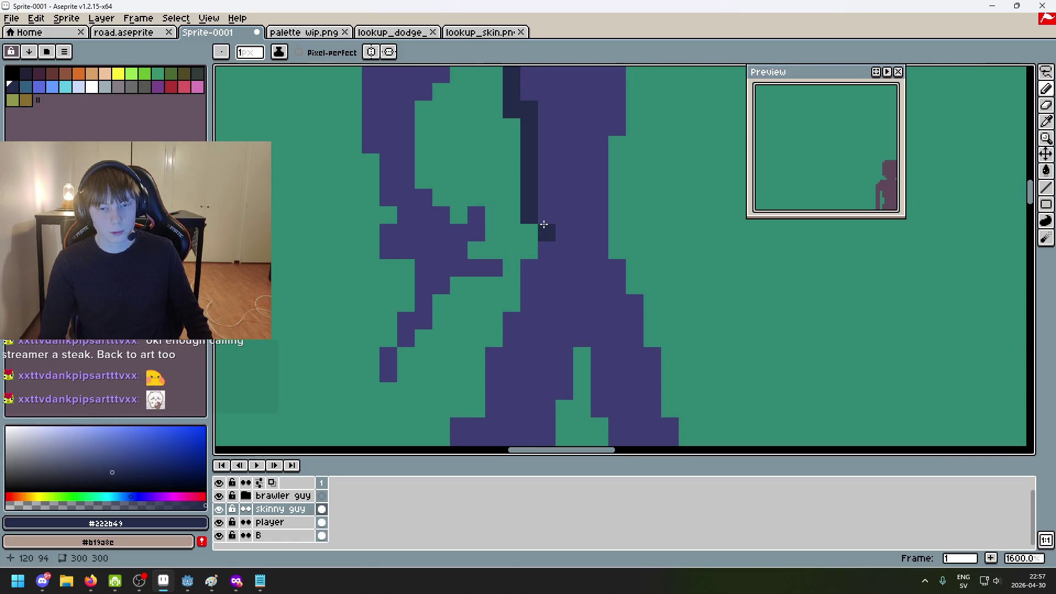
pyautogui.scroll(-3, 542, 242)
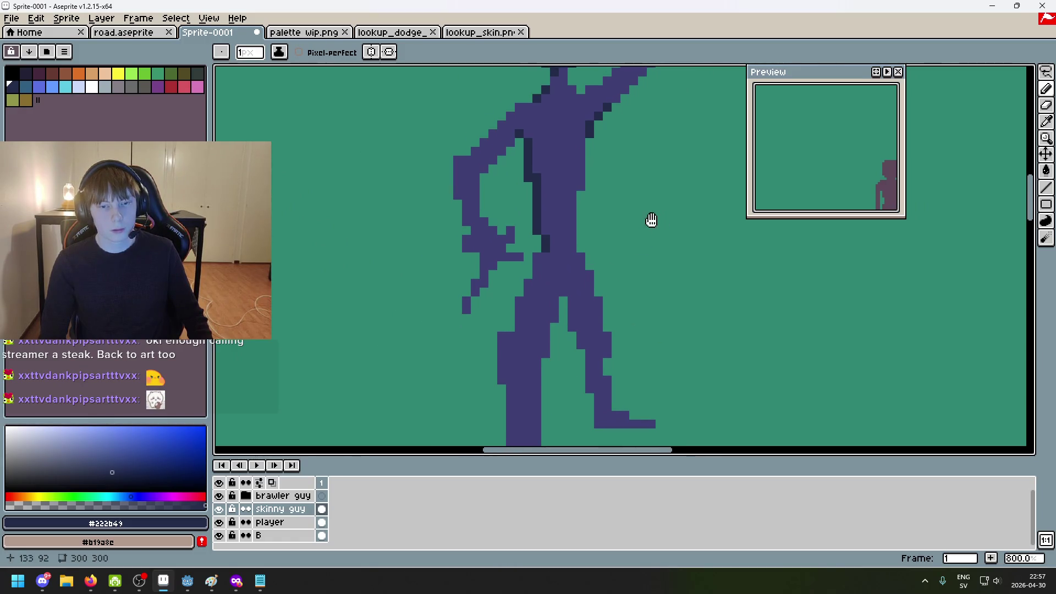
pyautogui.hotkey('ctrl', 'z')
pyautogui.moveTo(512, 258); pyautogui.dragTo(613, 125)
pyautogui.hscroll(4, 569, 184)
pyautogui.scroll(1, 568, 184)
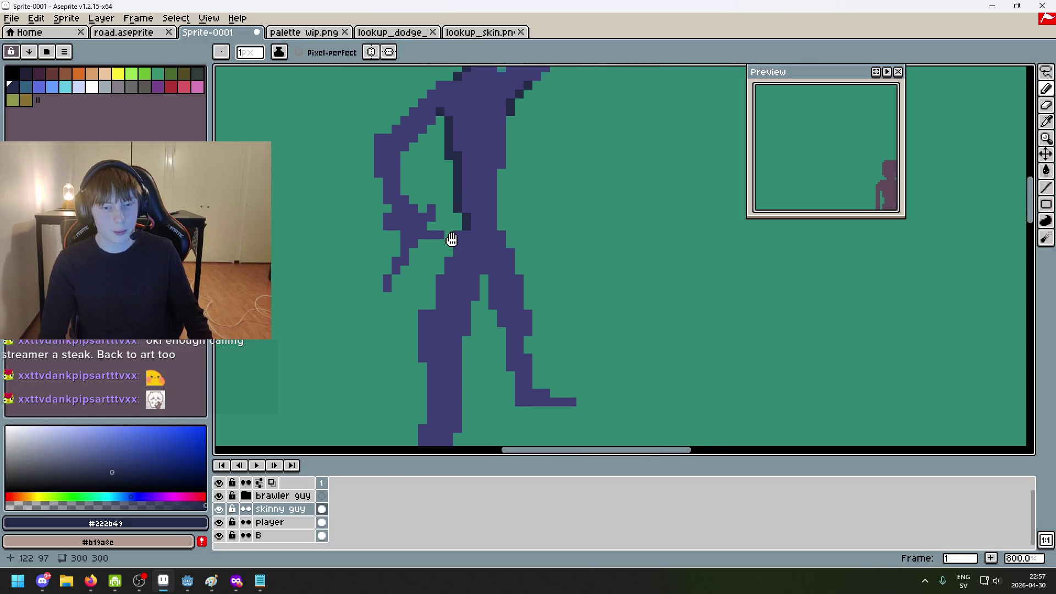
pyautogui.moveTo(604, 232); pyautogui.dragTo(596, 296)
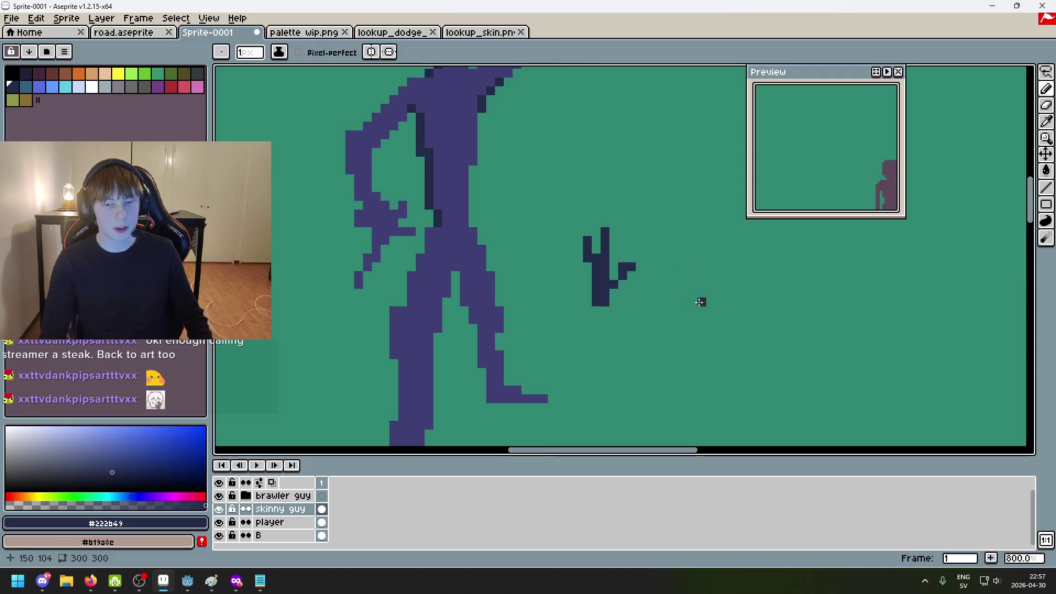
pyautogui.hotkey('ctrl', 'z')
pyautogui.keyDown('shift'); pyautogui.click(592, 300); pyautogui.keyUp('shift')
pyautogui.moveTo(579, 230); pyautogui.dragTo(588, 302)
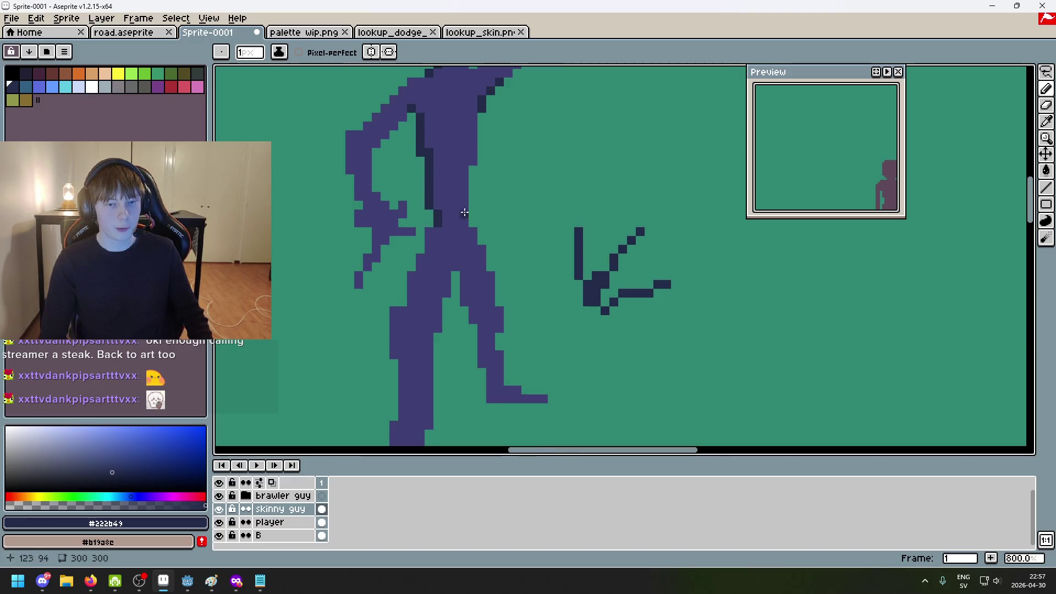
pyautogui.scroll(-3, 443, 199)
pyautogui.scroll(3, 493, 246)
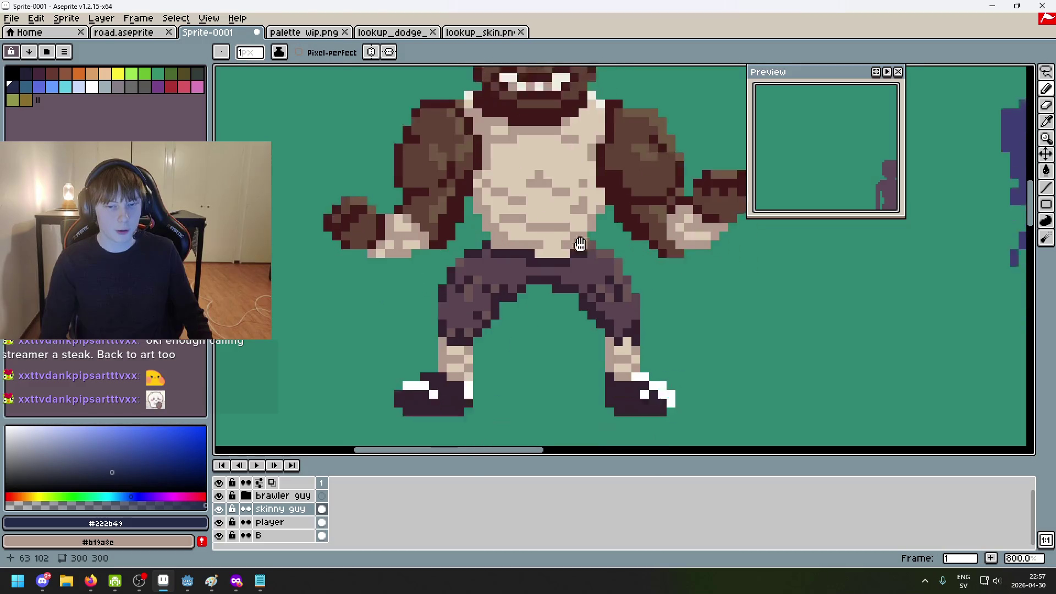
# Undo the V-shaped sketch strokes and earlier leg shading, removing a stray dark pixel too
pyautogui.moveTo(483, 264); pyautogui.dragTo(464, 308)
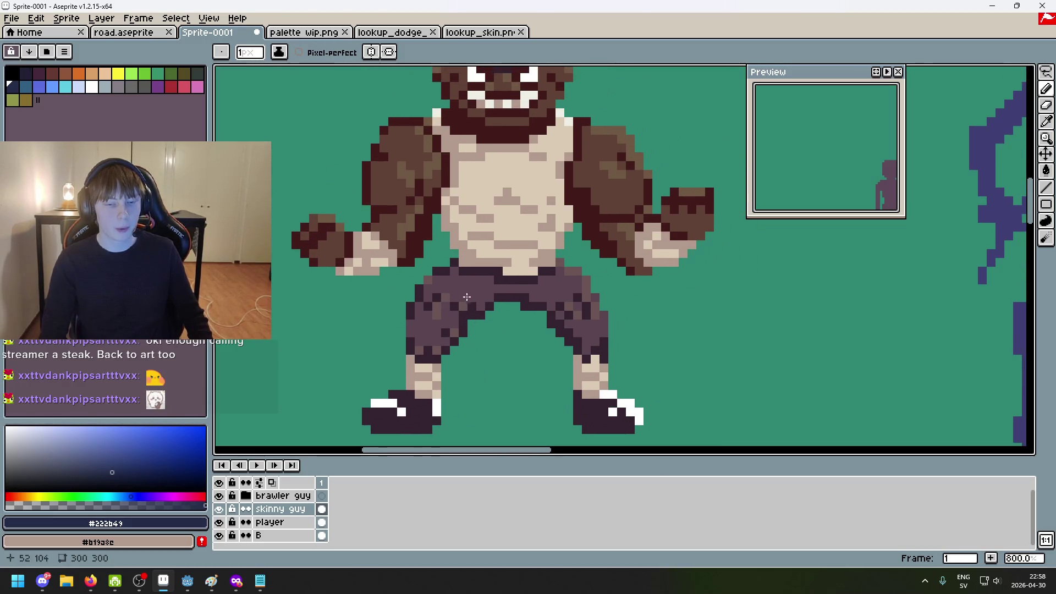
pyautogui.hscroll(5, 418, 281)
pyautogui.scroll(2, 638, 215)
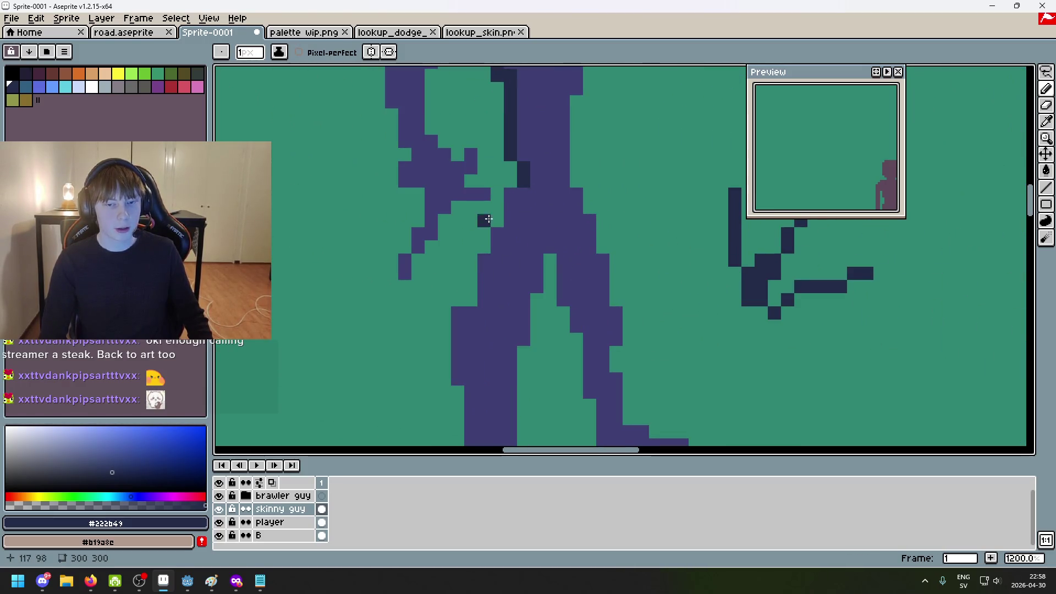
pyautogui.scroll(-2, 500, 197)
pyautogui.scroll(1, 529, 197)
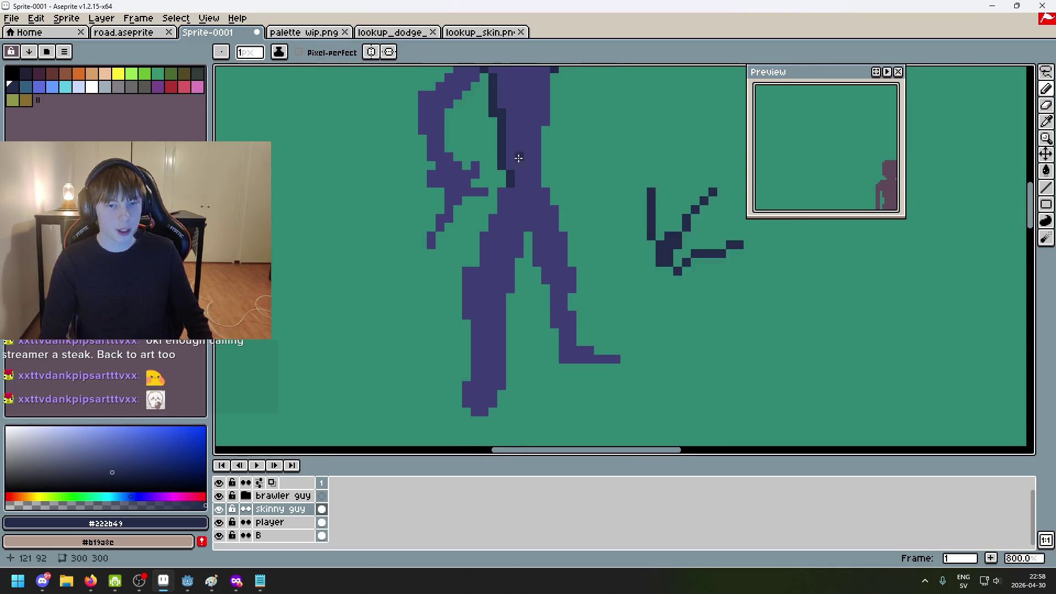
pyautogui.scroll(3, 528, 231)
pyautogui.scroll(-3, 495, 308)
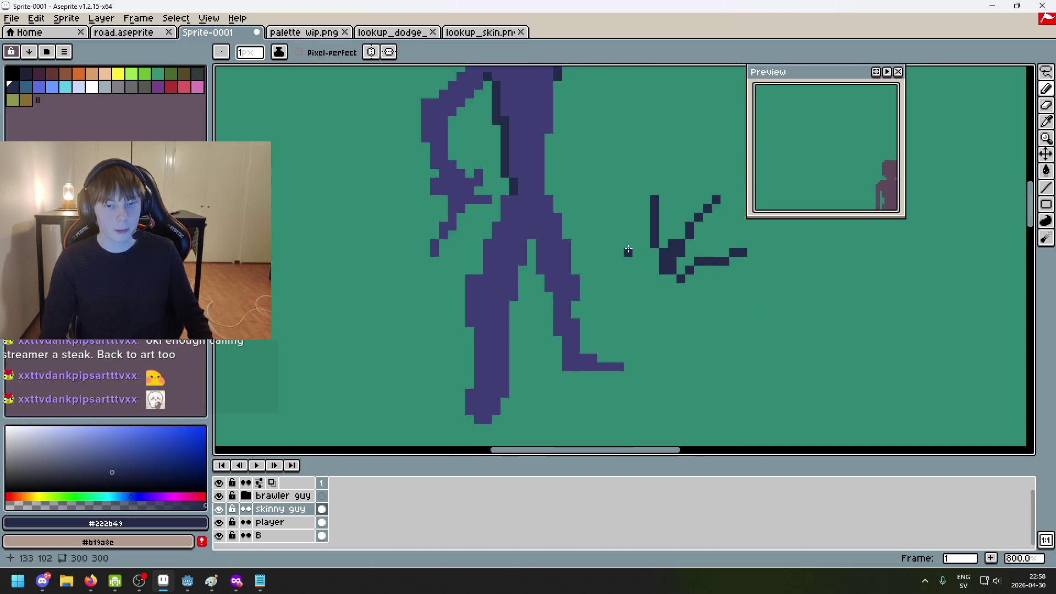
pyautogui.hotkey('ctrl', 'z')
pyautogui.hotkey('ctrl', 'z')
pyautogui.hotkey('ctrl', 'z')
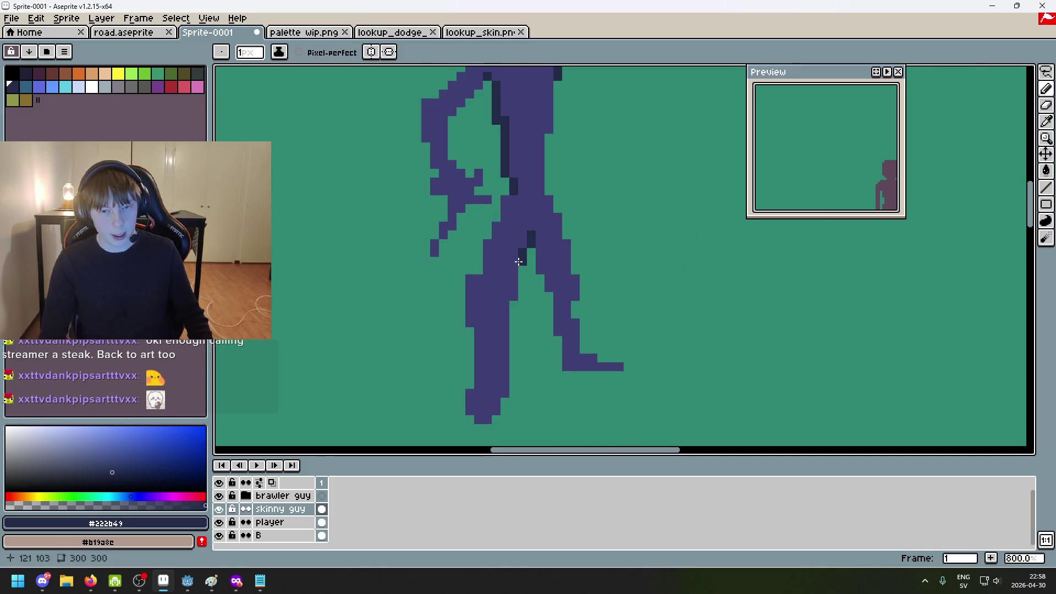
pyautogui.hotkey('ctrl', 'z')
pyautogui.click(669, 203)
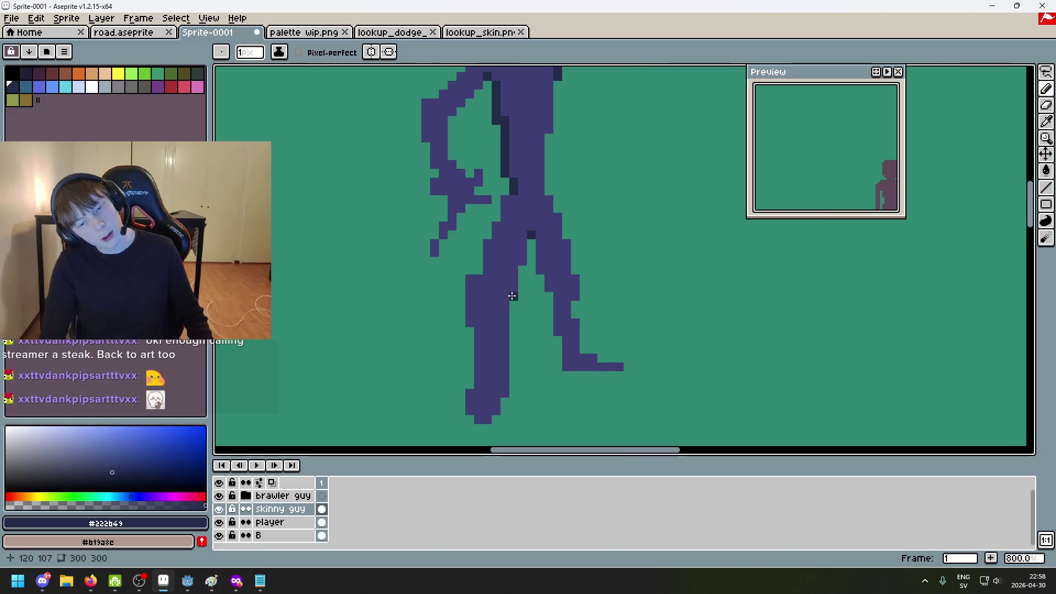
pyautogui.scroll(-1, 574, 310)
pyautogui.hotkey('ctrl', 'z')
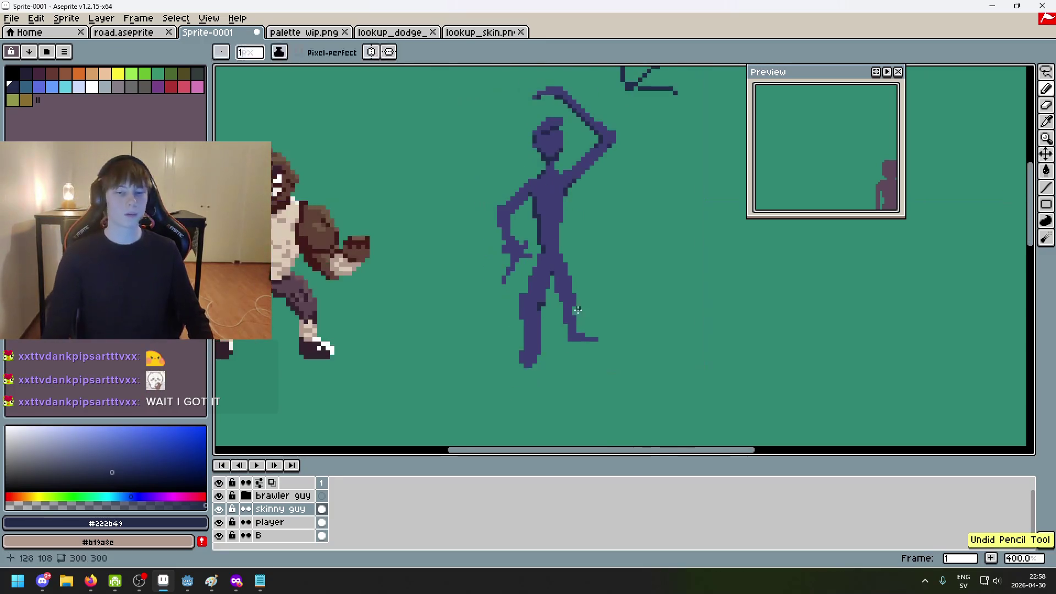
pyautogui.scroll(1, 560, 318)
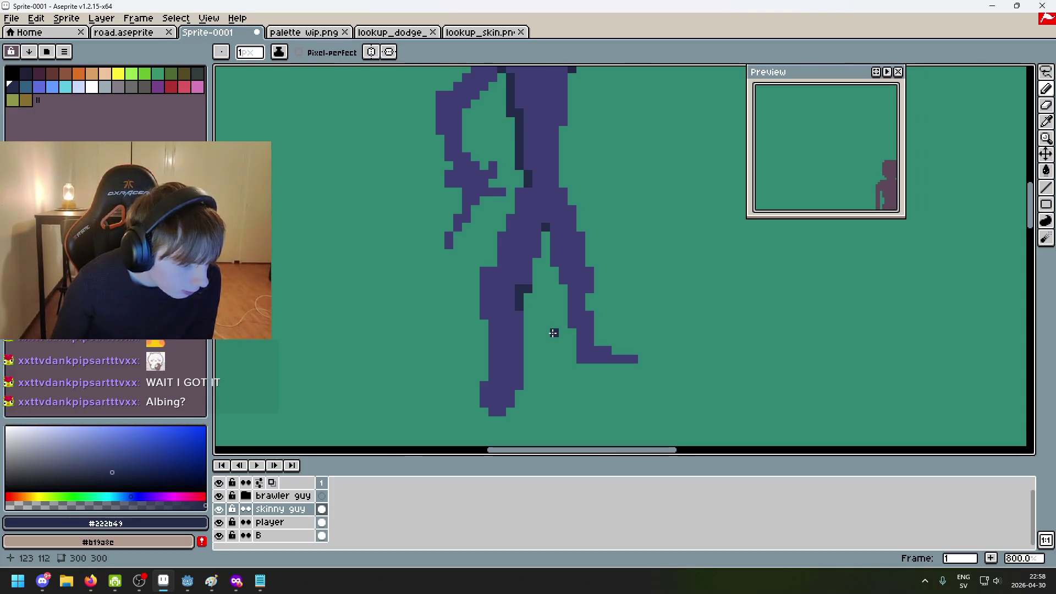
pyautogui.scroll(-1, 553, 333)
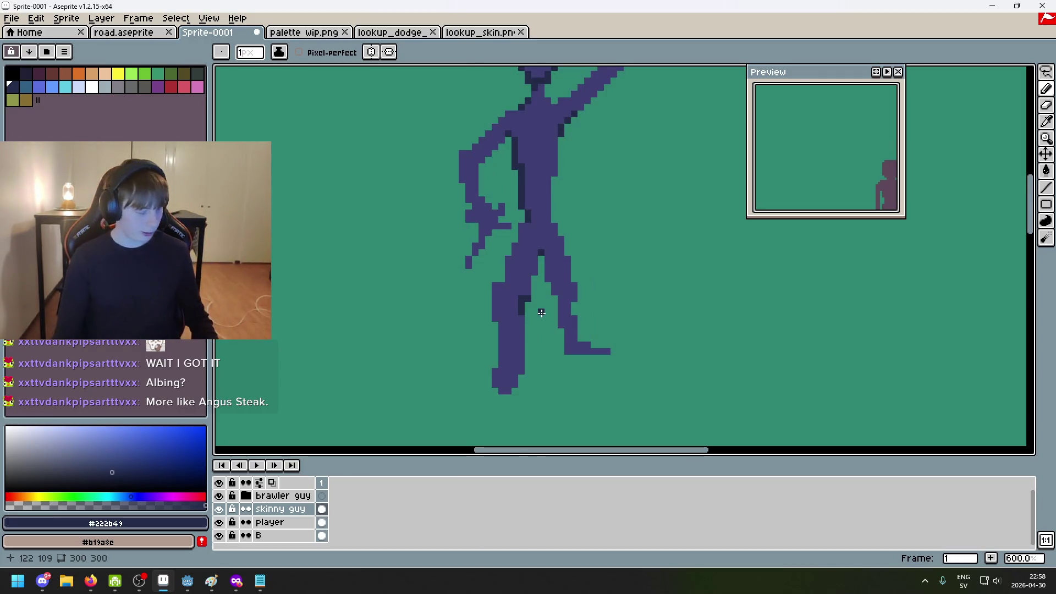
pyautogui.scroll(4, 542, 312)
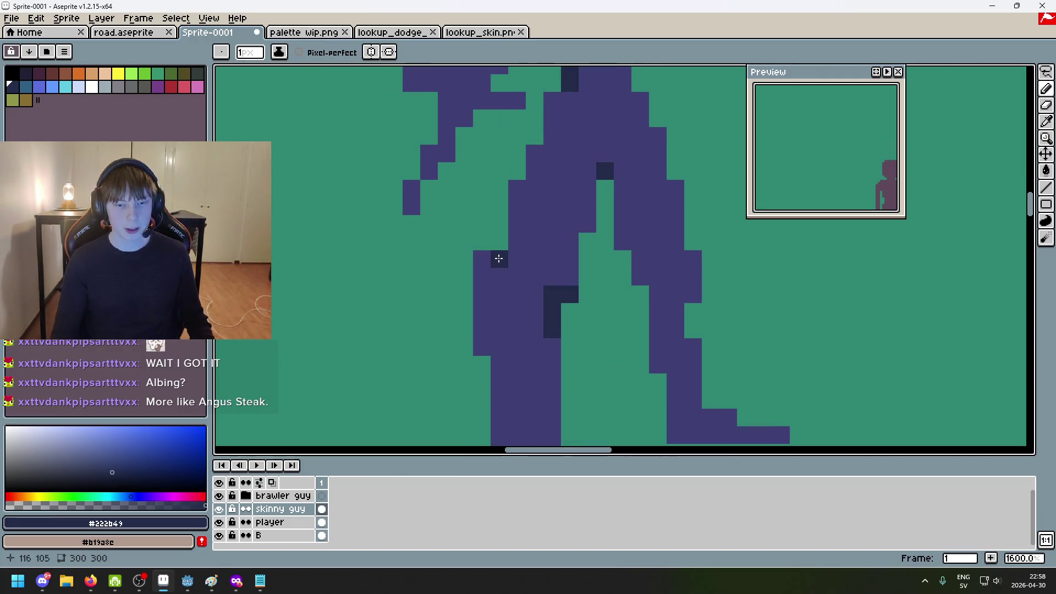
pyautogui.scroll(-6, 499, 258)
pyautogui.scroll(4, 484, 242)
# Switch the drawing colour from purple #3f3f74 to dark #222b49 and frame the whole skinny figure
pyautogui.keyDown('alt'); pyautogui.click(475, 232); pyautogui.keyUp('alt')
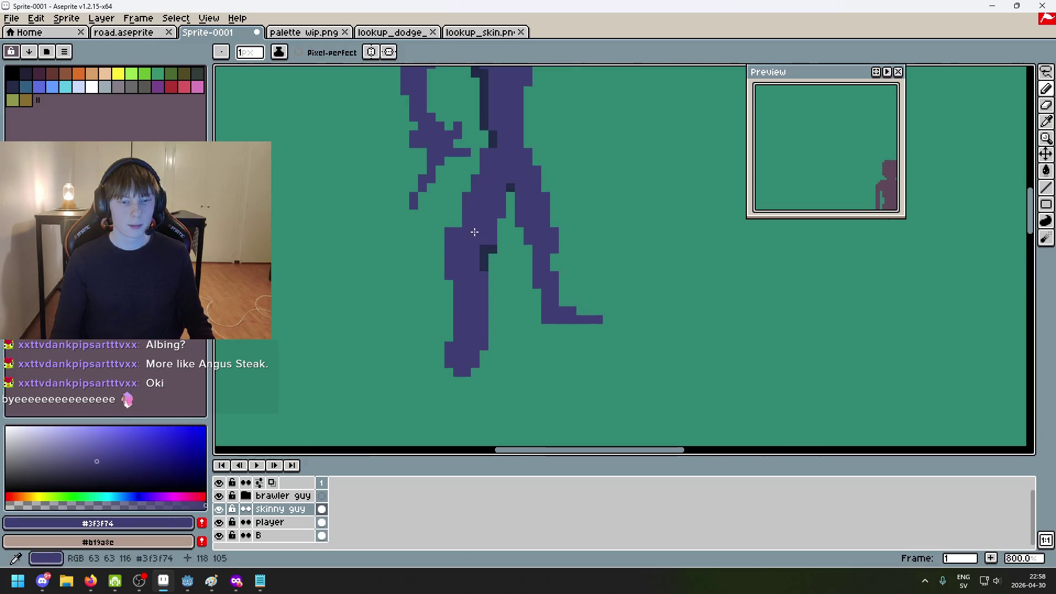
pyautogui.press('1')
pyautogui.hotkey('ctrl', 'z')
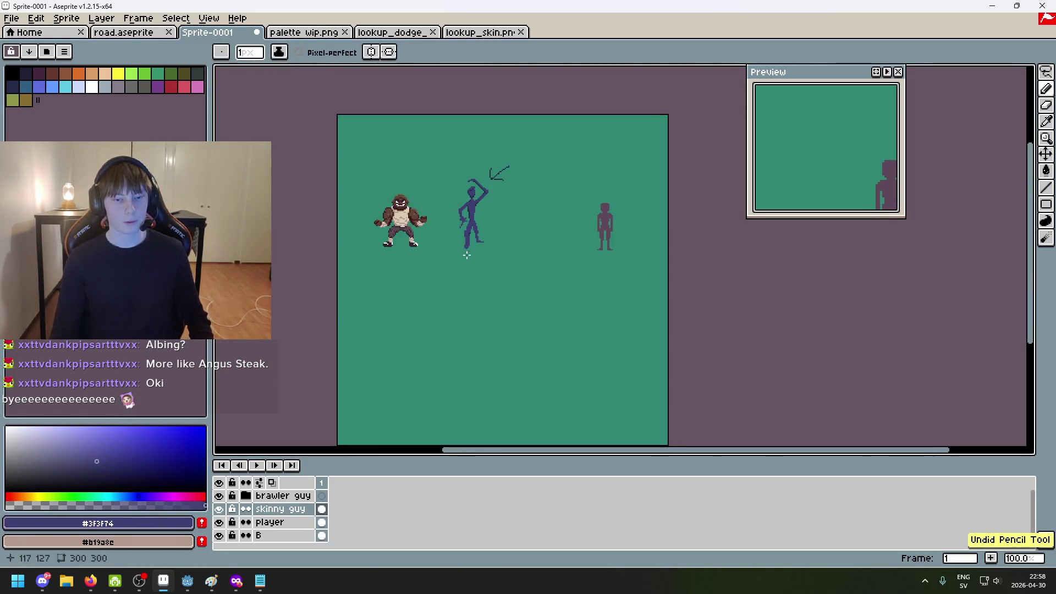
pyautogui.scroll(5, 471, 258)
pyautogui.keyDown('alt'); pyautogui.click(493, 131); pyautogui.keyUp('alt')
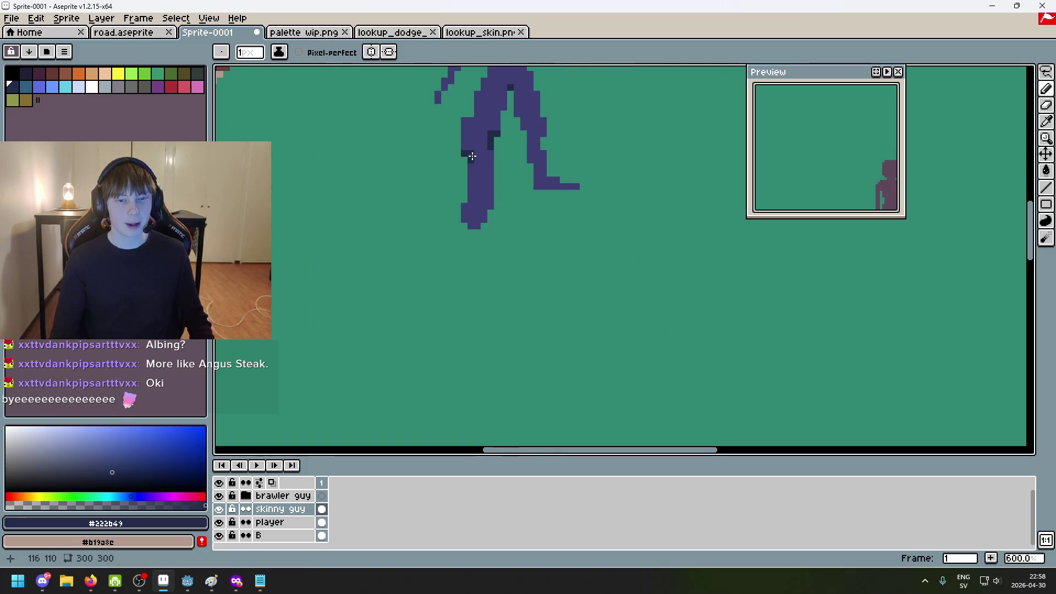
pyautogui.press('1')
pyautogui.hotkey('ctrl', 'z')
pyautogui.scroll(4, 478, 194)
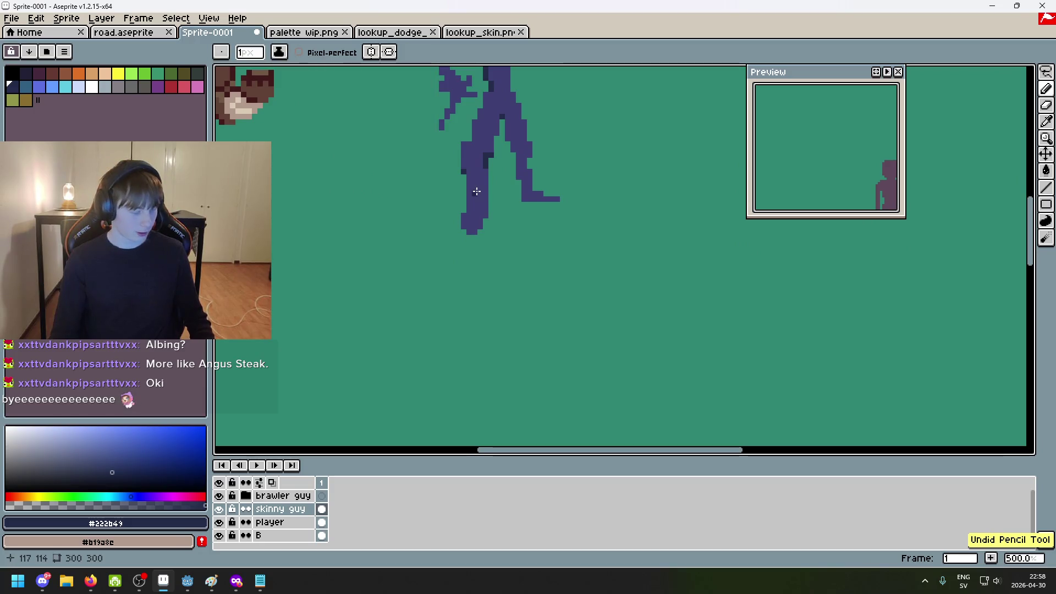
pyautogui.moveTo(477, 190); pyautogui.dragTo(526, 300)
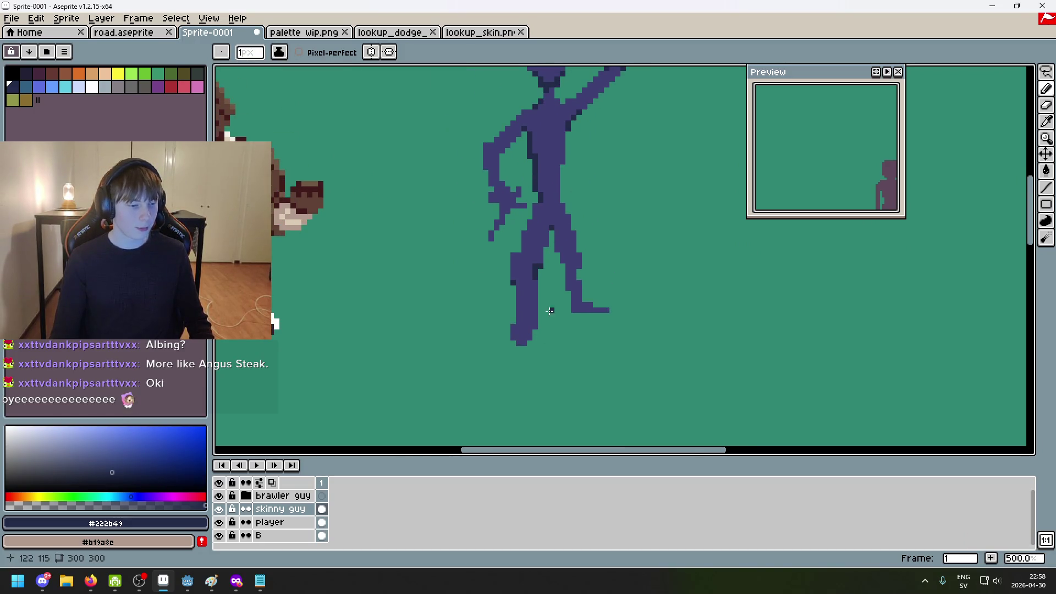
pyautogui.scroll(3, 547, 317)
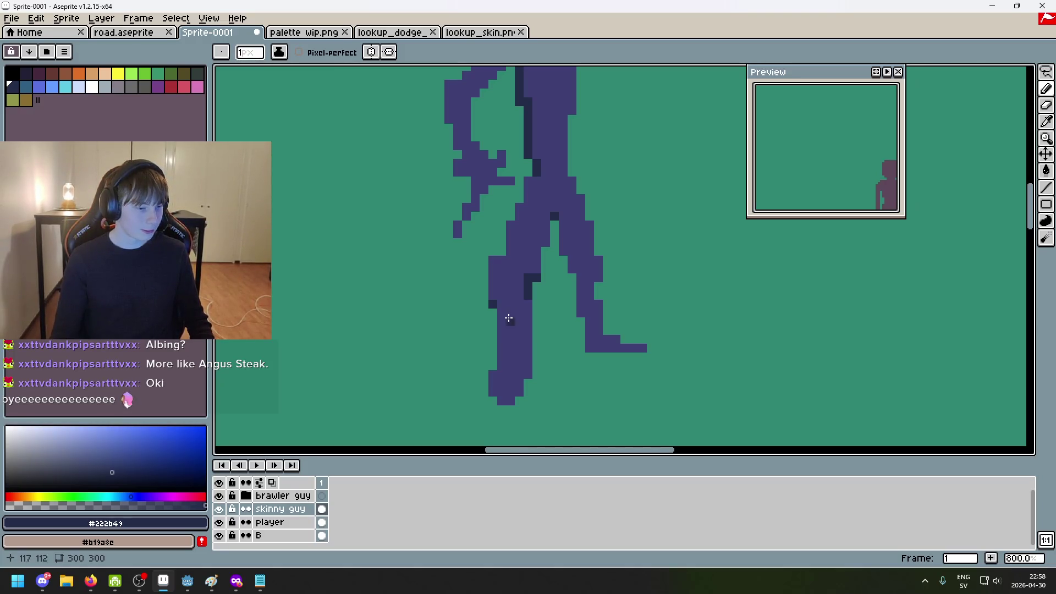
pyautogui.scroll(1, 491, 317)
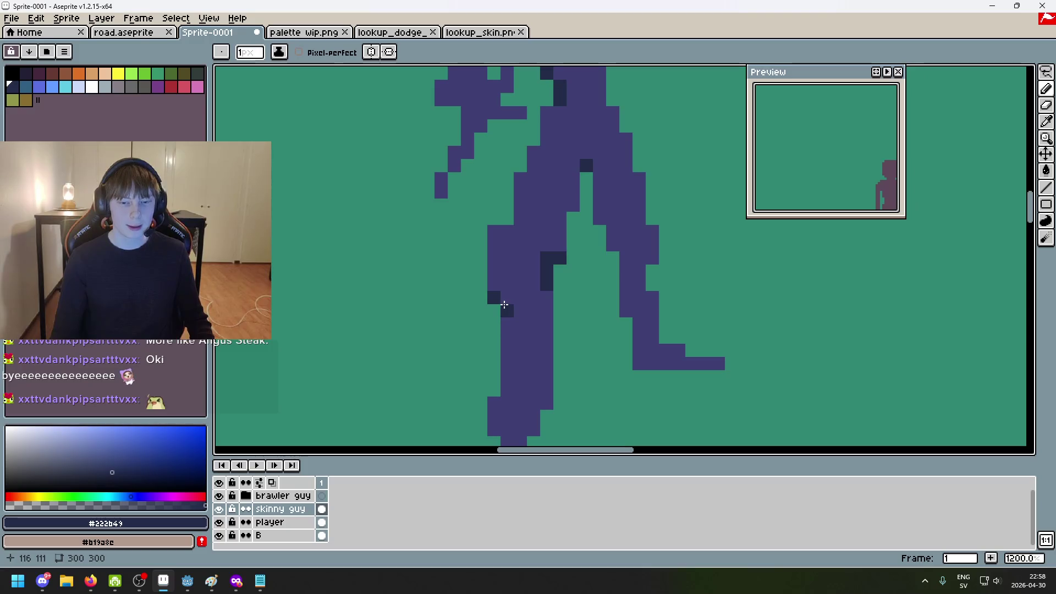
pyautogui.scroll(-4, 504, 305)
pyautogui.scroll(3, 533, 323)
pyautogui.scroll(-2, 458, 328)
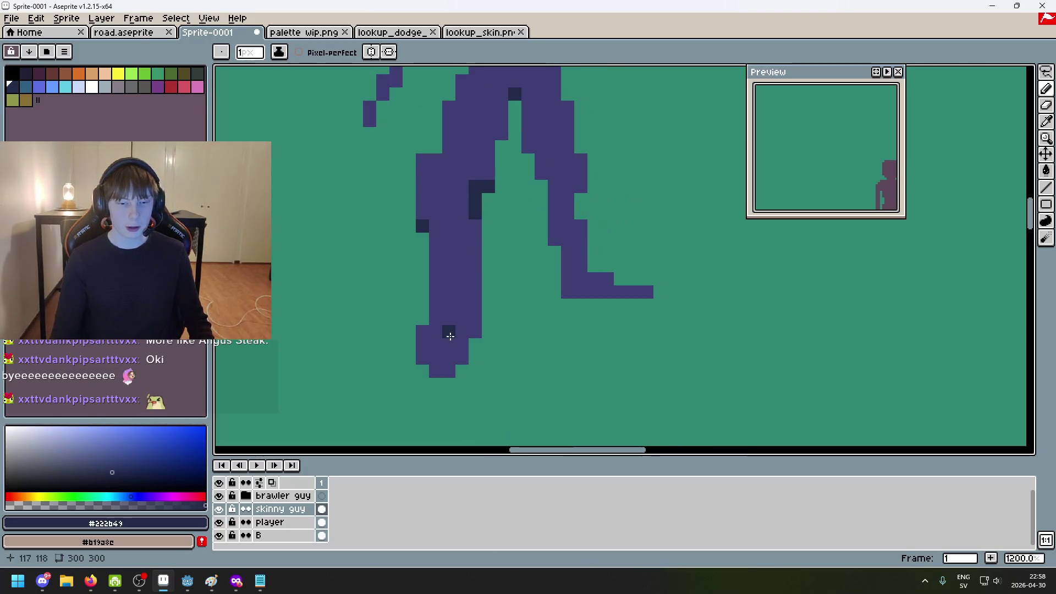
pyautogui.scroll(2, 473, 317)
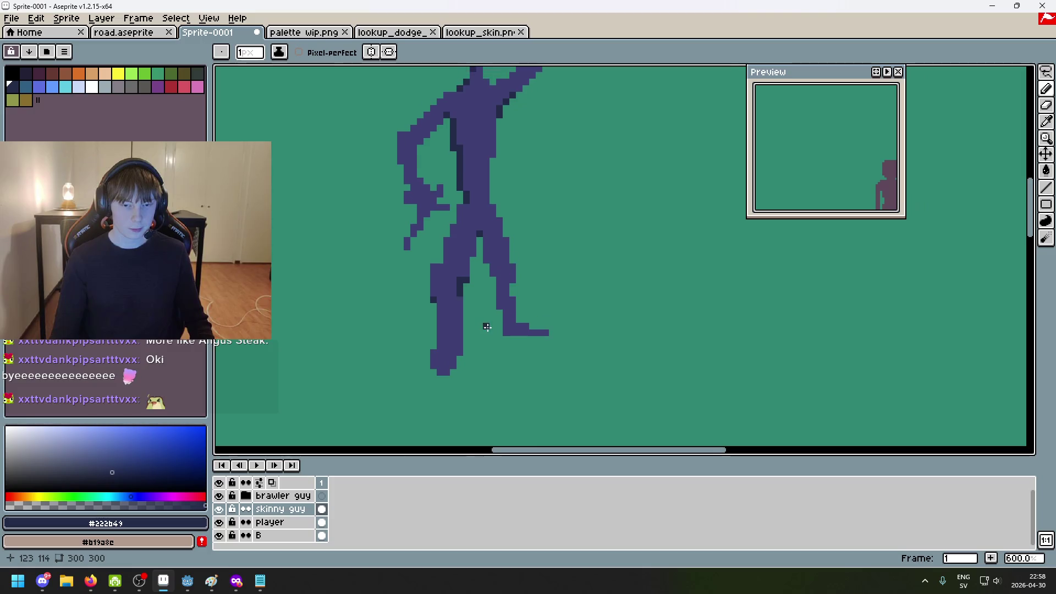
pyautogui.scroll(3, 472, 263)
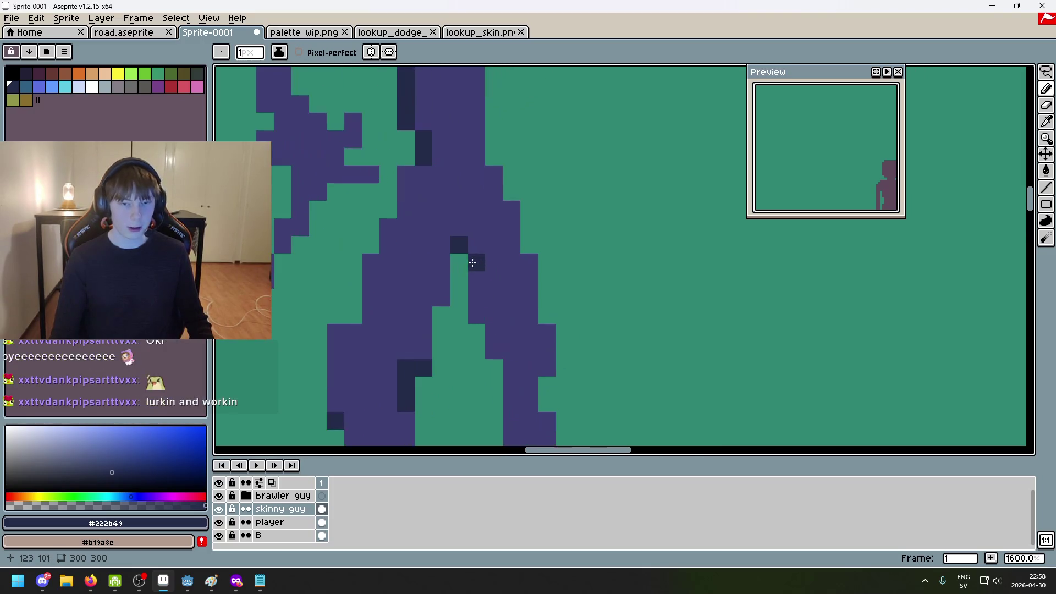
pyautogui.scroll(-5, 472, 280)
pyautogui.scroll(4, 471, 289)
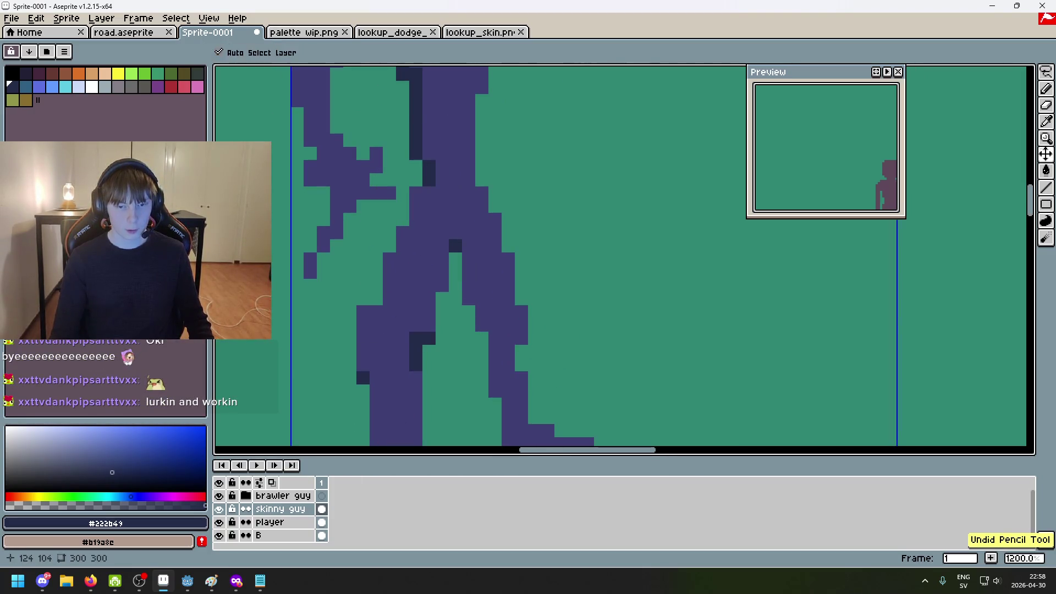
# Shade the legs with dark pixels and a dark line down the rear leg's back edge
pyautogui.click(469, 286)
pyautogui.click(482, 323)
pyautogui.rightClick(459, 274)
pyautogui.click(497, 296)
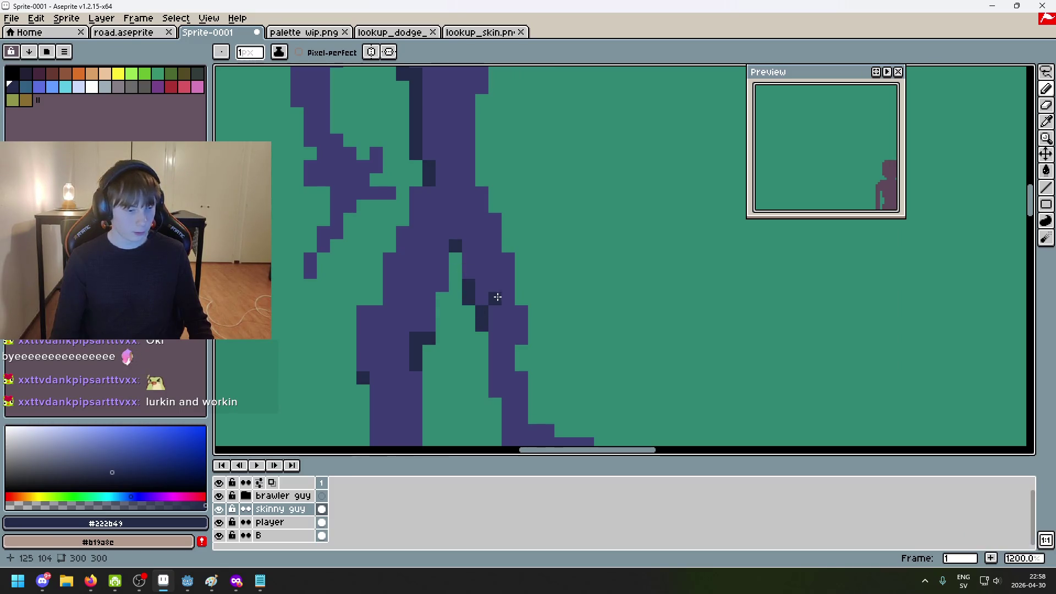
pyautogui.scroll(-2, 542, 361)
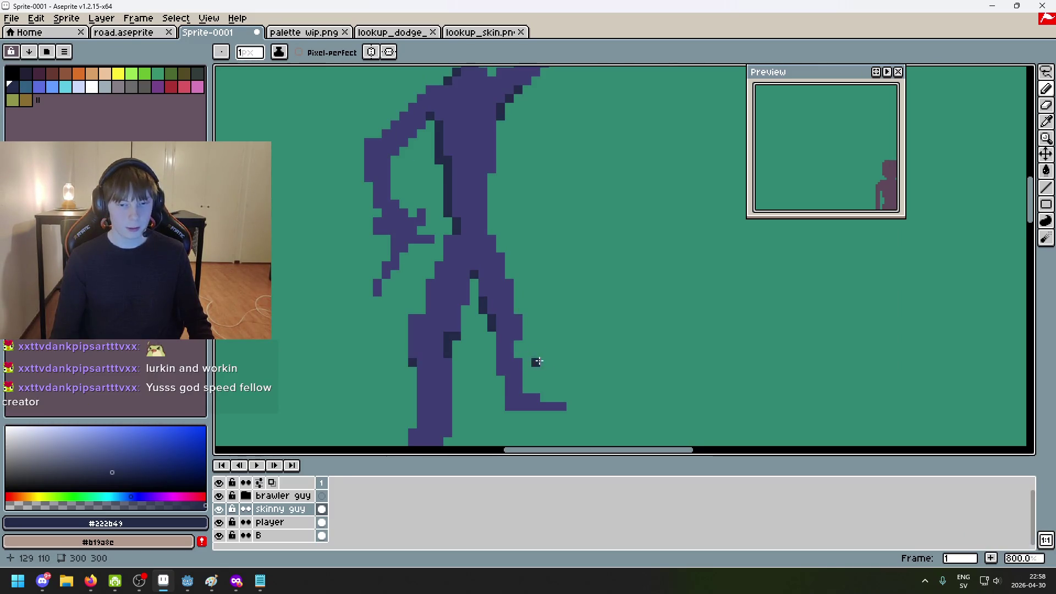
pyautogui.scroll(3, 597, 300)
pyautogui.rightClick(510, 300)
pyautogui.click(508, 330)
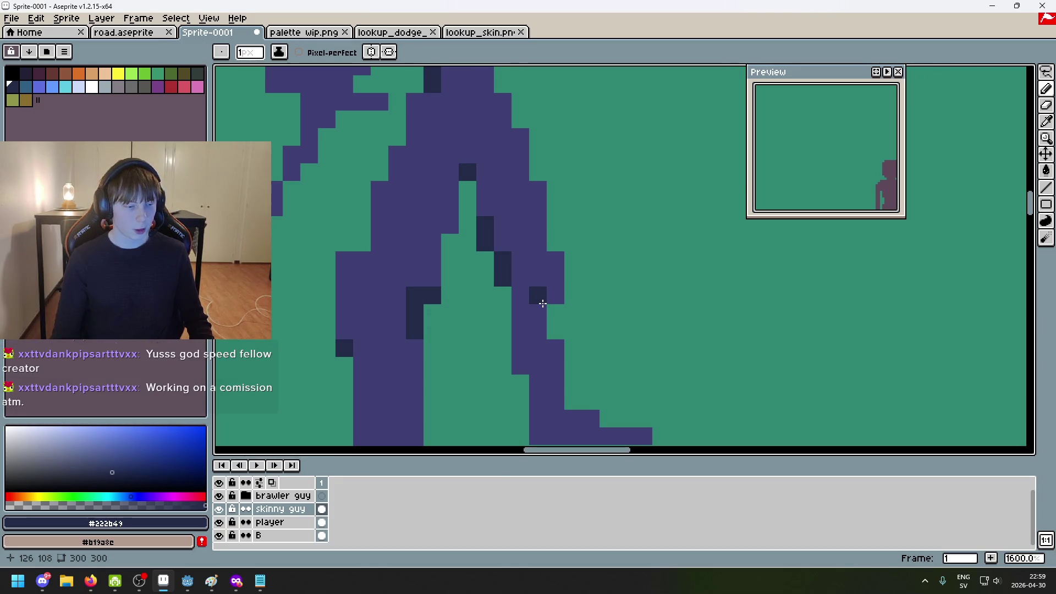
pyautogui.scroll(-3, 532, 297)
pyautogui.hscroll(2, 533, 297)
pyautogui.moveTo(477, 275); pyautogui.dragTo(476, 311)
pyautogui.moveTo(494, 381)
pyautogui.mouseDown()
pyautogui.moveTo(589, 385)
pyautogui.moveTo(602, 405)
pyautogui.moveTo(488, 382)
pyautogui.mouseUp()
pyautogui.hotkey('ctrl', 'z')
# Add two more dark shading pixels on the leg
pyautogui.scroll(-4, 489, 361)
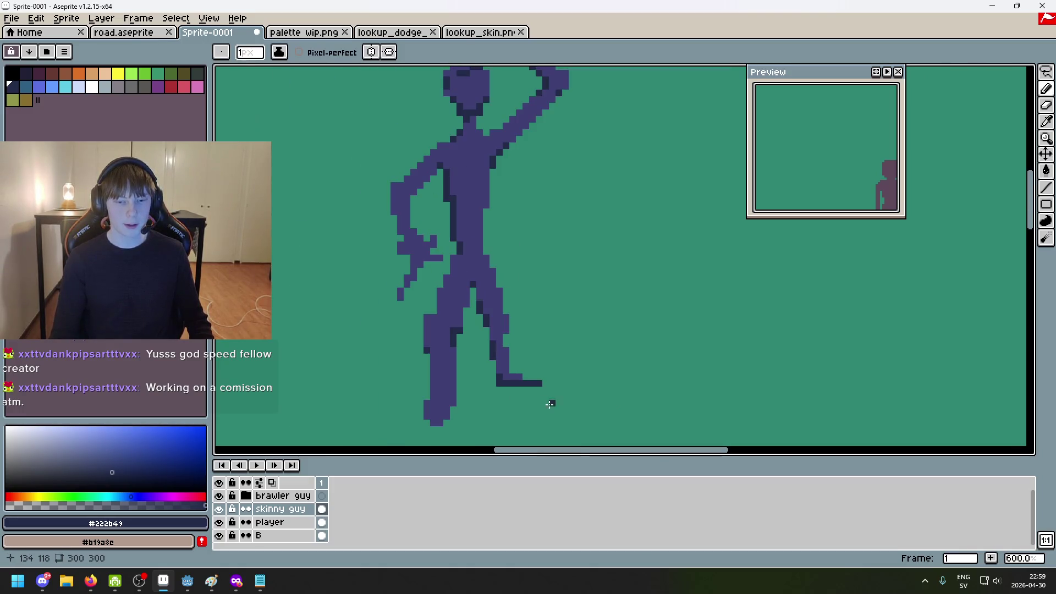
pyautogui.scroll(4, 516, 354)
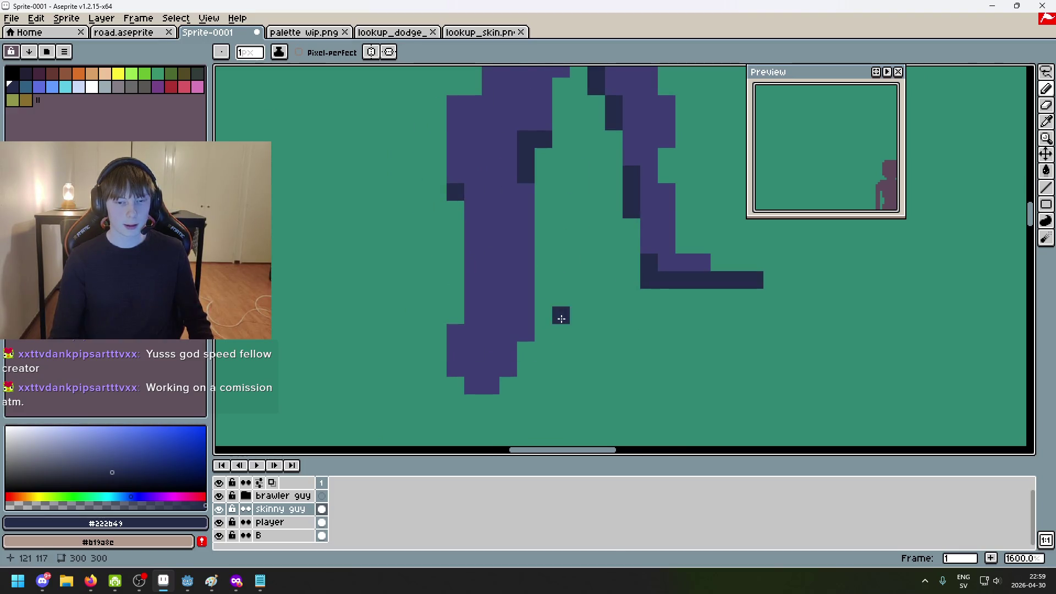
pyautogui.scroll(-2, 507, 378)
pyautogui.scroll(2, 497, 301)
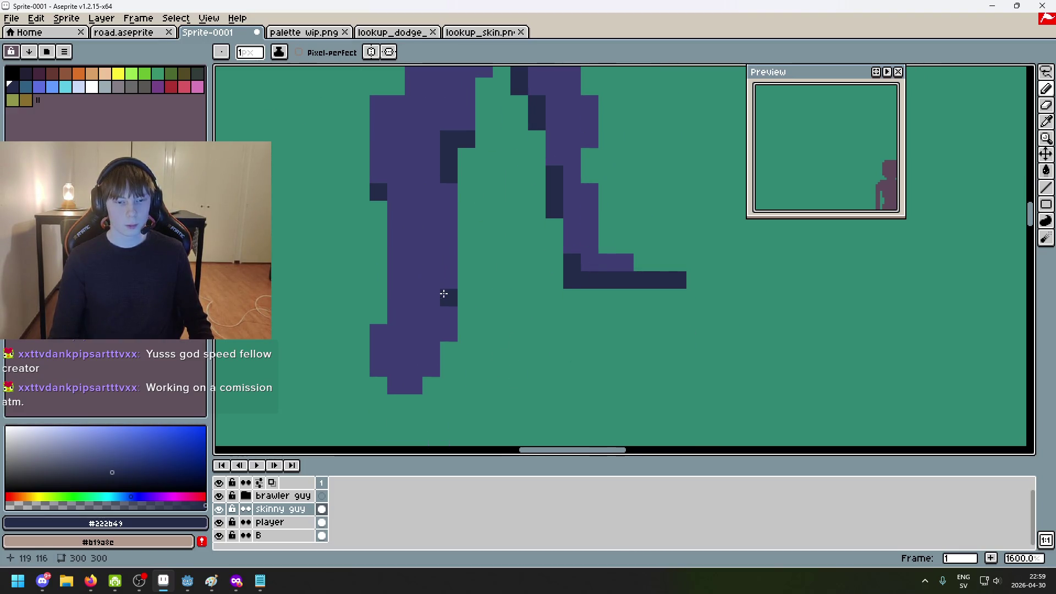
pyautogui.click(448, 279)
pyautogui.scroll(-3, 439, 299)
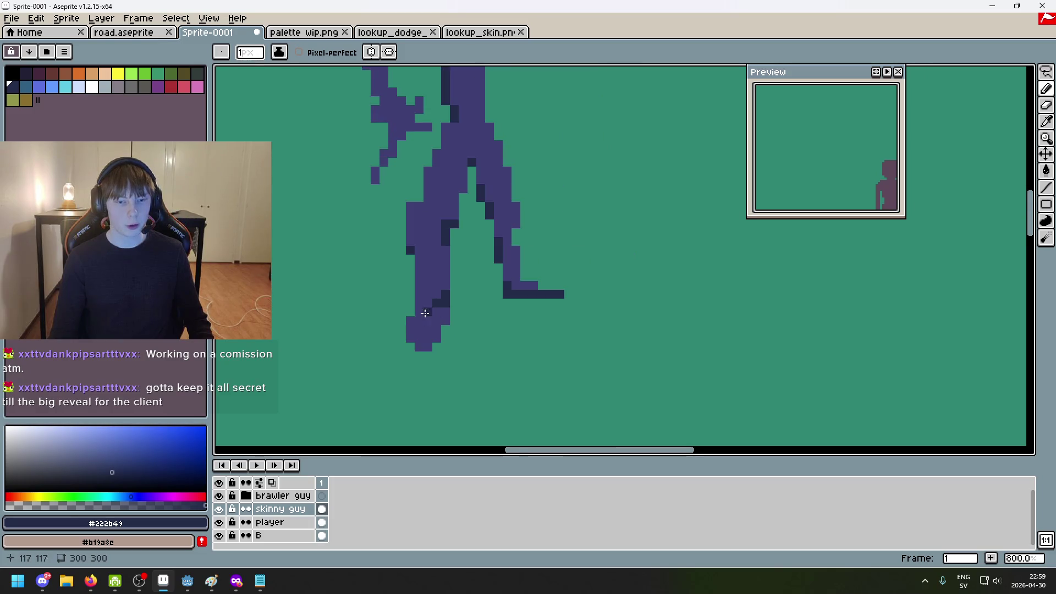
pyautogui.scroll(5, 476, 242)
pyautogui.click(479, 270)
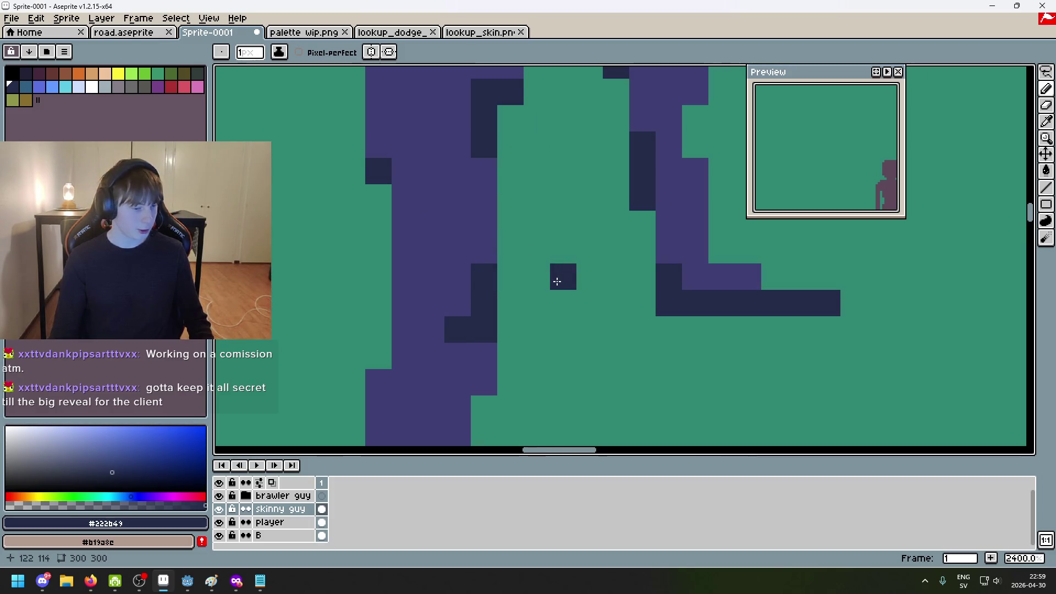
pyautogui.scroll(-2, 560, 279)
pyautogui.scroll(2, 528, 302)
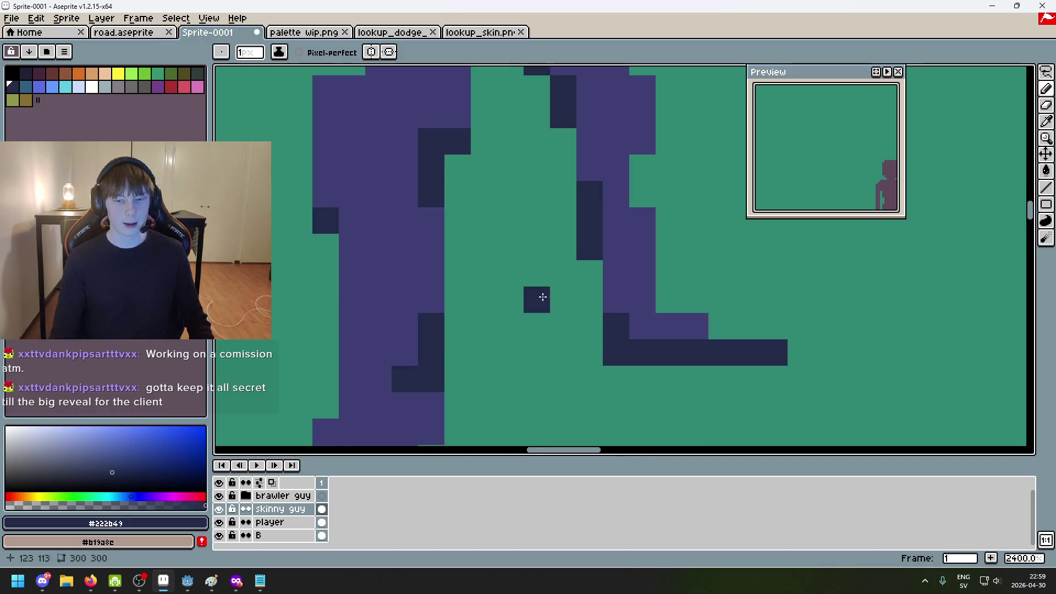
pyautogui.scroll(-3, 495, 365)
pyautogui.scroll(2, 525, 283)
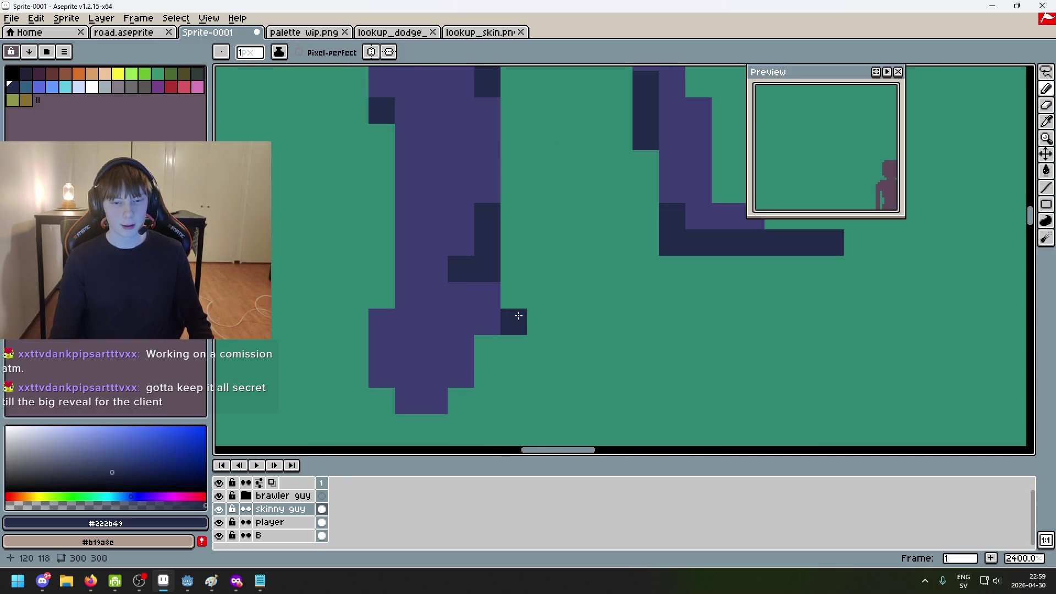
# Shade the front leg's left edge with a dark vertical line
pyautogui.moveTo(519, 314); pyautogui.dragTo(573, 259)
pyautogui.scroll(-1, 598, 319)
pyautogui.scroll(-1, 598, 319)
pyautogui.scroll(3, 404, 286)
pyautogui.moveTo(403, 278); pyautogui.dragTo(403, 333)
pyautogui.scroll(-5, 432, 363)
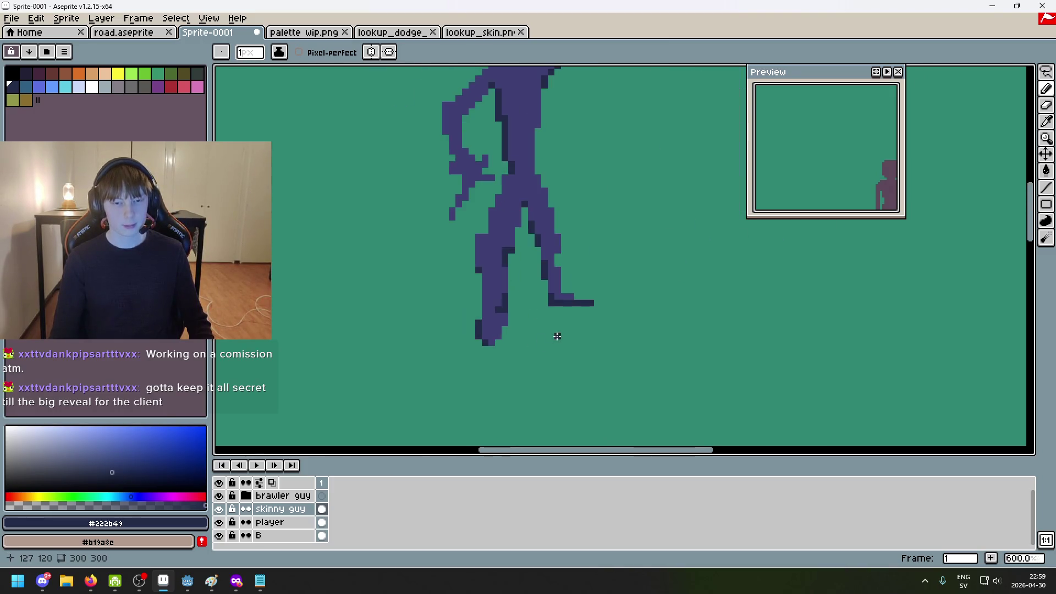
pyautogui.scroll(1, 517, 356)
pyautogui.scroll(2, 471, 219)
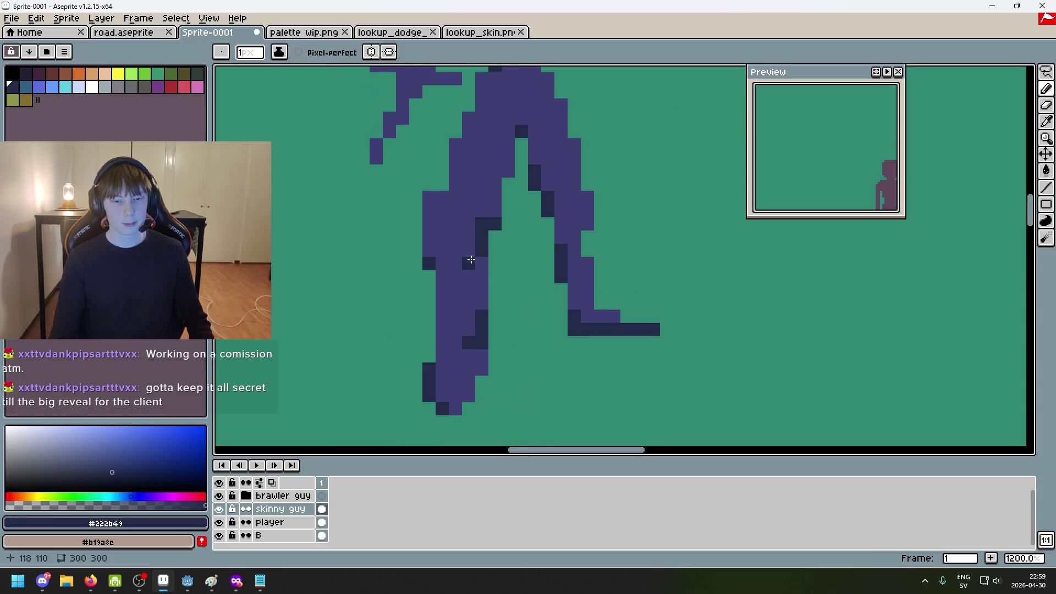
pyautogui.scroll(-2, 475, 218)
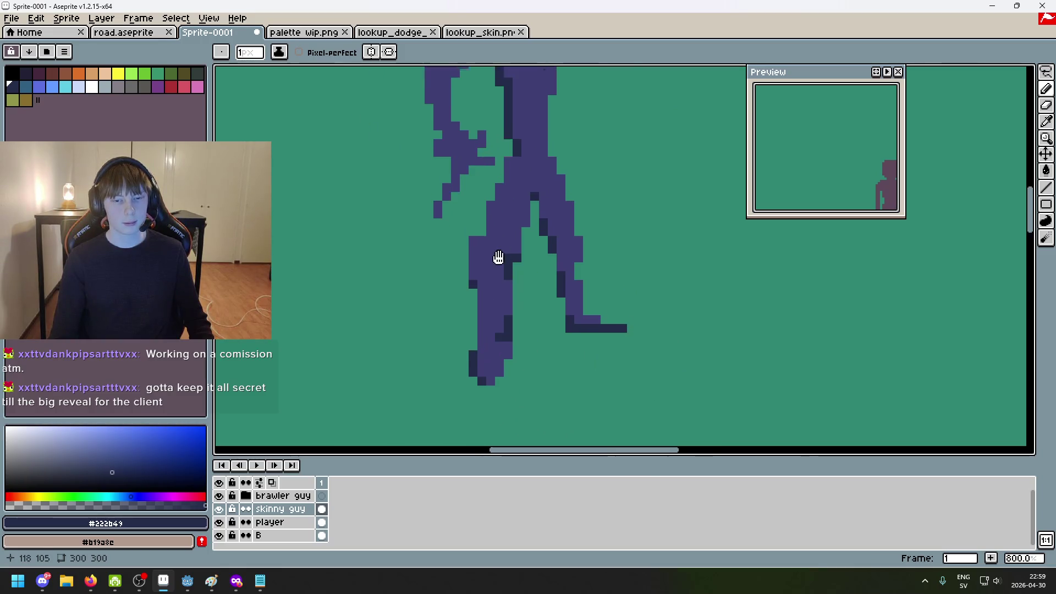
pyautogui.scroll(1, 500, 247)
pyautogui.moveTo(501, 330); pyautogui.dragTo(508, 410)
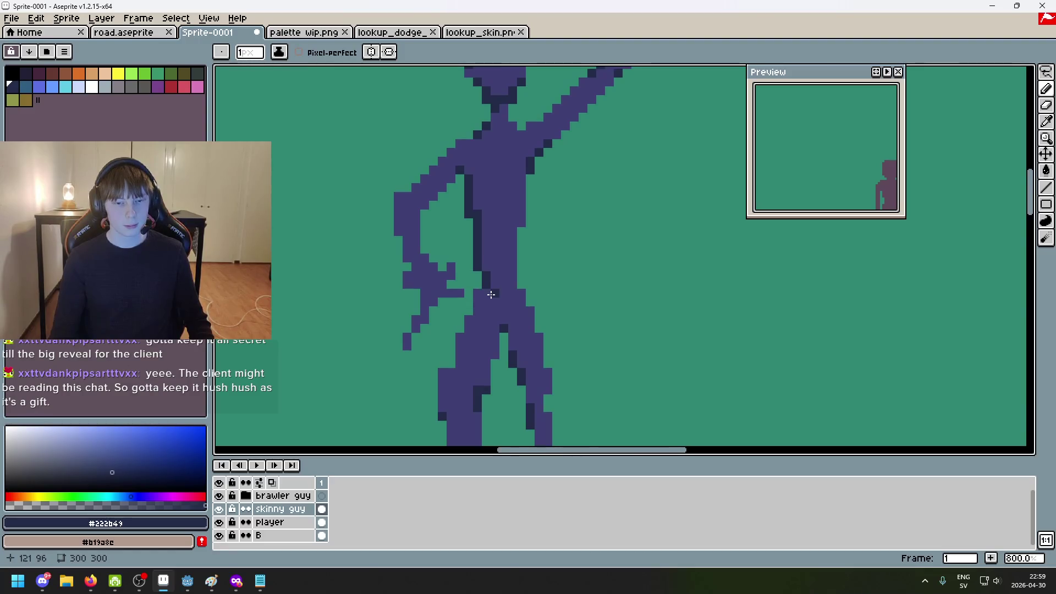
pyautogui.scroll(3, 492, 294)
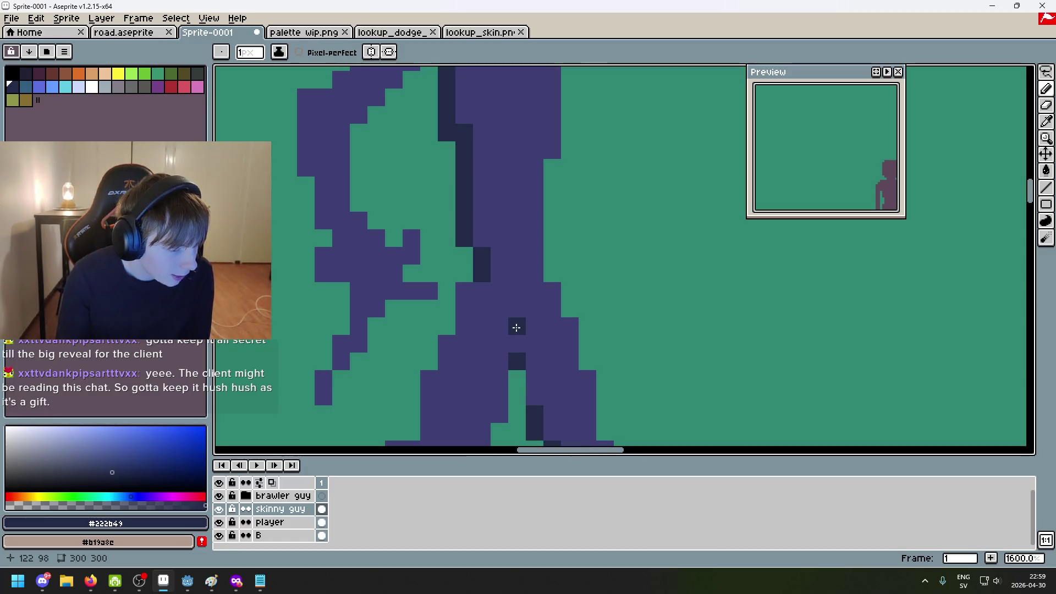
pyautogui.scroll(-3, 516, 328)
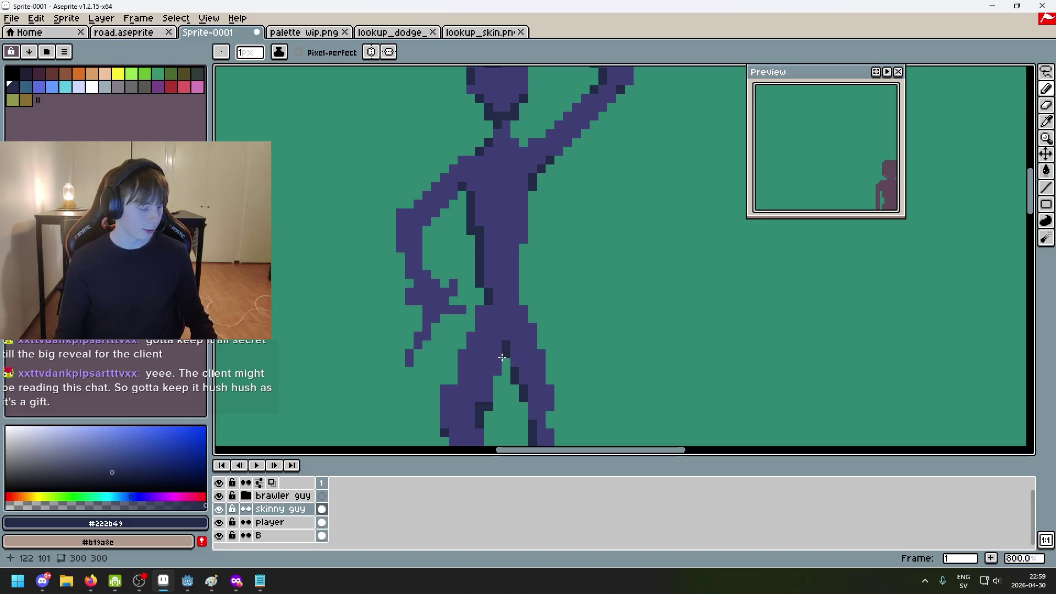
pyautogui.scroll(5, 467, 292)
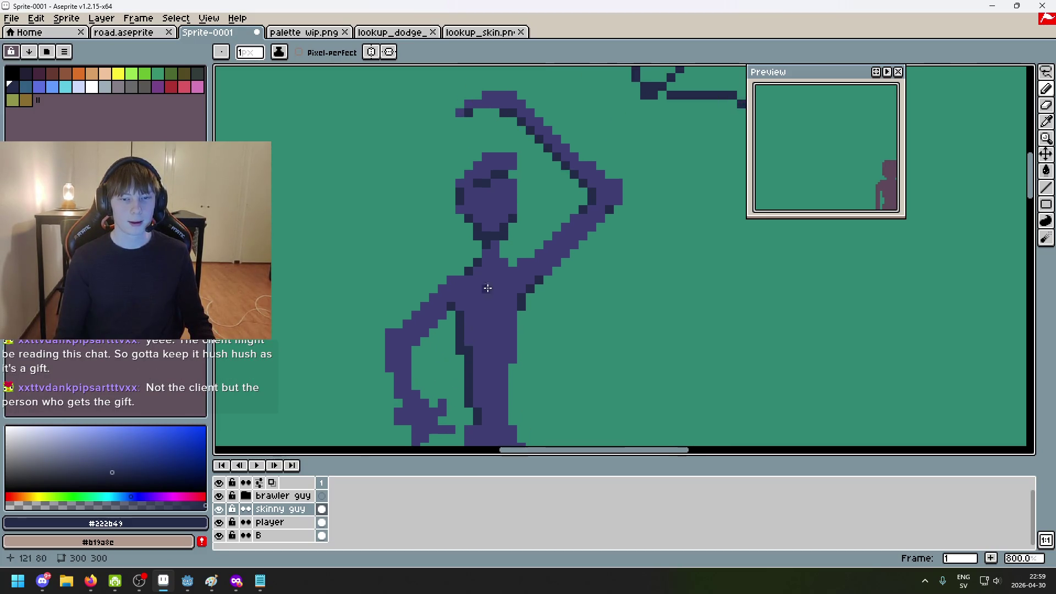
pyautogui.scroll(3, 488, 170)
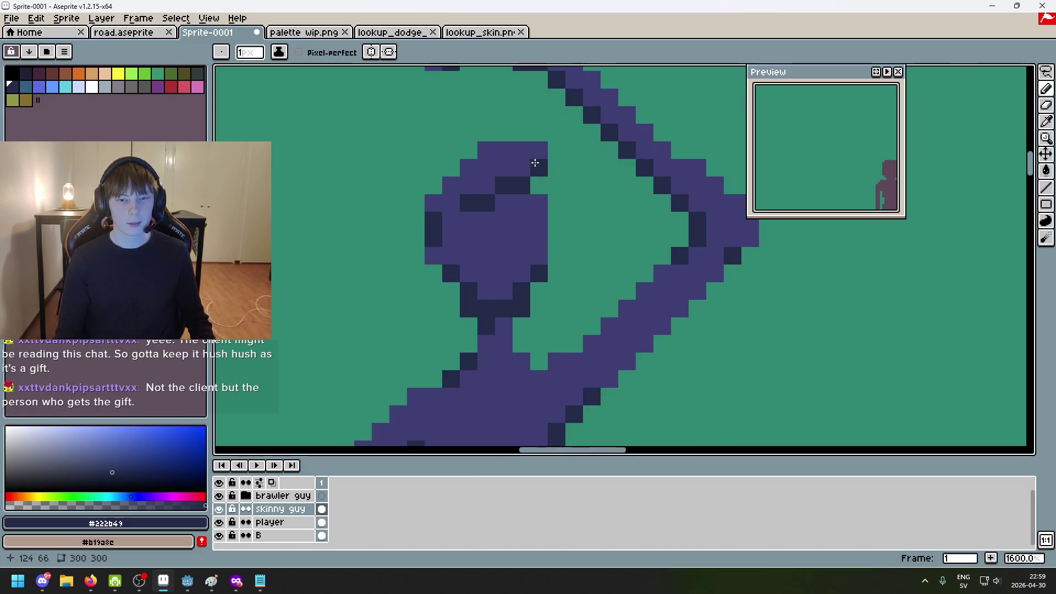
pyautogui.scroll(-4, 540, 236)
pyautogui.scroll(-3, 544, 283)
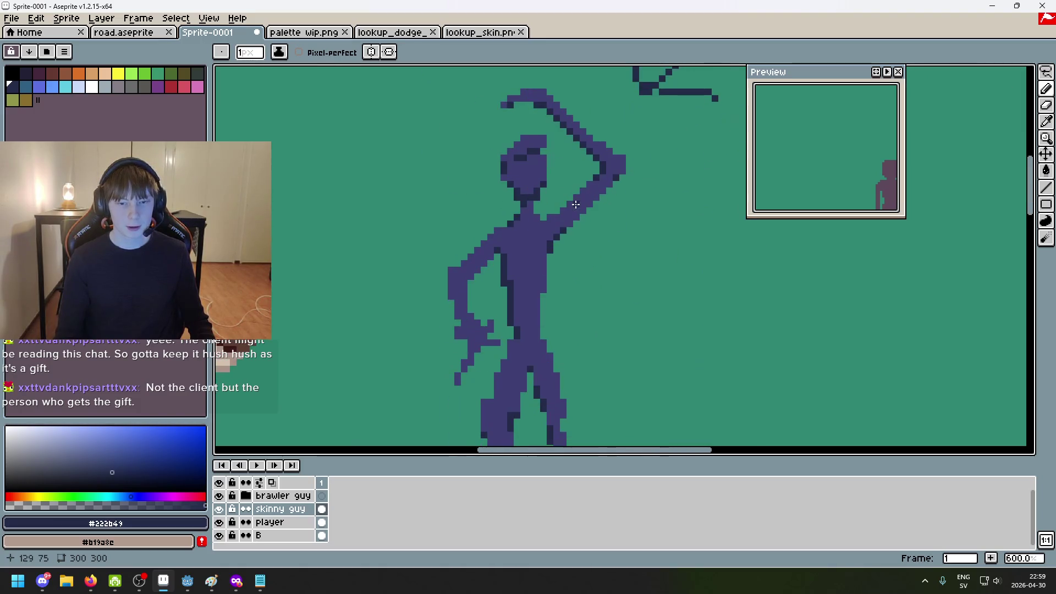
pyautogui.scroll(6, 492, 196)
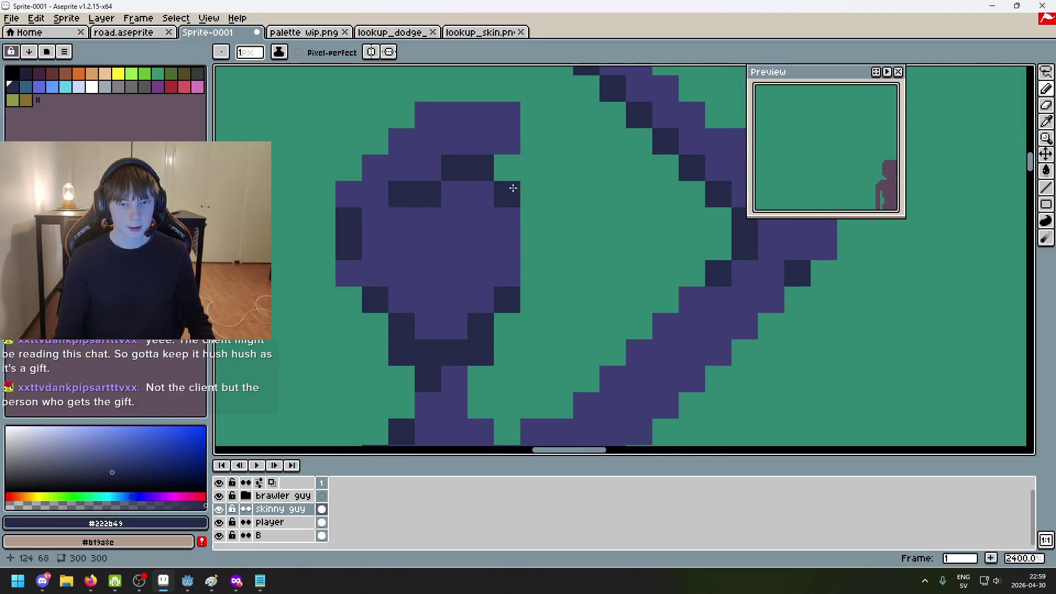
pyautogui.scroll(-7, 557, 247)
pyautogui.moveTo(557, 247)
pyautogui.mouseDown()
pyautogui.moveTo(571, 205)
pyautogui.moveTo(514, 186)
pyautogui.mouseUp()
pyautogui.moveTo(522, 236)
pyautogui.mouseDown()
pyautogui.moveTo(599, 267)
pyautogui.moveTo(509, 255)
pyautogui.mouseUp()
pyautogui.scroll(1, 484, 231)
pyautogui.scroll(1, 598, 278)
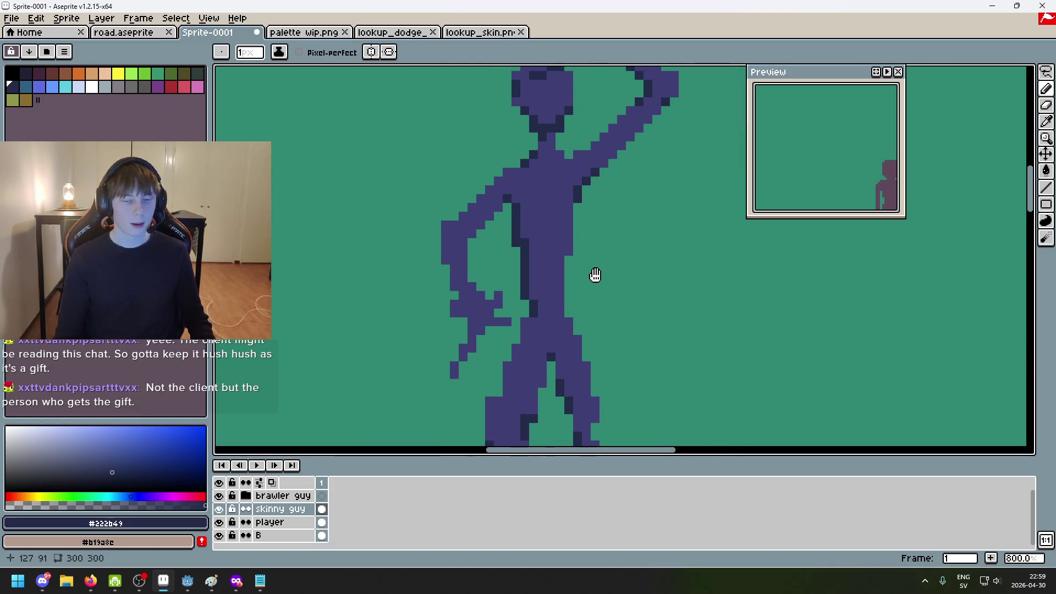
pyautogui.scroll(3, 587, 298)
pyautogui.scroll(-4, 587, 298)
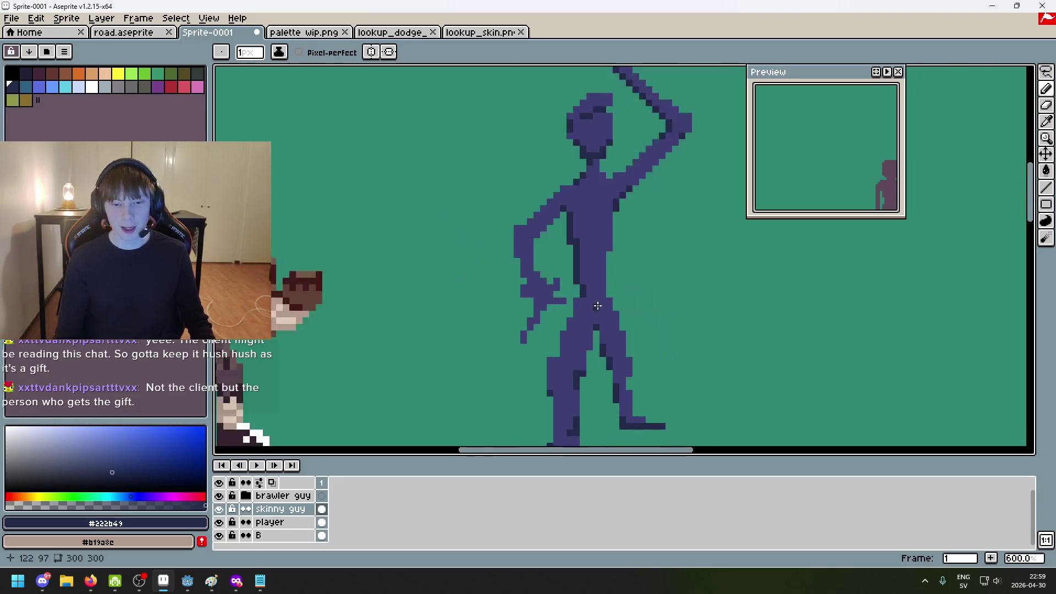
pyautogui.scroll(1, 588, 306)
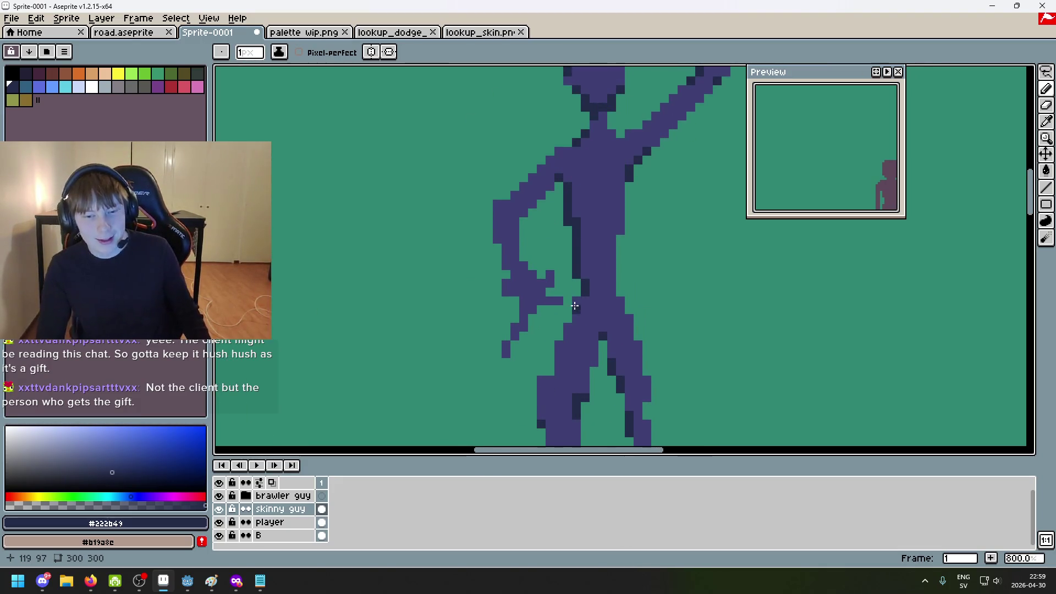
pyautogui.scroll(1, 562, 302)
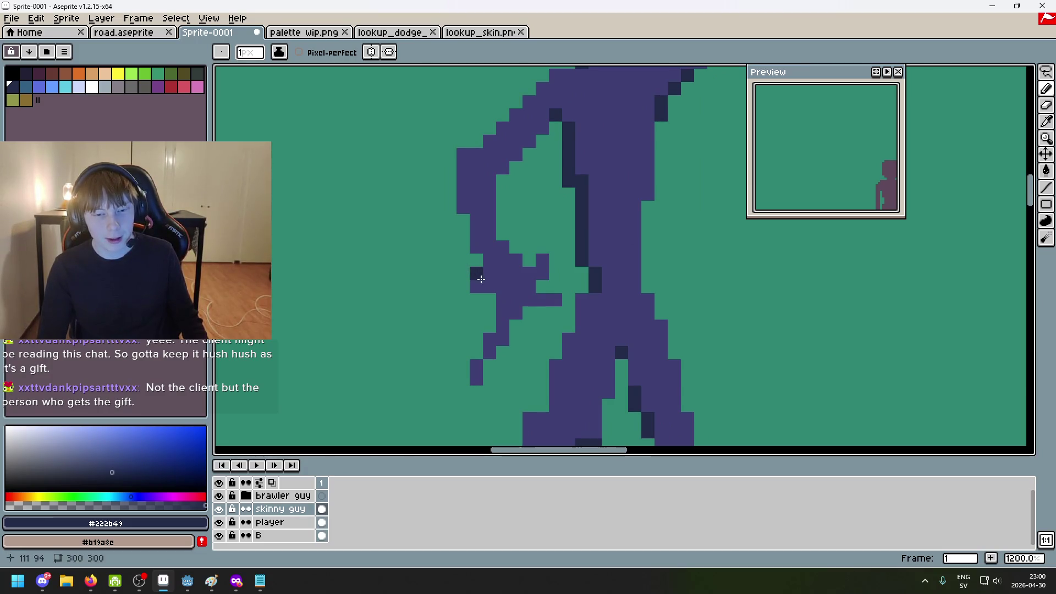
pyautogui.scroll(-4, 489, 285)
# Try erasing pixels on the skinny figure, then undo the erase
pyautogui.scroll(4, 493, 282)
pyautogui.press('e')
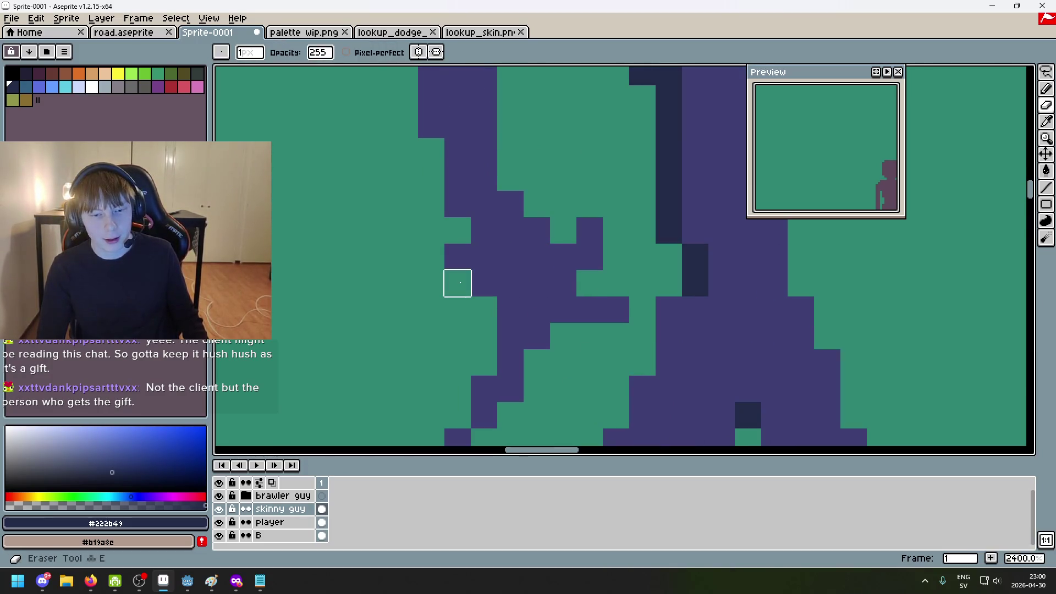
pyautogui.scroll(-4, 536, 310)
pyautogui.scroll(-3, 566, 309)
pyautogui.hotkey('ctrl', 'z')
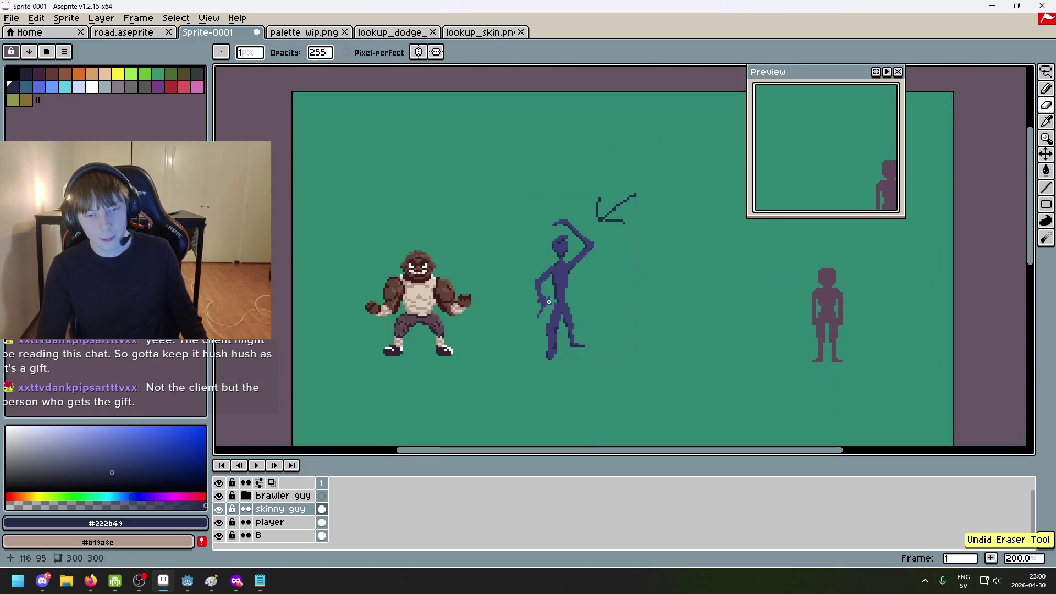
pyautogui.scroll(2, 554, 305)
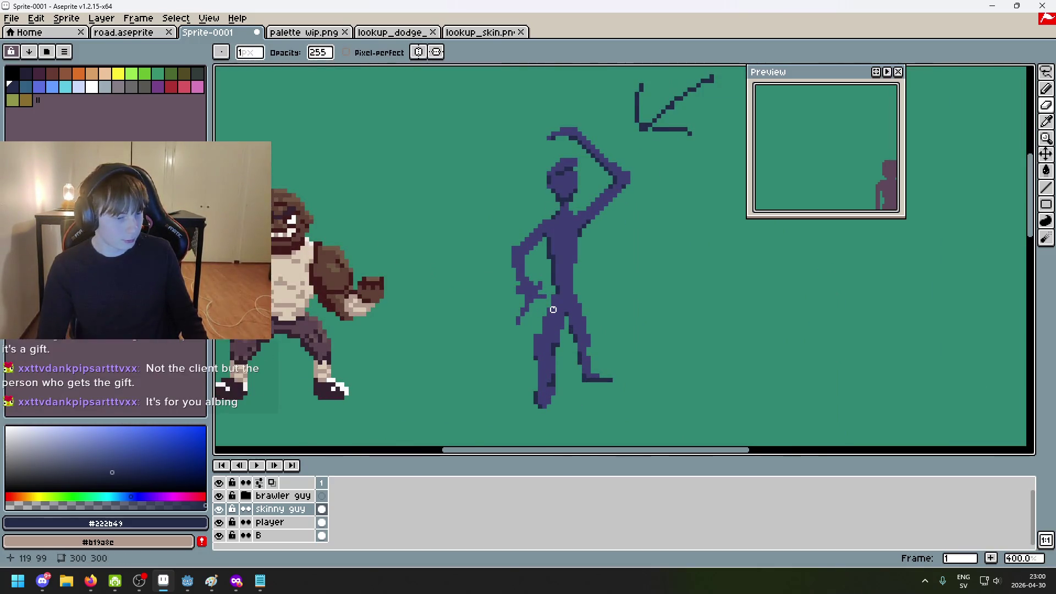
pyautogui.scroll(6, 575, 310)
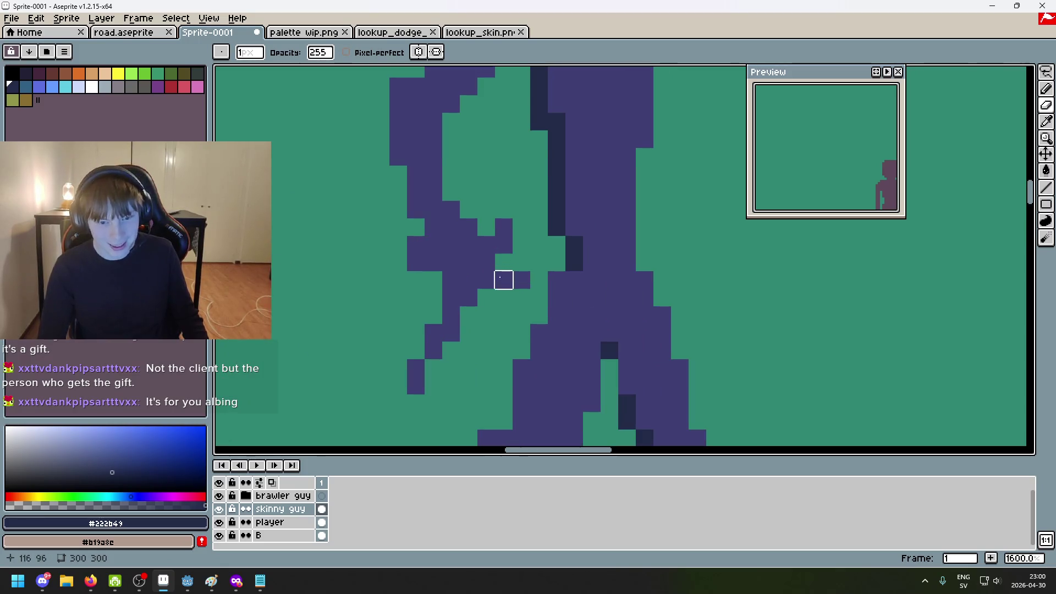
# Eyedrop the body blue #3F3F74 for the Pencil and draw test strokes beside the hip
pyautogui.moveTo(537, 242); pyautogui.dragTo(582, 254)
pyautogui.keyDown('alt'); pyautogui.click(547, 253); pyautogui.keyUp('alt')
pyautogui.press('b')
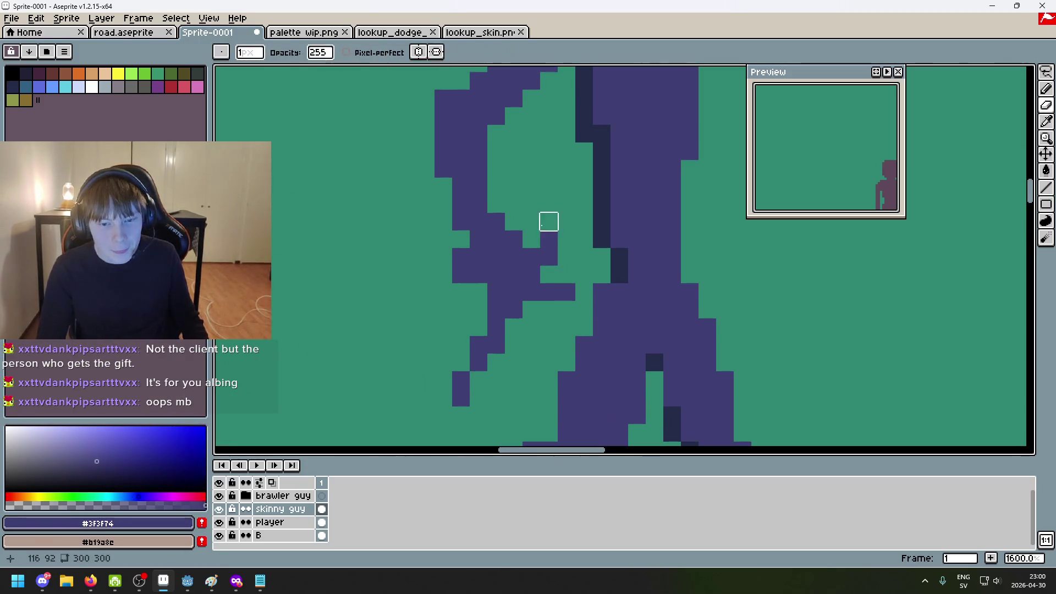
pyautogui.scroll(-7, 543, 231)
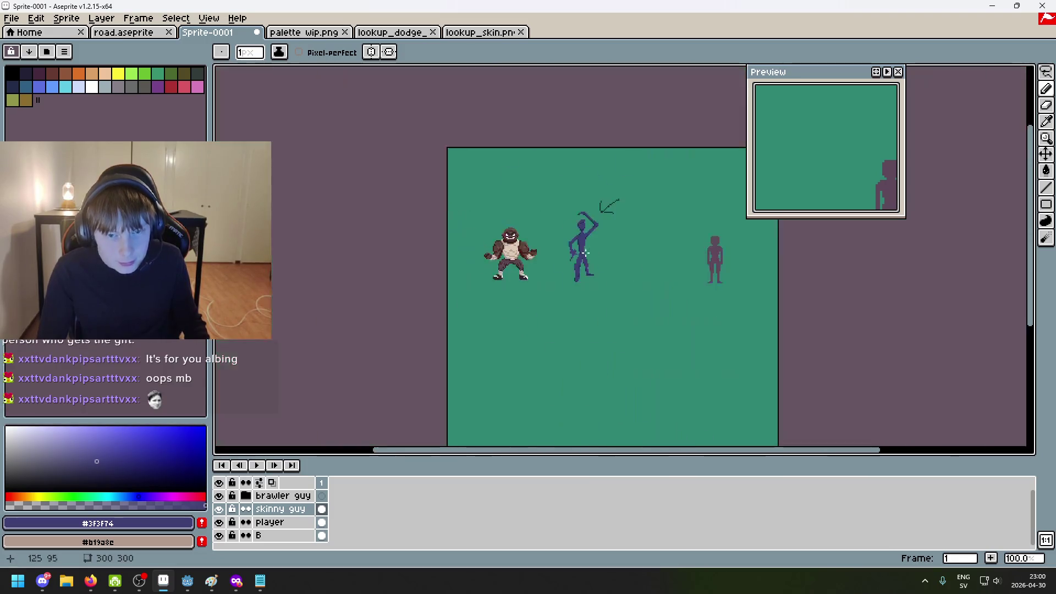
pyautogui.scroll(4, 610, 266)
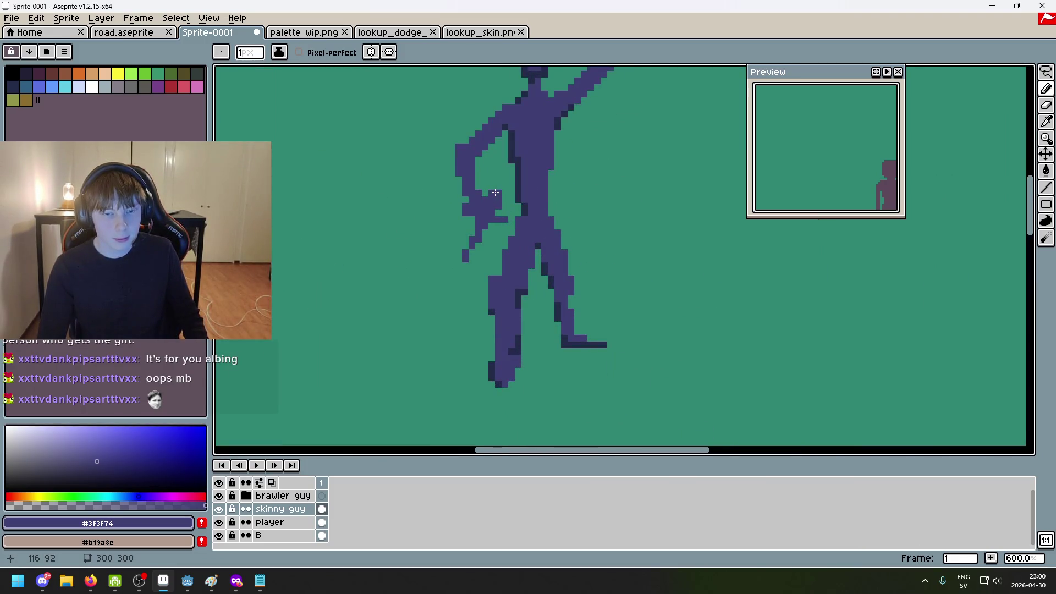
pyautogui.scroll(-4, 495, 193)
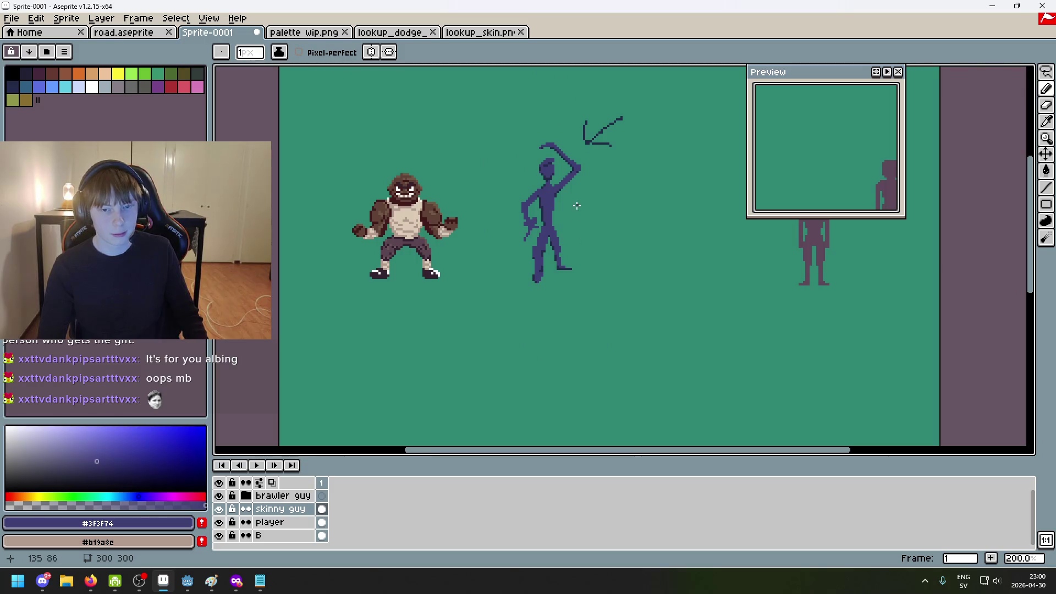
pyautogui.scroll(4, 554, 211)
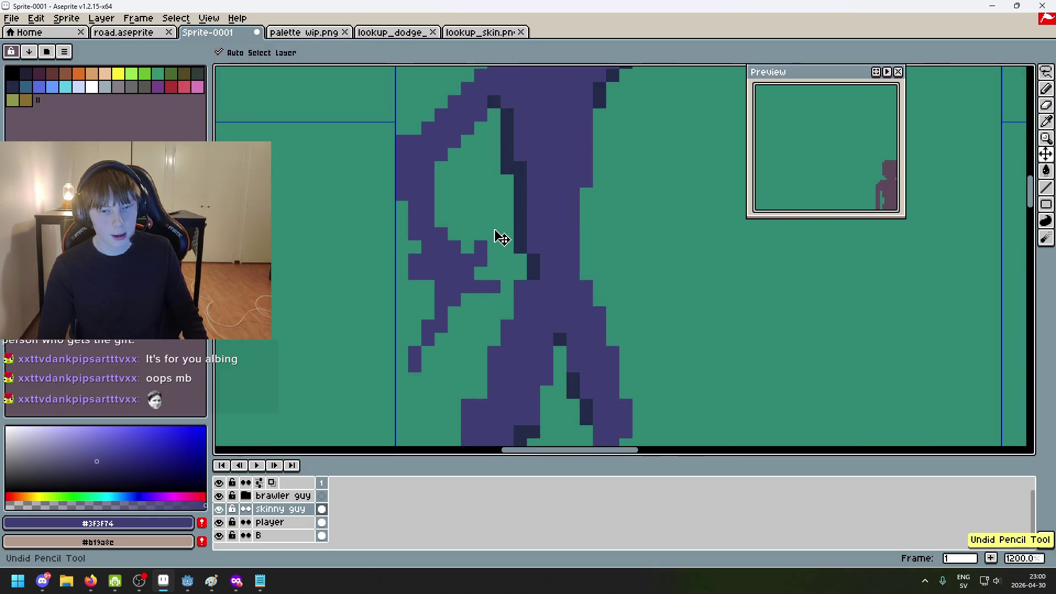
pyautogui.scroll(-2, 507, 248)
pyautogui.scroll(-2, 507, 248)
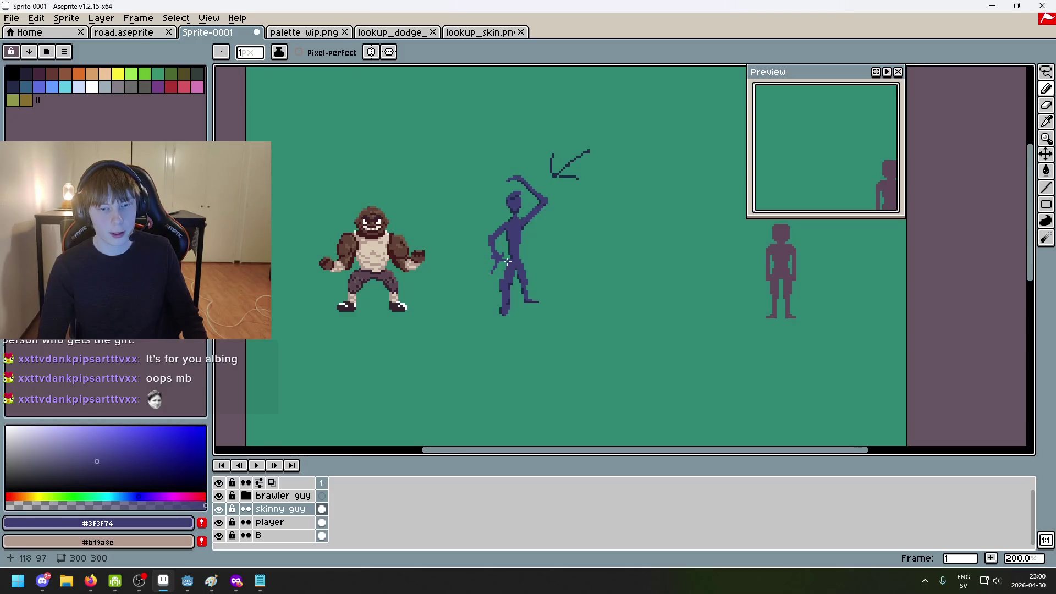
pyautogui.scroll(3, 500, 234)
pyautogui.moveTo(554, 276)
pyautogui.mouseDown()
pyautogui.moveTo(585, 215)
pyautogui.moveTo(596, 261)
pyautogui.mouseUp()
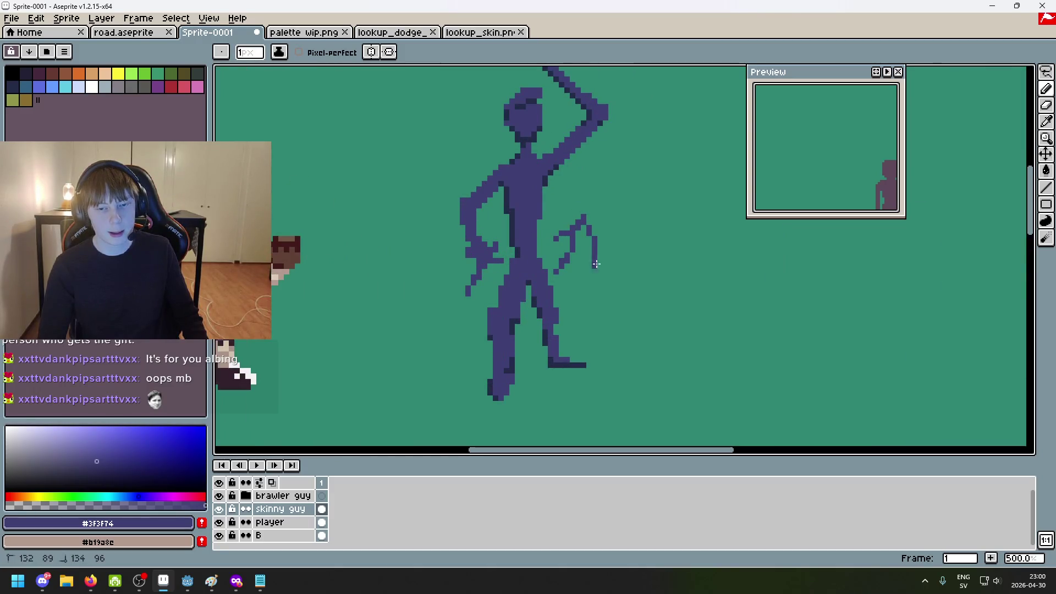
pyautogui.scroll(5, 490, 277)
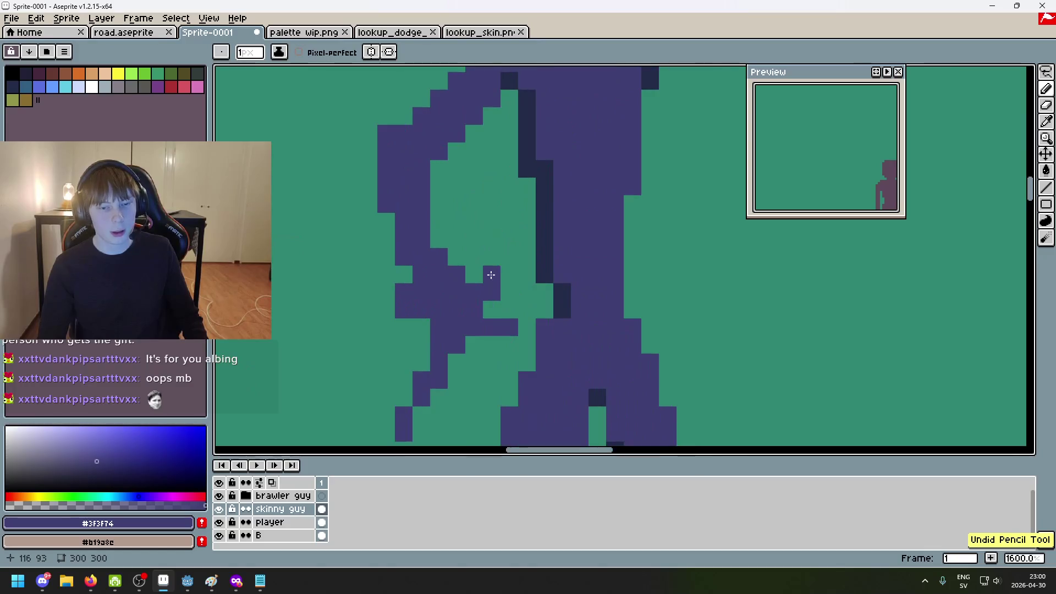
# Sample the dark shading blue and place a dark pixel near the figure's hip
pyautogui.scroll(-4, 483, 302)
pyautogui.scroll(7, 482, 297)
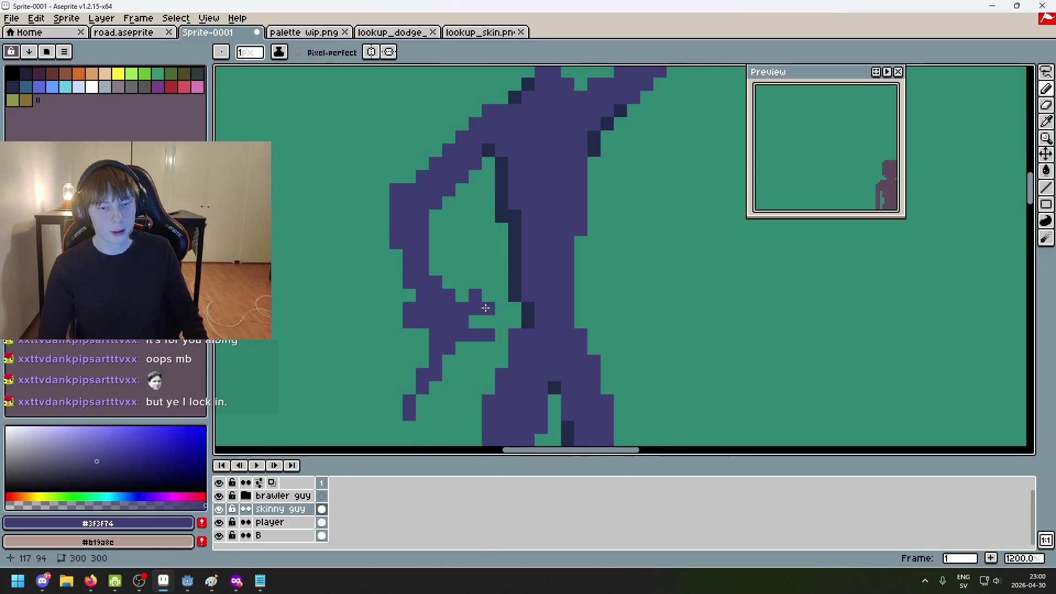
pyautogui.keyDown('alt'); pyautogui.click(568, 238); pyautogui.keyUp('alt')
pyautogui.click(445, 280)
pyautogui.hotkey('ctrl', 'z')
pyautogui.click(426, 308)
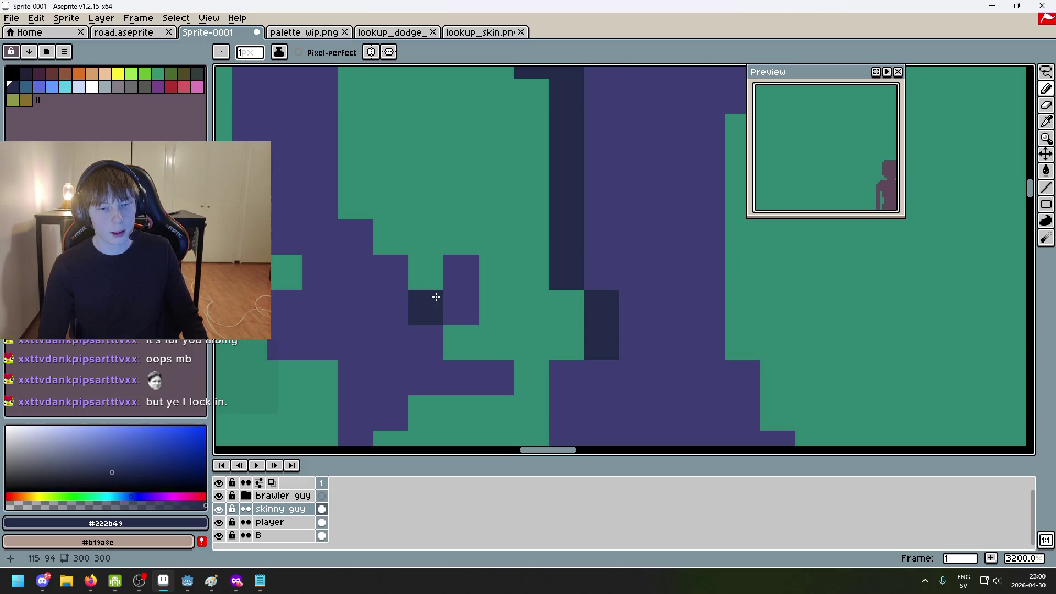
# Undo the stray dark pencil strokes on the skinny figure
pyautogui.scroll(-6, 509, 244)
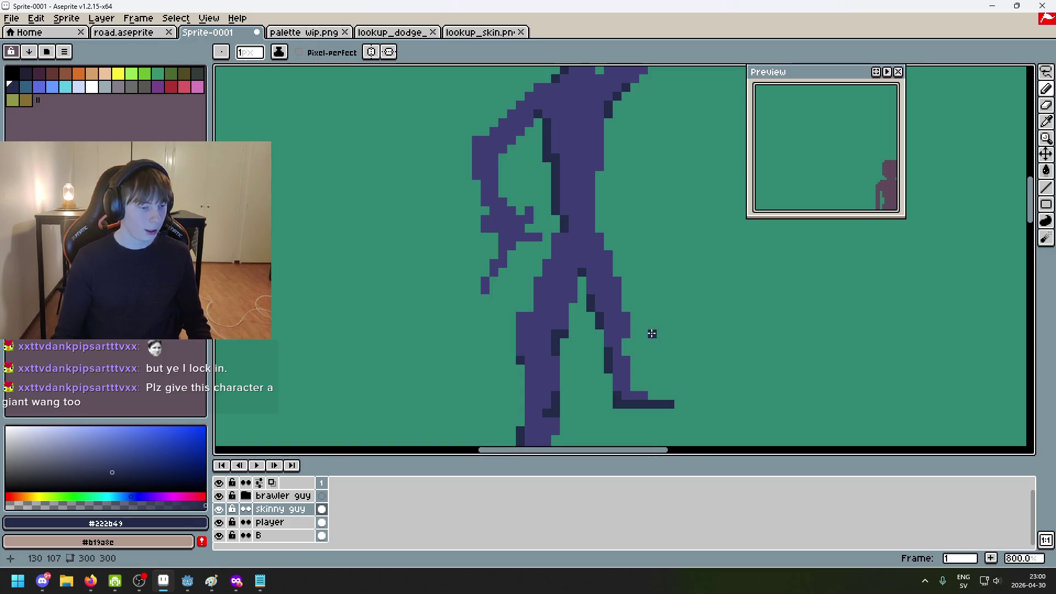
pyautogui.scroll(-1, 671, 322)
pyautogui.scroll(3, 605, 316)
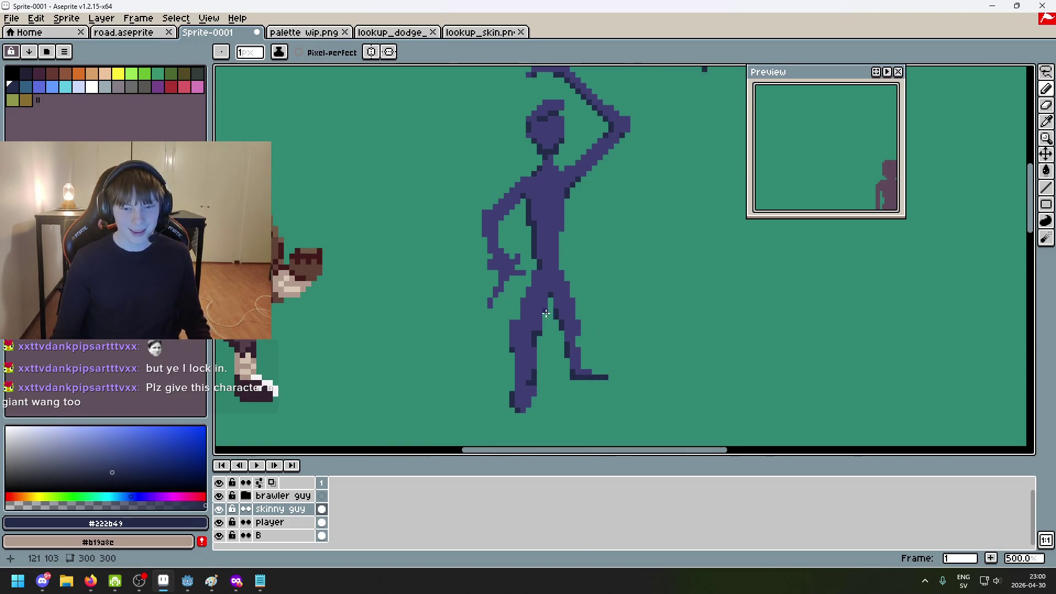
pyautogui.scroll(-2, 520, 302)
pyautogui.scroll(2, 522, 297)
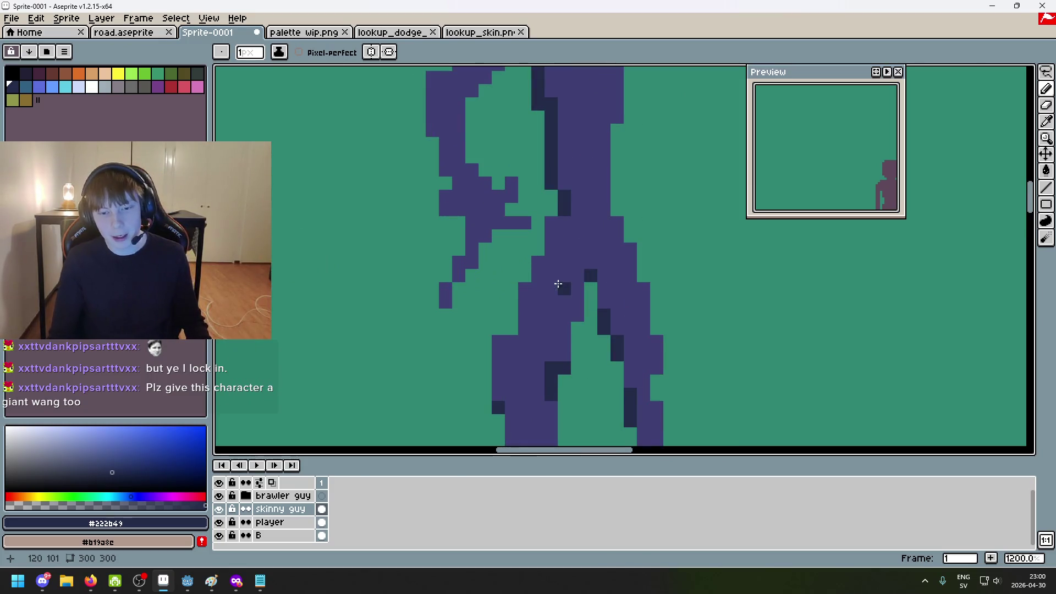
pyautogui.scroll(-5, 574, 316)
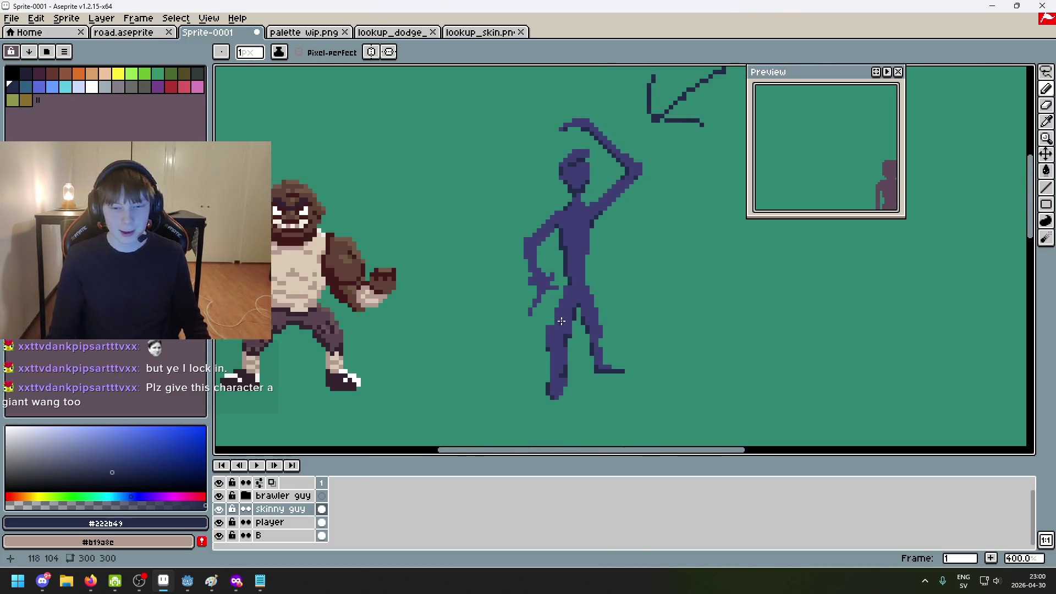
pyautogui.scroll(2, 564, 329)
pyautogui.scroll(-1, 551, 347)
pyautogui.hotkey('ctrl', 'z')
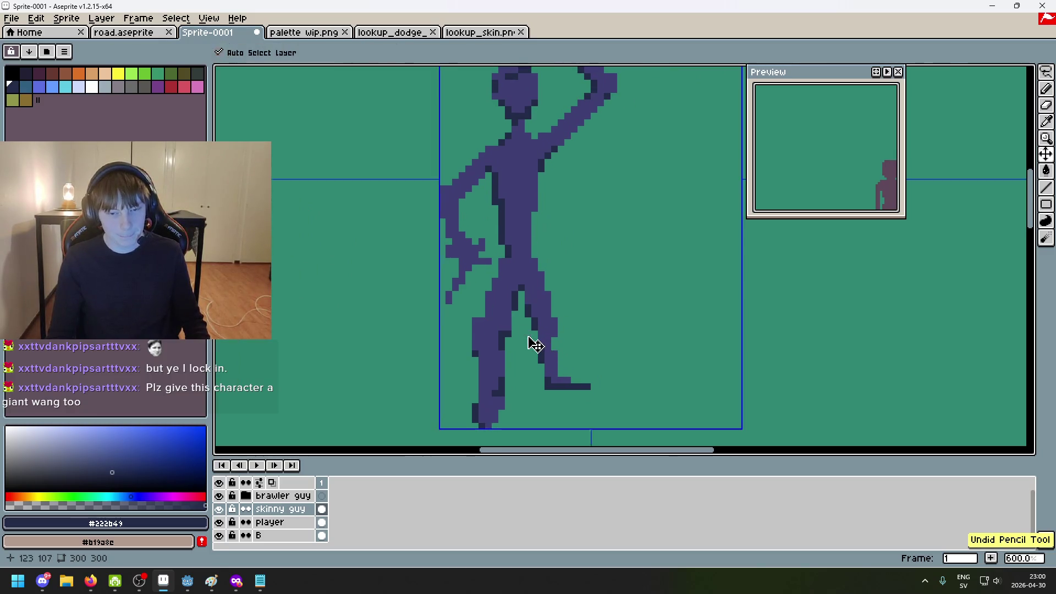
pyautogui.scroll(2, 480, 279)
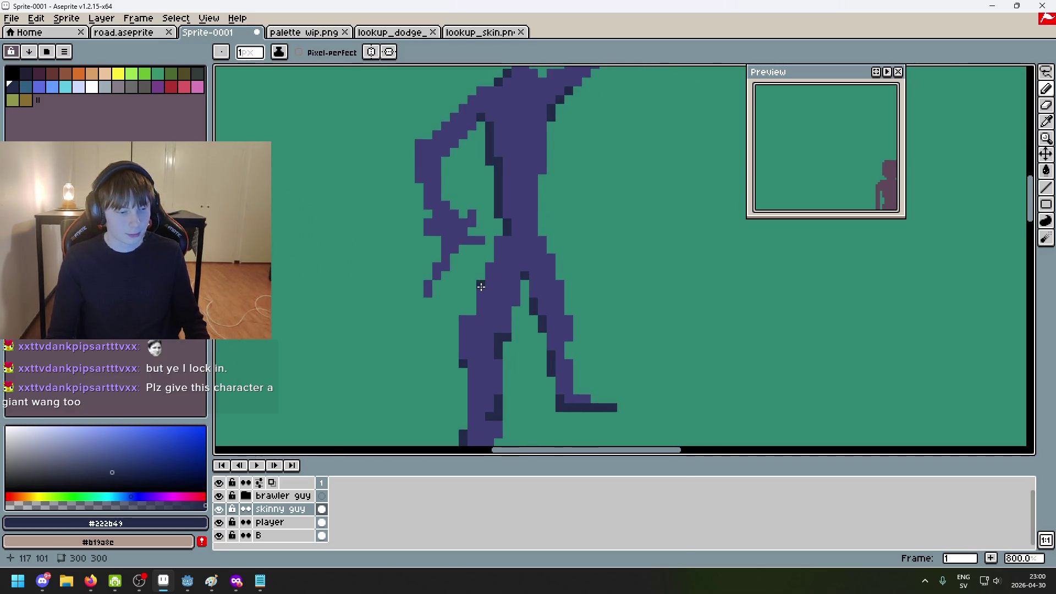
pyautogui.scroll(-2, 483, 284)
pyautogui.scroll(-3, 517, 320)
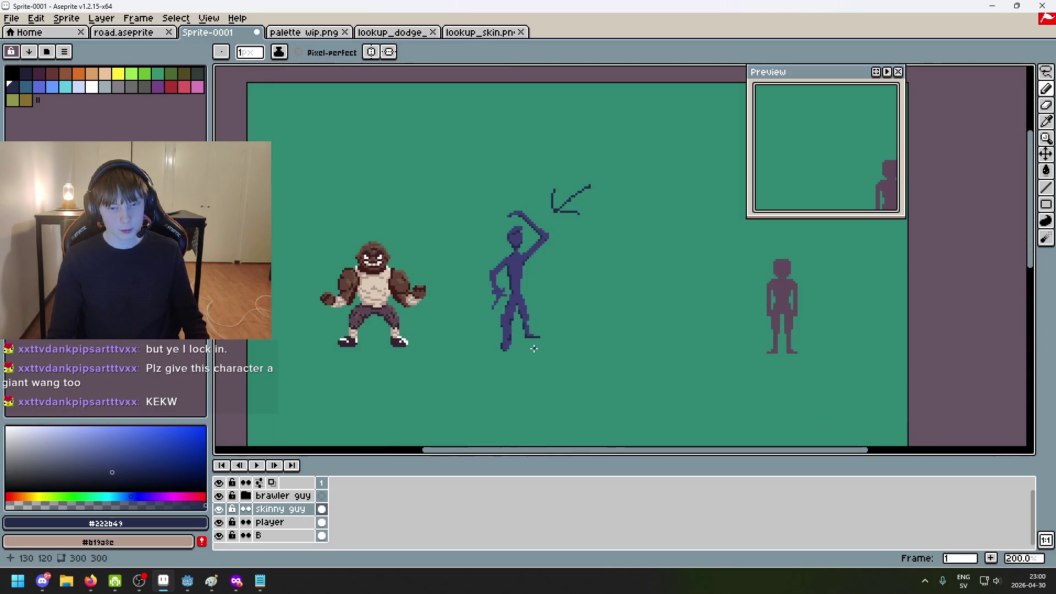
pyautogui.scroll(1, 533, 349)
pyautogui.scroll(1, 510, 316)
pyautogui.hotkey('ctrl', 'z')
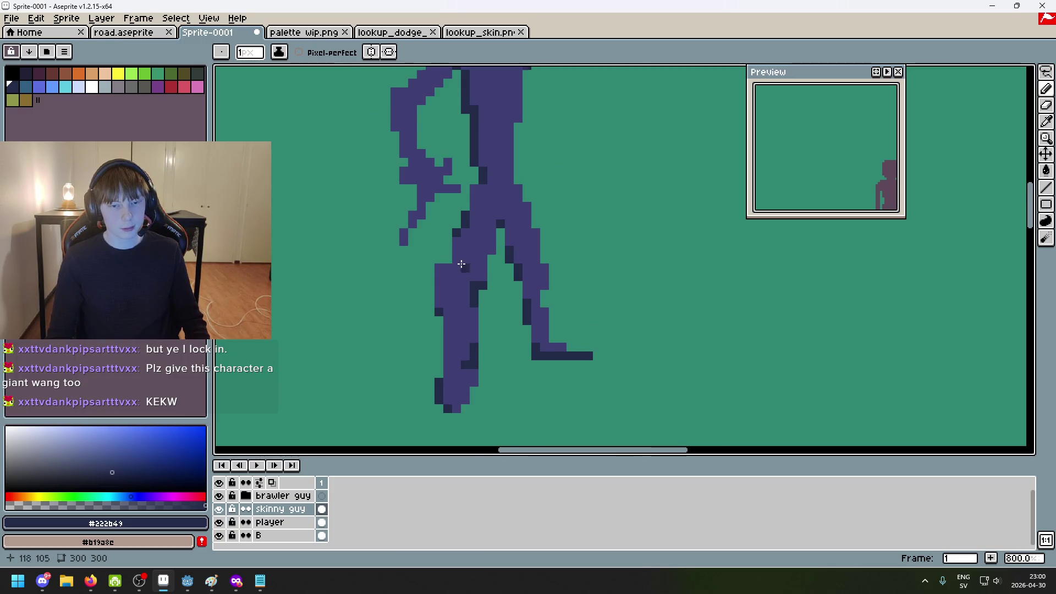
# Recentre the figure and add dark shading pixels along the lowered arm
pyautogui.scroll(5, 461, 264)
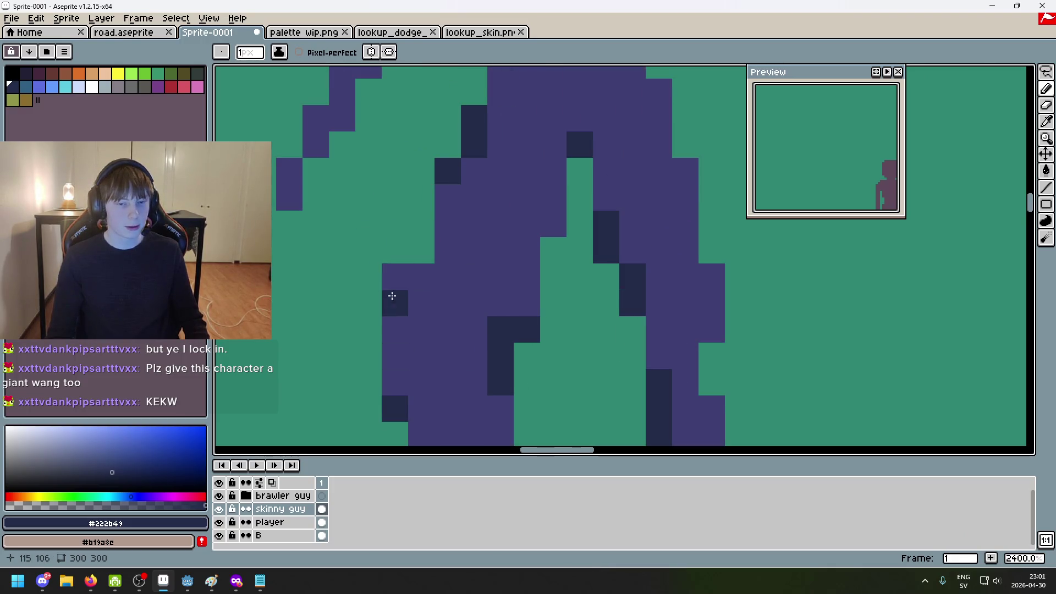
pyautogui.scroll(-7, 445, 330)
pyautogui.moveTo(522, 302); pyautogui.dragTo(516, 336)
pyautogui.scroll(2, 441, 245)
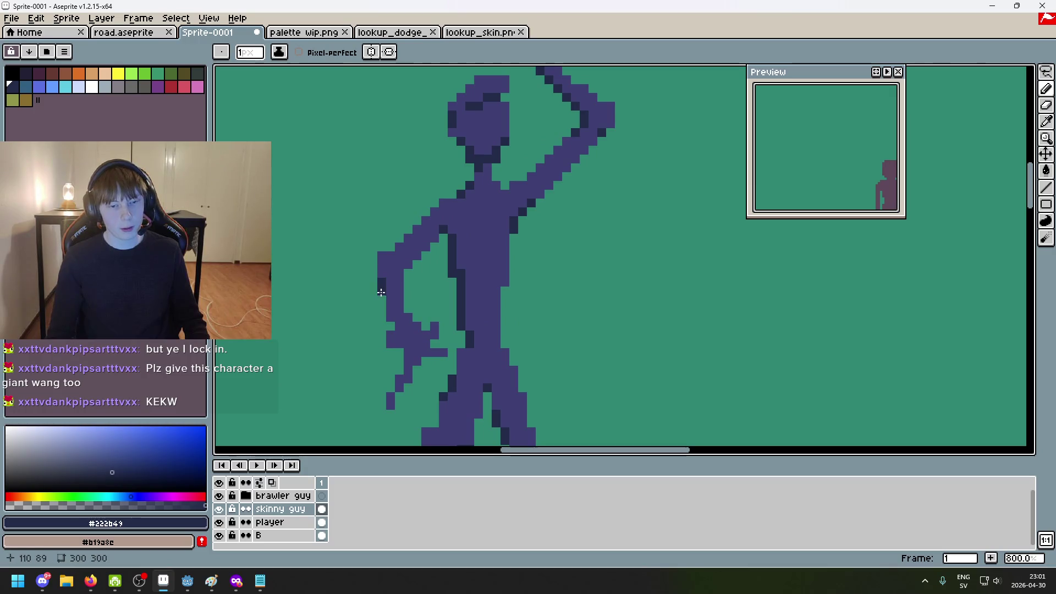
pyautogui.scroll(3, 392, 313)
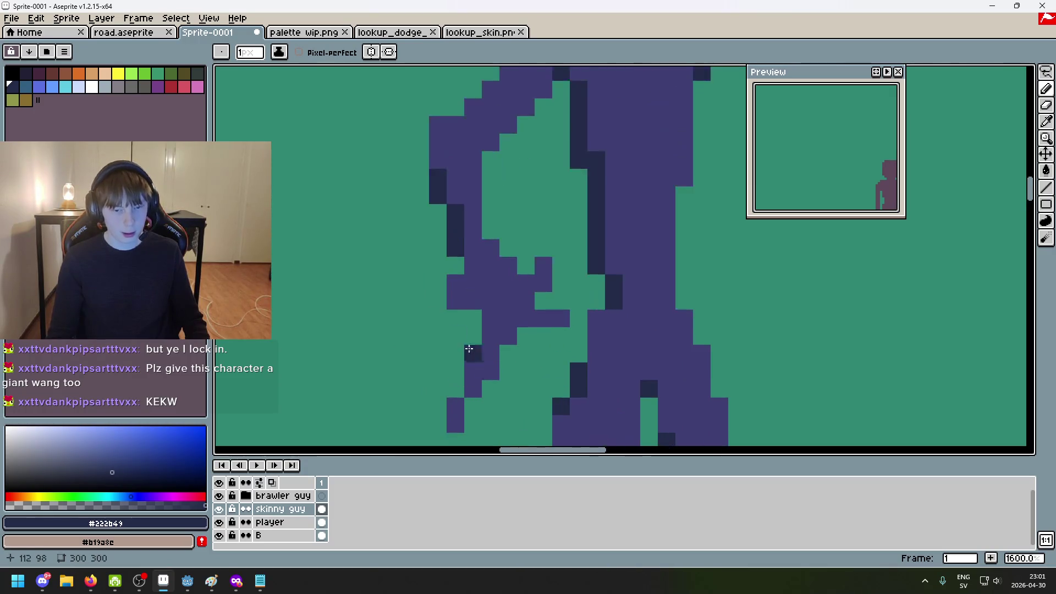
pyautogui.moveTo(464, 272); pyautogui.dragTo(461, 259)
pyautogui.scroll(-5, 627, 361)
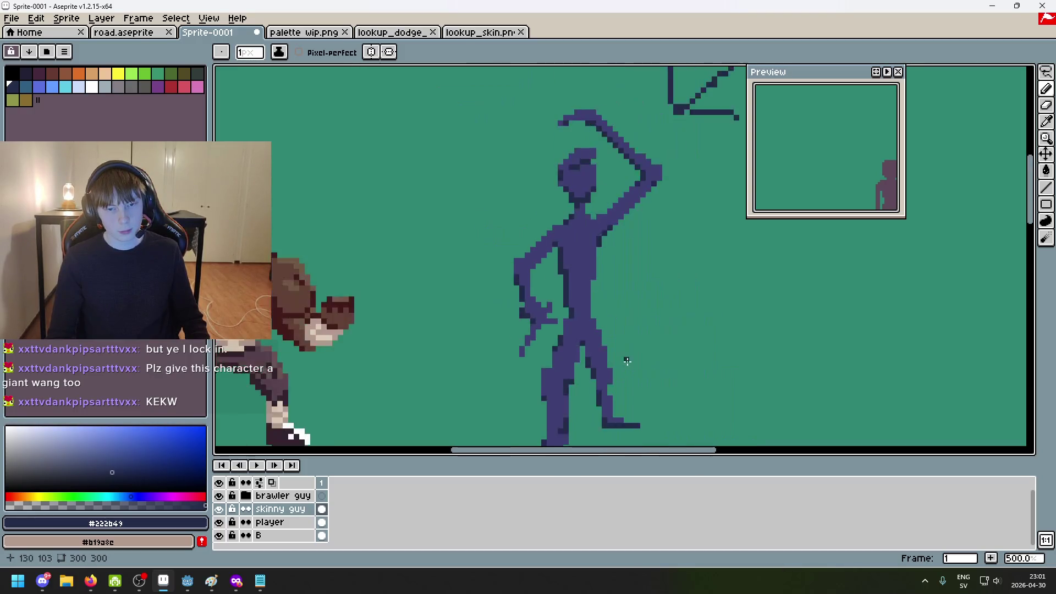
pyautogui.scroll(-3, 565, 341)
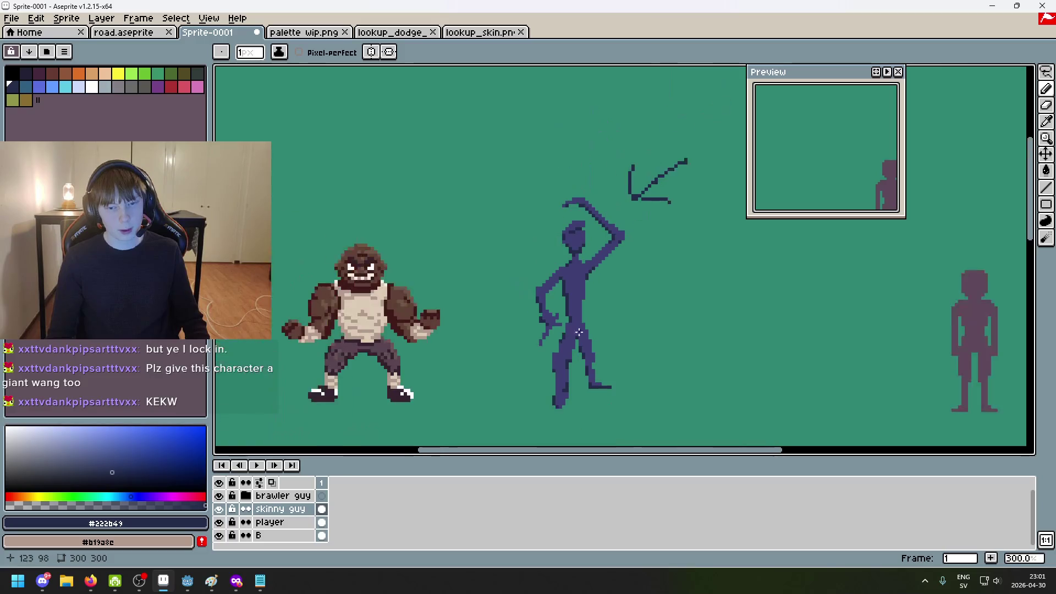
# Eyedrop the skinny figure's dark blue #3F3F74 as the Pencil colour
pyautogui.scroll(1, 520, 275)
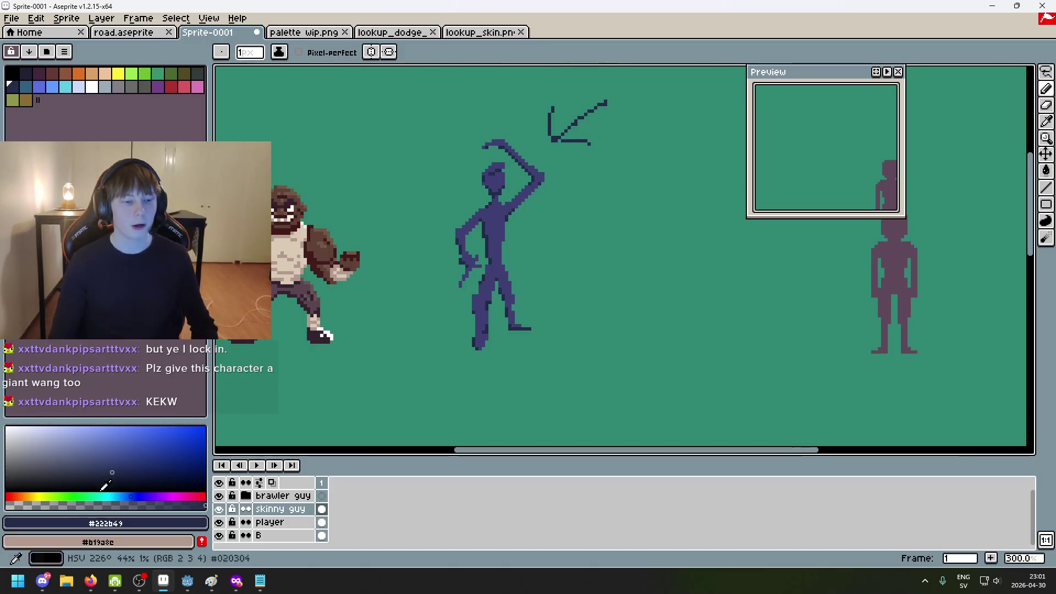
pyautogui.press('i')
pyautogui.click(97, 462)
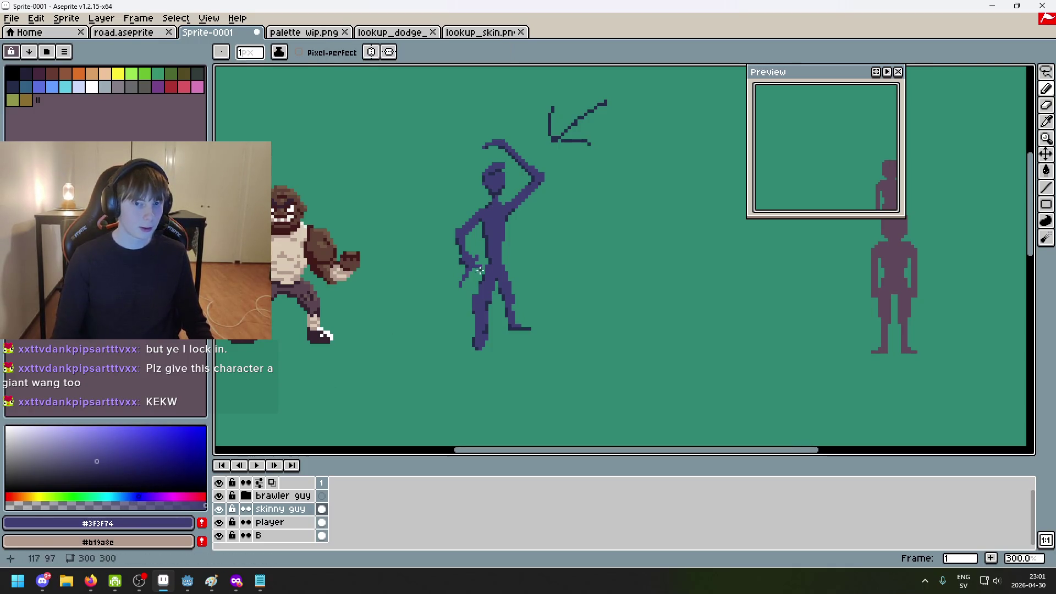
pyautogui.press('b')
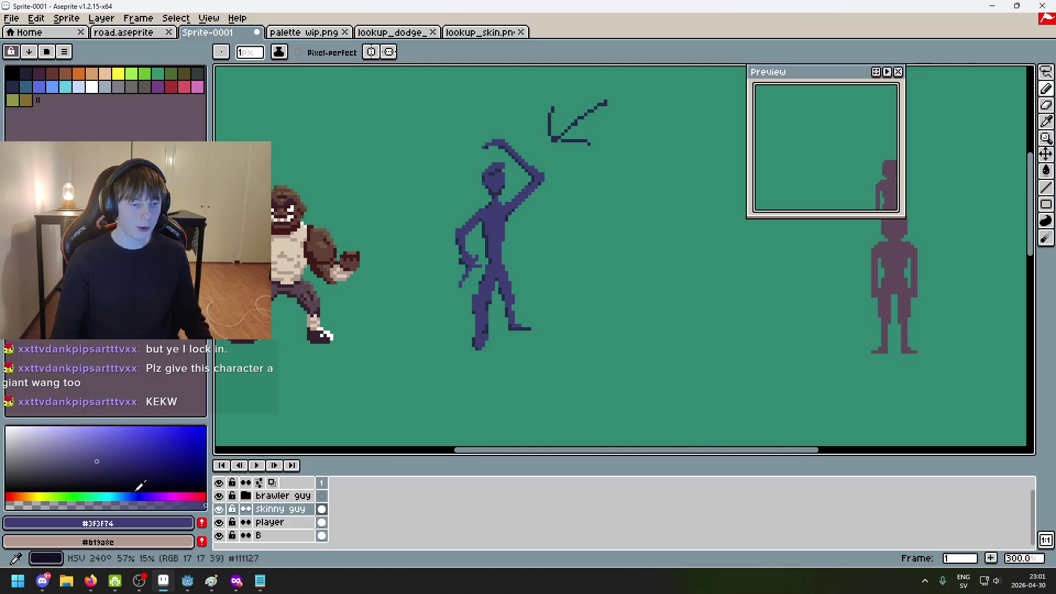
pyautogui.press('i')
pyautogui.click(494, 244)
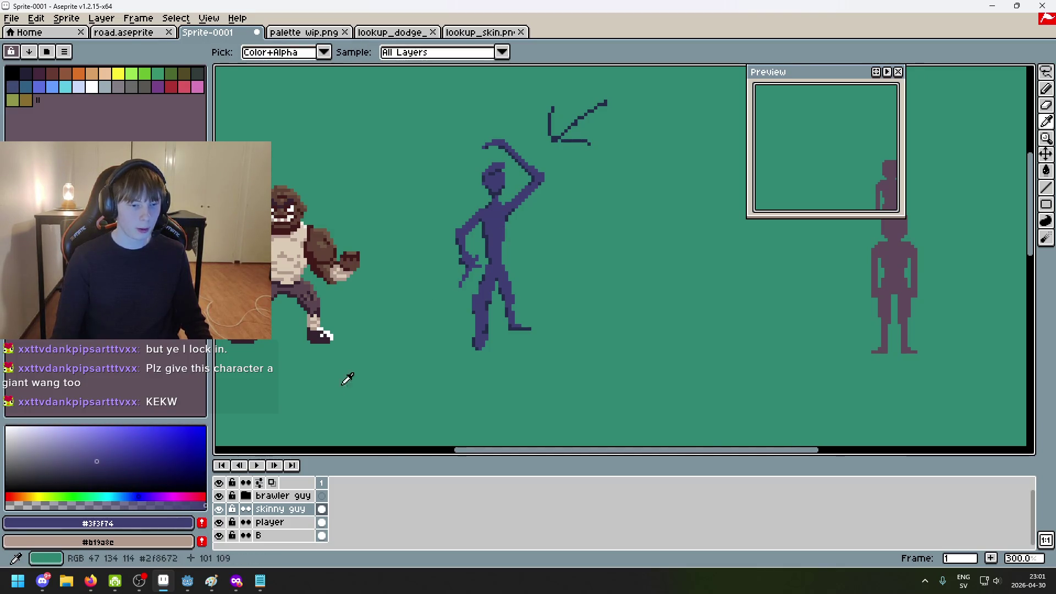
pyautogui.press('b')
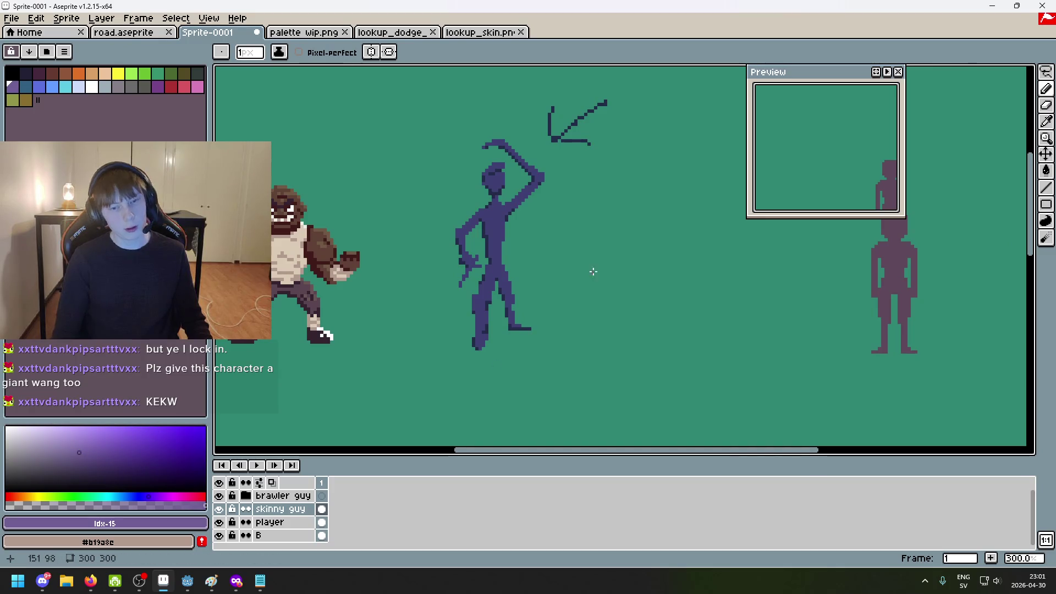
pyautogui.scroll(4, 507, 214)
# Try a light-purple stroke across the chest, undo it, and return to the Pencil
pyautogui.moveTo(470, 215); pyautogui.dragTo(490, 226)
pyautogui.press('v')
pyautogui.scroll(-3, 535, 293)
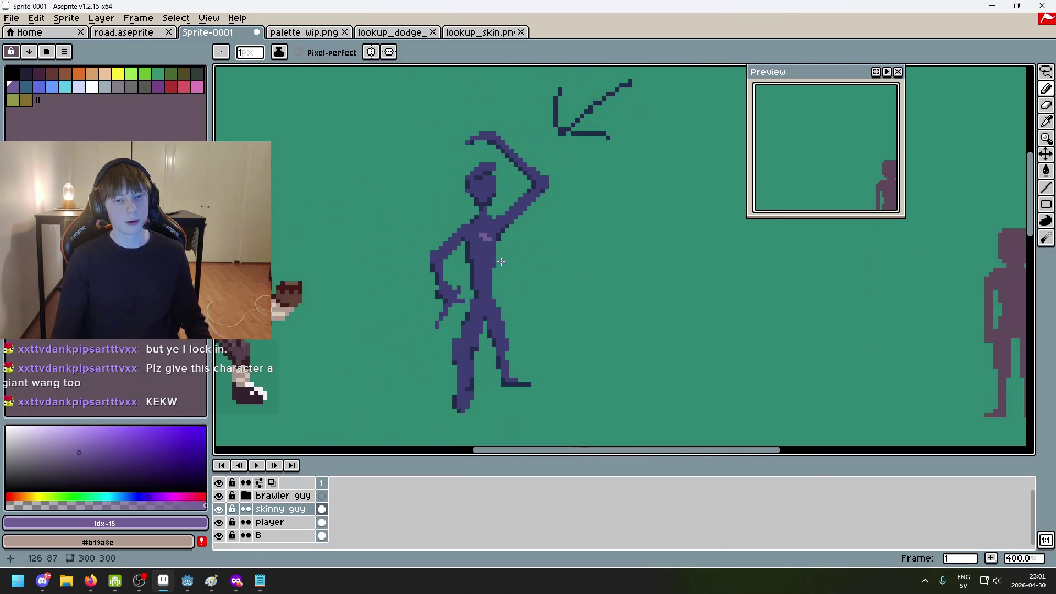
pyautogui.hotkey('ctrl', 'z')
pyautogui.scroll(3, 465, 229)
pyautogui.scroll(-1, 479, 292)
pyautogui.press('b')
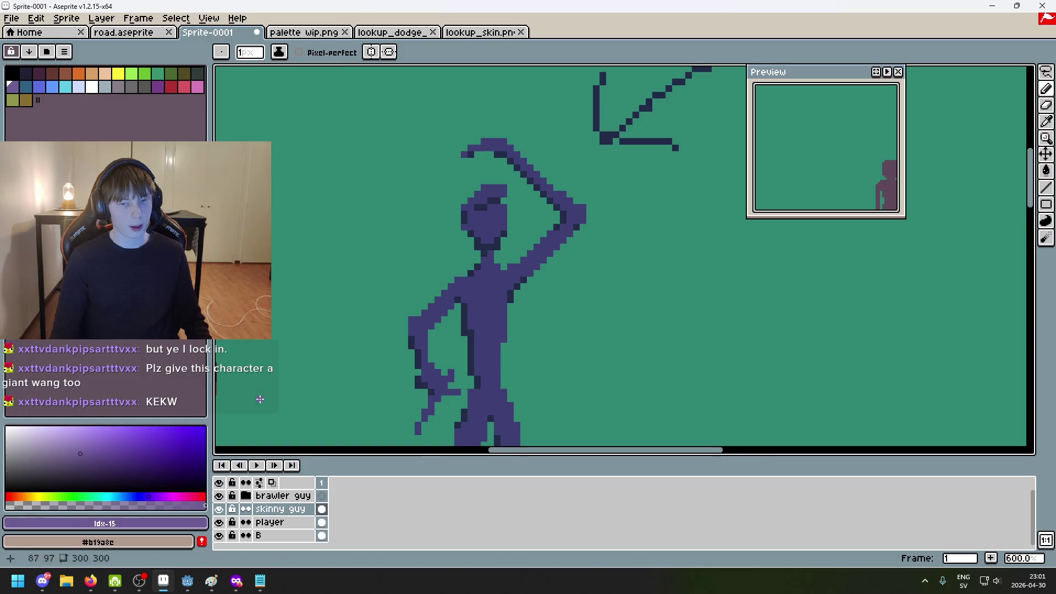
pyautogui.scroll(3, 483, 189)
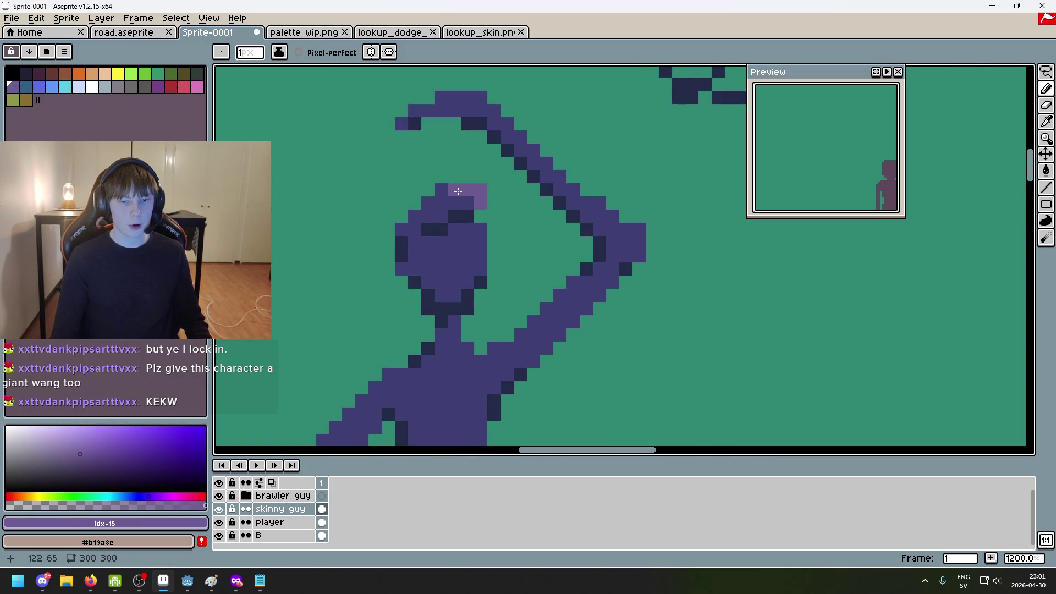
pyautogui.scroll(-5, 458, 192)
pyautogui.scroll(4, 539, 222)
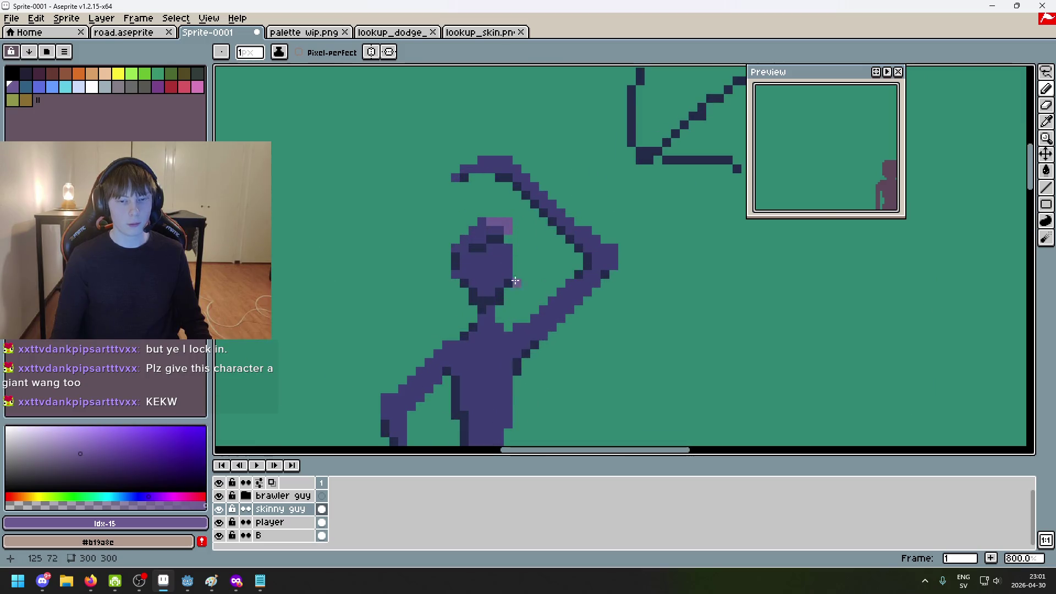
pyautogui.scroll(5, 516, 278)
# Paint #6d5c93 highlights along the head, the raised arm's top edge and the raised hand
pyautogui.moveTo(448, 193); pyautogui.dragTo(500, 193)
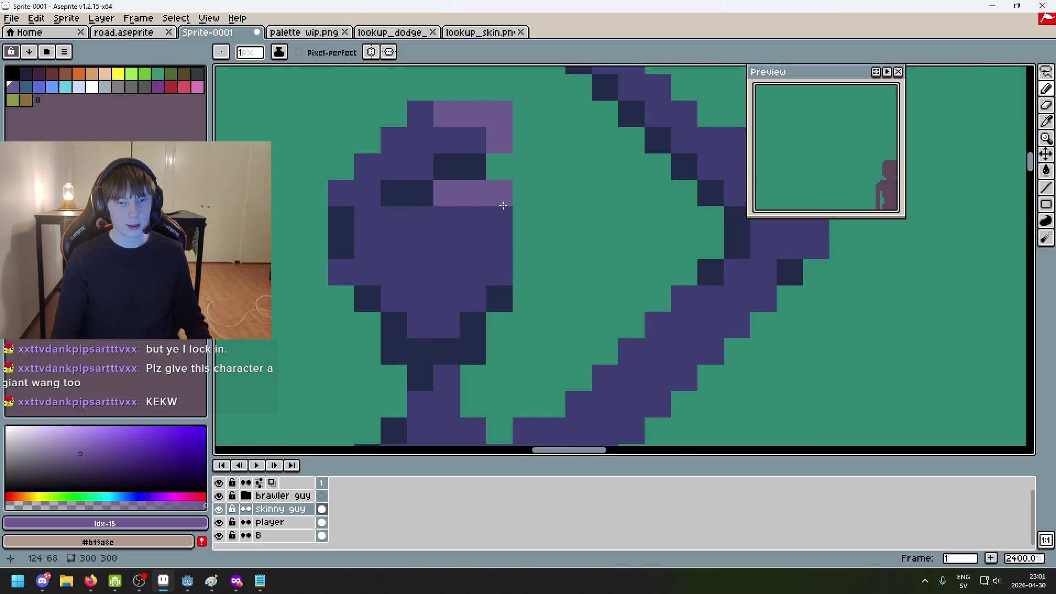
pyautogui.click(502, 219)
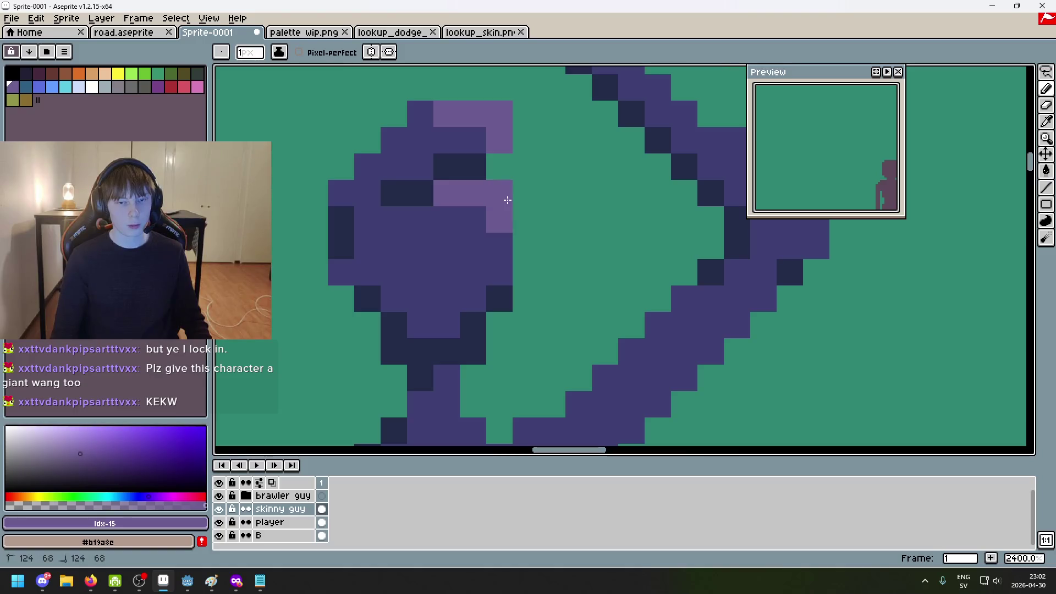
pyautogui.scroll(-7, 551, 299)
pyautogui.scroll(5, 543, 295)
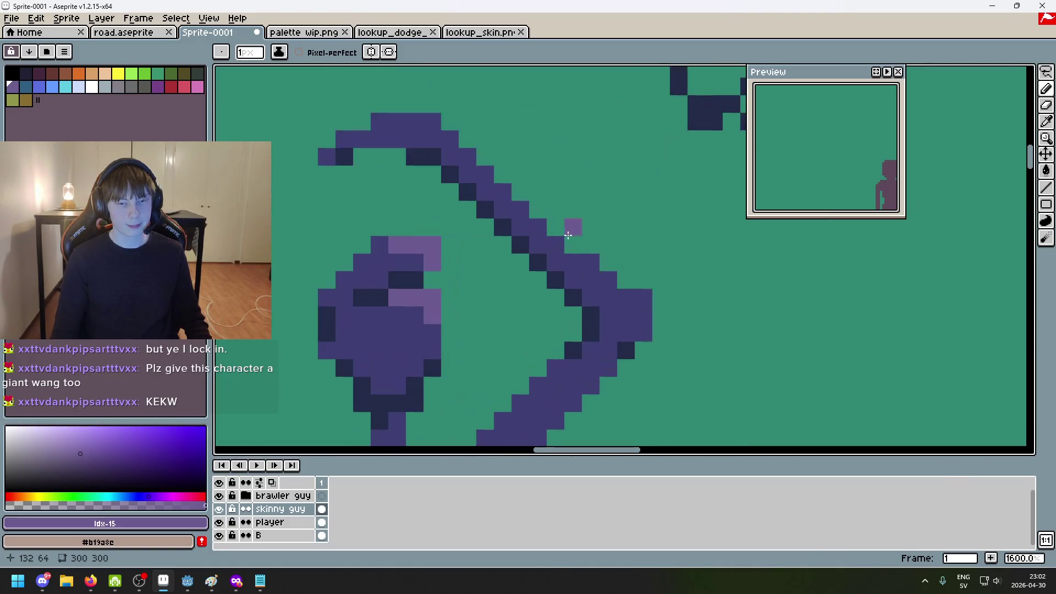
pyautogui.moveTo(407, 120)
pyautogui.mouseDown()
pyautogui.moveTo(428, 118)
pyautogui.moveTo(505, 197)
pyautogui.mouseUp()
pyautogui.moveTo(543, 230); pyautogui.dragTo(567, 254)
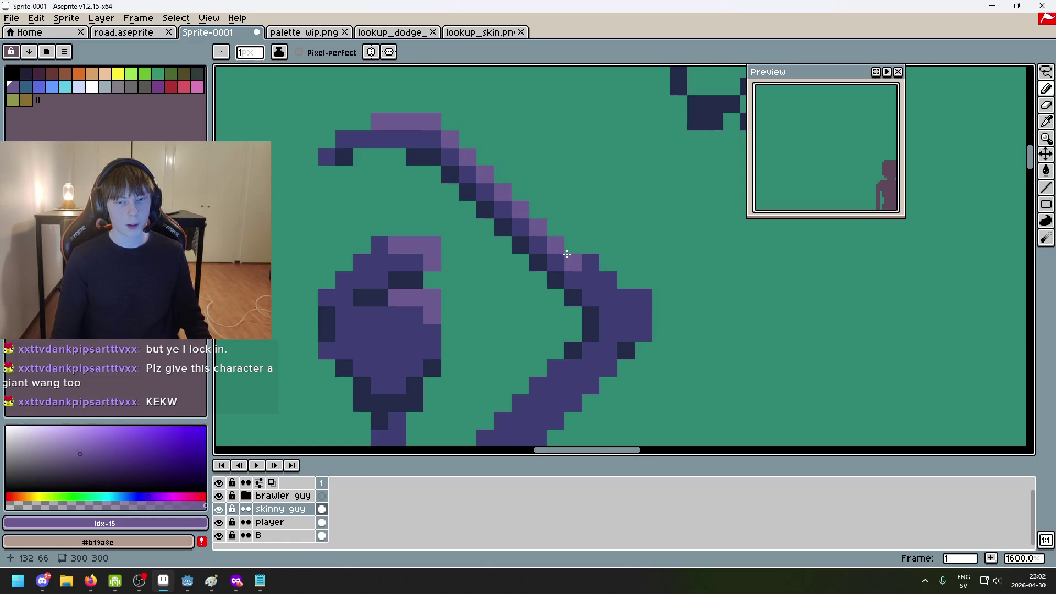
pyautogui.click(644, 314)
pyautogui.click(626, 297)
pyautogui.scroll(-3, 633, 300)
pyautogui.scroll(3, 609, 283)
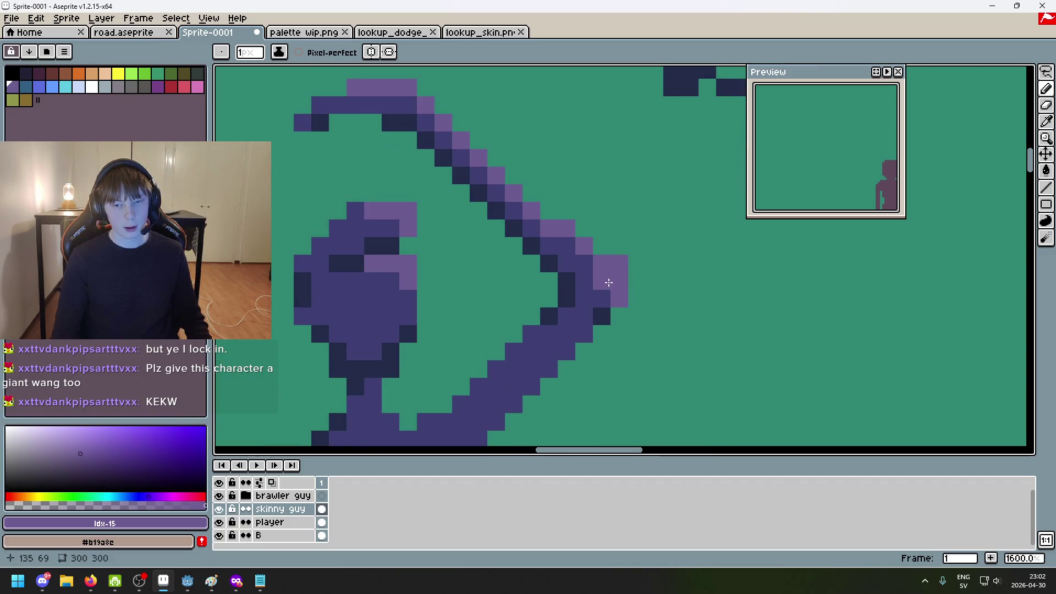
pyautogui.scroll(-6, 609, 283)
pyautogui.scroll(3, 553, 133)
pyautogui.scroll(6, 570, 119)
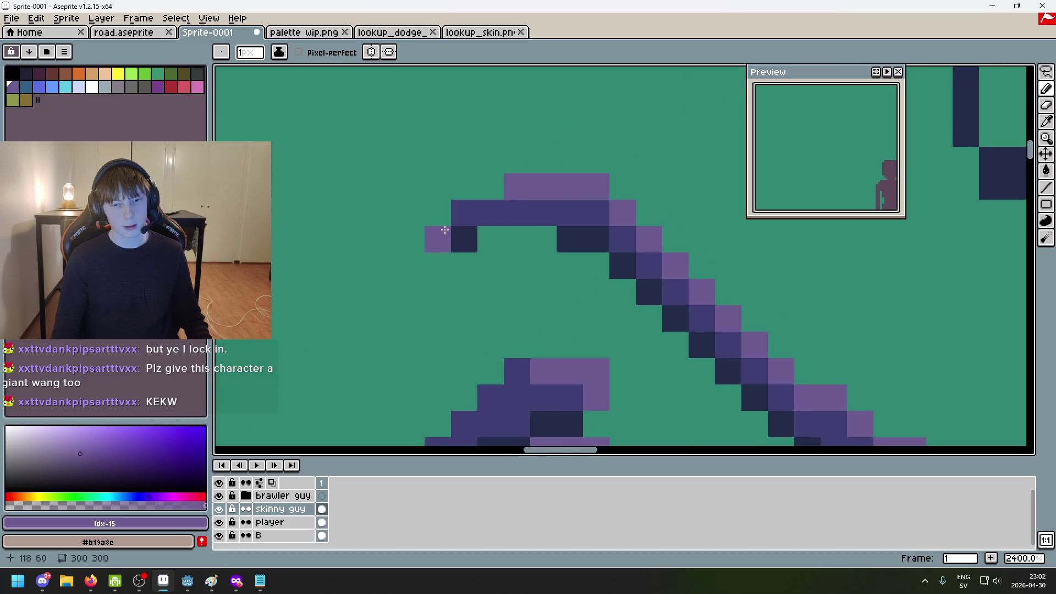
pyautogui.scroll(-3, 532, 241)
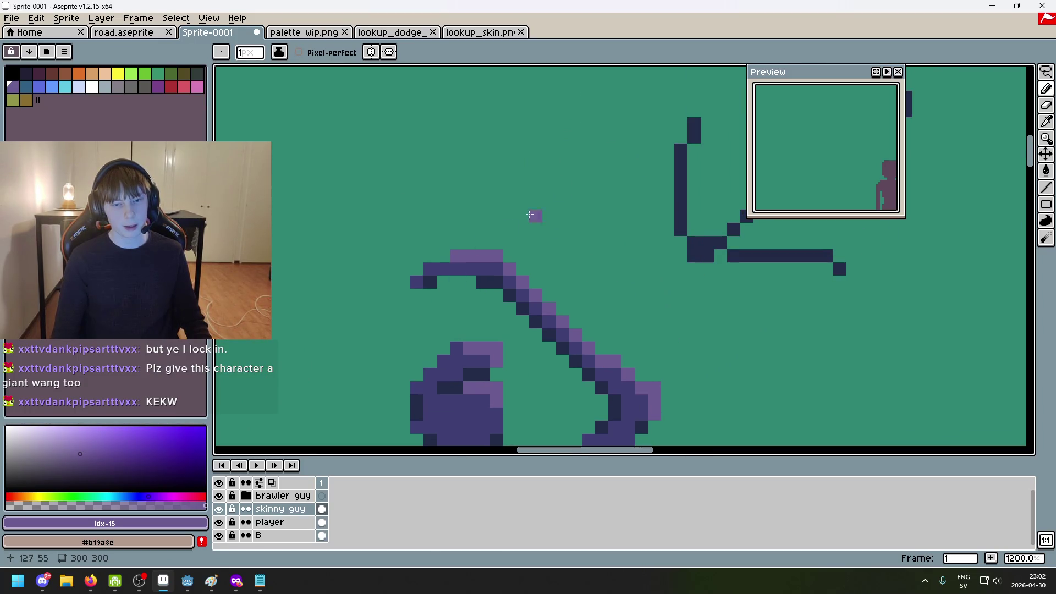
# Undo a rejected raised-arm stroke, then eyedrop the light and dark purples from the figure
pyautogui.moveTo(587, 176)
pyautogui.mouseDown()
pyautogui.moveTo(483, 217)
pyautogui.moveTo(484, 245)
pyautogui.mouseUp()
pyautogui.hotkey('ctrl', 'z')
pyautogui.scroll(-2, 697, 342)
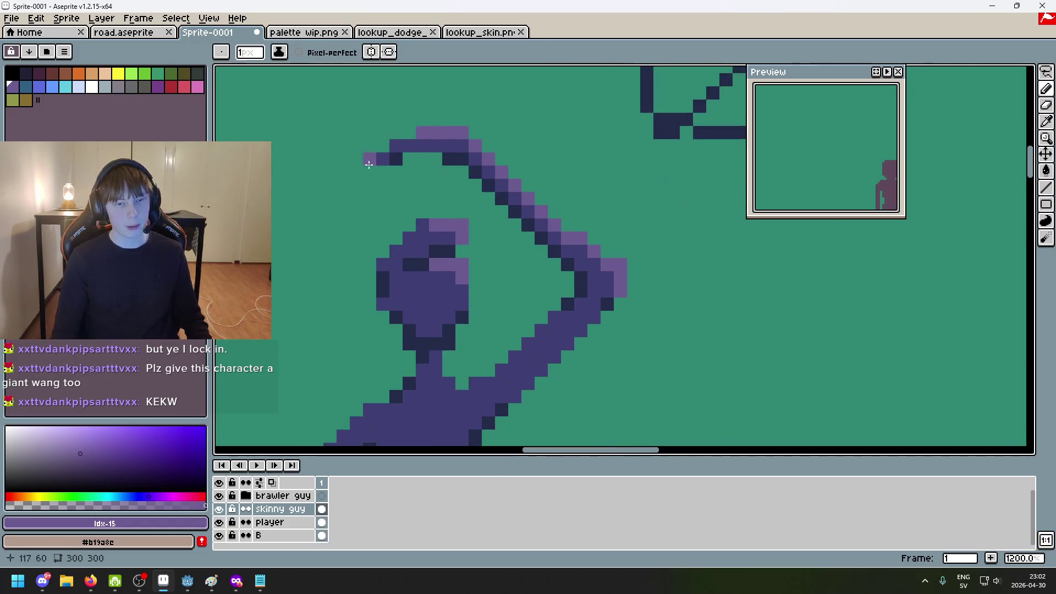
pyautogui.moveTo(462, 126); pyautogui.dragTo(531, 304)
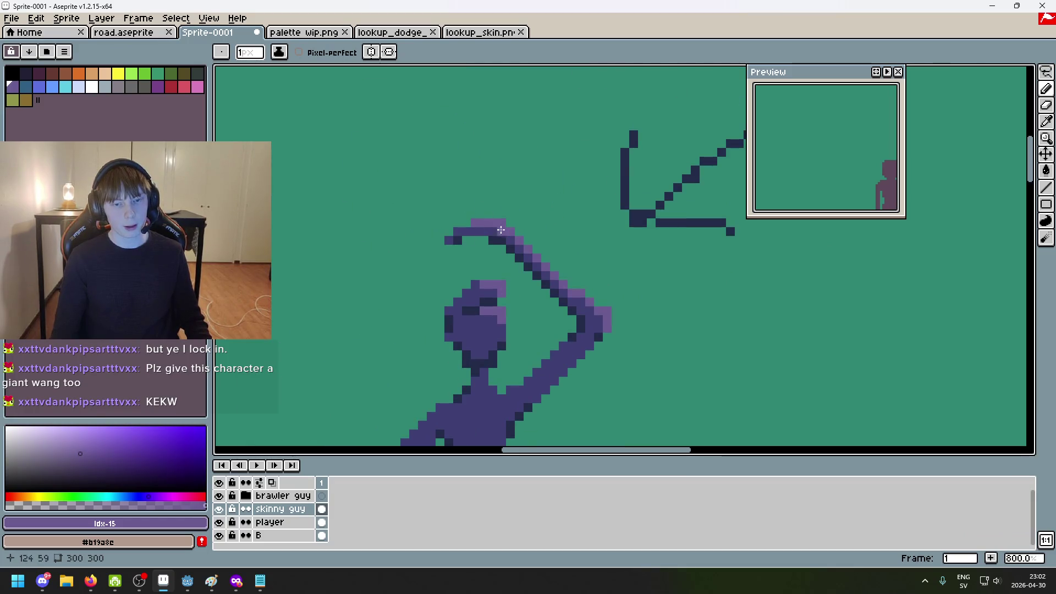
pyautogui.scroll(2, 547, 283)
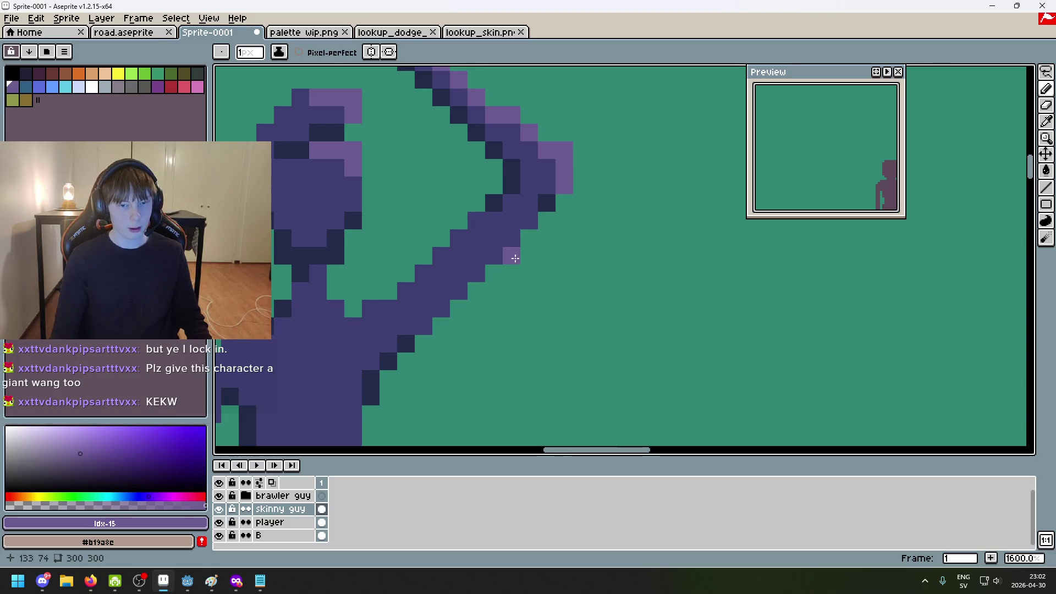
pyautogui.scroll(-3, 583, 297)
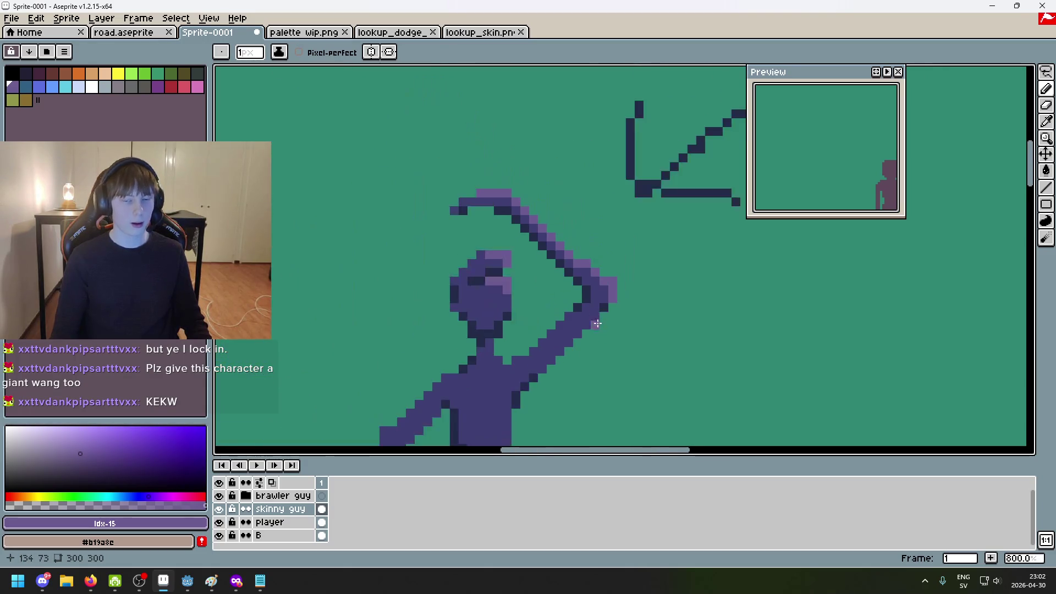
pyautogui.scroll(3, 554, 311)
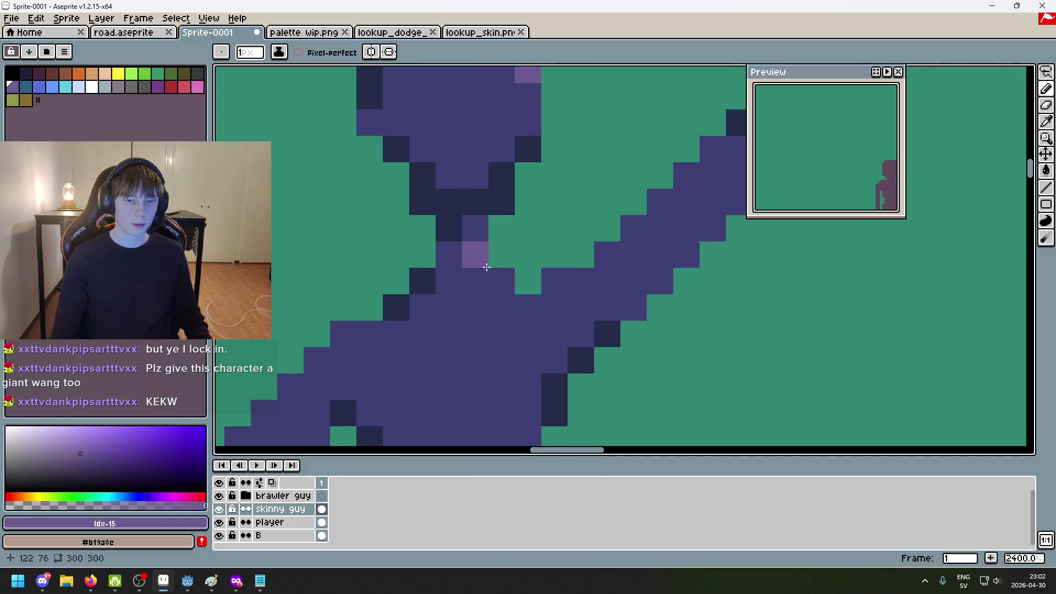
pyautogui.scroll(-5, 583, 329)
pyautogui.scroll(5, 583, 329)
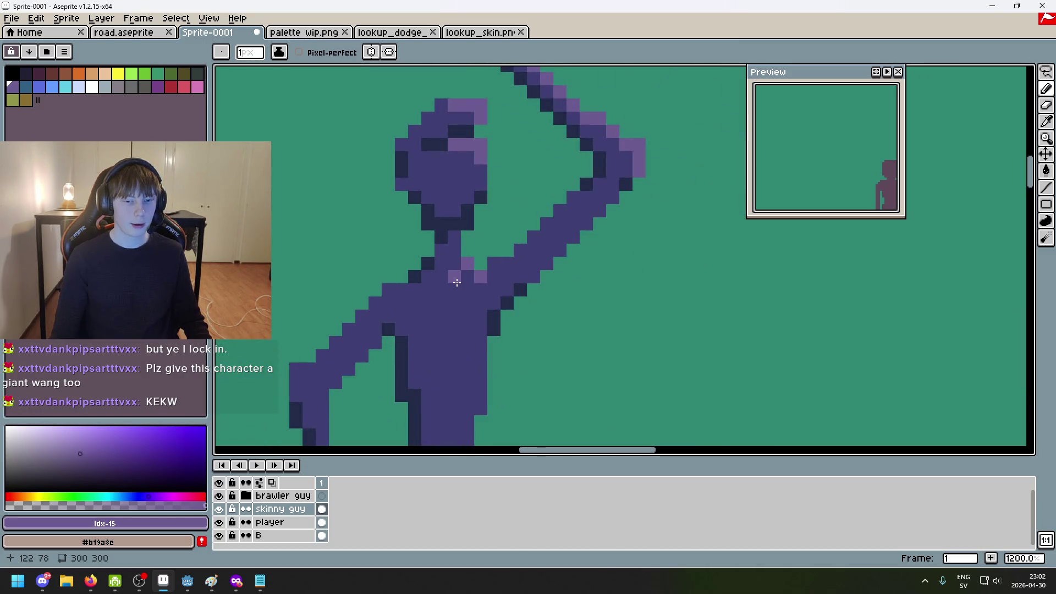
pyautogui.keyDown('alt'); pyautogui.click(482, 298); pyautogui.keyUp('alt')
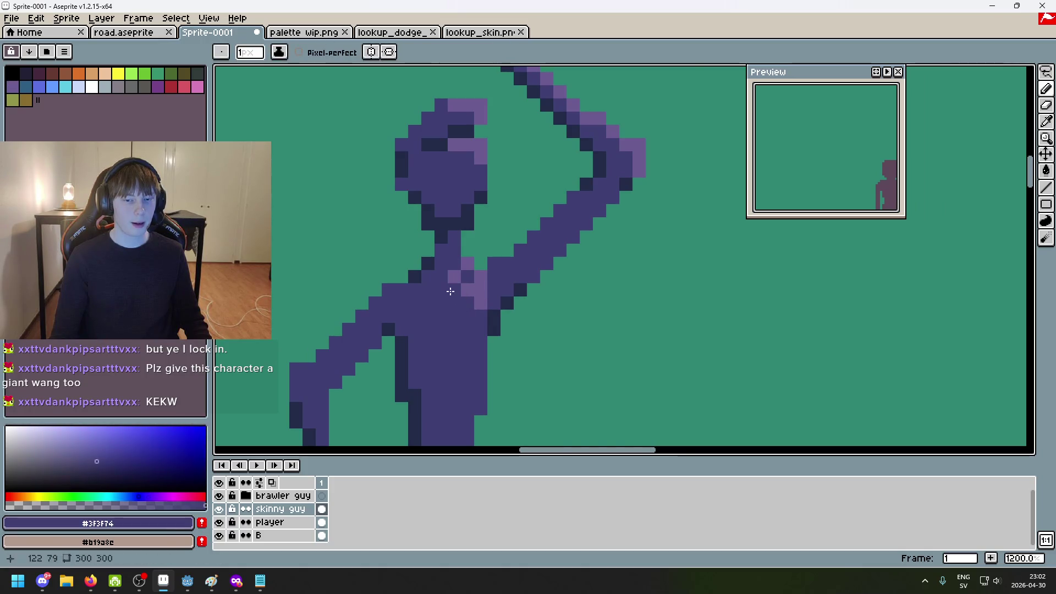
pyautogui.scroll(-4, 489, 310)
pyautogui.scroll(5, 452, 267)
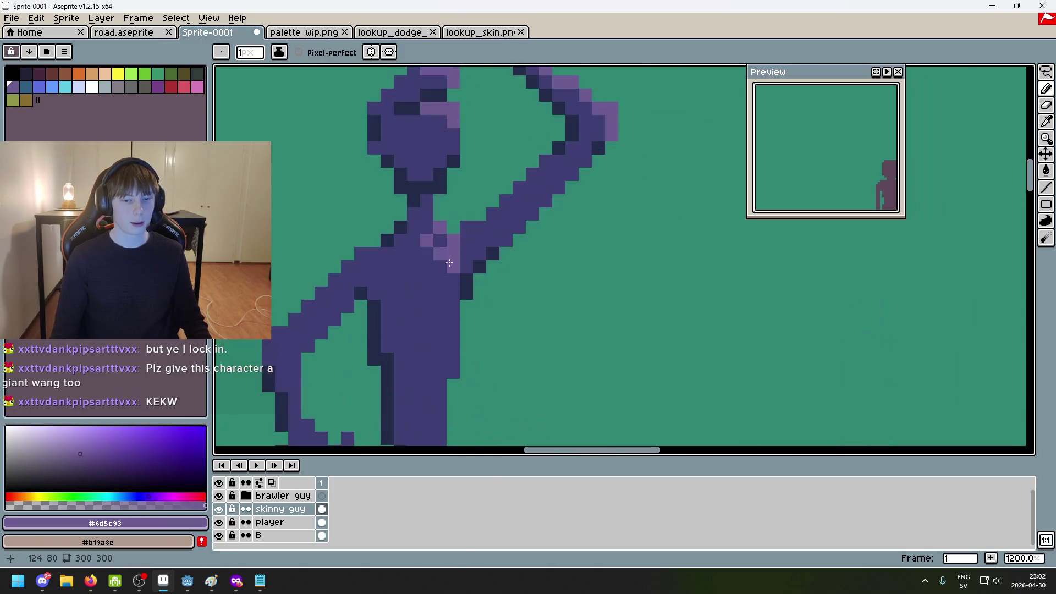
pyautogui.scroll(-2, 461, 282)
pyautogui.keyDown('alt'); pyautogui.click(459, 267); pyautogui.keyUp('alt')
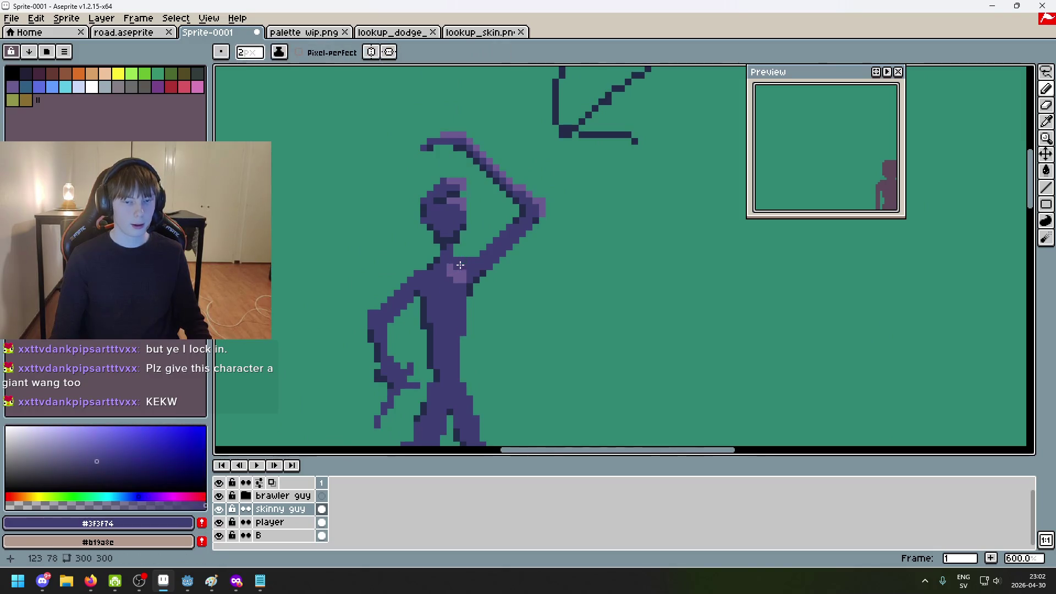
pyautogui.scroll(4, 459, 276)
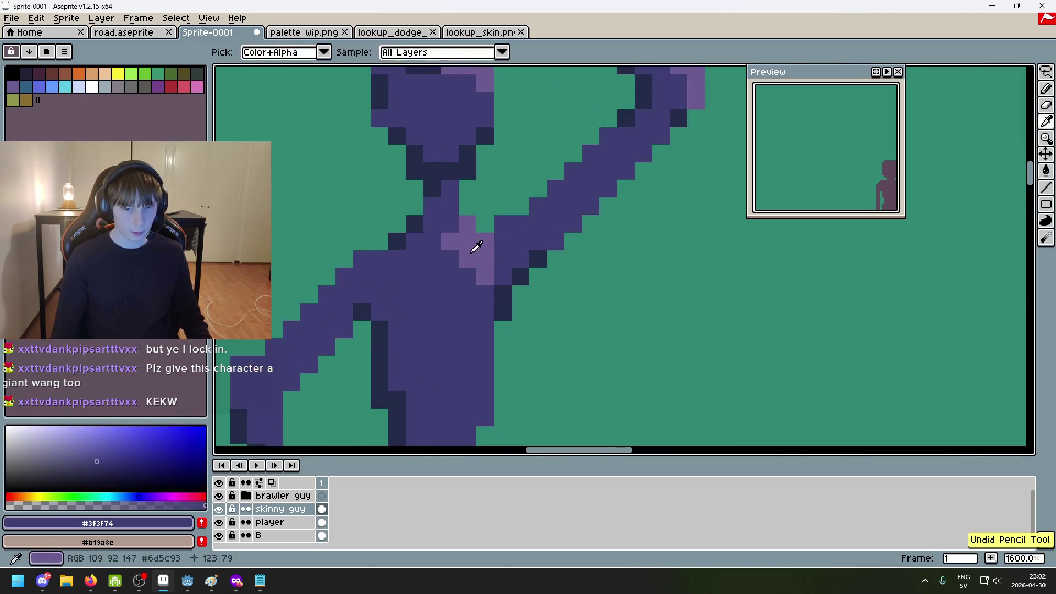
# Repaint chest pixels in the darker purple and correct stray light-purple chest pixels
pyautogui.hotkey('ctrl', 'z')
pyautogui.moveTo(489, 264); pyautogui.dragTo(502, 278)
pyautogui.keyDown('alt'); pyautogui.click(466, 250); pyautogui.keyUp('alt')
pyautogui.scroll(4, 462, 242)
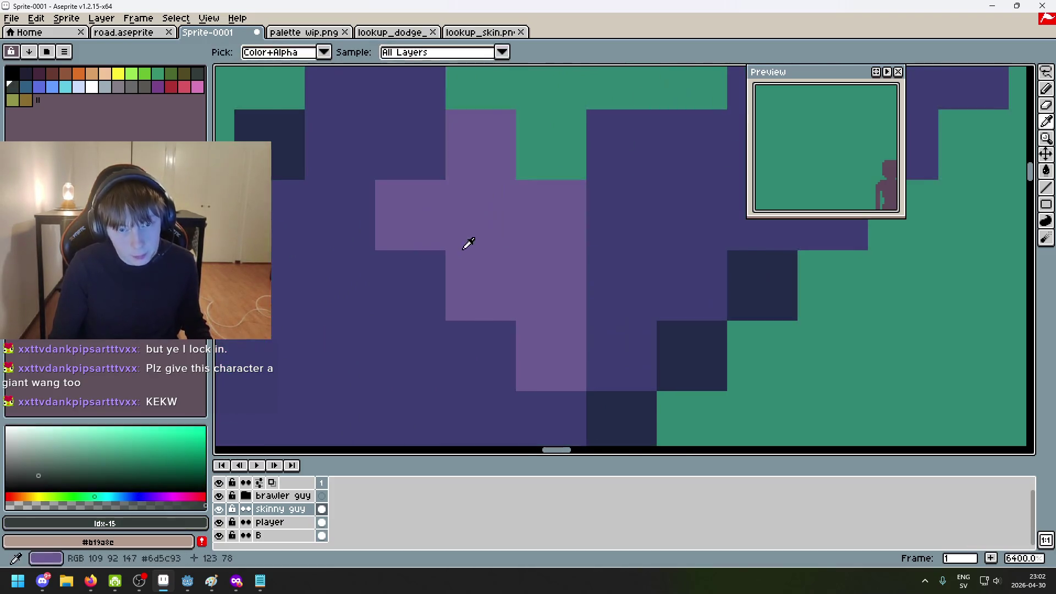
pyautogui.click(485, 248)
pyautogui.press('-')
pyautogui.hotkey('ctrl', 'z')
pyautogui.hotkey('ctrl', 'z')
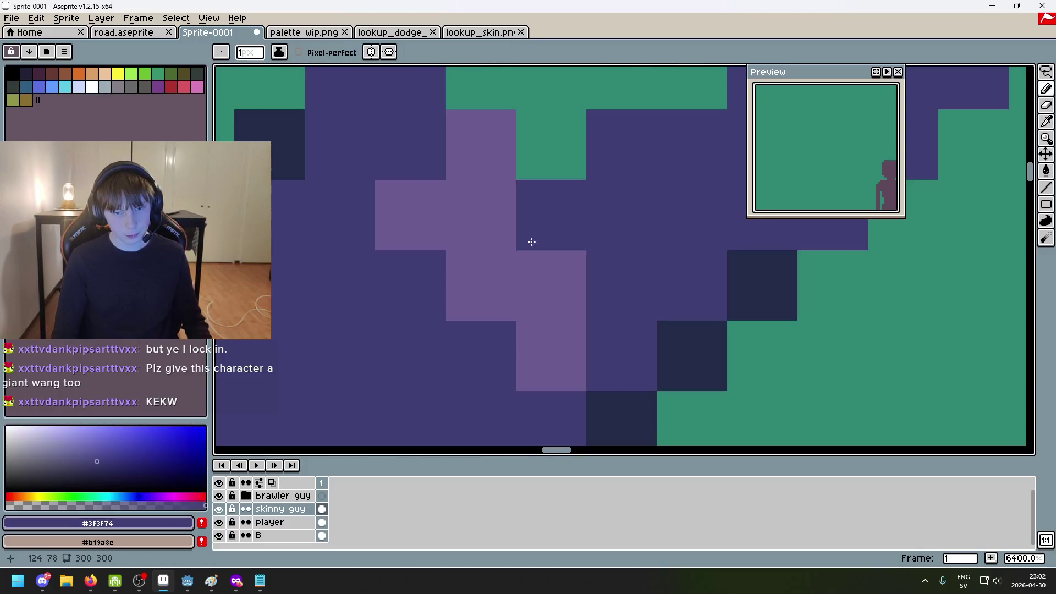
pyautogui.click(508, 231)
pyautogui.scroll(-5, 508, 231)
pyautogui.scroll(-4, 525, 264)
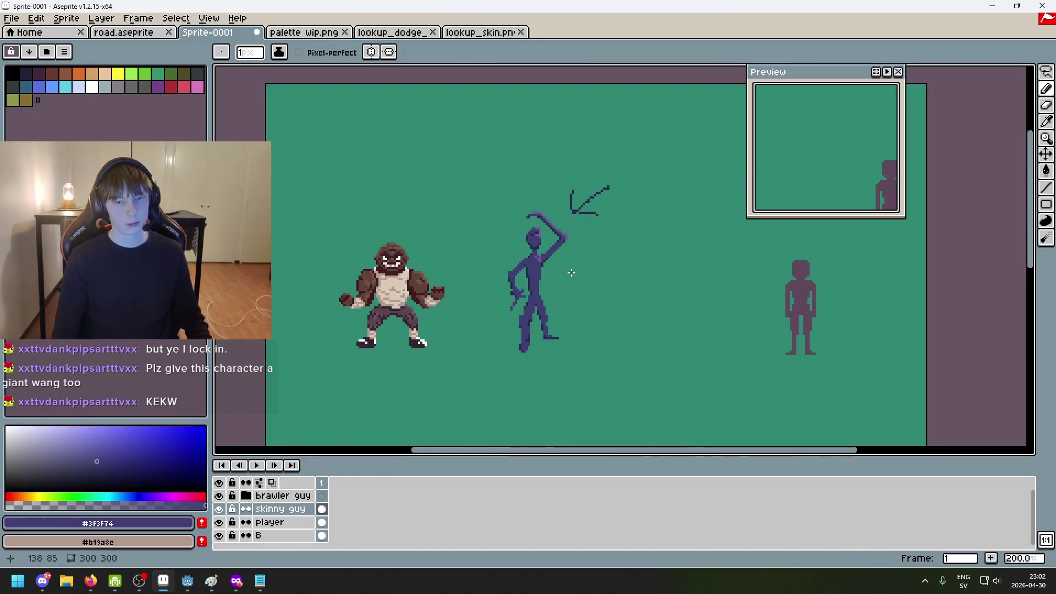
pyautogui.scroll(4, 562, 265)
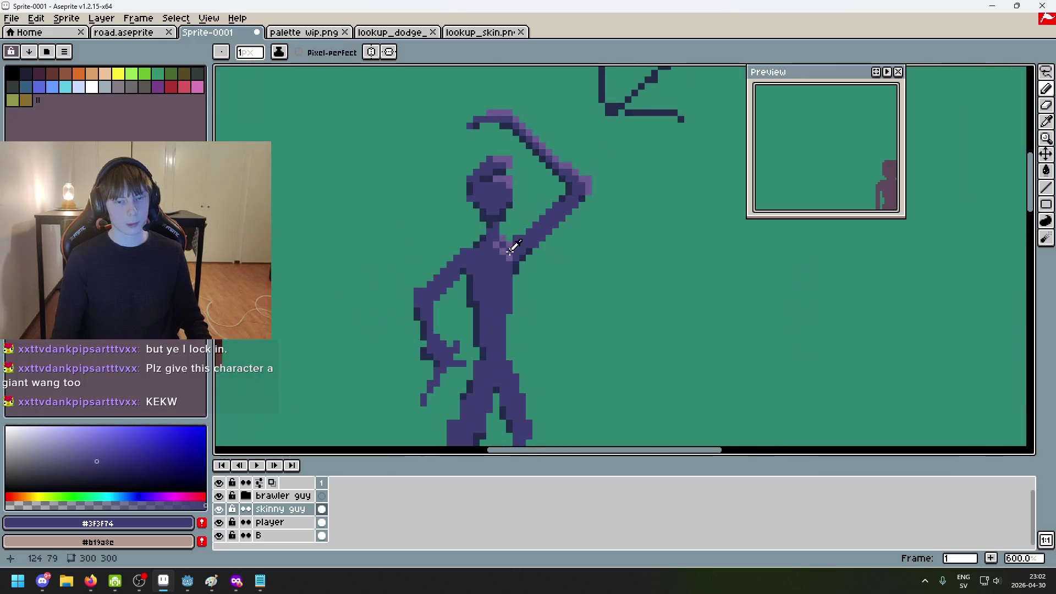
pyautogui.keyDown('alt'); pyautogui.click(507, 255); pyautogui.keyUp('alt')
pyautogui.scroll(-4, 502, 270)
pyautogui.scroll(4, 538, 296)
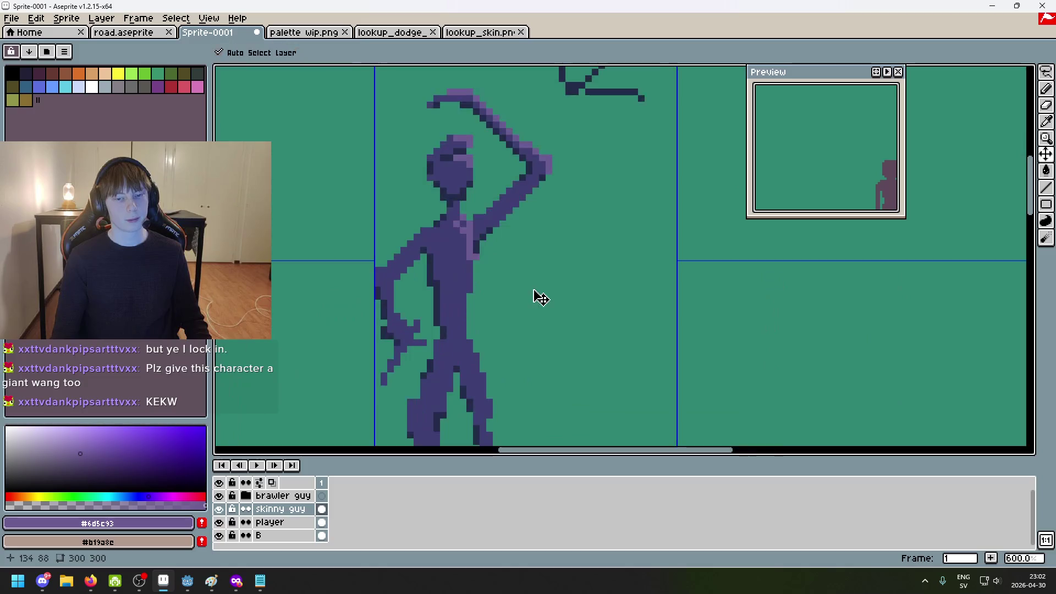
# Draw a light-purple highlight line down the chest and try, then undo, a head highlight pixel
pyautogui.moveTo(468, 242); pyautogui.dragTo(468, 257)
pyautogui.keyDown('alt'); pyautogui.click(471, 265); pyautogui.keyUp('alt')
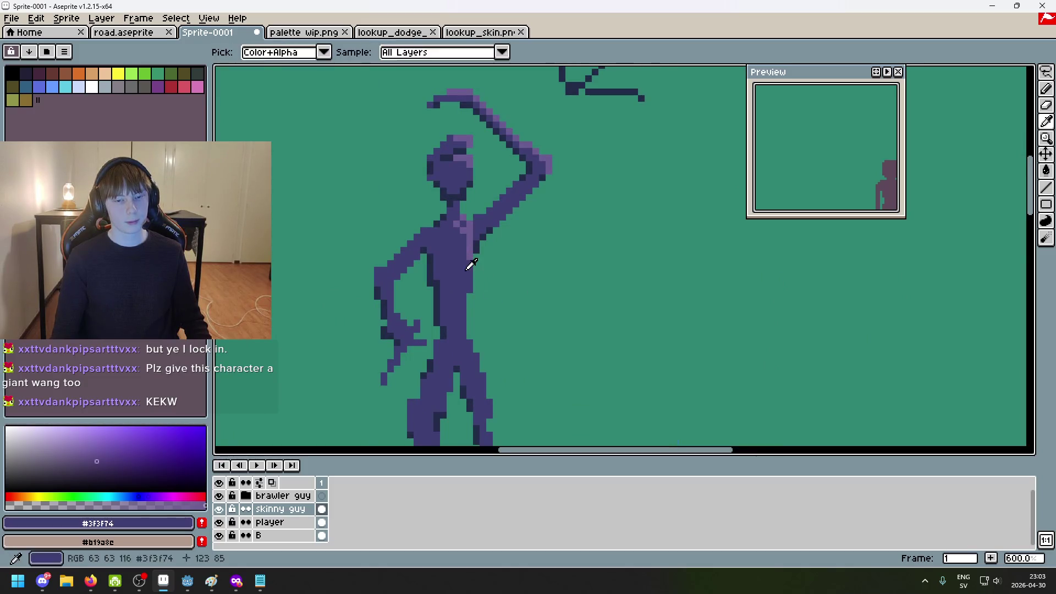
pyautogui.scroll(-2, 491, 259)
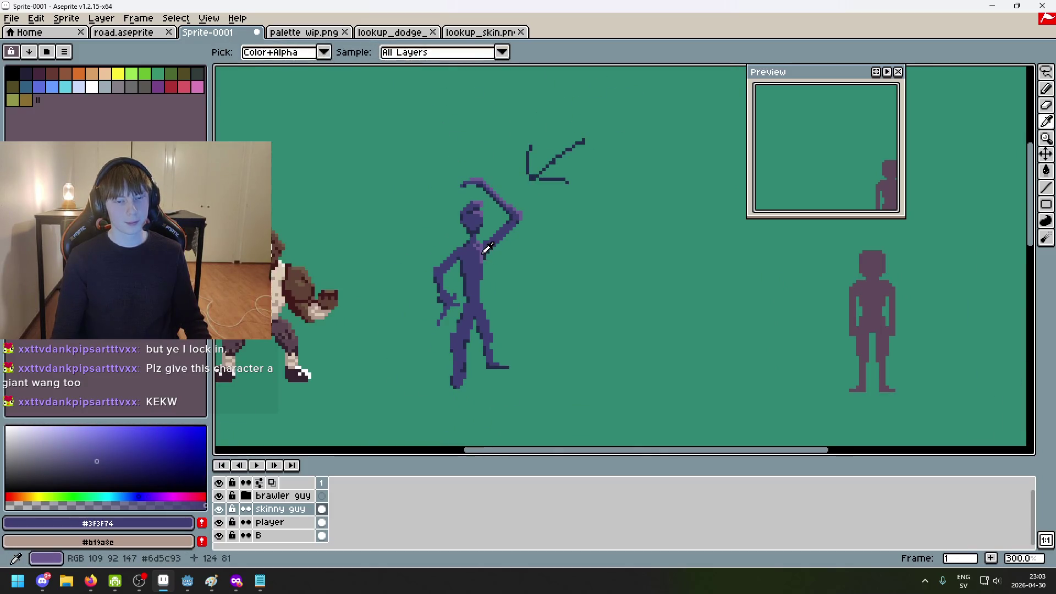
pyautogui.keyDown('alt'); pyautogui.click(489, 258); pyautogui.keyUp('alt')
pyautogui.scroll(3, 498, 261)
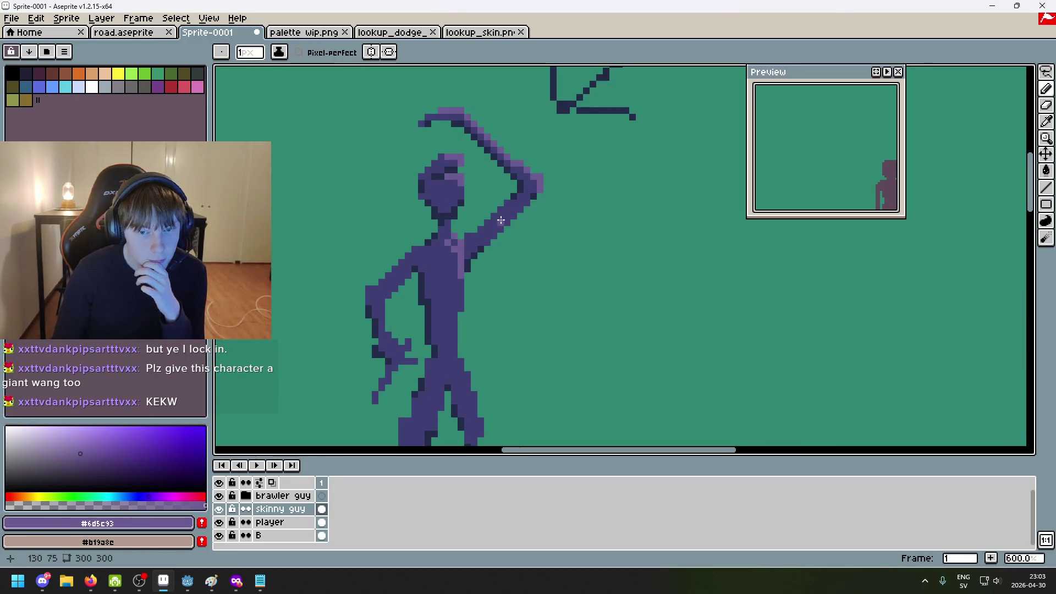
pyautogui.moveTo(522, 225); pyautogui.dragTo(539, 159)
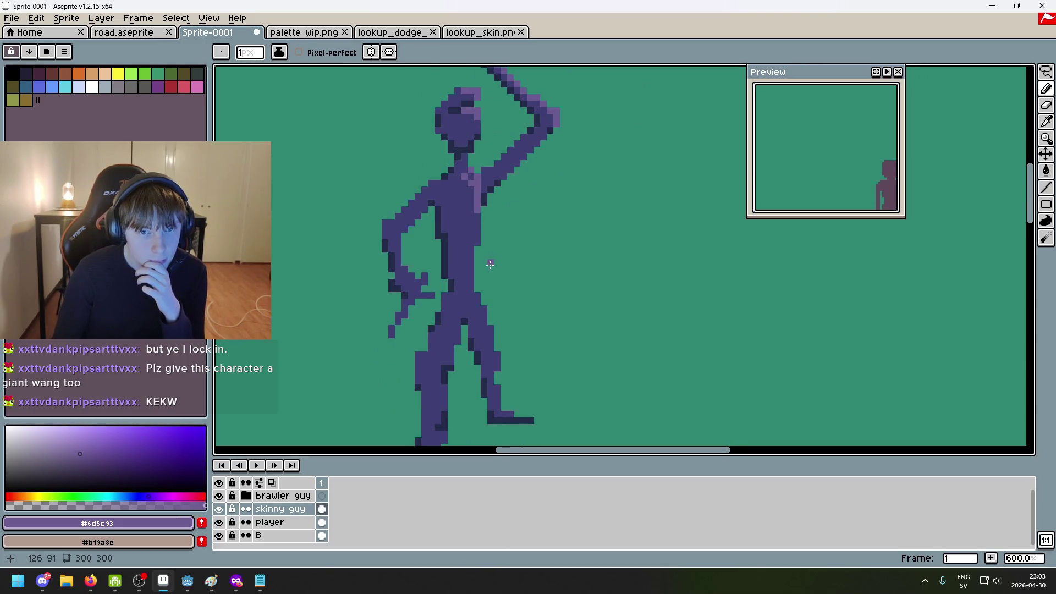
pyautogui.scroll(4, 461, 191)
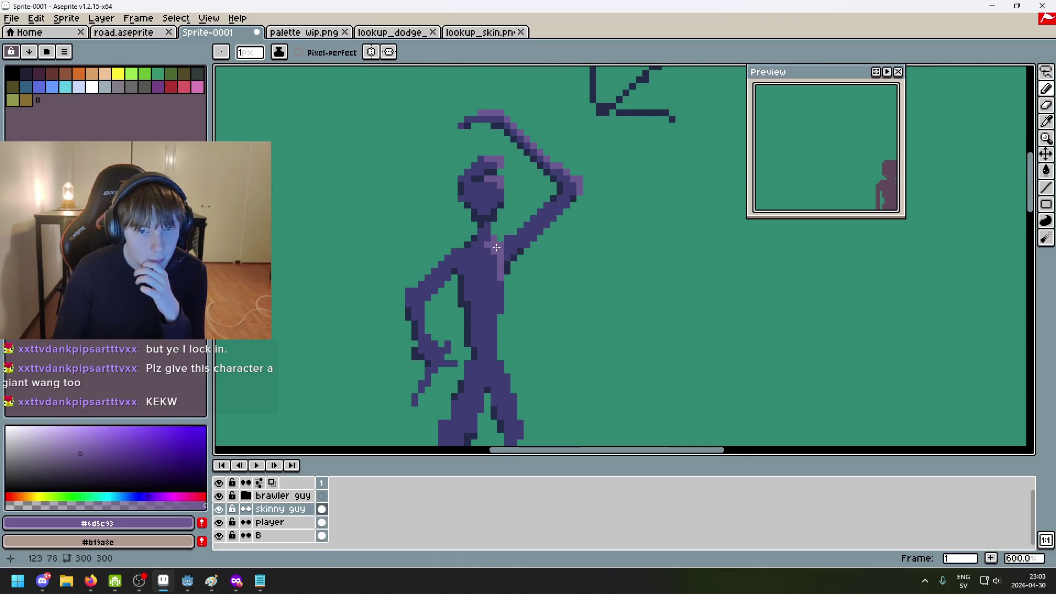
pyautogui.click(440, 179)
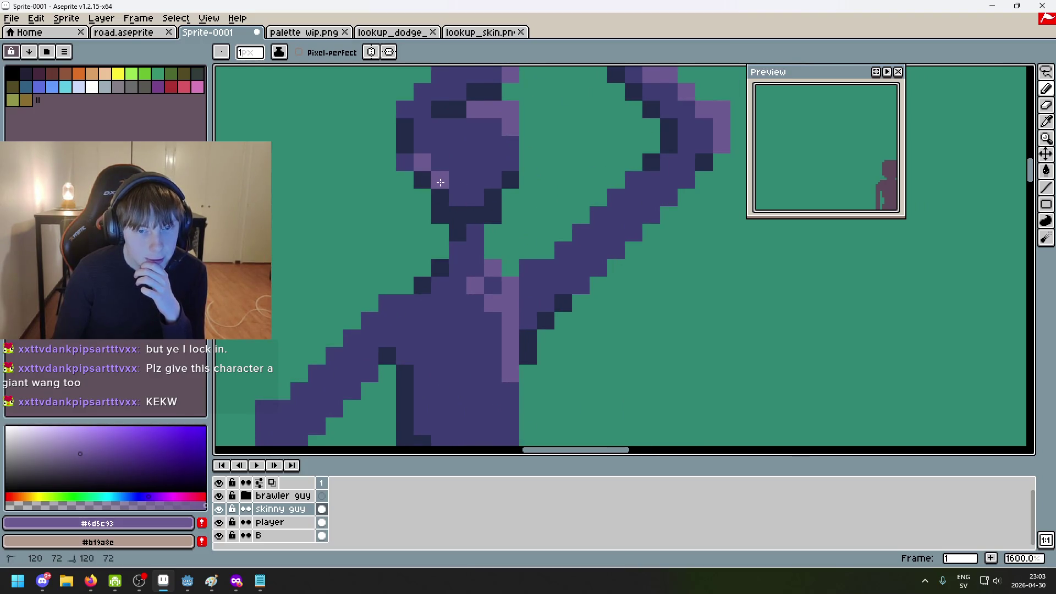
pyautogui.scroll(-7, 550, 220)
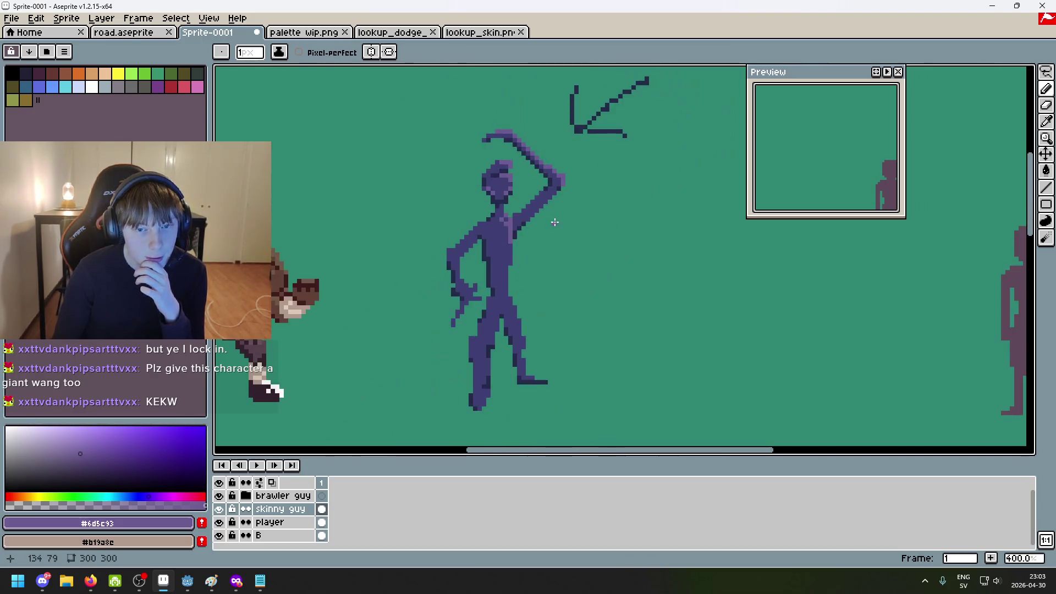
pyautogui.scroll(4, 557, 223)
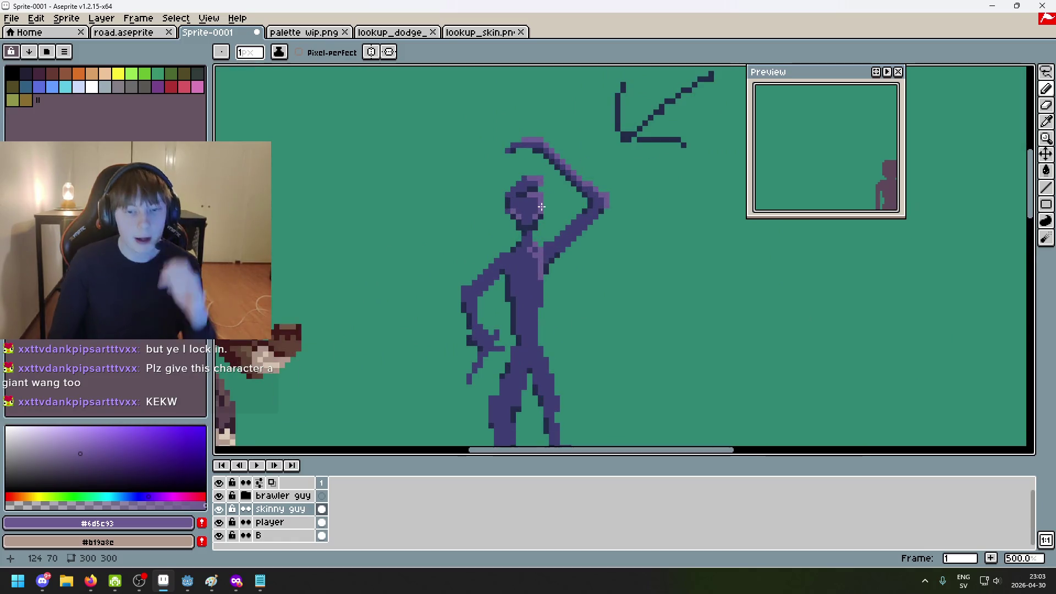
pyautogui.scroll(1, 546, 216)
pyautogui.scroll(3, 544, 214)
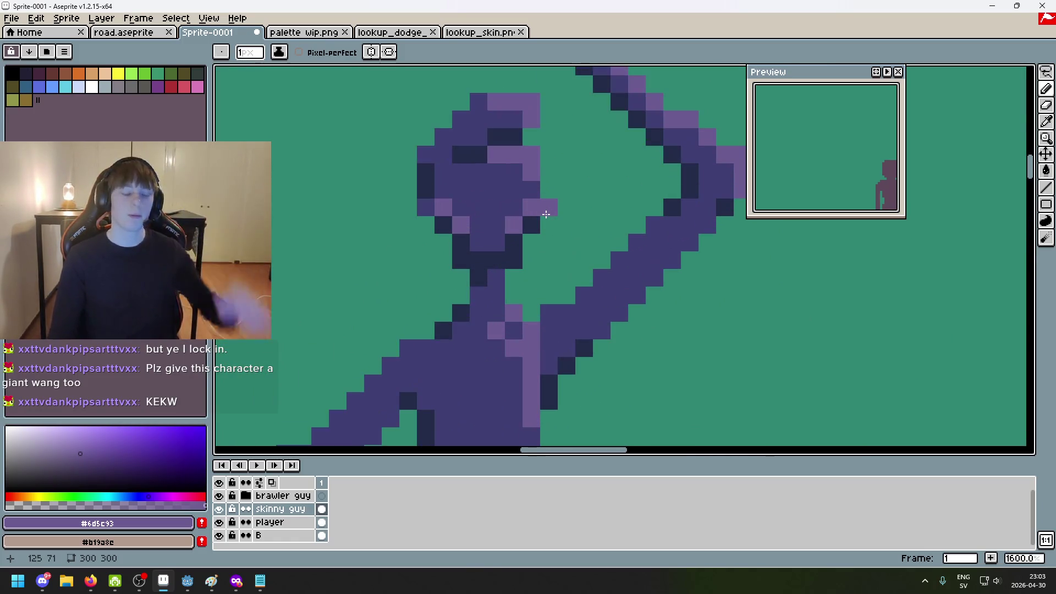
pyautogui.scroll(2, 542, 213)
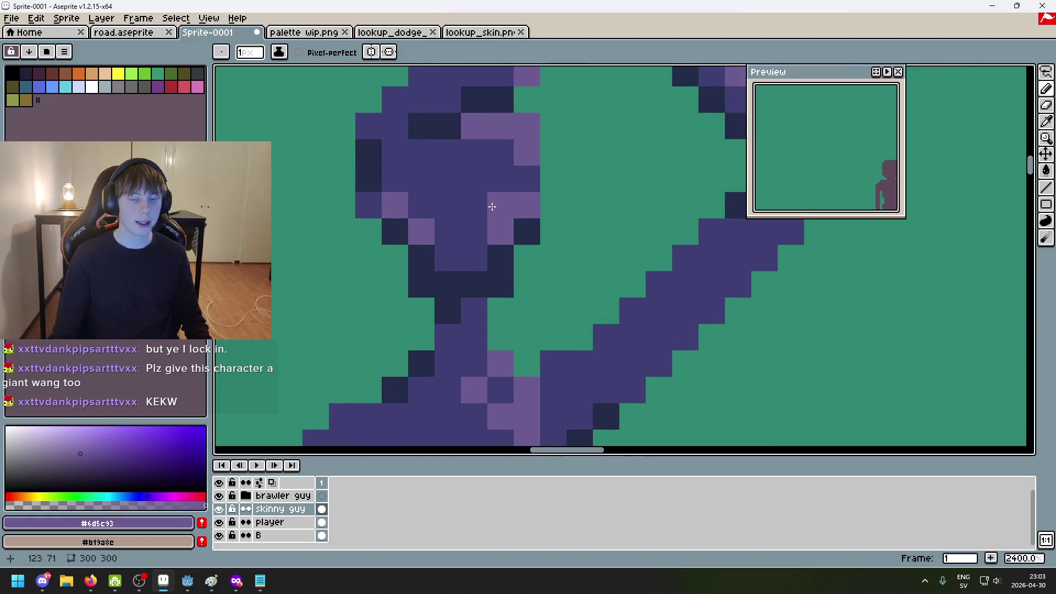
pyautogui.scroll(-6, 492, 206)
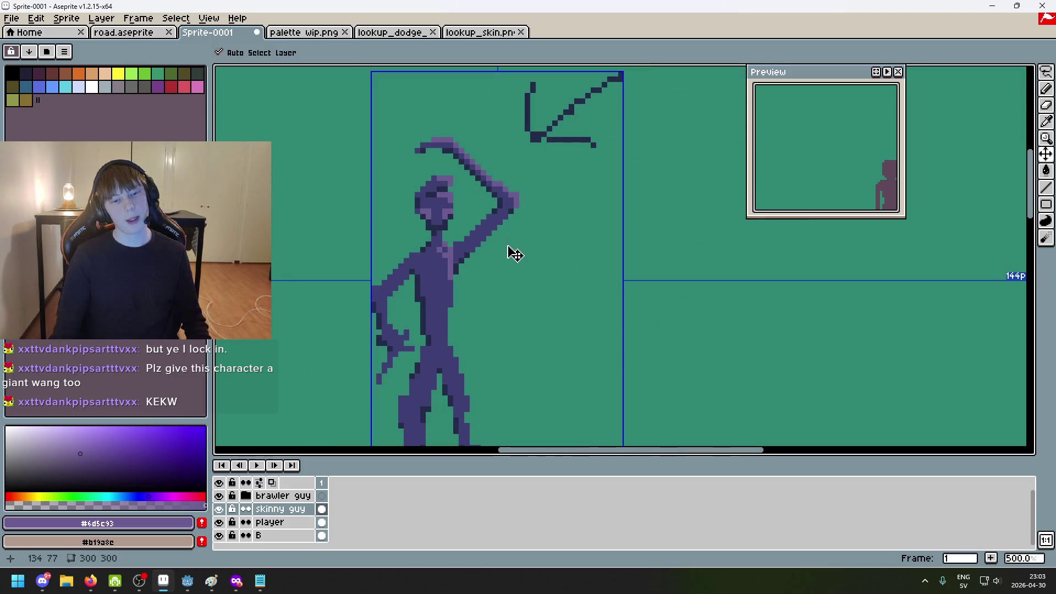
pyautogui.hotkey('ctrl', 'z')
pyautogui.scroll(5, 475, 248)
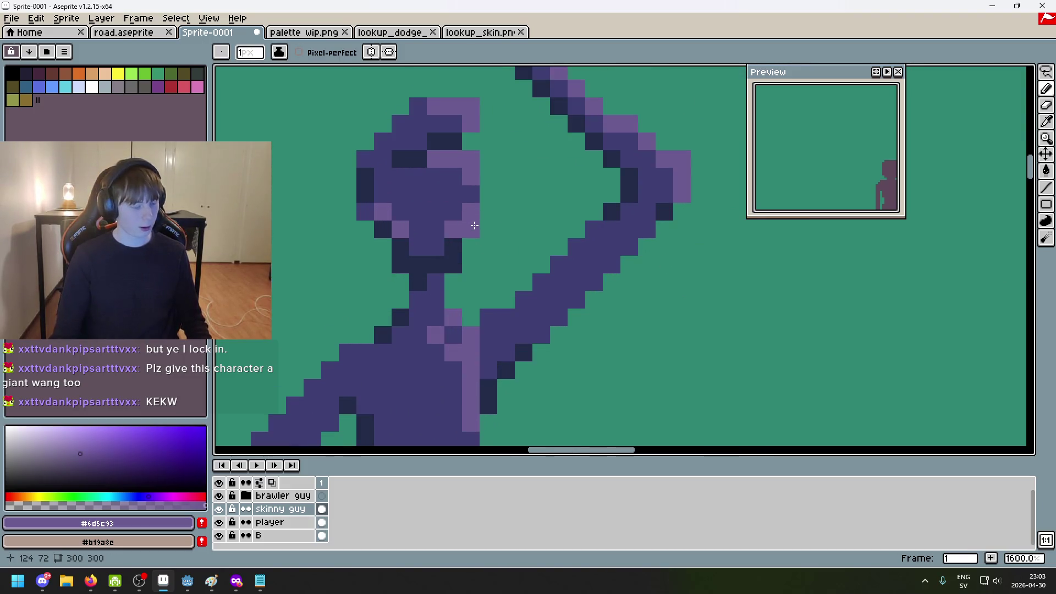
pyautogui.scroll(-1, 469, 225)
pyautogui.scroll(-5, 435, 229)
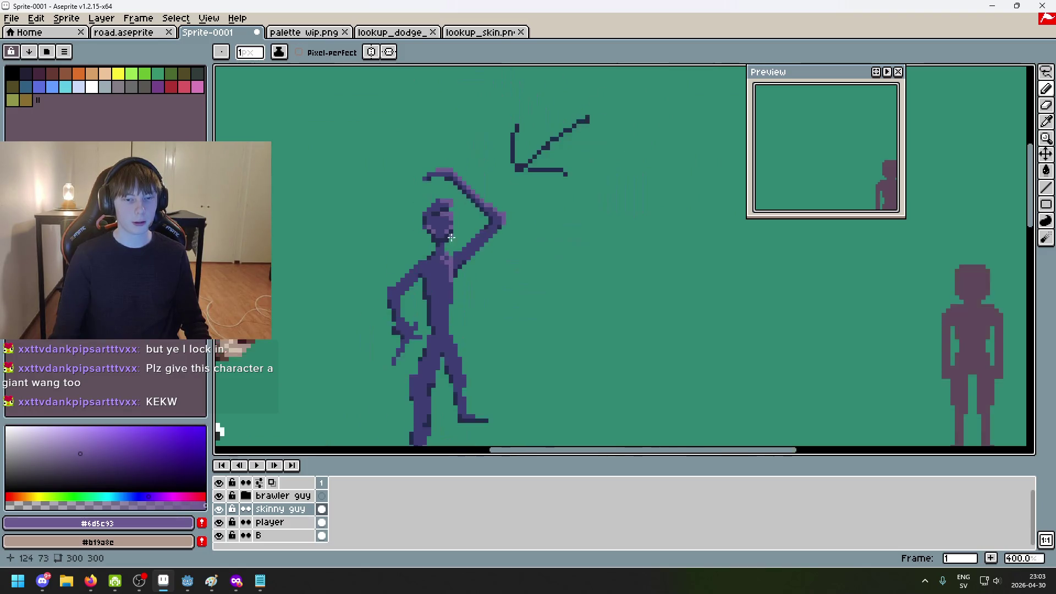
pyautogui.scroll(3, 428, 241)
# Eyedrop colours around the head, recentre the figure, and reselect the #3F3F74 body purple
pyautogui.keyDown('alt'); pyautogui.click(424, 176); pyautogui.keyUp('alt')
pyautogui.scroll(-5, 501, 240)
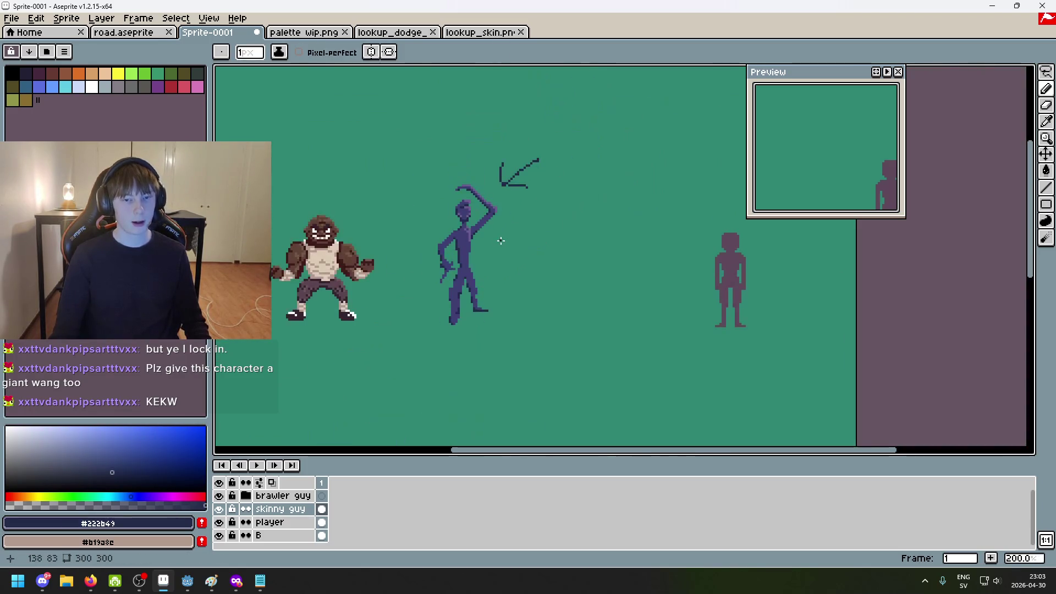
pyautogui.scroll(5, 490, 235)
pyautogui.keyDown('alt'); pyautogui.click(405, 176); pyautogui.keyUp('alt')
pyautogui.scroll(-1, 484, 224)
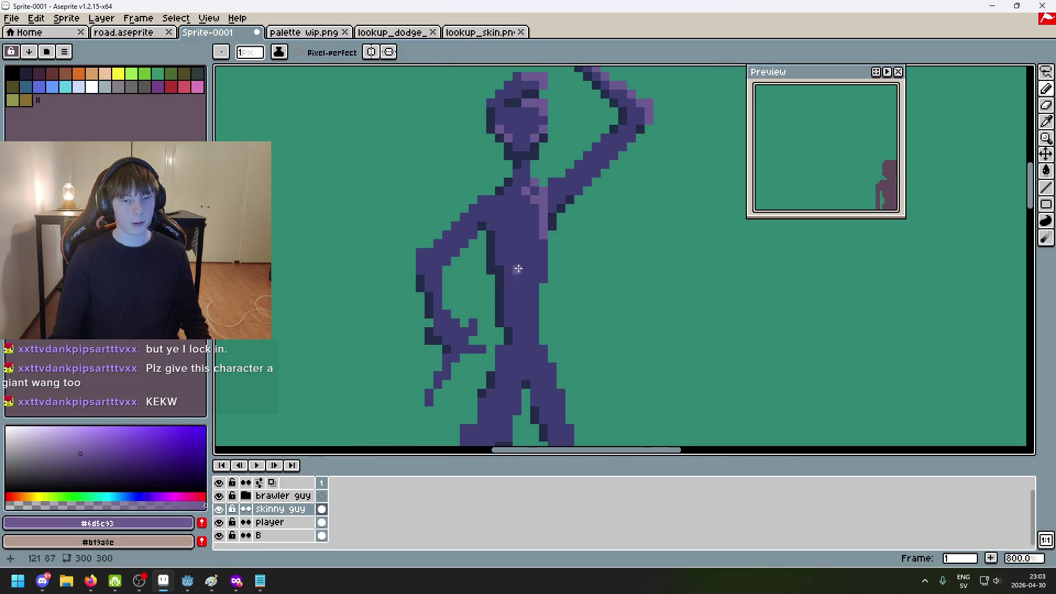
pyautogui.scroll(-1, 484, 224)
pyautogui.scroll(-1, 570, 300)
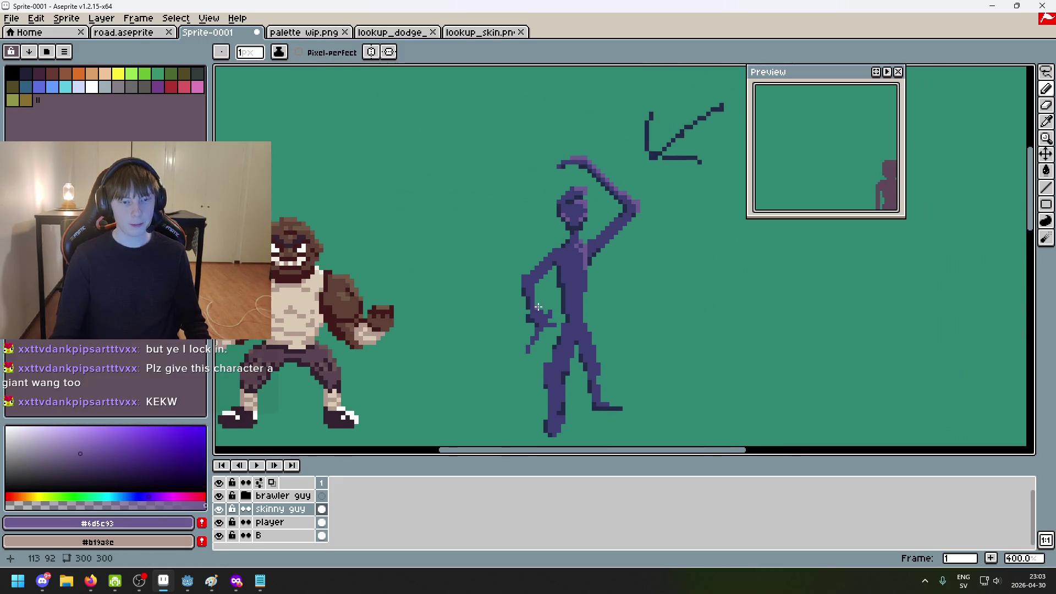
pyautogui.scroll(1, 522, 267)
pyautogui.moveTo(522, 267); pyautogui.dragTo(435, 268)
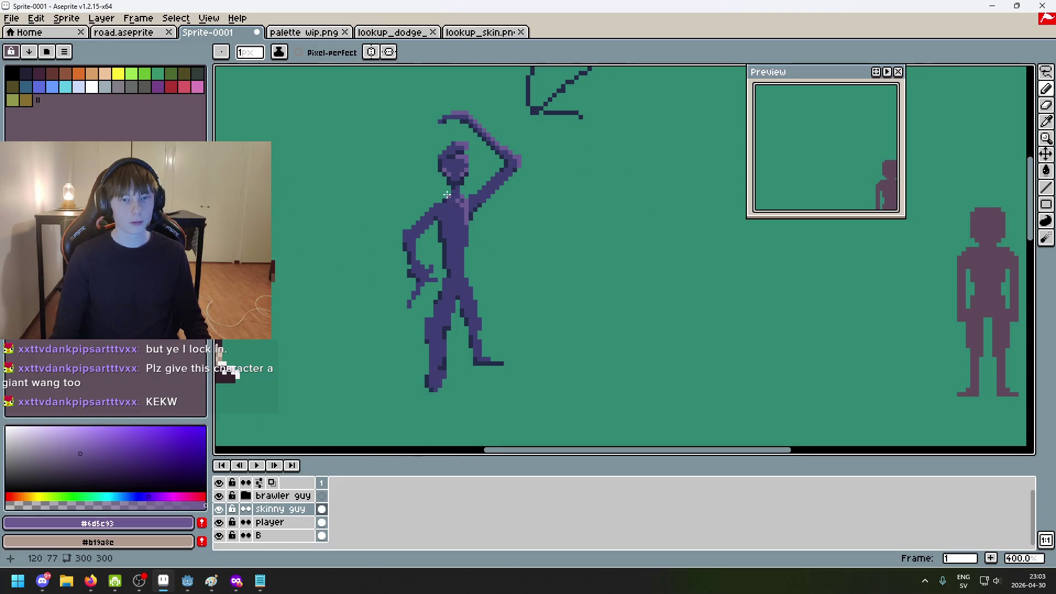
pyautogui.scroll(1, 475, 238)
pyautogui.scroll(4, 475, 238)
pyautogui.scroll(-4, 448, 243)
pyautogui.scroll(1, 442, 252)
pyautogui.scroll(-1, 461, 250)
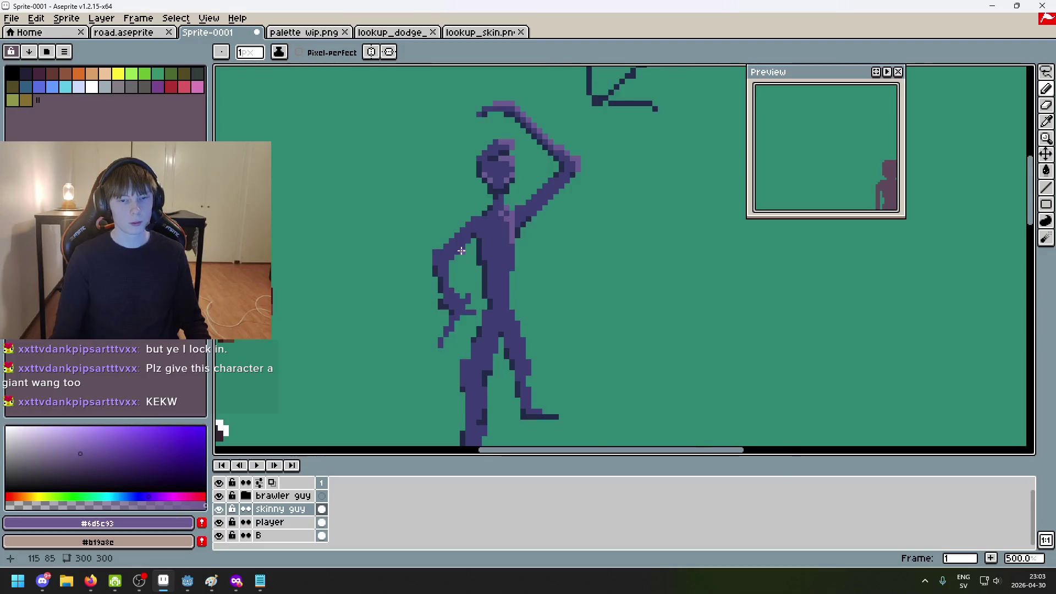
pyautogui.scroll(4, 384, 246)
pyautogui.scroll(-5, 504, 283)
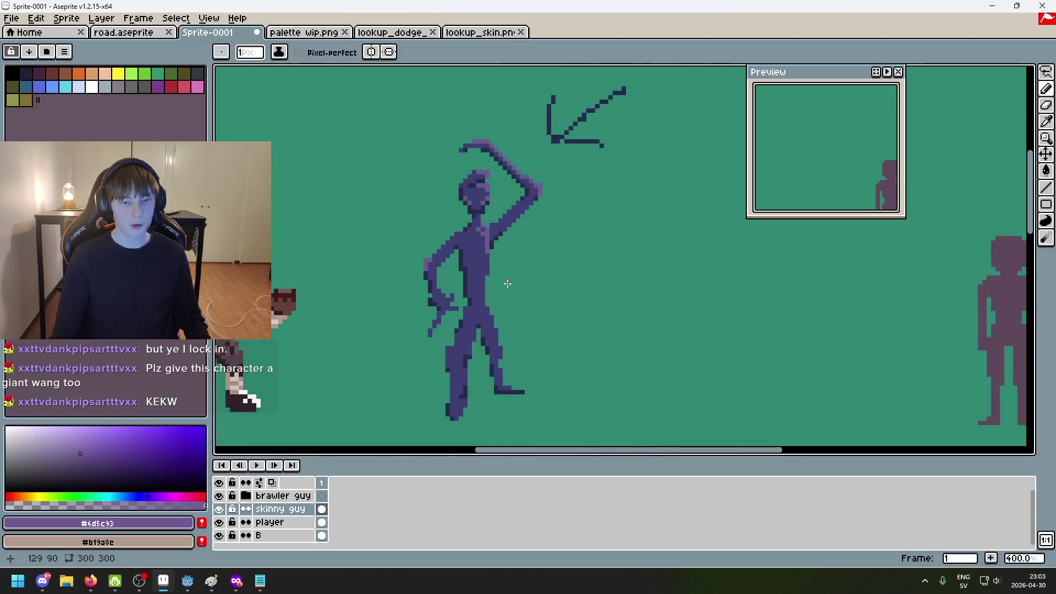
pyautogui.scroll(5, 494, 266)
pyautogui.scroll(-5, 384, 275)
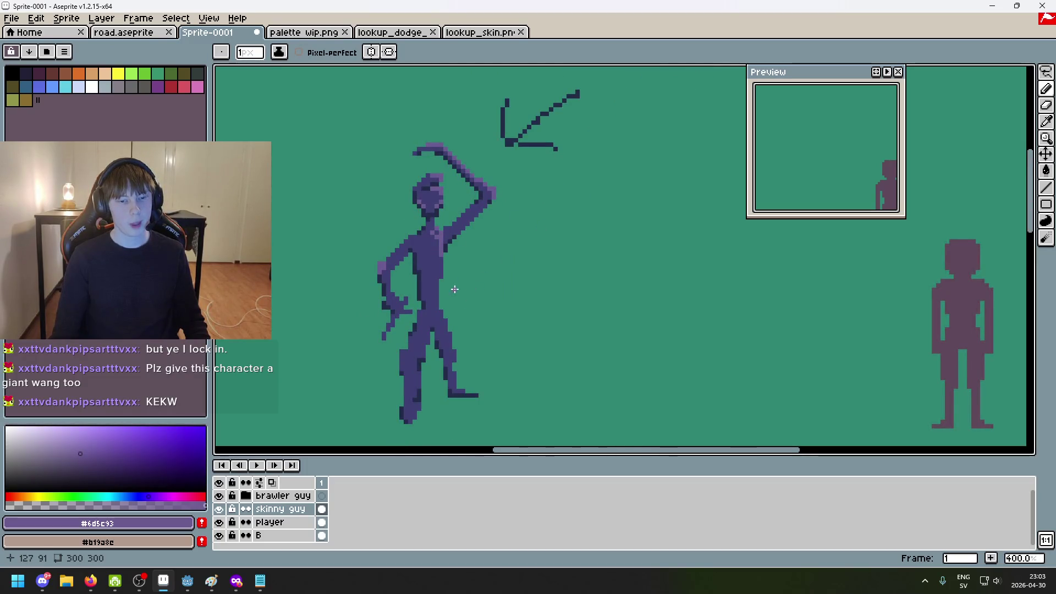
pyautogui.scroll(4, 385, 264)
pyautogui.keyDown('alt'); pyautogui.click(352, 246); pyautogui.keyUp('alt')
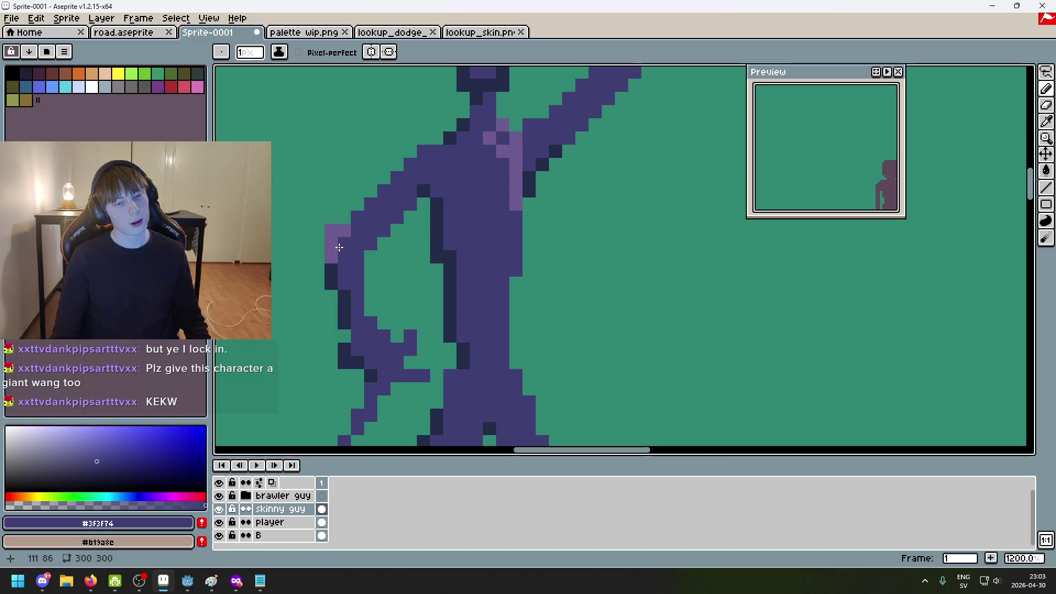
# Darken one arm-edge pixel with #3f3f74, then eyedrop the #6d5c93 light purple
pyautogui.click(331, 246)
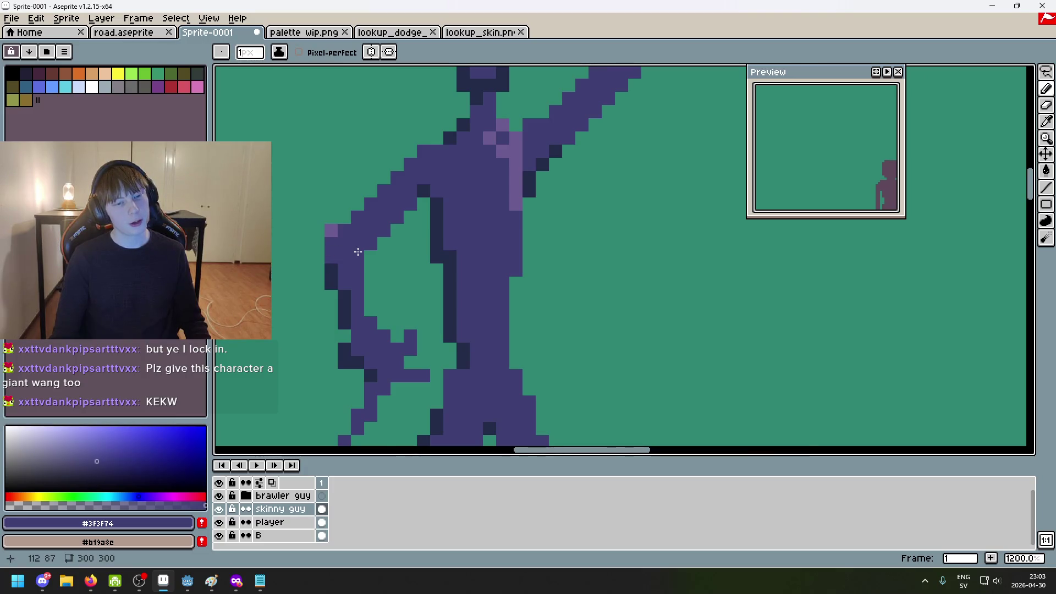
pyautogui.scroll(-4, 402, 263)
pyautogui.scroll(2, 393, 228)
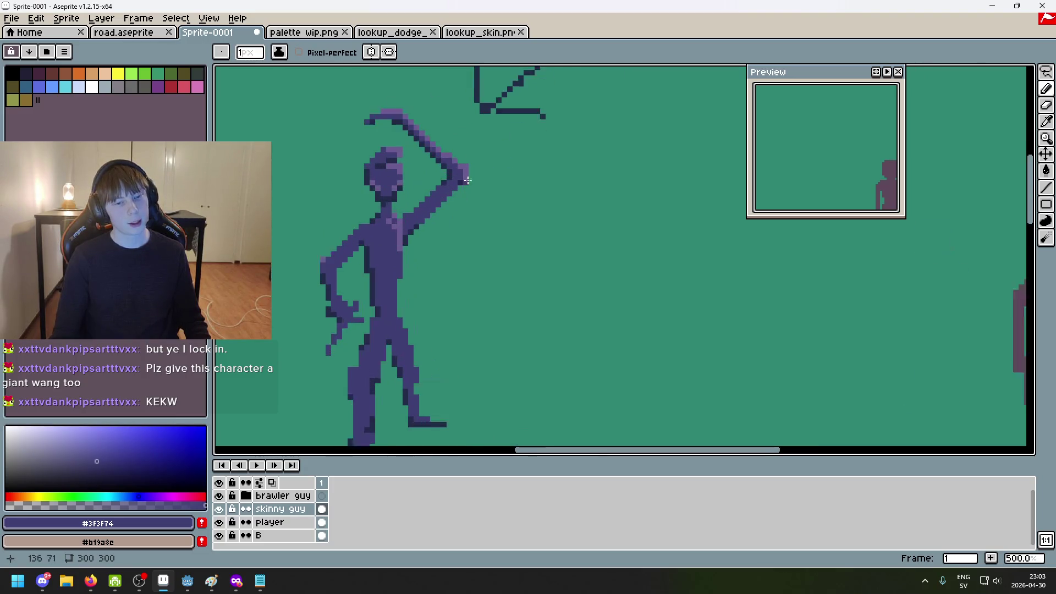
pyautogui.keyDown('alt'); pyautogui.click(328, 278); pyautogui.keyUp('alt')
pyautogui.scroll(3, 327, 278)
pyautogui.scroll(-4, 445, 241)
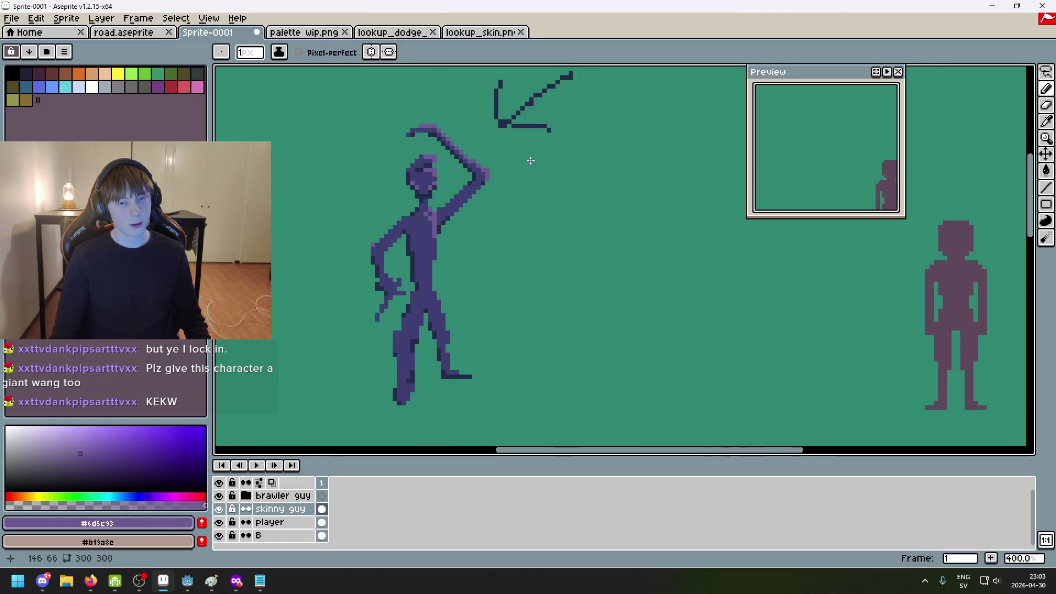
pyautogui.scroll(5, 444, 262)
# Dot #6d5c93 highlight pixels on the arm, the torso and near the legs
pyautogui.click(399, 217)
pyautogui.scroll(-6, 398, 265)
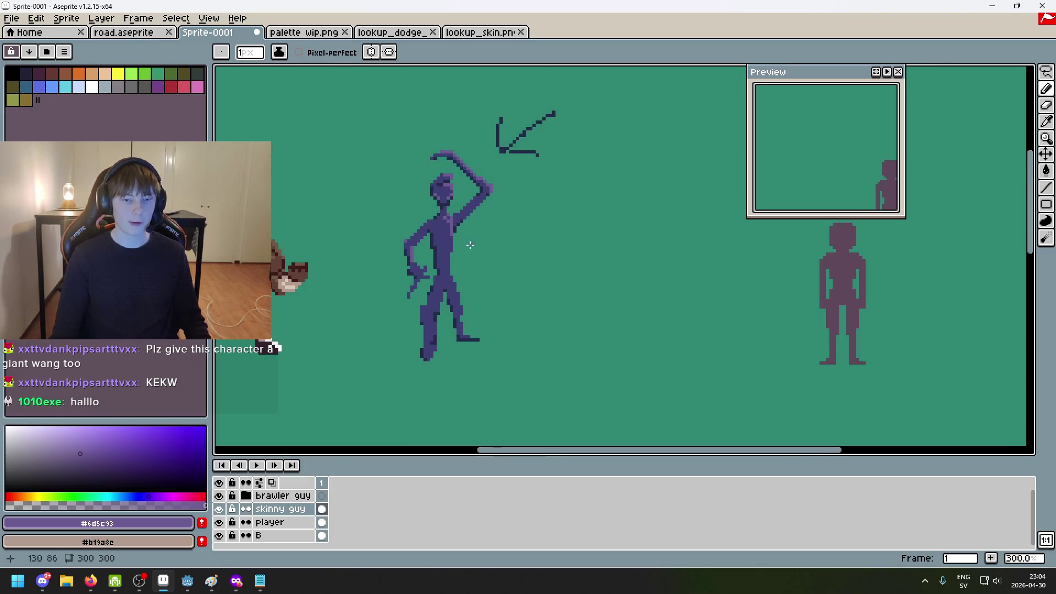
pyautogui.scroll(6, 444, 258)
pyautogui.click(543, 276)
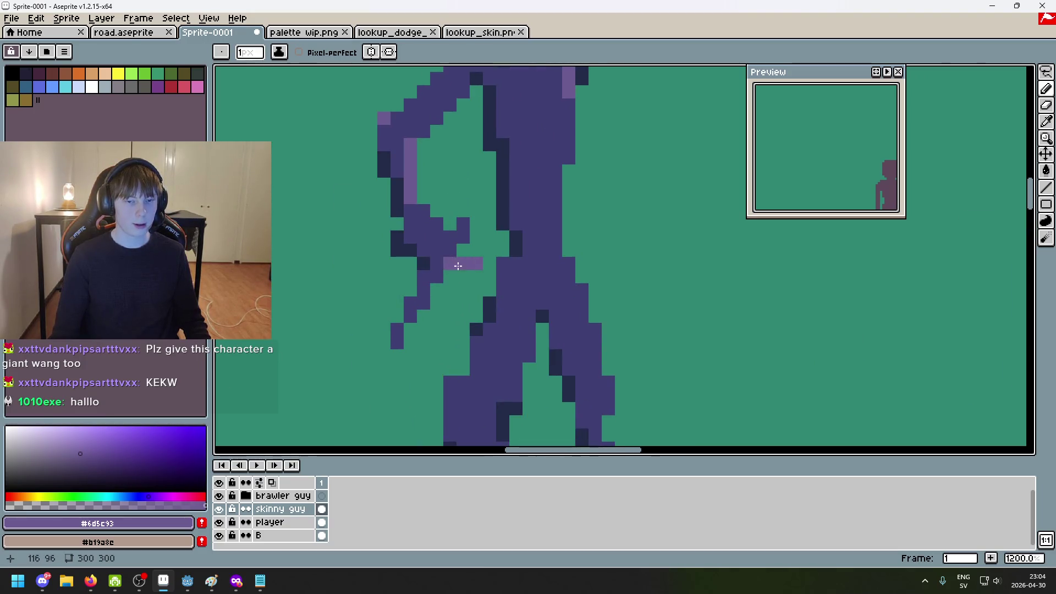
pyautogui.scroll(-6, 453, 264)
pyautogui.scroll(6, 499, 298)
pyautogui.click(500, 298)
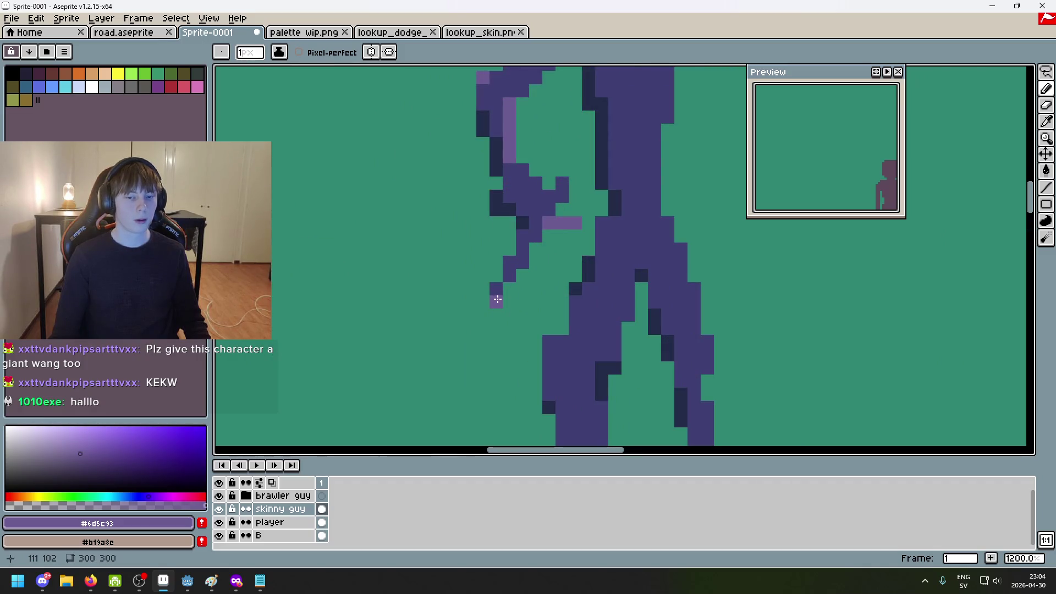
pyautogui.scroll(-6, 535, 240)
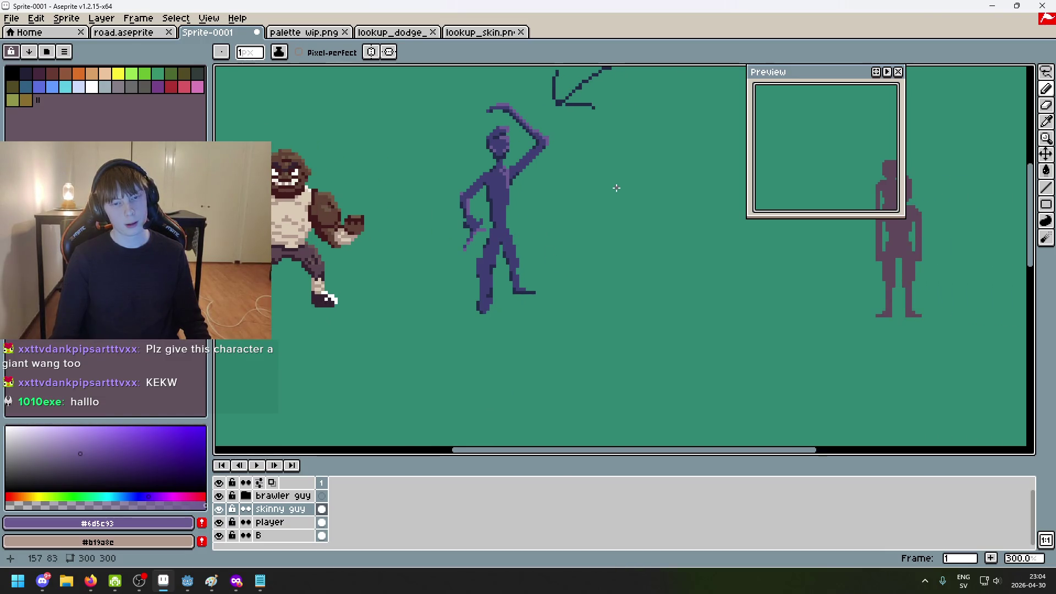
pyautogui.scroll(6, 529, 294)
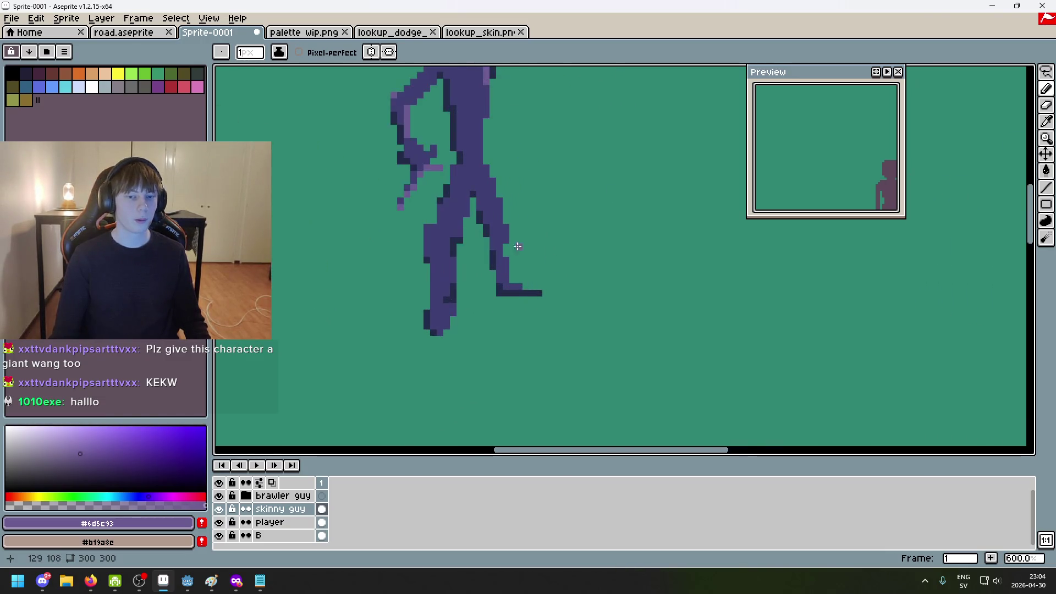
# Paint #6d5c93 highlight pixels on the torso and down the rear leg's outer edge
pyautogui.click(487, 225)
pyautogui.scroll(-3, 486, 225)
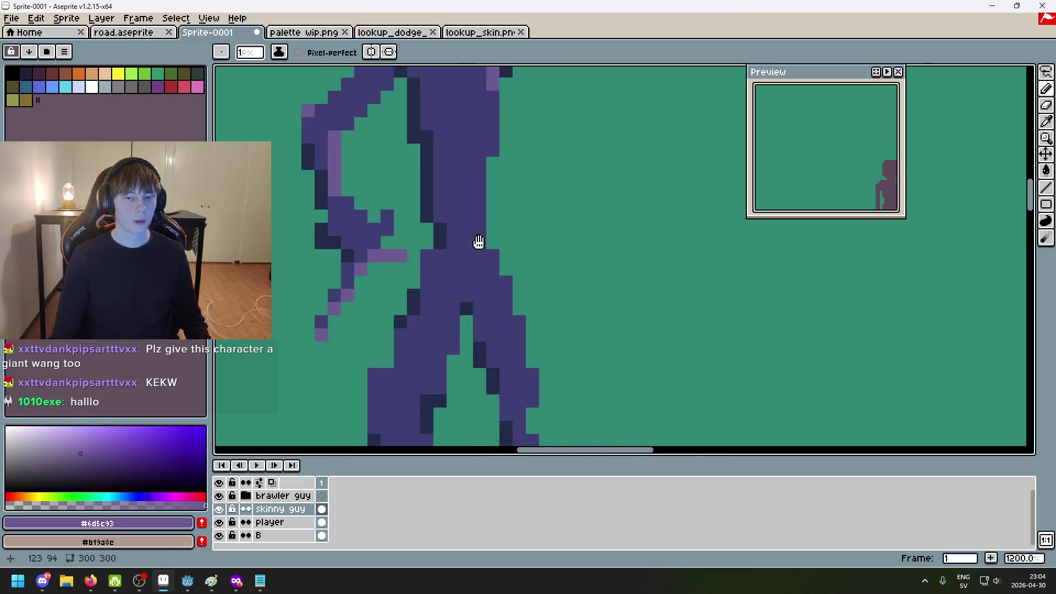
pyautogui.scroll(4, 495, 262)
pyautogui.click(496, 282)
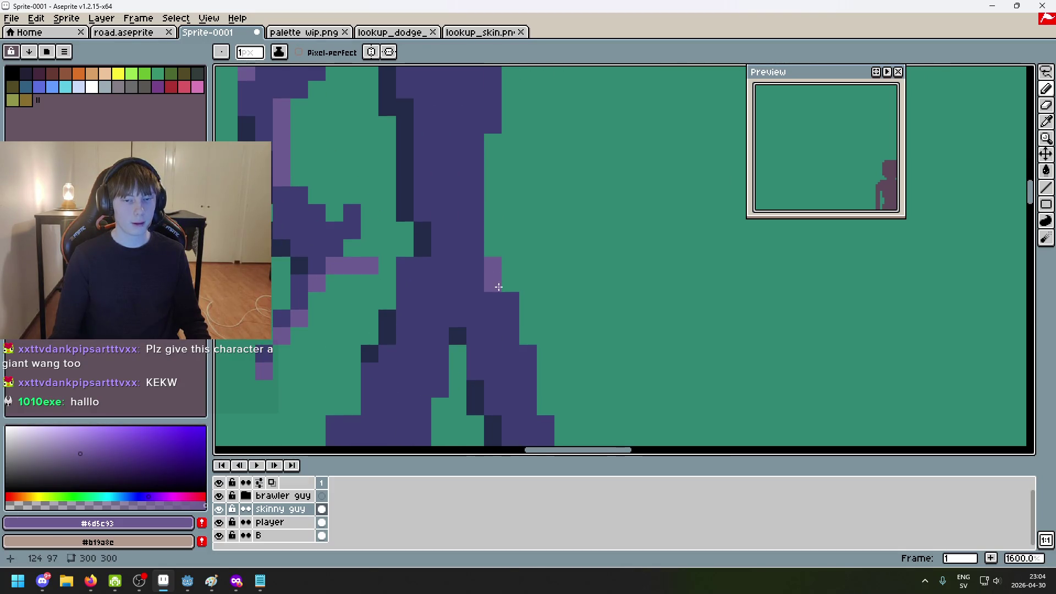
pyautogui.scroll(-6, 512, 304)
pyautogui.scroll(5, 577, 235)
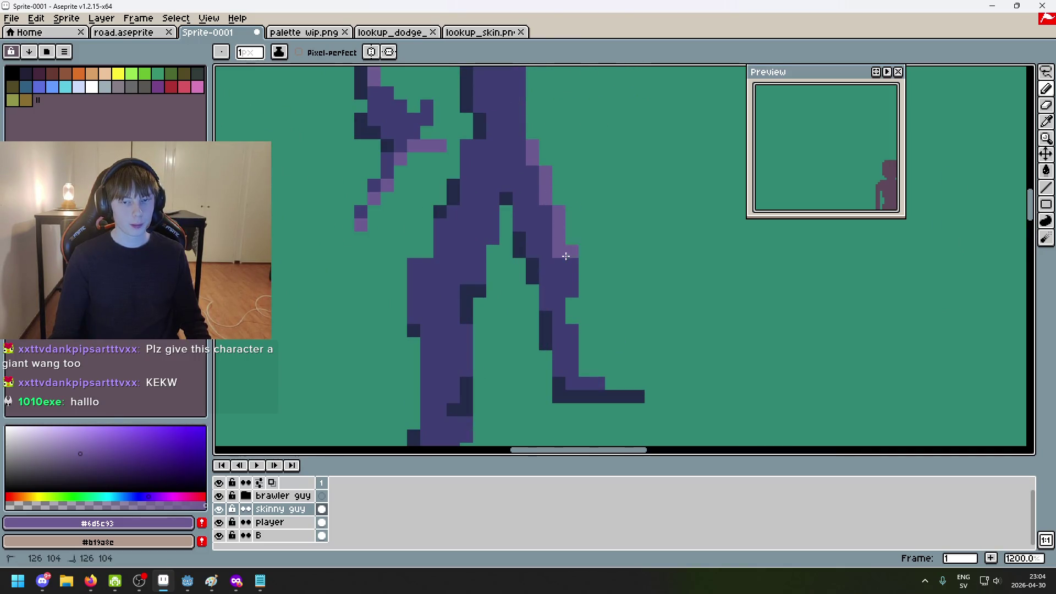
pyautogui.moveTo(571, 269); pyautogui.dragTo(570, 291)
pyautogui.scroll(-5, 561, 279)
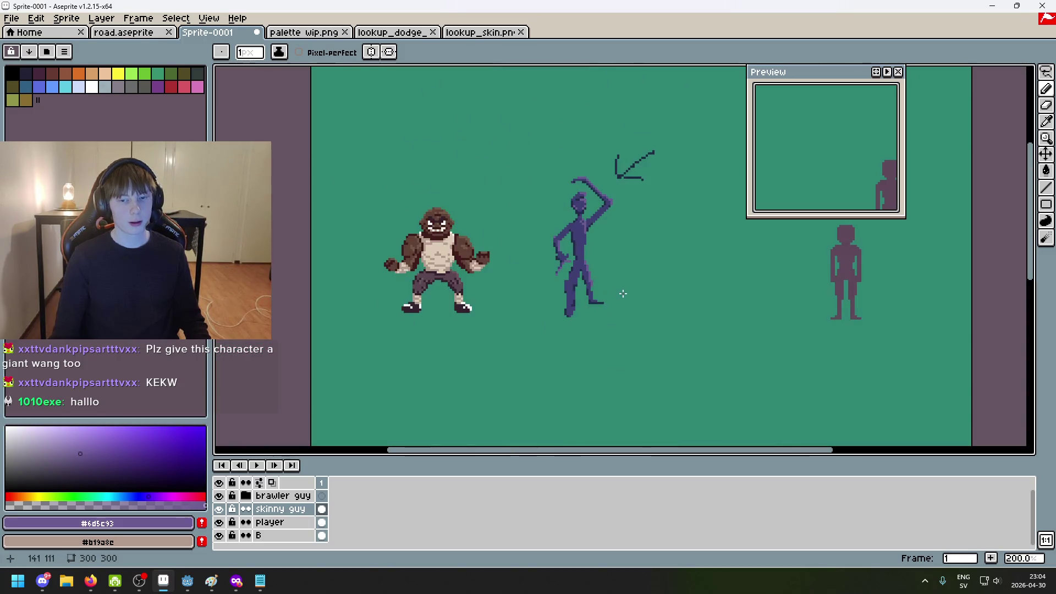
pyautogui.scroll(4, 621, 295)
pyautogui.scroll(-4, 630, 245)
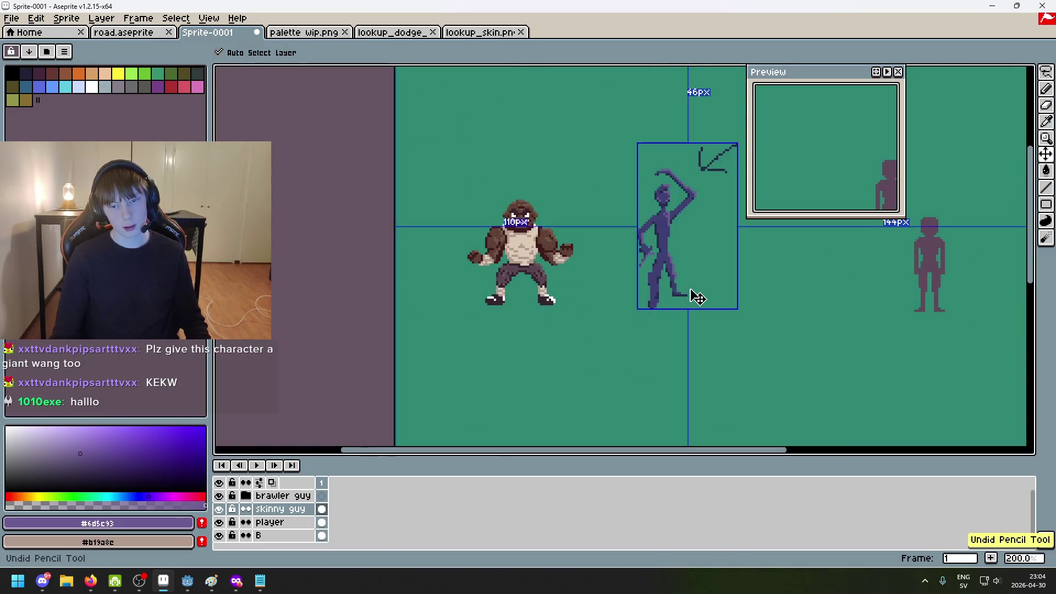
pyautogui.scroll(3, 691, 292)
# Dot two more highlight pixels on the leg, undoing the last misplaced one
pyautogui.click(644, 242)
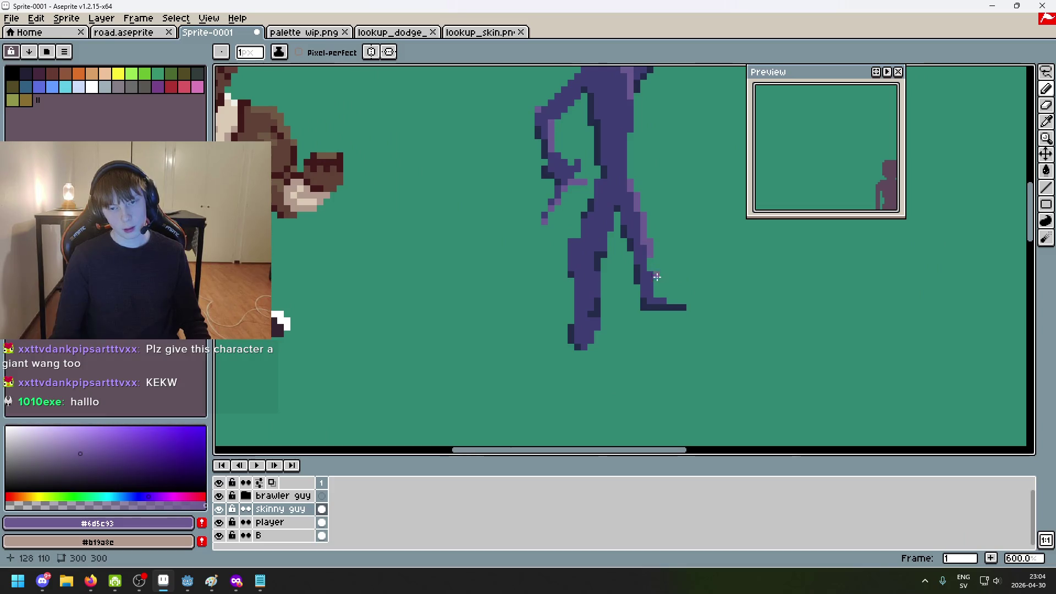
pyautogui.scroll(4, 669, 255)
pyautogui.click(679, 207)
pyautogui.scroll(-3, 627, 220)
pyautogui.scroll(2, 660, 226)
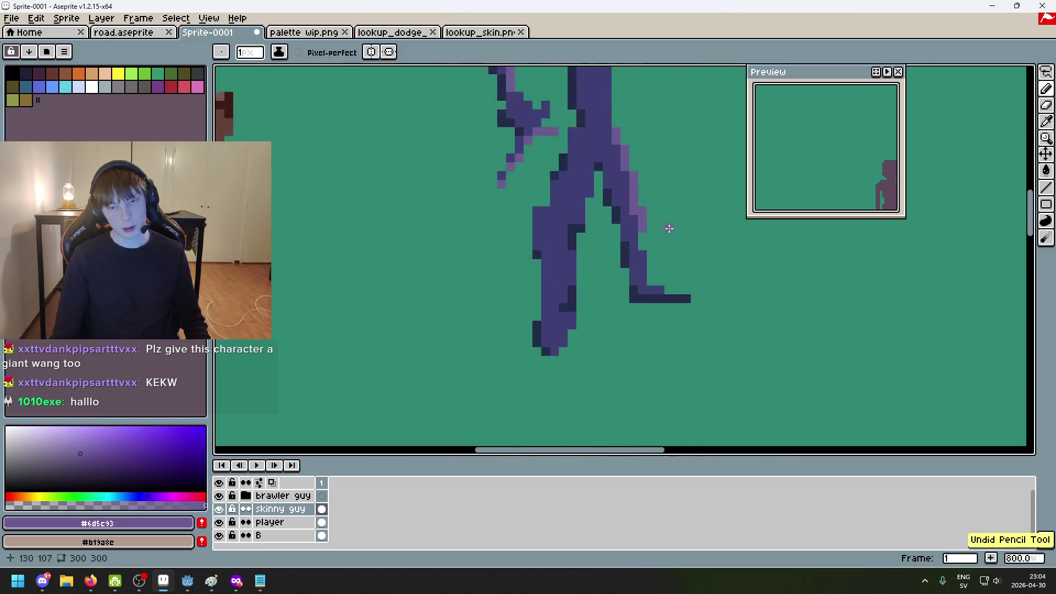
pyautogui.scroll(-4, 651, 213)
pyautogui.hotkey('ctrl', 'z')
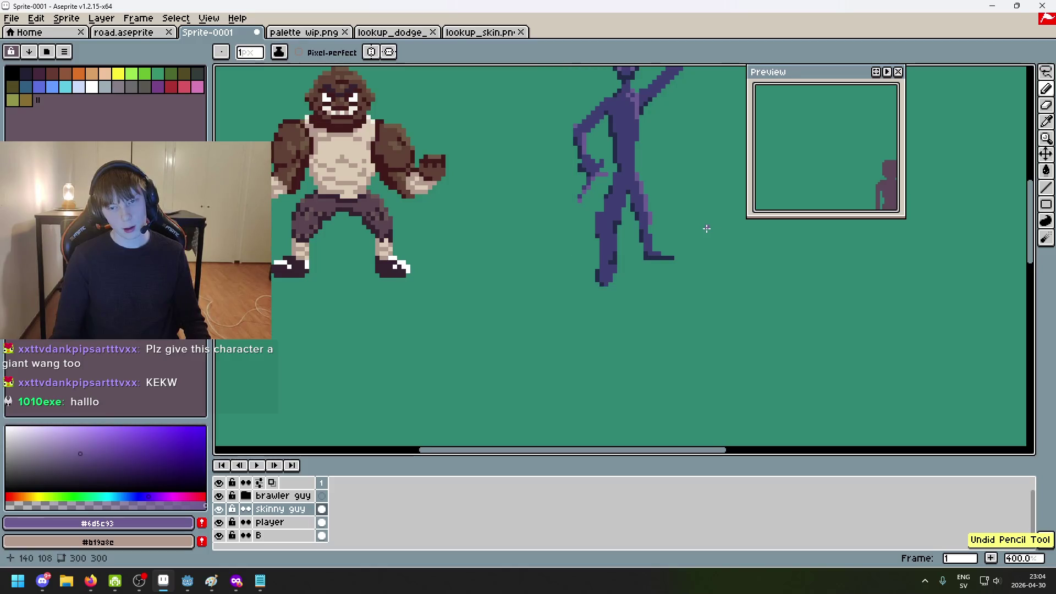
pyautogui.scroll(2, 666, 181)
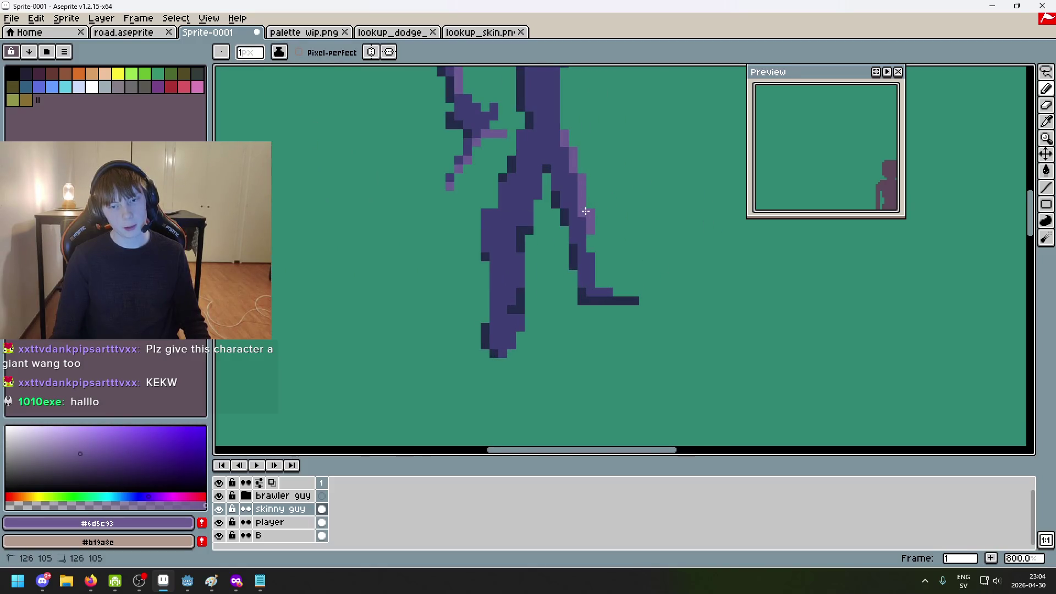
pyautogui.scroll(-3, 682, 212)
pyautogui.scroll(3, 666, 154)
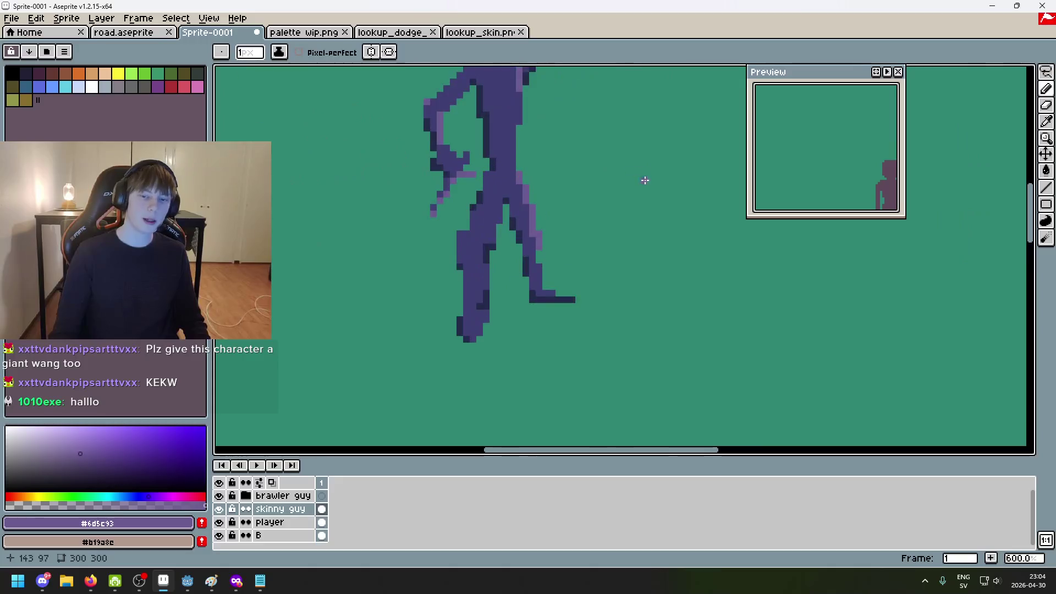
# Re-pick the light purple and extend the rear leg highlight down toward the foot
pyautogui.keyDown('alt'); pyautogui.click(539, 247); pyautogui.keyUp('alt')
pyautogui.scroll(-4, 618, 278)
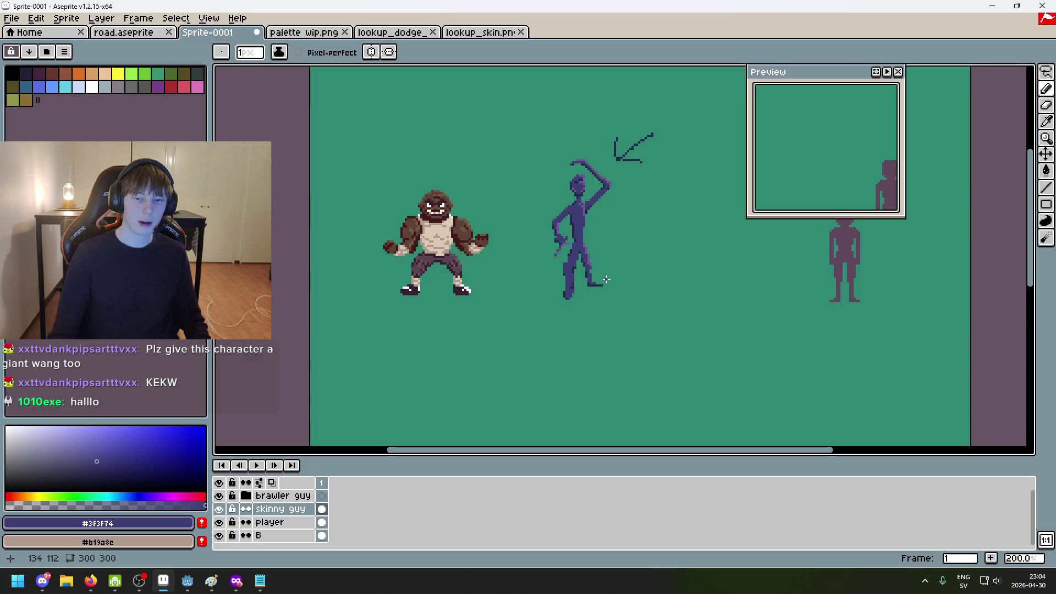
pyautogui.scroll(7, 602, 278)
pyautogui.keyDown('alt'); pyautogui.click(590, 234); pyautogui.keyUp('alt')
pyautogui.click(581, 300)
pyautogui.click(581, 314)
pyautogui.moveTo(626, 285); pyautogui.dragTo(652, 218)
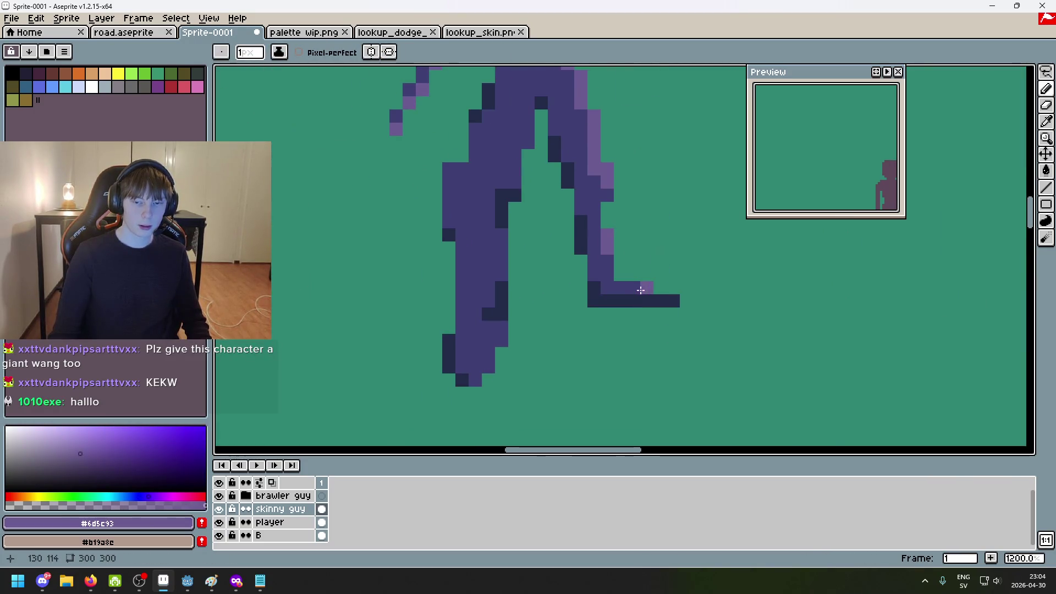
pyautogui.scroll(-7, 641, 292)
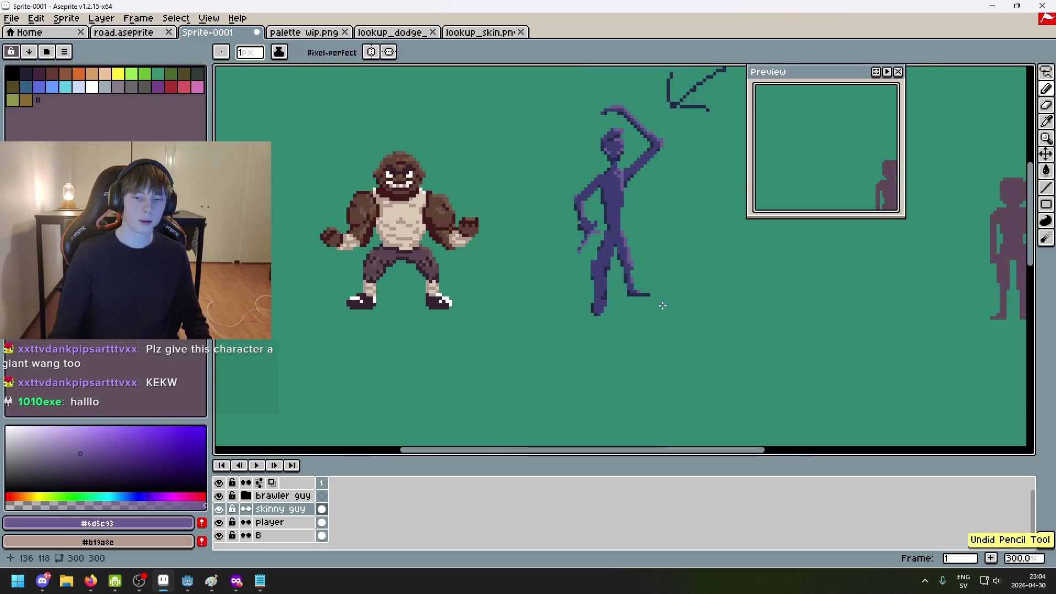
pyautogui.scroll(4, 660, 302)
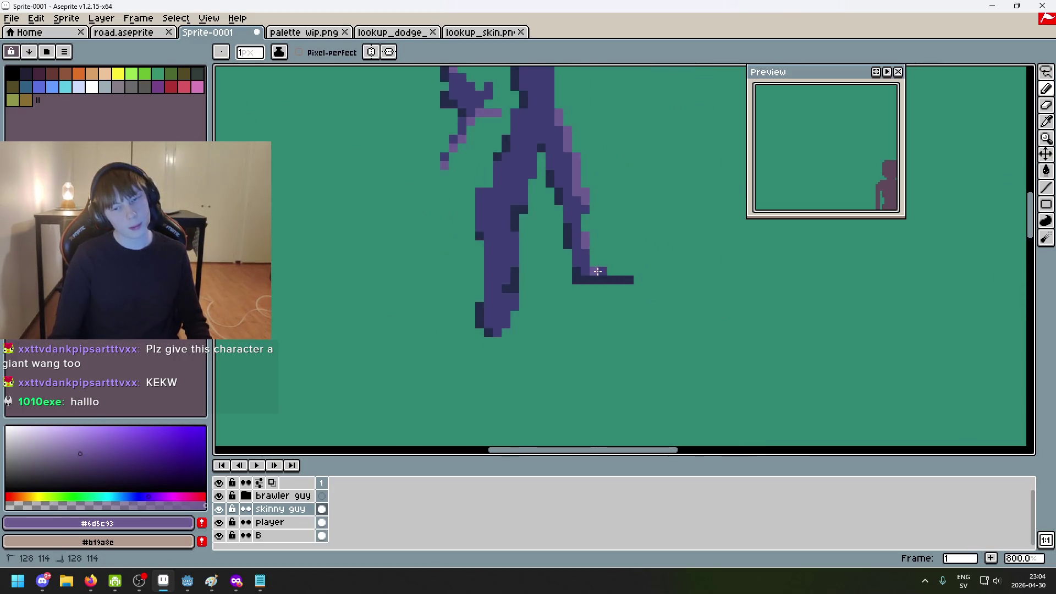
pyautogui.scroll(-4, 625, 307)
pyautogui.scroll(4, 632, 318)
# Resample the purples and place a front-thigh highlight pixel, undoing misplaced attempts
pyautogui.press('alt')
pyautogui.keyDown('alt'); pyautogui.click(598, 258); pyautogui.keyUp('alt')
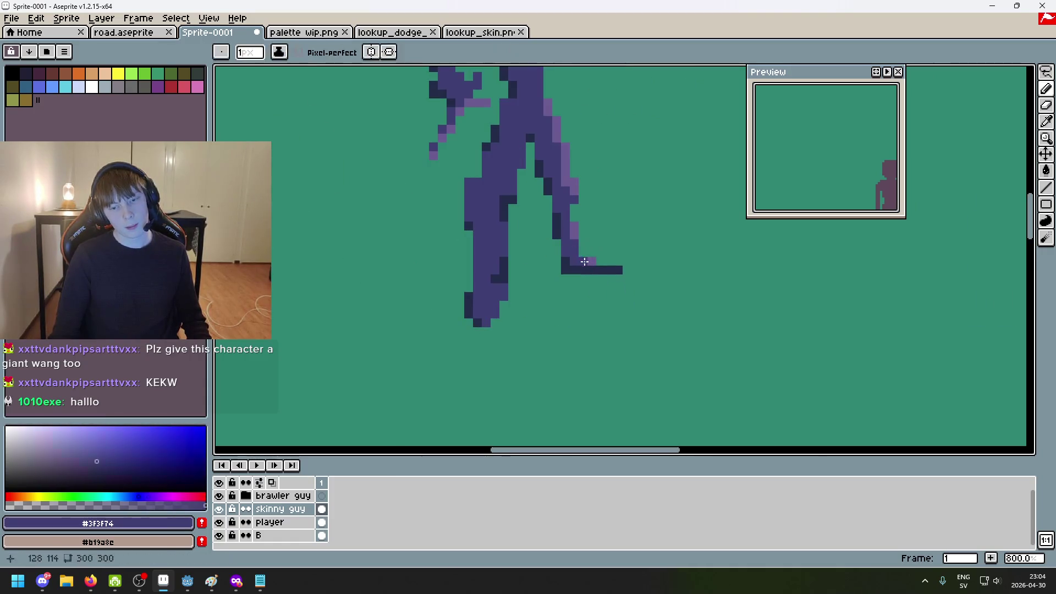
pyautogui.scroll(-5, 637, 313)
pyautogui.scroll(5, 641, 317)
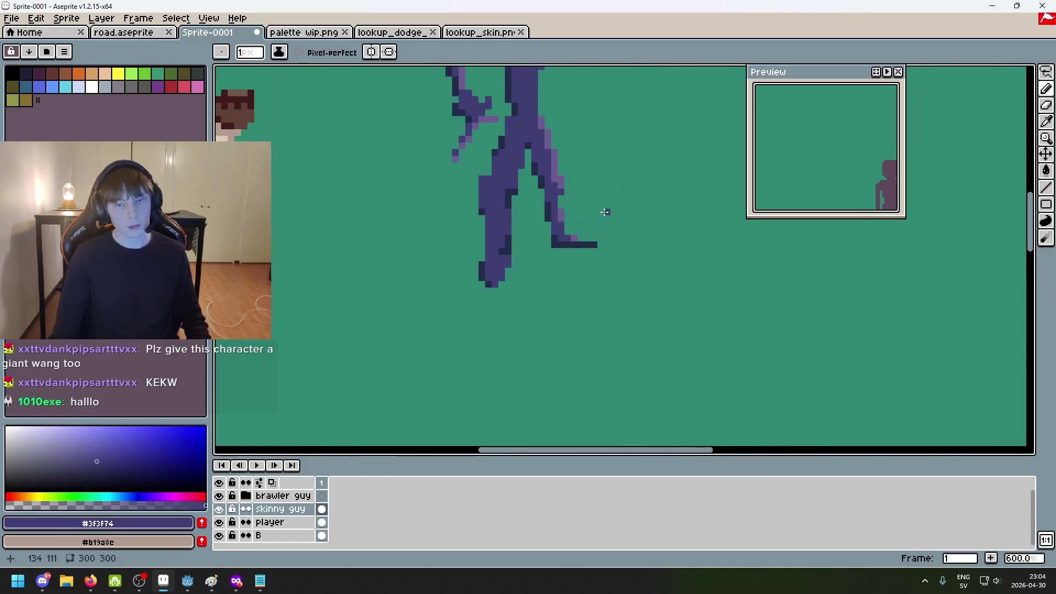
pyautogui.keyDown('alt'); pyautogui.click(559, 217); pyautogui.keyUp('alt')
pyautogui.scroll(-1, 616, 278)
pyautogui.scroll(3, 545, 302)
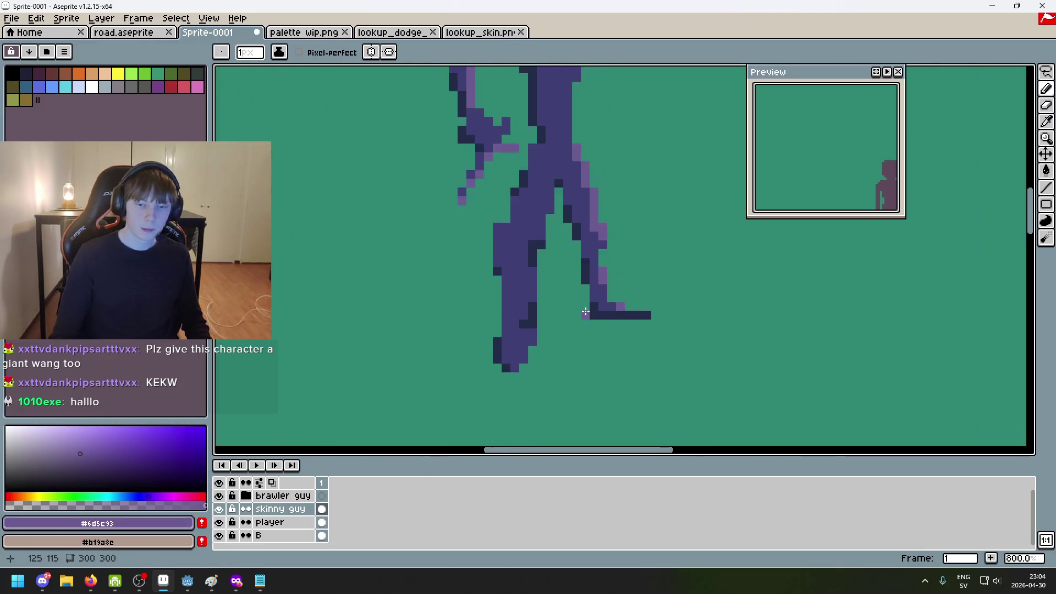
pyautogui.scroll(-1, 477, 251)
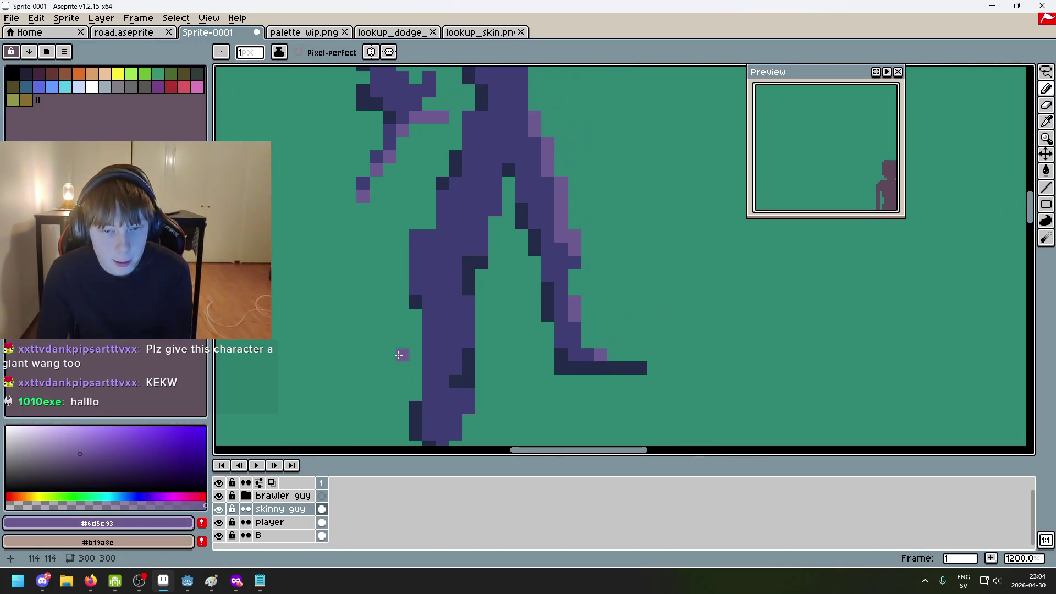
pyautogui.scroll(-2, 426, 300)
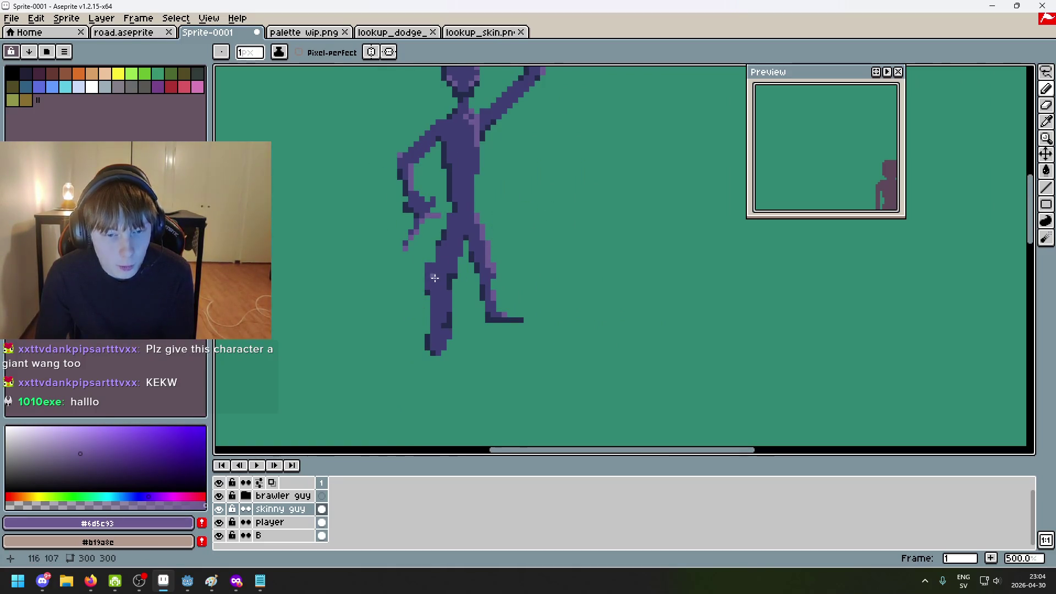
pyautogui.scroll(4, 432, 281)
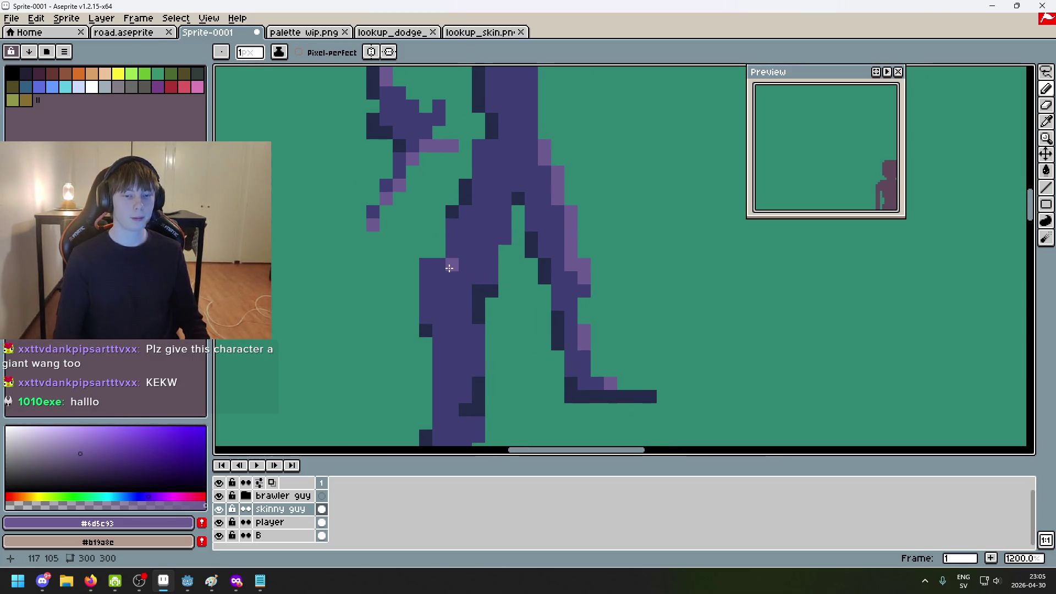
pyautogui.hotkey('ctrl', 'z')
pyautogui.click(439, 284)
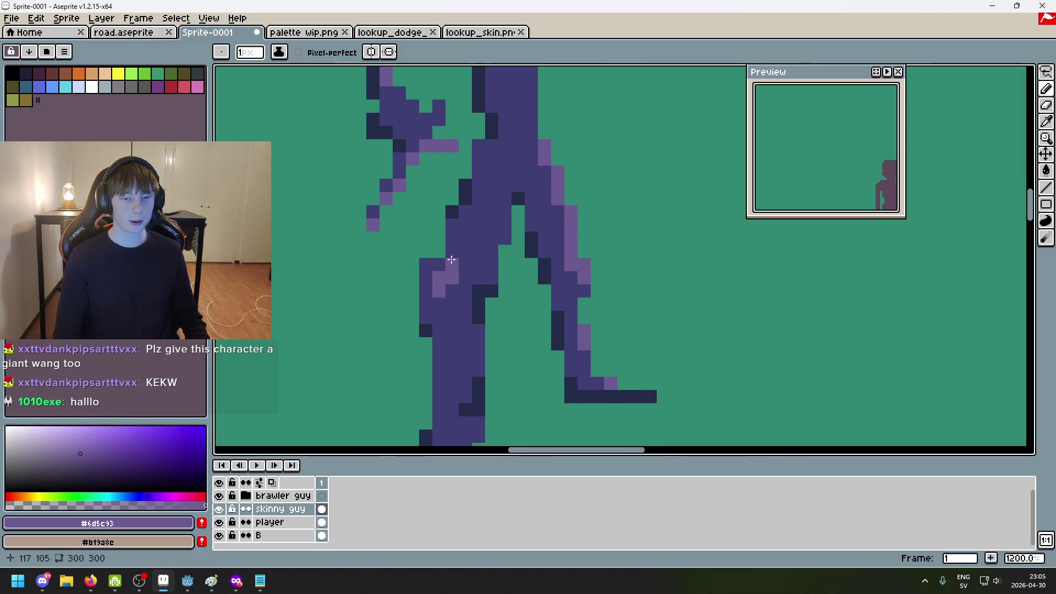
pyautogui.hotkey('ctrl', 'z')
pyautogui.hotkey('ctrl', 'z')
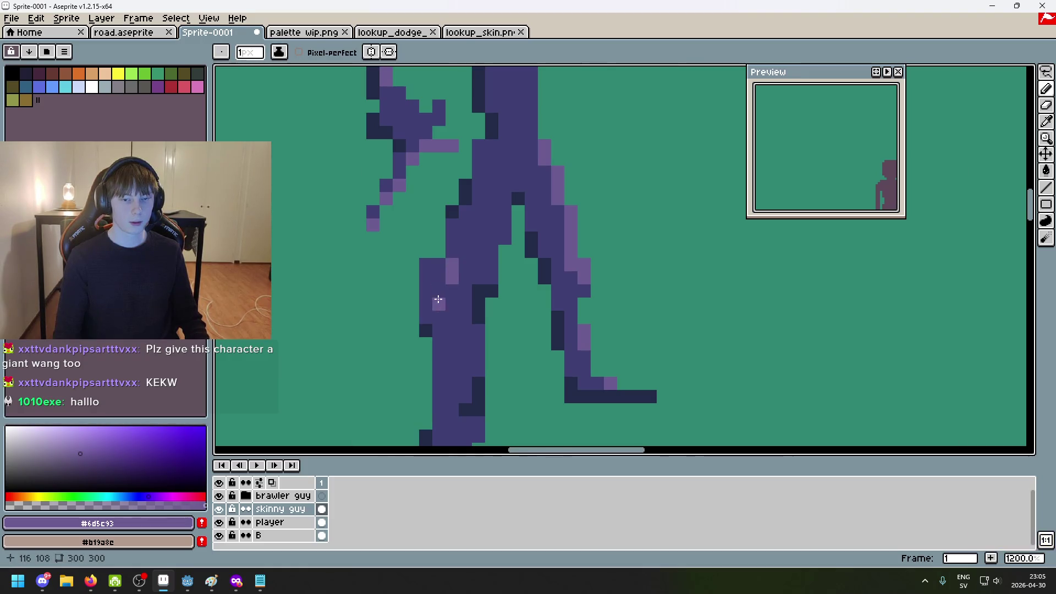
pyautogui.scroll(-7, 425, 291)
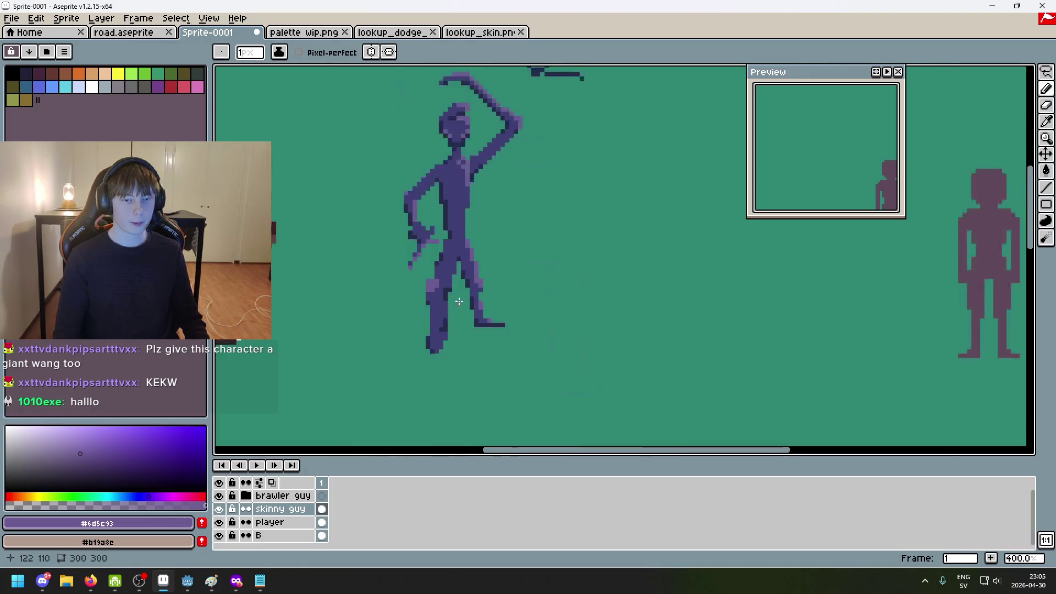
# Undo the last stroke and paint dark shadow pixels along the front leg's edge
pyautogui.scroll(4, 435, 292)
pyautogui.scroll(2, 440, 300)
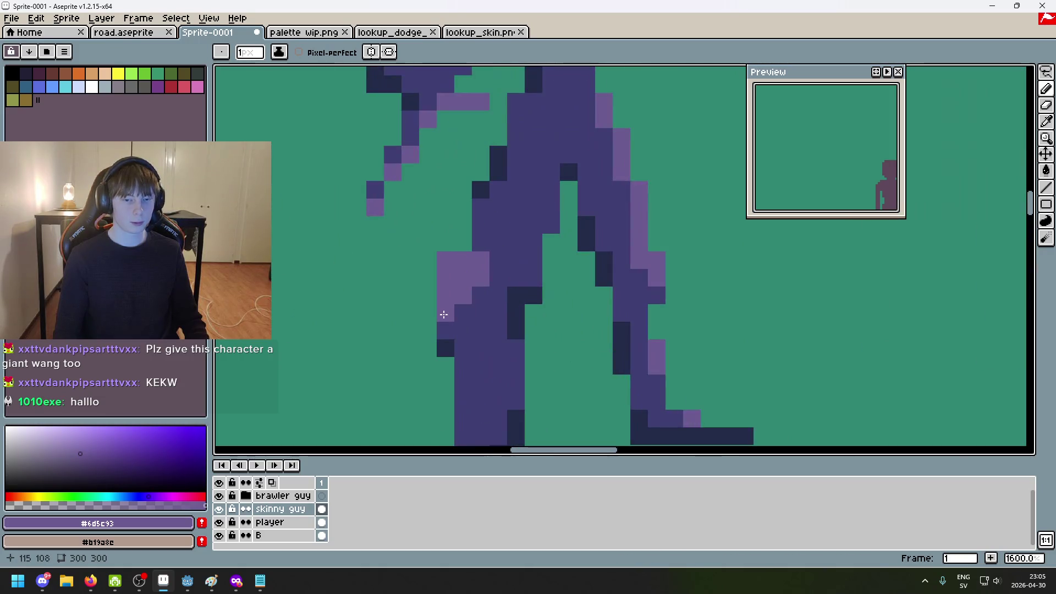
pyautogui.scroll(-7, 478, 303)
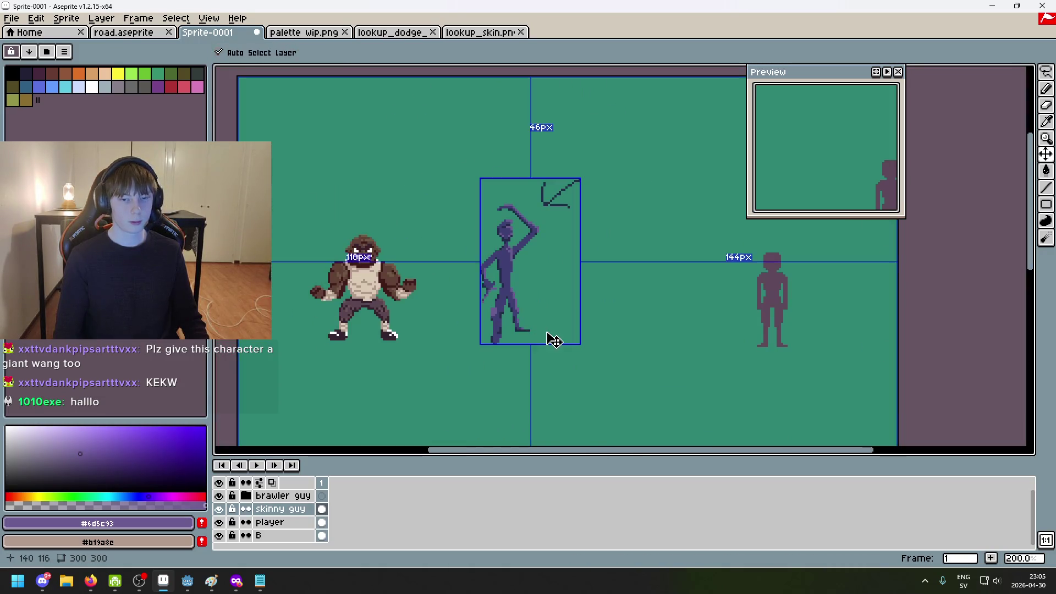
pyautogui.hotkey('ctrl', 'z')
pyautogui.scroll(8, 547, 333)
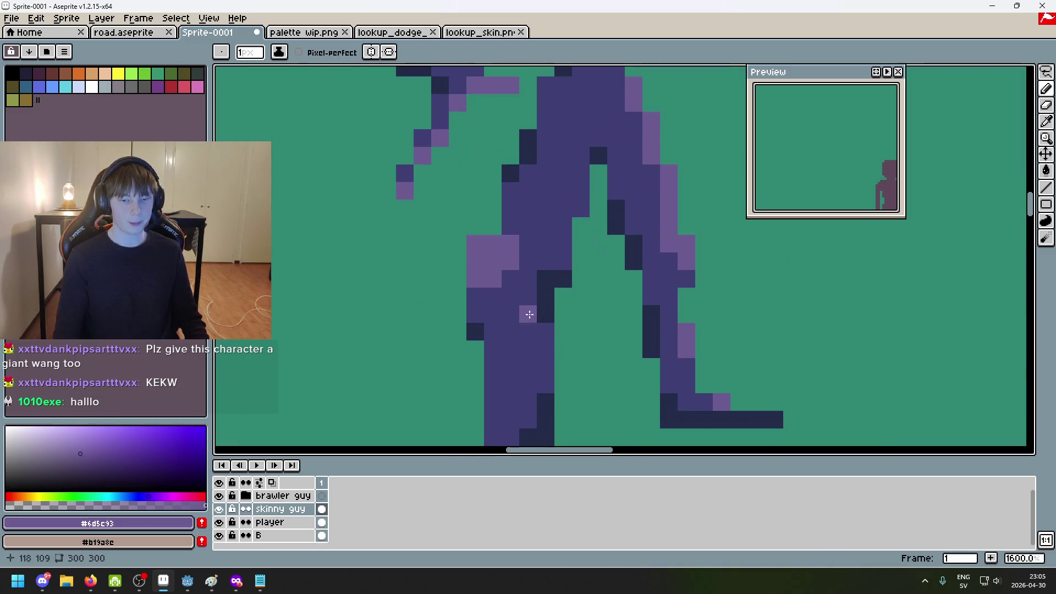
pyautogui.keyDown('alt'); pyautogui.click(525, 308); pyautogui.keyUp('alt')
pyautogui.keyDown('alt'); pyautogui.click(564, 281); pyautogui.keyUp('alt')
pyautogui.click(500, 283)
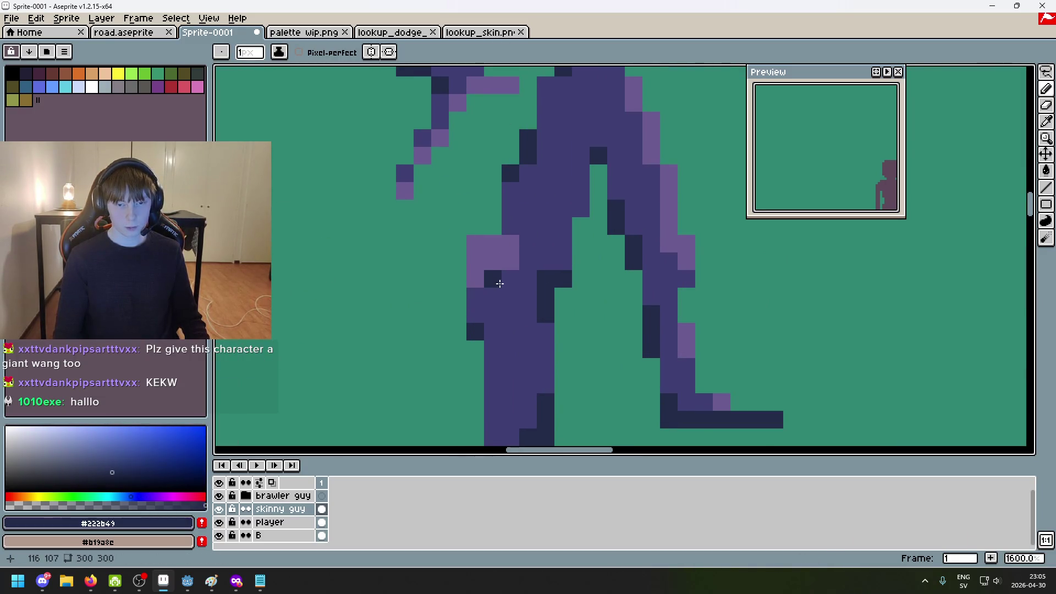
pyautogui.scroll(-7, 521, 295)
pyautogui.scroll(6, 523, 296)
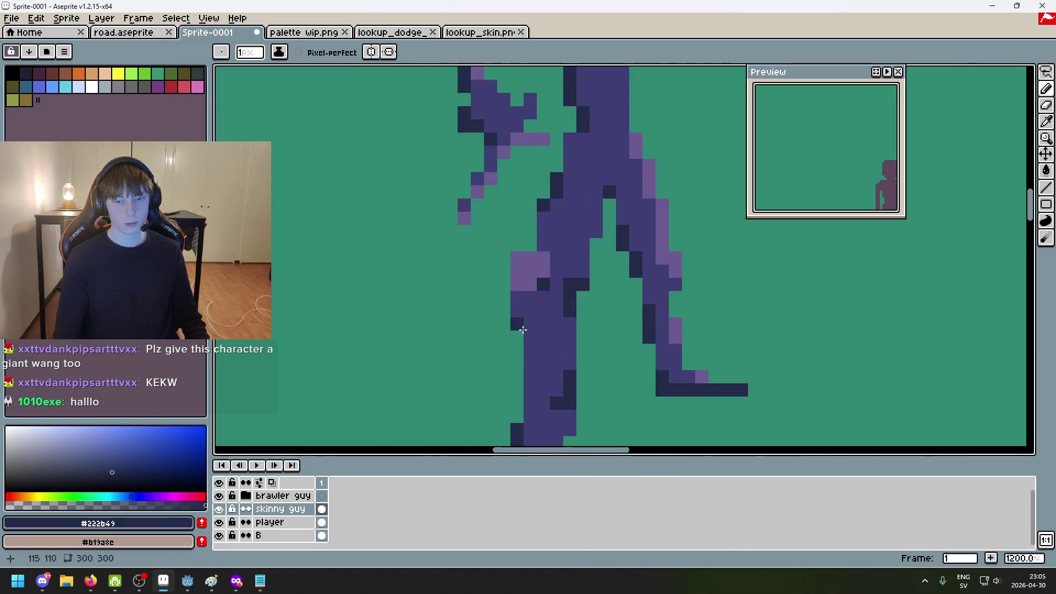
pyautogui.click(536, 297)
# Paint a light purple highlight line down the front leg and a pixel on the foot
pyautogui.scroll(-7, 550, 302)
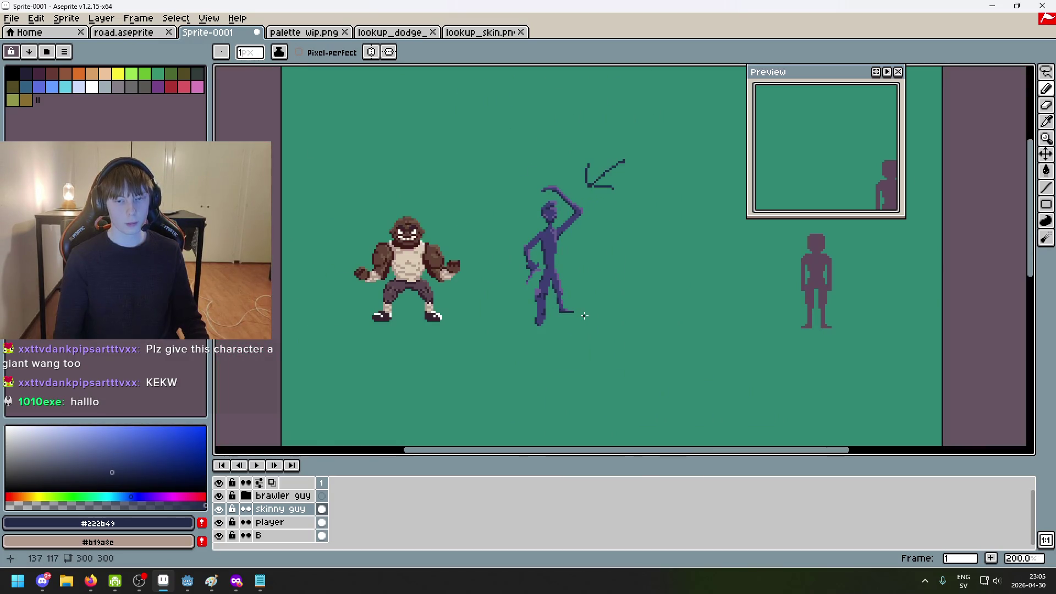
pyautogui.scroll(6, 577, 313)
pyautogui.keyDown('alt'); pyautogui.click(500, 238); pyautogui.keyUp('alt')
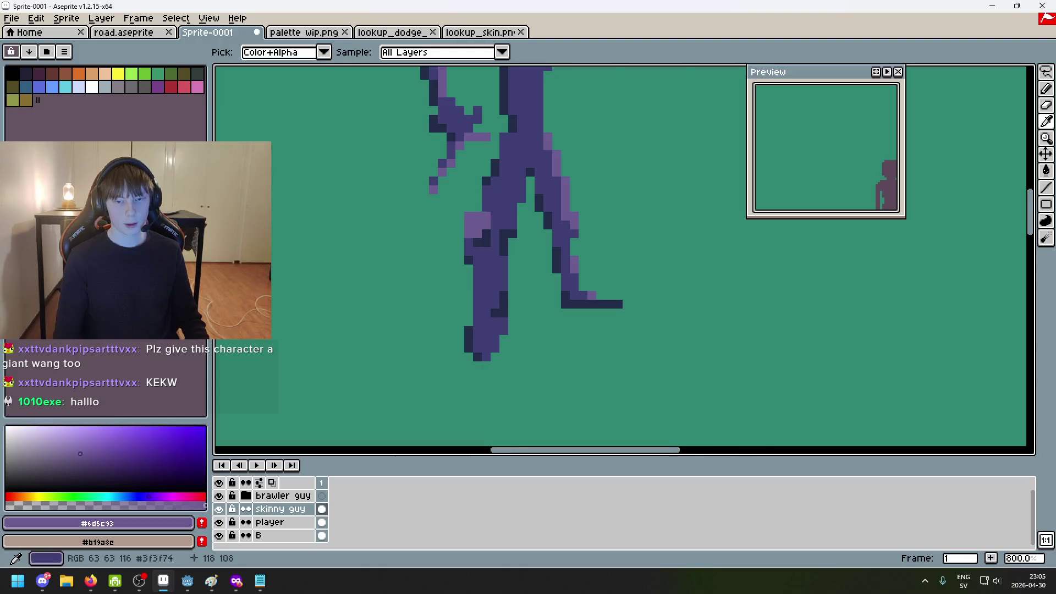
pyautogui.scroll(3, 495, 247)
pyautogui.click(485, 258)
pyautogui.moveTo(486, 259); pyautogui.dragTo(484, 241)
pyautogui.scroll(-8, 536, 281)
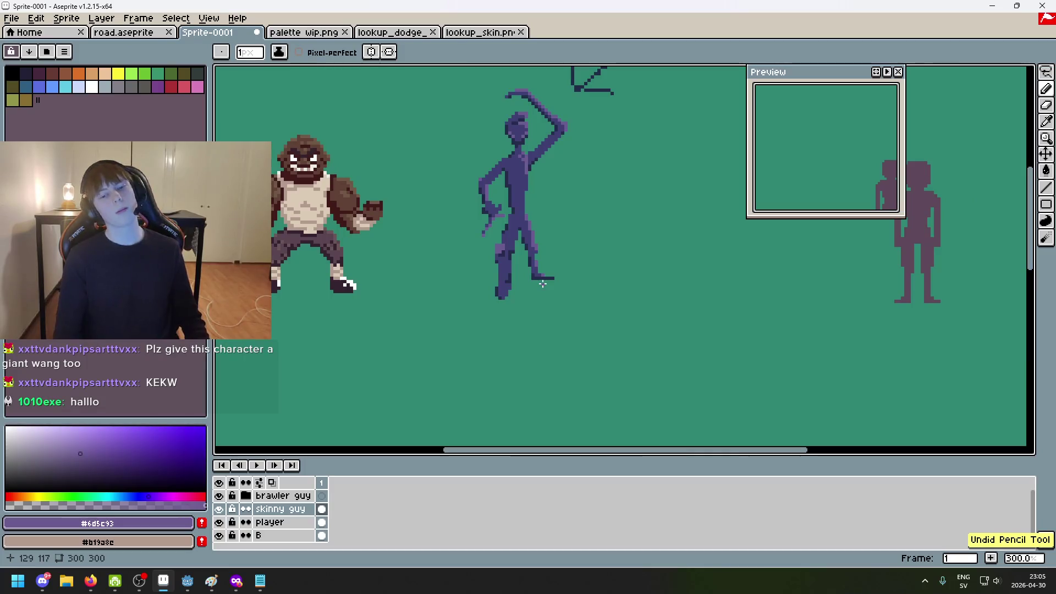
pyautogui.scroll(7, 542, 283)
pyautogui.click(486, 307)
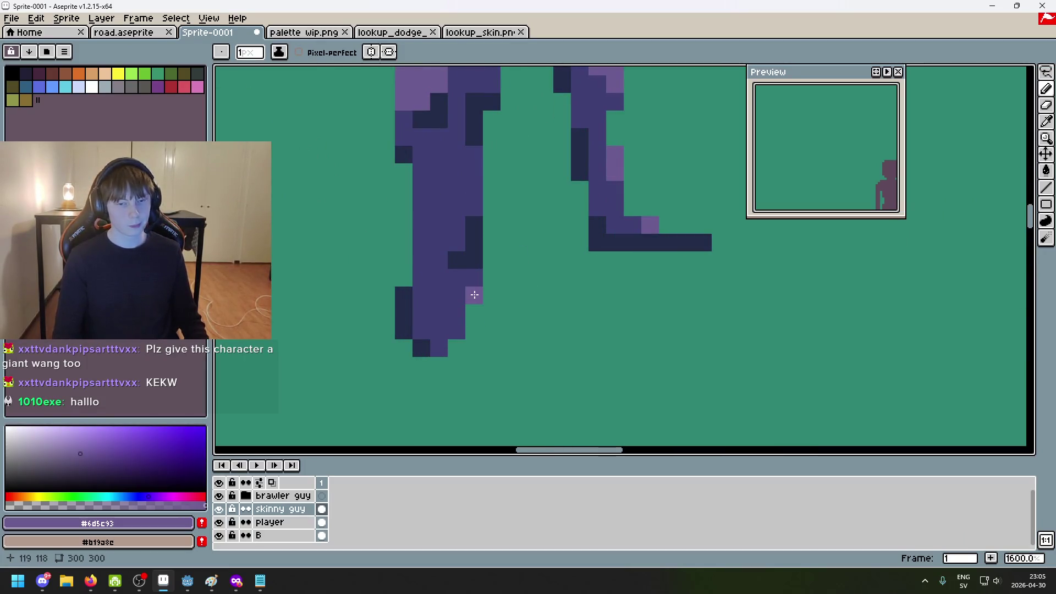
# Add a short row of dark shadow pixels on the front foot
pyautogui.scroll(-3, 452, 327)
pyautogui.scroll(2, 495, 258)
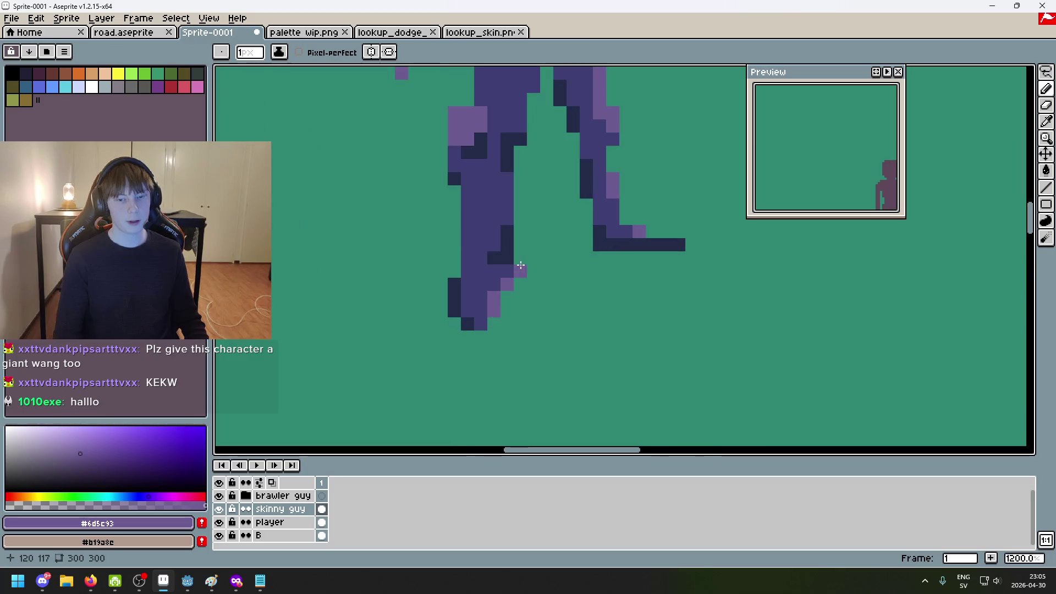
pyautogui.keyDown('alt'); pyautogui.click(486, 269); pyautogui.keyUp('alt')
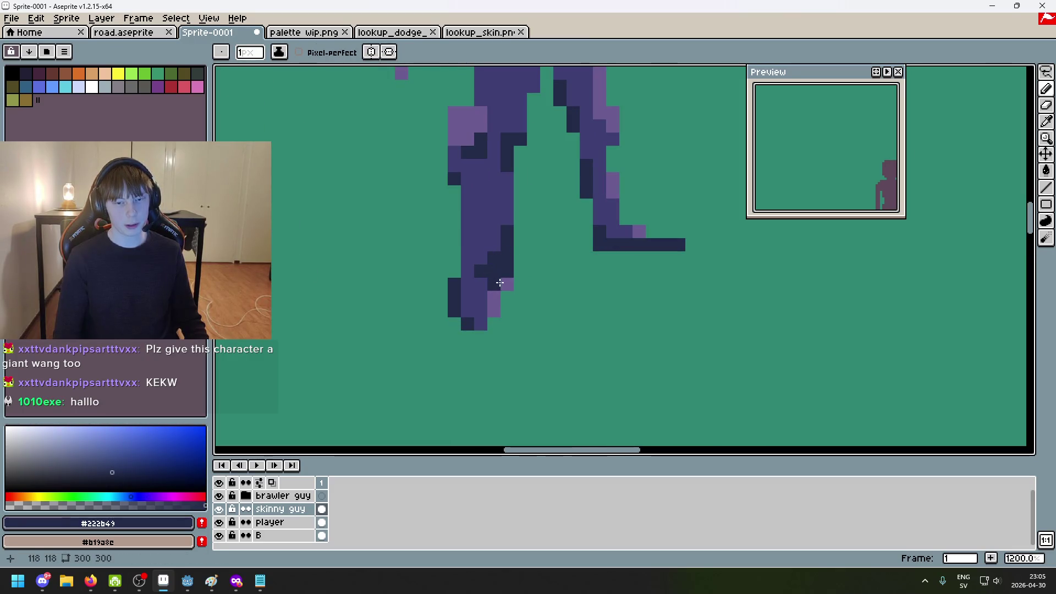
pyautogui.moveTo(481, 271); pyautogui.dragTo(495, 275)
pyautogui.keyDown('alt'); pyautogui.click(505, 282); pyautogui.keyUp('alt')
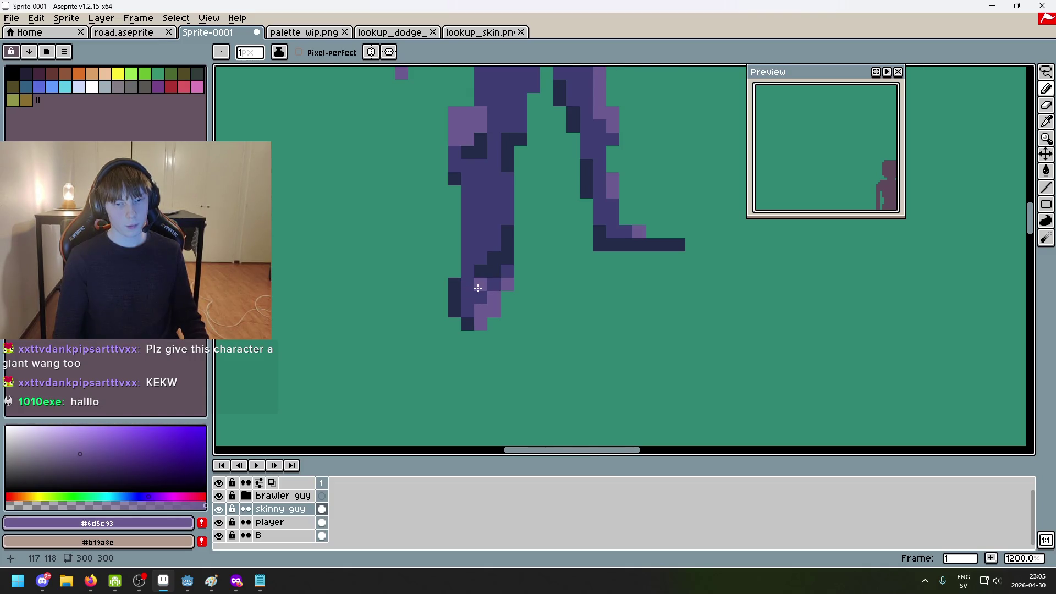
pyautogui.scroll(-6, 478, 288)
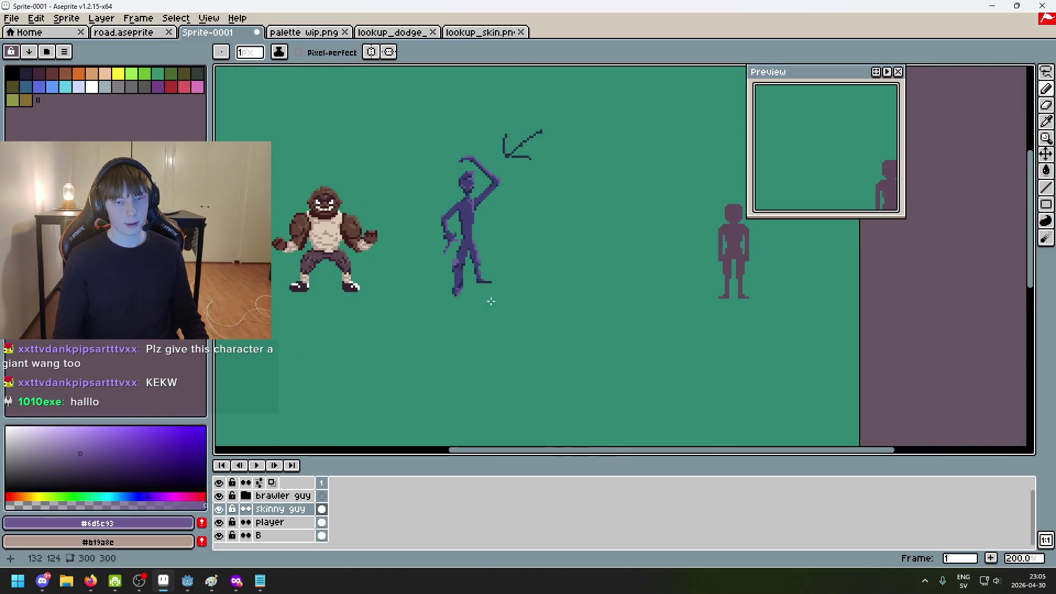
# Paint a dark shadow pixel on the front foot, undoing the stray one placed off it
pyautogui.scroll(4, 554, 236)
pyautogui.keyDown('alt'); pyautogui.click(397, 259); pyautogui.keyUp('alt')
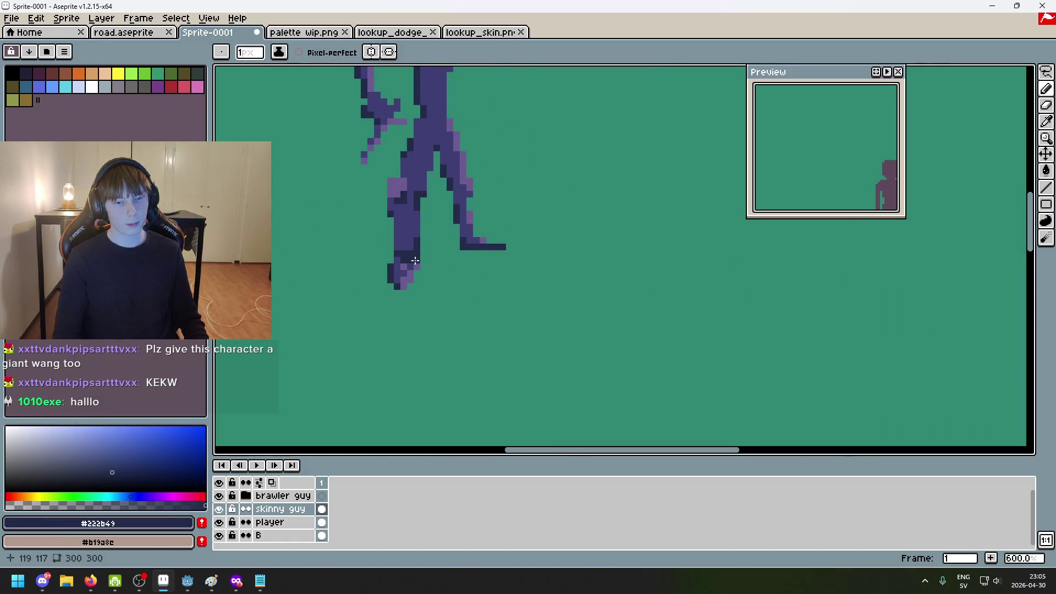
pyautogui.scroll(-4, 440, 275)
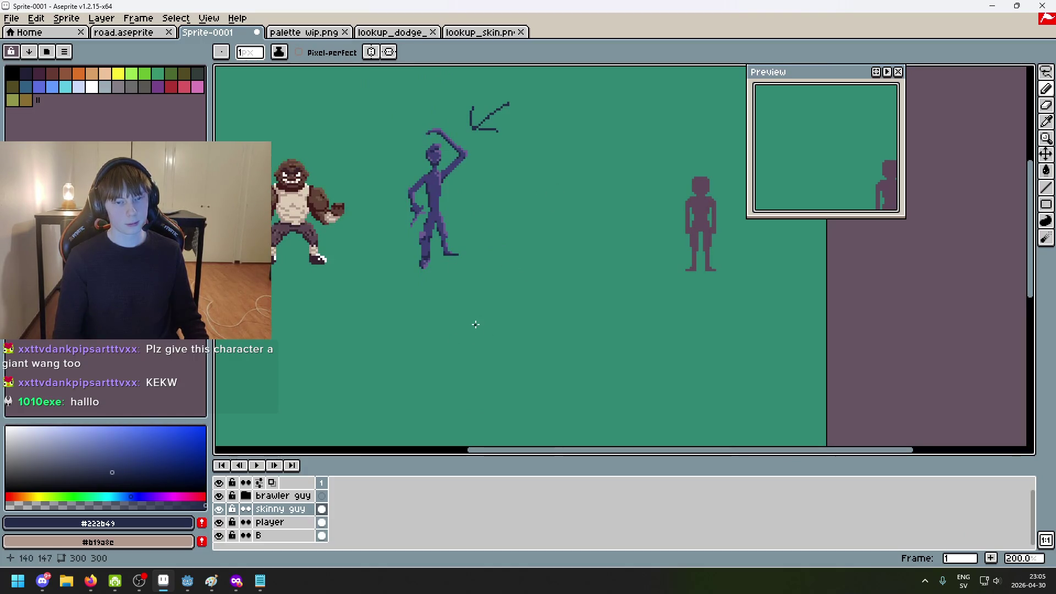
pyautogui.scroll(4, 459, 258)
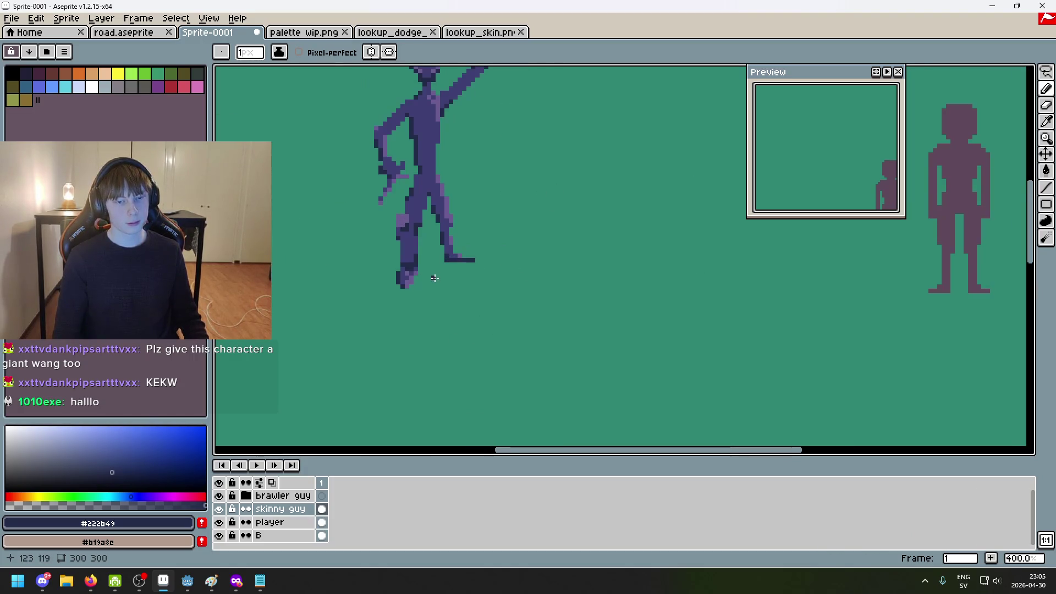
pyautogui.scroll(4, 451, 285)
pyautogui.keyDown('alt'); pyautogui.click(397, 279); pyautogui.keyUp('alt')
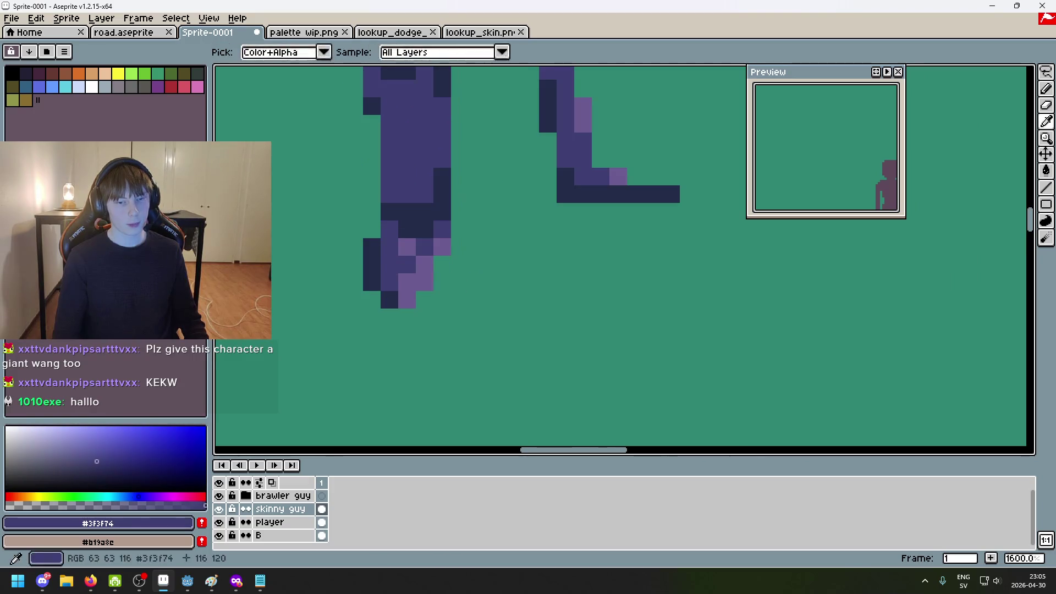
pyautogui.keyDown('alt'); pyautogui.click(395, 297); pyautogui.keyUp('alt')
pyautogui.click(406, 333)
pyautogui.moveTo(423, 300); pyautogui.dragTo(515, 321)
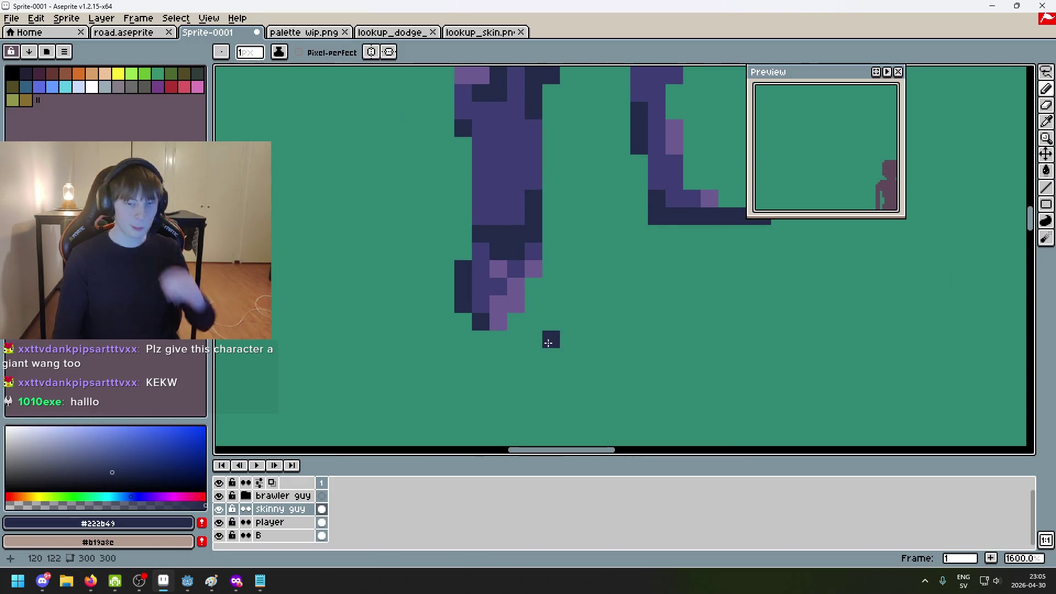
pyautogui.hotkey('ctrl', 'z')
pyautogui.click(482, 304)
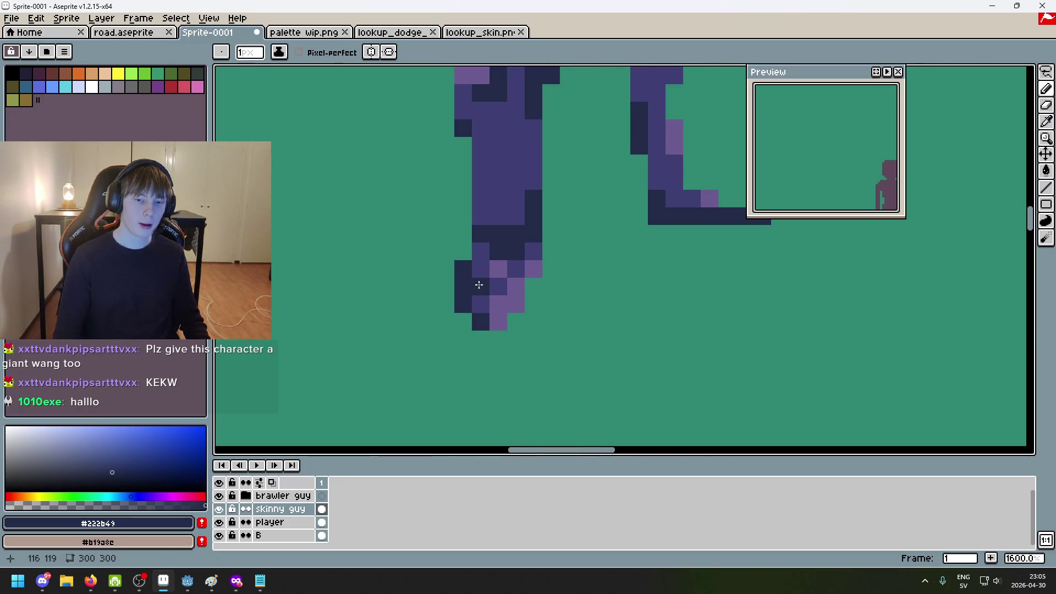
pyautogui.keyDown('alt'); pyautogui.click(492, 287); pyautogui.keyUp('alt')
# Centre the skinny figure and zoom in and out to check the shading
pyautogui.scroll(-7, 530, 300)
pyautogui.scroll(1, 521, 302)
pyautogui.moveTo(613, 256); pyautogui.dragTo(587, 285)
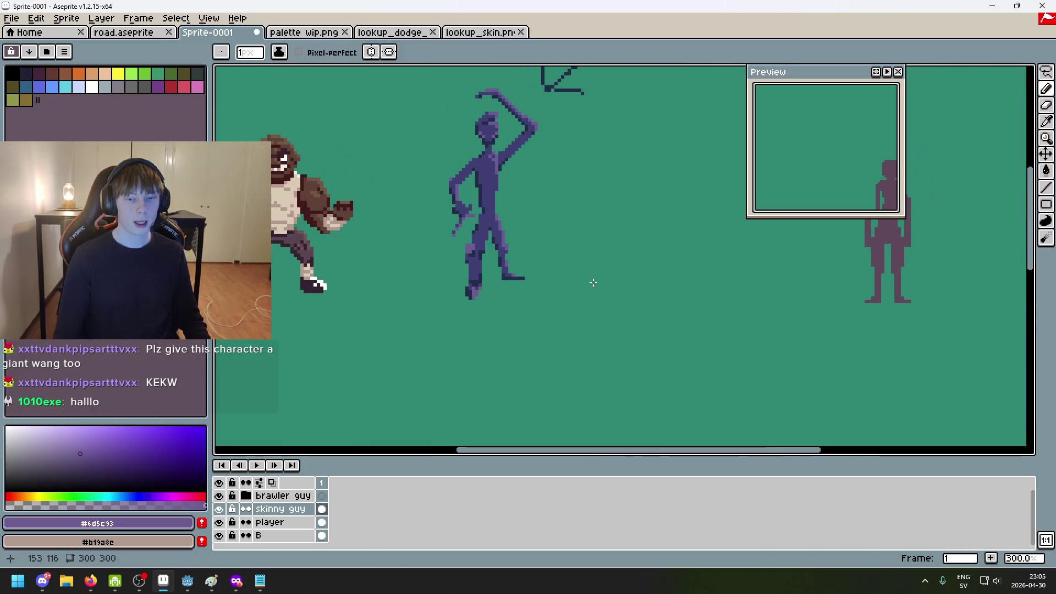
pyautogui.scroll(2, 489, 303)
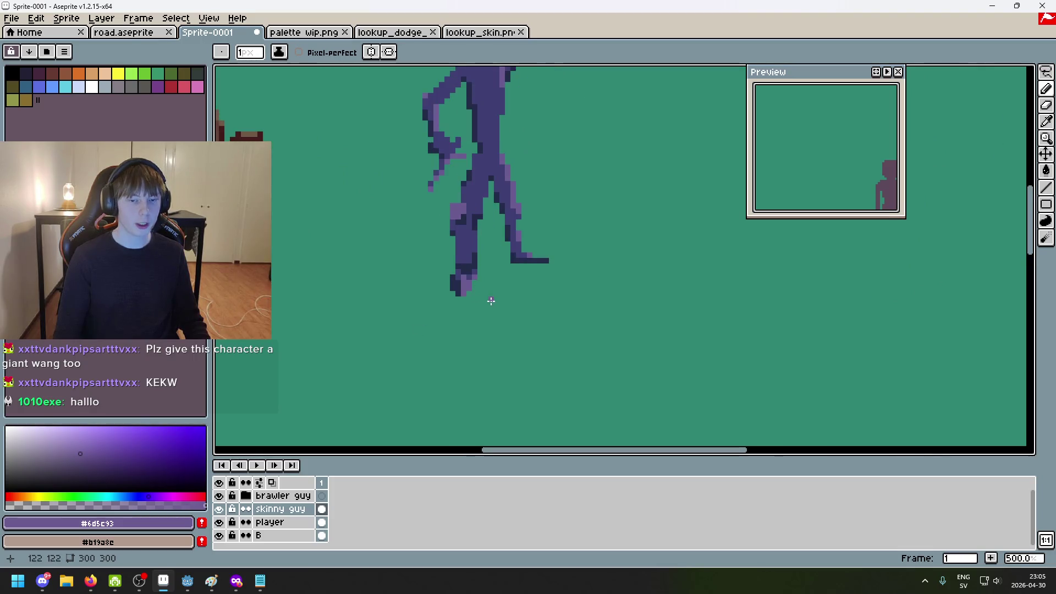
pyautogui.scroll(-2, 506, 293)
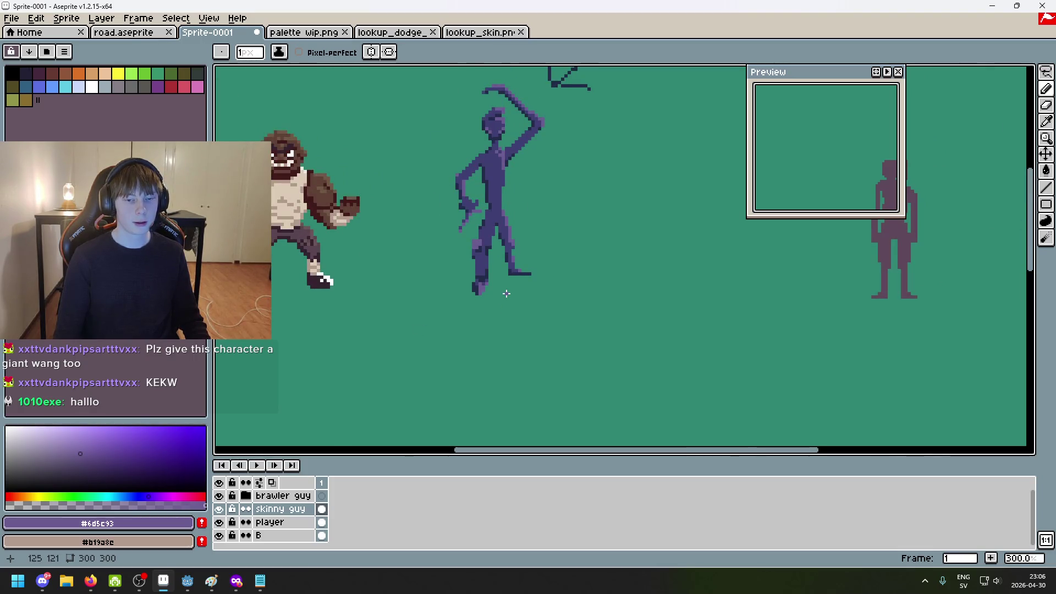
pyautogui.scroll(3, 522, 286)
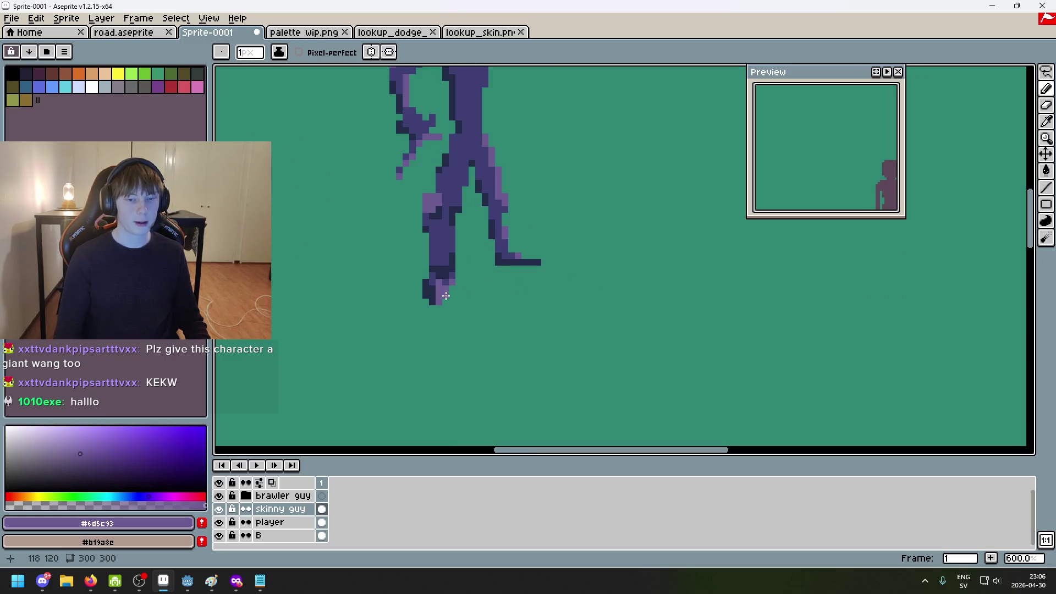
pyautogui.scroll(-4, 426, 291)
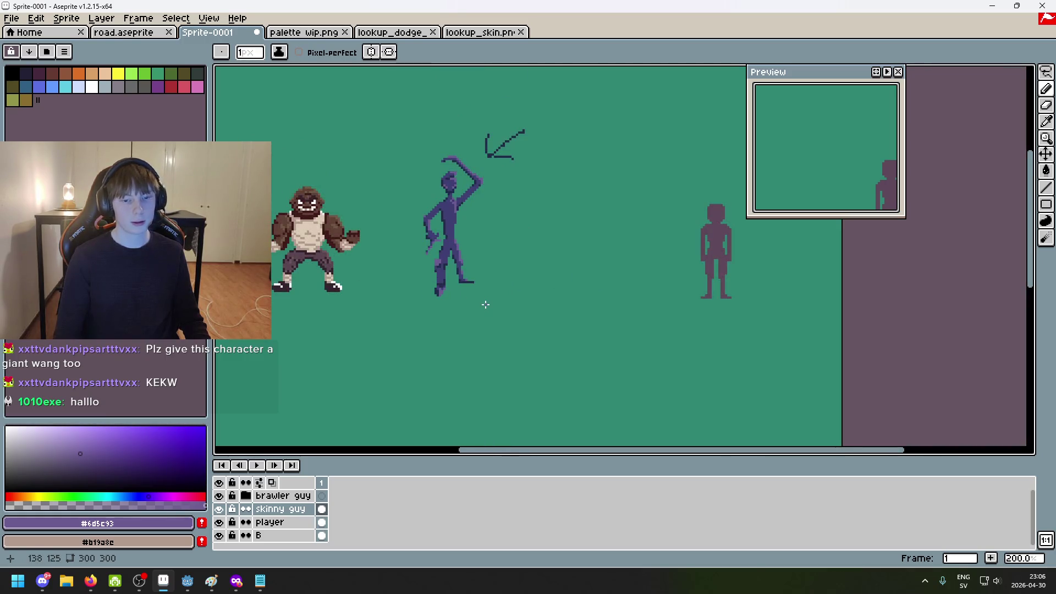
pyautogui.scroll(1, 473, 300)
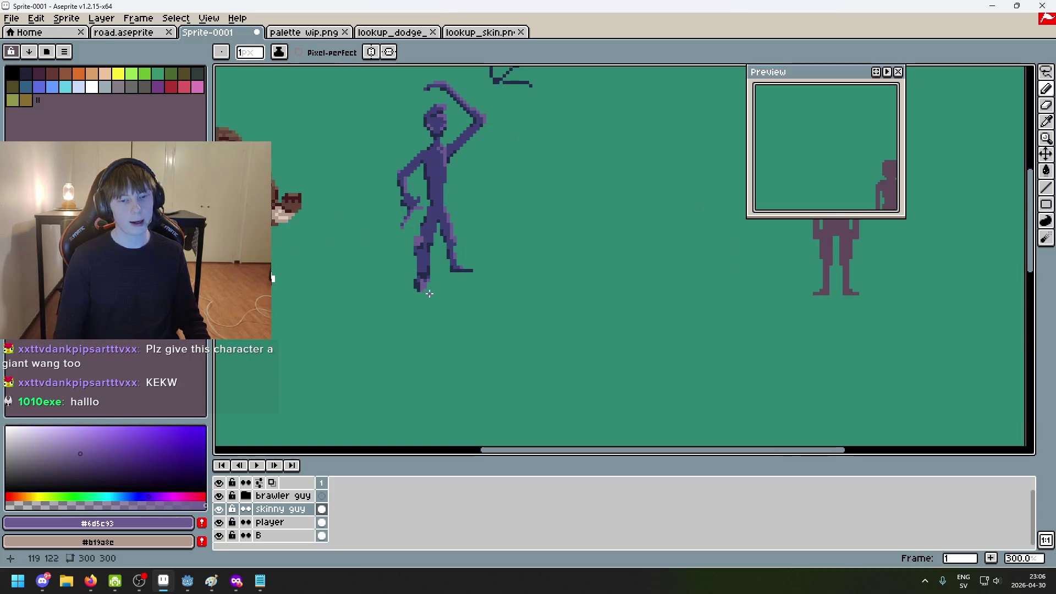
# Search 'medieval knight armor shoes' in a new Firefox private window and view the image results
pyautogui.moveTo(237, 581)
pyautogui.click(443, 515)
pyautogui.hotkey('ctrl', 'shift', 'p')
pyautogui.write('medieval knight armor s')
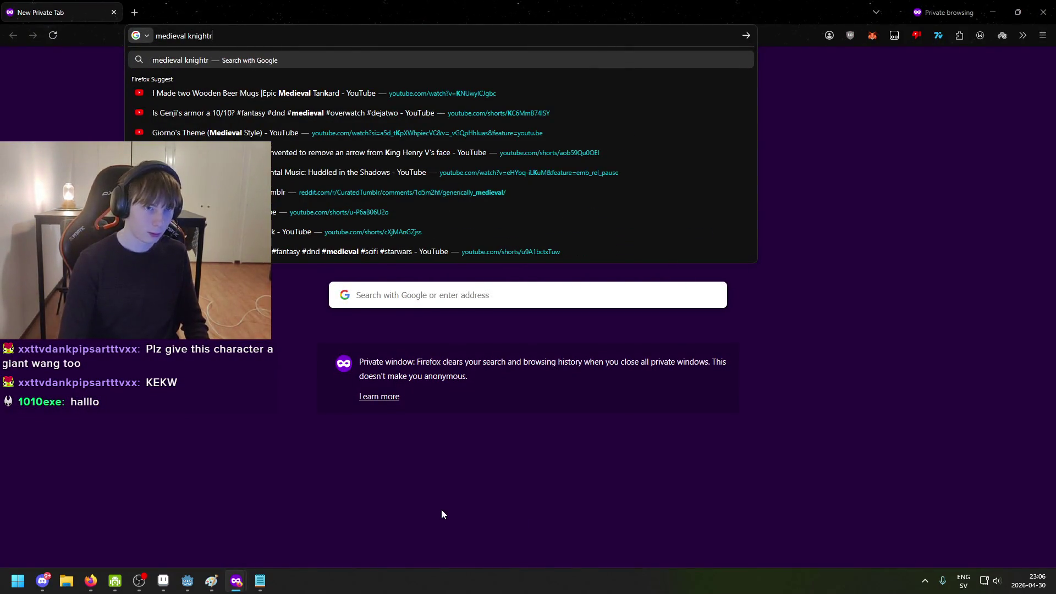
pyautogui.write('hoes')
pyautogui.press('Return')
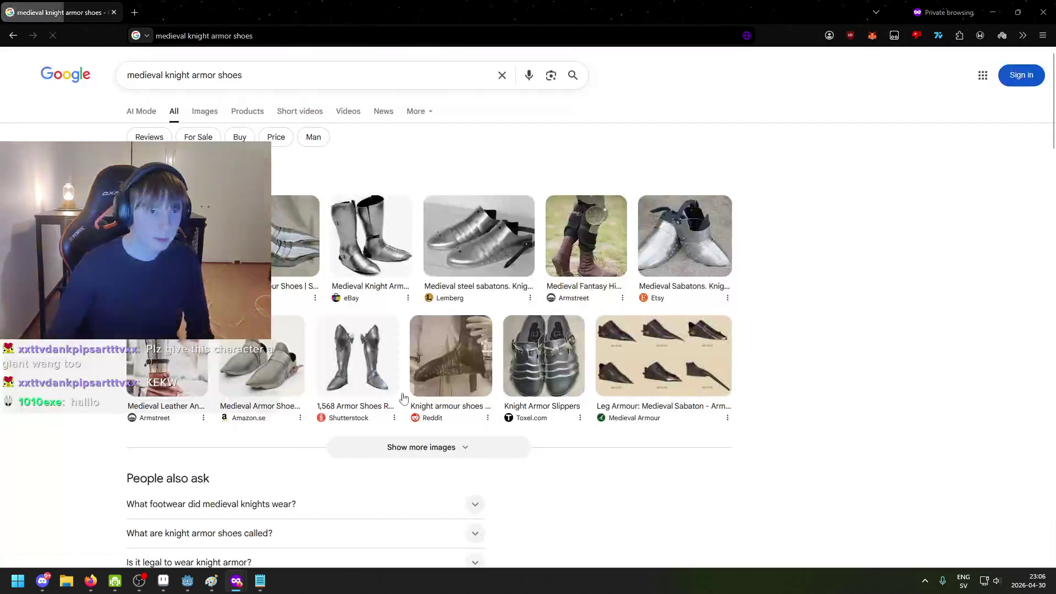
pyautogui.click(193, 111)
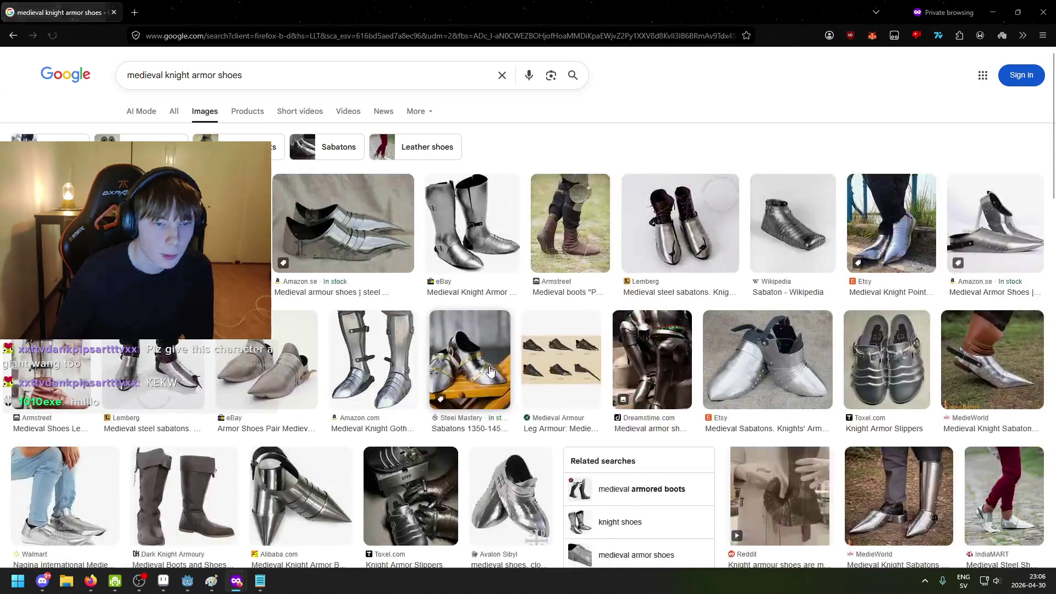
pyautogui.scroll(-1, 451, 391)
pyautogui.scroll(1, 459, 398)
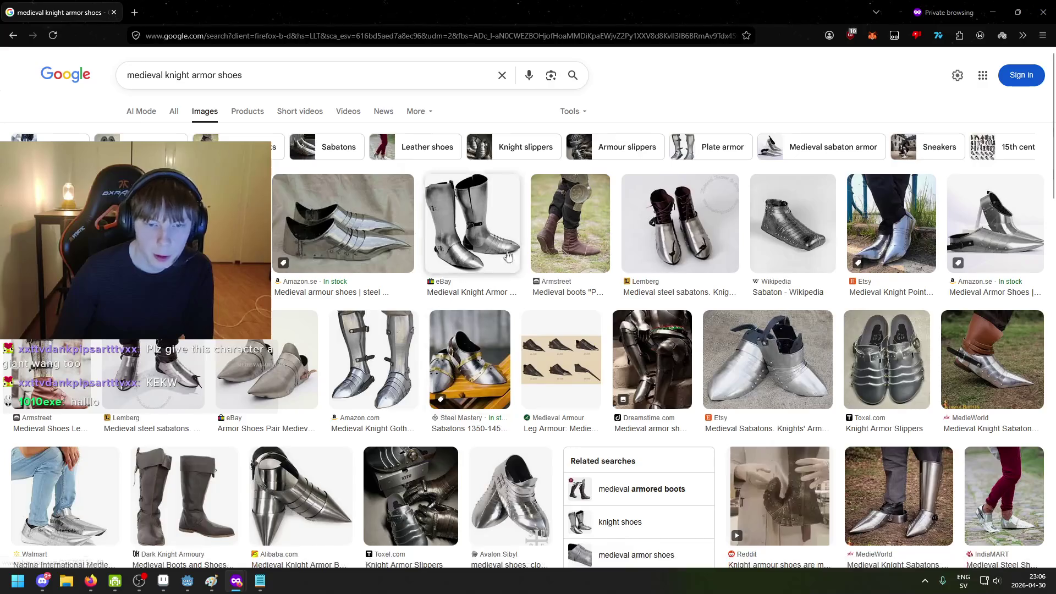
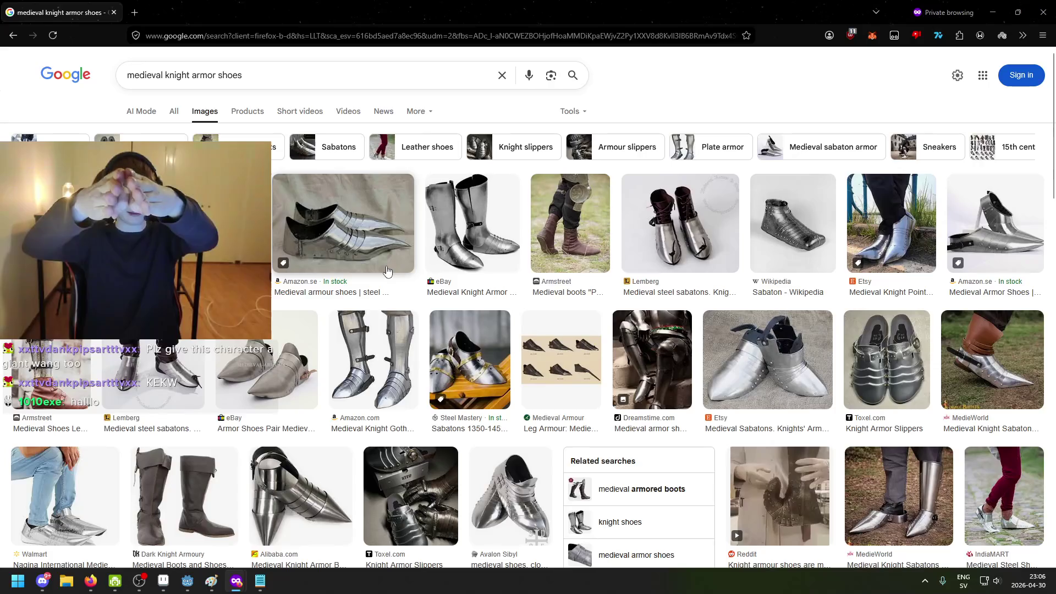
# Leave the armour shoe image results and return to the skinny purple figure in Aseprite
pyautogui.click(188, 582)
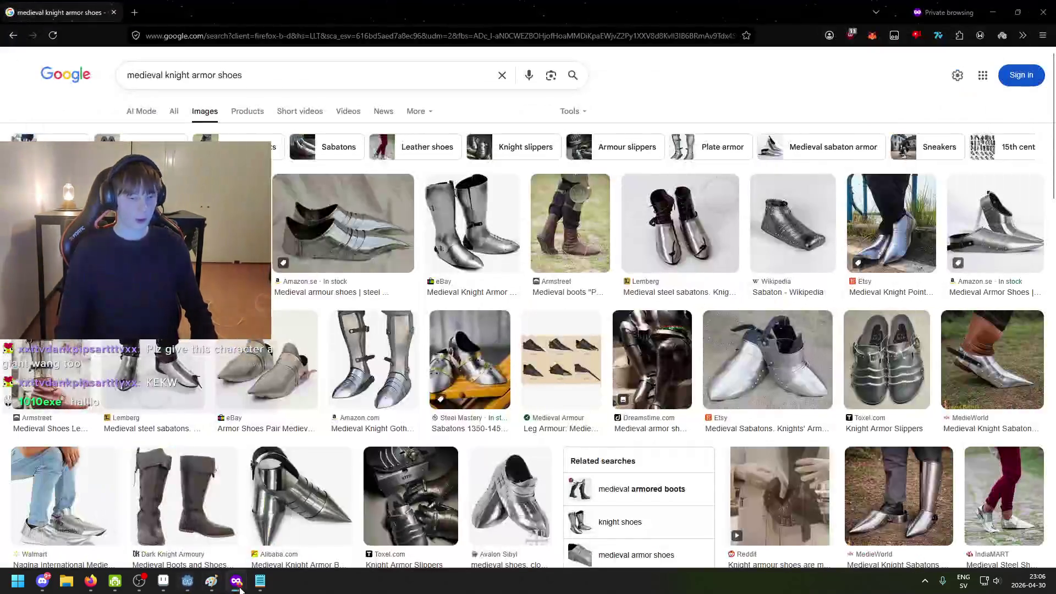
pyautogui.click(163, 581)
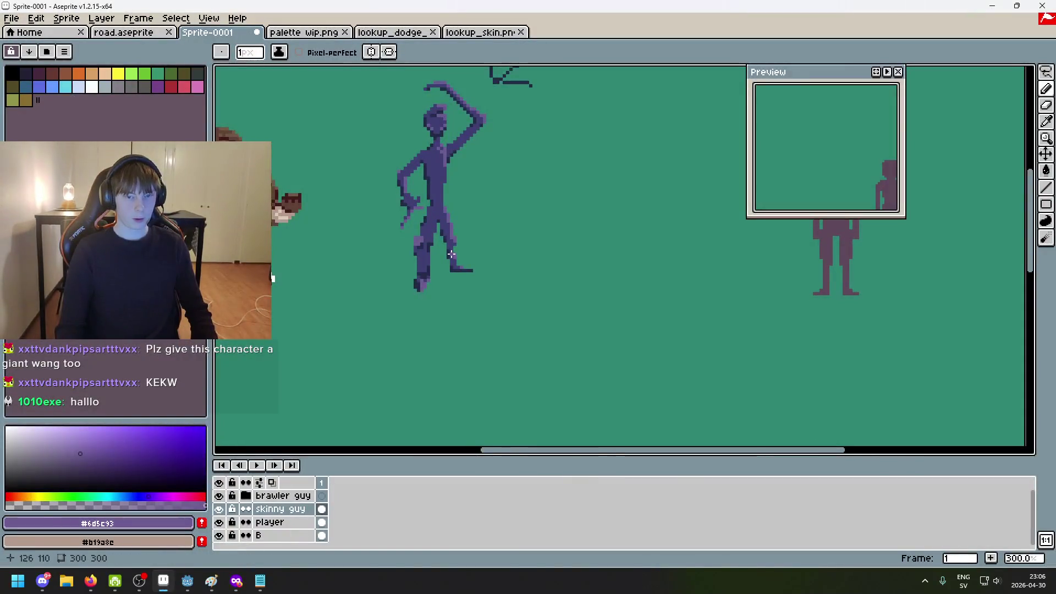
# Sample the lighter purple from the figure and repaint two foot pixels with it
pyautogui.scroll(-2, 446, 322)
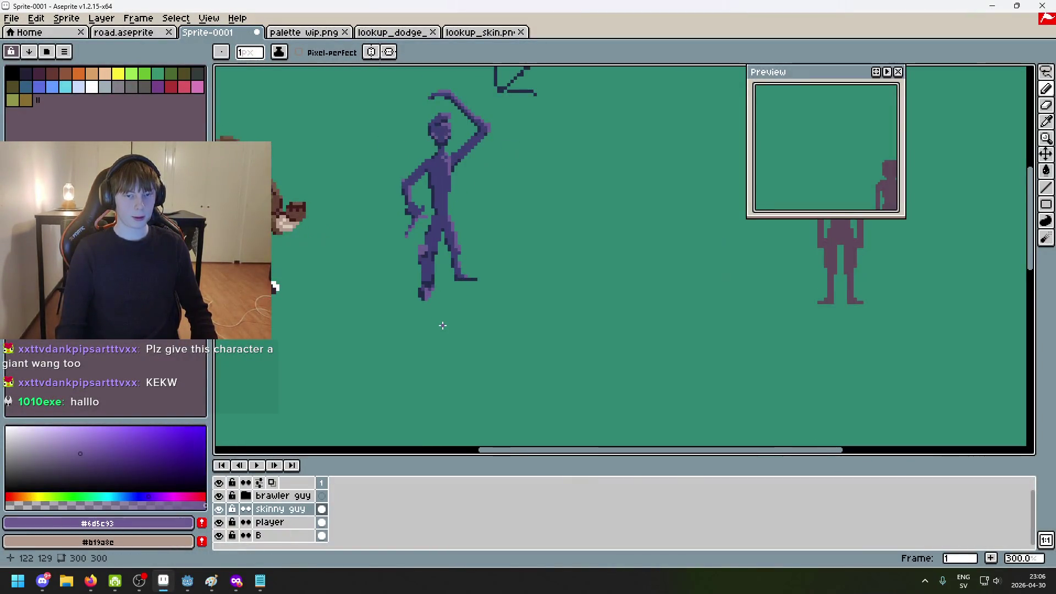
pyautogui.scroll(1, 443, 326)
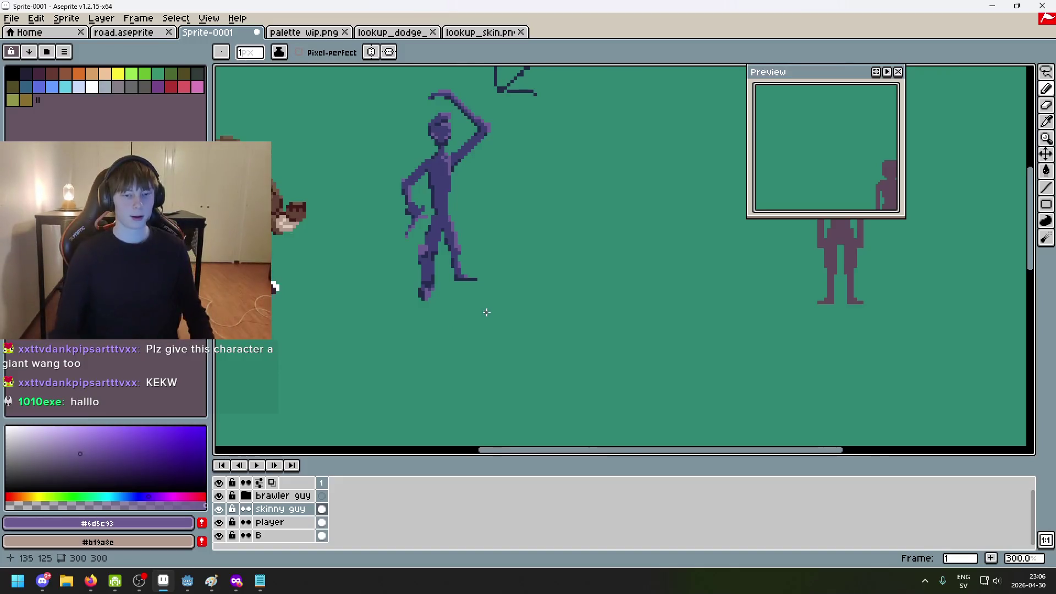
pyautogui.scroll(1, 442, 281)
pyautogui.scroll(6, 443, 281)
pyautogui.keyDown('alt'); pyautogui.click(497, 291); pyautogui.keyUp('alt')
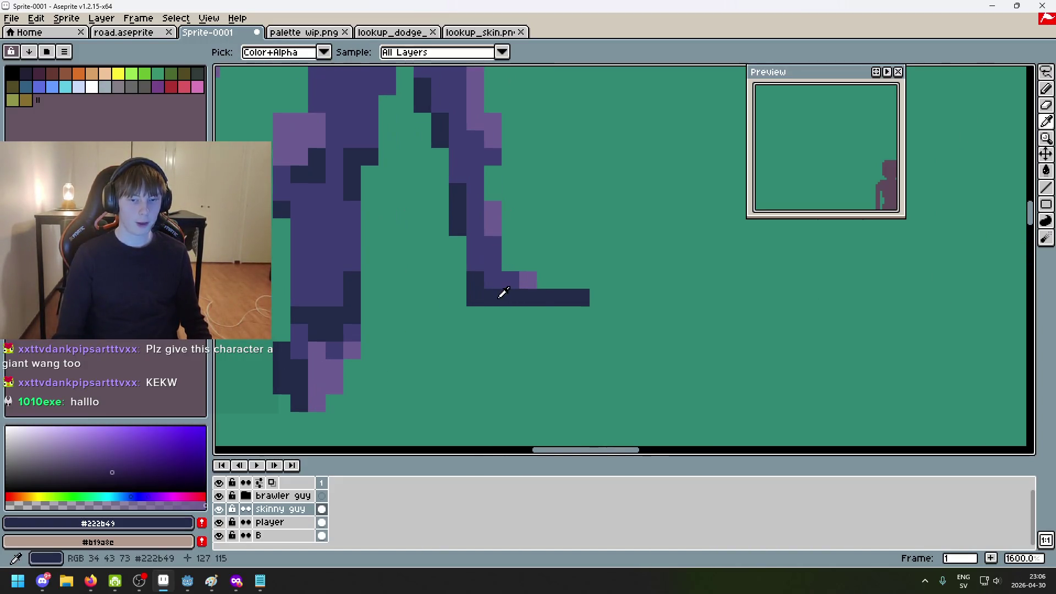
pyautogui.keyDown('alt'); pyautogui.click(528, 280); pyautogui.keyUp('alt')
pyautogui.click(510, 280)
pyautogui.click(545, 291)
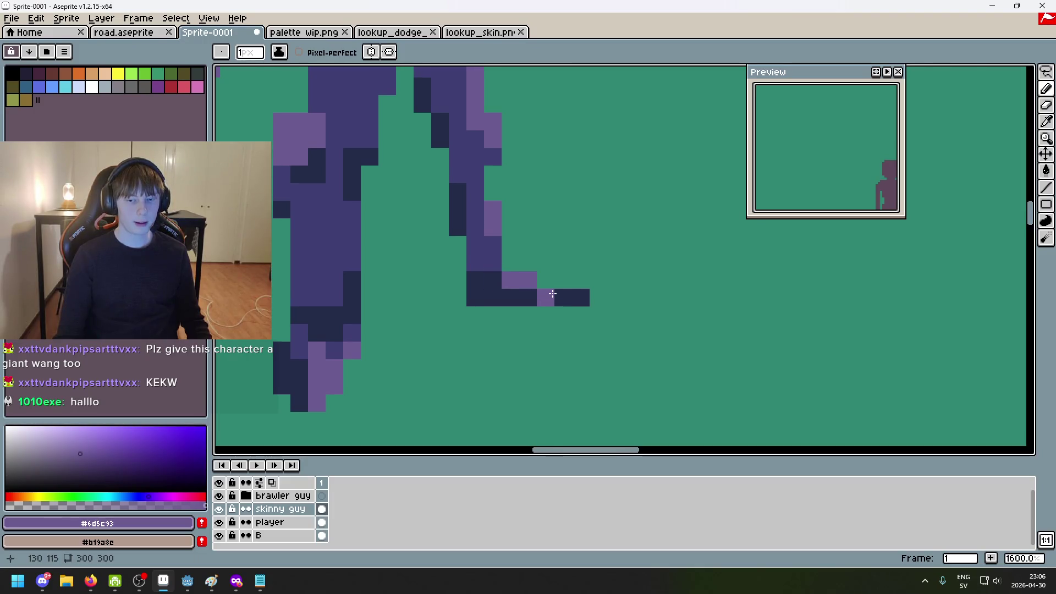
# Sample the dark navy from the legs, undo three recent pencil strokes, and redo the last one
pyautogui.scroll(-7, 583, 308)
pyautogui.scroll(1, 615, 319)
pyautogui.scroll(-1, 615, 319)
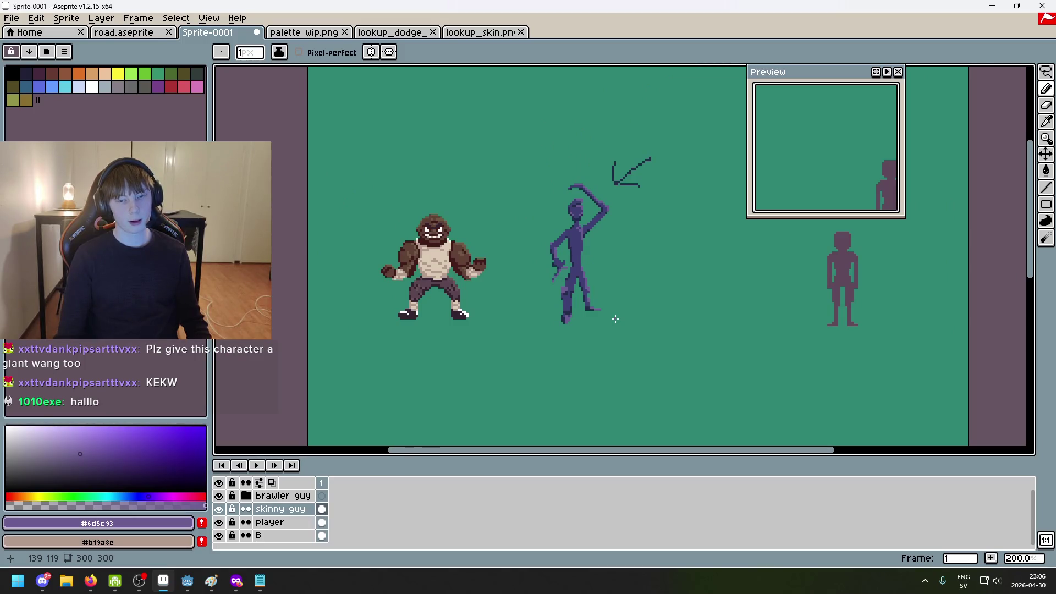
pyautogui.scroll(10, 639, 276)
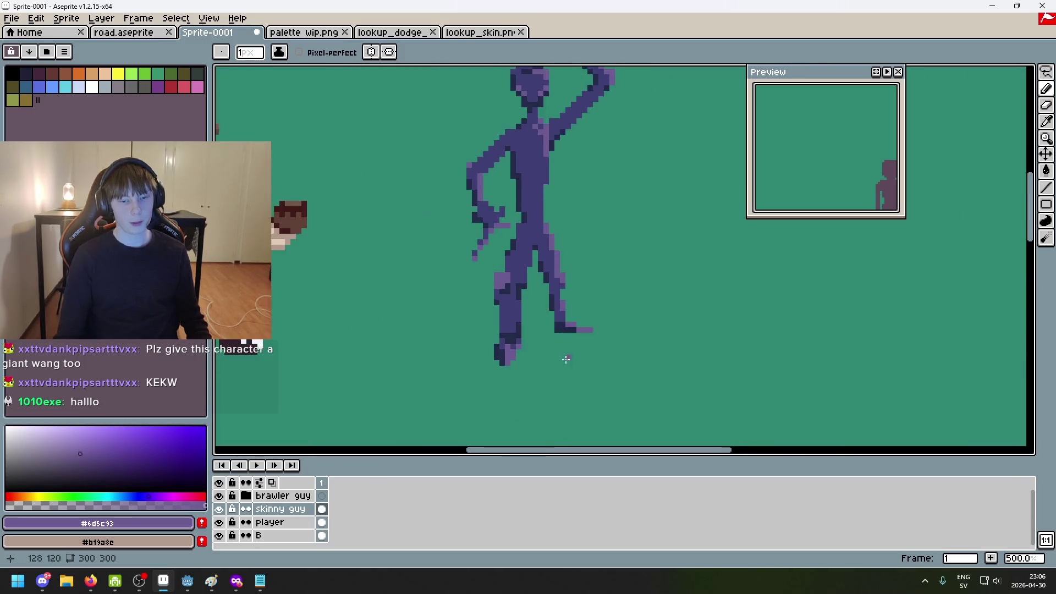
pyautogui.keyDown('alt'); pyautogui.click(445, 335); pyautogui.keyUp('alt')
pyautogui.scroll(-8, 462, 319)
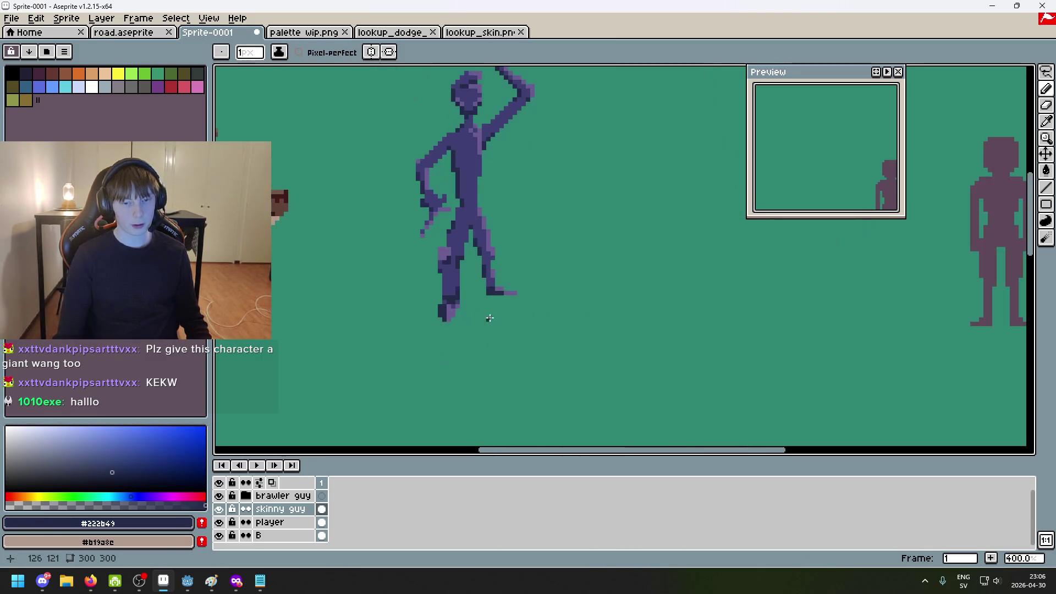
pyautogui.hotkey('ctrl', 'z')
pyautogui.scroll(3, 439, 290)
pyautogui.hotkey('ctrl', 'z')
pyautogui.scroll(-4, 488, 312)
pyautogui.scroll(-1, 488, 312)
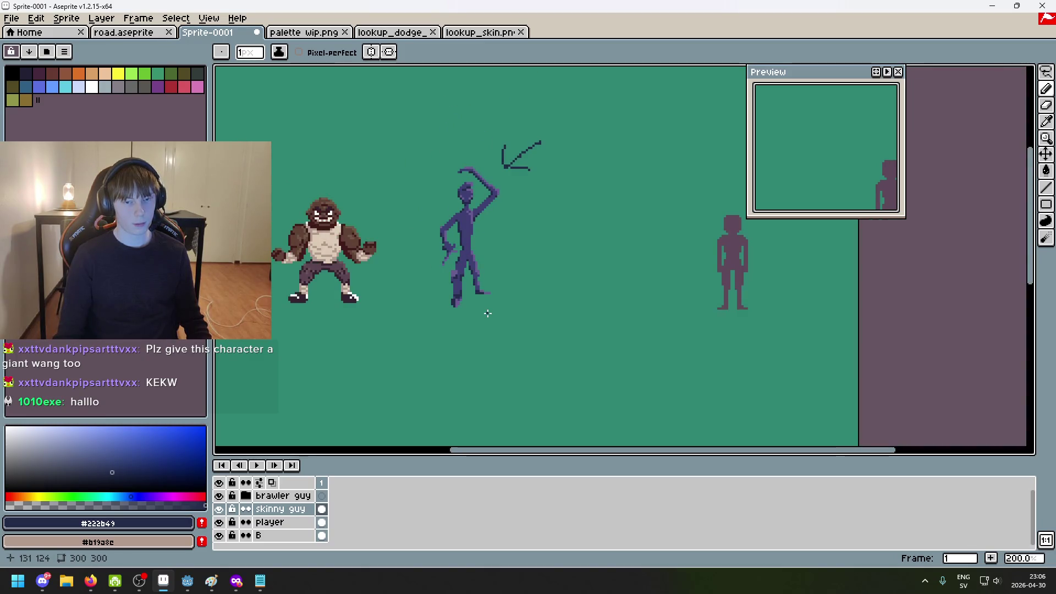
pyautogui.scroll(3, 487, 311)
pyautogui.scroll(-3, 486, 303)
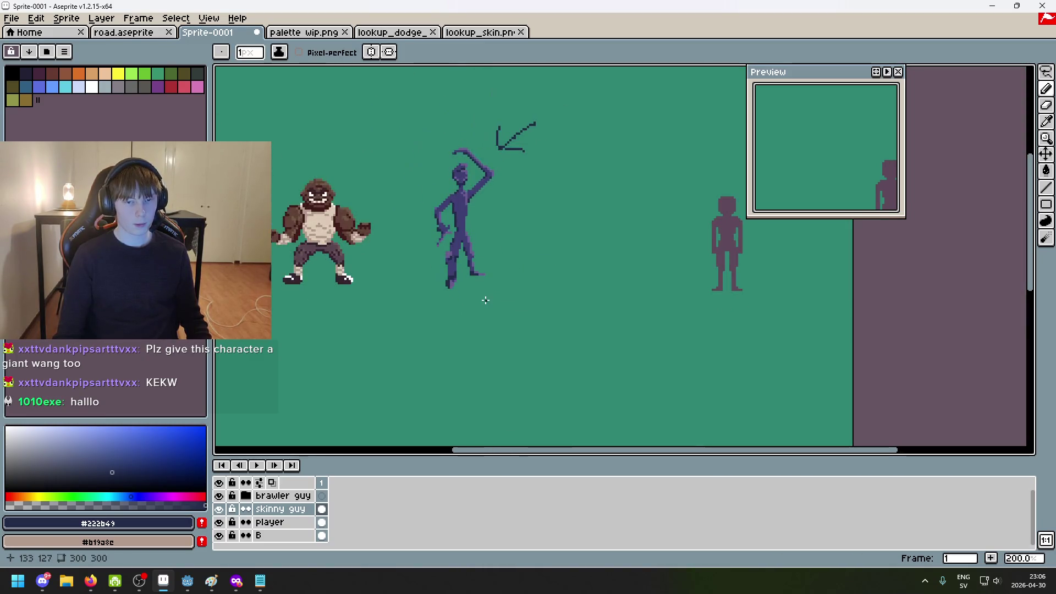
pyautogui.scroll(1, 485, 300)
pyautogui.scroll(-1, 486, 301)
pyautogui.scroll(5, 485, 300)
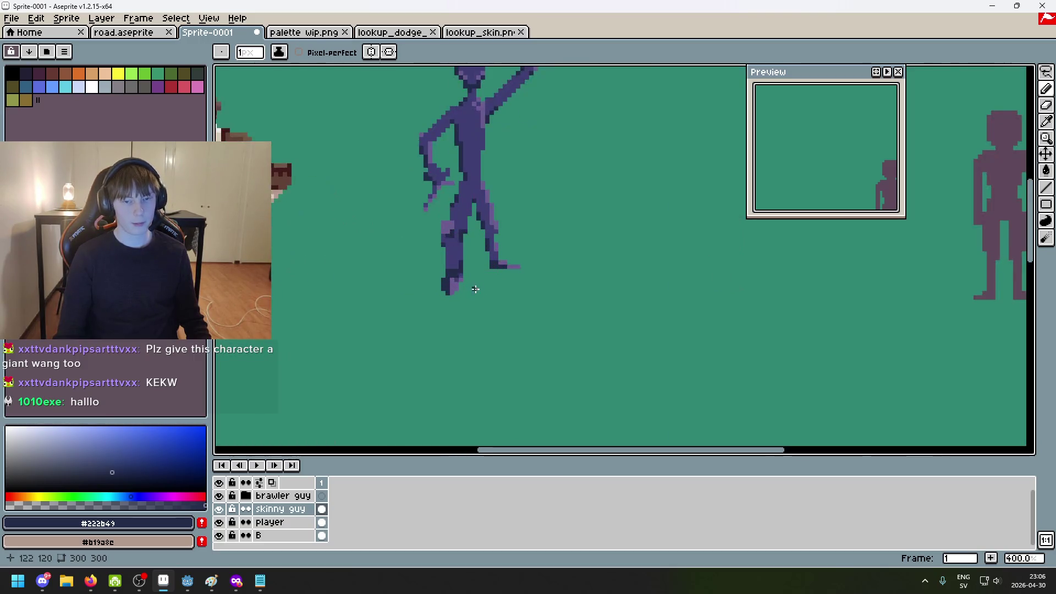
pyautogui.hotkey('ctrl', 'z')
pyautogui.scroll(-5, 516, 338)
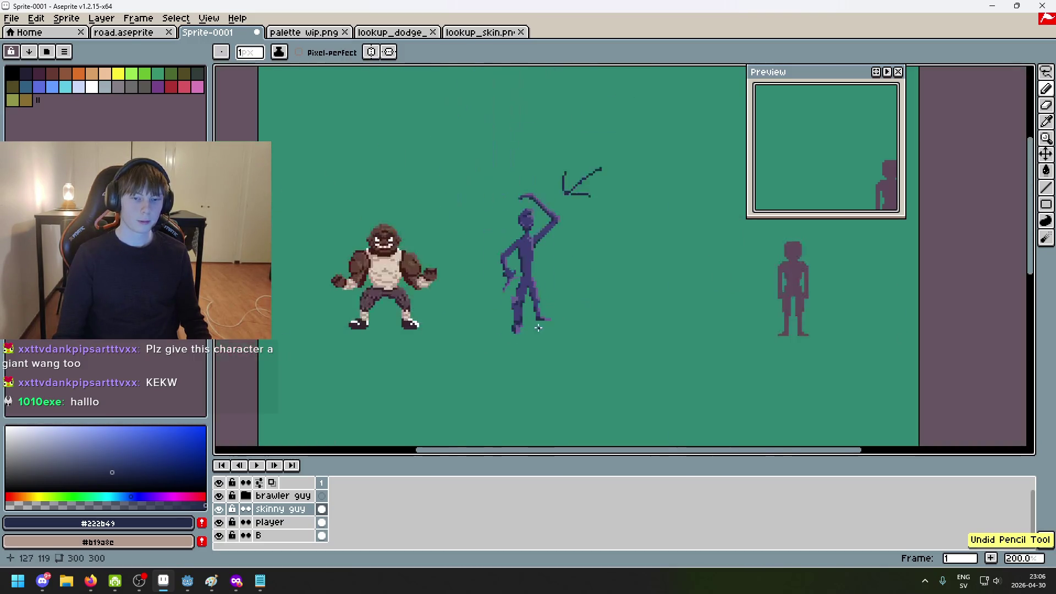
pyautogui.hotkey('ctrl', 'y')
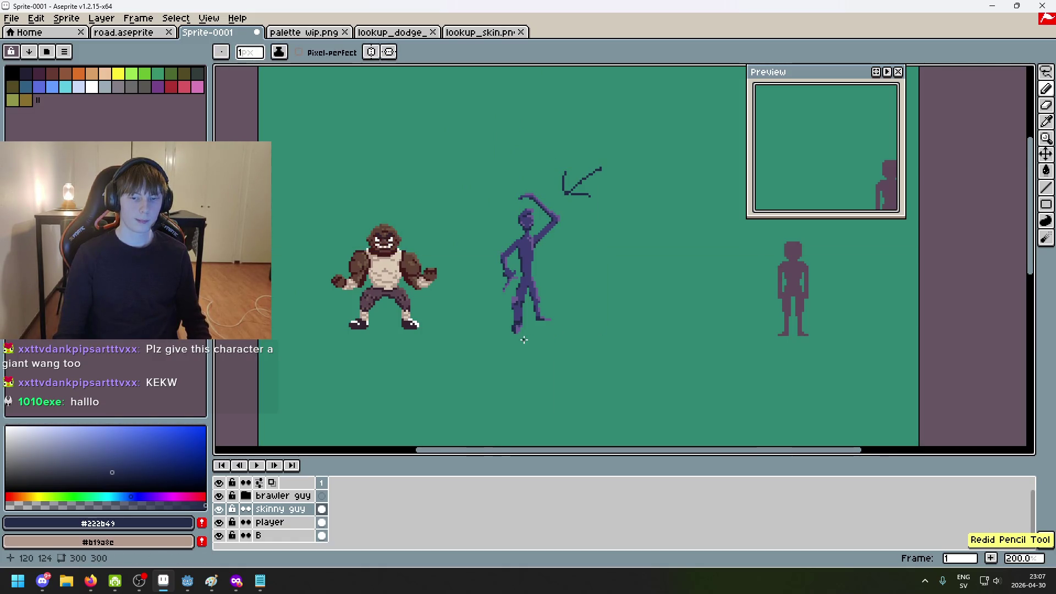
# Sample light purple #6d5c93 and paint a highlight line down the front of the leg
pyautogui.scroll(3, 558, 330)
pyautogui.scroll(5, 512, 308)
pyautogui.scroll(-4, 514, 314)
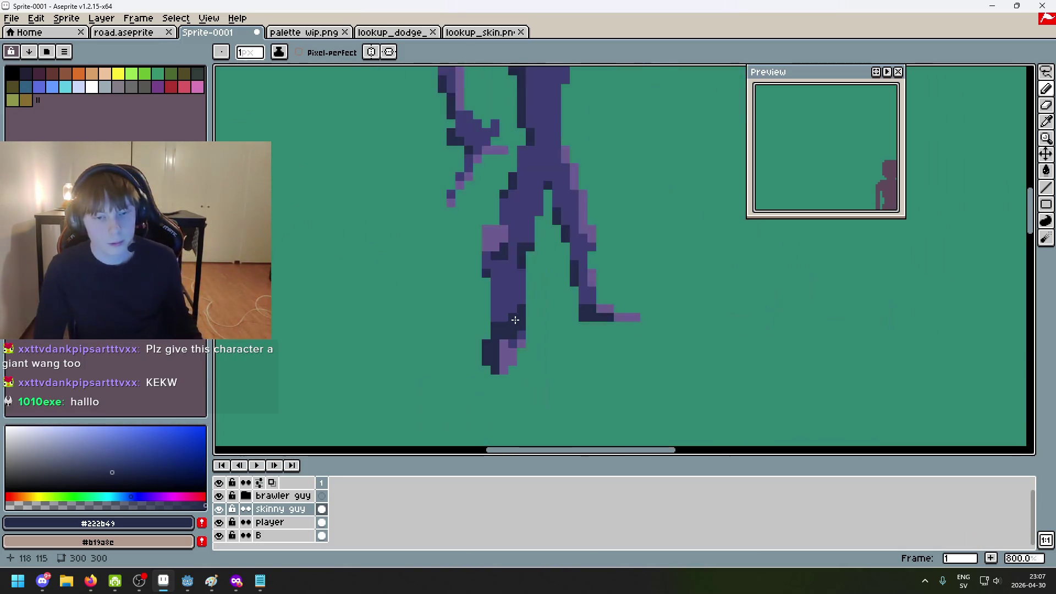
pyautogui.scroll(3, 492, 211)
pyautogui.keyDown('alt'); pyautogui.click(473, 160); pyautogui.keyUp('alt')
pyautogui.moveTo(528, 227); pyautogui.dragTo(518, 273)
pyautogui.hotkey('ctrl', 'z')
pyautogui.scroll(-5, 518, 281)
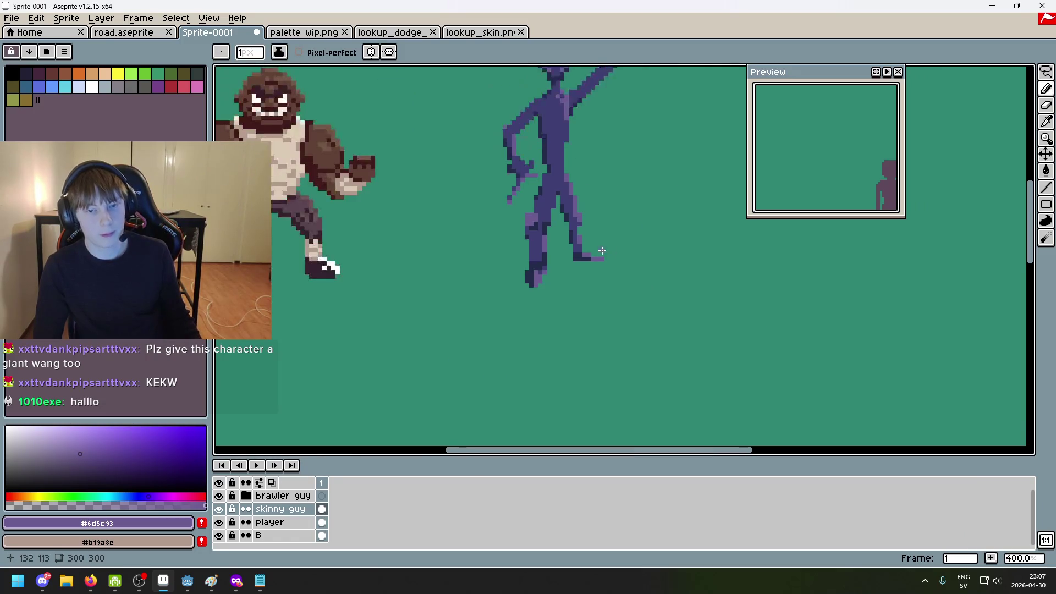
pyautogui.scroll(5, 495, 297)
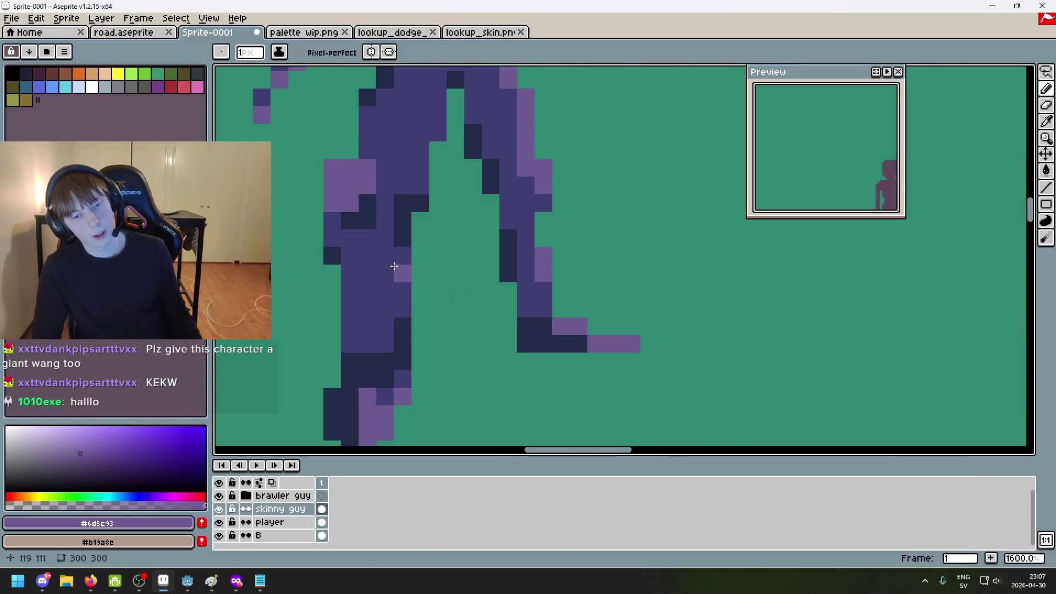
pyautogui.moveTo(404, 280); pyautogui.dragTo(404, 308)
pyautogui.scroll(-6, 403, 308)
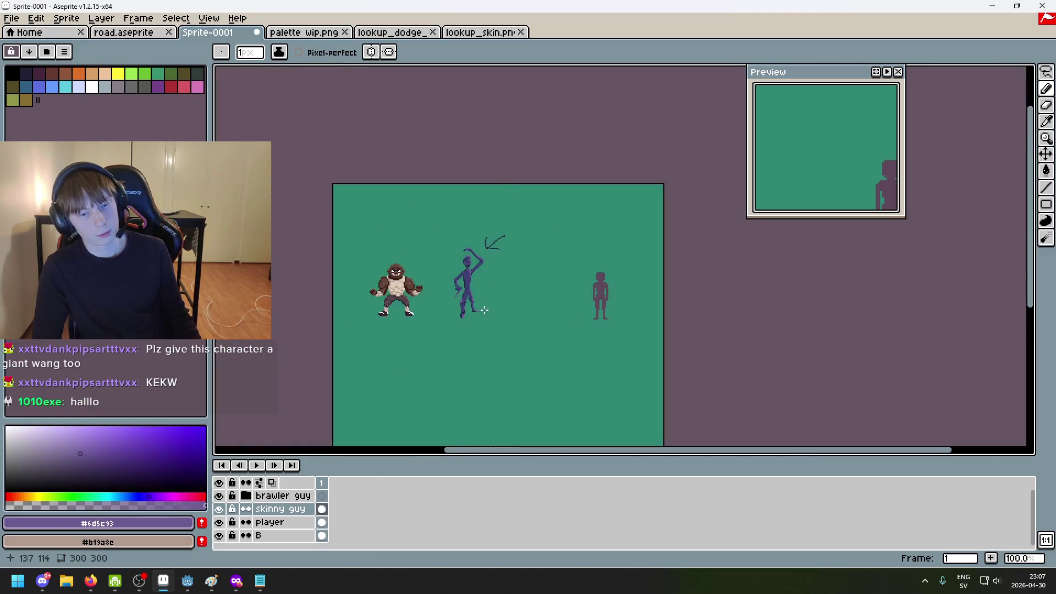
pyautogui.scroll(3, 484, 311)
pyautogui.scroll(1, 449, 280)
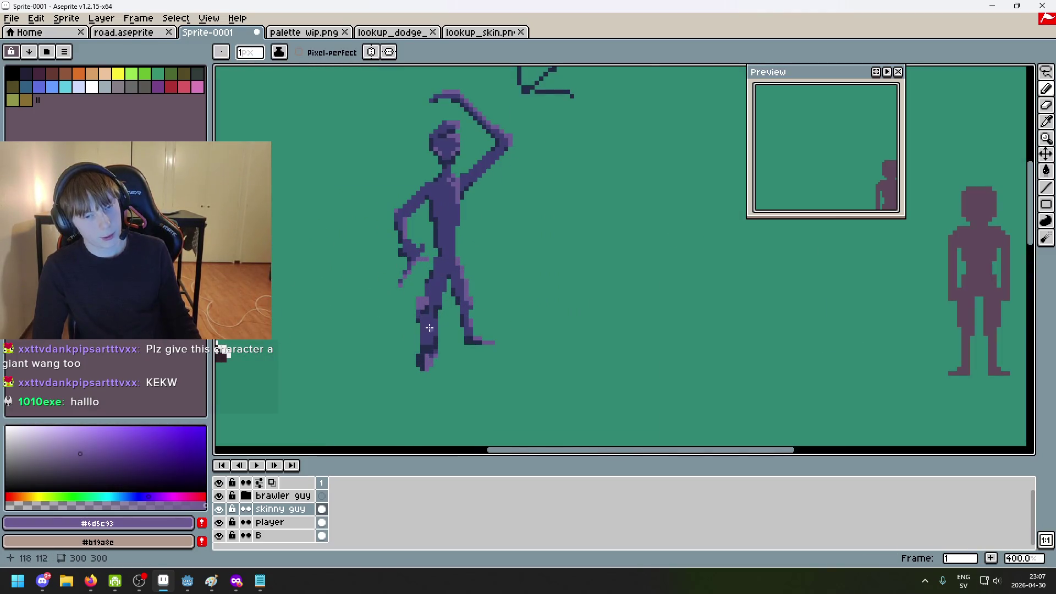
pyautogui.scroll(1, 436, 310)
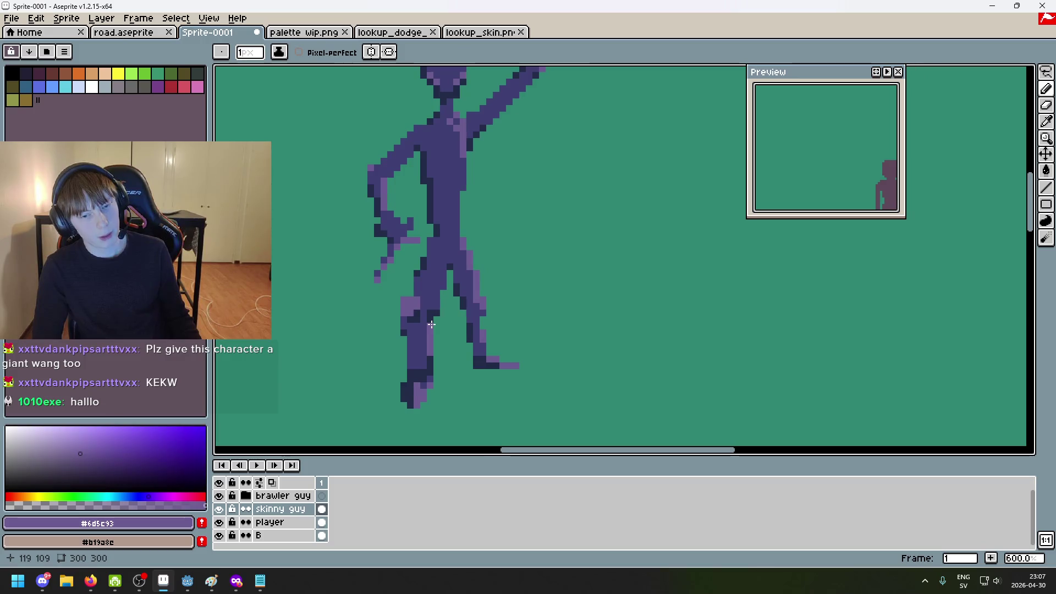
# Sample mid purple #3f3f74 from the figure and undo the last pencil stroke
pyautogui.keyDown('alt'); pyautogui.click(431, 324); pyautogui.keyUp('alt')
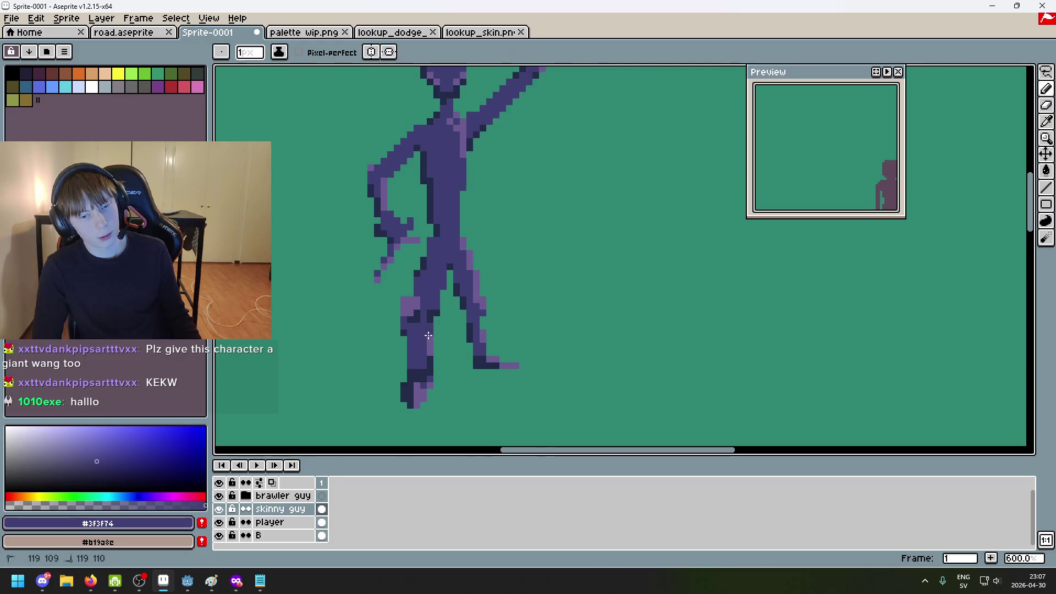
pyautogui.scroll(-4, 430, 366)
pyautogui.scroll(4, 483, 368)
pyautogui.hotkey('ctrl', 'z')
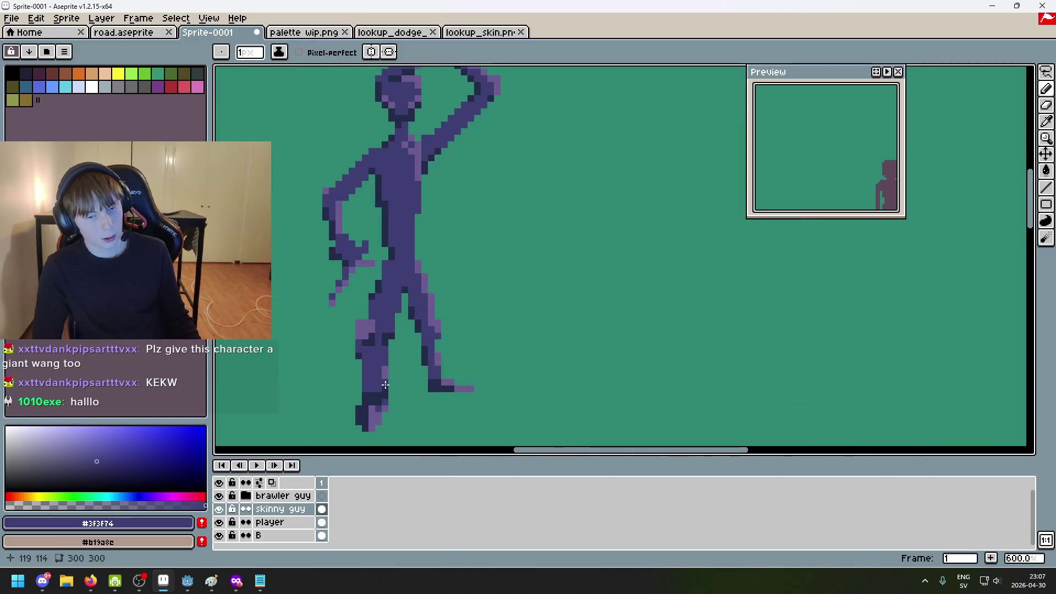
pyautogui.scroll(-4, 446, 392)
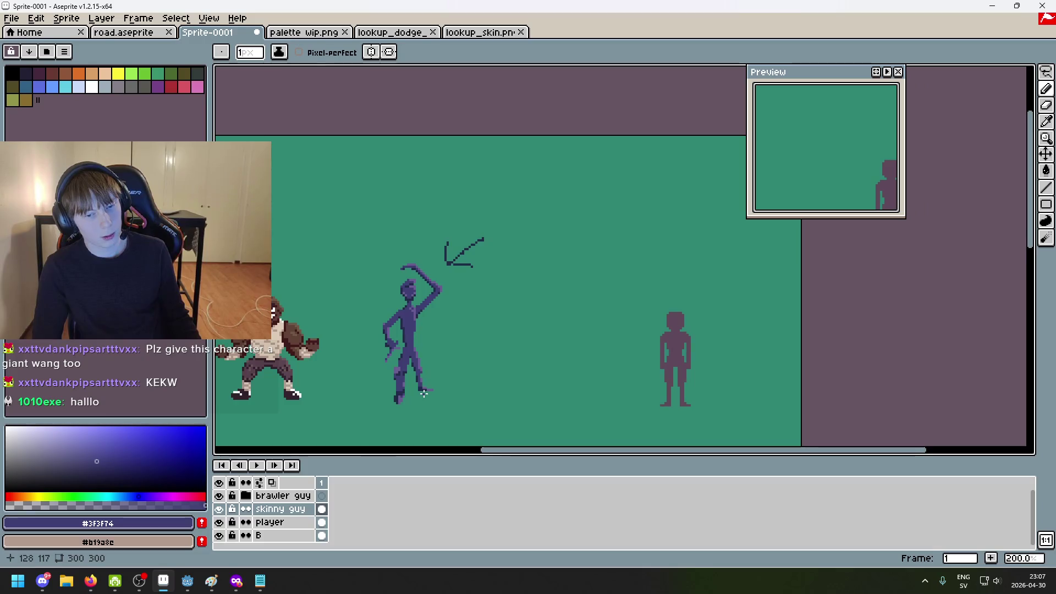
pyautogui.scroll(2, 424, 394)
# Sample light purple #6d5c93, then undo two more pencil strokes
pyautogui.keyDown('alt'); pyautogui.click(384, 363); pyautogui.keyUp('alt')
pyautogui.scroll(-4, 385, 363)
pyautogui.scroll(1, 361, 330)
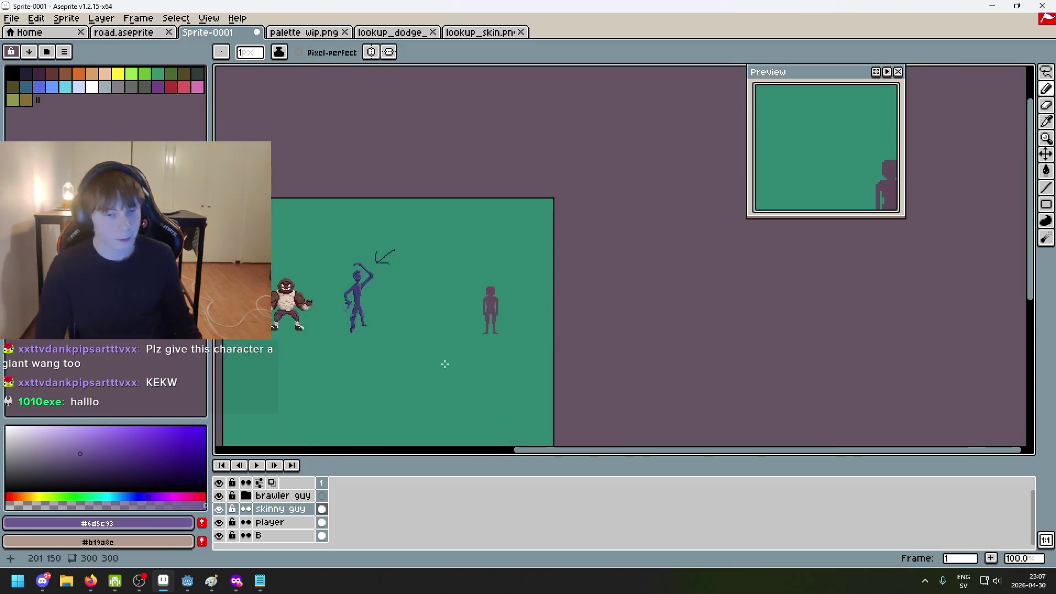
pyautogui.scroll(1, 561, 419)
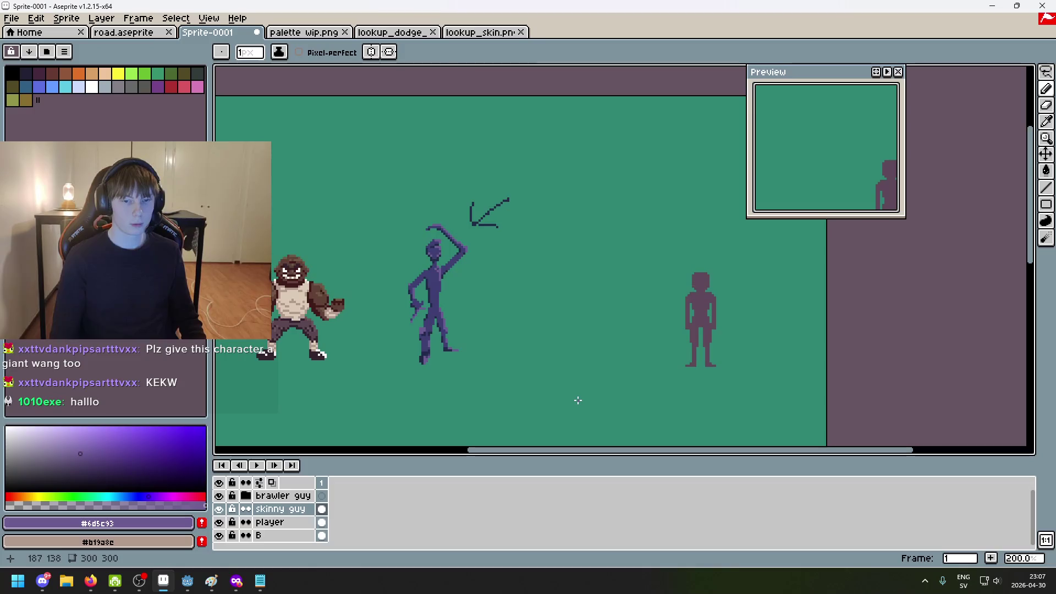
pyautogui.scroll(4, 440, 300)
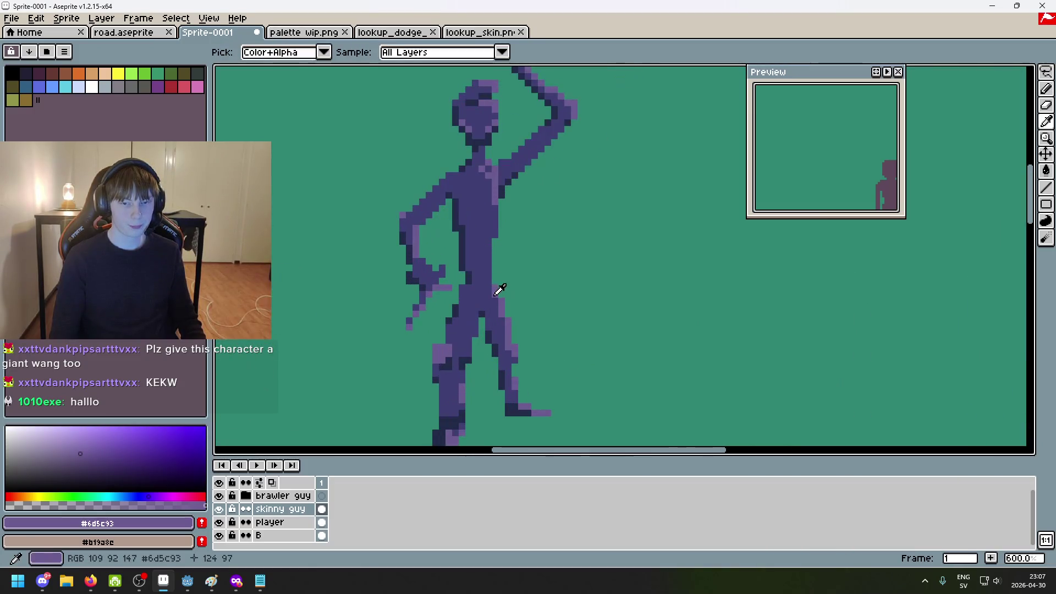
pyautogui.scroll(-4, 492, 270)
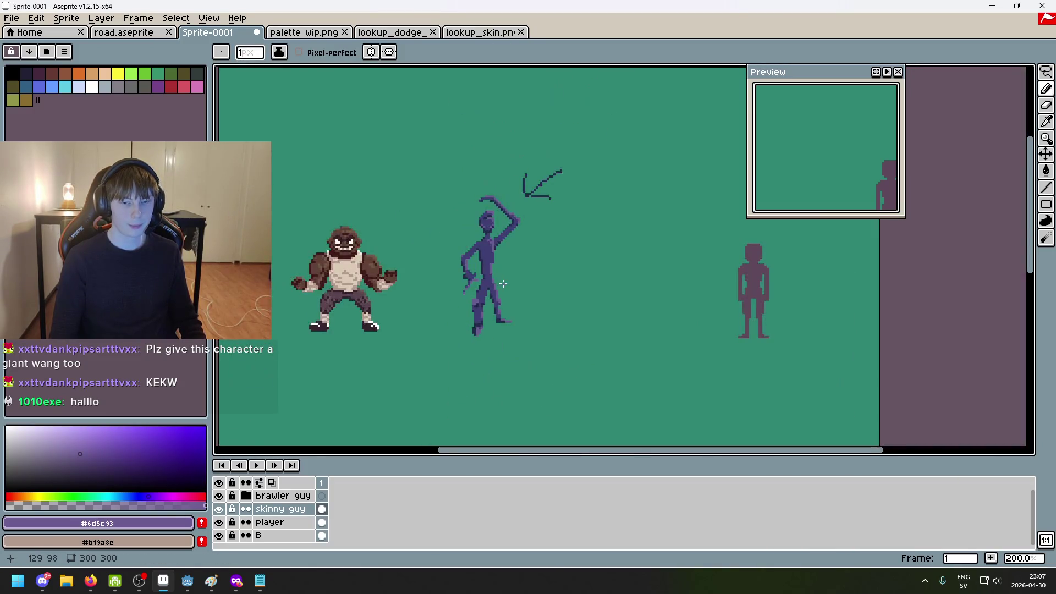
pyautogui.scroll(1, 517, 316)
pyautogui.press('ctrl')
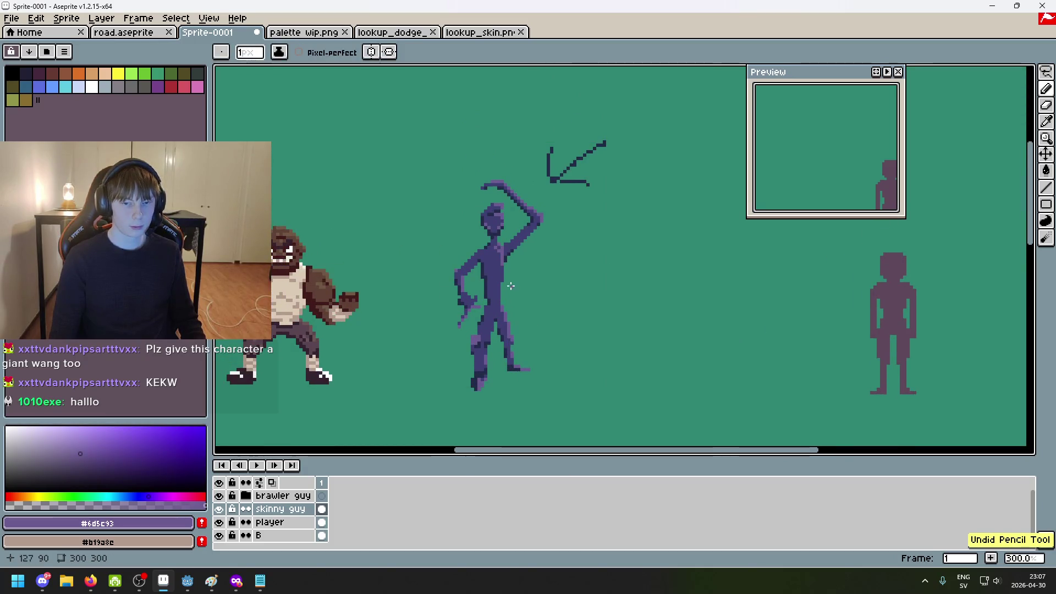
pyautogui.scroll(3, 507, 292)
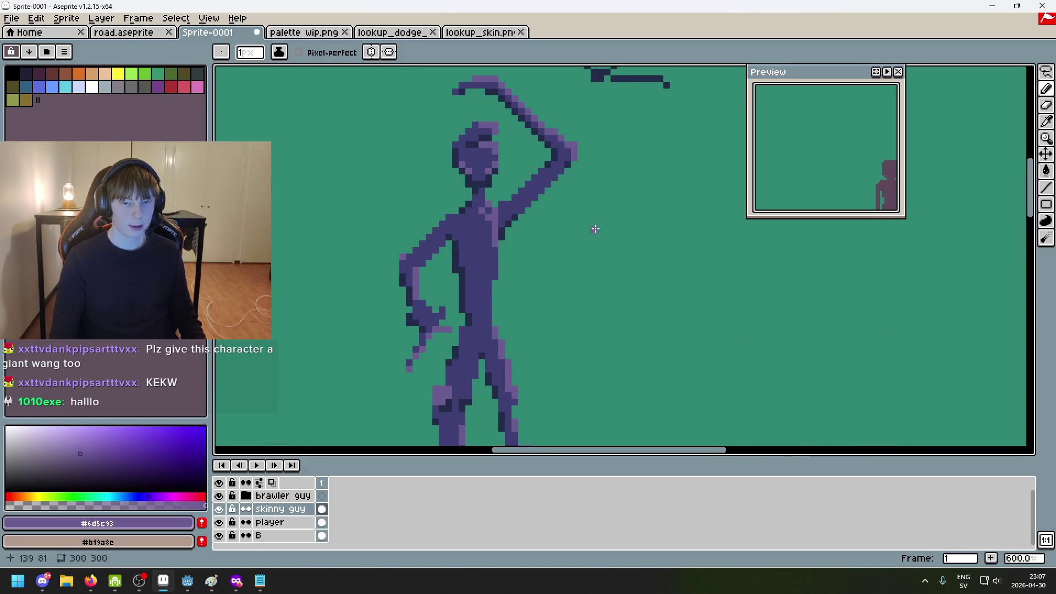
pyautogui.scroll(-3, 600, 226)
pyautogui.scroll(3, 541, 269)
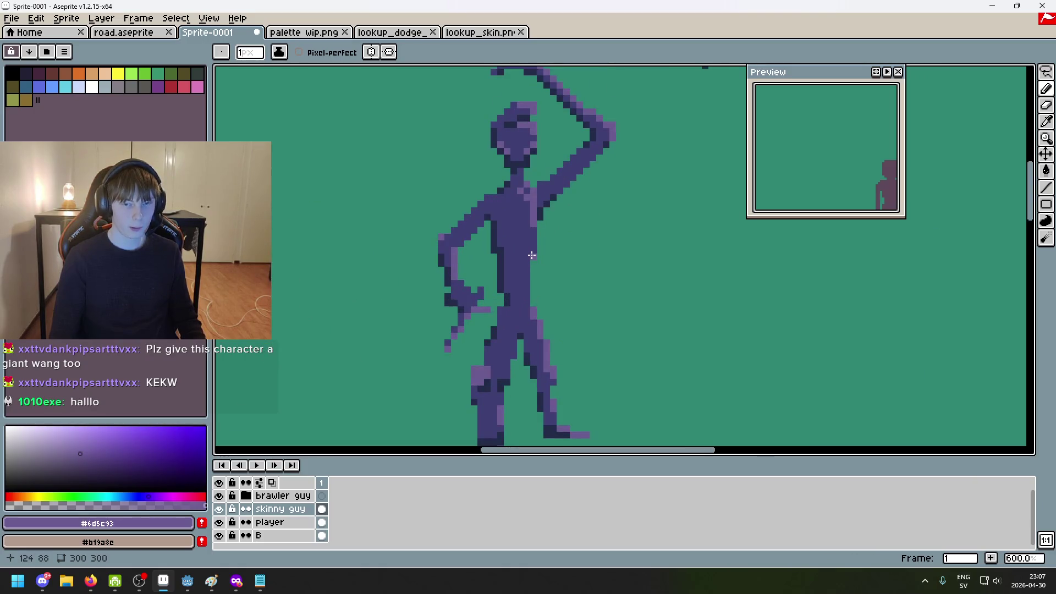
pyautogui.scroll(-3, 525, 278)
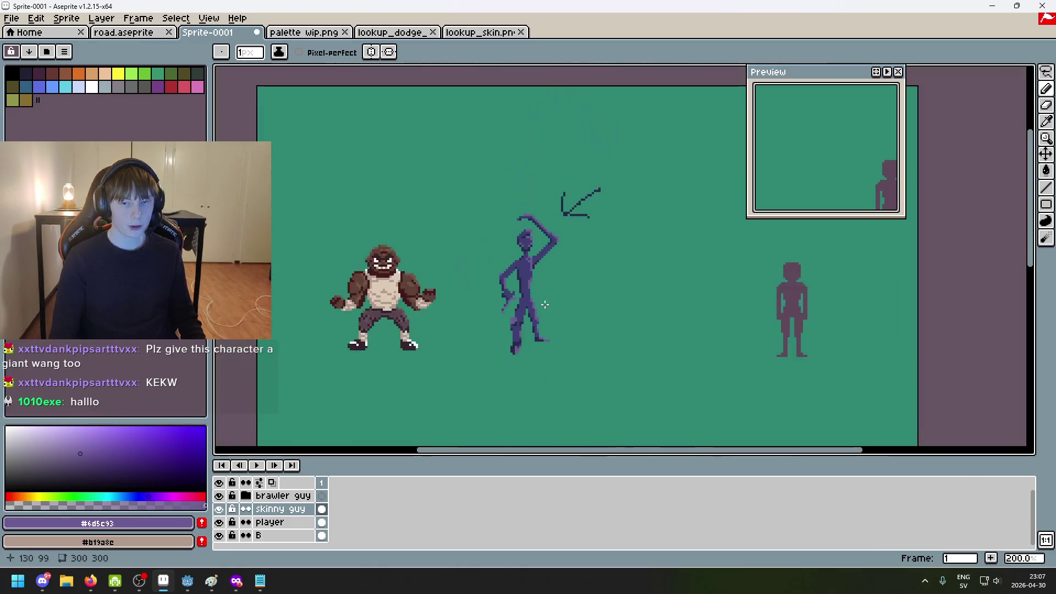
pyautogui.hotkey('ctrl', 'z')
# Pick mid purple #3f3f74, undo one more stroke, then take dark navy #222b49 from the figure
pyautogui.scroll(3, 489, 255)
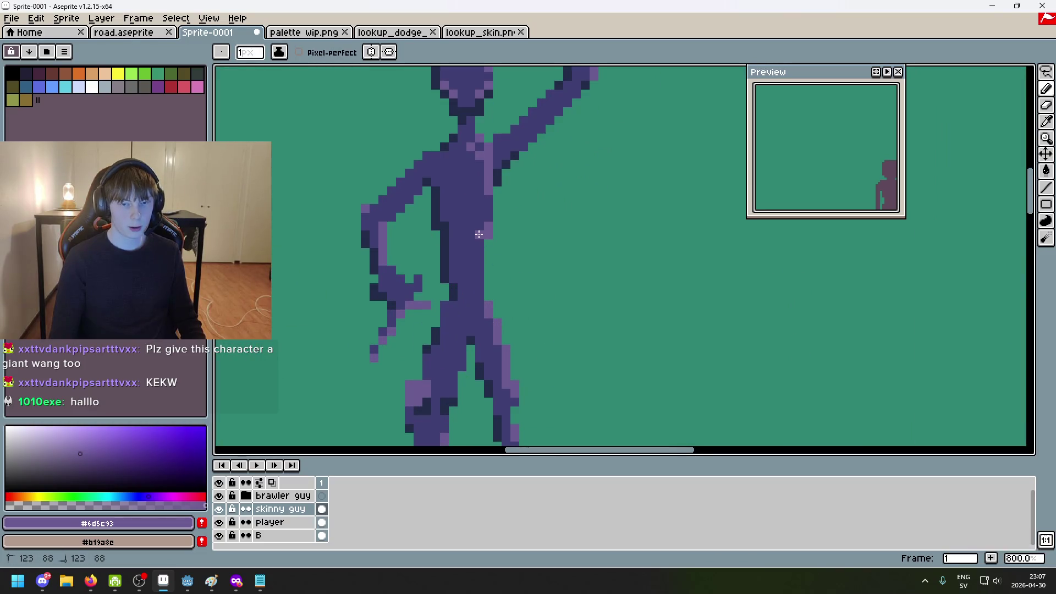
pyautogui.scroll(-3, 480, 248)
pyautogui.scroll(3, 559, 297)
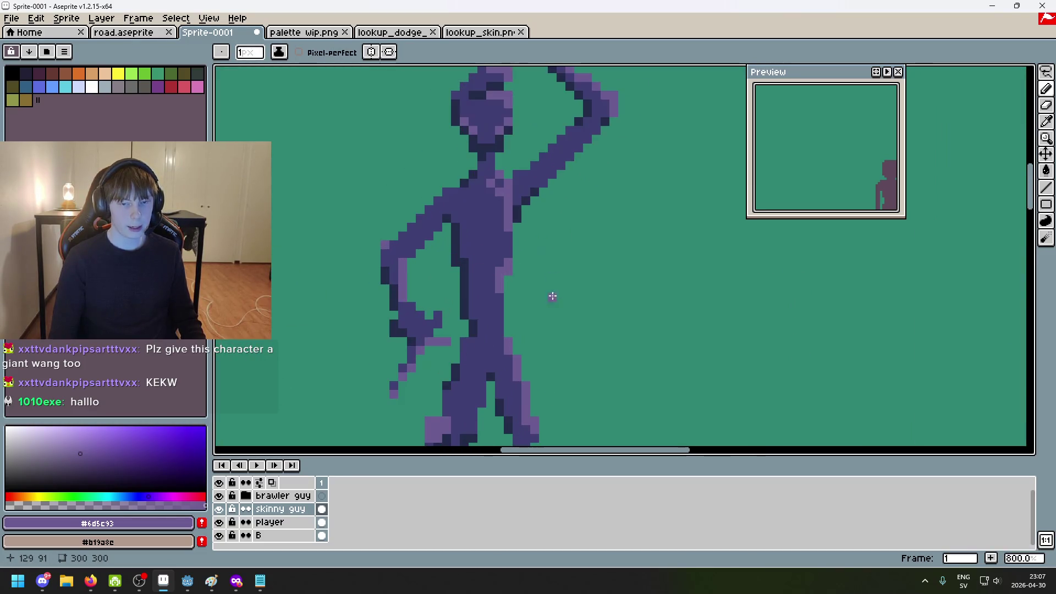
pyautogui.scroll(2, 524, 259)
pyautogui.press('i')
pyautogui.keyDown('alt'); pyautogui.click(479, 254); pyautogui.keyUp('alt')
pyautogui.scroll(-5, 552, 309)
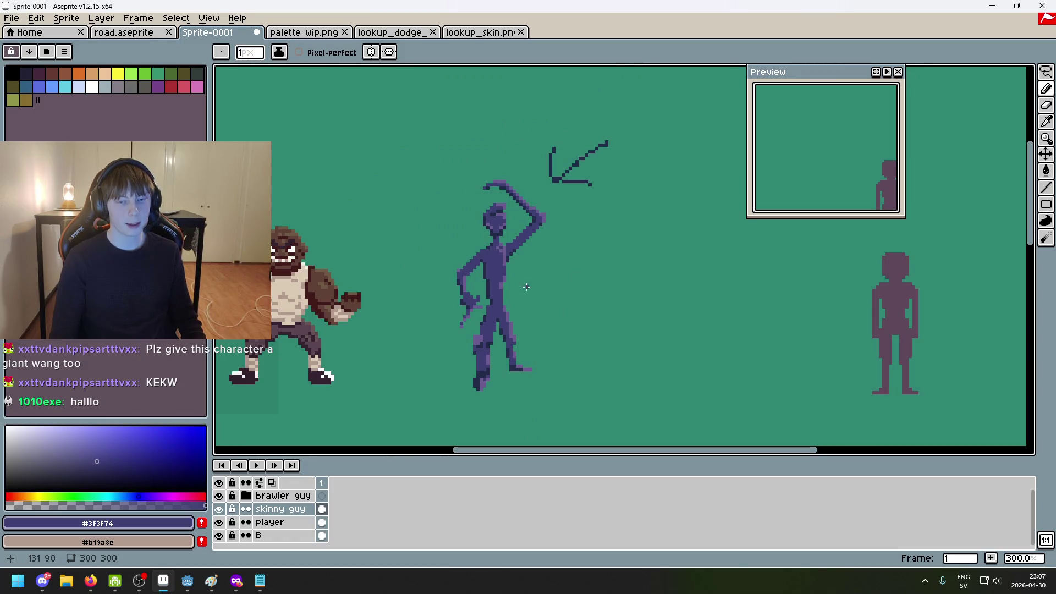
pyautogui.hotkey('ctrl', 'z')
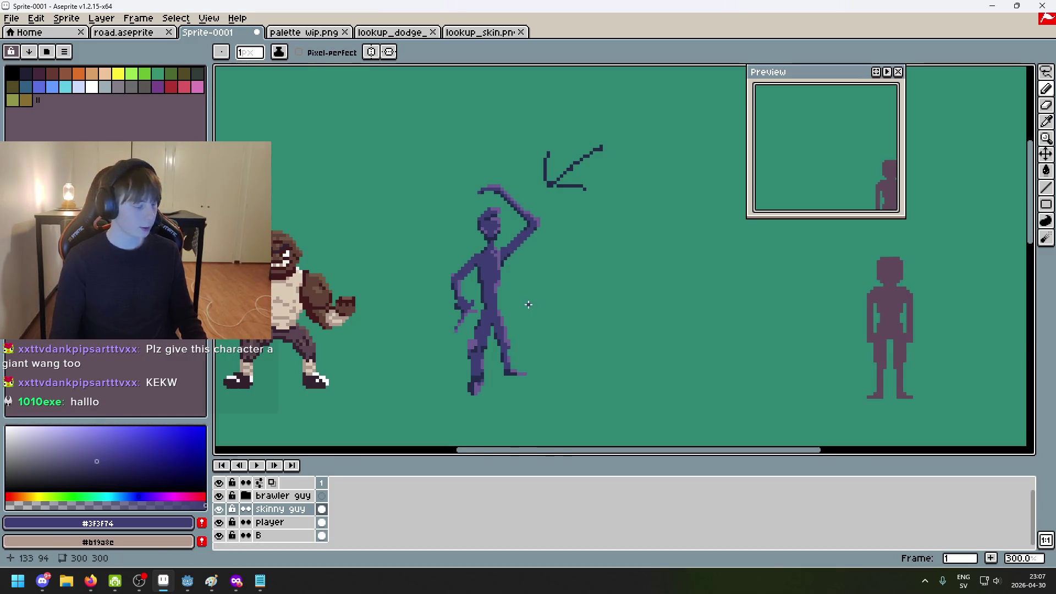
pyautogui.scroll(3, 529, 304)
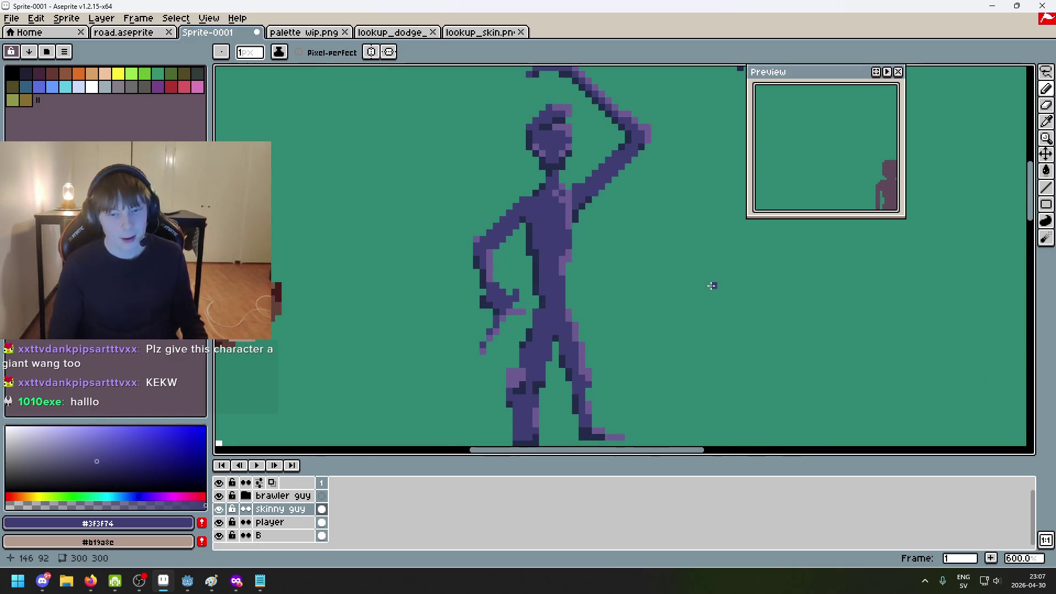
pyautogui.scroll(2, 561, 242)
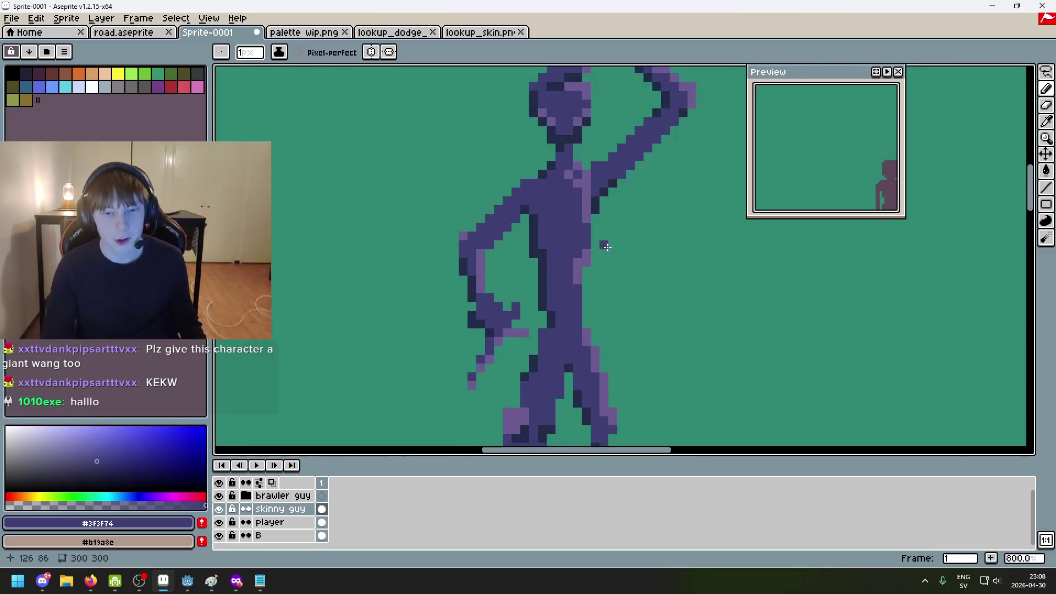
pyautogui.keyDown('alt'); pyautogui.click(570, 224); pyautogui.keyUp('alt')
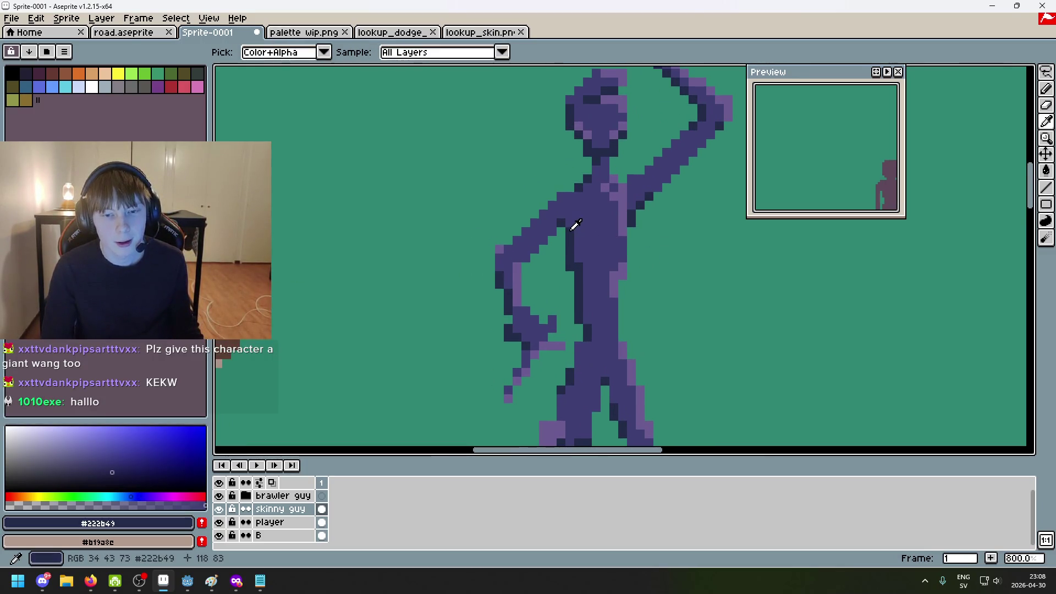
# Darken a pixel on the arm's edge in navy, then pick mid purple #3f3f74 from the body
pyautogui.scroll(-5, 664, 242)
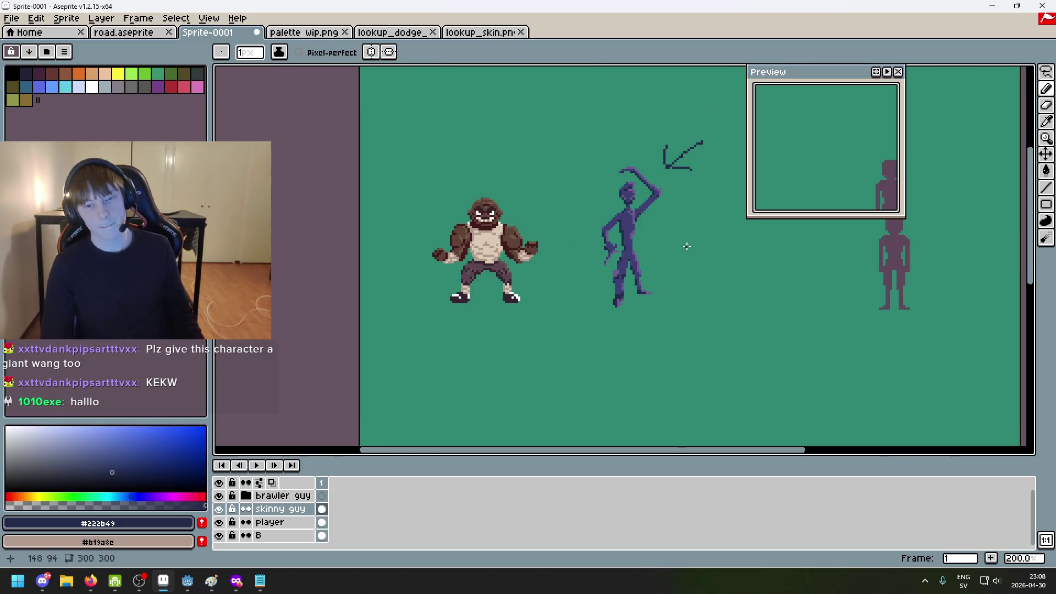
pyautogui.scroll(7, 686, 245)
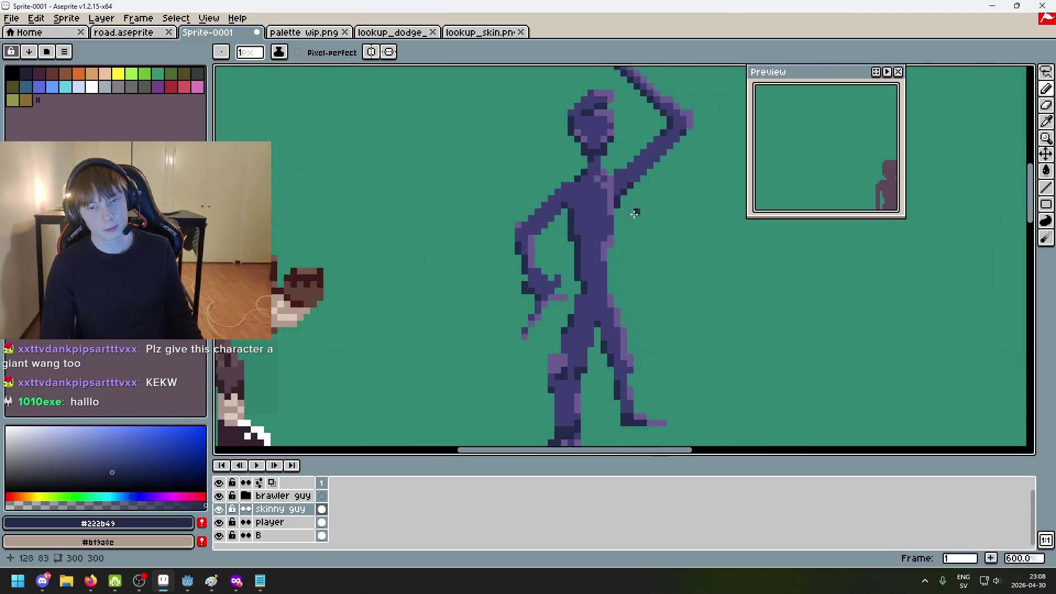
pyautogui.scroll(-1, 507, 256)
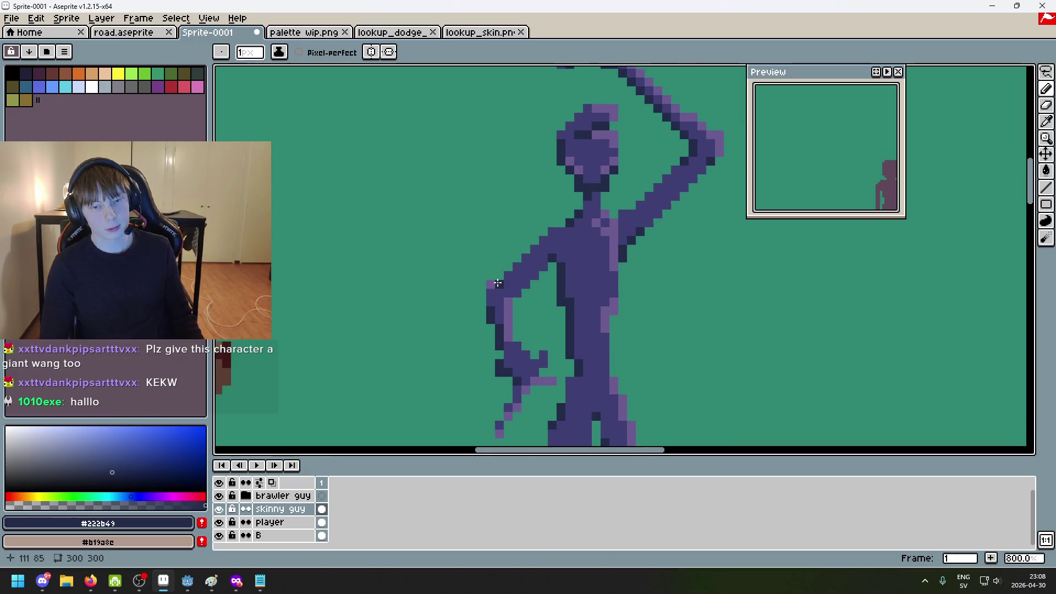
pyautogui.click(528, 255)
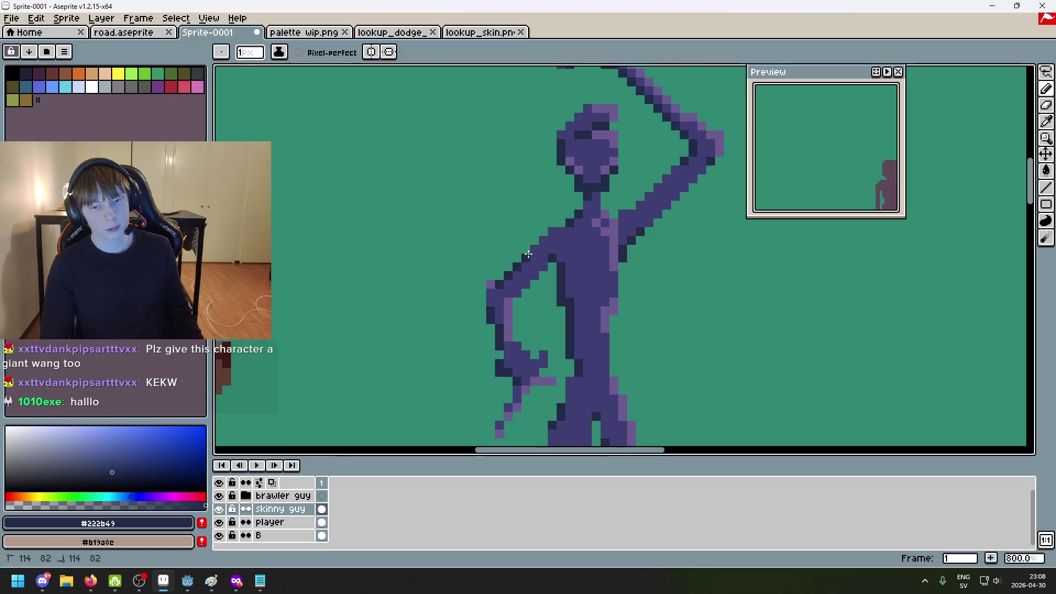
pyautogui.scroll(-6, 537, 247)
pyautogui.scroll(1, 601, 259)
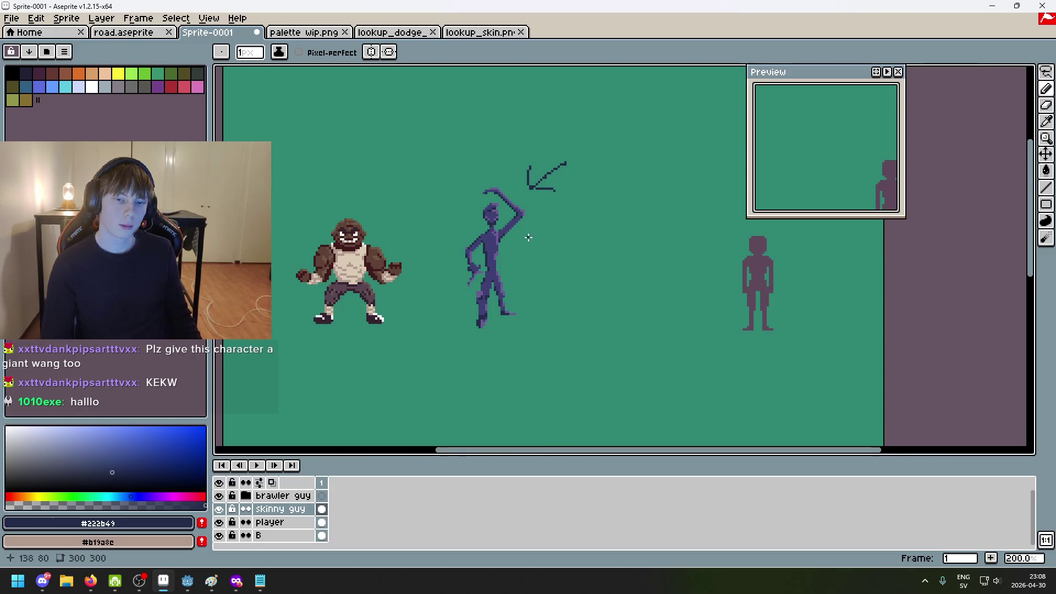
pyautogui.scroll(1, 511, 242)
pyautogui.scroll(1, 533, 264)
pyautogui.keyDown('alt'); pyautogui.click(477, 231); pyautogui.keyUp('alt')
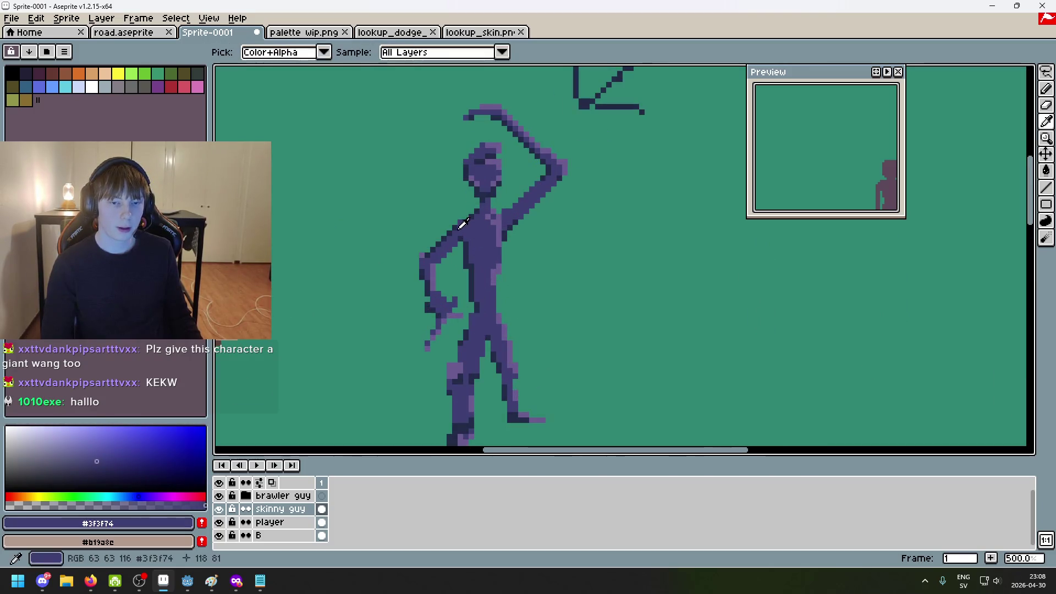
# Centre the Preview window on the skinny figure and make it taller to fit
pyautogui.scroll(-2, 530, 242)
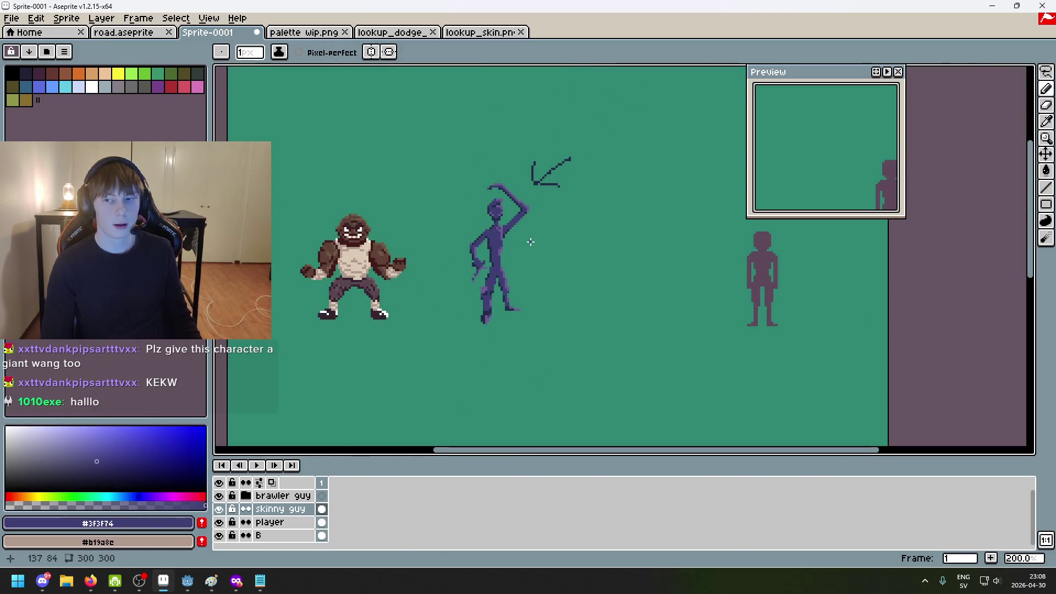
pyautogui.moveTo(880, 134); pyautogui.dragTo(895, 155)
pyautogui.scroll(-2, 832, 176)
pyautogui.scroll(3, 860, 149)
pyautogui.moveTo(856, 217)
pyautogui.mouseDown()
pyautogui.moveTo(856, 236)
pyautogui.moveTo(837, 220)
pyautogui.moveTo(849, 219)
pyautogui.mouseUp()
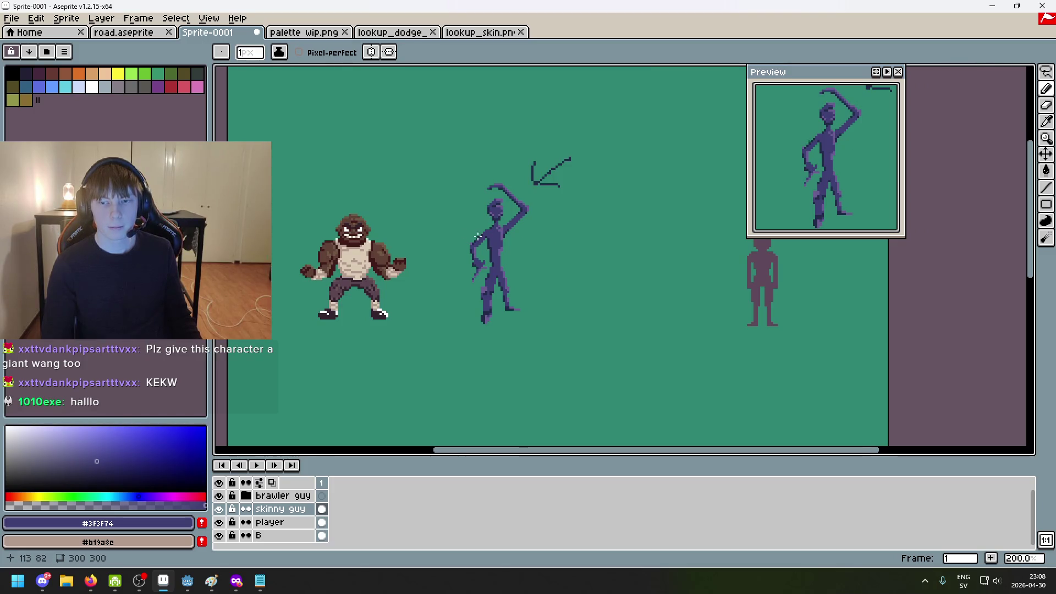
# Add a navy #222b49 pixel beside the torso, undo it, and select light purple #6d5c93
pyautogui.scroll(5, 517, 240)
pyautogui.press('alt')
pyautogui.keyDown('alt'); pyautogui.click(518, 245); pyautogui.keyUp('alt')
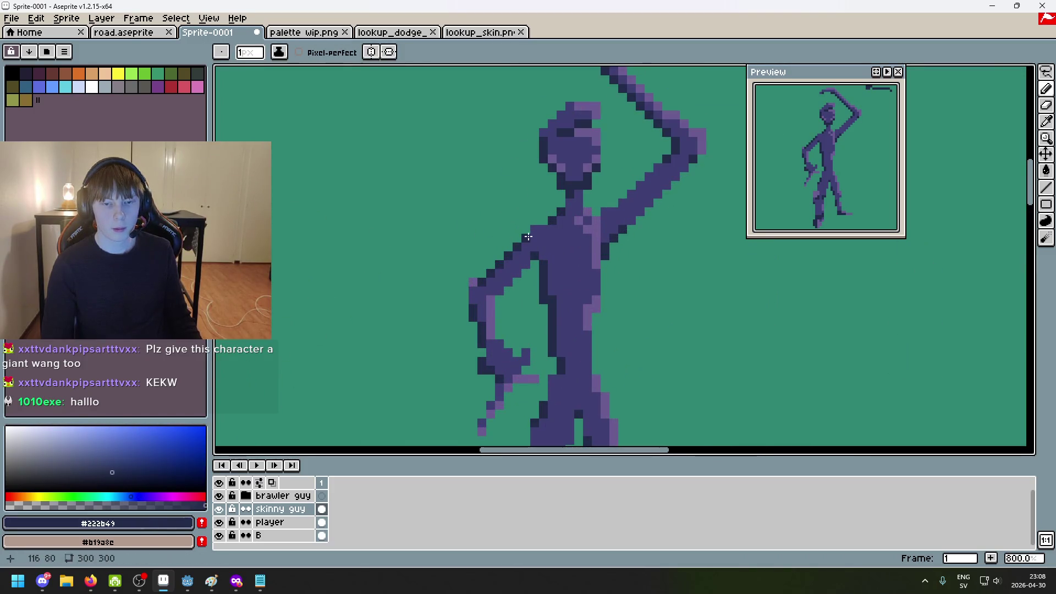
pyautogui.click(637, 299)
pyautogui.scroll(-2, 638, 299)
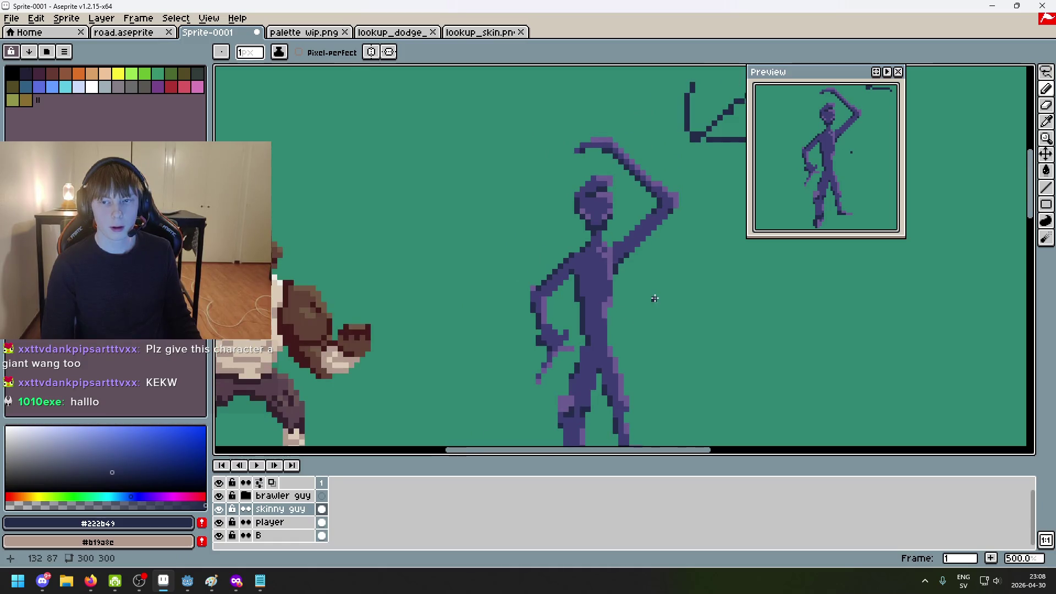
pyautogui.keyDown('alt'); pyautogui.click(610, 268); pyautogui.keyUp('alt')
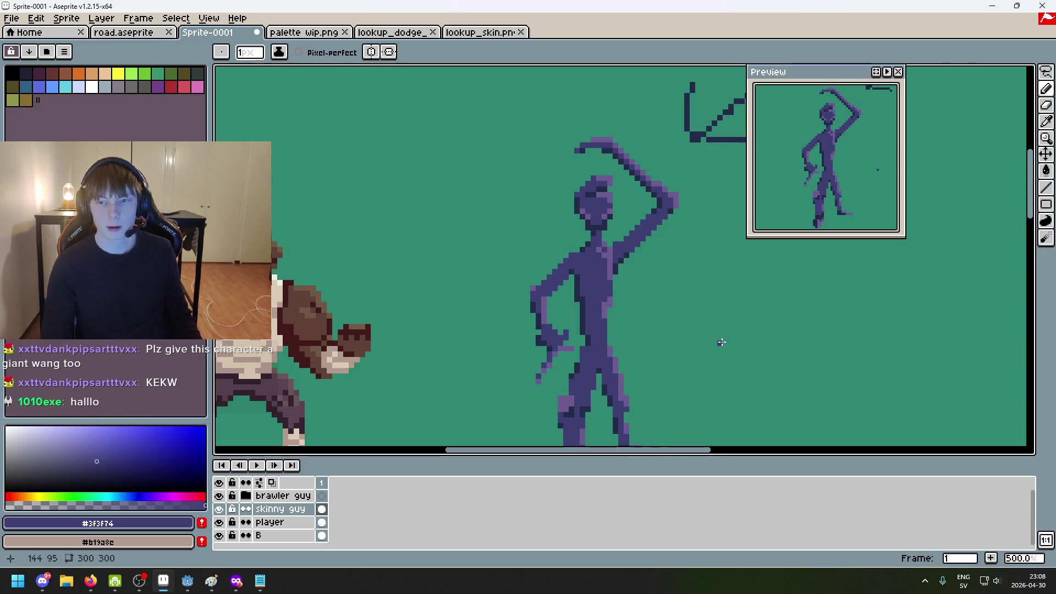
pyautogui.hotkey('ctrl', 'z')
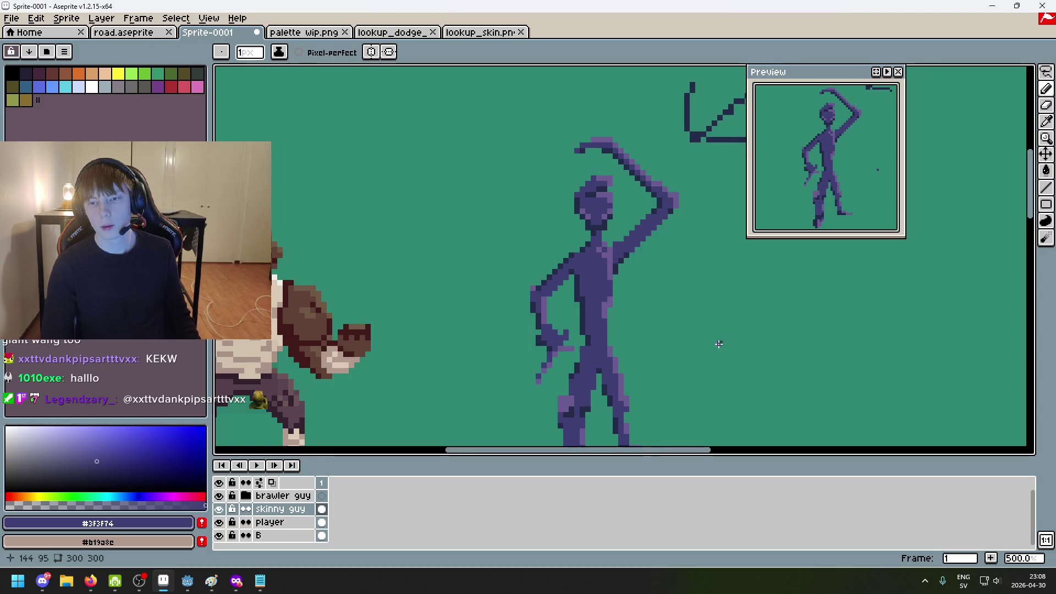
pyautogui.scroll(2, 626, 332)
pyautogui.keyDown('alt'); pyautogui.click(519, 271); pyautogui.keyUp('alt')
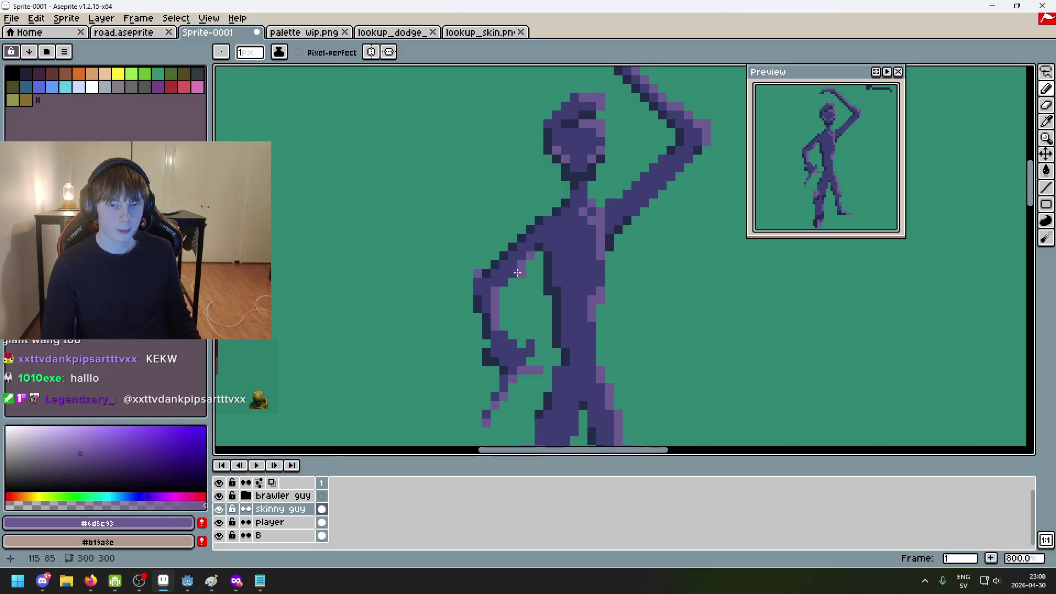
pyautogui.scroll(-5, 592, 291)
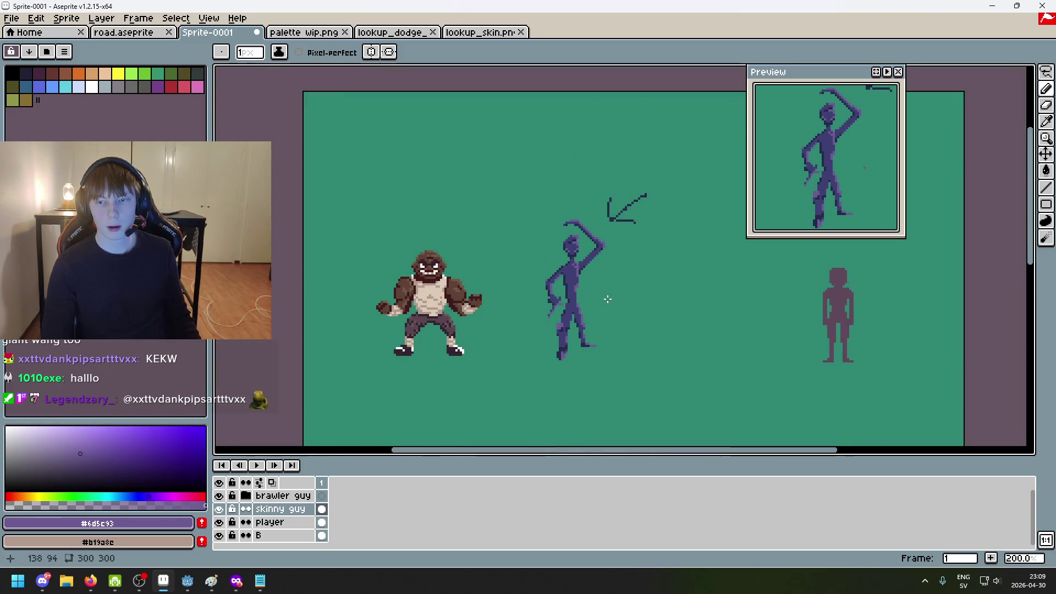
pyautogui.scroll(4, 610, 295)
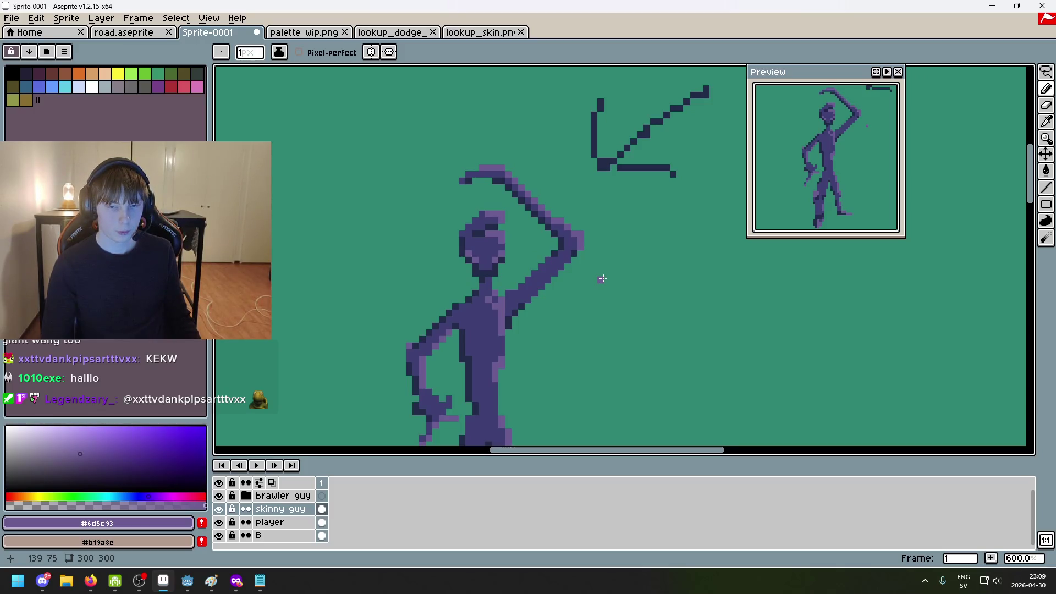
pyautogui.moveTo(602, 279); pyautogui.dragTo(647, 237)
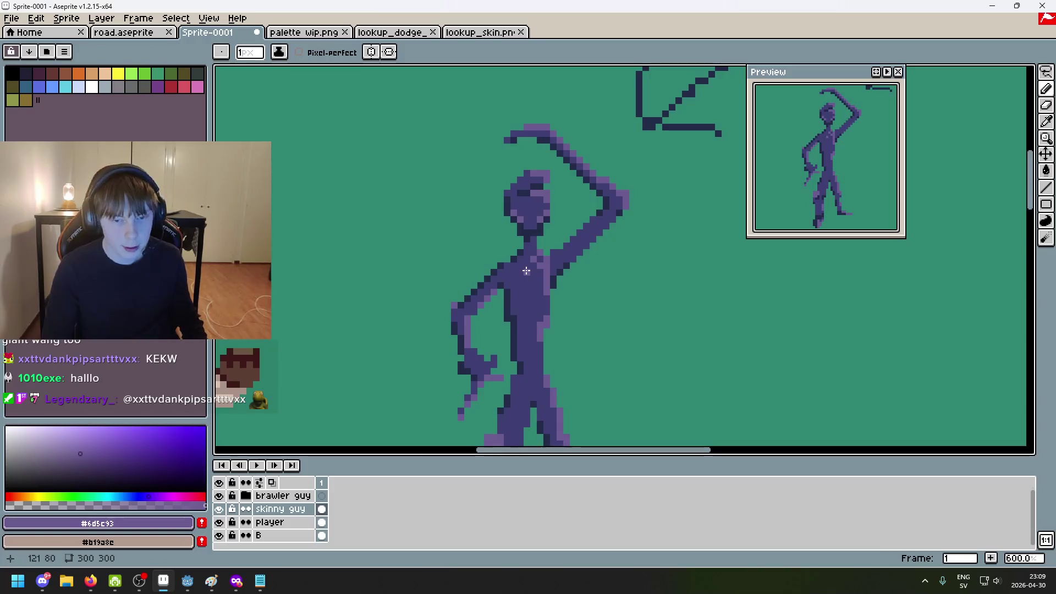
pyautogui.scroll(3, 526, 270)
pyautogui.keyDown('alt'); pyautogui.click(479, 269); pyautogui.keyUp('alt')
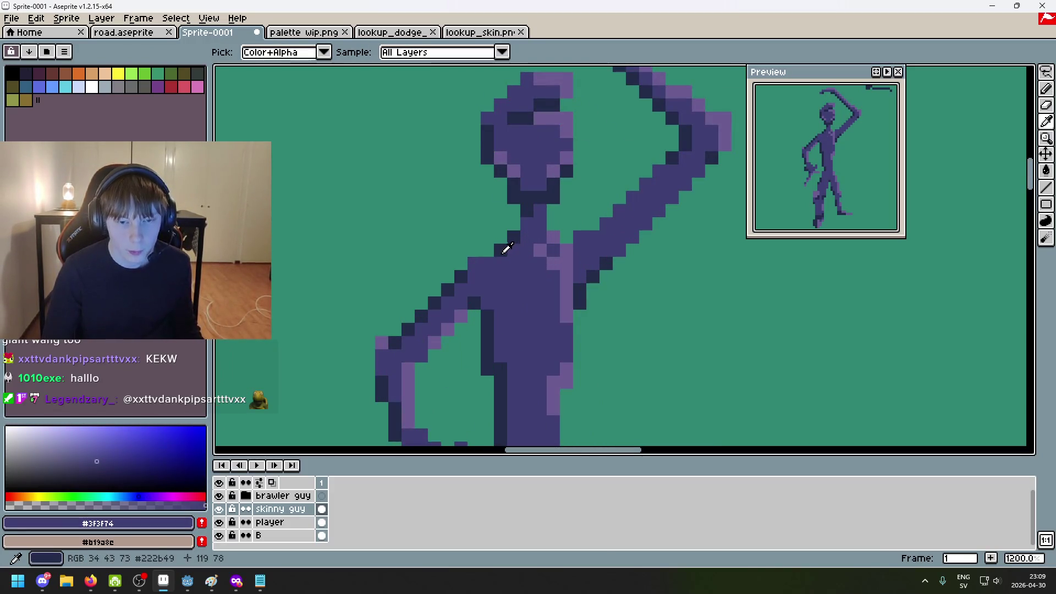
pyautogui.keyDown('alt'); pyautogui.click(546, 245); pyautogui.keyUp('alt')
pyautogui.click(478, 264)
pyautogui.scroll(-5, 490, 264)
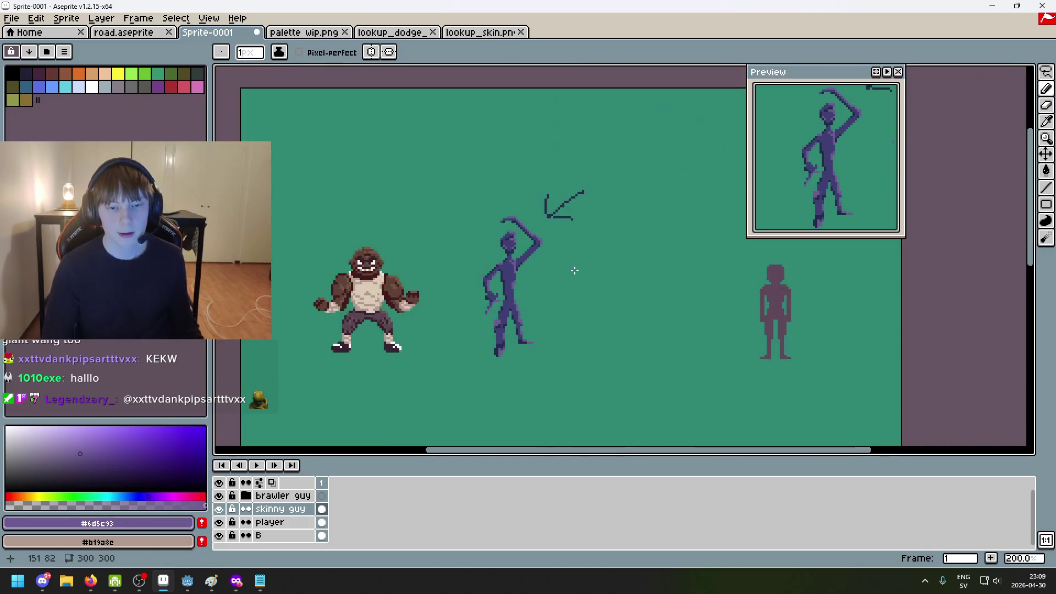
pyautogui.scroll(4, 564, 271)
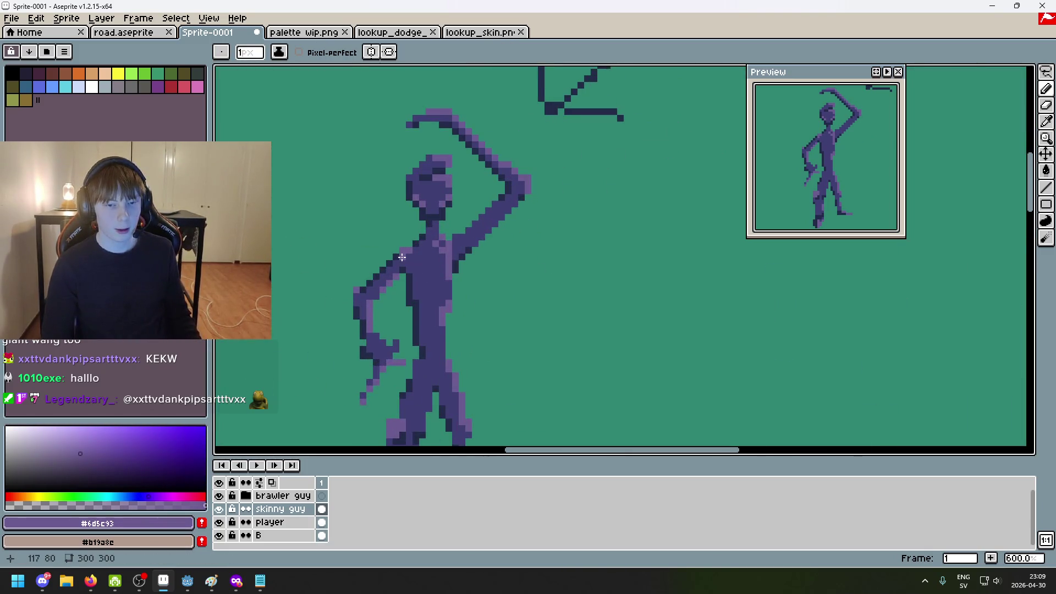
pyautogui.scroll(-2, 563, 270)
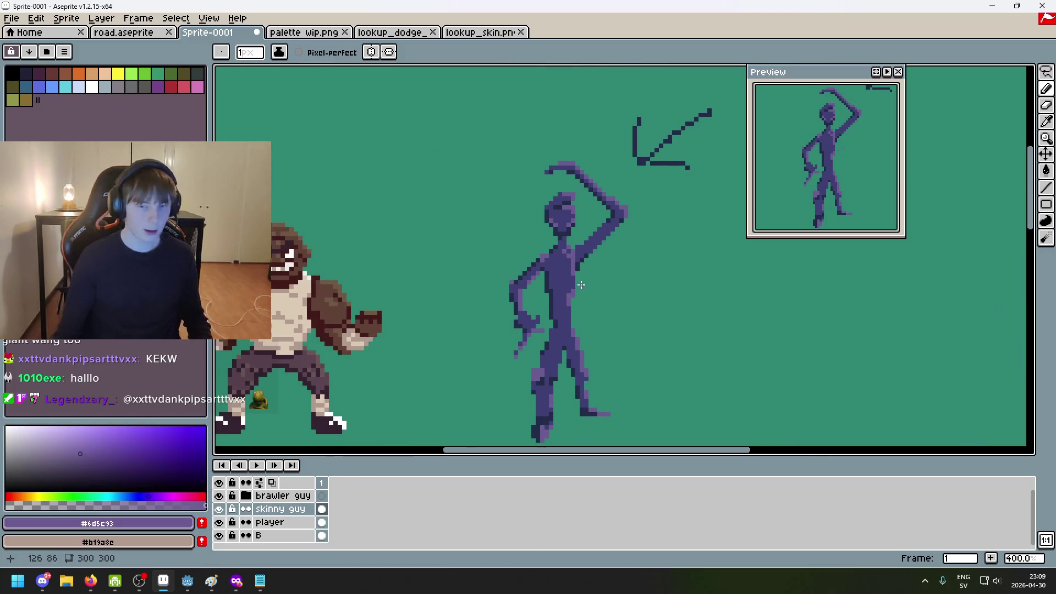
pyautogui.hscroll(-3, 551, 270)
pyautogui.scroll(-2, 499, 256)
pyautogui.scroll(1, 498, 256)
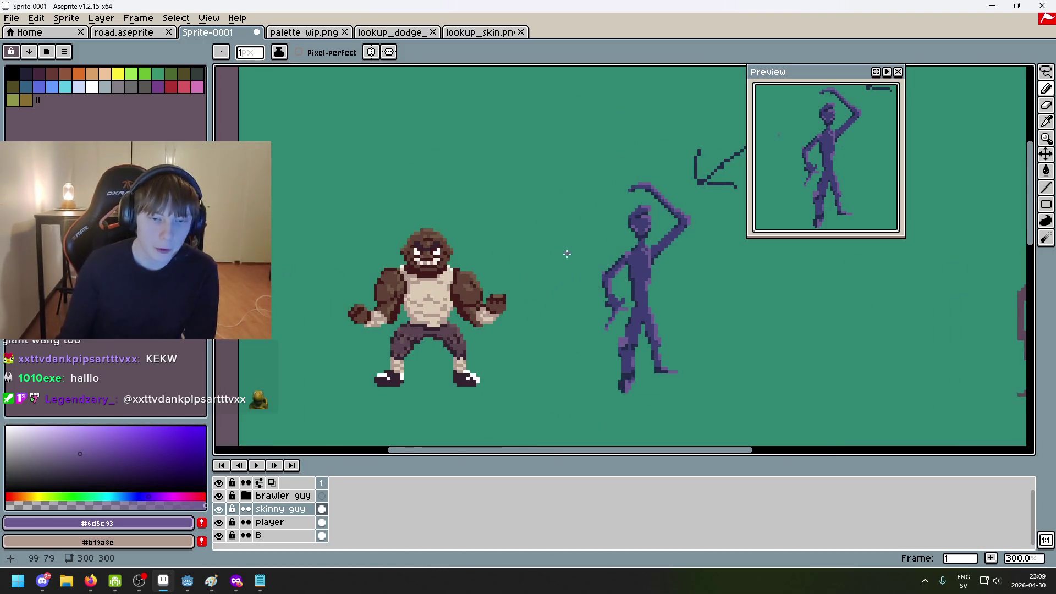
pyautogui.scroll(-1, 608, 179)
pyautogui.scroll(1, 577, 170)
pyautogui.moveTo(556, 162)
pyautogui.mouseDown()
pyautogui.moveTo(586, 167)
pyautogui.moveTo(579, 150)
pyautogui.mouseUp()
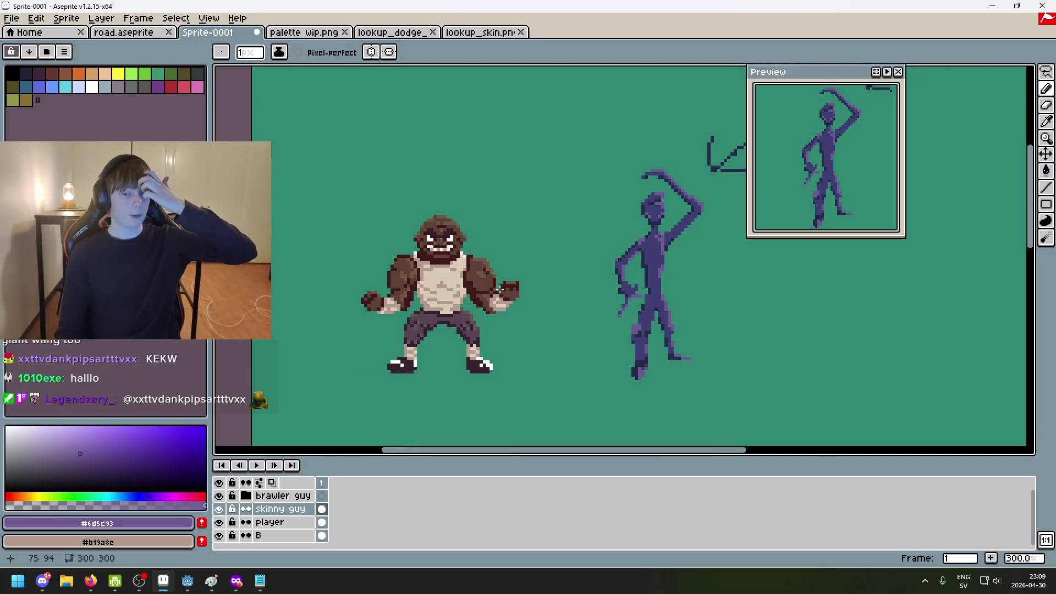
pyautogui.hscroll(-2, 492, 316)
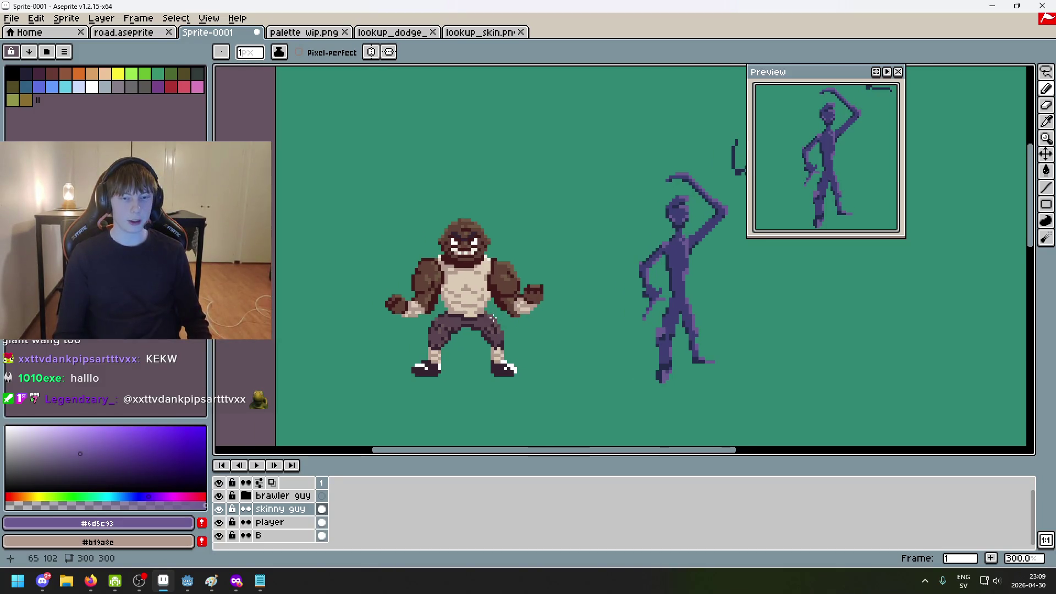
pyautogui.hscroll(-2, 512, 321)
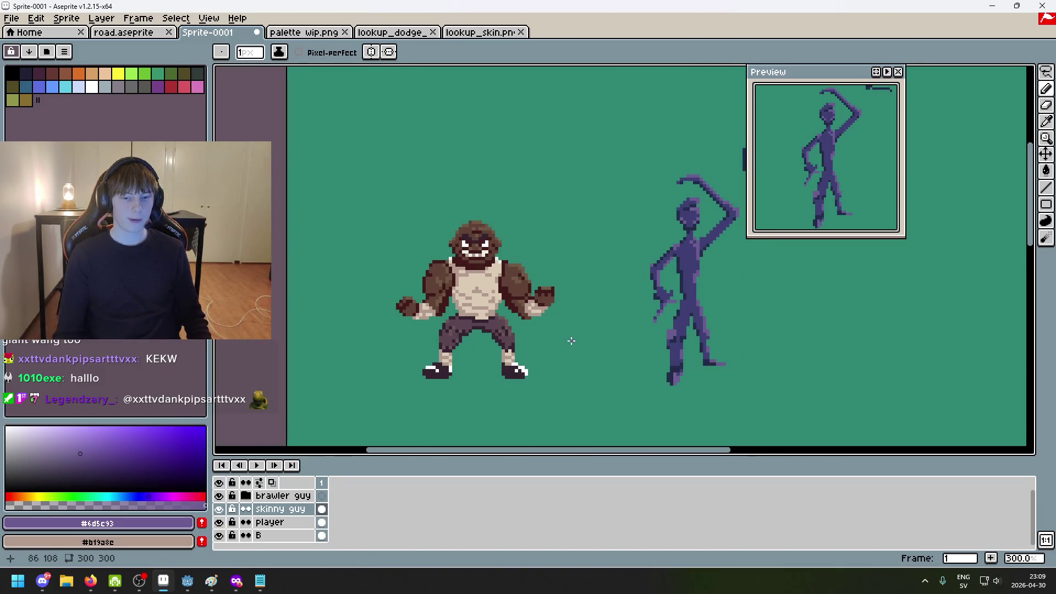
pyautogui.hscroll(4, 571, 341)
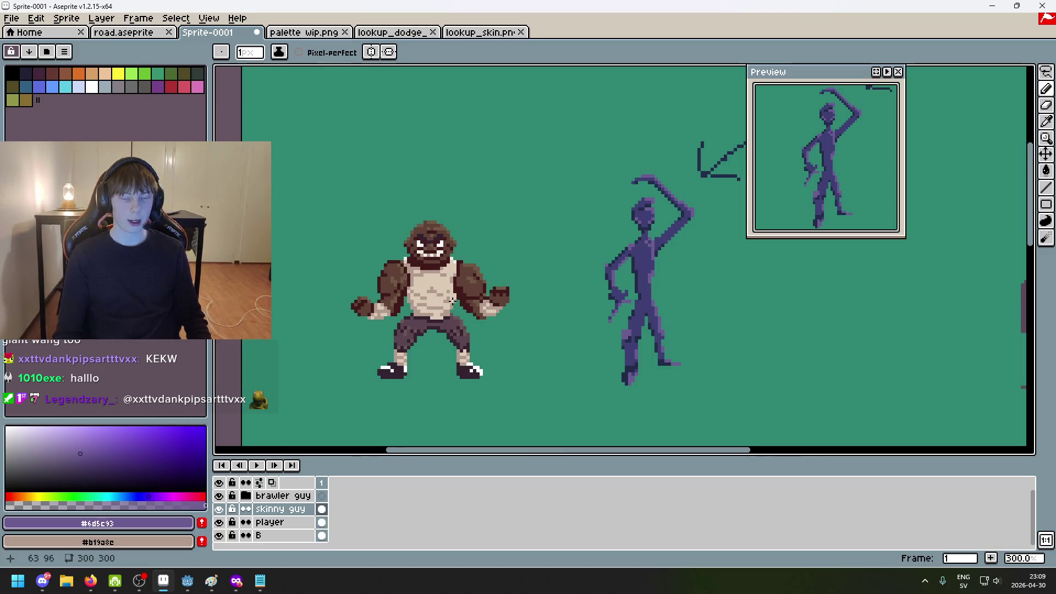
pyautogui.hscroll(2, 494, 274)
pyautogui.hscroll(-4, 479, 302)
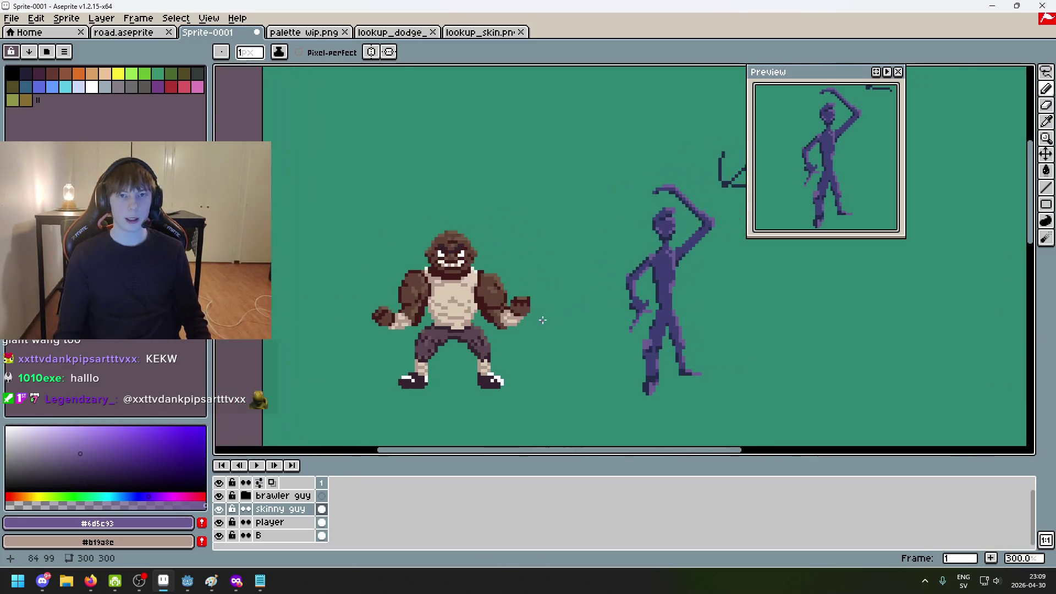
pyautogui.hscroll(5, 532, 325)
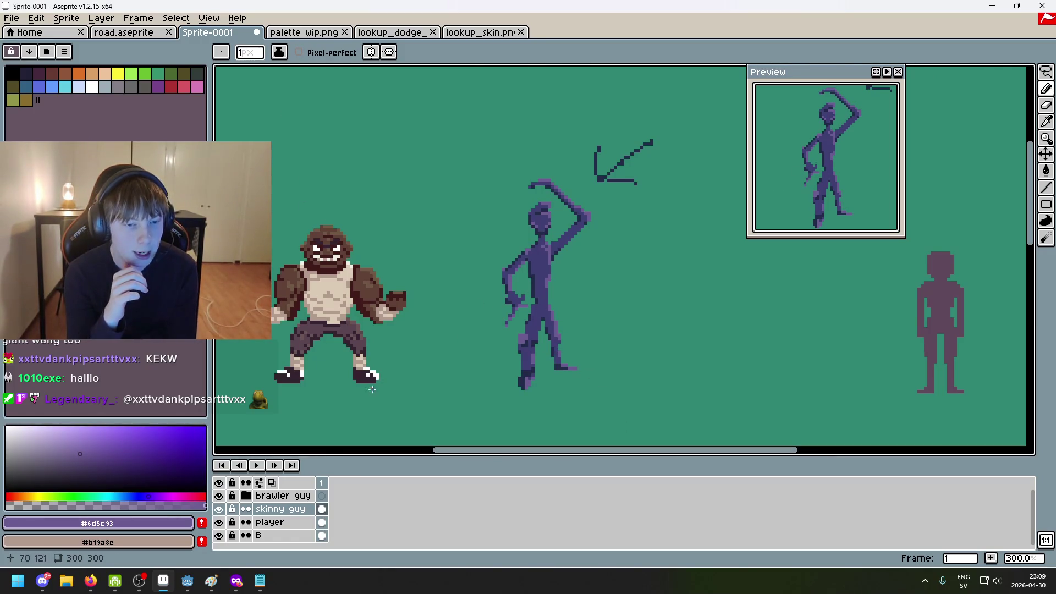
# Zoom in on the raised arm and undo the last pencil stroke
pyautogui.moveTo(446, 260)
pyautogui.mouseDown()
pyautogui.moveTo(682, 330)
pyautogui.moveTo(729, 259)
pyautogui.mouseUp()
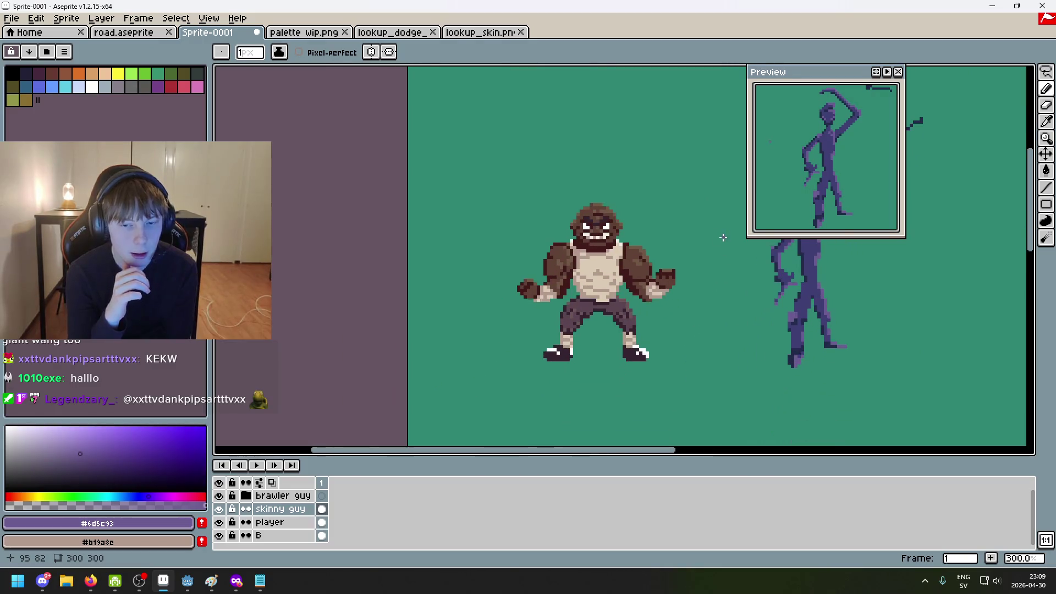
pyautogui.scroll(-1, 578, 343)
pyautogui.scroll(1, 547, 304)
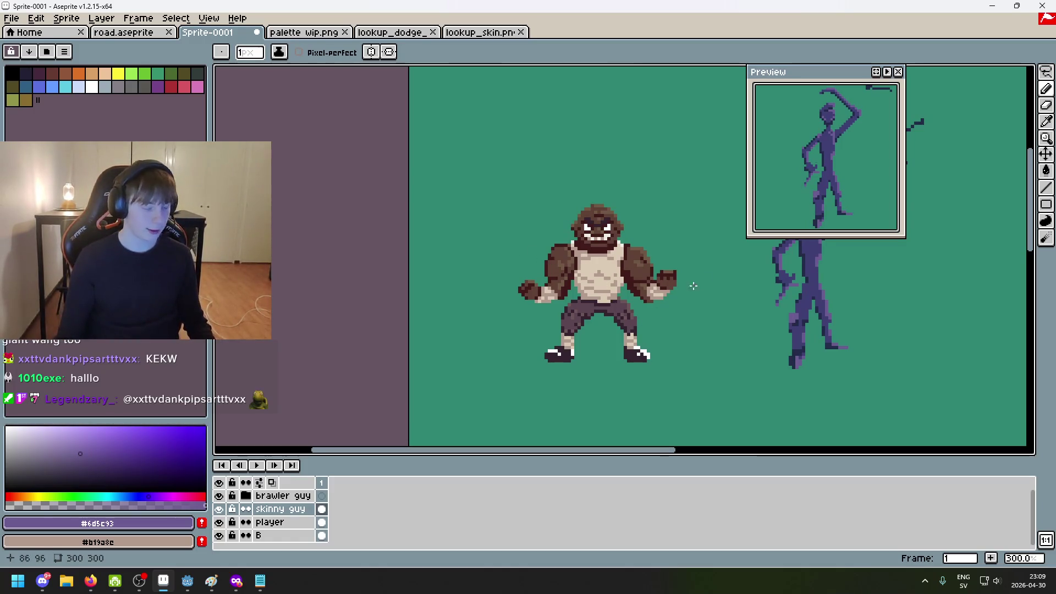
pyautogui.hscroll(5, 514, 259)
pyautogui.hscroll(2, 514, 289)
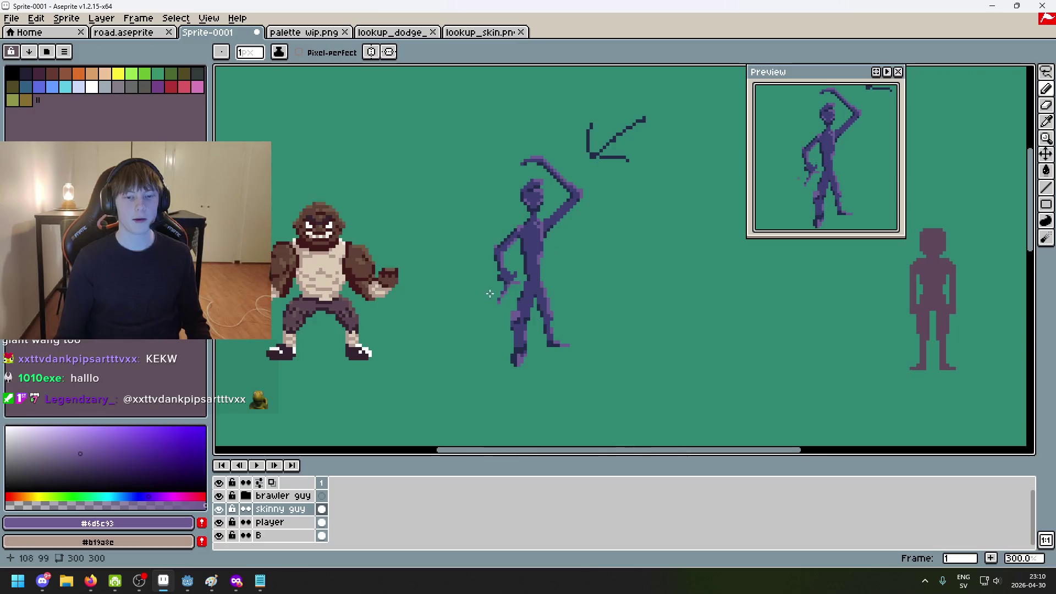
pyautogui.scroll(2, 532, 255)
pyautogui.scroll(-2, 526, 276)
pyautogui.scroll(-1, 525, 276)
pyautogui.scroll(1, 523, 279)
pyautogui.scroll(-1, 572, 271)
pyautogui.scroll(1, 572, 271)
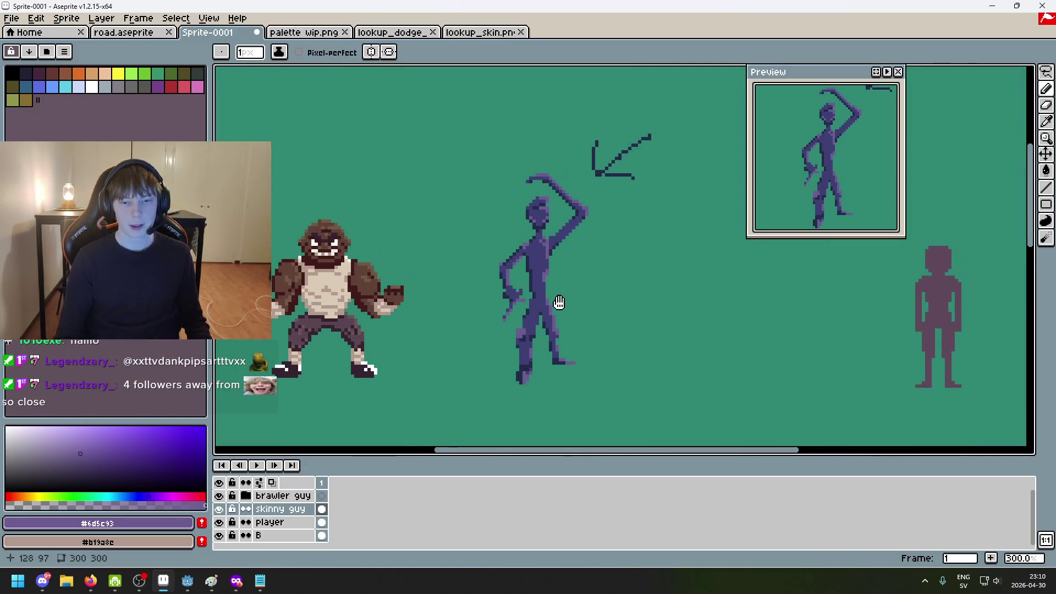
pyautogui.scroll(-1, 559, 302)
pyautogui.scroll(1, 559, 302)
pyautogui.scroll(-1, 623, 234)
pyautogui.scroll(1, 623, 234)
pyautogui.scroll(7, 623, 233)
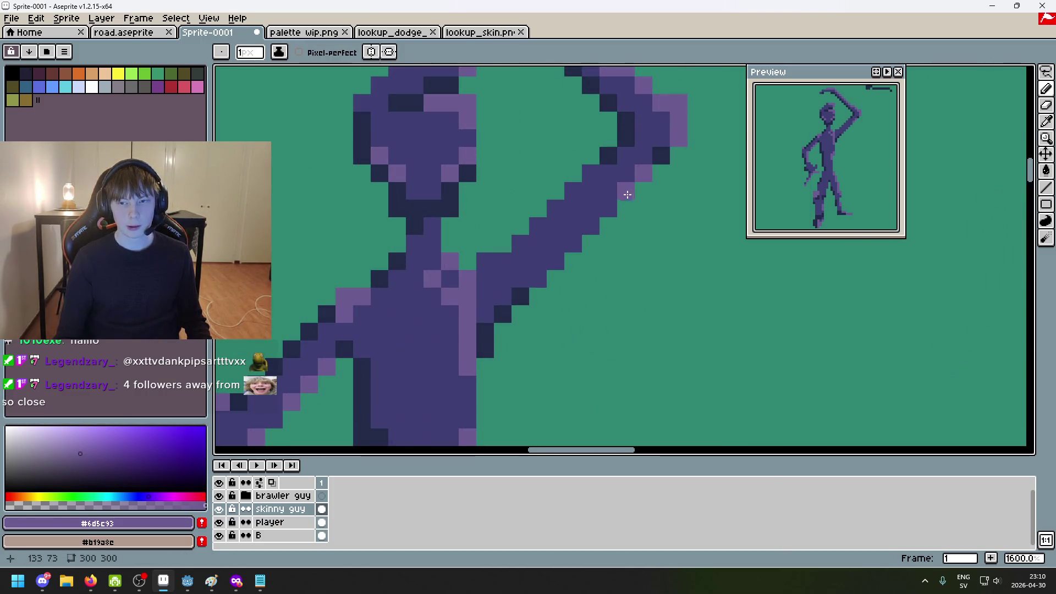
pyautogui.hotkey('ctrl', 'z')
# Sample the dark outline colour, then switch back to the figure's light purple
pyautogui.scroll(-2, 618, 246)
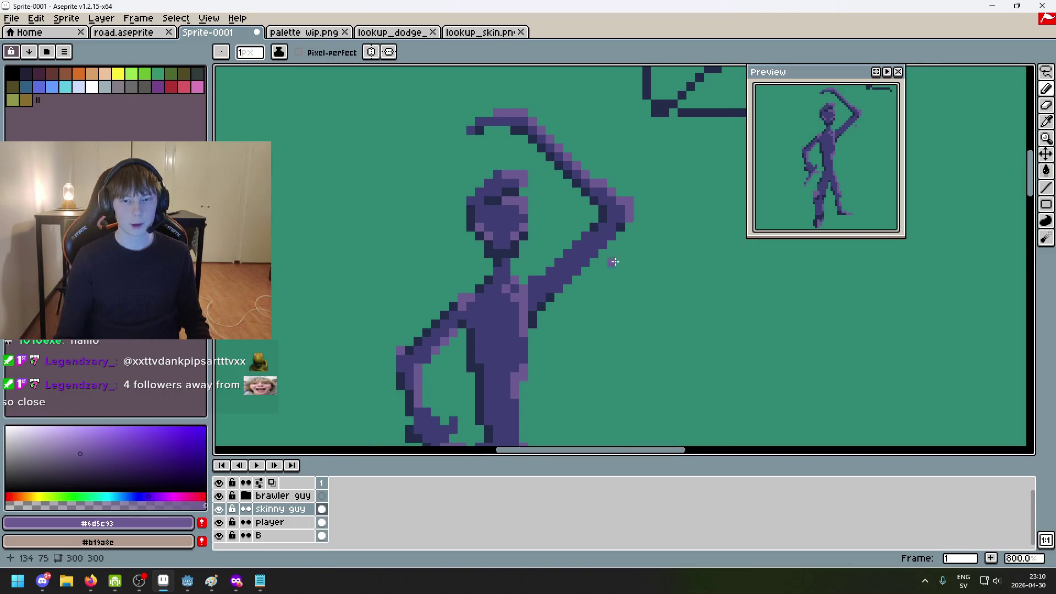
pyautogui.scroll(1, 592, 274)
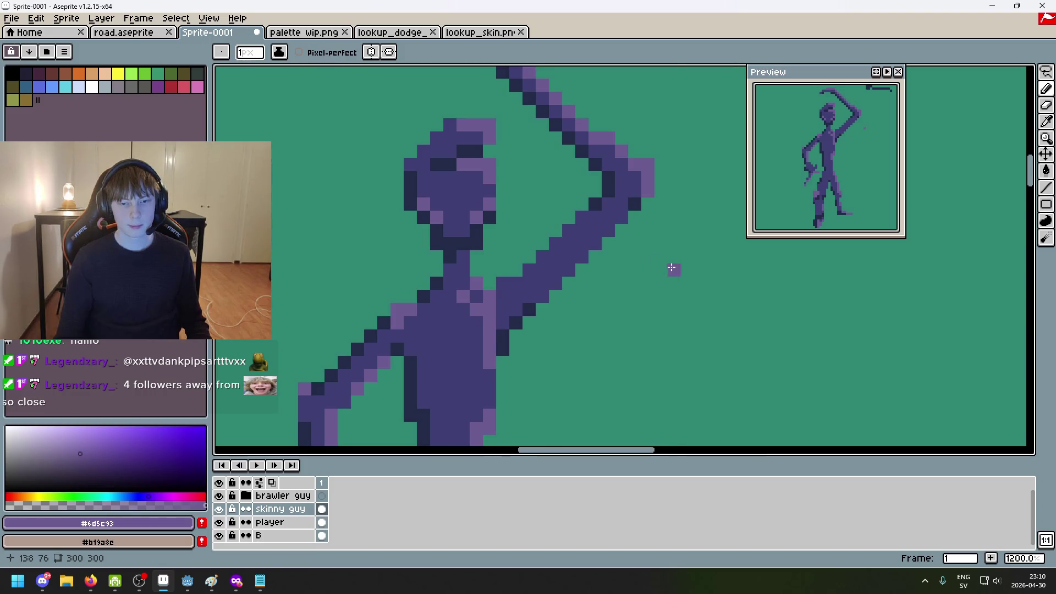
pyautogui.scroll(-1, 655, 275)
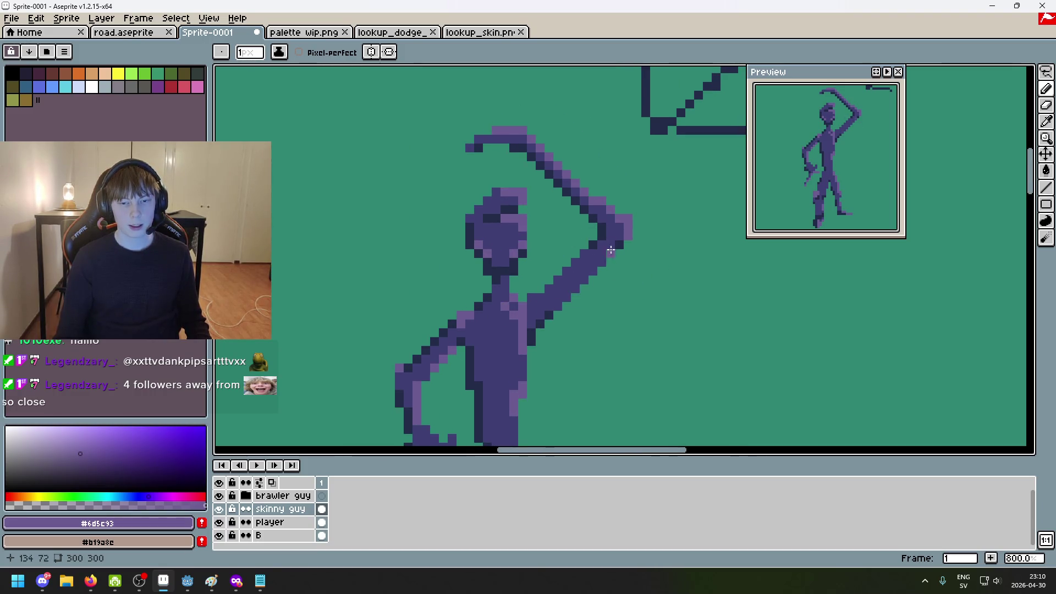
pyautogui.keyDown('alt'); pyautogui.click(605, 264); pyautogui.keyUp('alt')
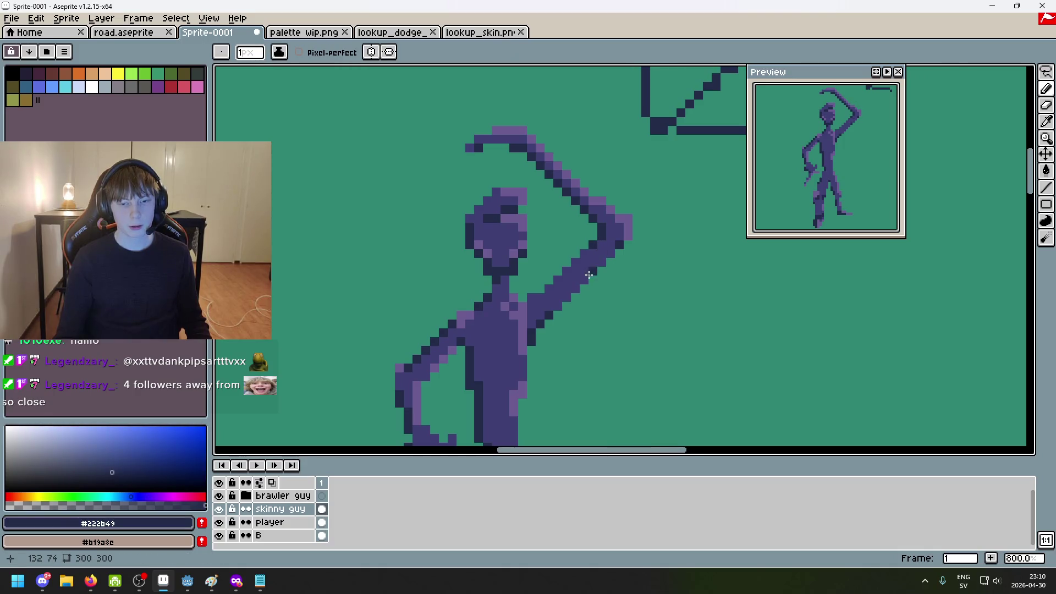
pyautogui.keyDown('alt'); pyautogui.click(620, 219); pyautogui.keyUp('alt')
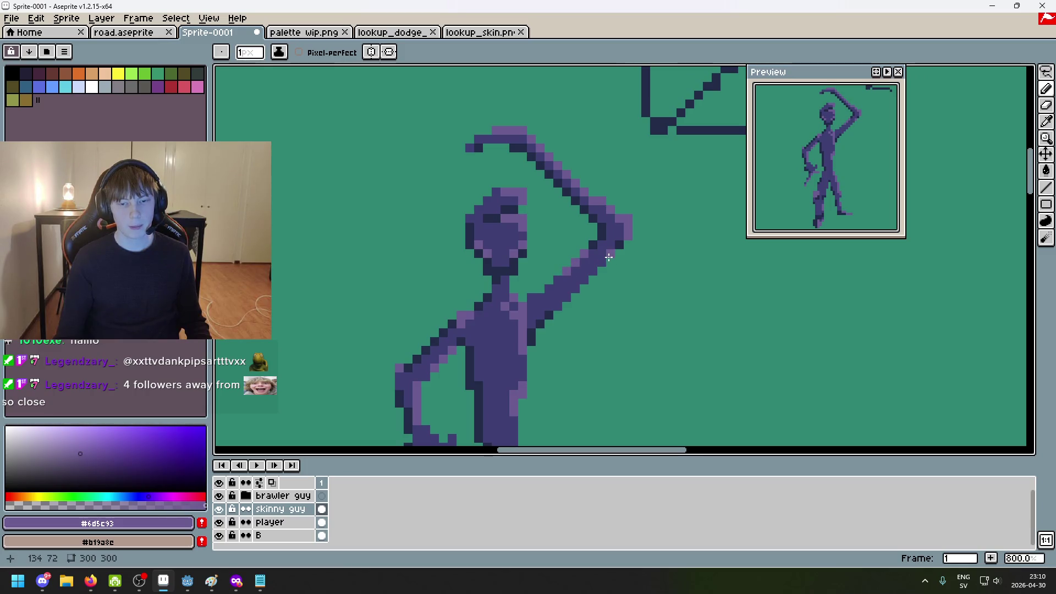
pyautogui.scroll(-4, 596, 271)
pyautogui.scroll(-2, 648, 282)
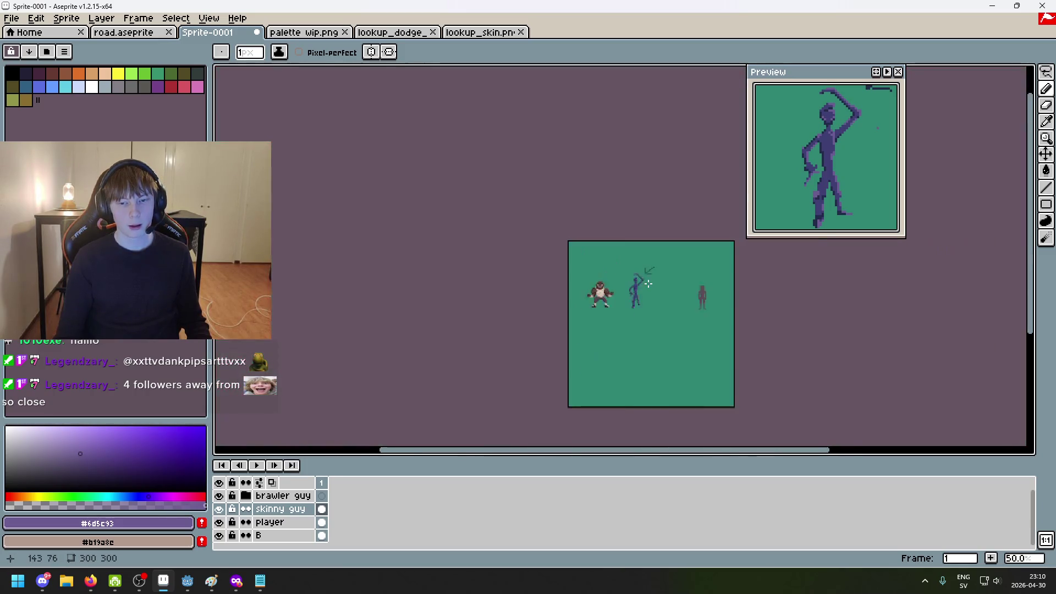
# Undo another stroke, pick the darker purple, and darken one light pixel at the shoulder
pyautogui.scroll(1, 669, 300)
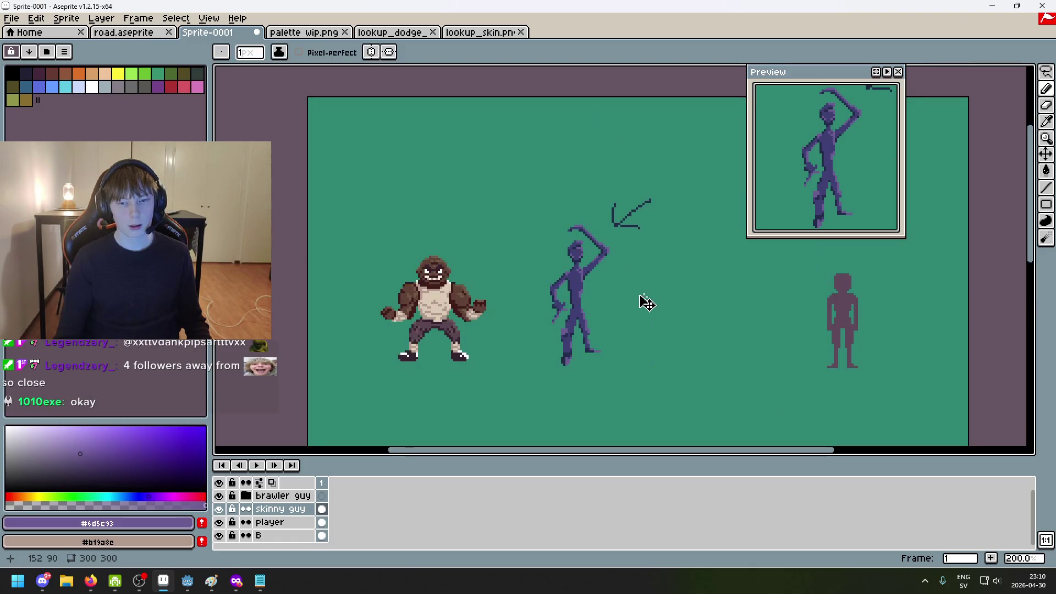
pyautogui.hotkey('ctrl', 'z')
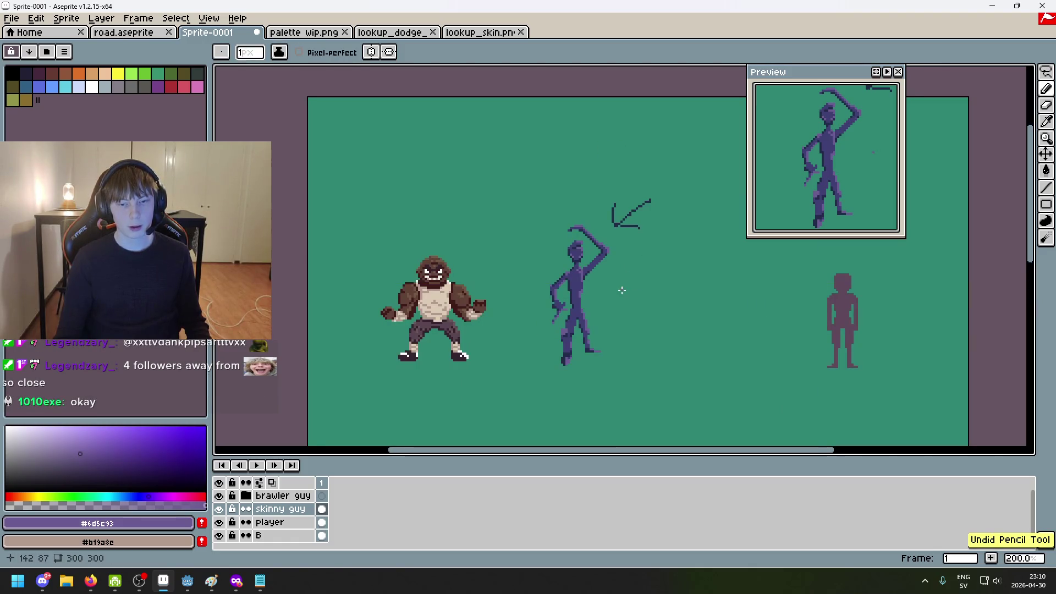
pyautogui.scroll(3, 619, 286)
pyautogui.scroll(4, 560, 246)
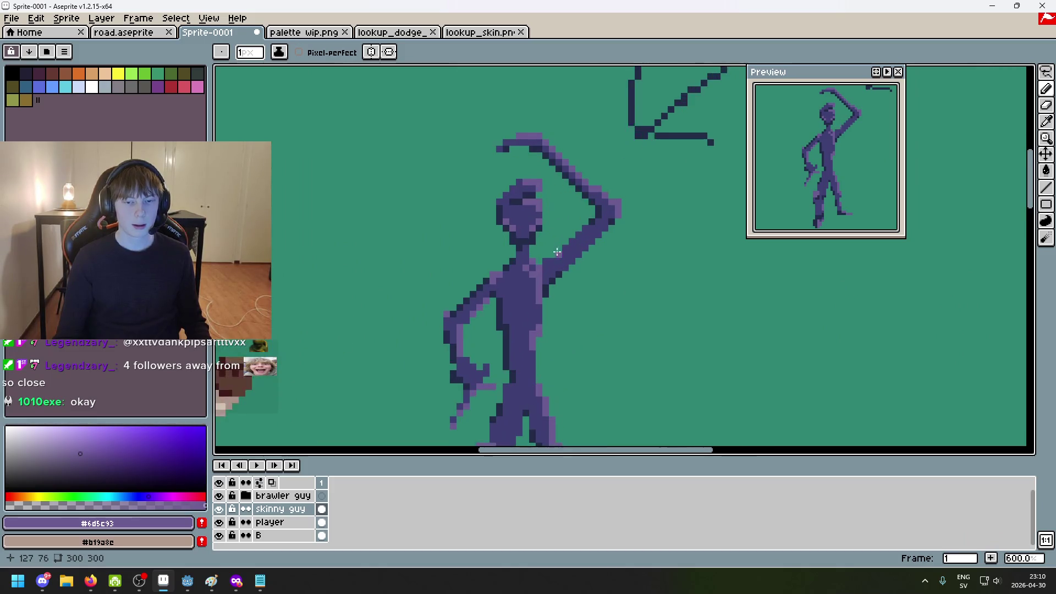
pyautogui.keyDown('alt'); pyautogui.click(528, 286); pyautogui.keyUp('alt')
pyautogui.click(525, 288)
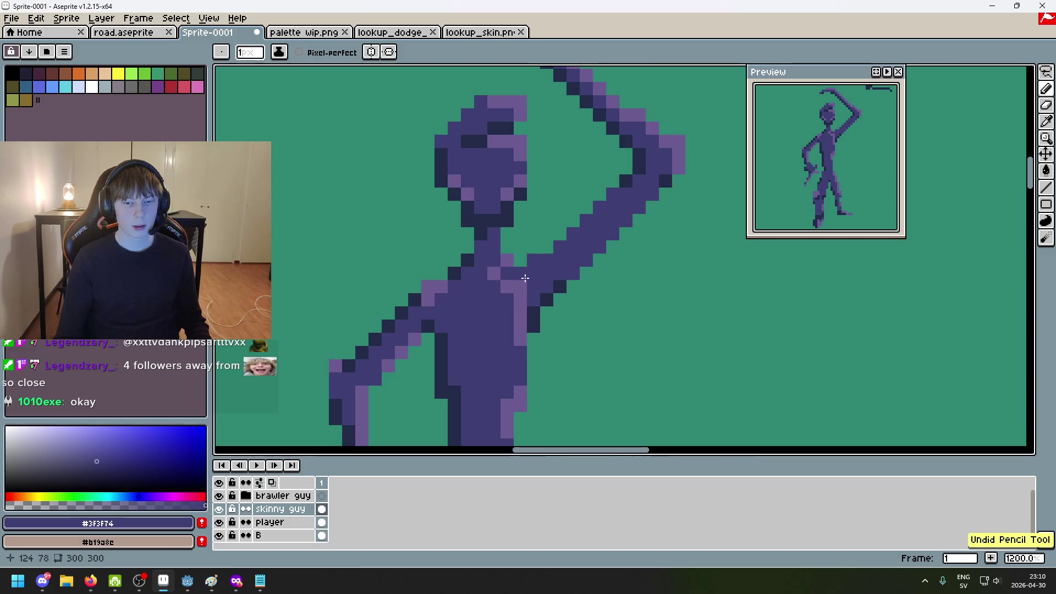
# Sketch a trial hand with fingers beside the raised arm, then undo it
pyautogui.scroll(-7, 540, 295)
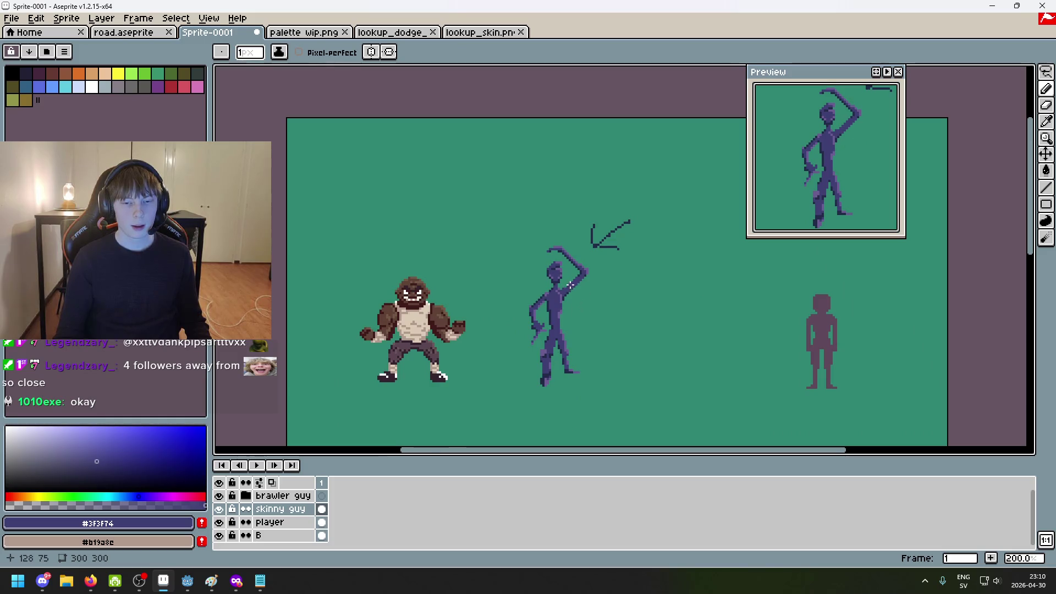
pyautogui.scroll(1, 570, 287)
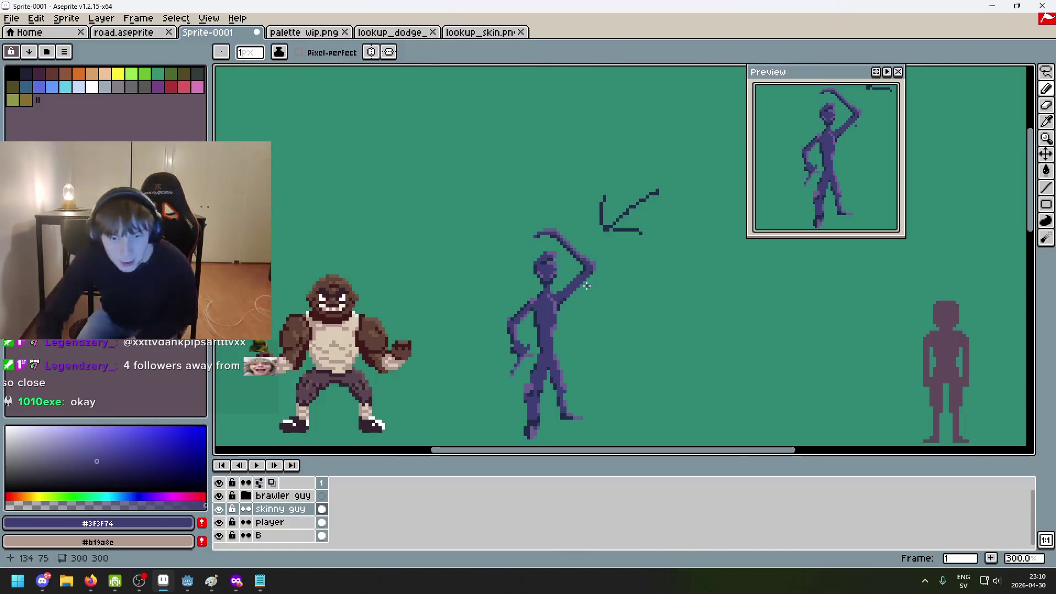
pyautogui.scroll(4, 587, 286)
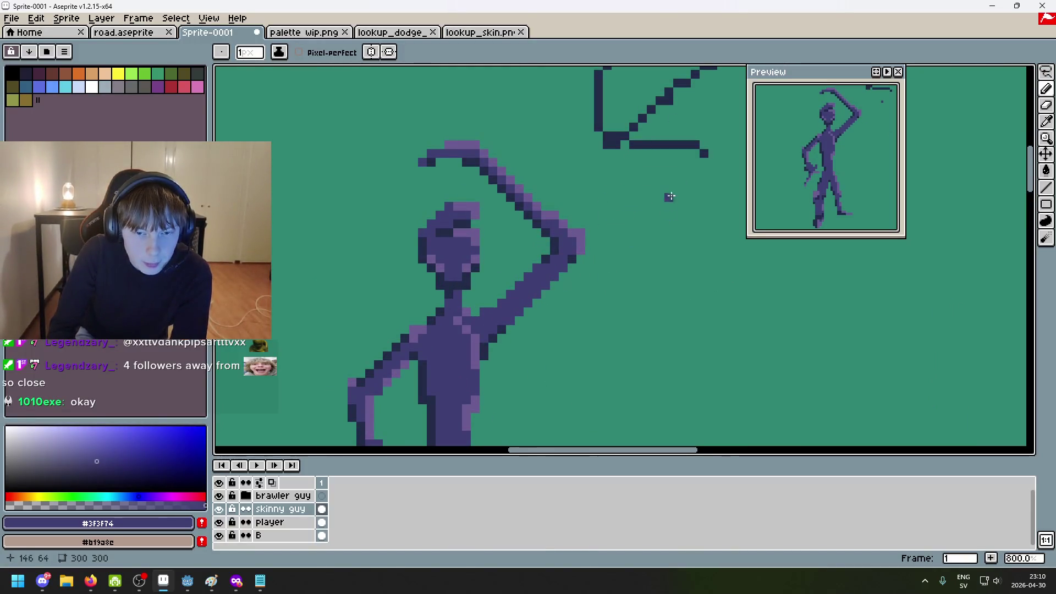
pyautogui.moveTo(686, 170)
pyautogui.mouseDown()
pyautogui.moveTo(582, 225)
pyautogui.moveTo(621, 238)
pyautogui.mouseUp()
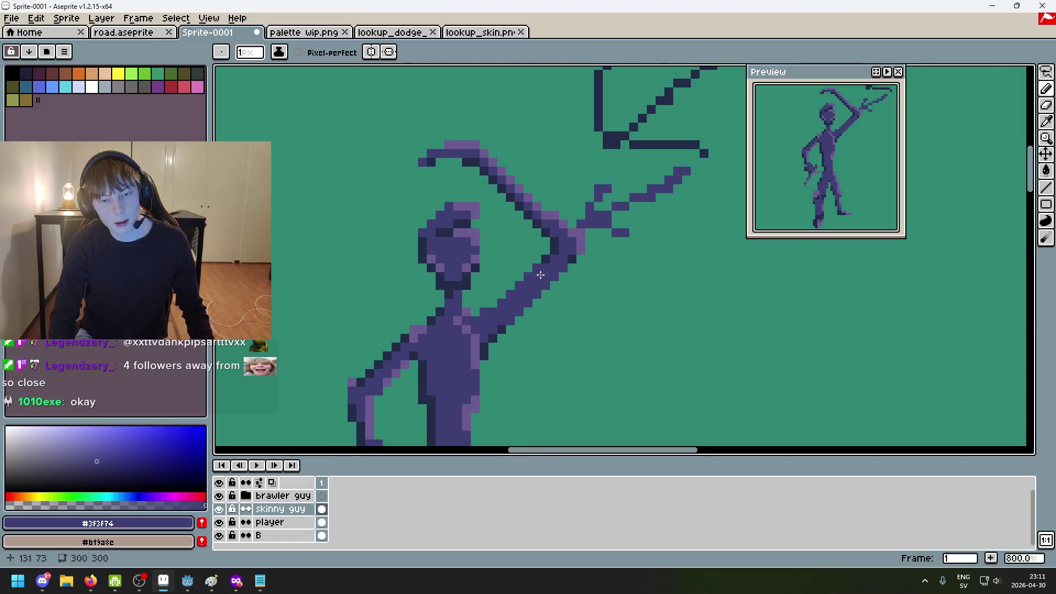
pyautogui.hotkey('ctrl', 'z')
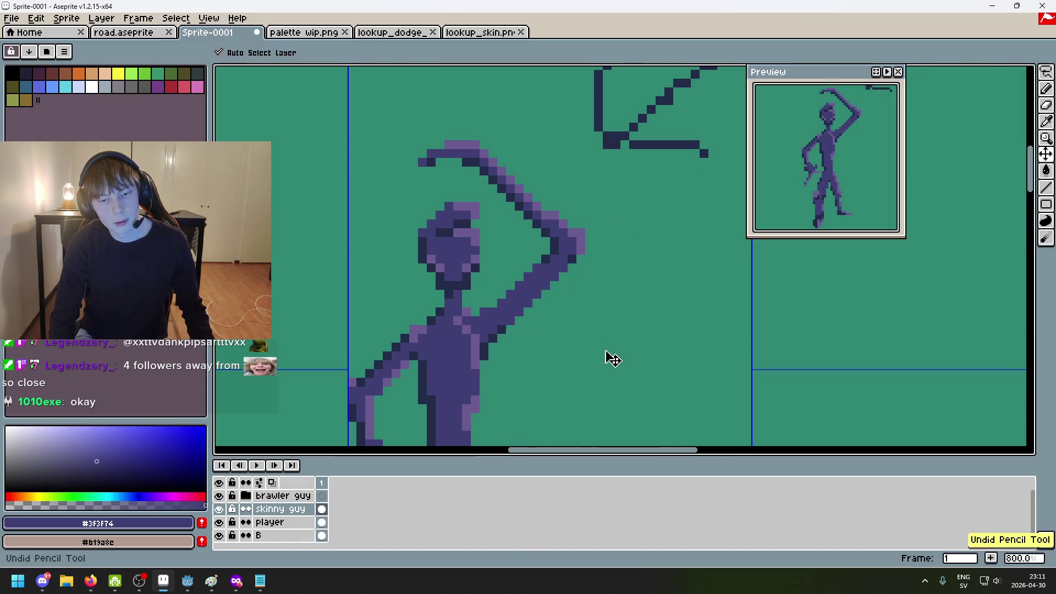
# Sample the figure's light purple body colour and its dark outline #222b49
pyautogui.scroll(-5, 594, 359)
pyautogui.moveTo(595, 358); pyautogui.dragTo(620, 331)
pyautogui.scroll(1, 644, 297)
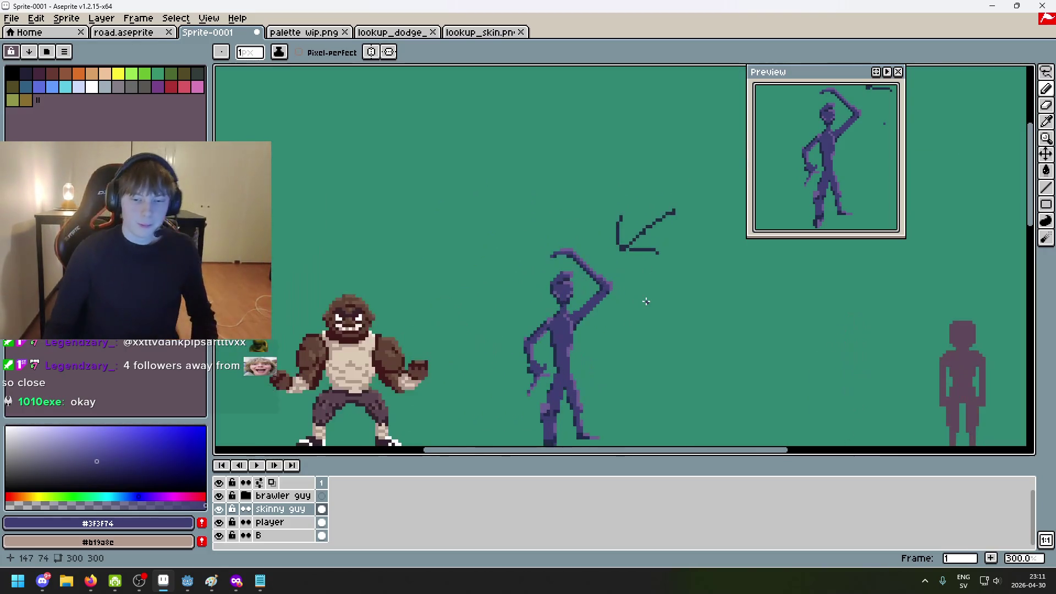
pyautogui.scroll(1, 660, 269)
pyautogui.scroll(3, 659, 268)
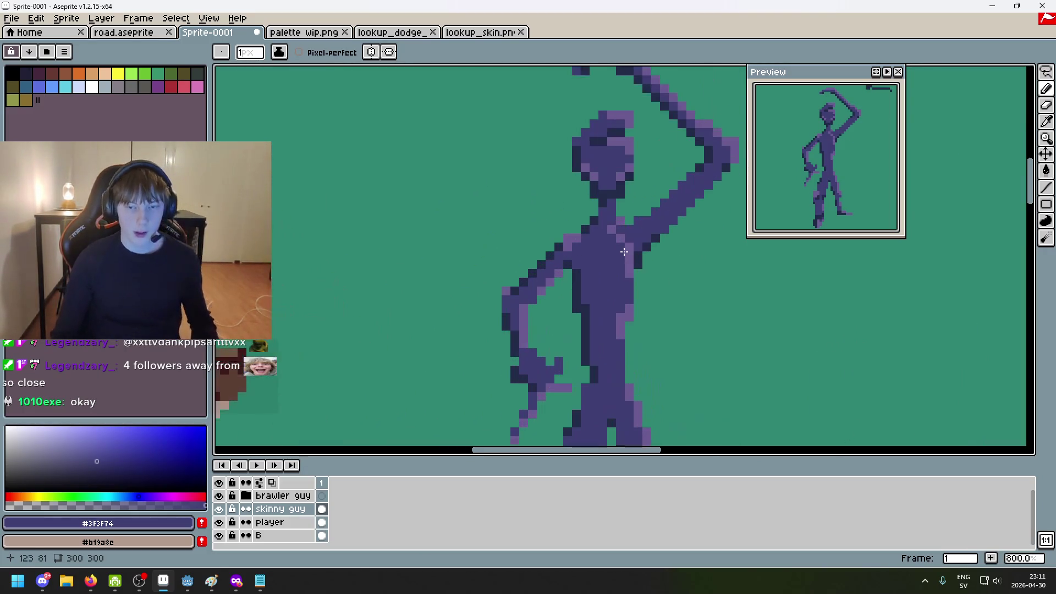
pyautogui.press('alt')
pyautogui.click(548, 222)
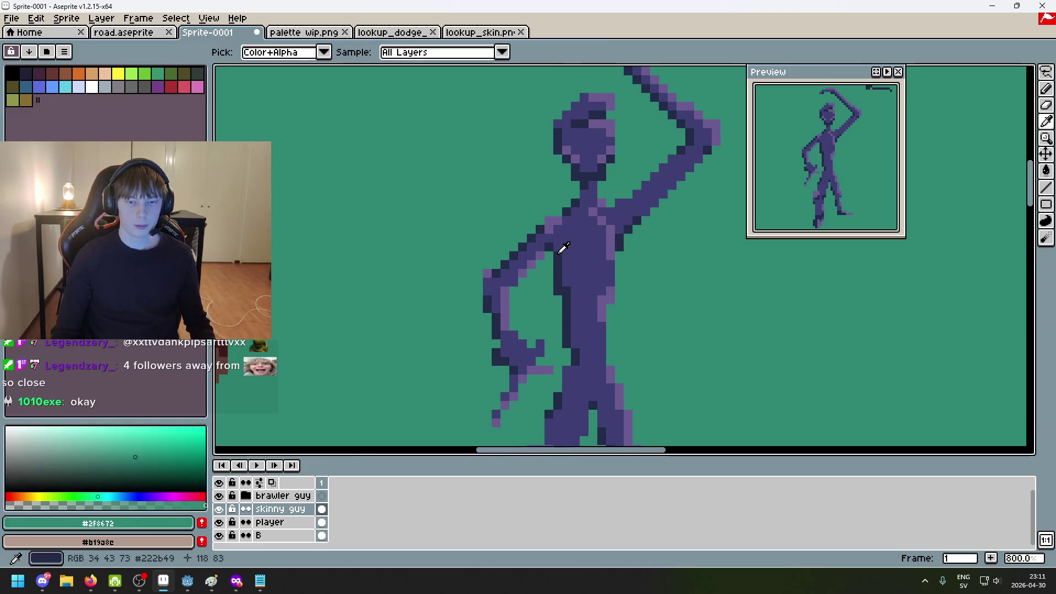
pyautogui.click(560, 246)
# Pan and zoom to bring the brawler sprite and arrow back beside the skinny figure
pyautogui.scroll(-1, 568, 247)
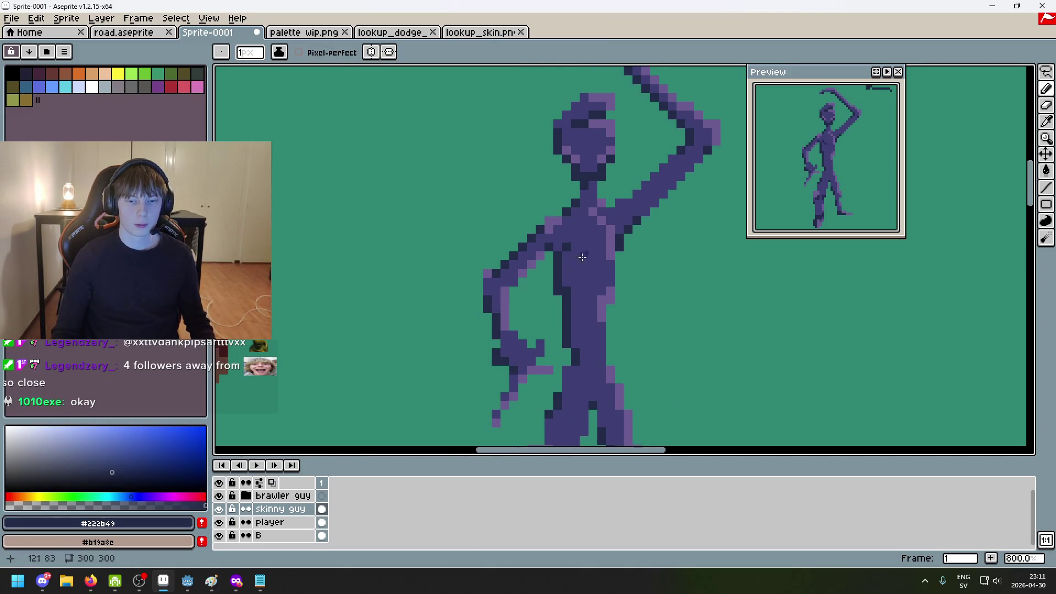
pyautogui.scroll(-1, 572, 253)
pyautogui.scroll(-1, 646, 286)
pyautogui.scroll(2, 649, 289)
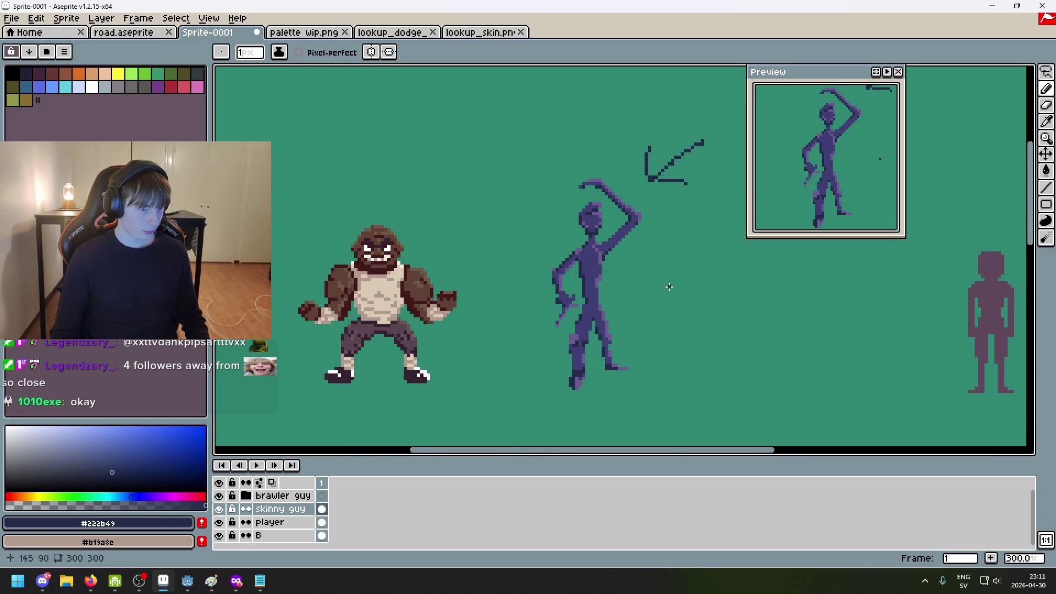
pyautogui.moveTo(658, 290); pyautogui.dragTo(616, 300)
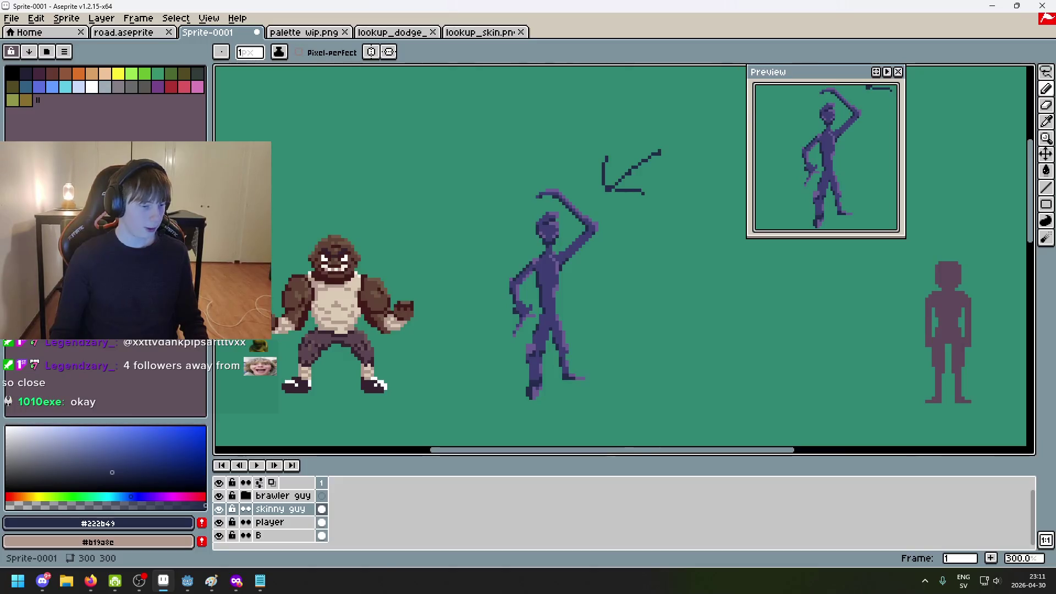
pyautogui.scroll(1, 373, 272)
pyautogui.scroll(-1, 373, 272)
pyautogui.moveTo(373, 273)
pyautogui.mouseDown()
pyautogui.moveTo(524, 337)
pyautogui.moveTo(528, 378)
pyautogui.mouseUp()
pyautogui.scroll(1, 503, 359)
pyautogui.scroll(-1, 501, 348)
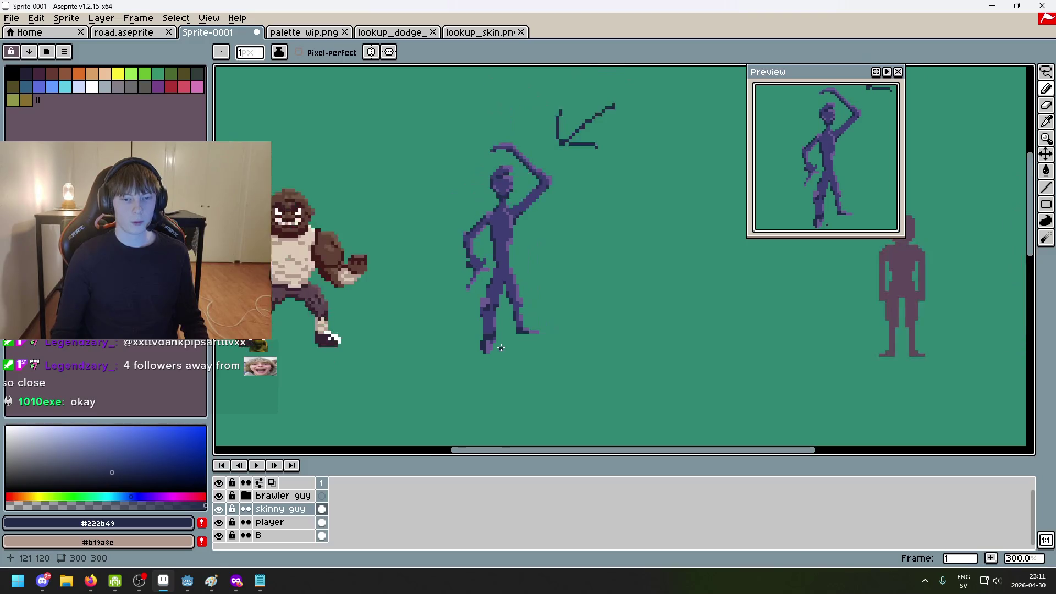
pyautogui.scroll(4, 495, 264)
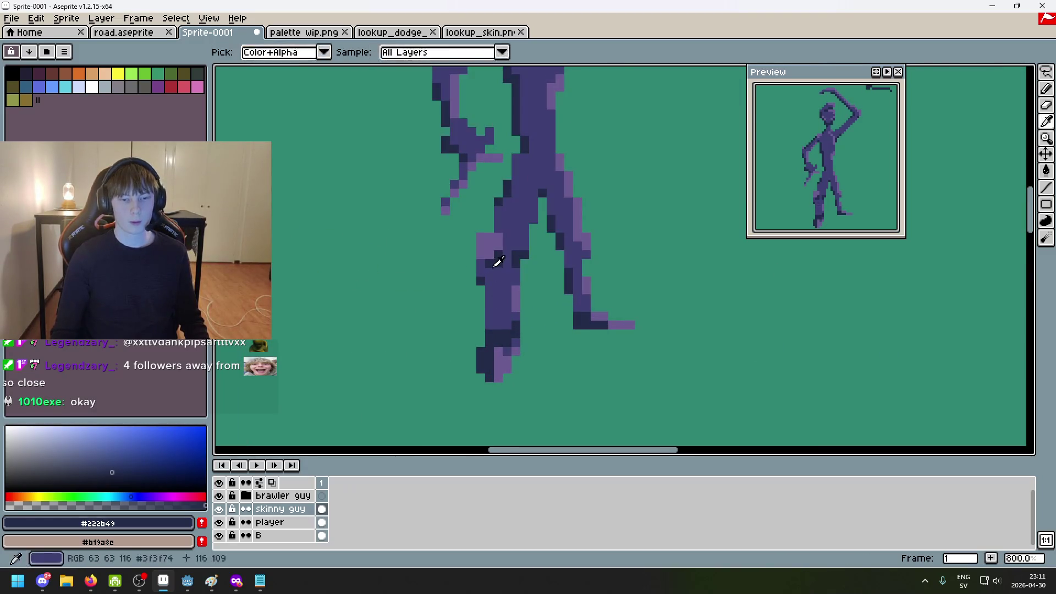
pyautogui.scroll(-5, 482, 265)
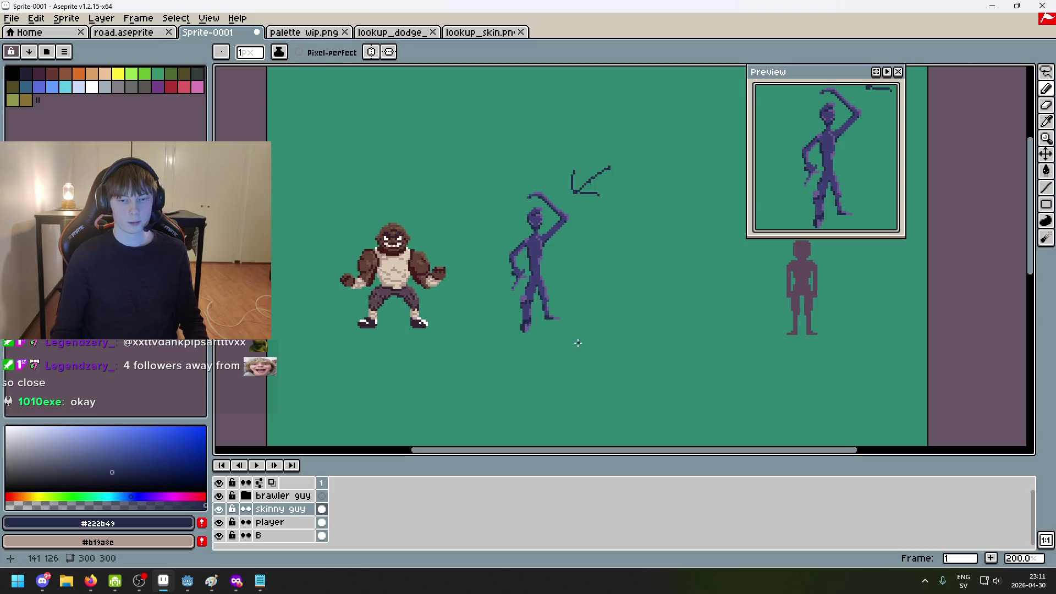
pyautogui.scroll(5, 550, 297)
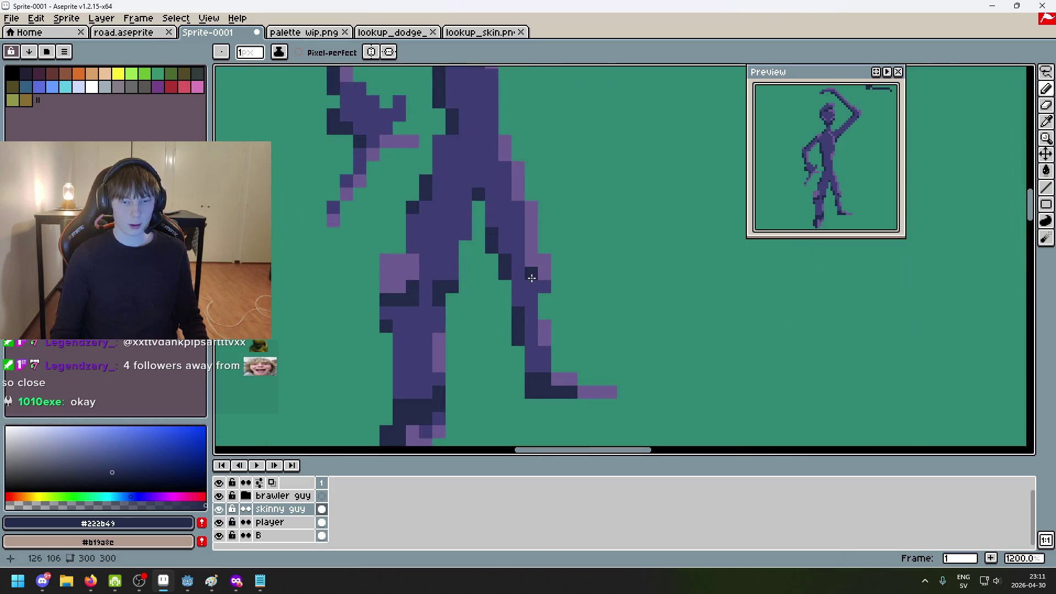
pyautogui.scroll(-4, 530, 278)
pyautogui.scroll(3, 568, 313)
pyautogui.scroll(-3, 572, 311)
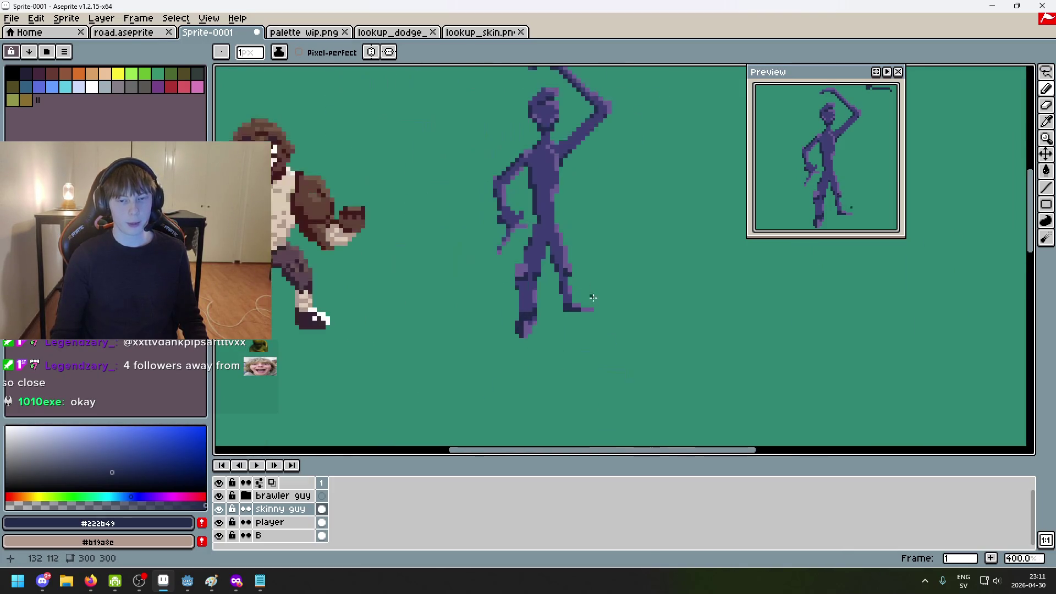
pyautogui.scroll(-1, 589, 307)
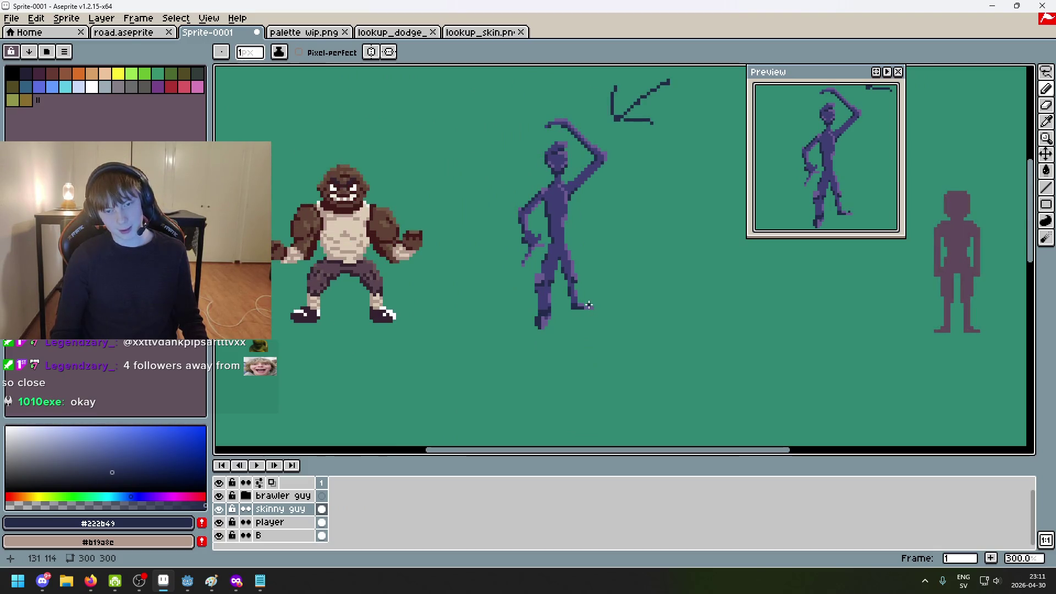
pyautogui.scroll(2, 586, 302)
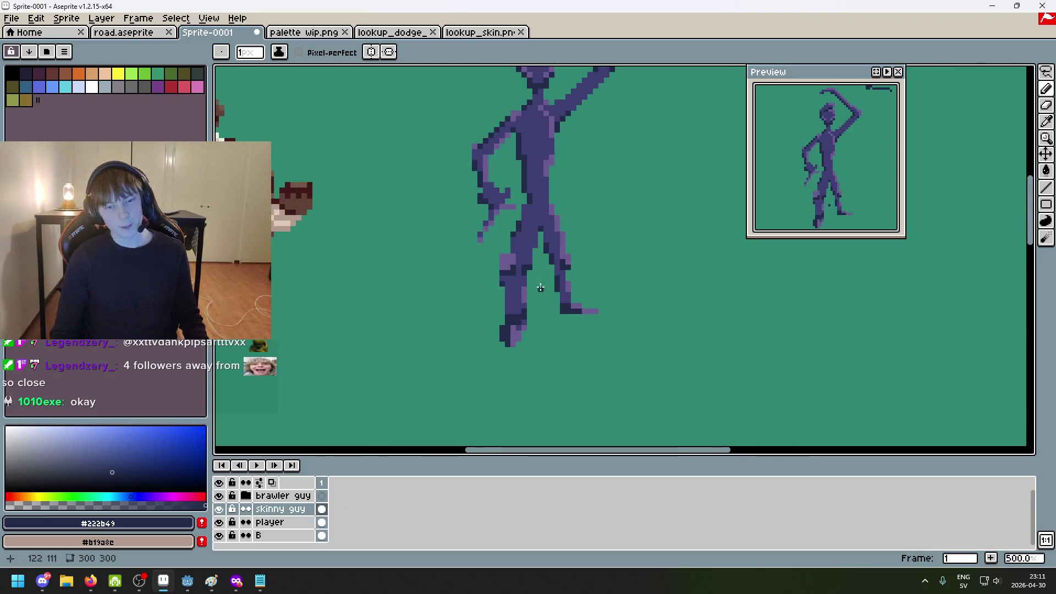
pyautogui.scroll(2, 538, 283)
# Eyedrop the mid purple #3f3f74 from the leg and undo the last Pencil stroke
pyautogui.keyDown('alt'); pyautogui.click(534, 282); pyautogui.keyUp('alt')
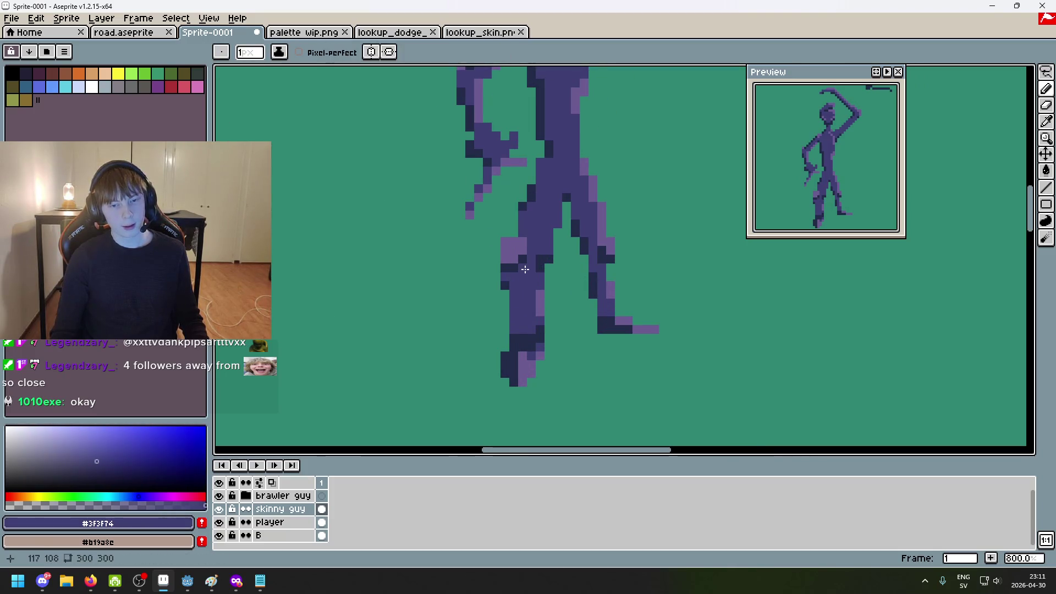
pyautogui.press('v')
pyautogui.hotkey('ctrl', 'z')
pyautogui.scroll(-5, 562, 300)
pyautogui.press('b')
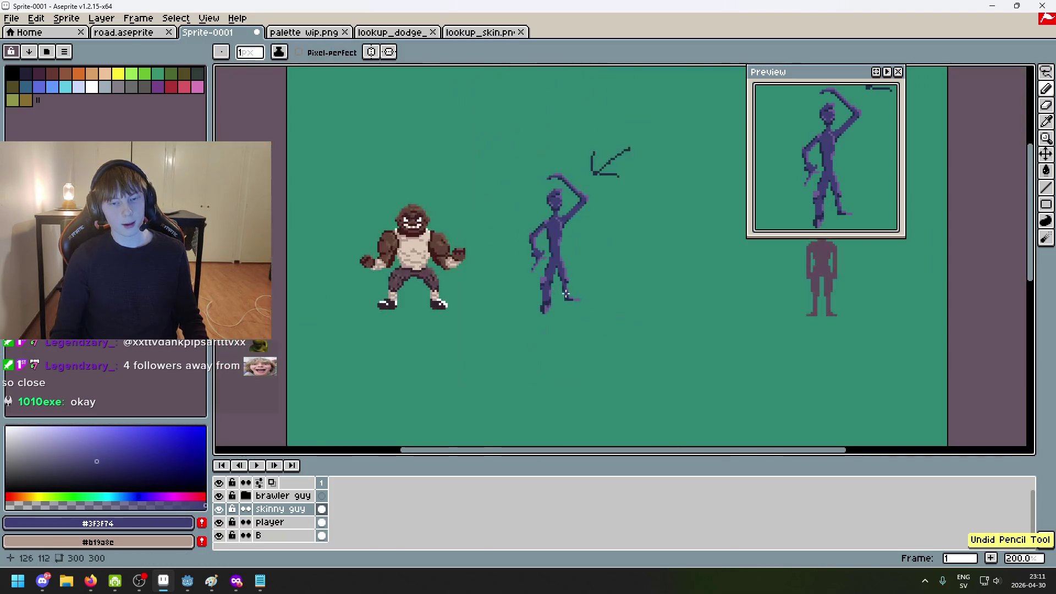
pyautogui.scroll(3, 533, 278)
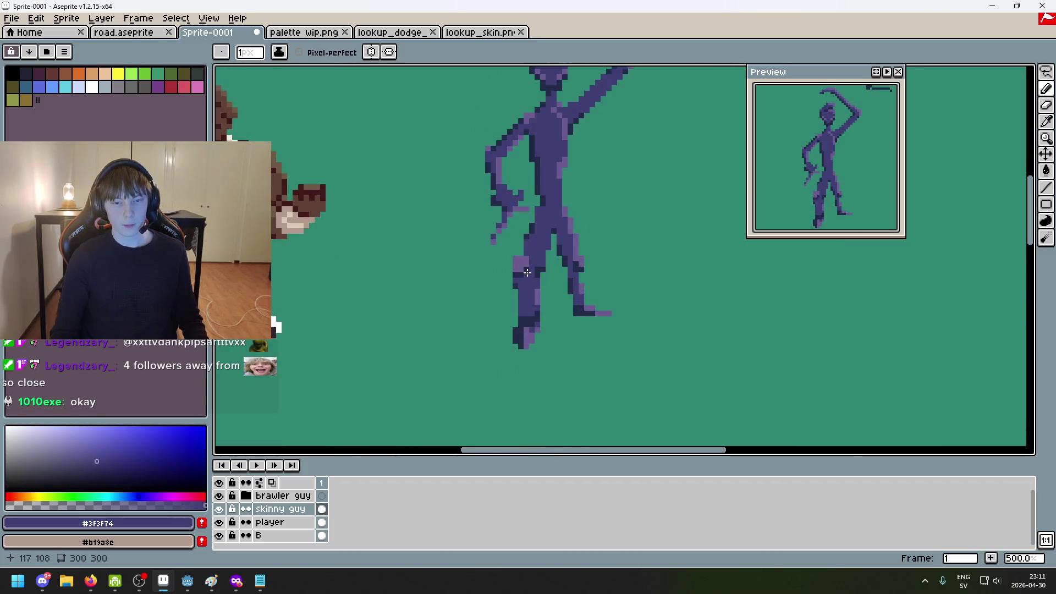
pyautogui.scroll(-3, 551, 301)
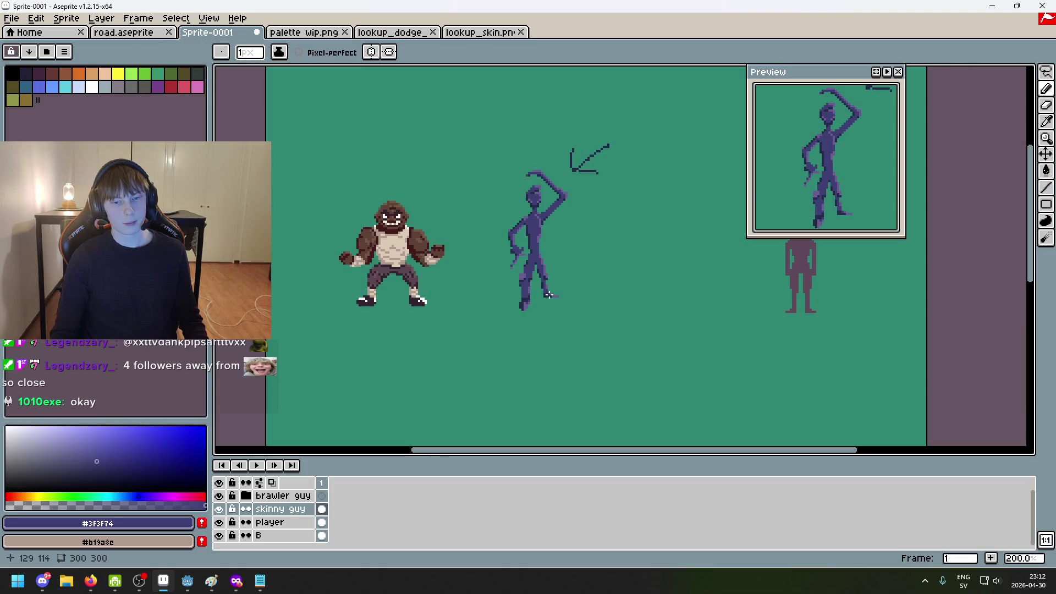
pyautogui.scroll(3, 566, 298)
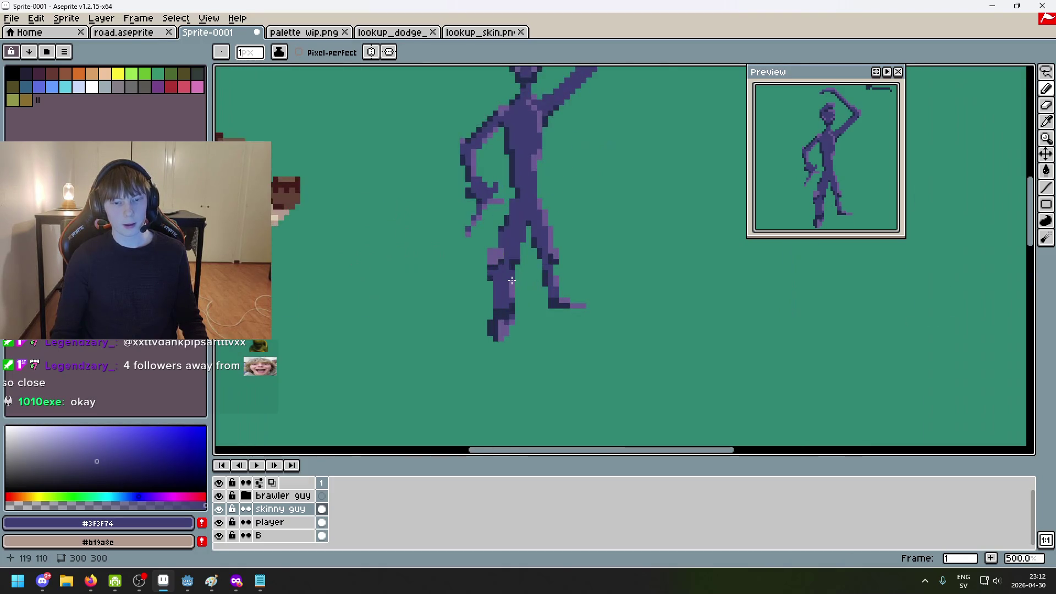
pyautogui.scroll(1, 522, 311)
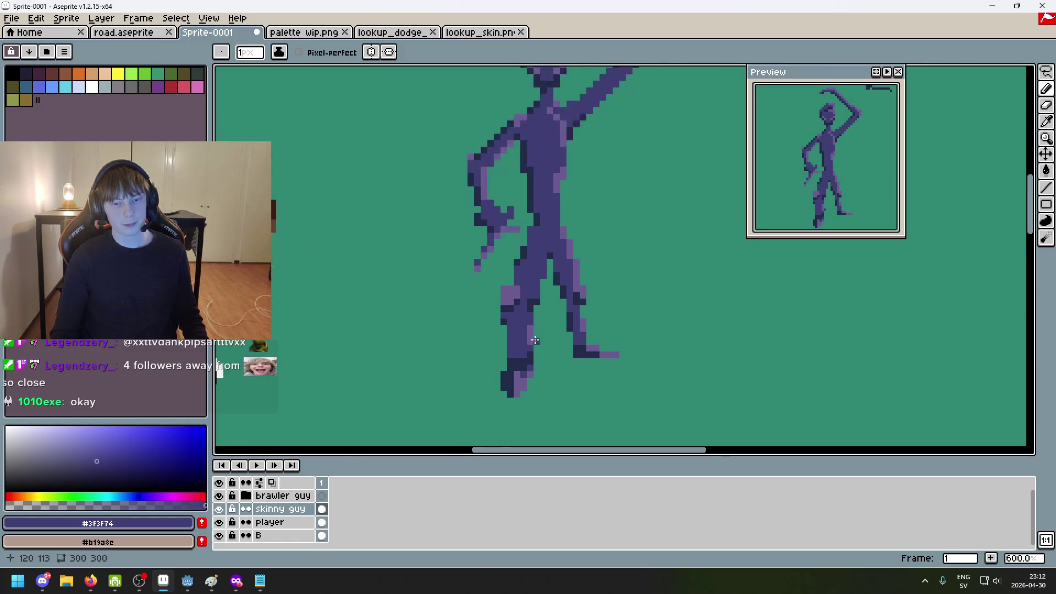
# Zoom in on the figure's feet, then view the lookup_skin.png goblin reference
pyautogui.moveTo(568, 351); pyautogui.dragTo(556, 370)
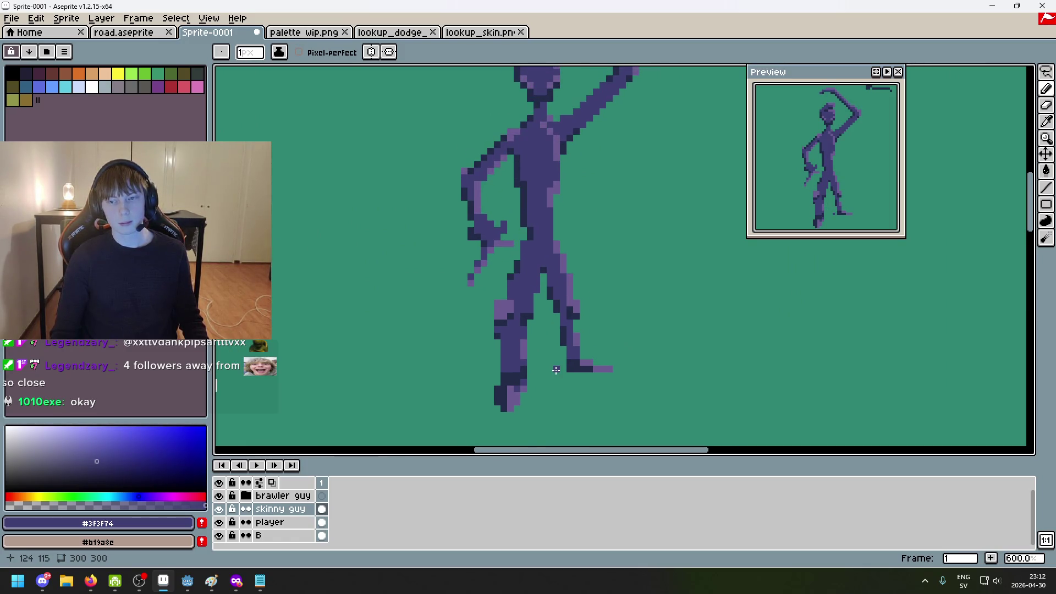
pyautogui.scroll(-1, 554, 347)
pyautogui.scroll(2, 512, 414)
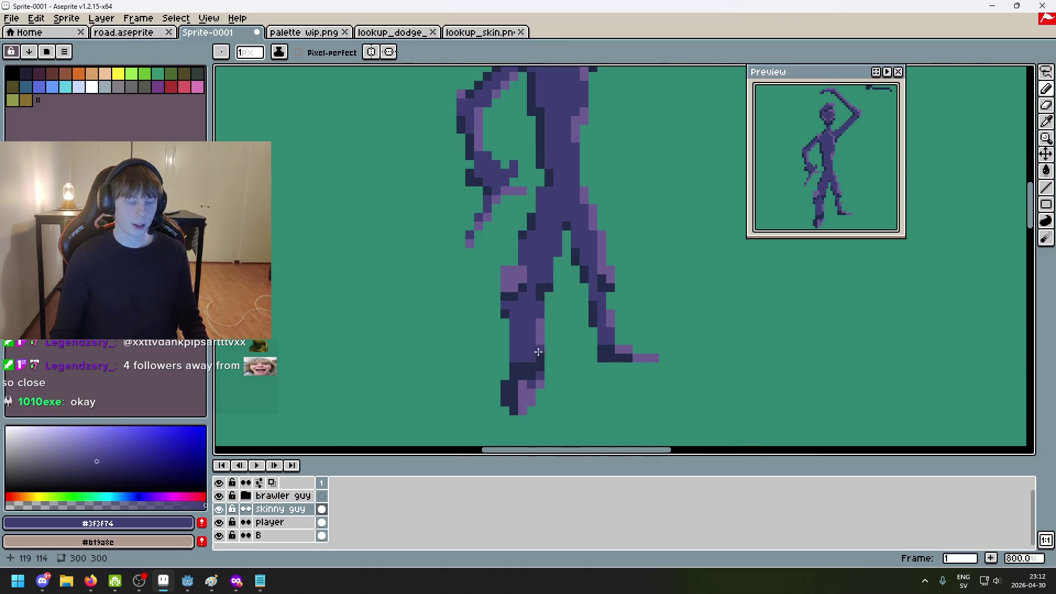
pyautogui.scroll(-2, 502, 403)
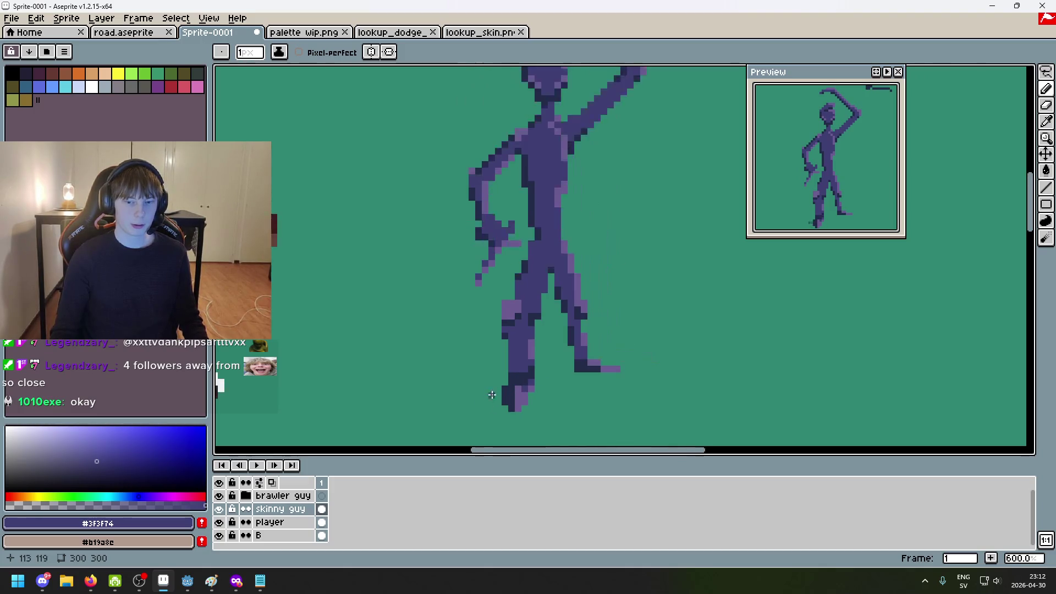
pyautogui.scroll(1, 549, 365)
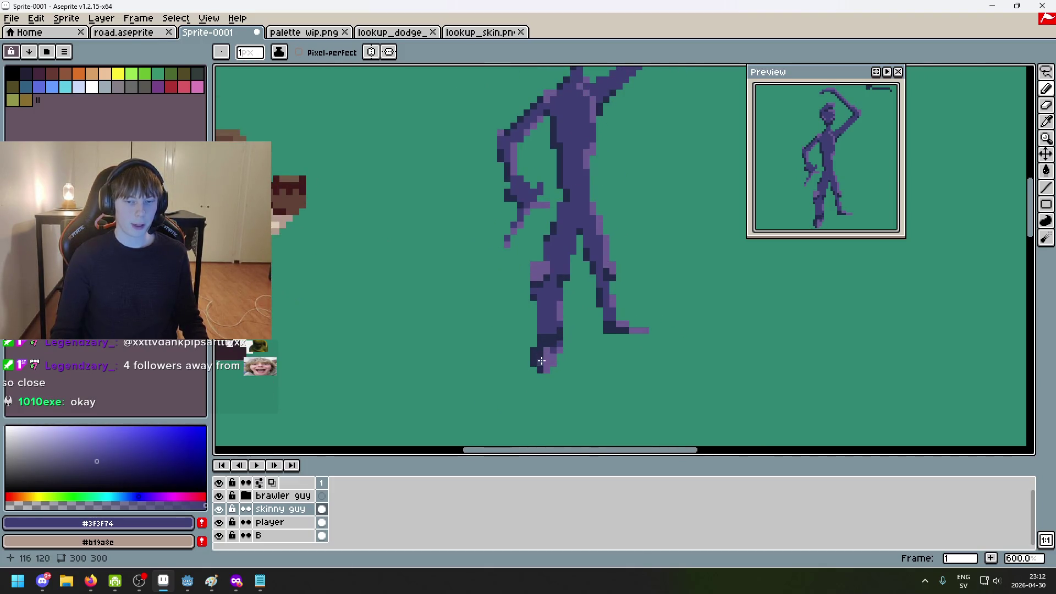
pyautogui.scroll(-1, 544, 350)
pyautogui.scroll(1, 516, 358)
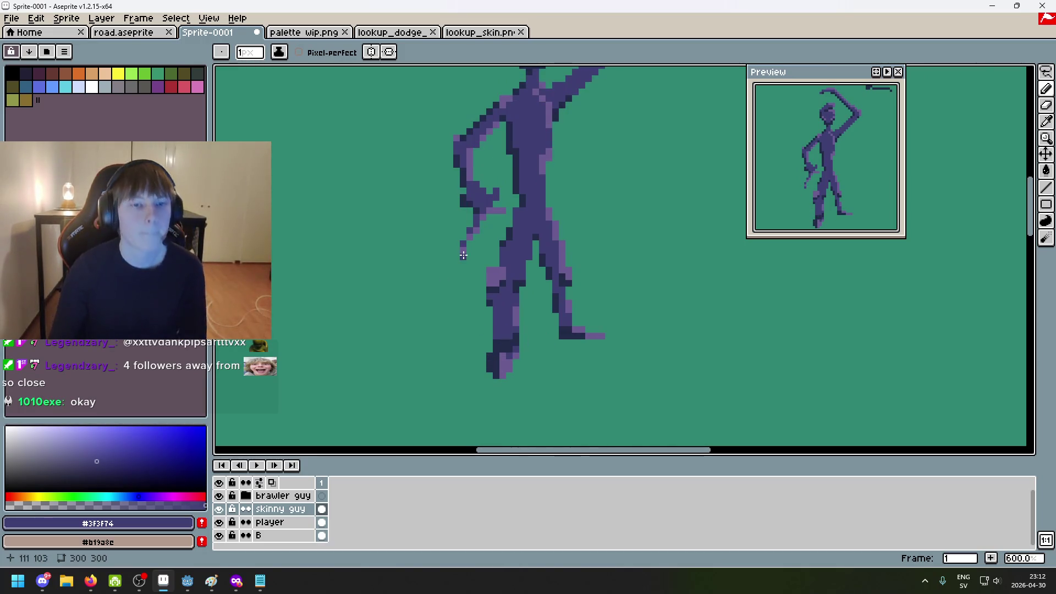
pyautogui.click(392, 32)
# Leave the goblin reference and look over the skinny figure in Sprite-0001
pyautogui.hotkey('ctrl', 'shift', 'Tab')
pyautogui.hotkey('ctrl', 'shift', 'Tab')
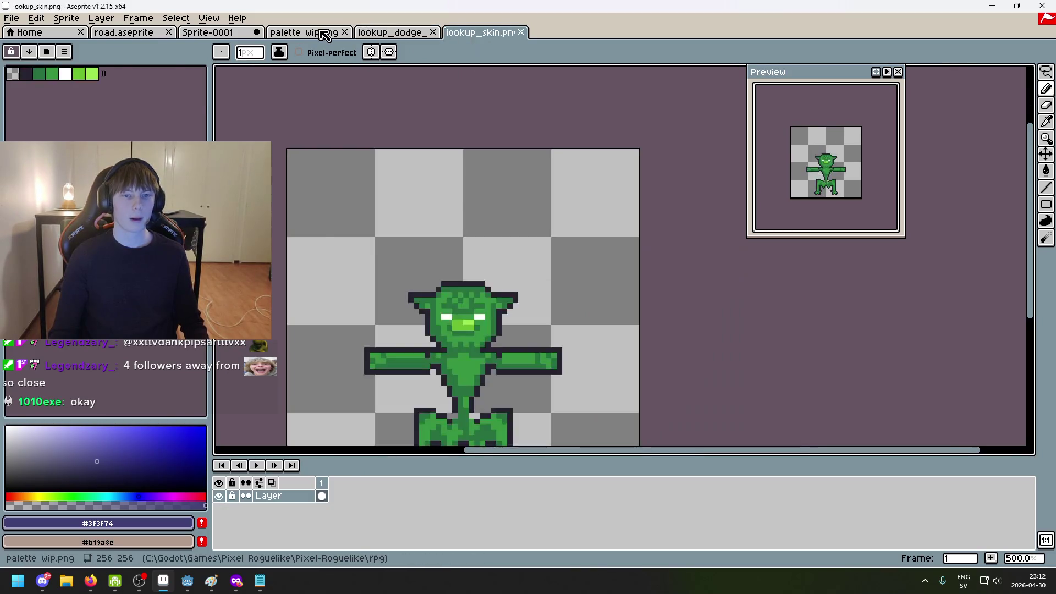
pyautogui.scroll(1, 584, 308)
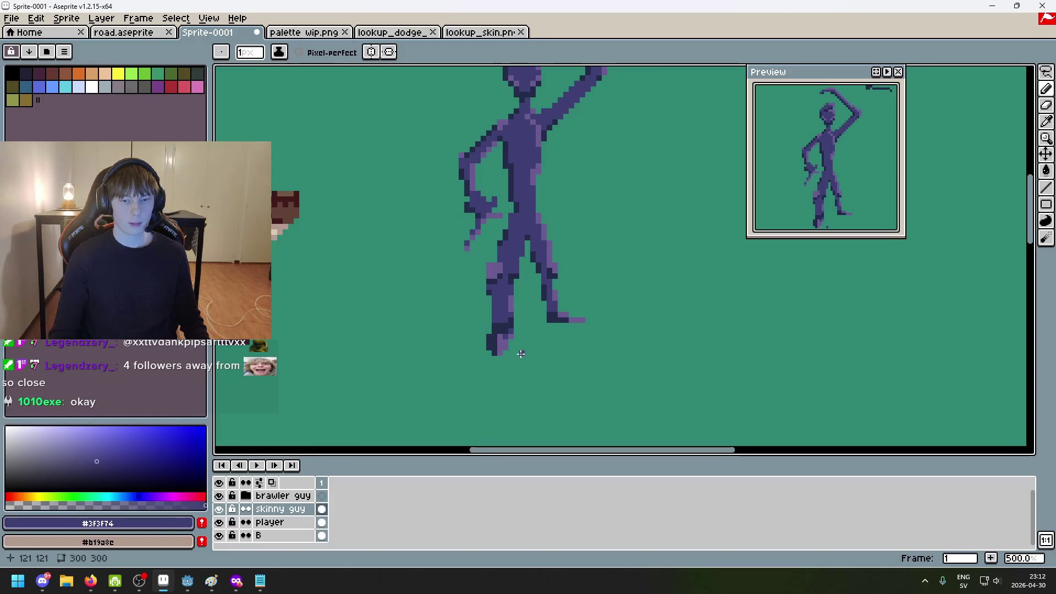
pyautogui.scroll(5, 540, 297)
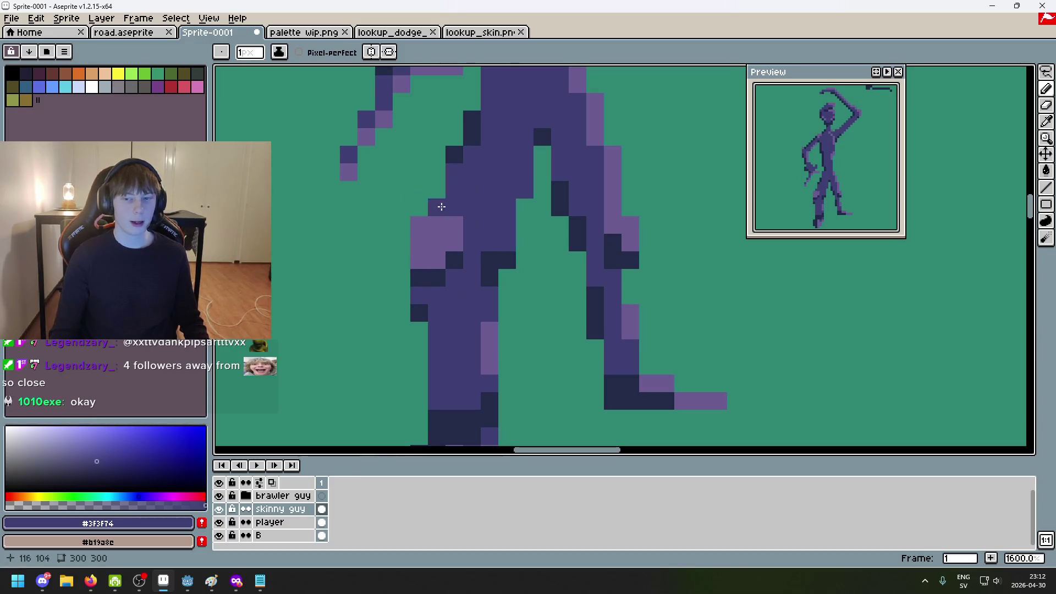
pyautogui.scroll(-3, 448, 244)
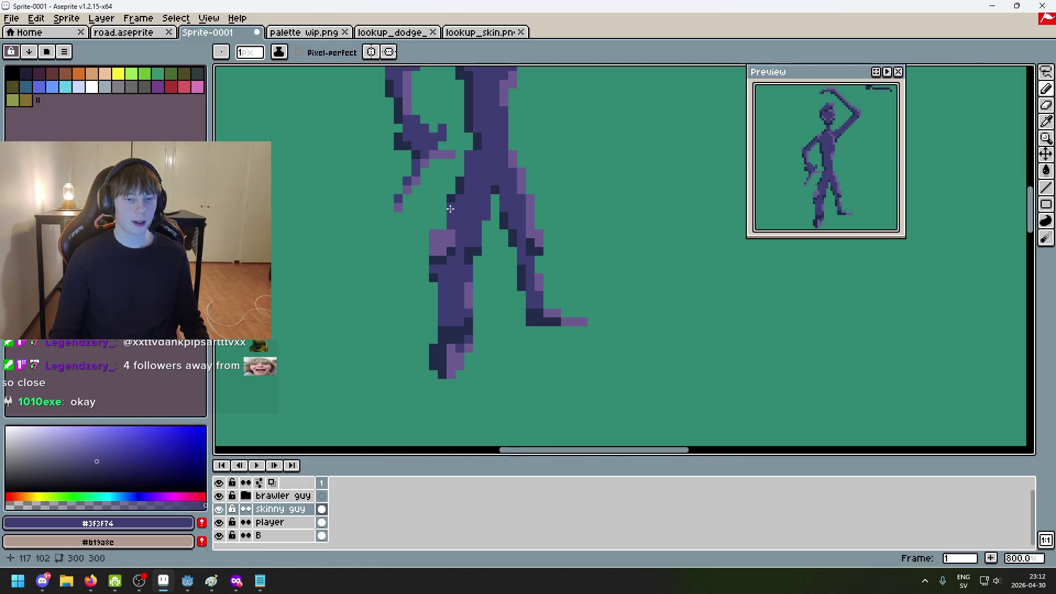
# Eyedrop light grey #b4b8bc from the palette wip.png swatches and return to Sprite-0001 with the Pencil
pyautogui.click(291, 32)
pyautogui.scroll(-5, 435, 196)
pyautogui.scroll(1, 436, 196)
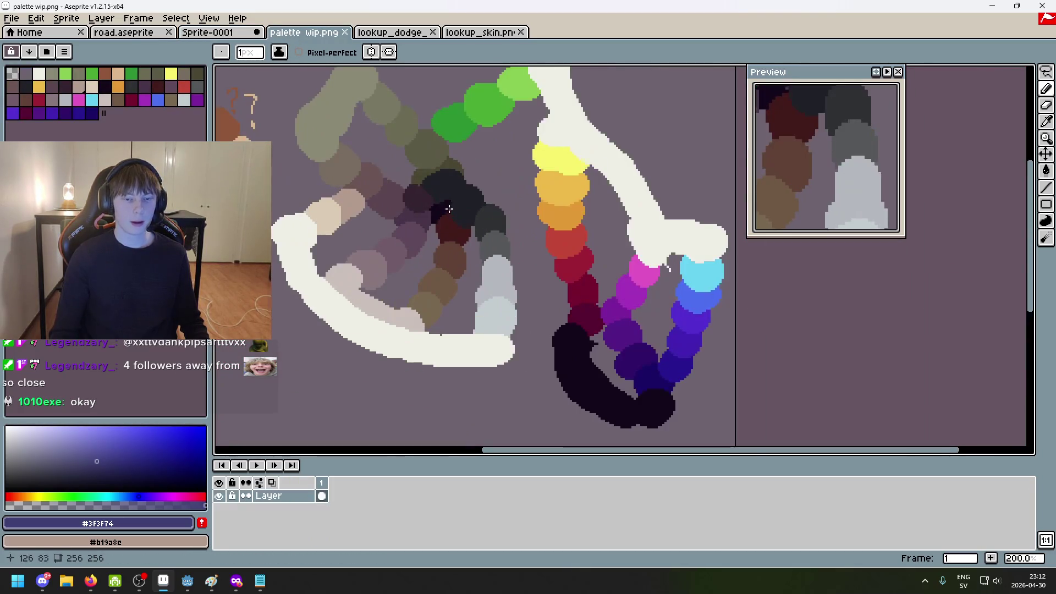
pyautogui.click(1048, 73)
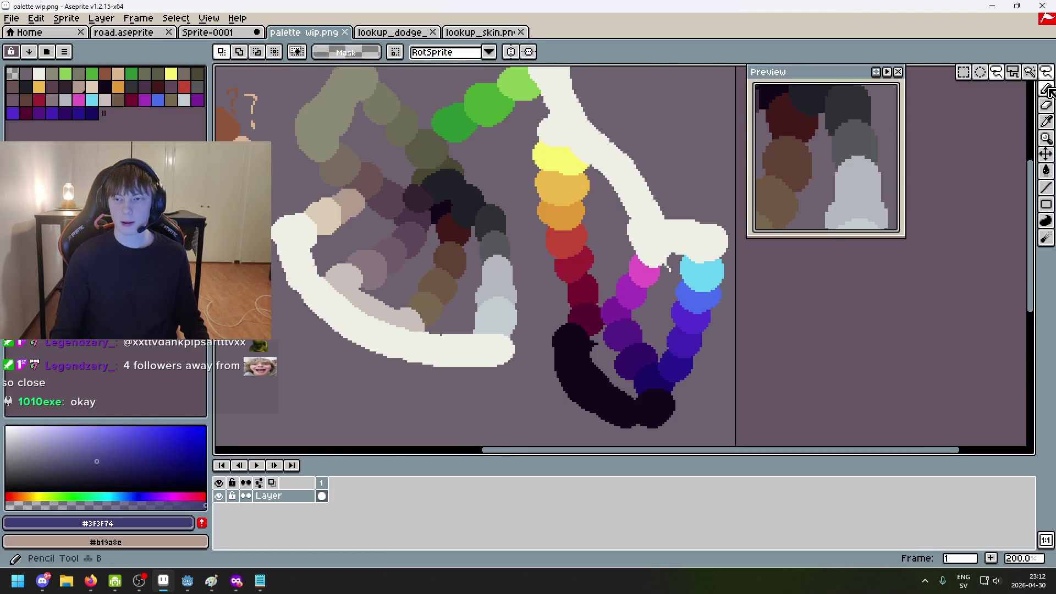
pyautogui.moveTo(494, 236)
pyautogui.mouseDown()
pyautogui.moveTo(500, 266)
pyautogui.moveTo(493, 233)
pyautogui.mouseUp()
pyautogui.click(495, 275)
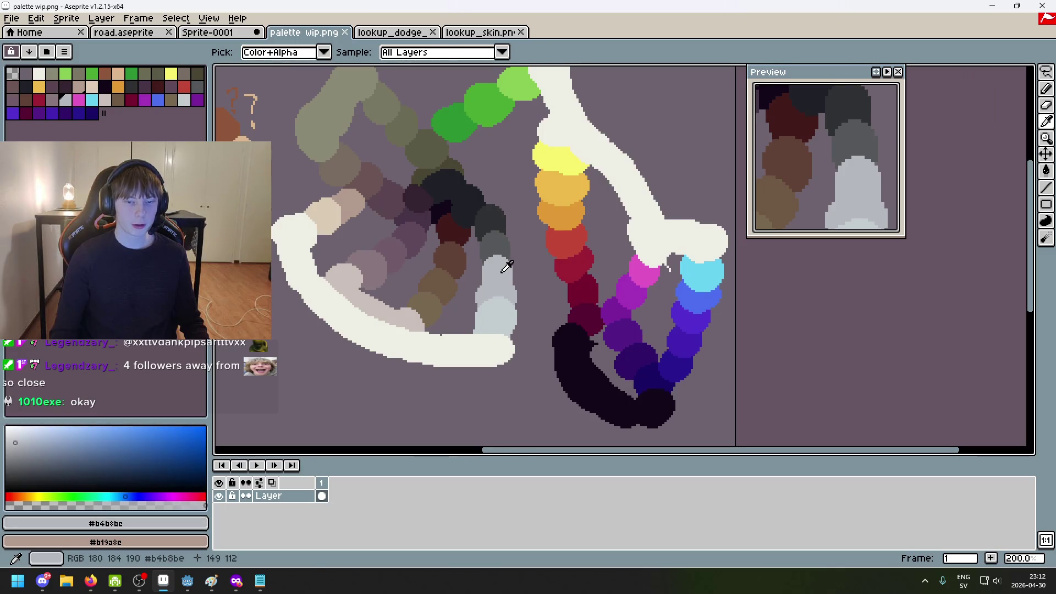
pyautogui.press('m')
pyautogui.hotkey('ctrl', 'shift', 'Tab')
pyautogui.press('b')
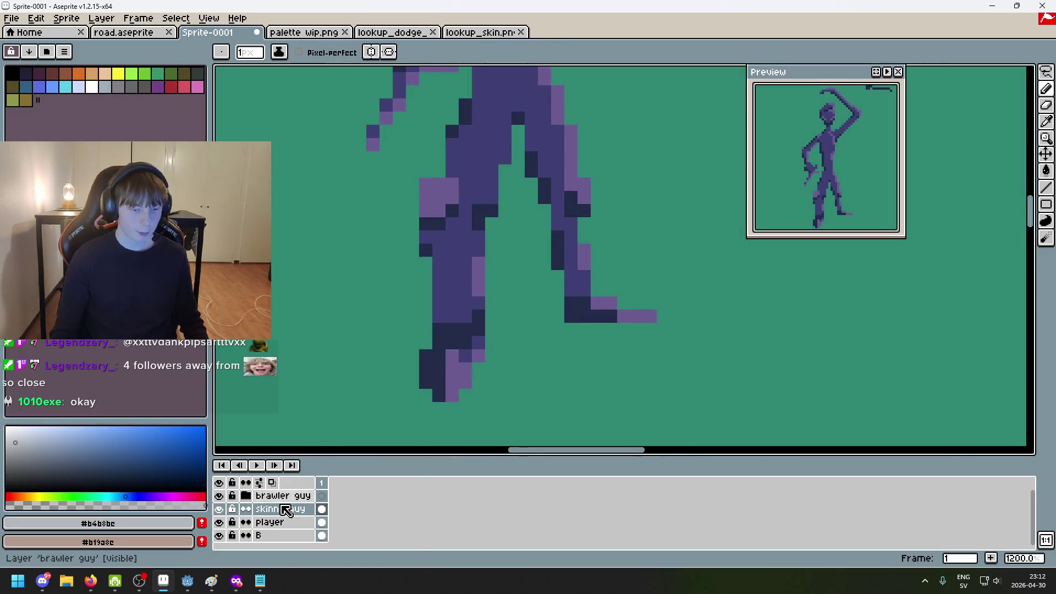
pyautogui.rightClick(280, 508)
pyautogui.click(346, 463)
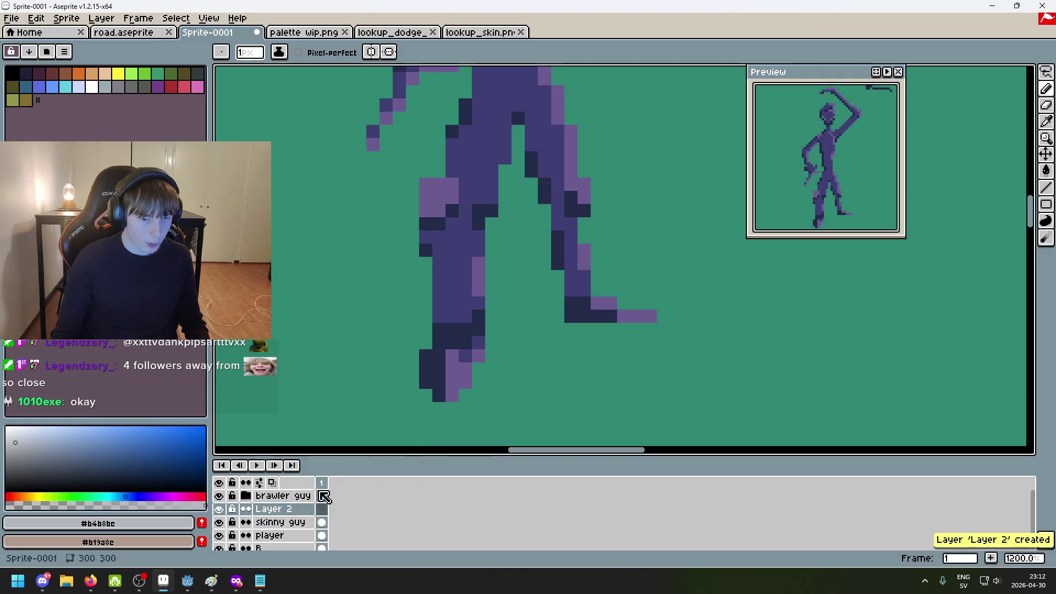
pyautogui.doubleClick(290, 510)
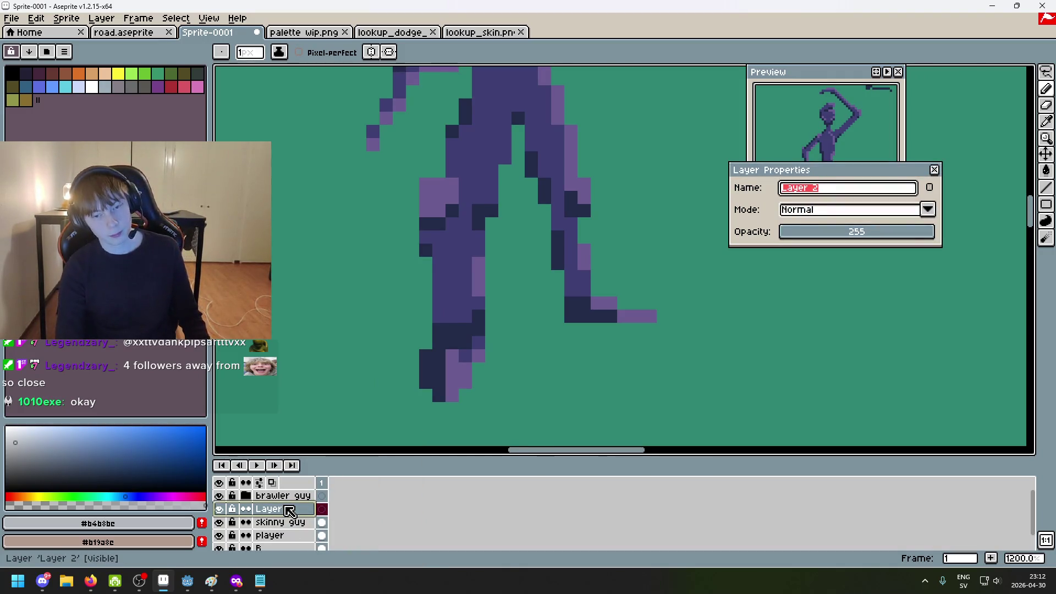
pyautogui.write('pants')
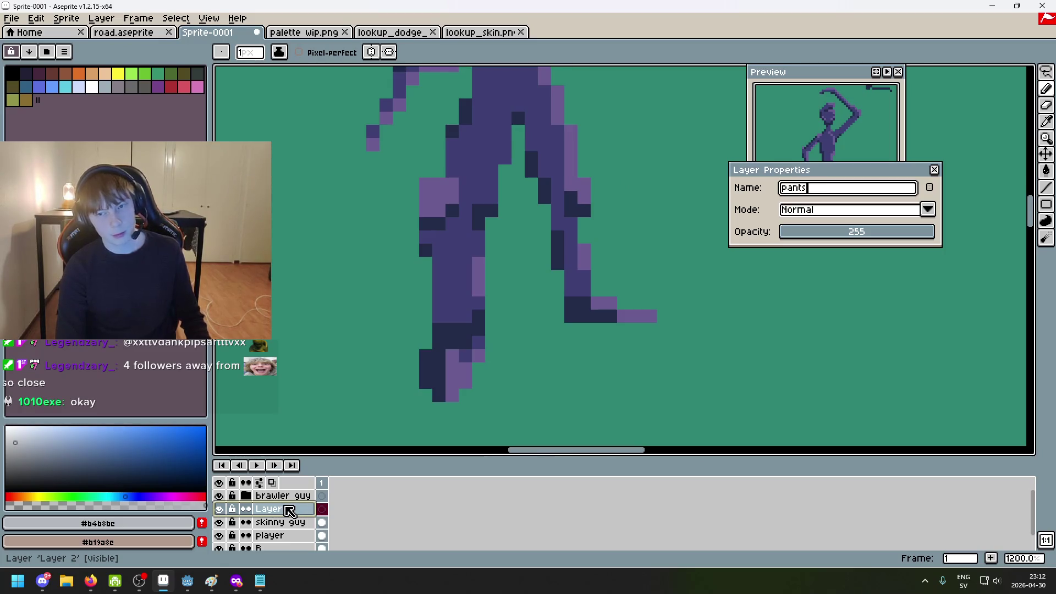
pyautogui.press('Return')
pyautogui.scroll(3, 474, 306)
pyautogui.moveTo(473, 306)
pyautogui.mouseDown()
pyautogui.moveTo(485, 279)
pyautogui.moveTo(502, 302)
pyautogui.mouseUp()
pyautogui.hotkey('ctrl', 'z')
pyautogui.hotkey('ctrl', 'z')
pyautogui.click(462, 275)
pyautogui.hotkey('ctrl', 'z')
pyautogui.click(487, 270)
pyautogui.hotkey('ctrl', 'z')
pyautogui.click(459, 277)
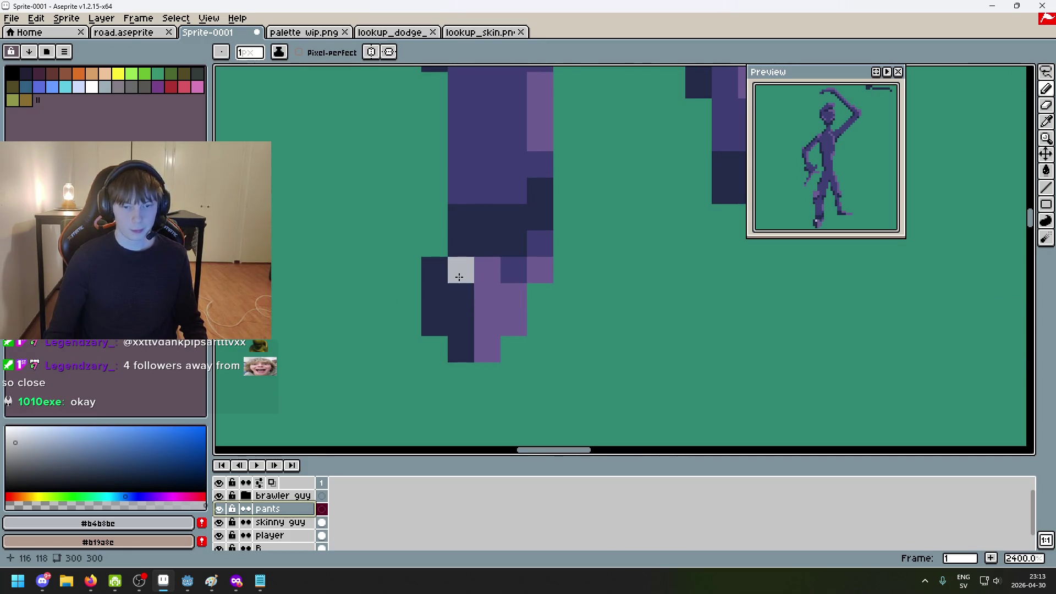
pyautogui.hotkey('ctrl', 'z')
pyautogui.click(487, 296)
pyautogui.hotkey('ctrl', 'z')
pyautogui.click(486, 271)
pyautogui.scroll(-2, 485, 275)
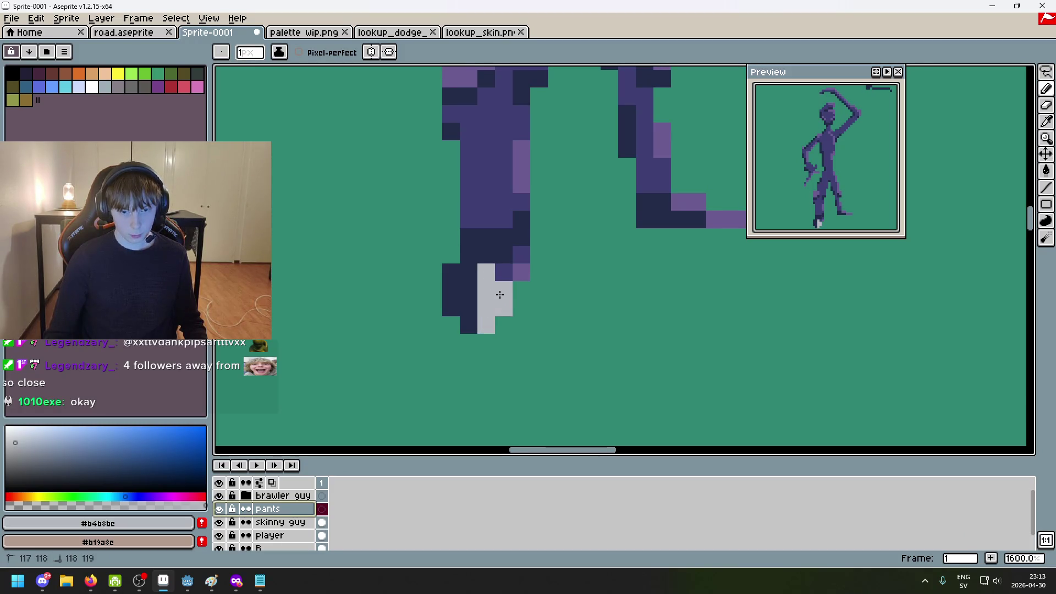
pyautogui.click(521, 274)
pyautogui.moveTo(552, 263); pyautogui.dragTo(520, 294)
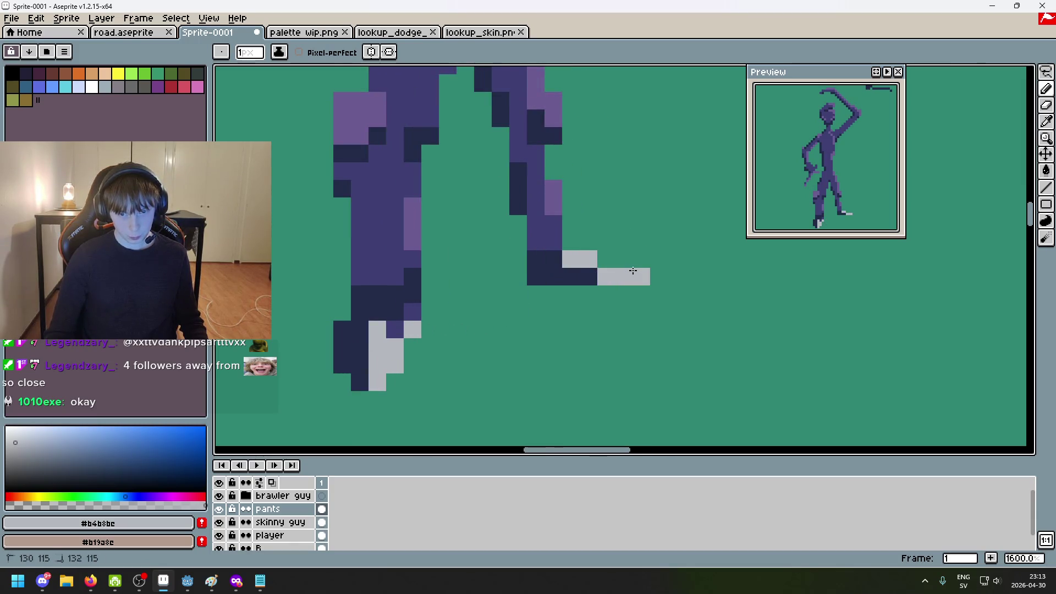
pyautogui.scroll(-3, 634, 271)
pyautogui.scroll(-3, 498, 327)
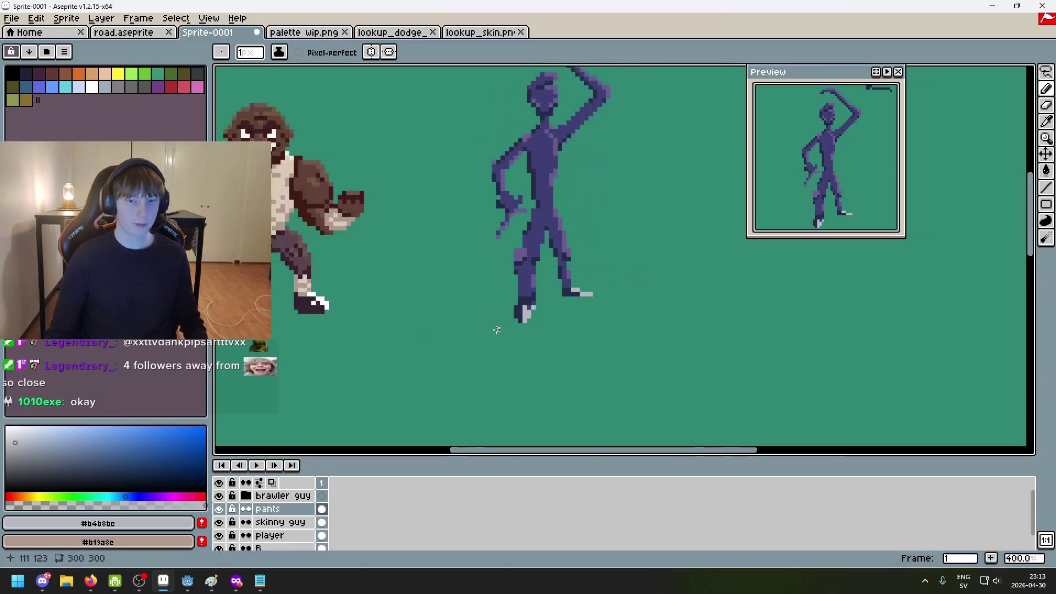
pyautogui.scroll(3, 508, 335)
pyautogui.scroll(-2, 550, 330)
pyautogui.scroll(3, 548, 337)
pyautogui.scroll(-2, 530, 315)
pyautogui.scroll(-2, 559, 309)
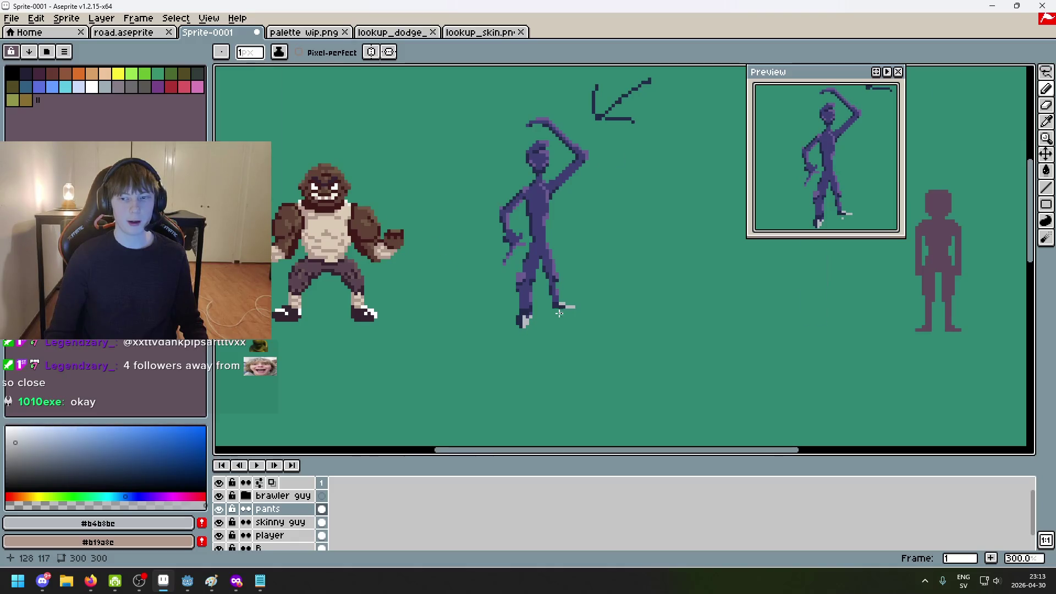
pyautogui.scroll(-1, 560, 311)
pyautogui.scroll(6, 563, 330)
pyautogui.scroll(-1, 532, 310)
pyautogui.scroll(2, 532, 309)
# Glance at the dodge skin reference and palette painting, then recheck the character sprite
pyautogui.click(479, 33)
pyautogui.click(392, 33)
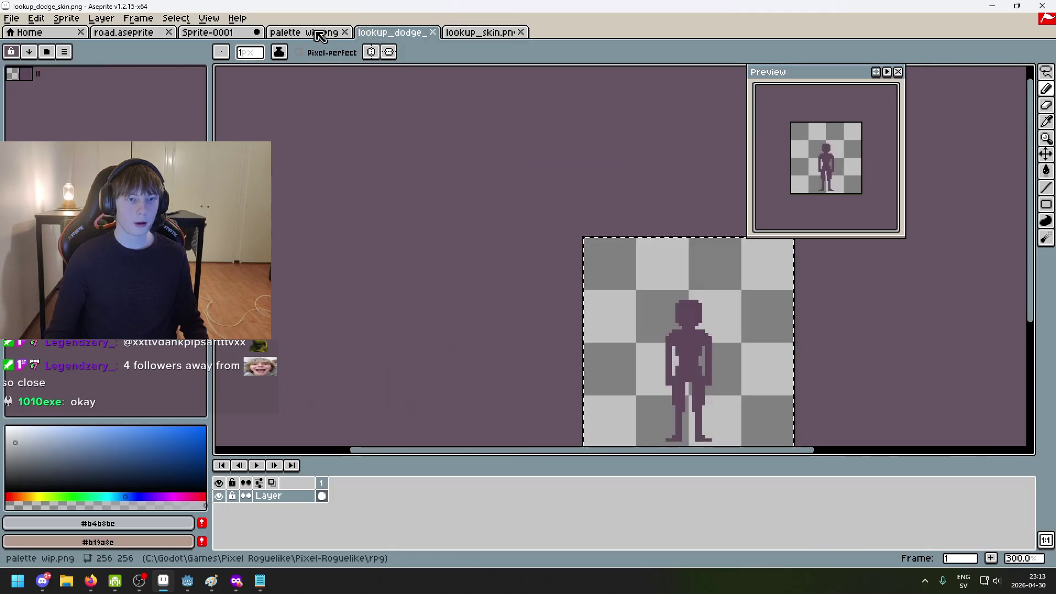
pyautogui.click(326, 34)
pyautogui.scroll(2, 483, 271)
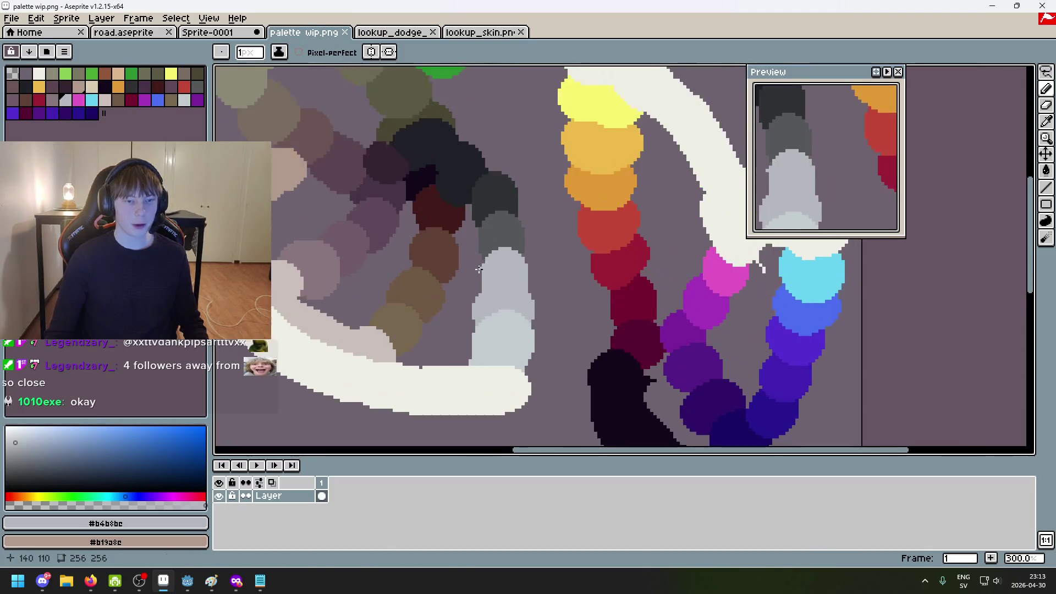
pyautogui.hotkey('ctrl', 'shift', 'Tab')
pyautogui.scroll(6, 521, 314)
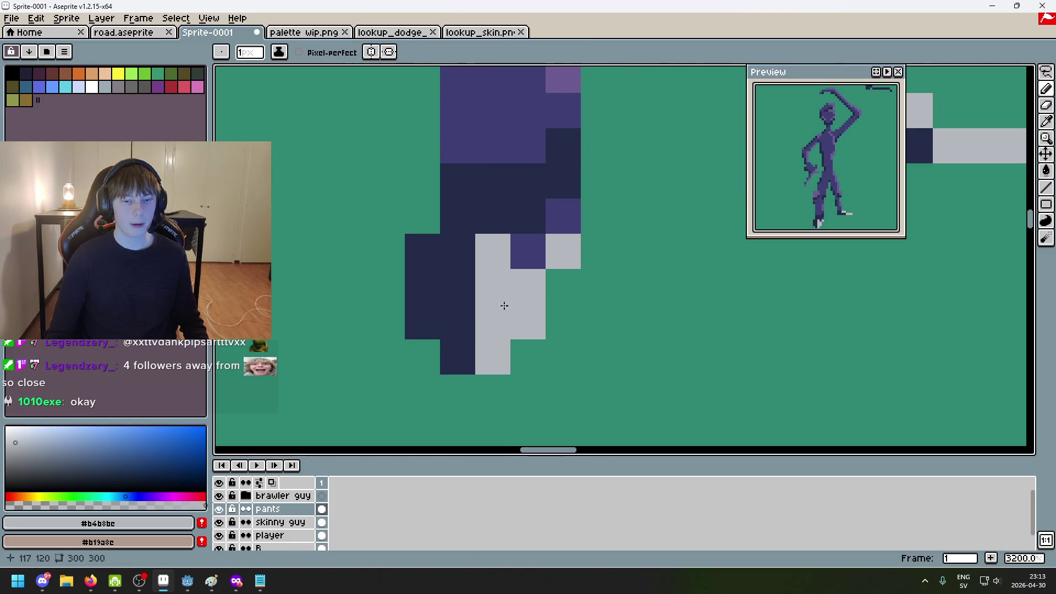
pyautogui.scroll(-1, 504, 287)
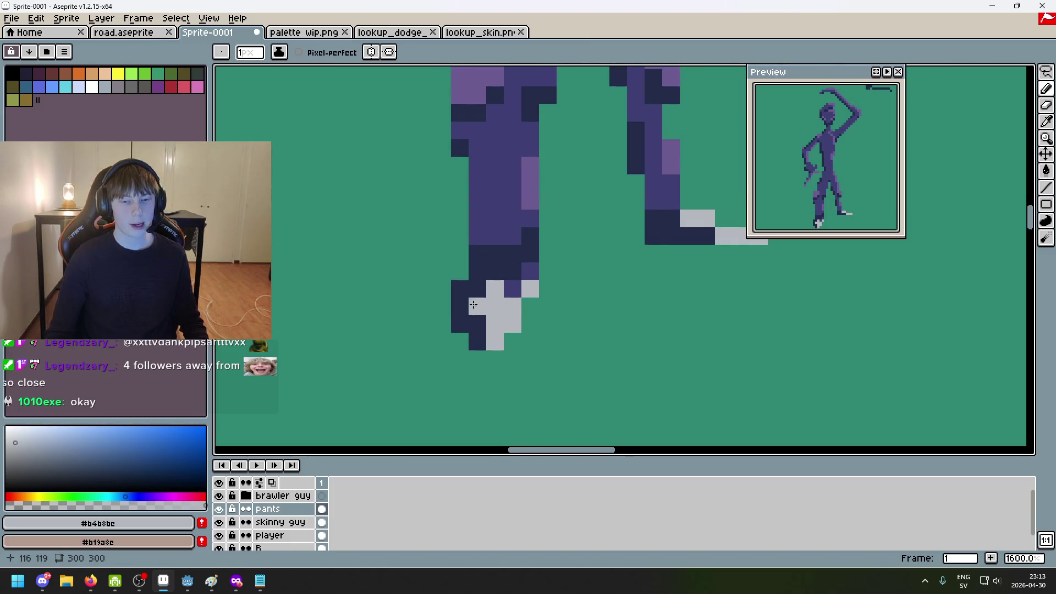
pyautogui.scroll(-2, 472, 305)
pyautogui.scroll(1, 495, 297)
# Eyedrop pale grey #c3cccf from palette wip.png and return to Sprite-0001
pyautogui.hotkey('ctrl', 'Tab')
pyautogui.hotkey('ctrl', 'Tab')
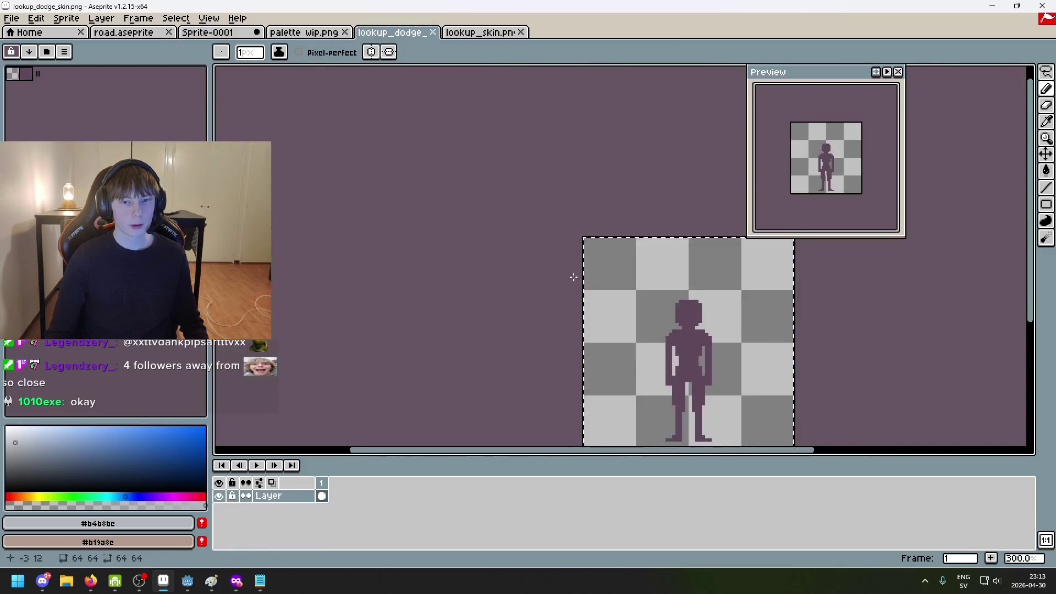
pyautogui.hotkey('ctrl', 'shift', 'Tab')
pyautogui.click(634, 349)
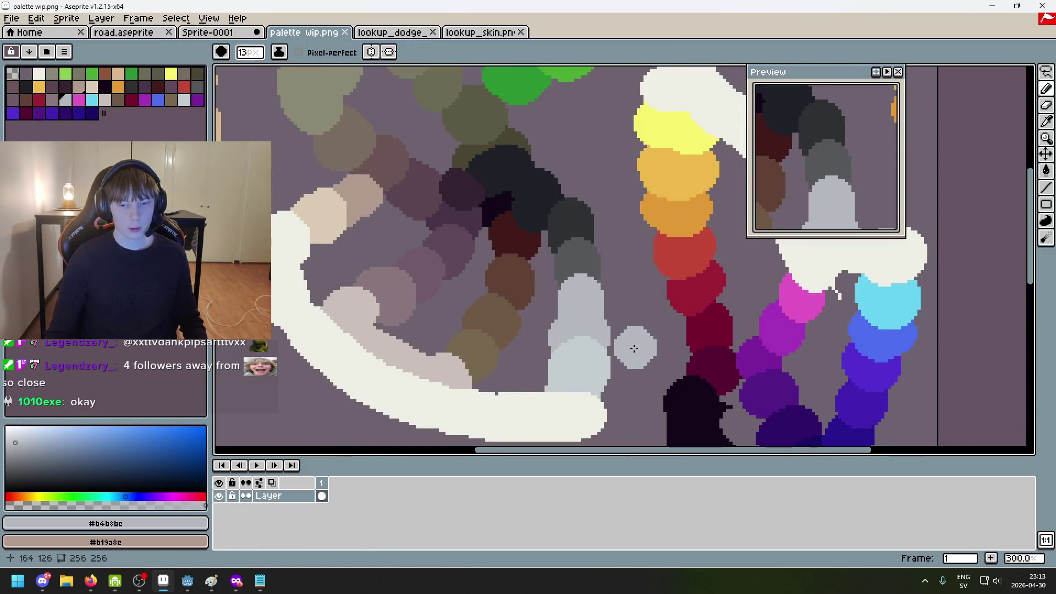
pyautogui.scroll(1, 609, 352)
pyautogui.keyDown('alt'); pyautogui.click(608, 352); pyautogui.keyUp('alt')
pyautogui.click(218, 38)
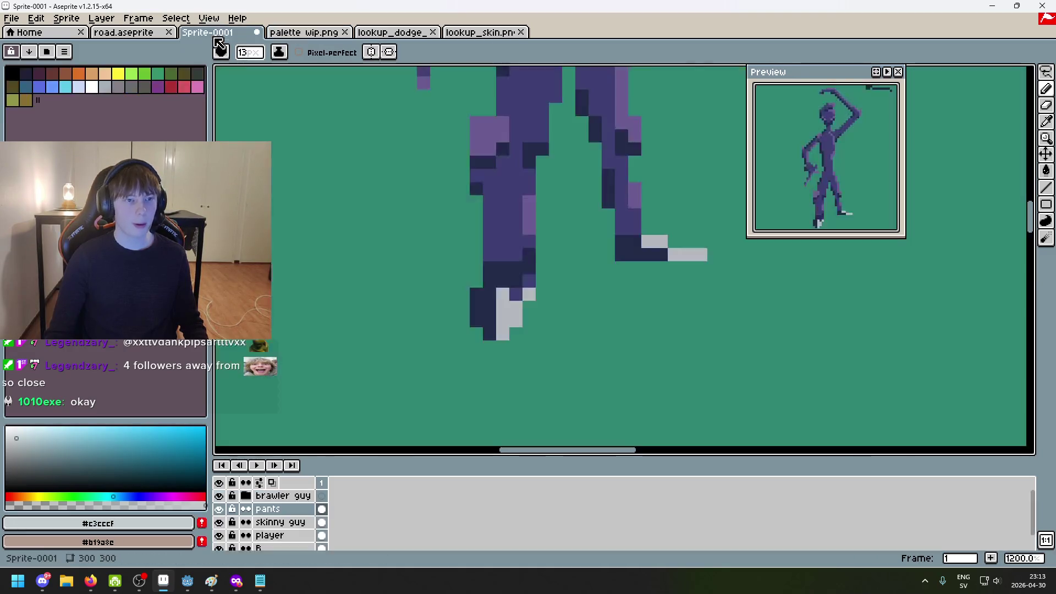
# Pick up the shoe's grey from the skinny figure as the drawing colour
pyautogui.scroll(2, 480, 337)
pyautogui.scroll(-3, 503, 337)
pyautogui.press('g')
pyautogui.scroll(-5, 550, 319)
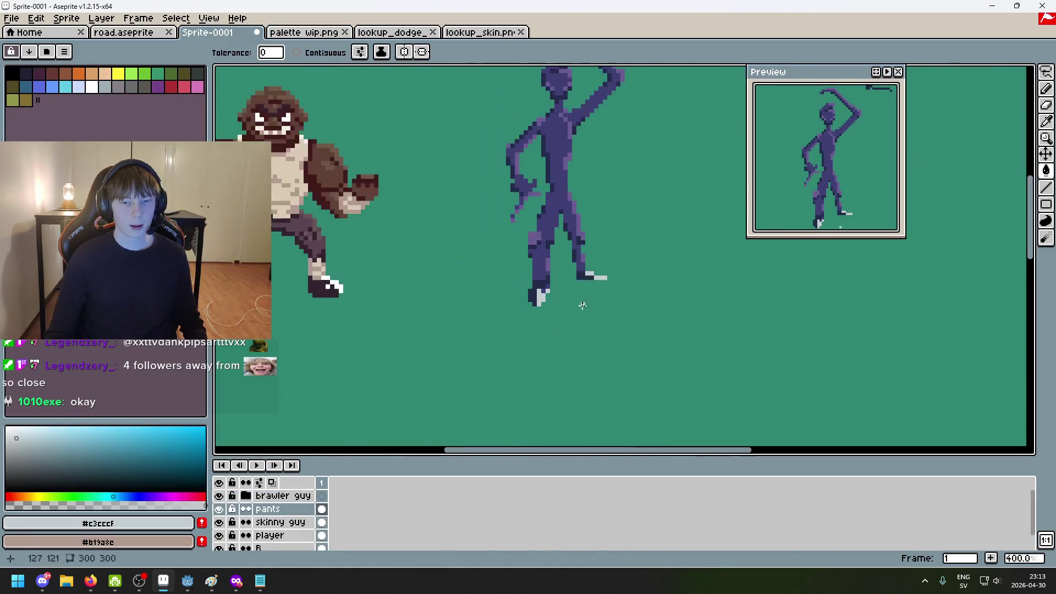
pyautogui.scroll(-1, 599, 321)
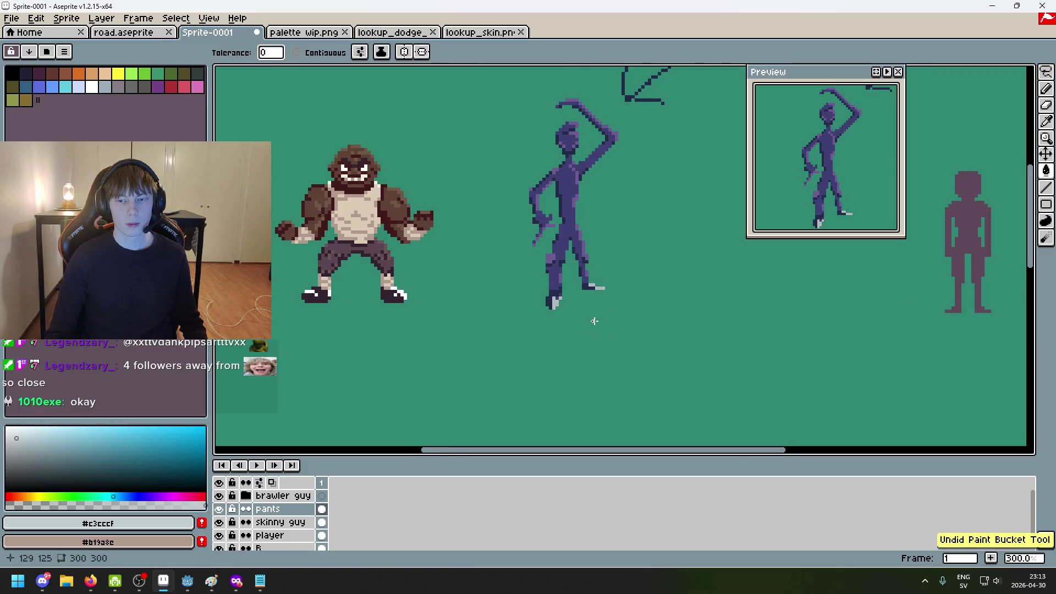
pyautogui.scroll(3, 594, 319)
pyautogui.keyDown('alt'); pyautogui.click(520, 281); pyautogui.keyUp('alt')
# Try a grey Paint Bucket fill and a stray grey pixel on the leg, undoing both
pyautogui.scroll(4, 552, 280)
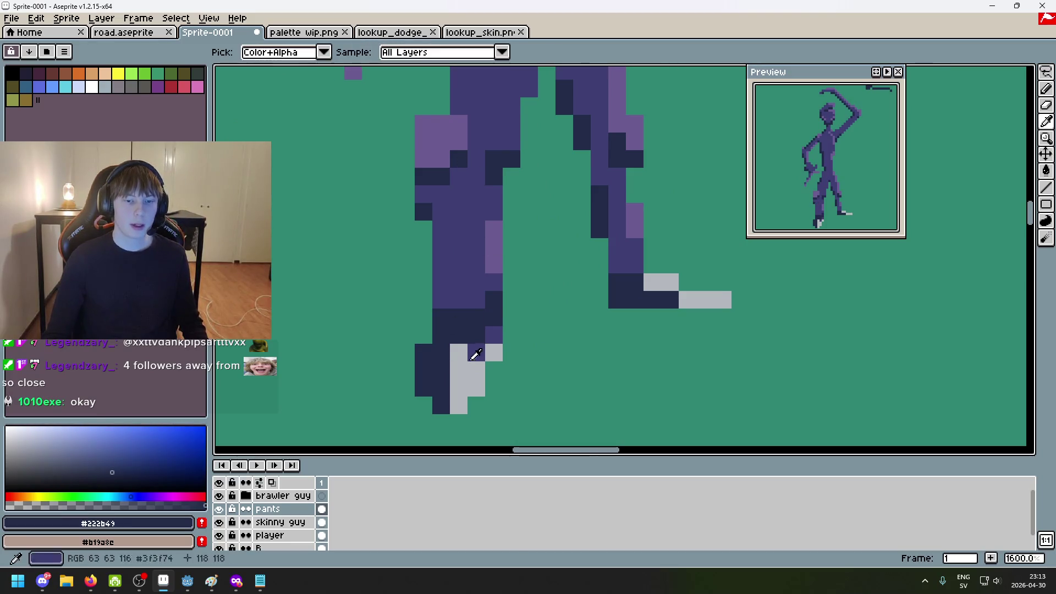
pyautogui.click(445, 124)
pyautogui.hotkey('ctrl', 'z')
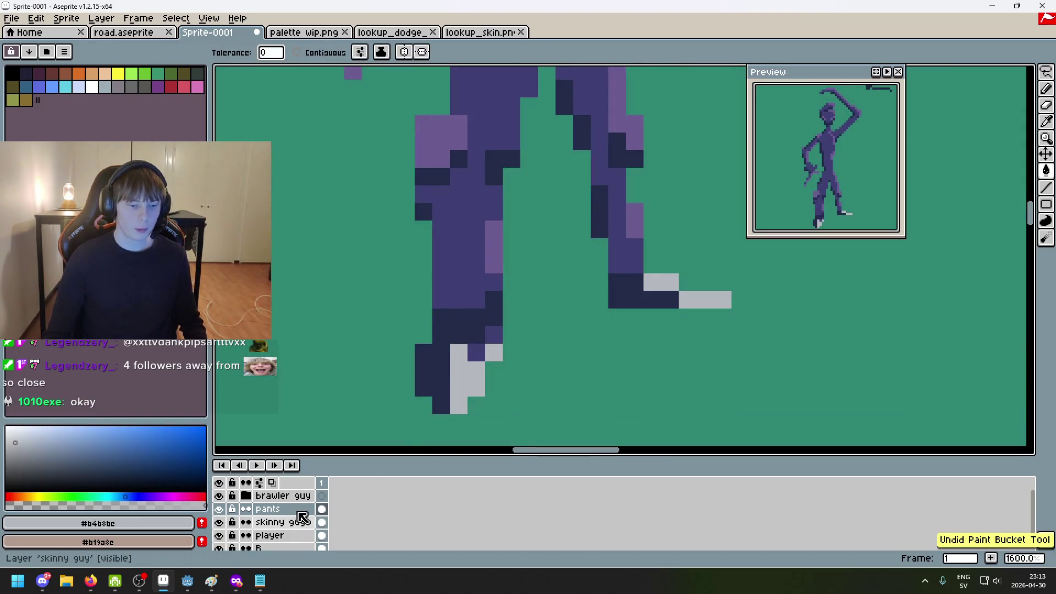
pyautogui.rightClick(297, 522)
pyautogui.click(400, 253)
pyautogui.hotkey('ctrl', 'z')
# Pencil grey patches onto the left knee and then the right knee
pyautogui.press('b')
pyautogui.moveTo(442, 124); pyautogui.dragTo(426, 144)
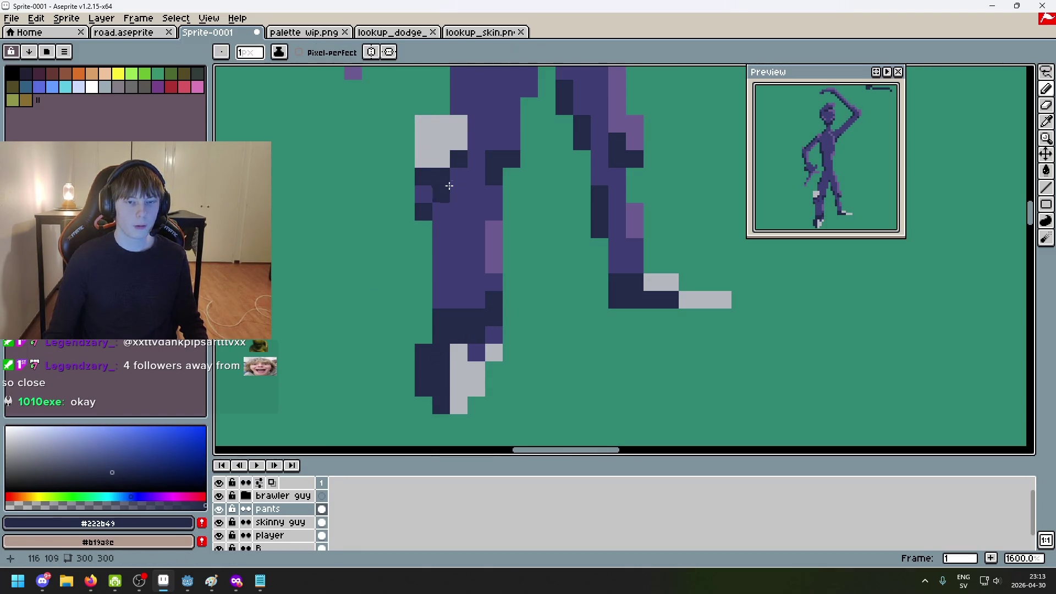
pyautogui.moveTo(522, 182); pyautogui.dragTo(464, 315)
pyautogui.click(571, 246)
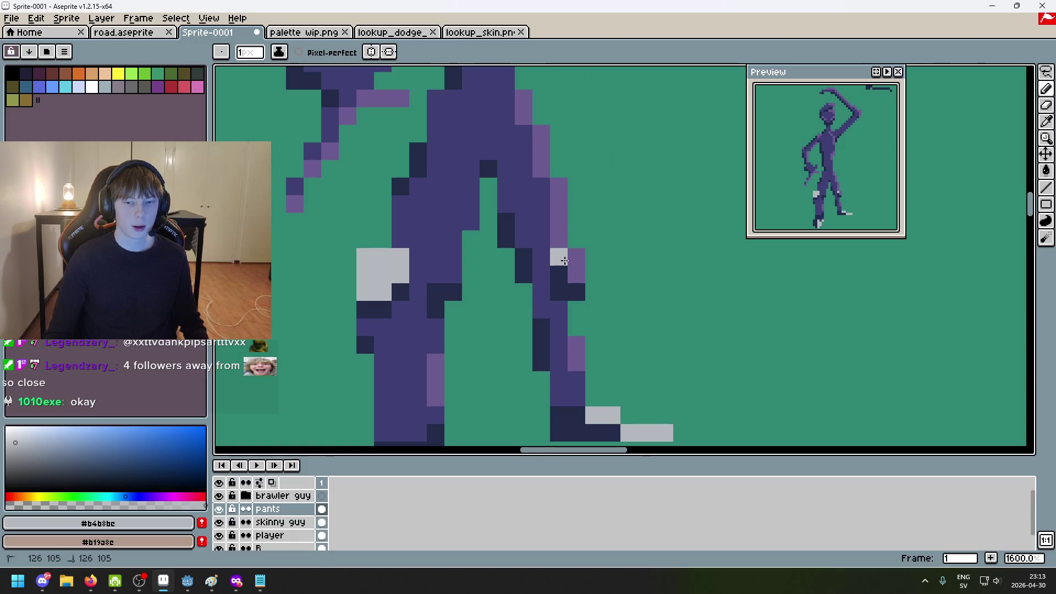
# Zoom out to review the whole figure with its new knee patches
pyautogui.scroll(-3, 583, 278)
pyautogui.scroll(1, 589, 291)
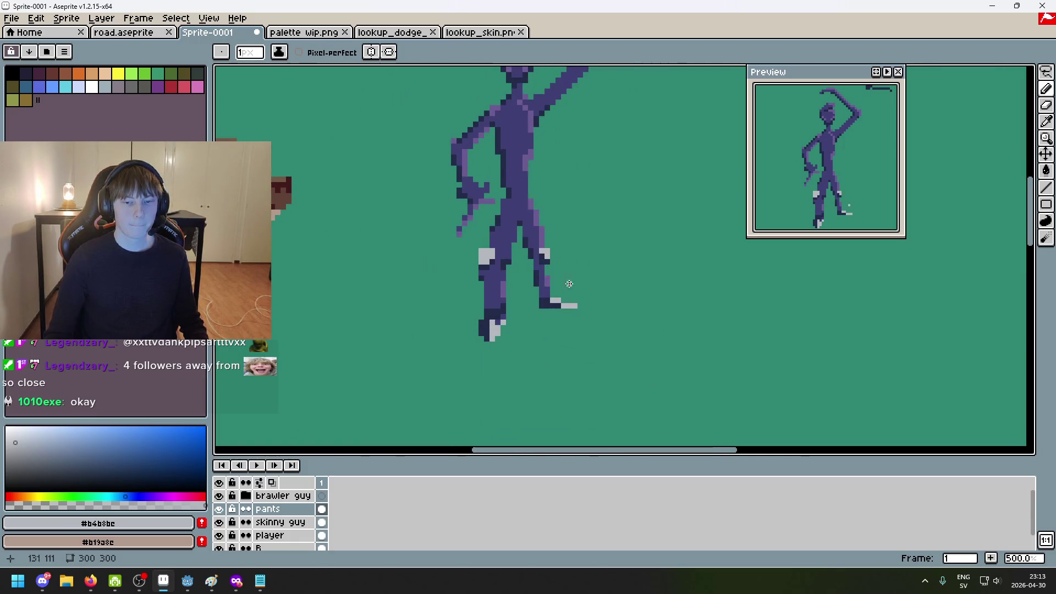
pyautogui.scroll(-1, 529, 291)
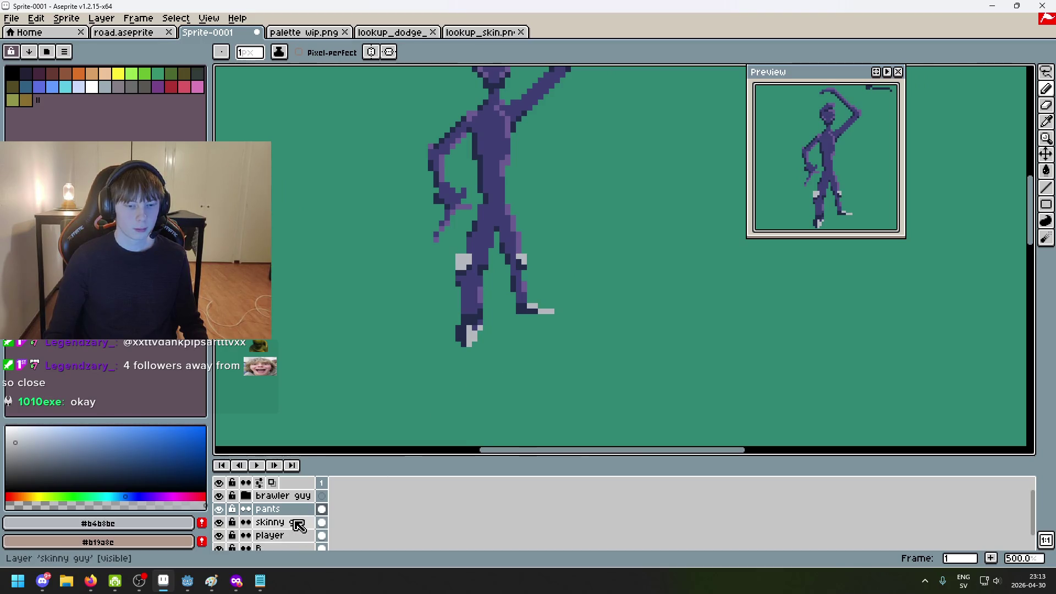
pyautogui.moveTo(428, 363); pyautogui.dragTo(389, 440)
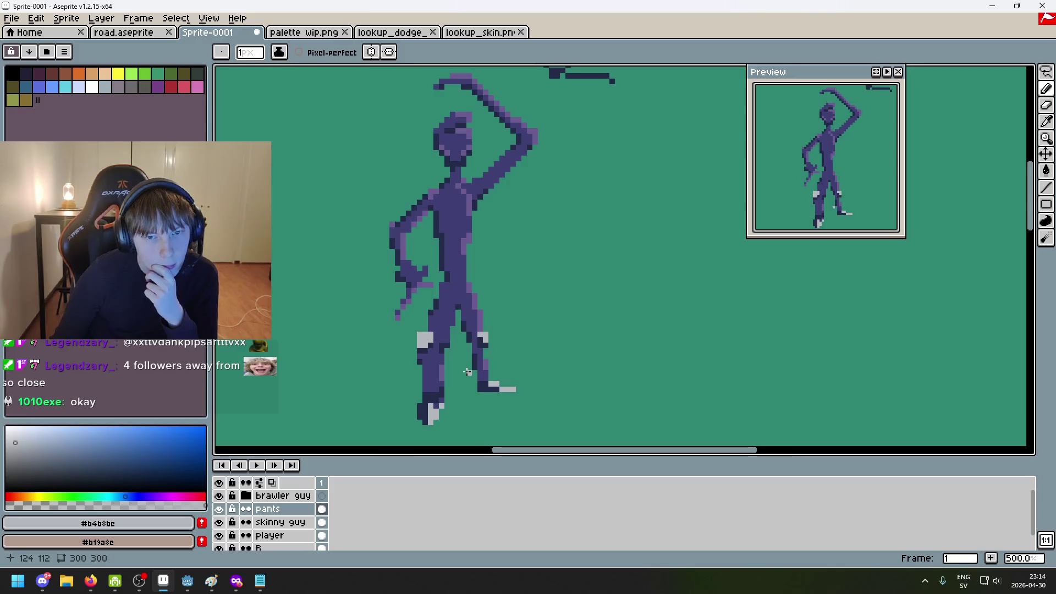
pyautogui.scroll(3, 514, 371)
pyautogui.scroll(-4, 511, 366)
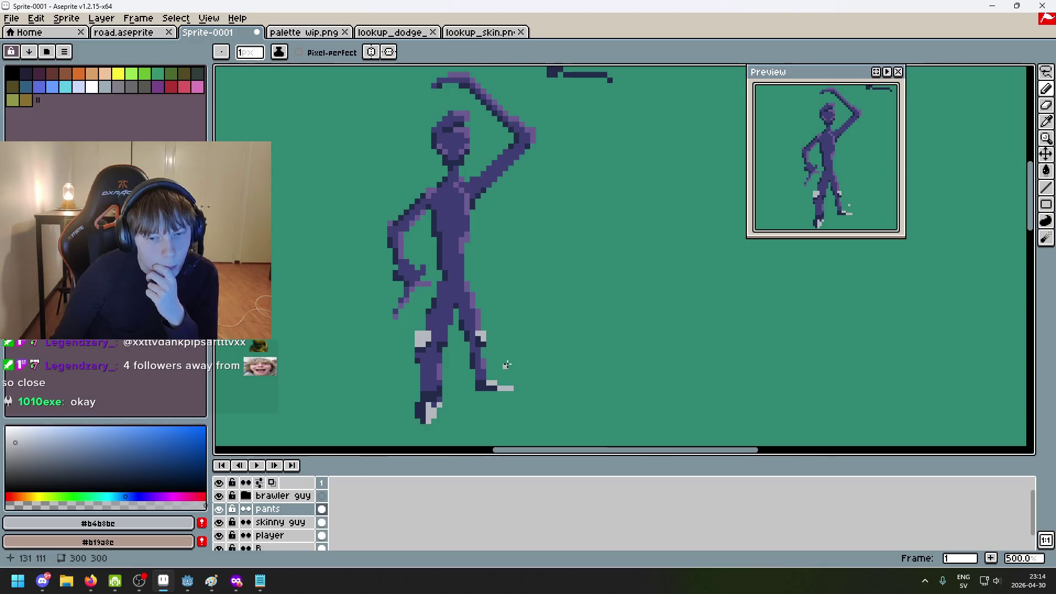
pyautogui.scroll(7, 509, 364)
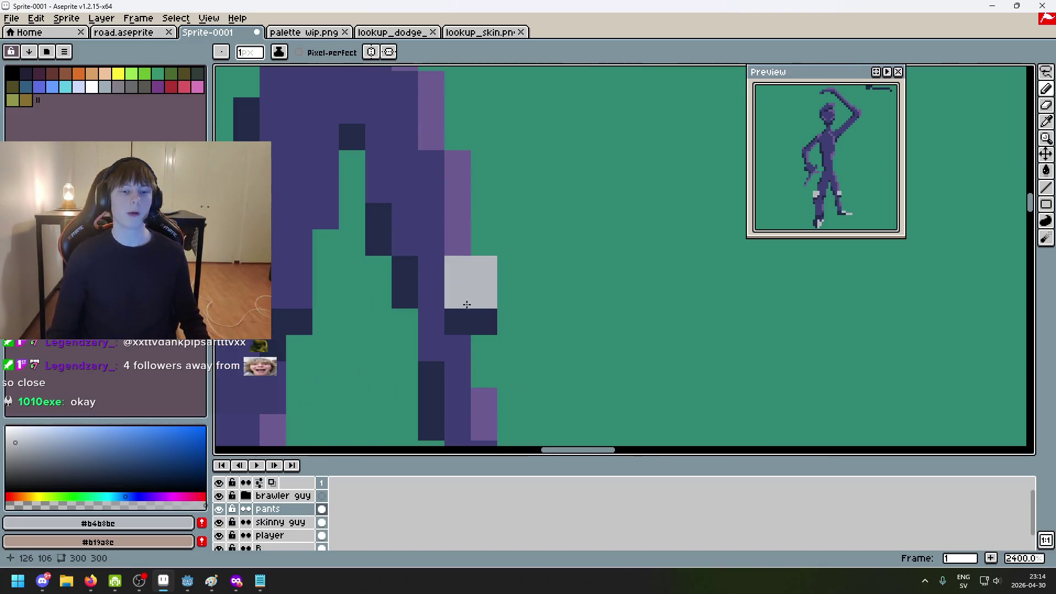
pyautogui.scroll(-4, 474, 312)
pyautogui.scroll(-3, 471, 335)
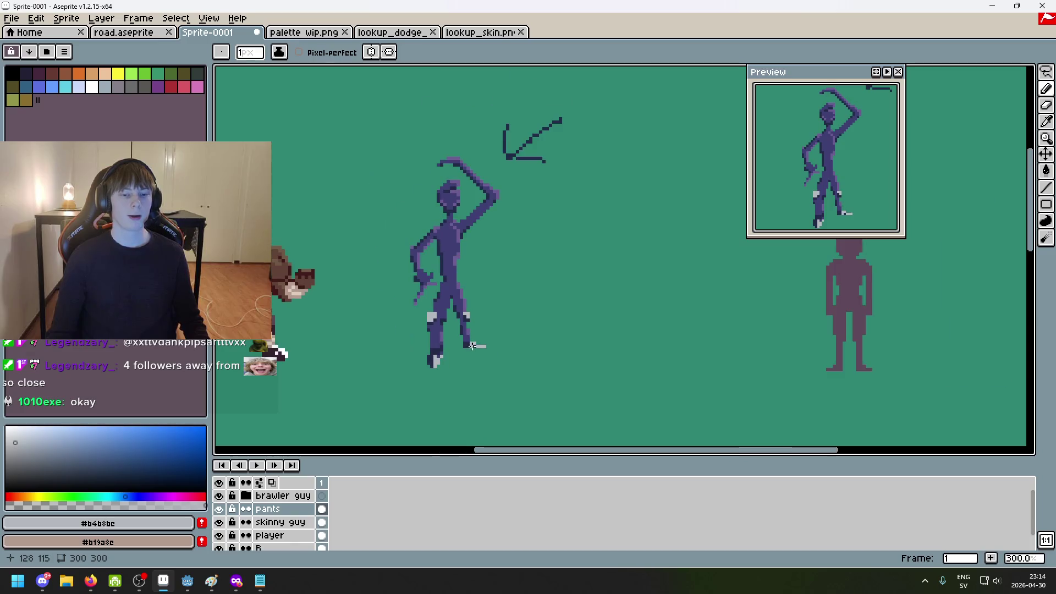
pyautogui.scroll(1, 487, 316)
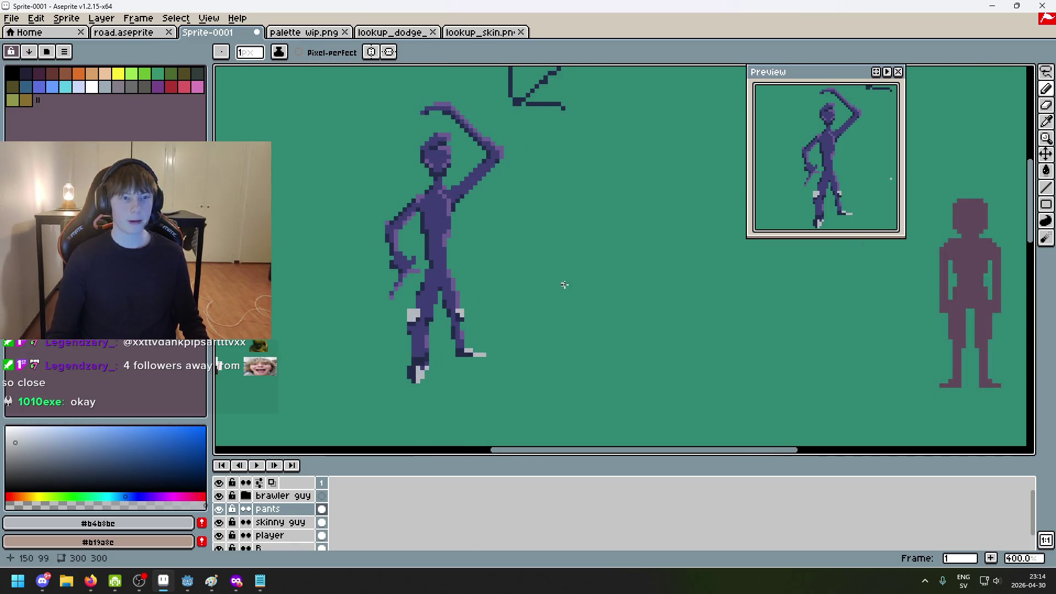
pyautogui.click(303, 32)
# Centre the palette wip.png painting in view
pyautogui.scroll(-5, 431, 251)
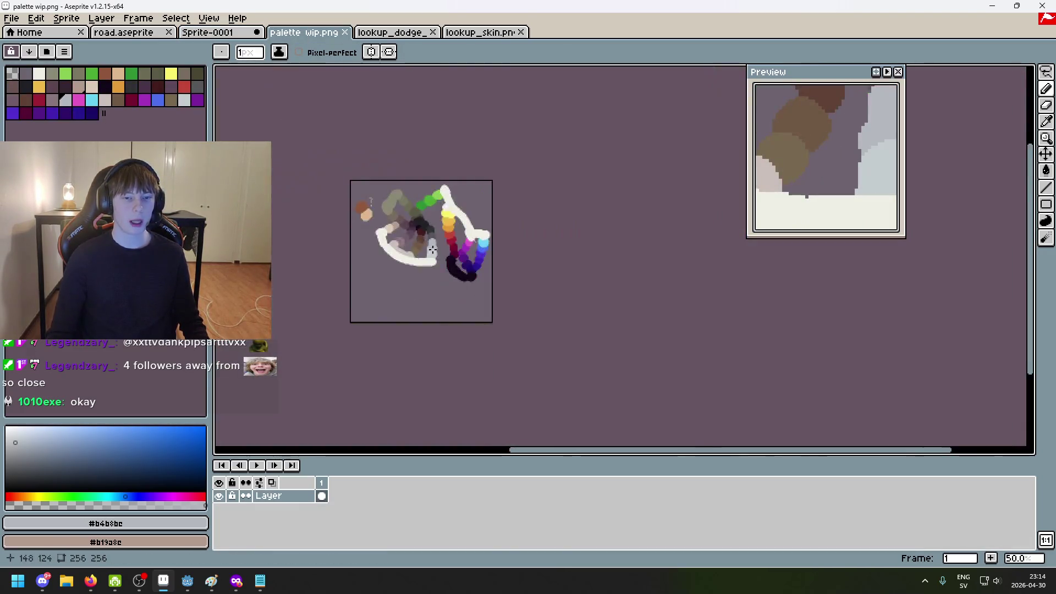
pyautogui.scroll(1, 431, 250)
pyautogui.scroll(1, 370, 264)
pyautogui.moveTo(363, 196); pyautogui.dragTo(490, 234)
pyautogui.scroll(-1, 487, 234)
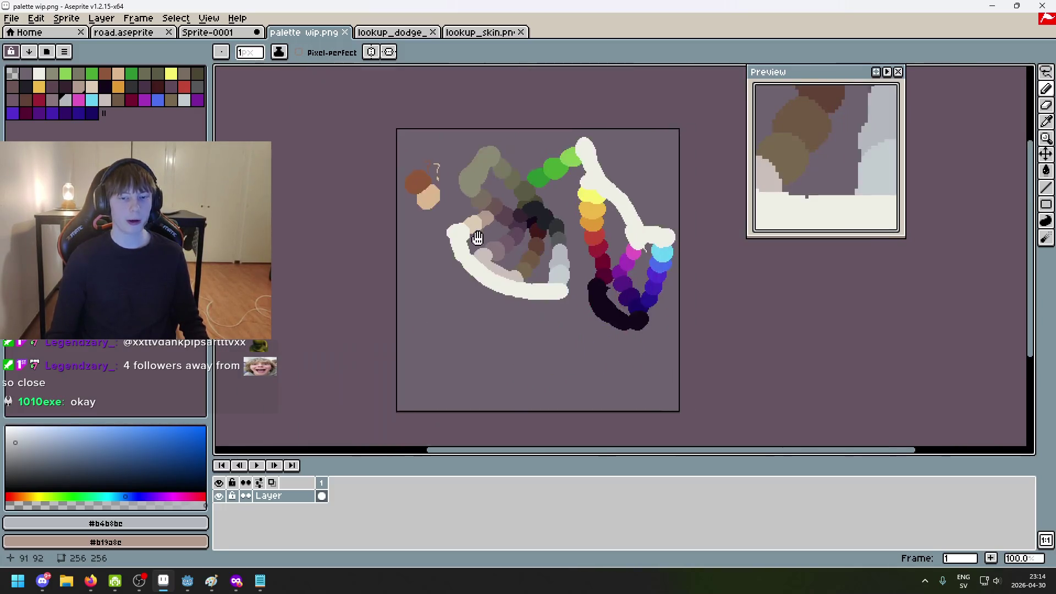
pyautogui.scroll(1, 486, 242)
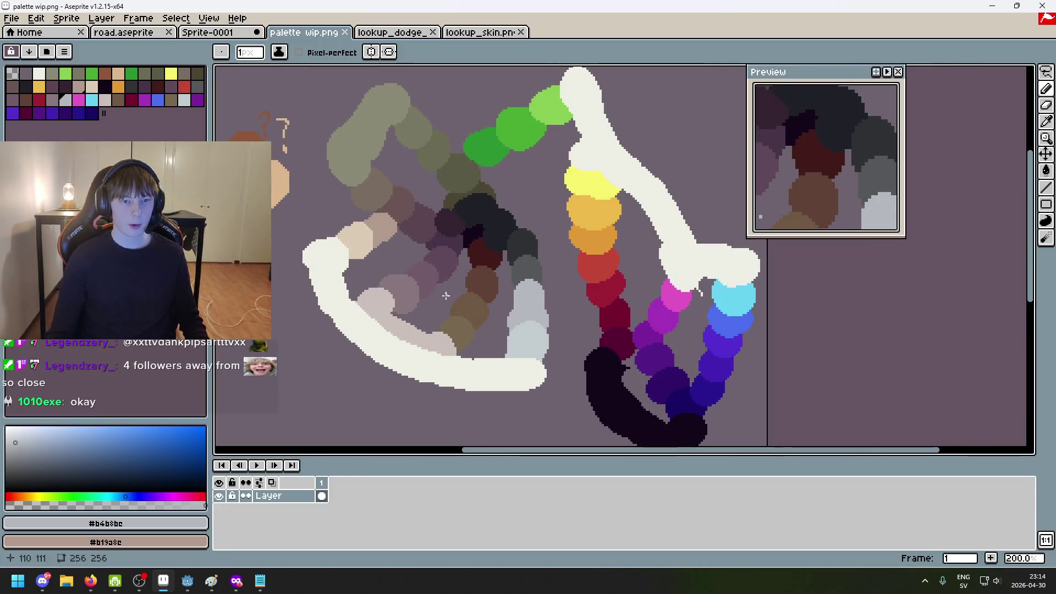
pyautogui.moveTo(377, 263); pyautogui.dragTo(412, 294)
# Flip between the character sprite, the dodge skin reference and the palette painting
pyautogui.hotkey('ctrl', 'shift', 'Tab')
pyautogui.scroll(1, 471, 302)
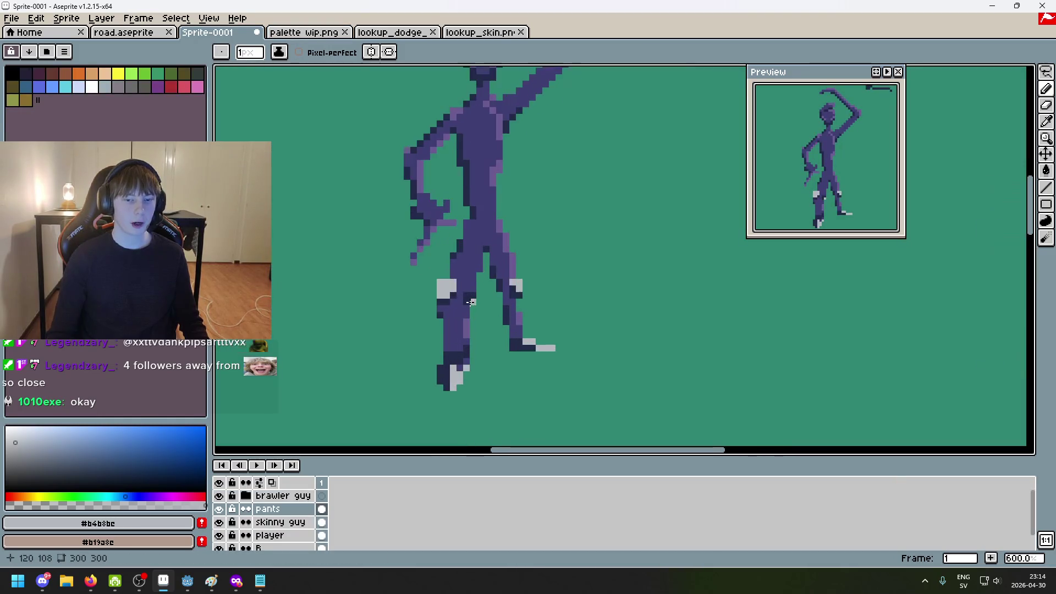
pyautogui.scroll(-2, 419, 282)
pyautogui.hotkey('ctrl', 'Tab')
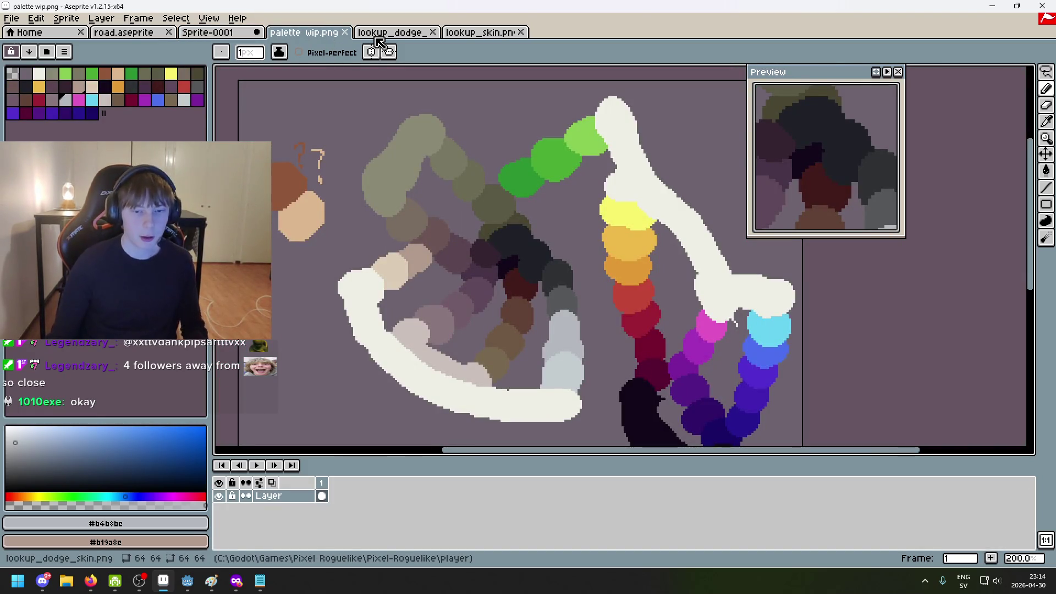
pyautogui.click(380, 41)
pyautogui.click(328, 38)
pyautogui.scroll(1, 483, 195)
# Sample brown, then dark purple, settling on dark olive #494734, and return to Sprite-0001
pyautogui.moveTo(483, 195); pyautogui.dragTo(420, 165)
pyautogui.scroll(-3, 457, 258)
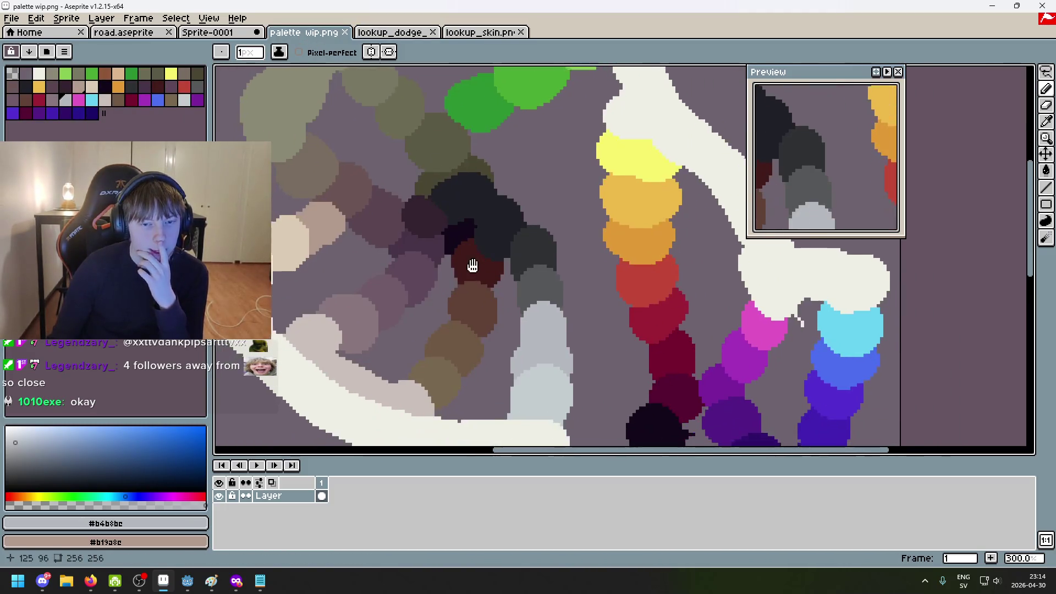
pyautogui.hscroll(-2, 469, 271)
pyautogui.scroll(-1, 514, 277)
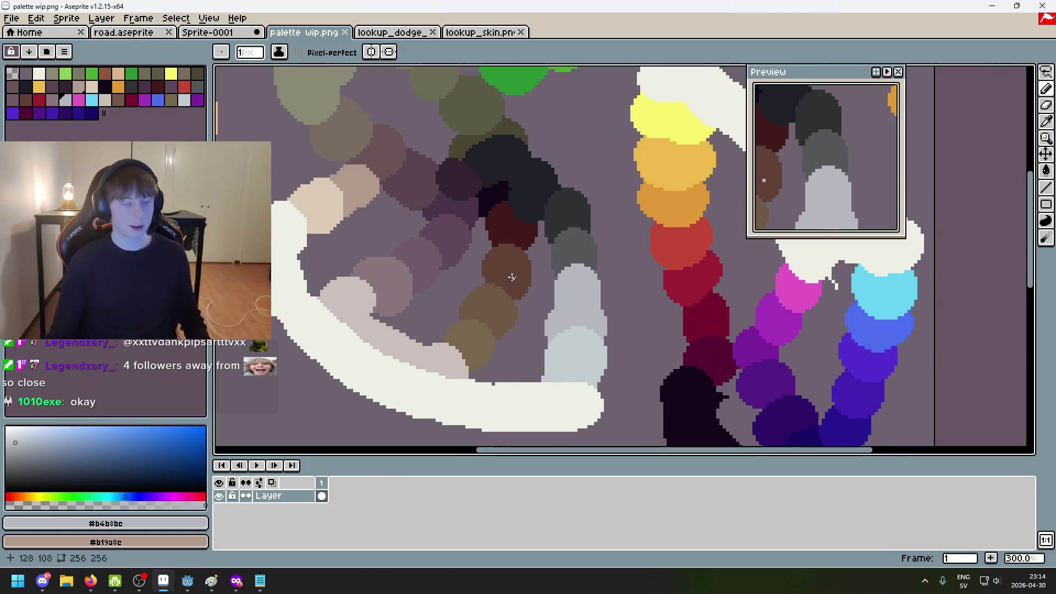
pyautogui.scroll(1, 503, 278)
pyautogui.scroll(-1, 502, 267)
pyautogui.scroll(1, 506, 233)
pyautogui.keyDown('alt'); pyautogui.click(479, 207); pyautogui.keyUp('alt')
pyautogui.scroll(1, 509, 262)
pyautogui.keyDown('alt'); pyautogui.click(495, 181); pyautogui.keyUp('alt')
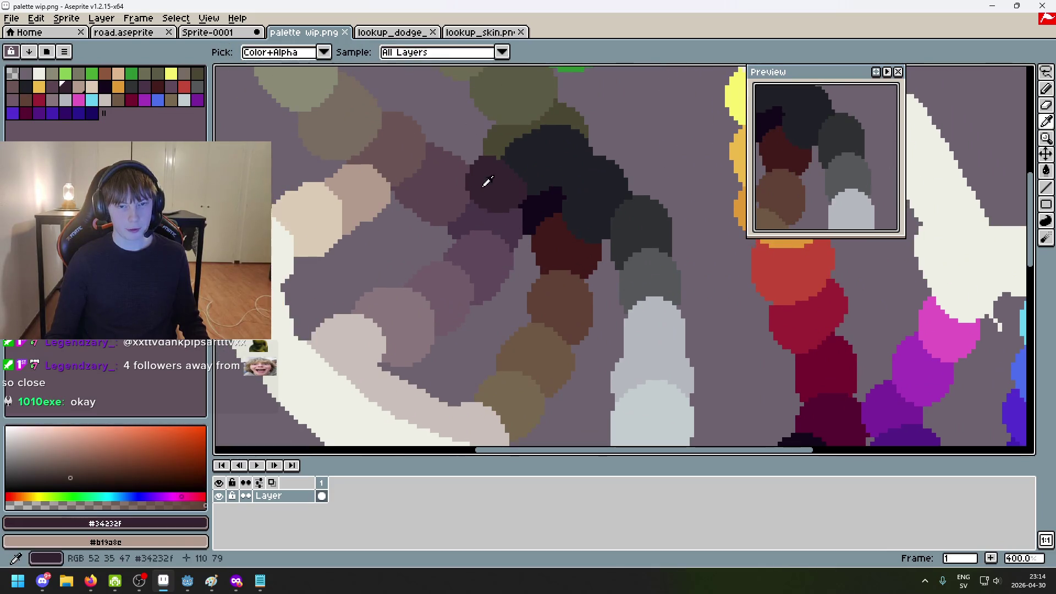
pyautogui.scroll(5, 578, 231)
pyautogui.hscroll(-2, 578, 231)
pyautogui.keyDown('alt'); pyautogui.click(601, 233); pyautogui.keyUp('alt')
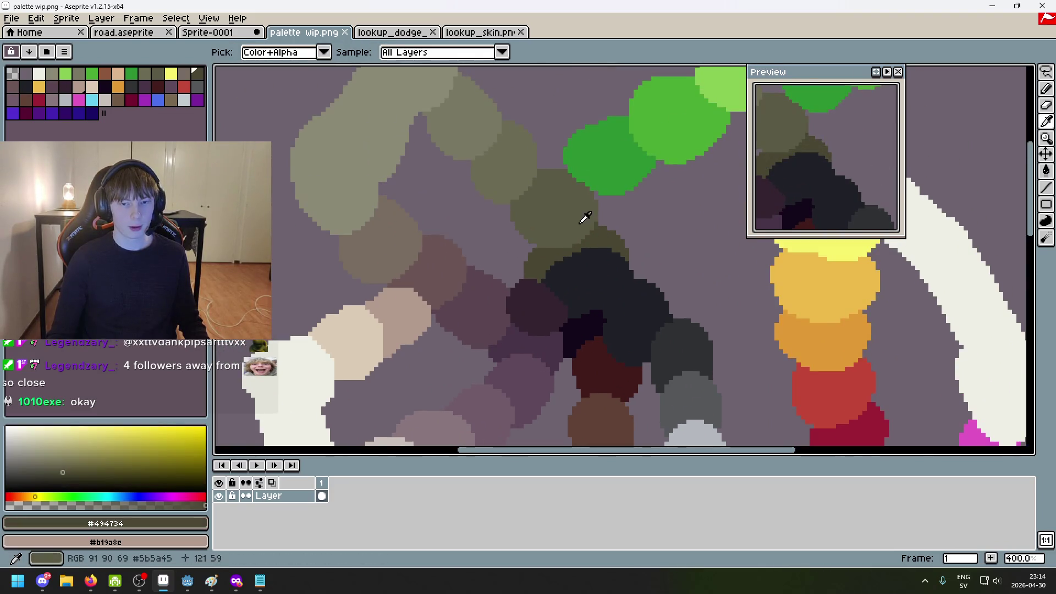
pyautogui.click(252, 33)
pyautogui.scroll(3, 458, 212)
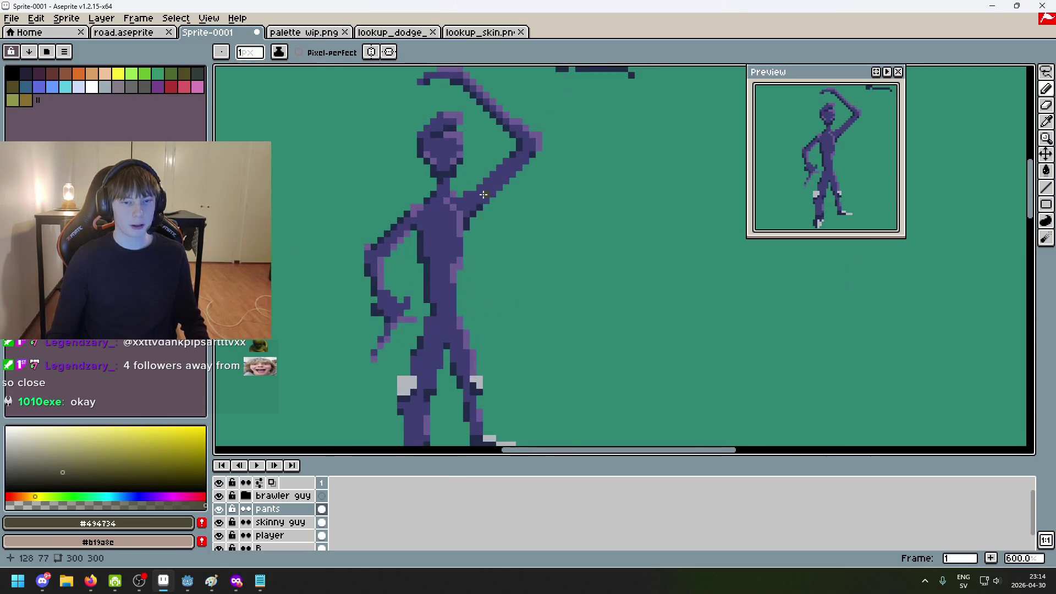
pyautogui.scroll(-4, 470, 235)
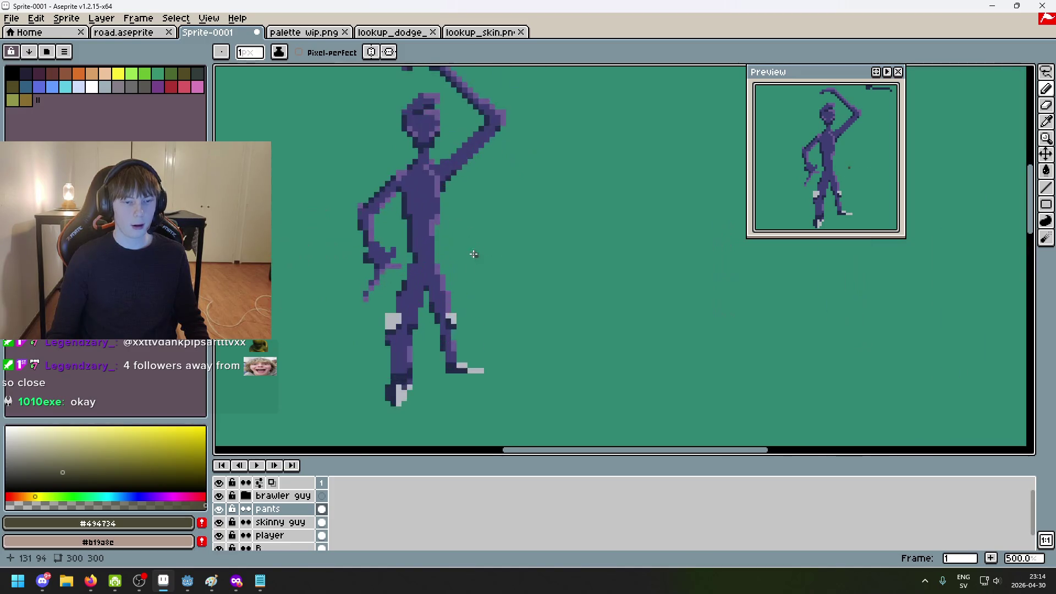
pyautogui.scroll(3, 465, 248)
pyautogui.scroll(5, 467, 323)
pyautogui.scroll(-3, 460, 223)
pyautogui.scroll(1, 464, 220)
pyautogui.scroll(1, 484, 248)
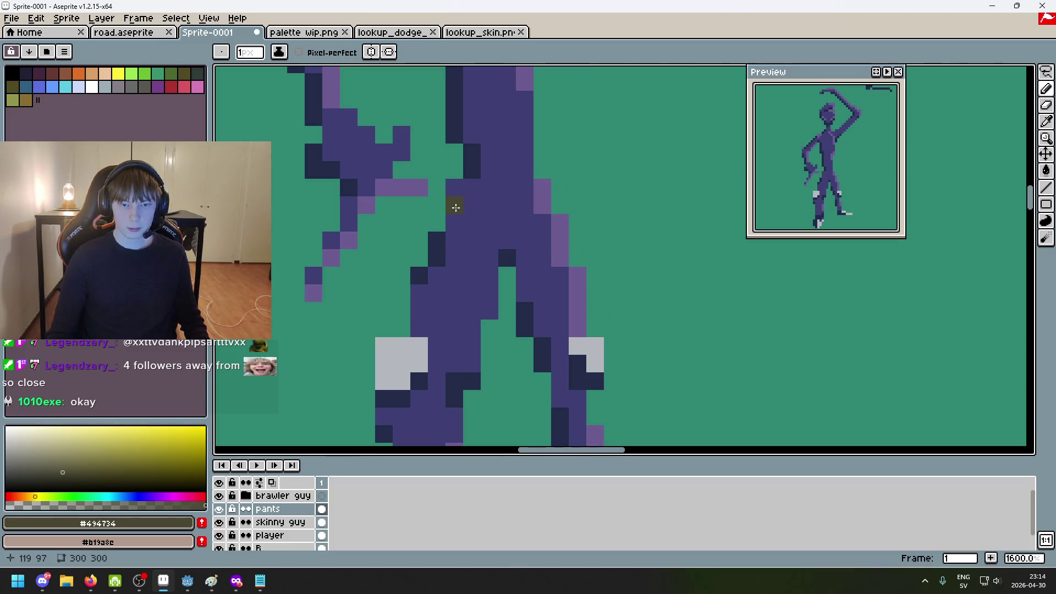
pyautogui.scroll(-4, 456, 207)
pyautogui.scroll(3, 465, 190)
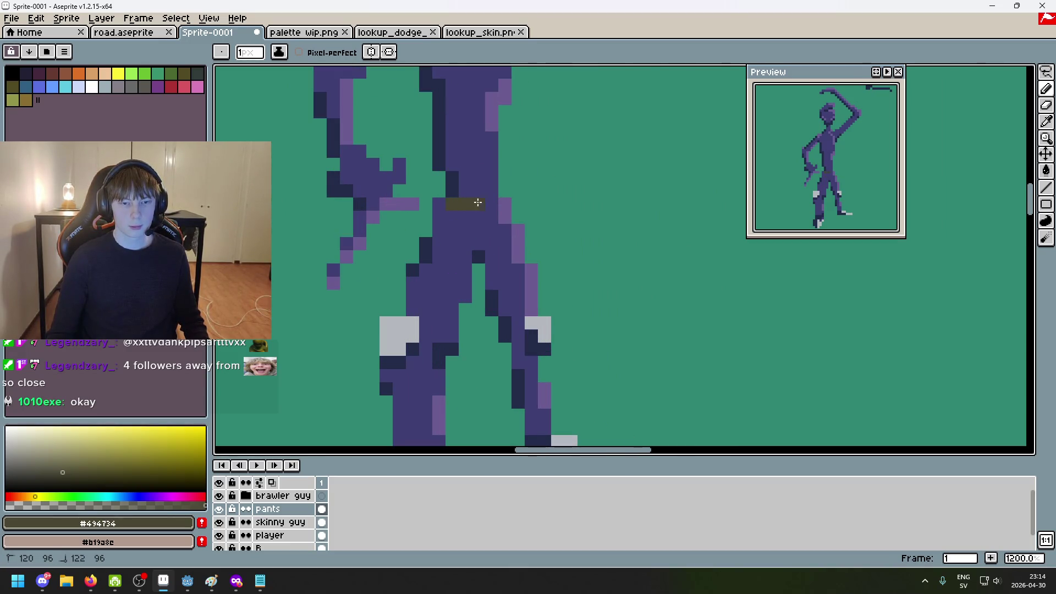
pyautogui.press('g')
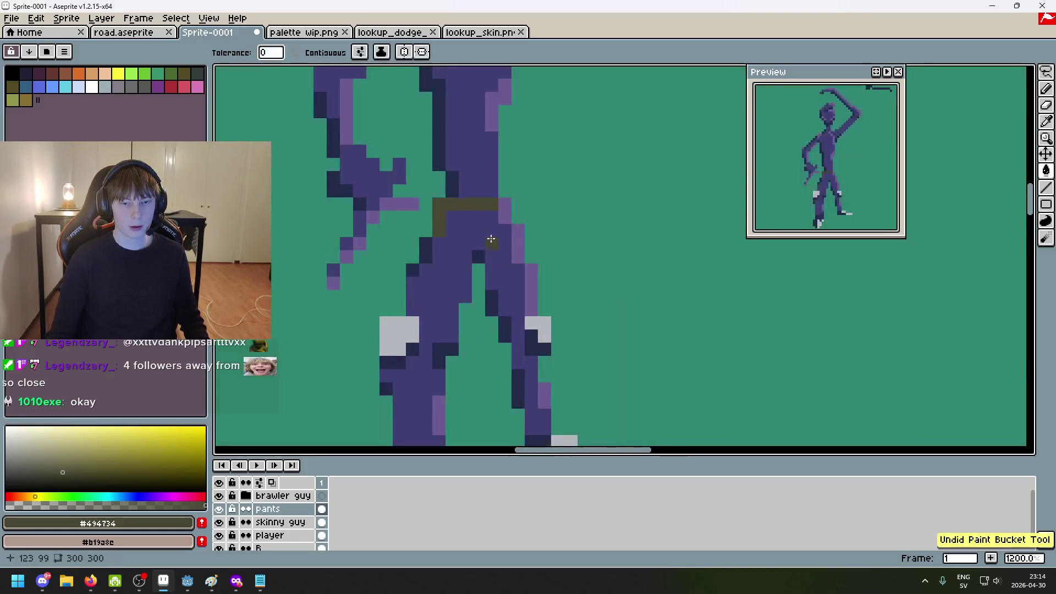
pyautogui.click(468, 255)
pyautogui.hotkey('ctrl', 'z')
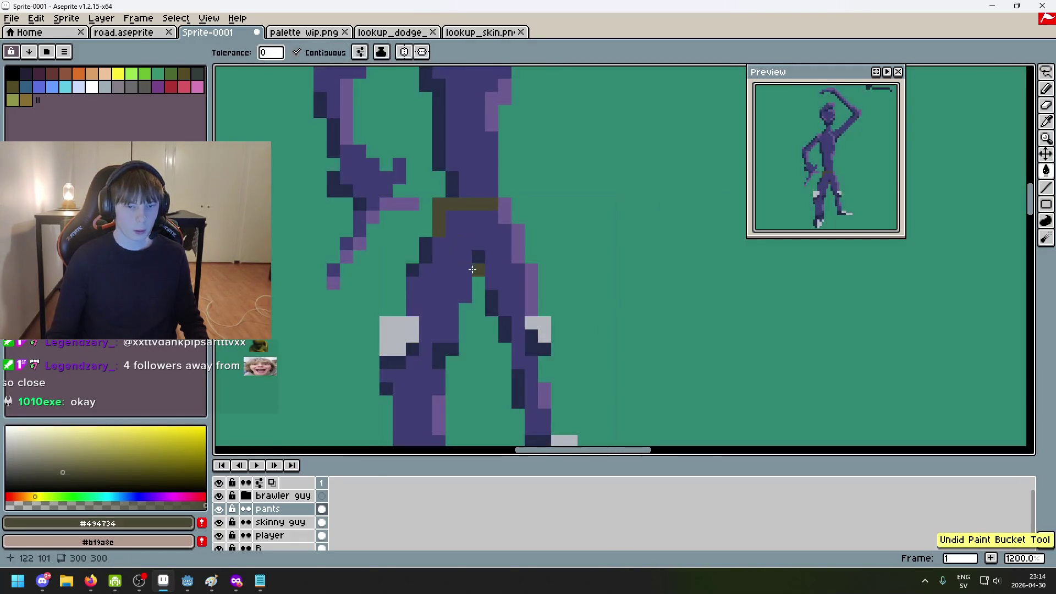
pyautogui.press('b')
pyautogui.hotkey('ctrl', 'z')
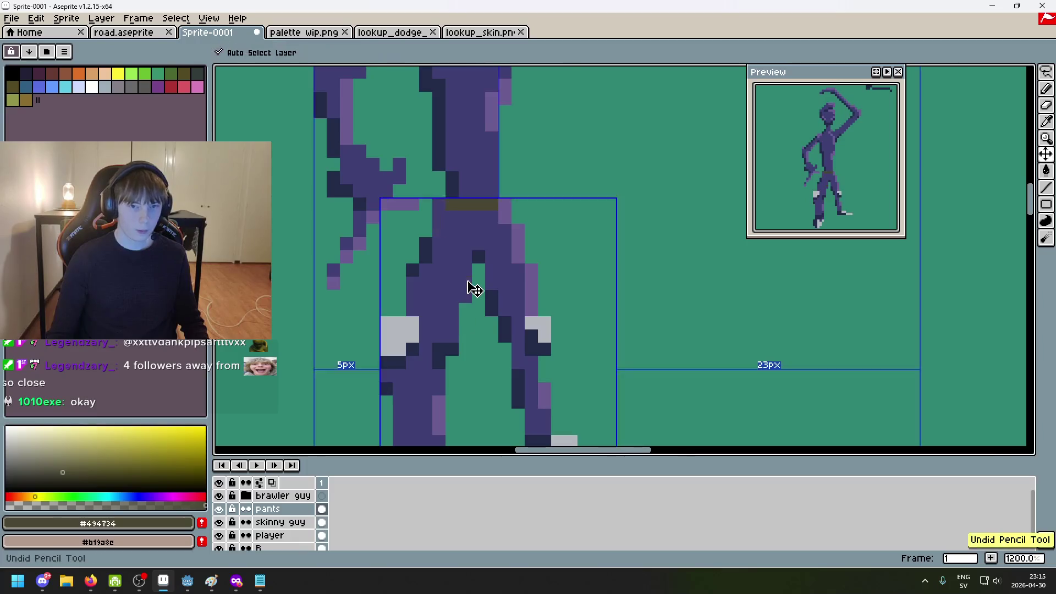
pyautogui.click(269, 525)
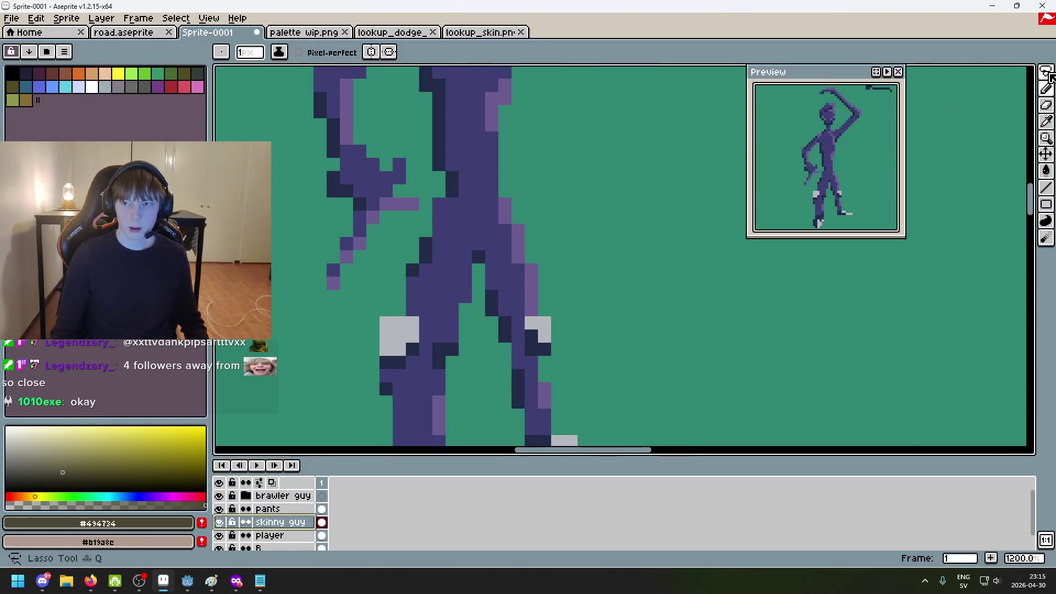
# Lasso-select the figure's legs, try pasting them as a copy, then undo it
pyautogui.press('m')
pyautogui.scroll(-2, 743, 365)
pyautogui.moveTo(657, 374); pyautogui.dragTo(579, 189)
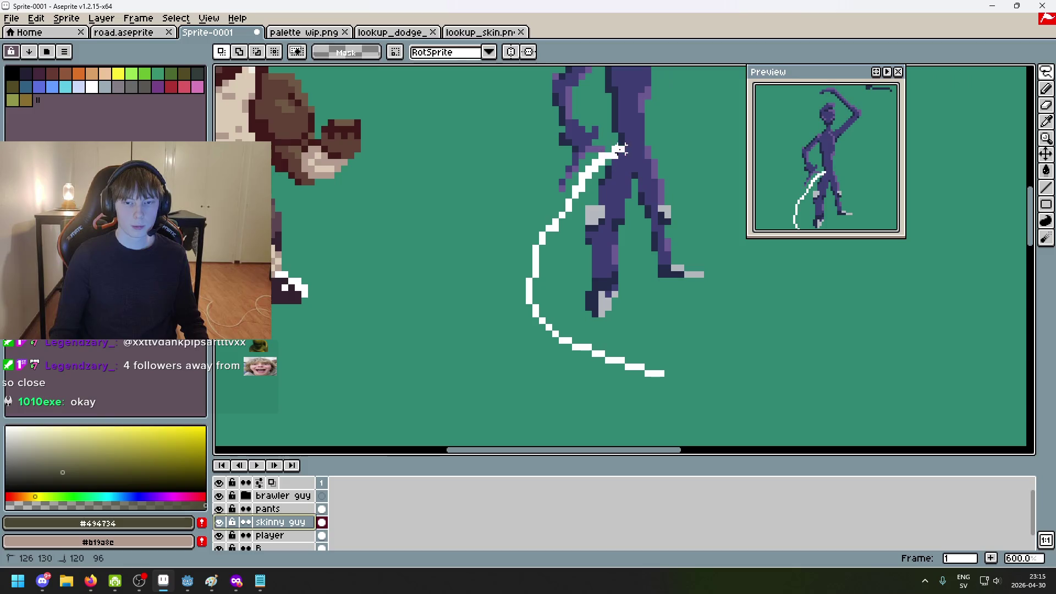
pyautogui.moveTo(745, 187); pyautogui.dragTo(613, 378)
pyautogui.click(785, 401)
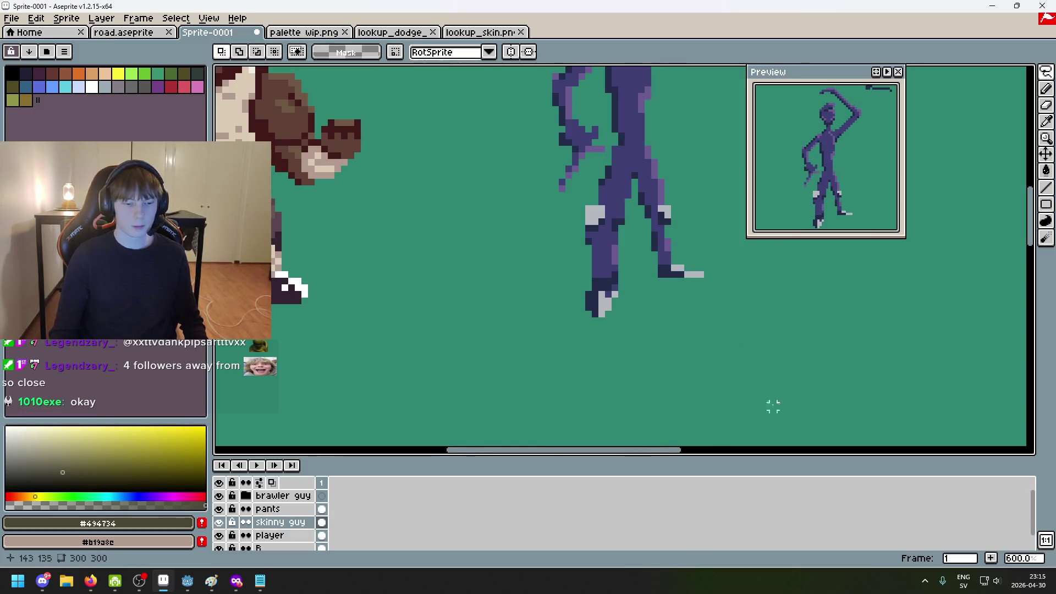
pyautogui.click(284, 511)
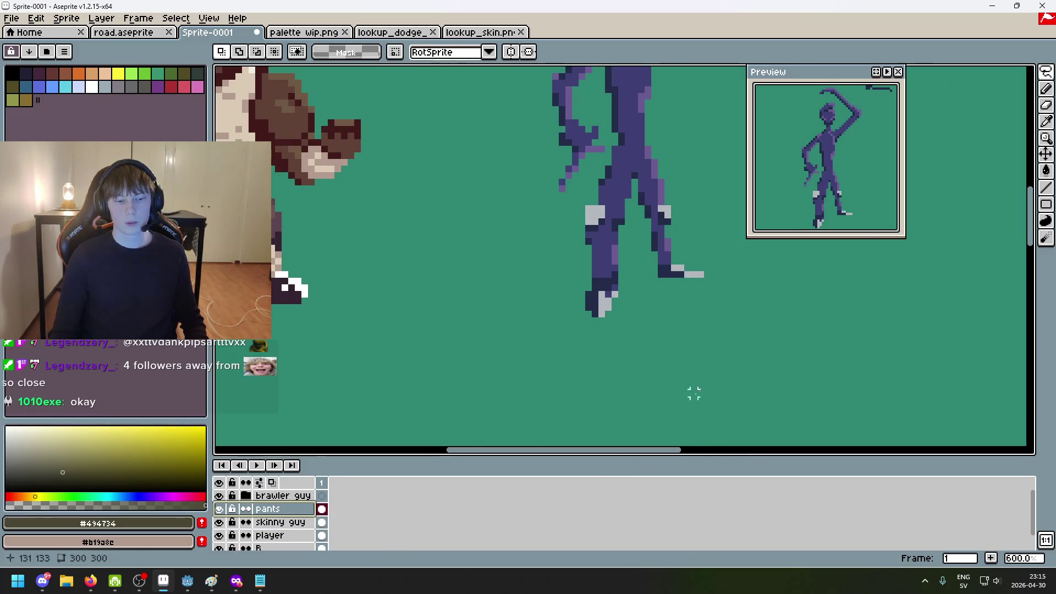
pyautogui.hotkey('ctrl', 'shift', 'd')
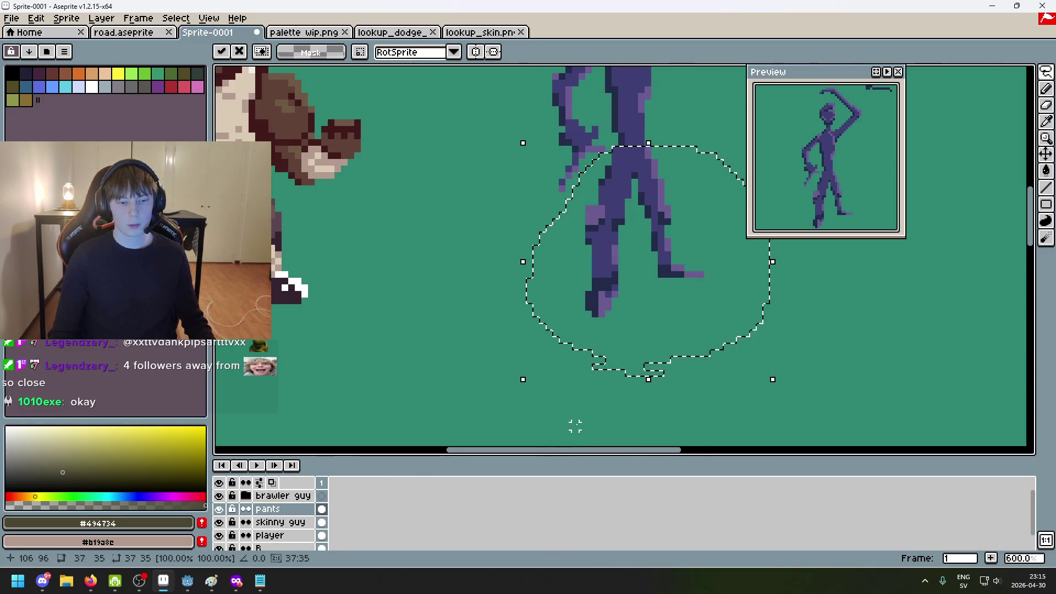
pyautogui.hotkey('ctrl', 'z')
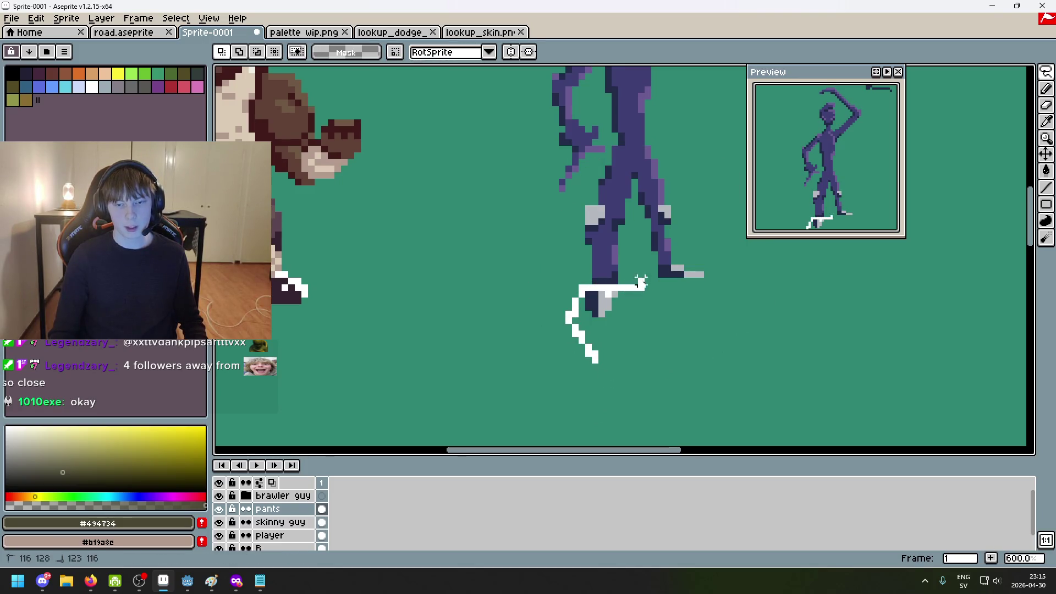
pyautogui.hotkey('ctrl', 'z')
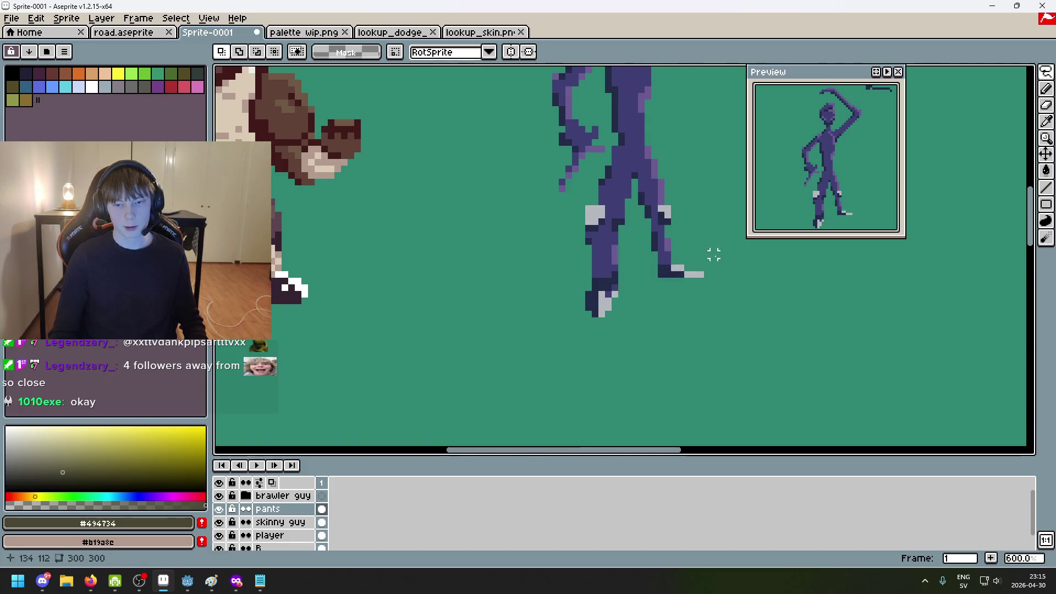
# Reselect both legs with the lasso and paint pixels around them
pyautogui.moveTo(693, 387); pyautogui.dragTo(528, 236)
pyautogui.moveTo(614, 149)
pyautogui.mouseDown()
pyautogui.moveTo(767, 300)
pyautogui.moveTo(767, 382)
pyautogui.mouseUp()
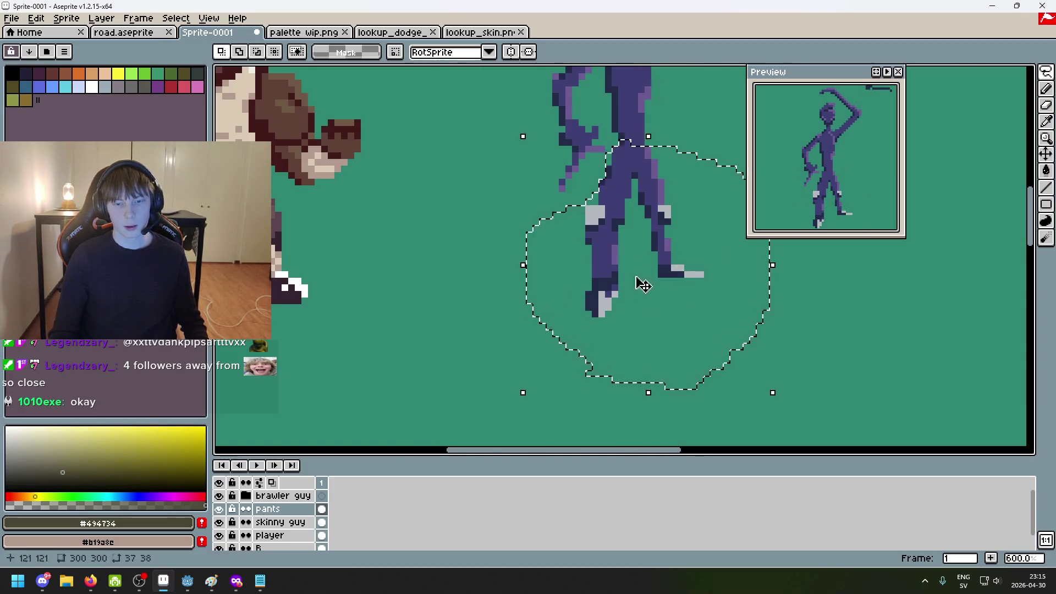
pyautogui.scroll(3, 644, 197)
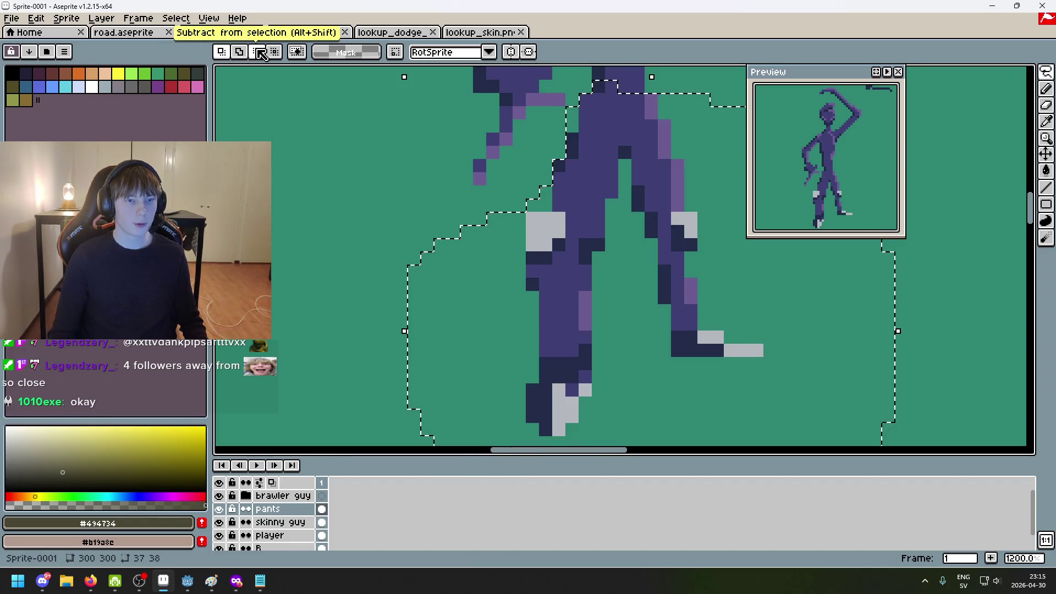
pyautogui.scroll(3, 570, 234)
pyautogui.moveTo(570, 234)
pyautogui.mouseDown()
pyautogui.moveTo(517, 238)
pyautogui.moveTo(489, 286)
pyautogui.moveTo(490, 316)
pyautogui.moveTo(545, 283)
pyautogui.mouseUp()
pyautogui.hscroll(3, 577, 248)
# Try painting white and black pixels on the feet, undoing each attempt
pyautogui.moveTo(583, 220)
pyautogui.mouseDown()
pyautogui.moveTo(610, 242)
pyautogui.moveTo(609, 226)
pyautogui.mouseUp()
pyautogui.scroll(-6, 609, 226)
pyautogui.scroll(4, 516, 304)
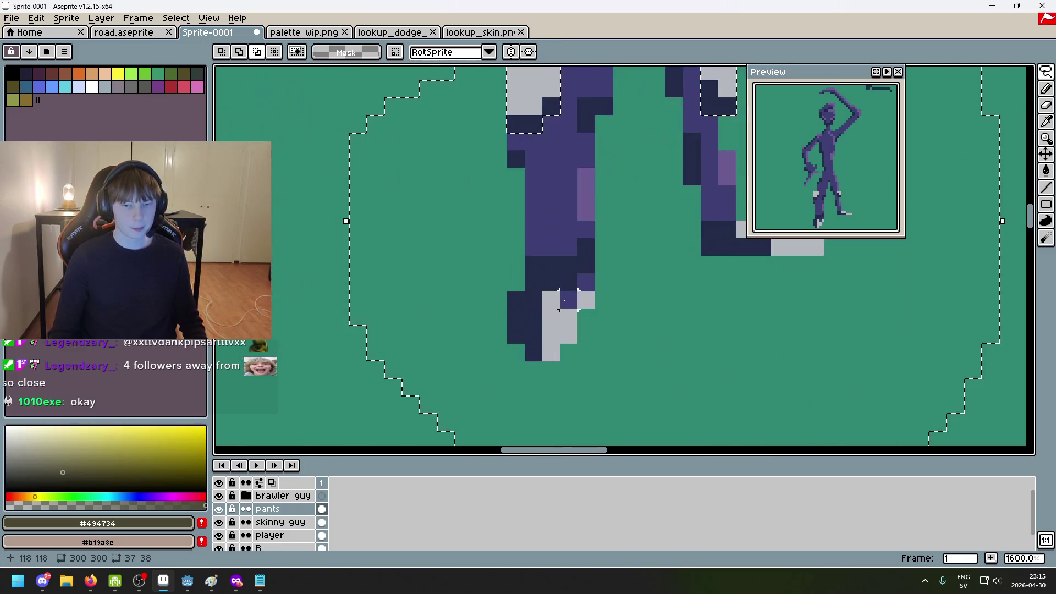
pyautogui.moveTo(523, 307)
pyautogui.mouseDown()
pyautogui.moveTo(531, 332)
pyautogui.moveTo(551, 328)
pyautogui.mouseUp()
pyautogui.hotkey('ctrl', 'z')
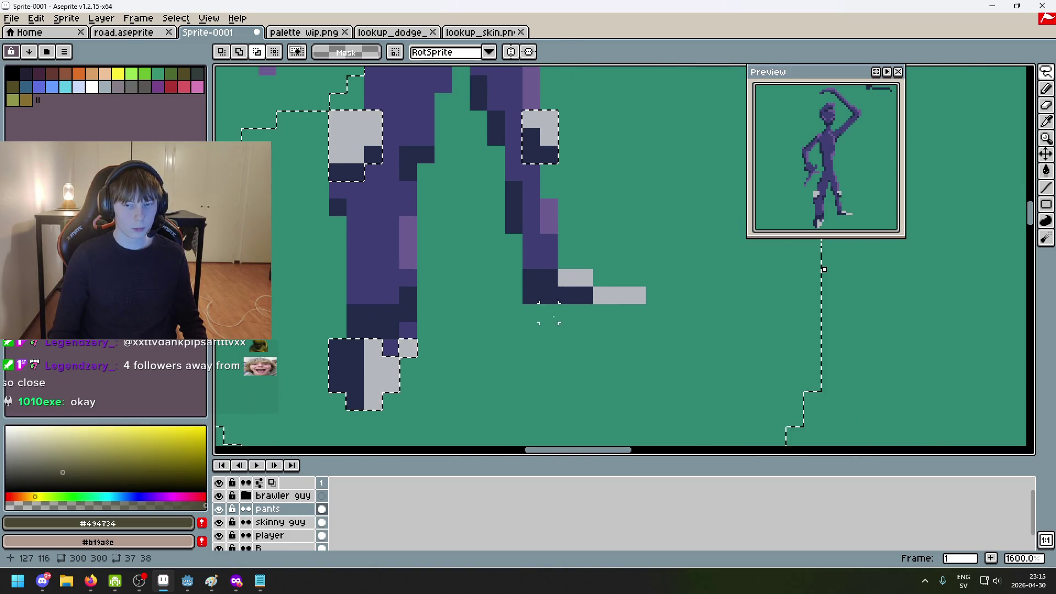
pyautogui.moveTo(536, 276); pyautogui.dragTo(583, 283)
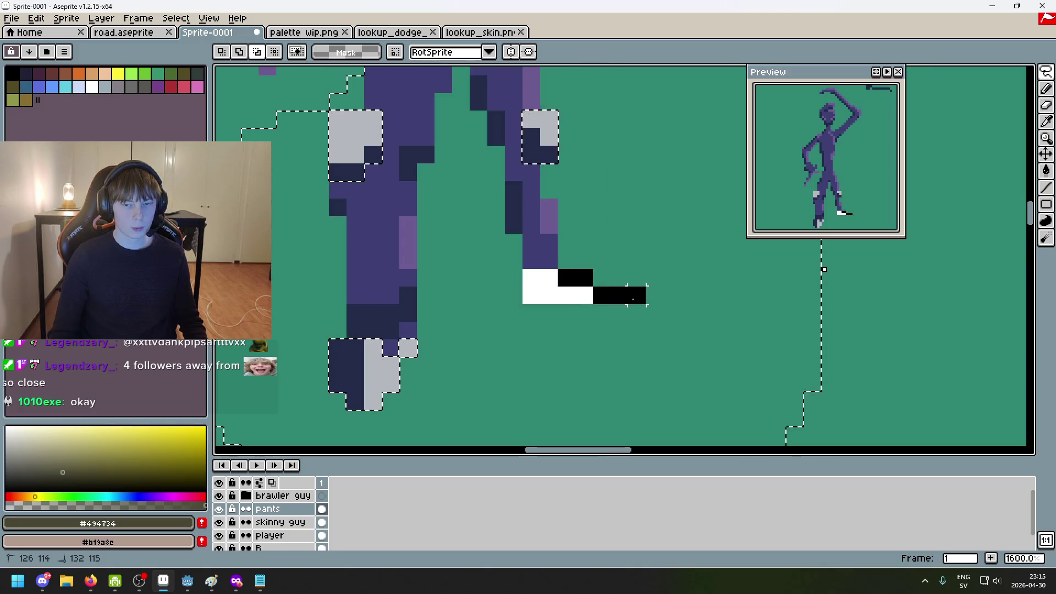
pyautogui.hotkey('ctrl', 'z')
pyautogui.scroll(-5, 635, 297)
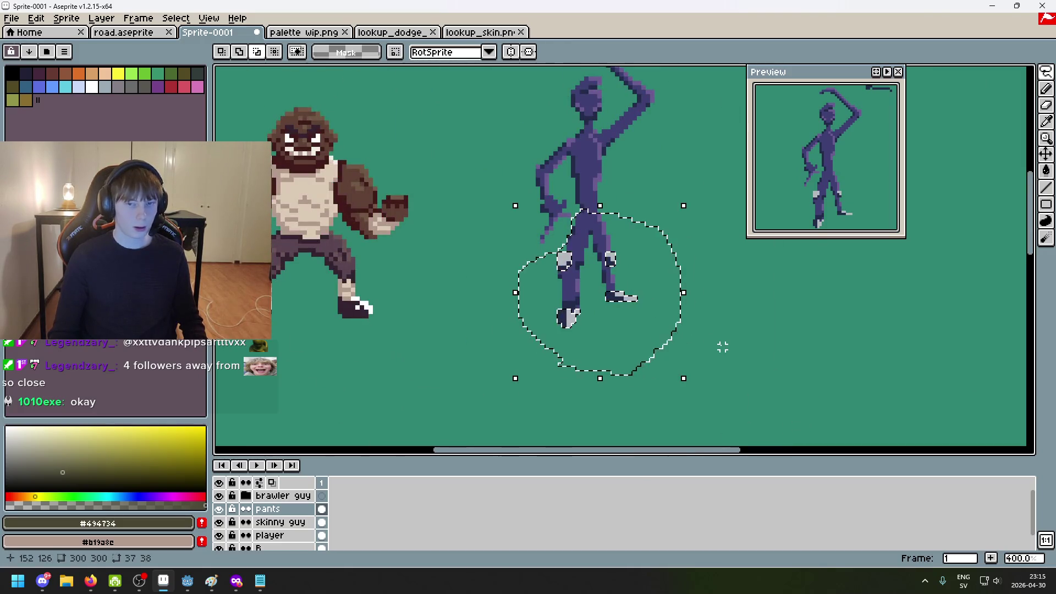
# Make the pants layer active and clear the leg selection with Ctrl+D
pyautogui.click(275, 523)
pyautogui.click(511, 422)
pyautogui.hotkey('ctrl', 'z')
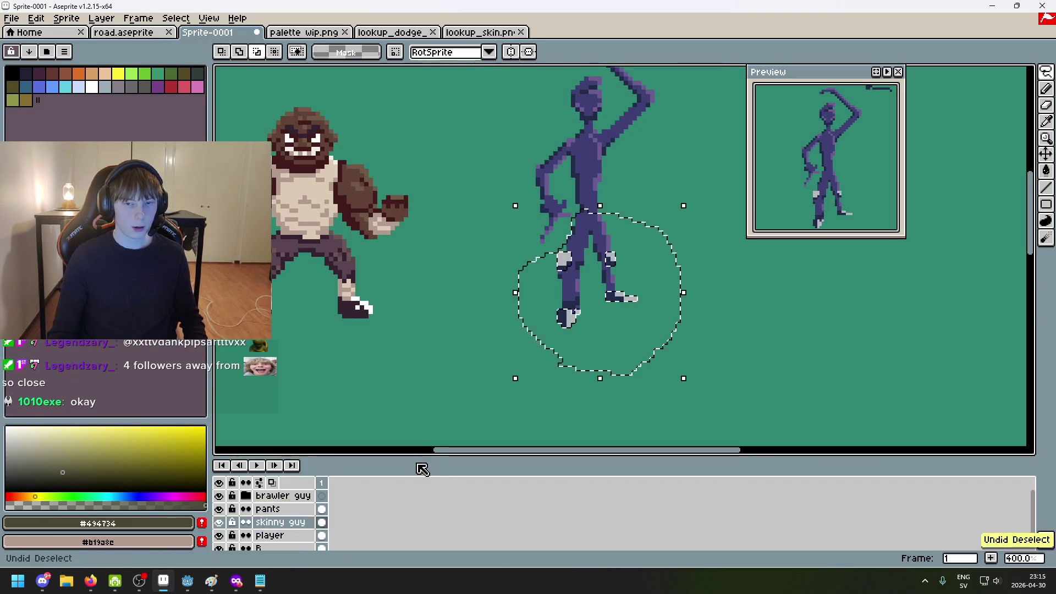
pyautogui.click(298, 510)
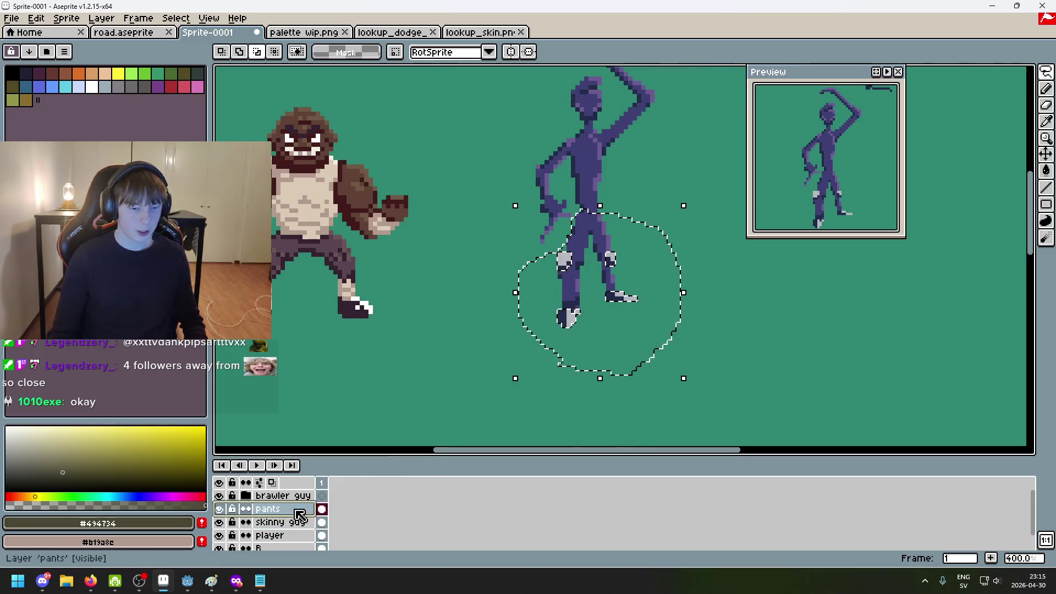
pyautogui.hotkey('ctrl', 'd')
pyautogui.scroll(5, 595, 231)
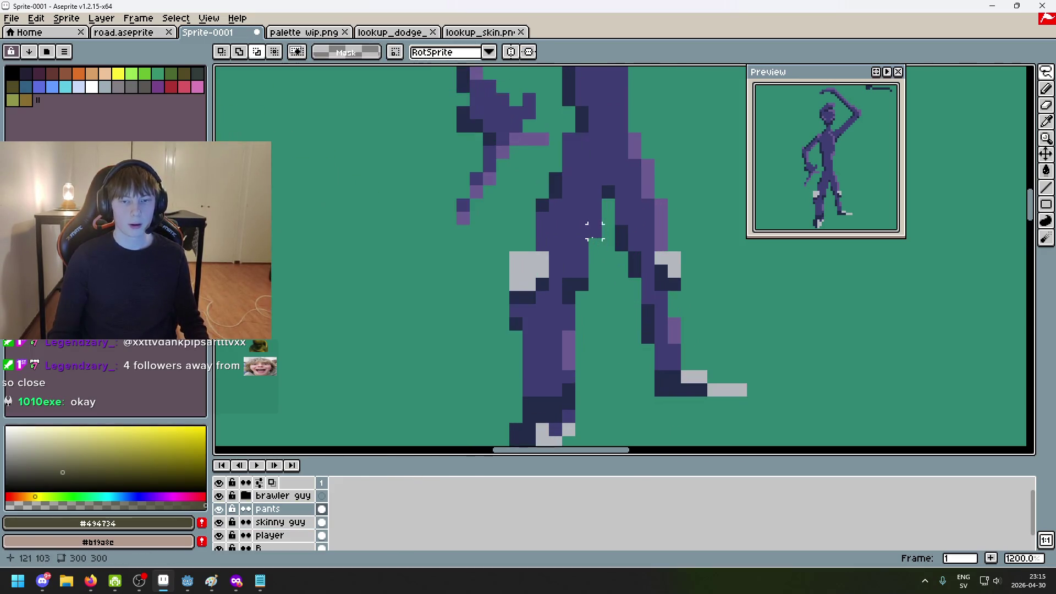
# Pick olive #5b5a45 from the palette wip.png painting as the drawing colour
pyautogui.keyDown('alt'); pyautogui.click(533, 283); pyautogui.keyUp('alt')
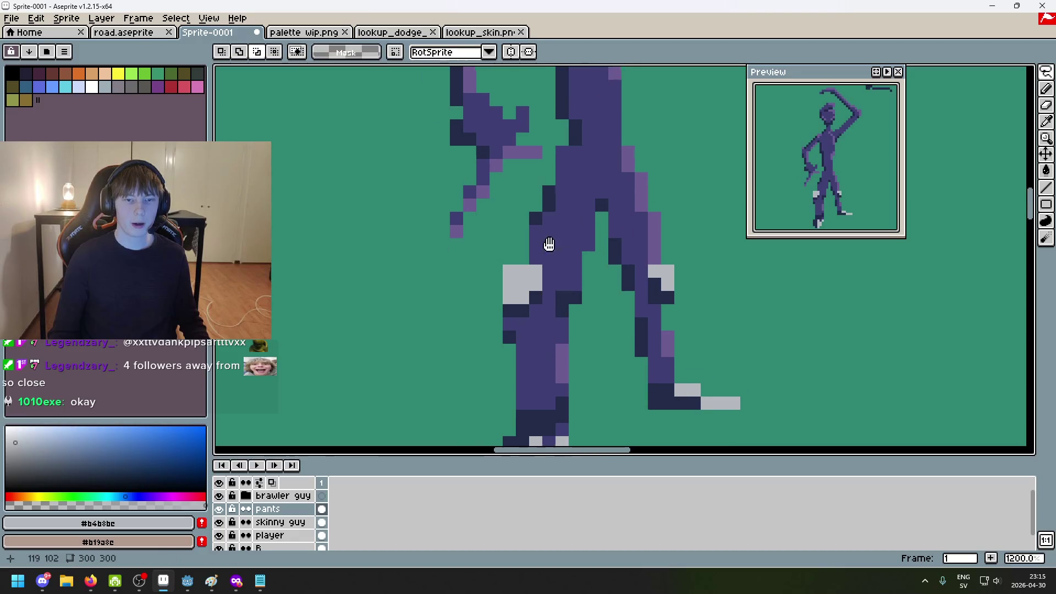
pyautogui.click(481, 32)
pyautogui.click(314, 34)
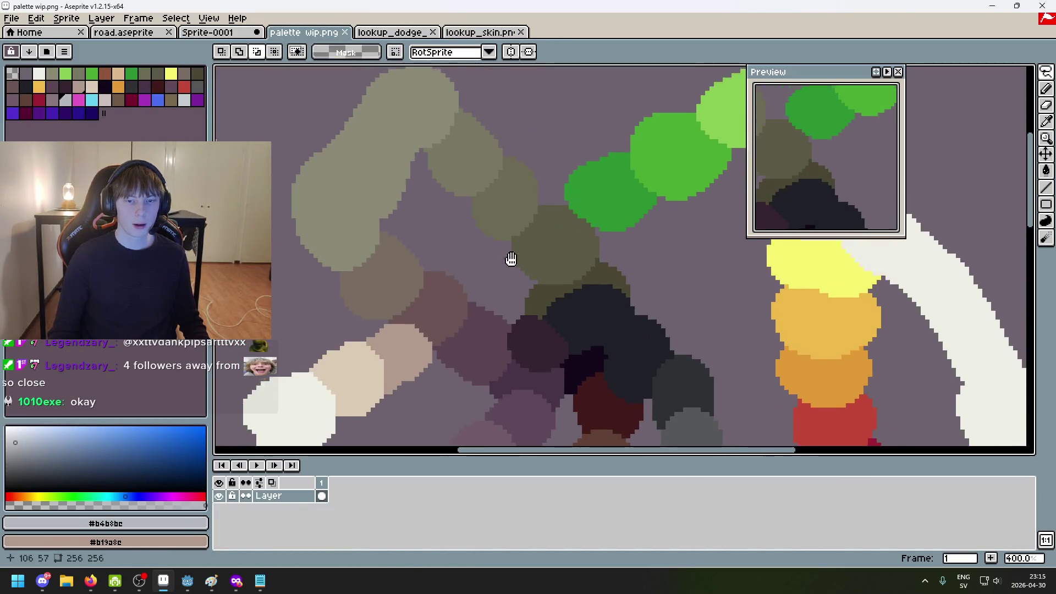
pyautogui.keyDown('alt'); pyautogui.click(559, 271); pyautogui.keyUp('alt')
pyautogui.click(202, 34)
# Bucket-fill the pants with olive, then bring the palette painting back up
pyautogui.press('g')
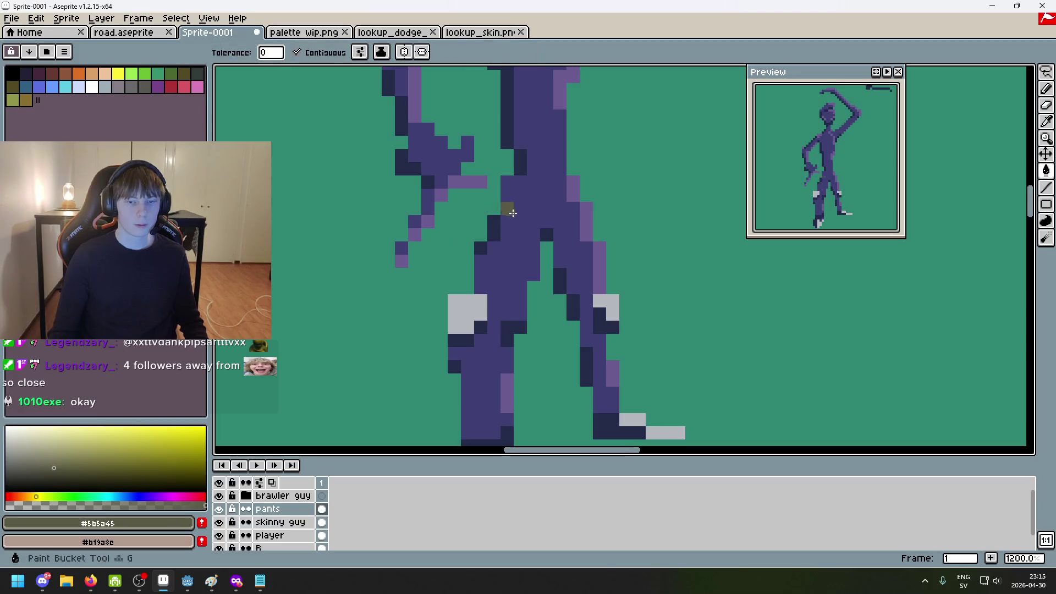
pyautogui.click(502, 207)
pyautogui.scroll(-7, 558, 240)
pyautogui.scroll(1, 599, 273)
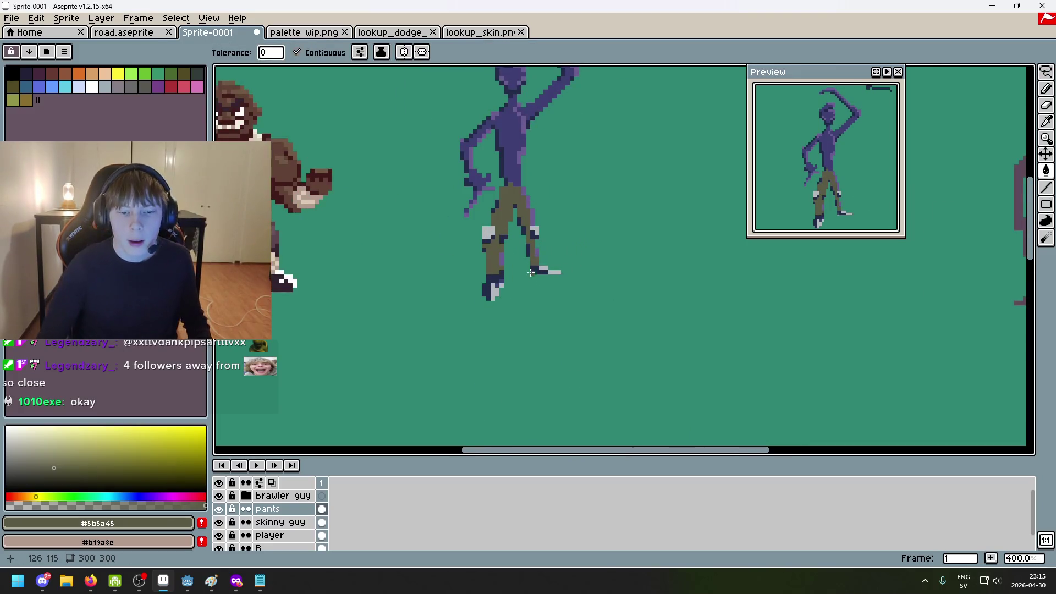
pyautogui.hscroll(-2, 598, 313)
pyautogui.scroll(2, 570, 212)
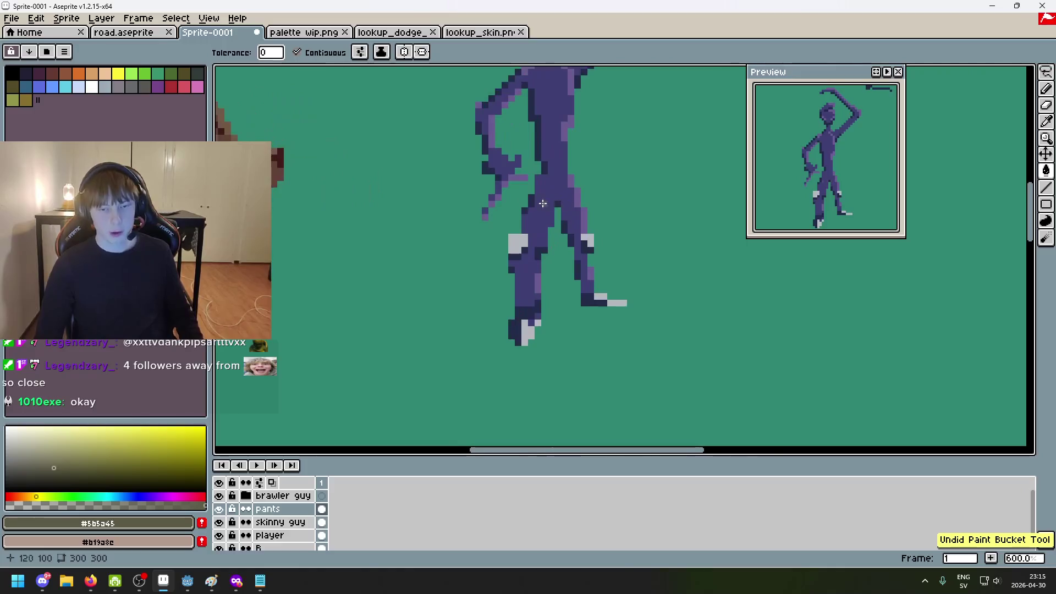
pyautogui.click(305, 33)
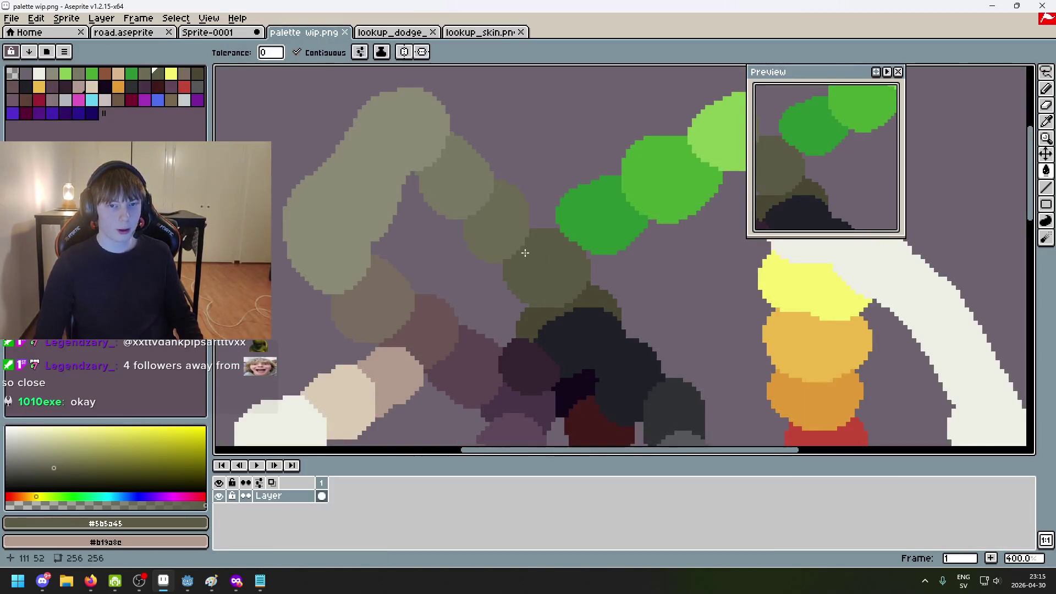
pyautogui.press('b')
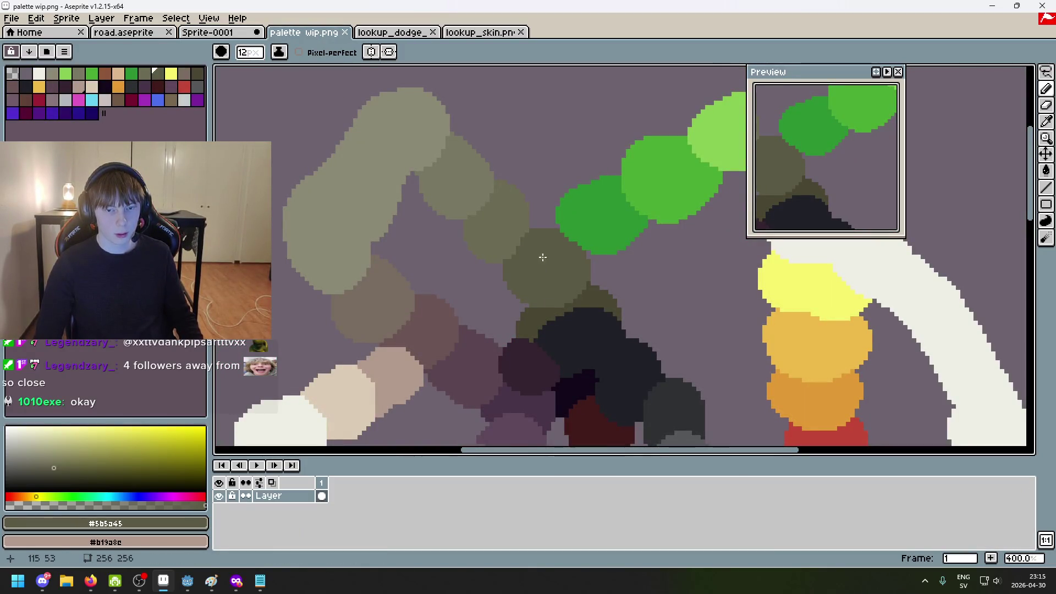
# Test dark olive #494734 patches on the legs, undoing them back to purple pants
pyautogui.scroll(3, 525, 270)
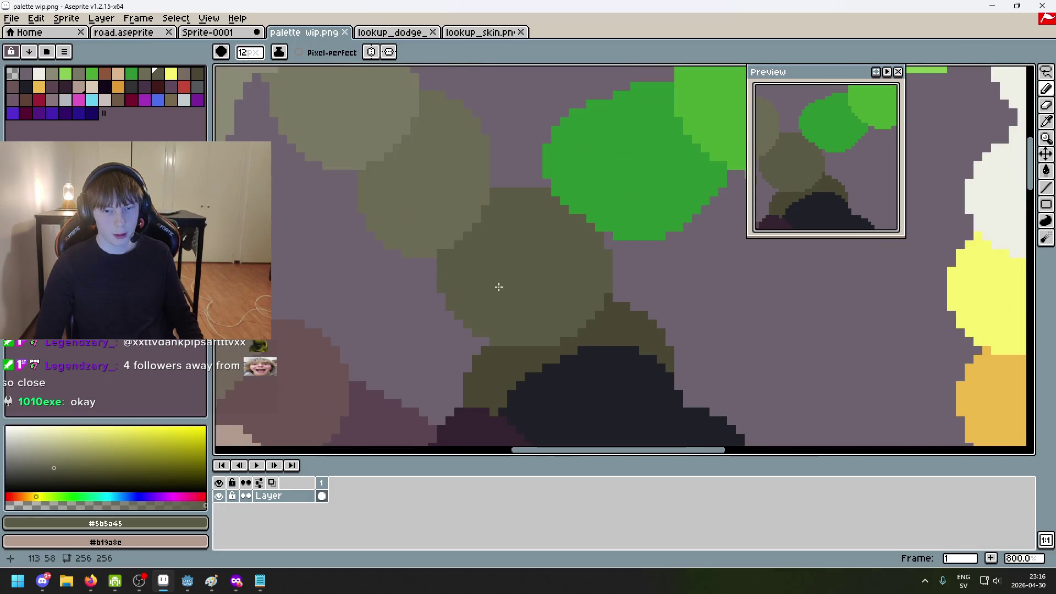
pyautogui.keyDown('alt'); pyautogui.click(632, 319); pyautogui.keyUp('alt')
pyautogui.click(208, 32)
pyautogui.click(548, 246)
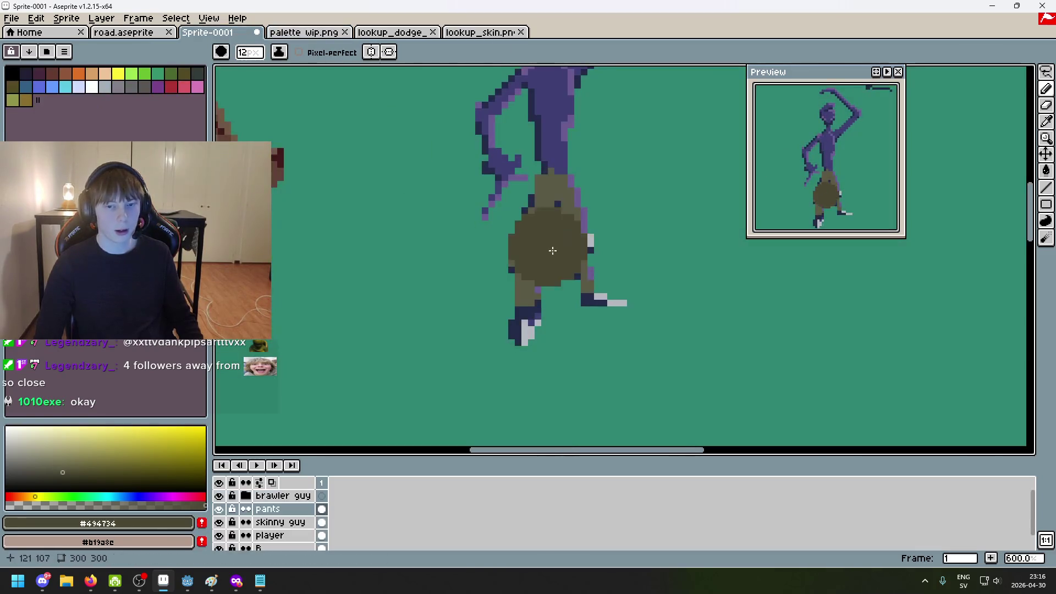
pyautogui.scroll(1, 521, 198)
pyautogui.hotkey('ctrl', 'z')
pyautogui.press('g')
pyautogui.click(528, 161)
pyautogui.hotkey('ctrl', 'z')
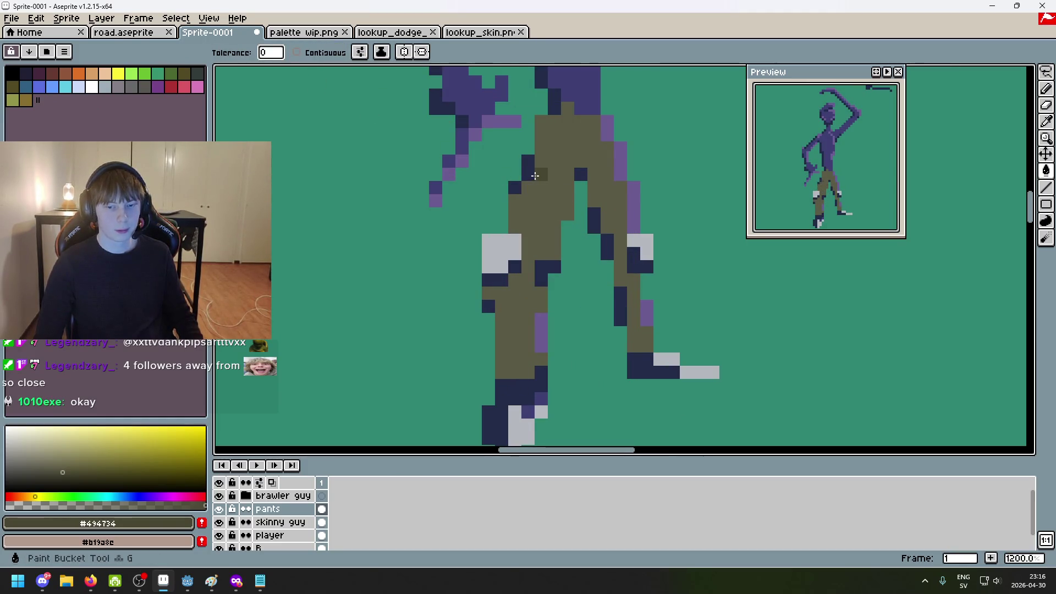
pyautogui.hotkey('ctrl', 'z')
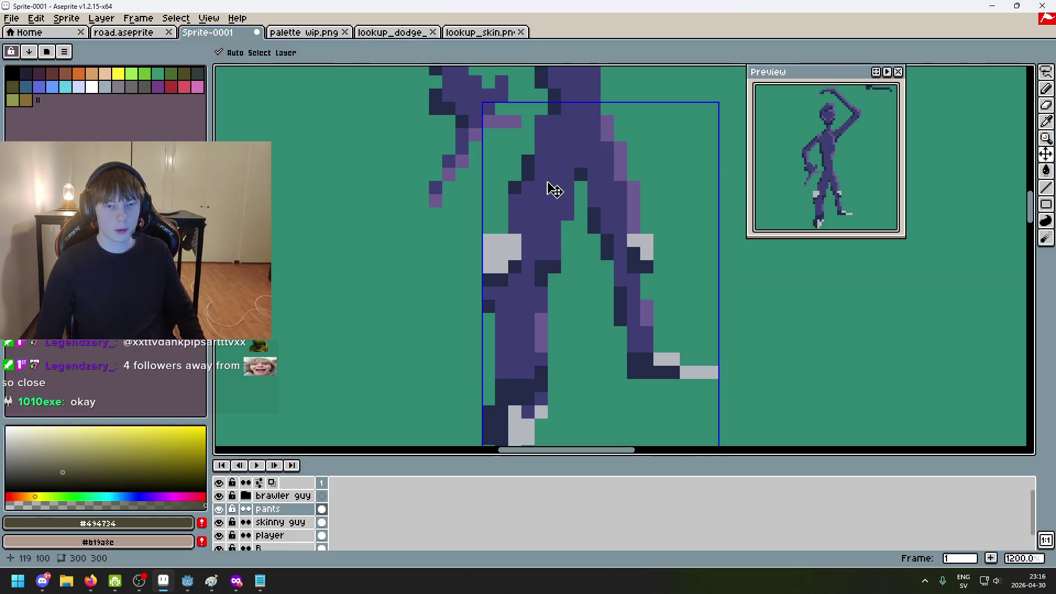
# Fill the pants with olive #5b5a45 taken from the palette image
pyautogui.hotkey('ctrl', 'Tab')
pyautogui.keyDown('alt'); pyautogui.click(567, 249); pyautogui.keyUp('alt')
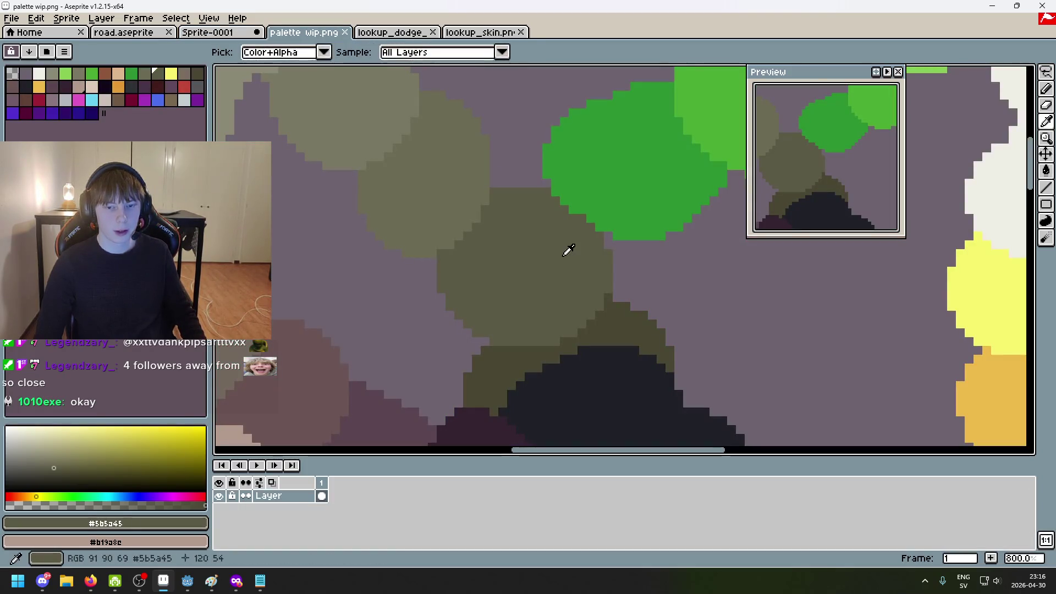
pyautogui.hotkey('ctrl', 'shift', 'Tab')
pyautogui.click(549, 203)
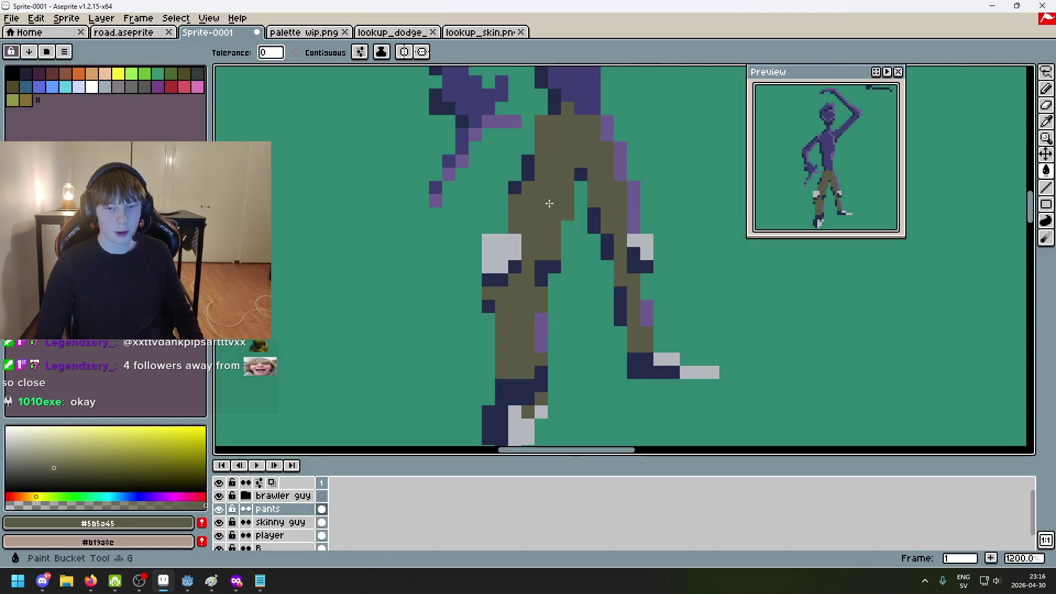
# Recolour the navy pants pixels with darker olive #494734
pyautogui.hotkey('ctrl', 'Tab')
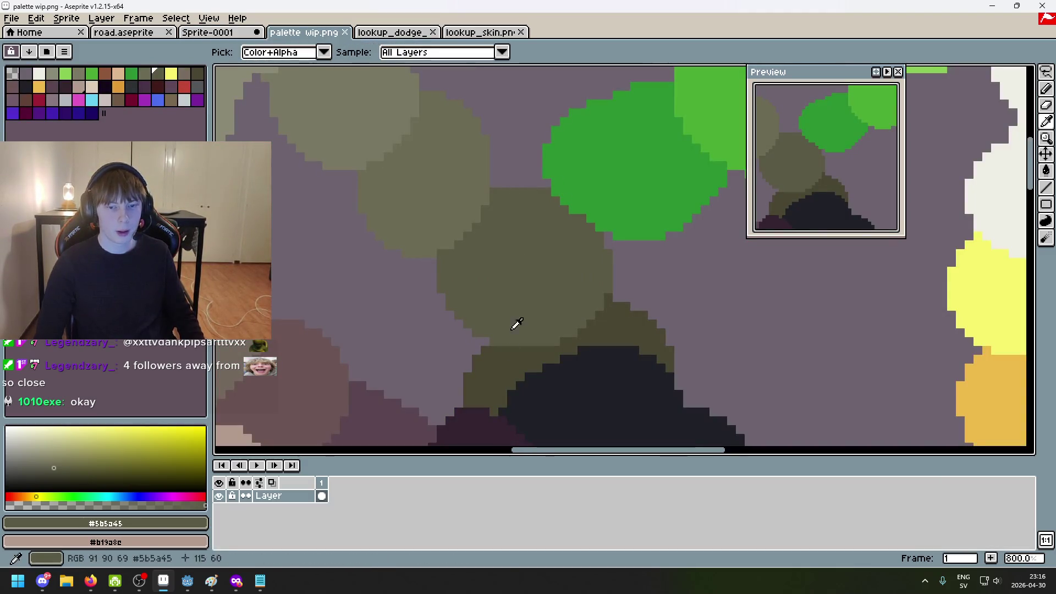
pyautogui.keyDown('alt'); pyautogui.click(516, 309); pyautogui.keyUp('alt')
pyautogui.hotkey('ctrl', 'shift', 'Tab')
pyautogui.click(531, 169)
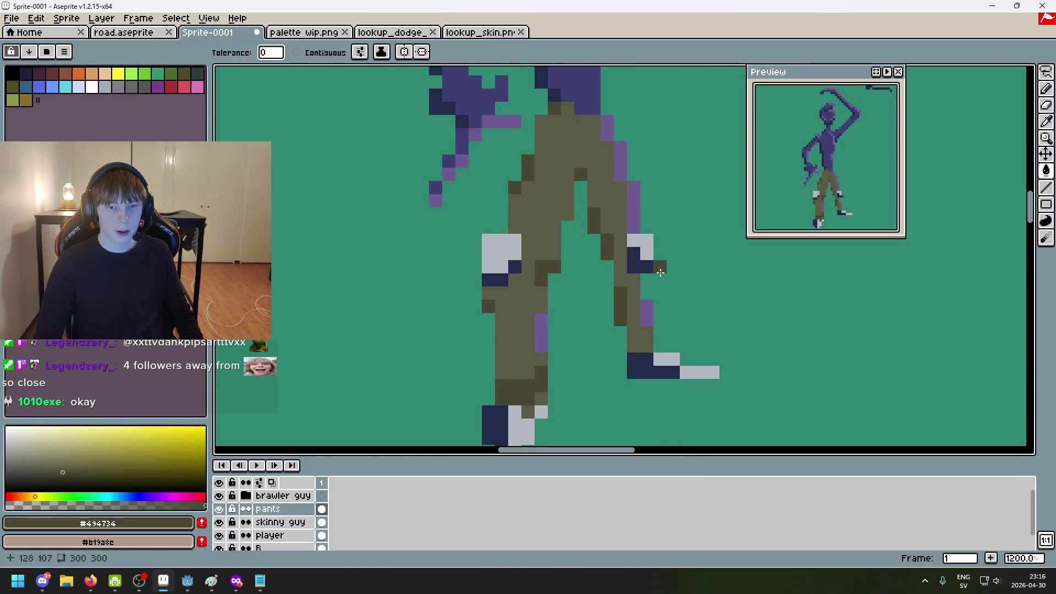
# Add a lighter olive #6c6b55 pixel to the pants, then sample the dark olive
pyautogui.press('-')
pyautogui.press('-')
pyautogui.press('-')
pyautogui.hotkey('ctrl', 'Tab')
pyautogui.keyDown('alt'); pyautogui.click(444, 182); pyautogui.keyUp('alt')
pyautogui.hotkey('ctrl', 'shift', 'Tab')
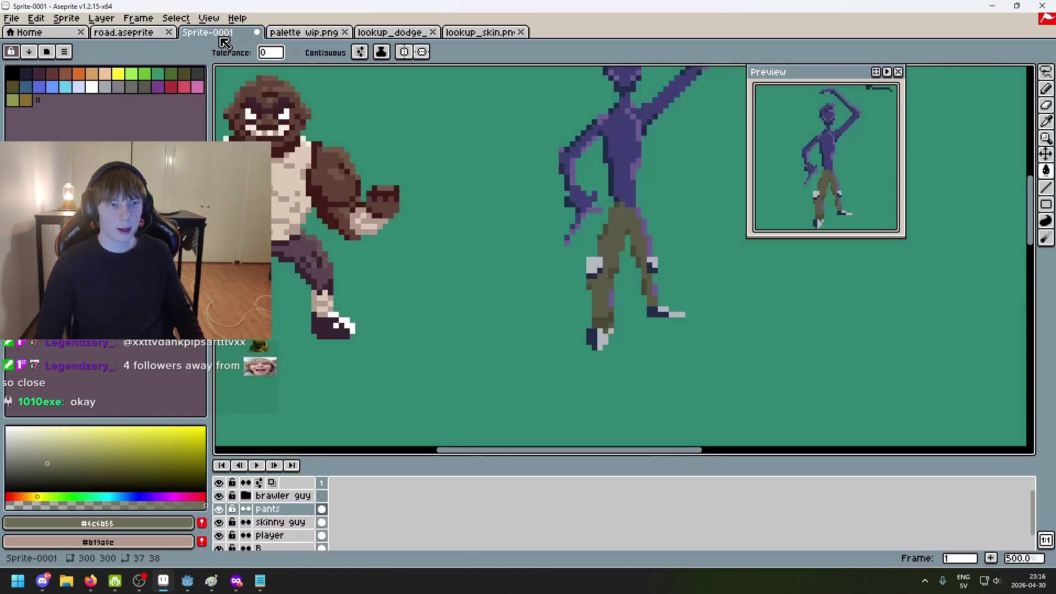
pyautogui.press('+')
pyautogui.press('+')
pyautogui.press('+')
pyautogui.click(640, 295)
pyautogui.press('-')
pyautogui.press('-')
pyautogui.press('-')
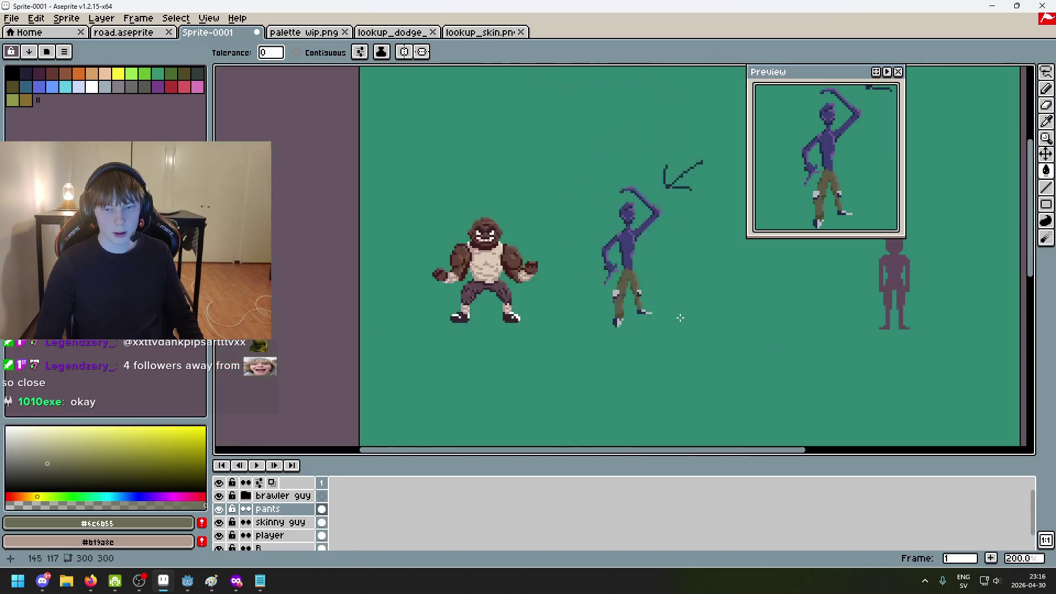
pyautogui.press('+')
pyautogui.press('+')
pyautogui.press('+')
pyautogui.press('+')
pyautogui.press('+')
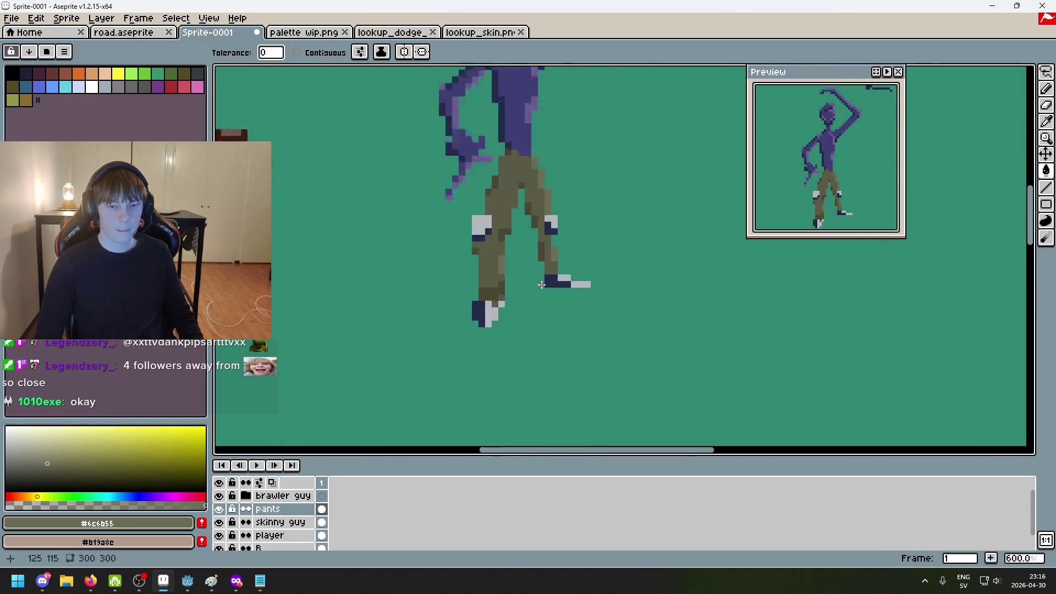
pyautogui.keyDown('alt'); pyautogui.click(443, 295); pyautogui.keyUp('alt')
# Touch up the lower left pant leg with dark olive and lighter olive #5b5a45
pyautogui.click(448, 305)
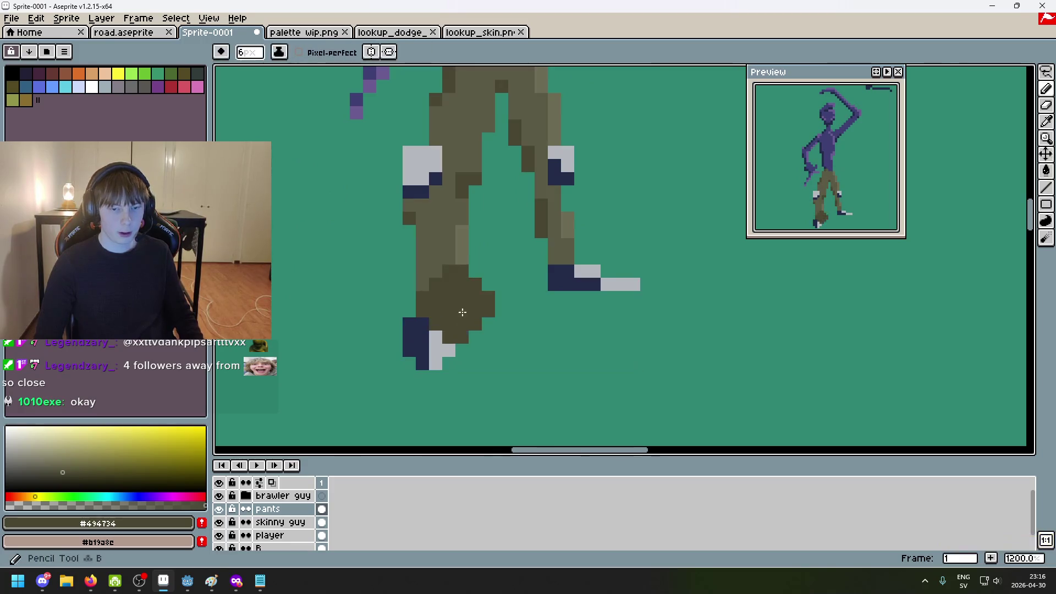
pyautogui.scroll(8, 465, 309)
pyautogui.scroll(-5, 393, 367)
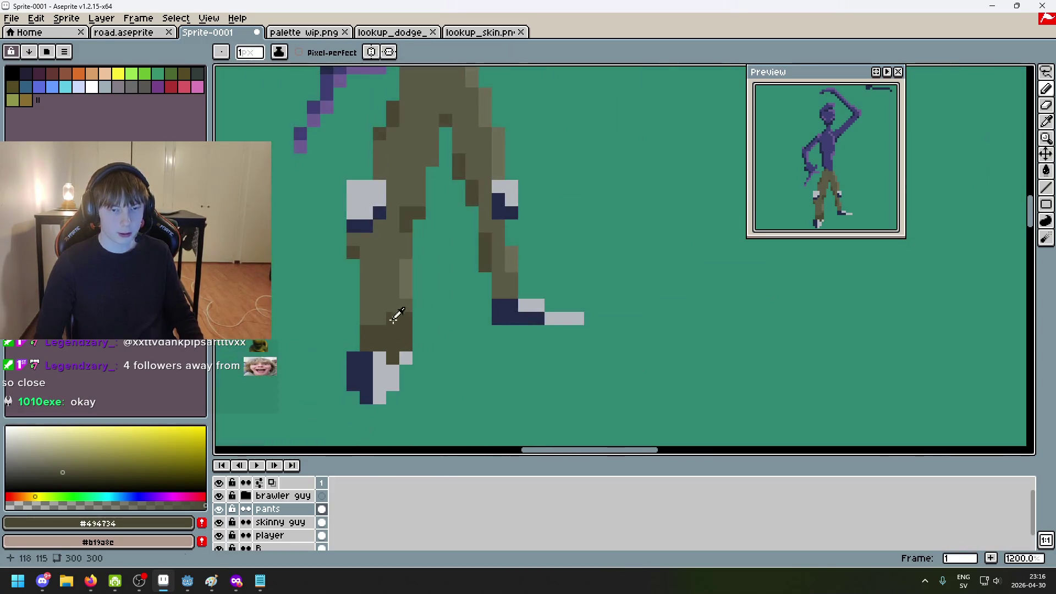
pyautogui.keyDown('alt'); pyautogui.click(393, 318); pyautogui.keyUp('alt')
pyautogui.moveTo(405, 346); pyautogui.dragTo(403, 333)
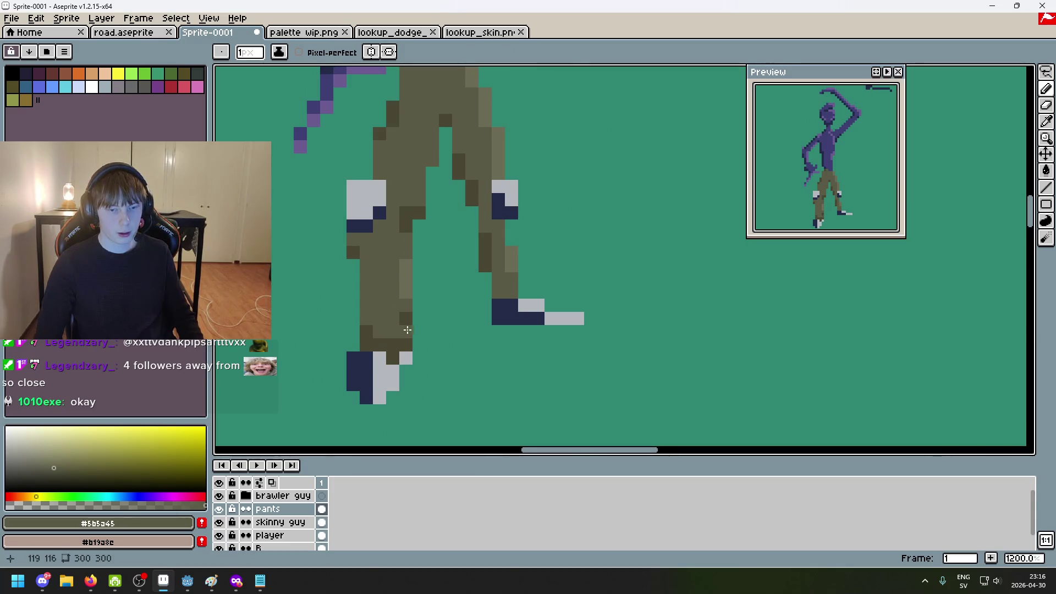
pyautogui.scroll(-6, 406, 330)
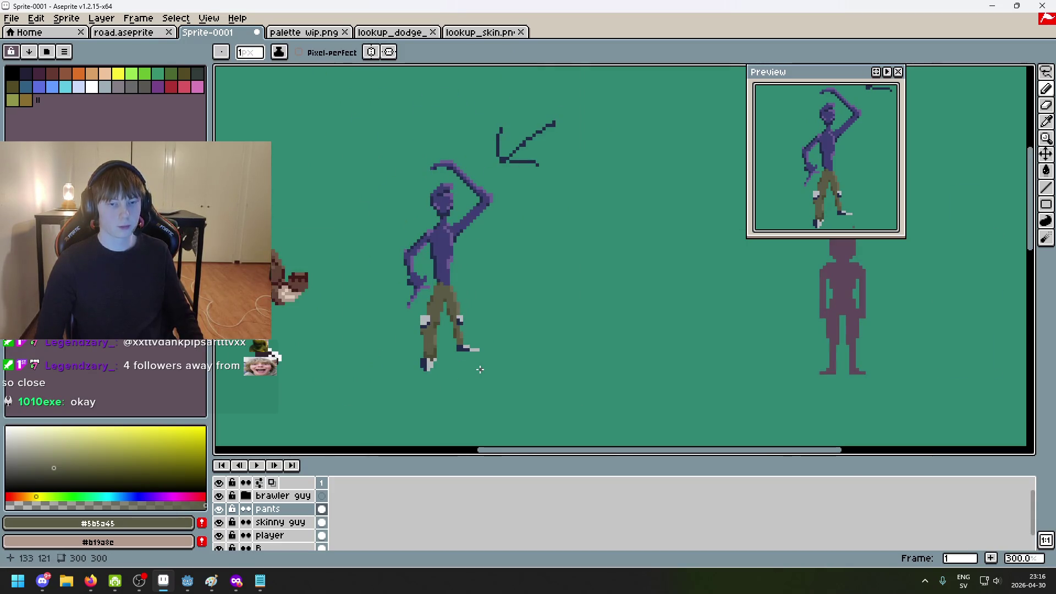
pyautogui.moveTo(480, 369); pyautogui.dragTo(523, 372)
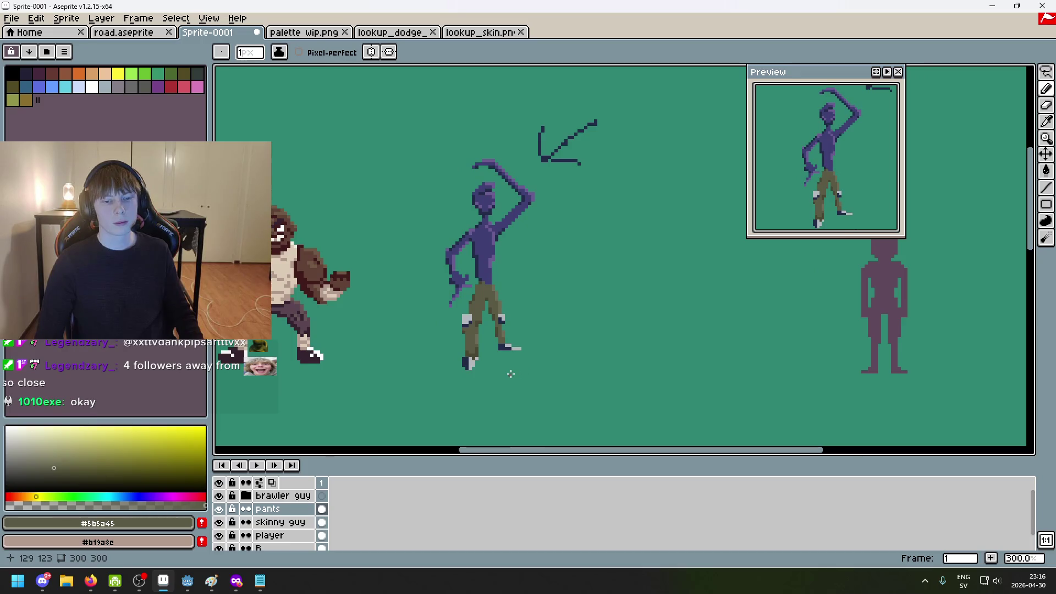
# Test a darker olive #494734 stroke below the knee, undoing it twice
pyautogui.scroll(4, 510, 374)
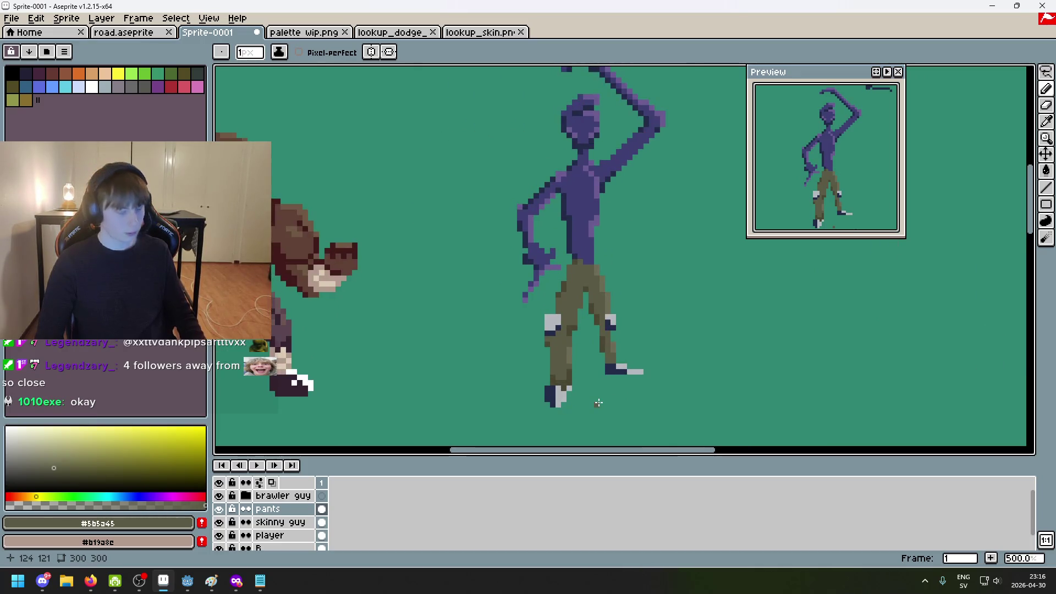
pyautogui.scroll(3, 533, 367)
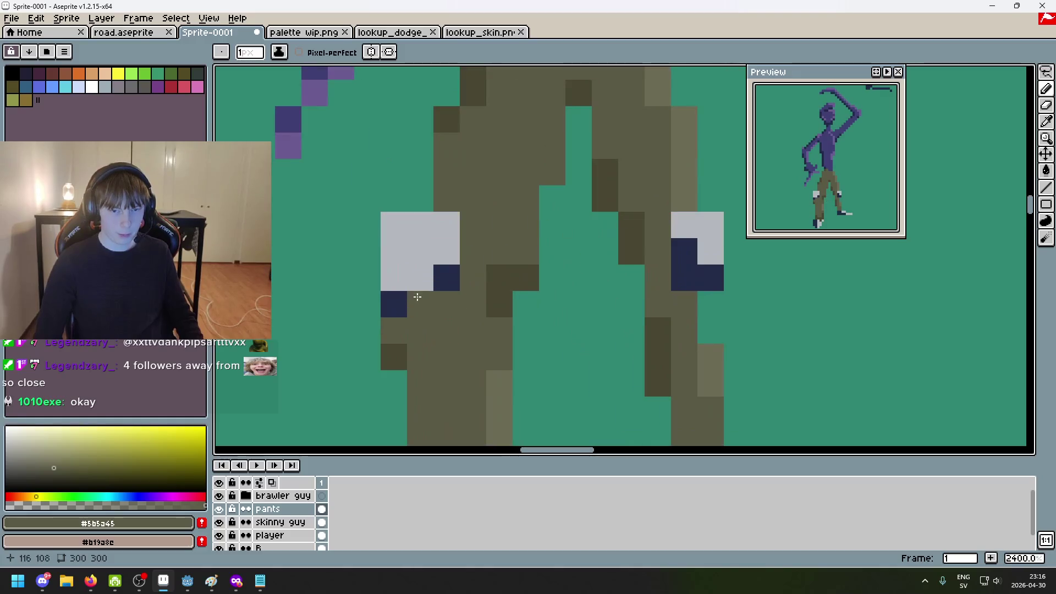
pyautogui.scroll(-1, 456, 381)
pyautogui.scroll(-5, 461, 416)
pyautogui.scroll(6, 513, 375)
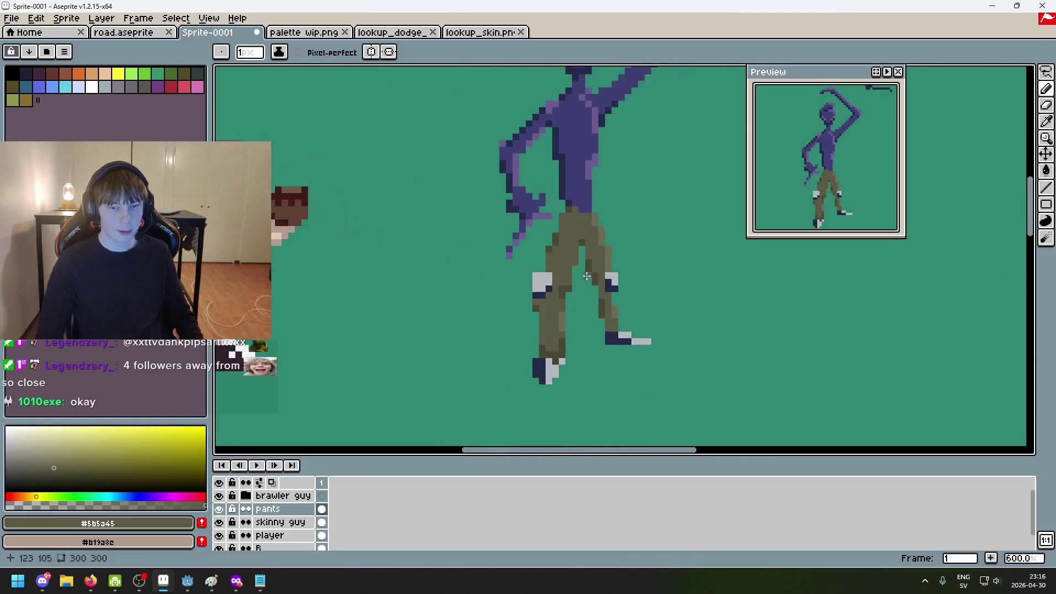
pyautogui.scroll(-1, 528, 248)
pyautogui.scroll(1, 564, 277)
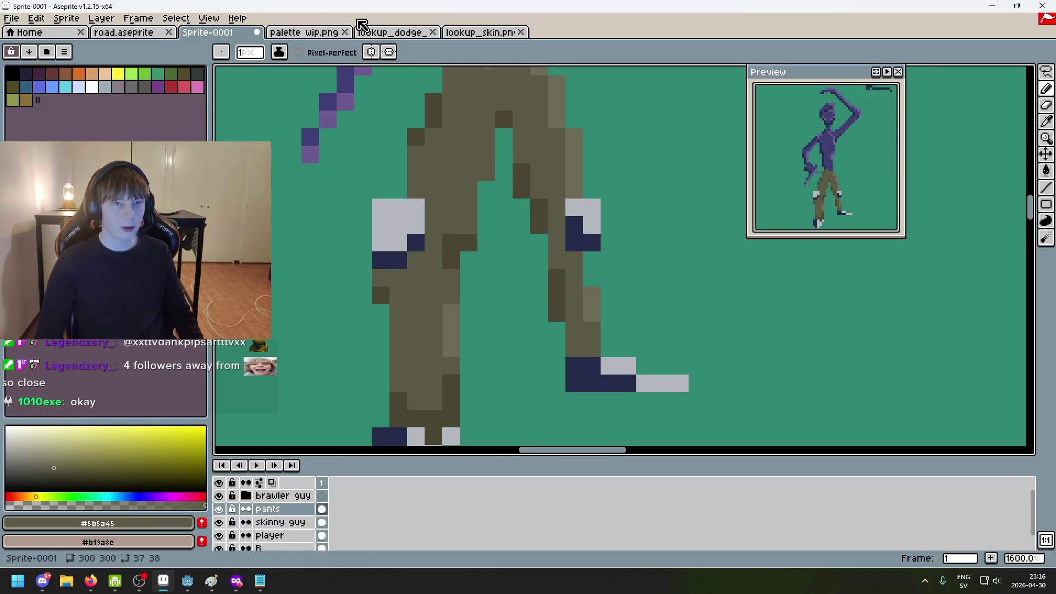
pyautogui.keyDown('alt'); pyautogui.click(448, 238); pyautogui.keyUp('alt')
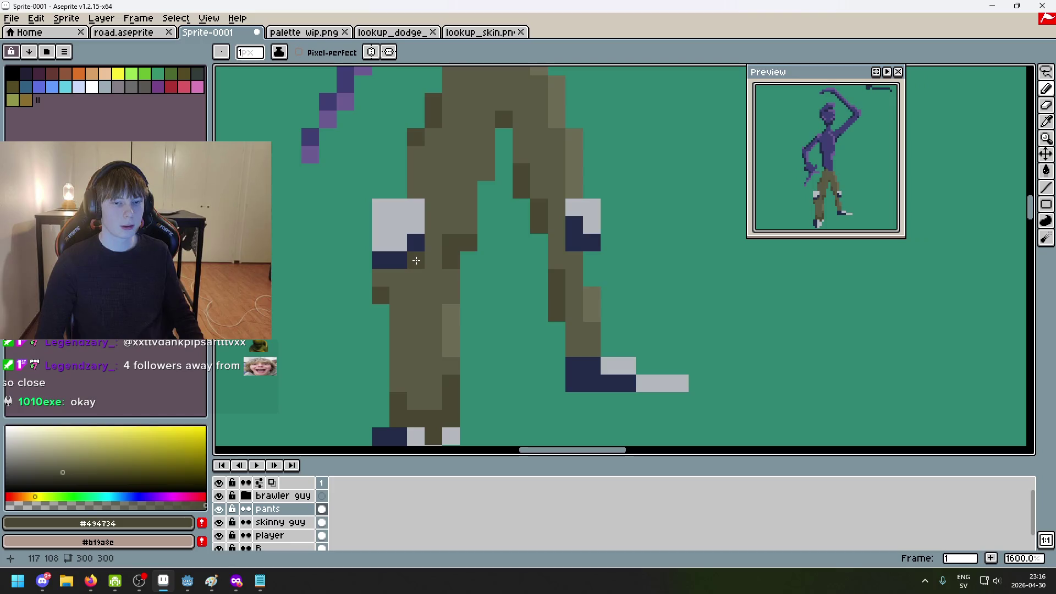
pyautogui.click(420, 262)
pyautogui.hotkey('ctrl', 'z')
pyautogui.click(420, 262)
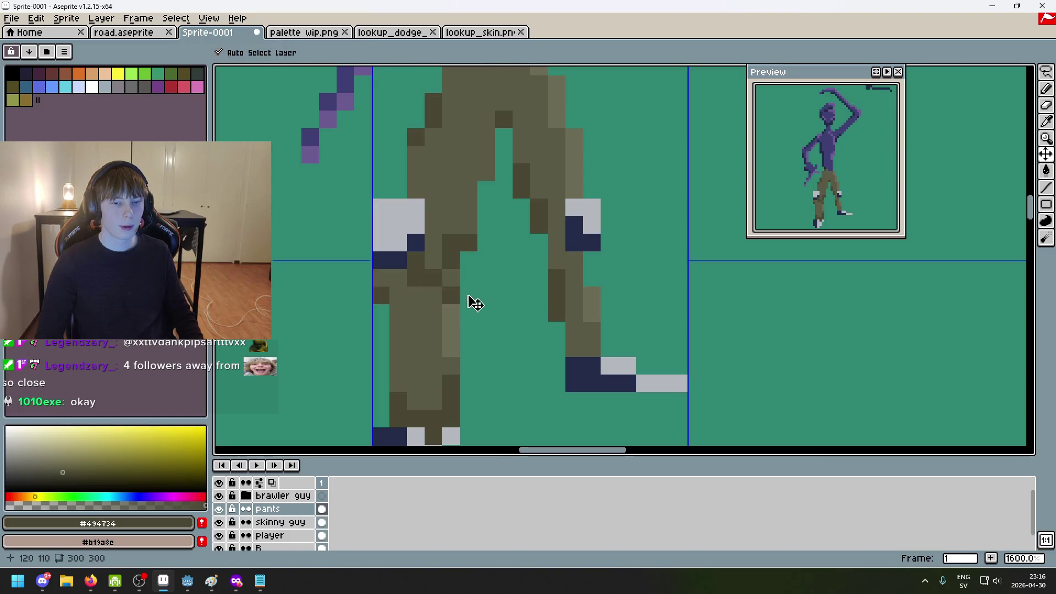
pyautogui.hotkey('ctrl', 'z')
# Pick dark brown #5f4135 from the palette wip.png image
pyautogui.scroll(-5, 495, 305)
pyautogui.scroll(2, 513, 310)
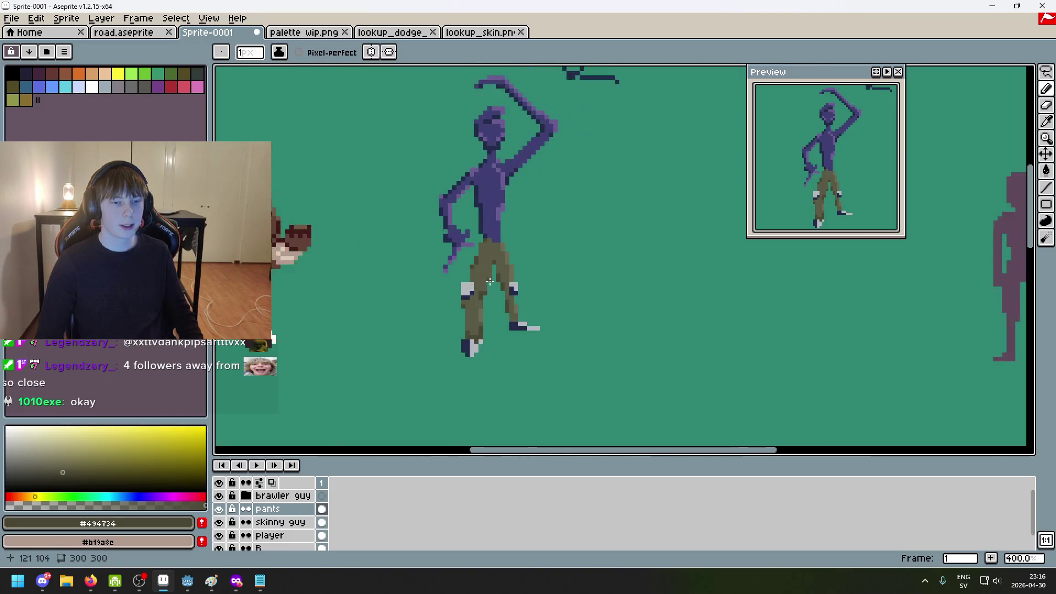
pyautogui.click(314, 34)
pyautogui.scroll(-3, 530, 229)
pyautogui.scroll(2, 421, 228)
pyautogui.keyDown('alt'); pyautogui.click(503, 229); pyautogui.keyUp('alt')
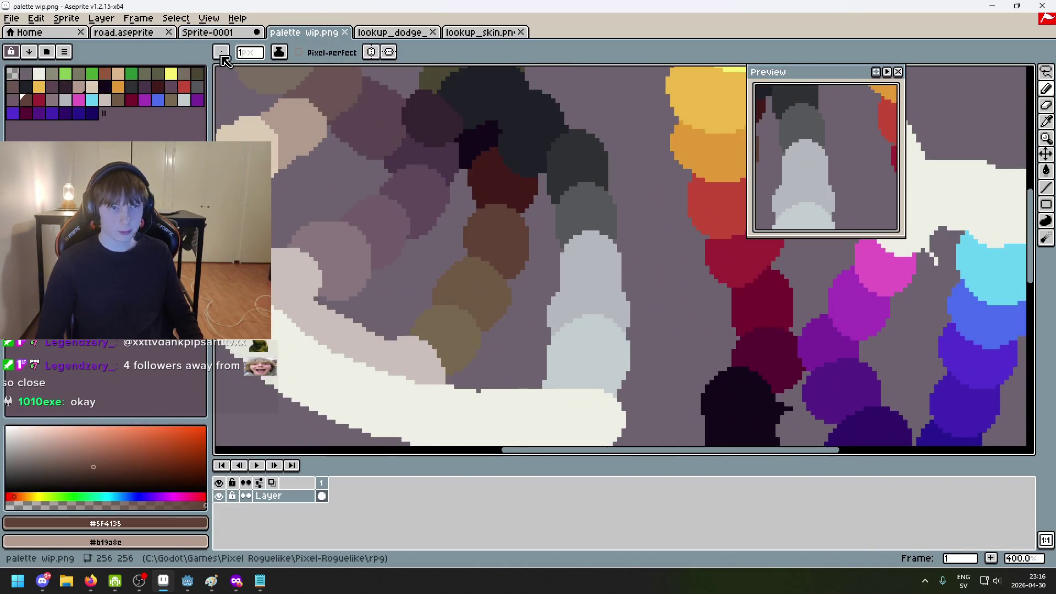
# Back on Sprite-0001, paint brown pixels below the left knee for a patch
pyautogui.click(208, 32)
pyautogui.scroll(4, 451, 286)
pyautogui.scroll(1, 452, 286)
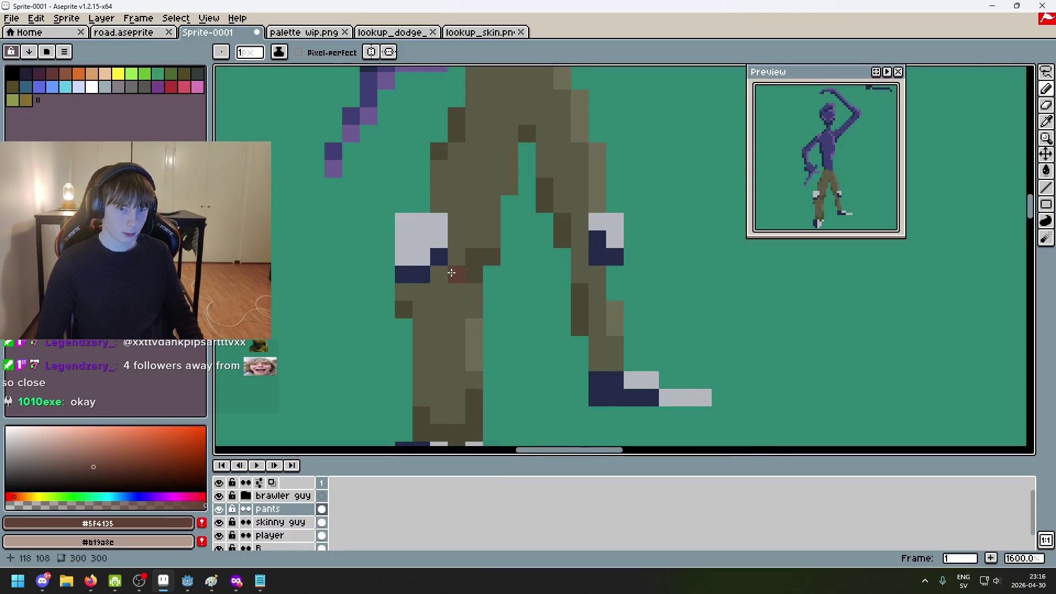
pyautogui.click(443, 290)
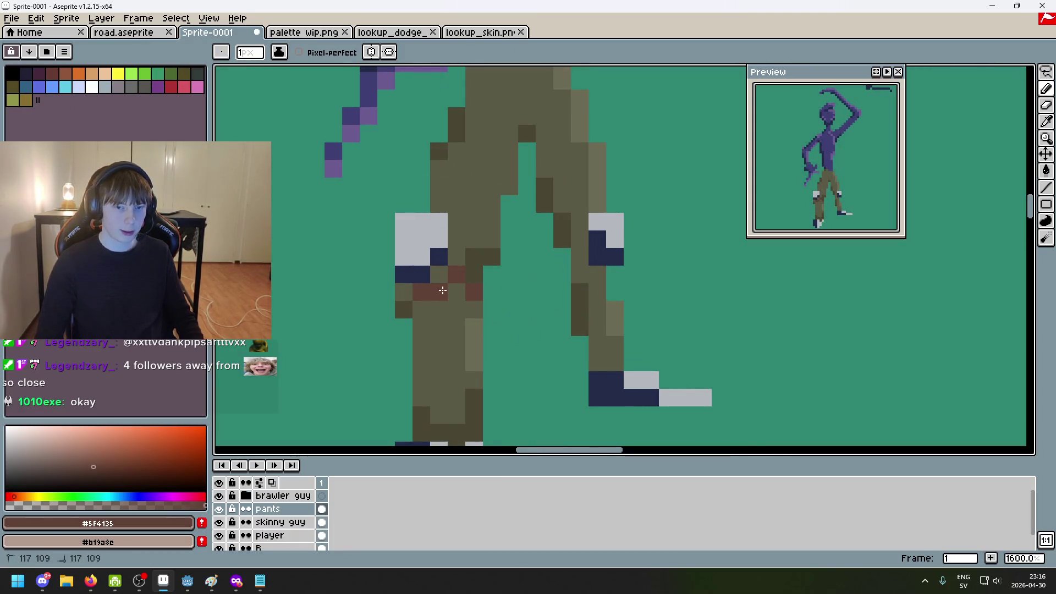
pyautogui.scroll(-3, 458, 295)
pyautogui.scroll(3, 460, 298)
pyautogui.click(459, 297)
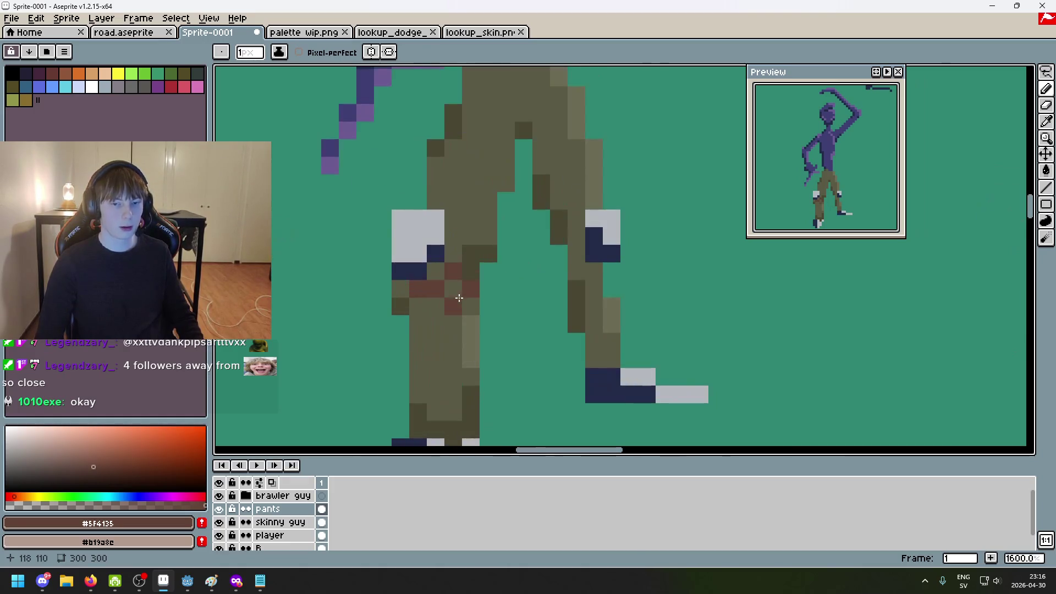
pyautogui.scroll(-4, 459, 302)
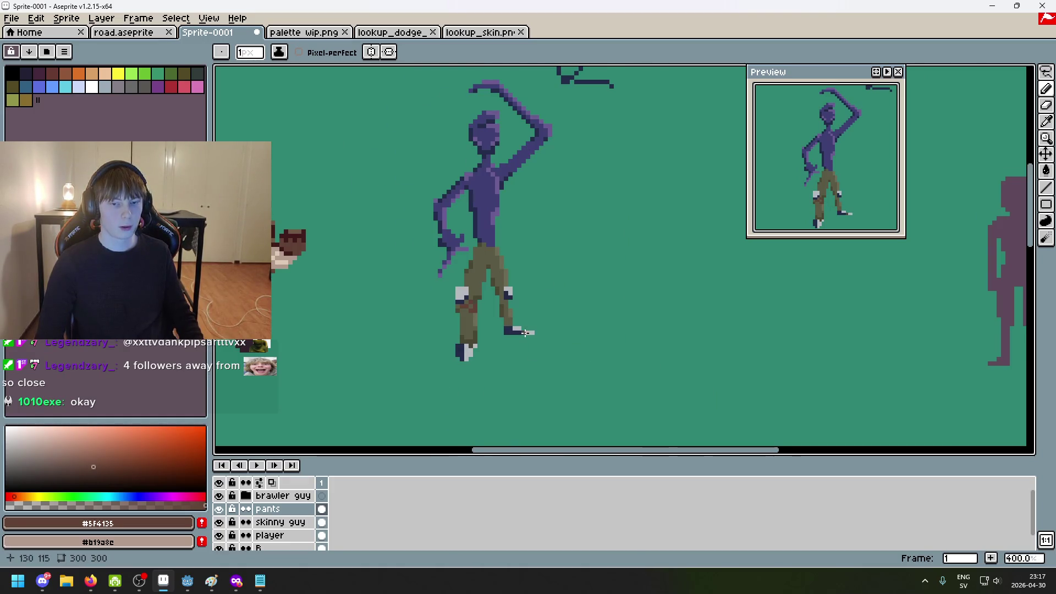
pyautogui.scroll(3, 525, 333)
pyautogui.scroll(3, 489, 262)
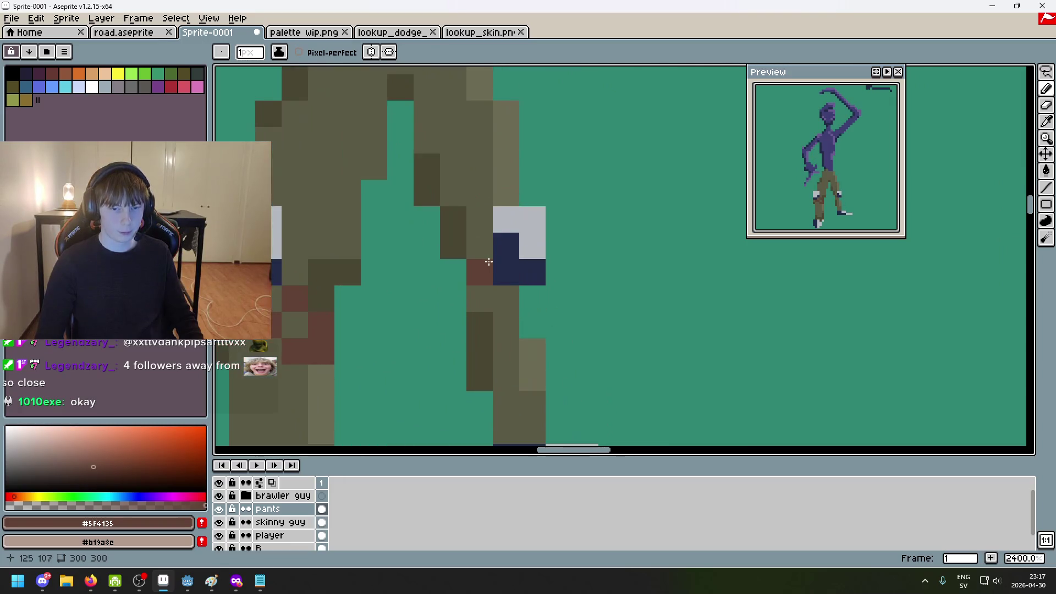
pyautogui.scroll(-8, 539, 310)
pyautogui.scroll(-3, 605, 303)
pyautogui.scroll(2, 564, 154)
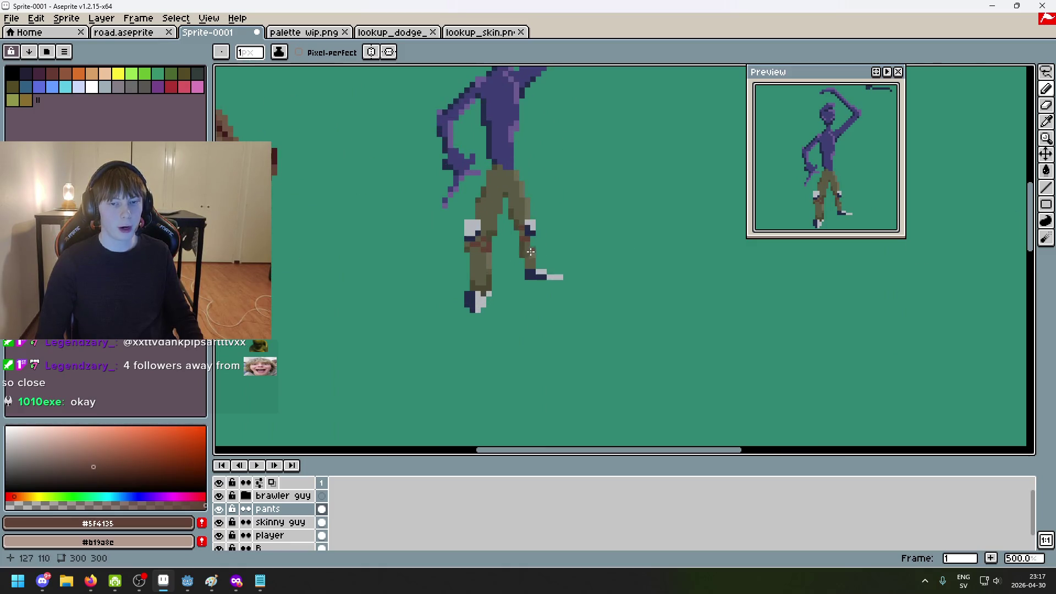
pyautogui.scroll(5, 479, 250)
# Pick the pants' dark olive and add dark olive pixels on the right leg and its edge
pyautogui.keyDown('alt'); pyautogui.click(403, 278); pyautogui.keyUp('alt')
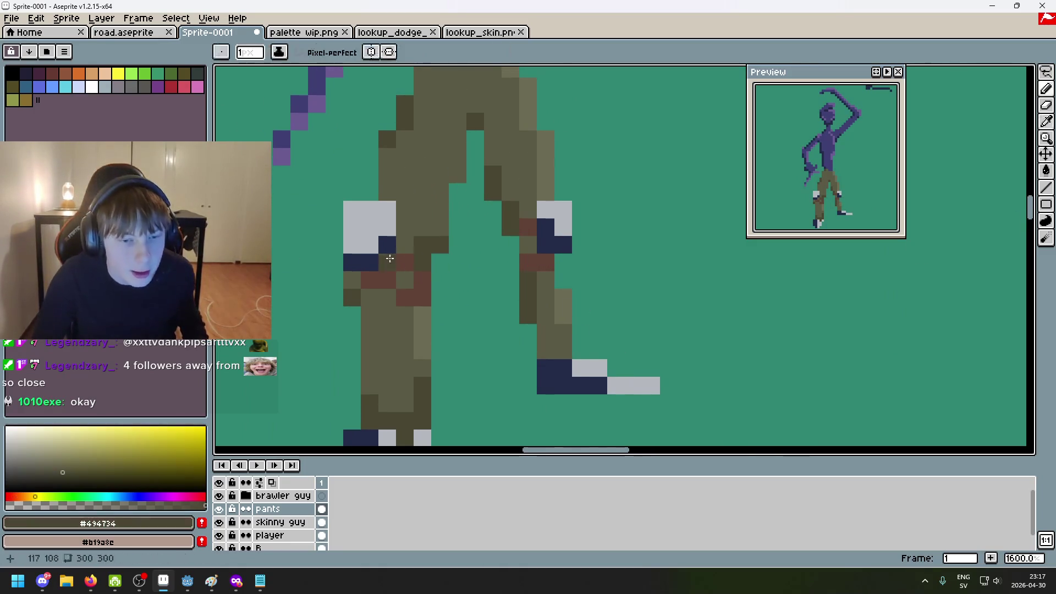
pyautogui.click(403, 277)
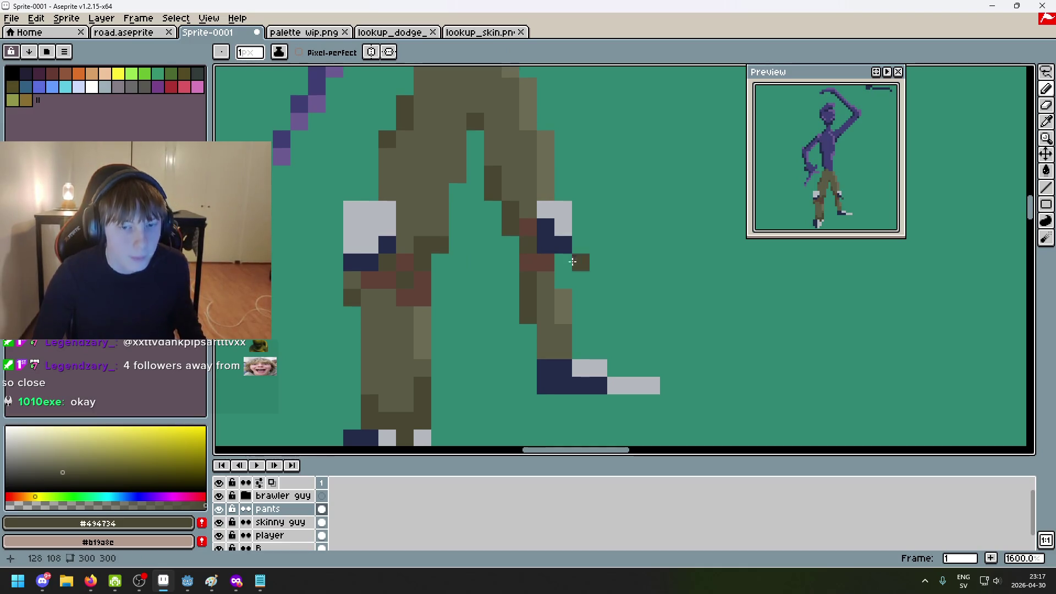
pyautogui.scroll(-3, 632, 278)
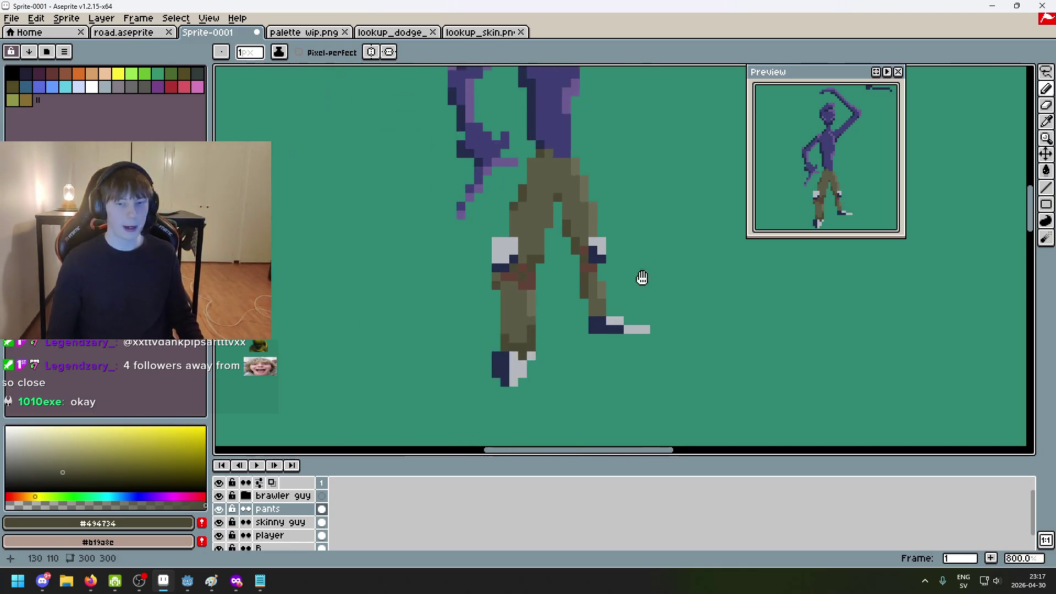
pyautogui.scroll(5, 632, 237)
pyautogui.scroll(-3, 592, 259)
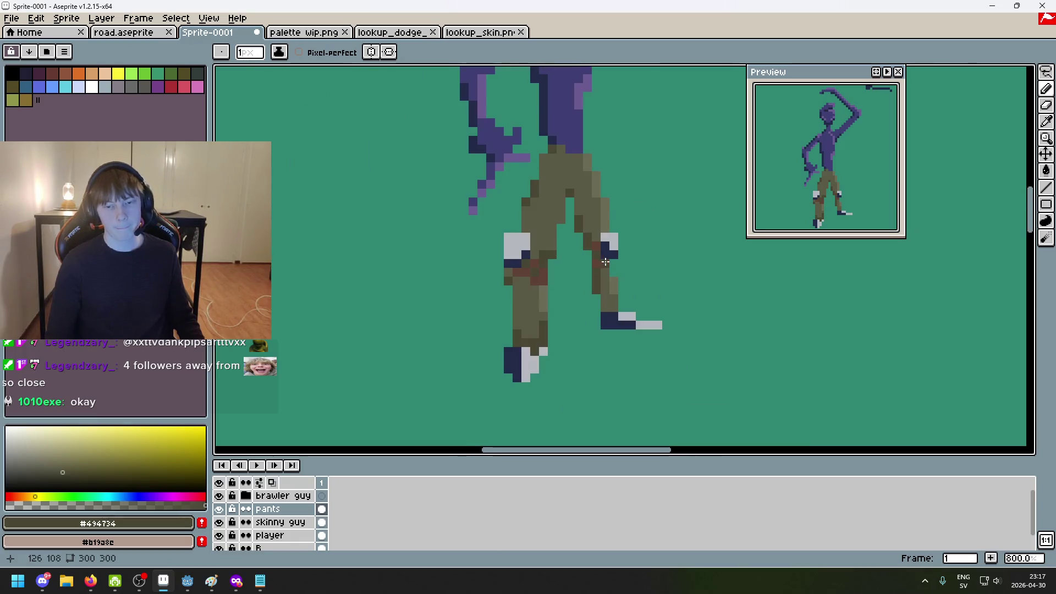
pyautogui.scroll(2, 600, 275)
pyautogui.scroll(-1, 611, 303)
pyautogui.scroll(1, 621, 322)
pyautogui.scroll(-4, 621, 323)
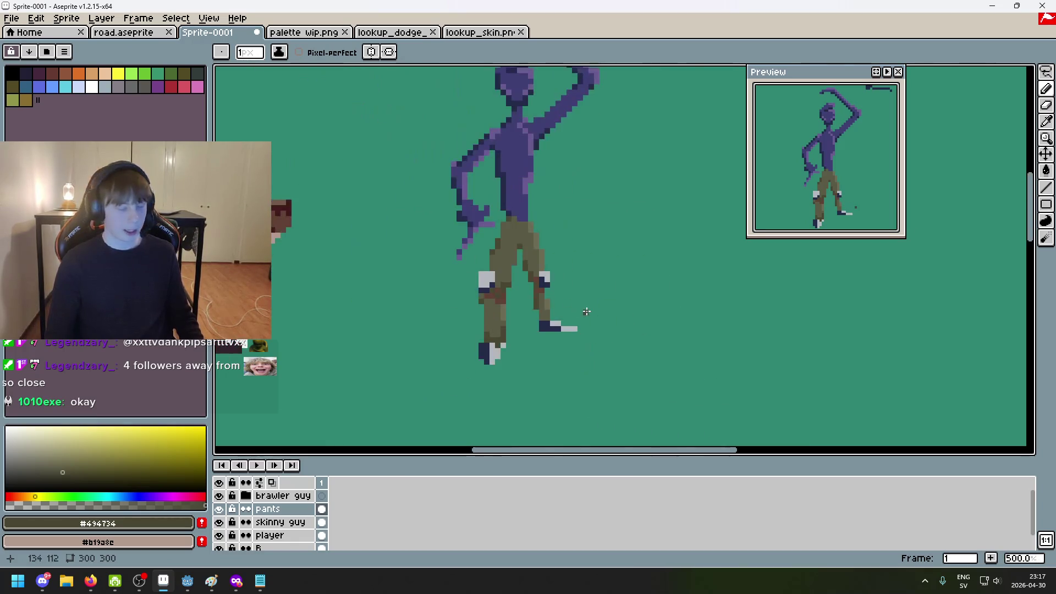
pyautogui.scroll(3, 603, 317)
pyautogui.scroll(-1, 612, 302)
pyautogui.scroll(1, 612, 303)
pyautogui.click(537, 309)
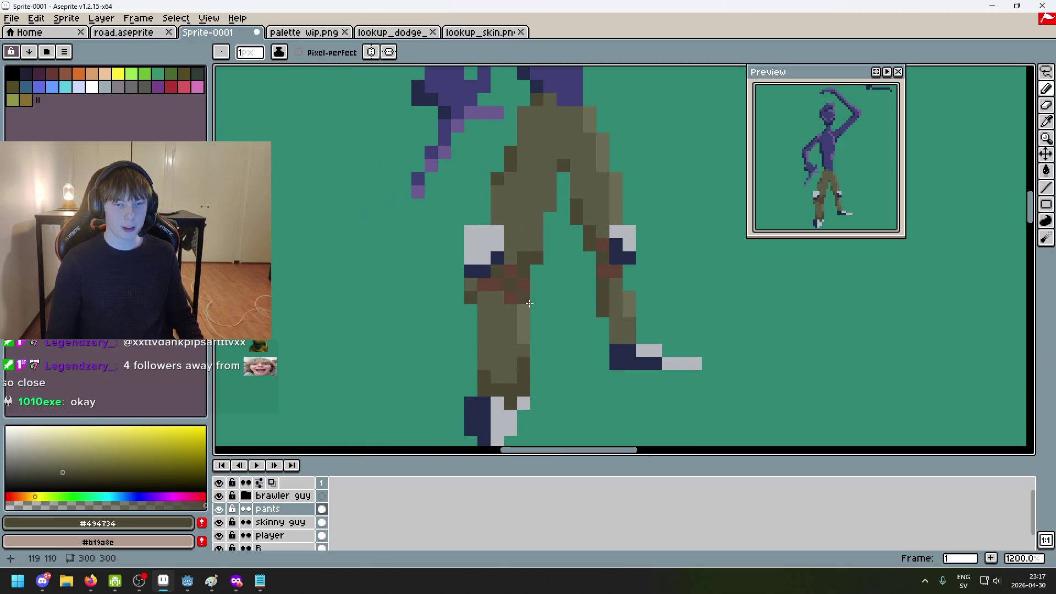
pyautogui.scroll(1, 489, 236)
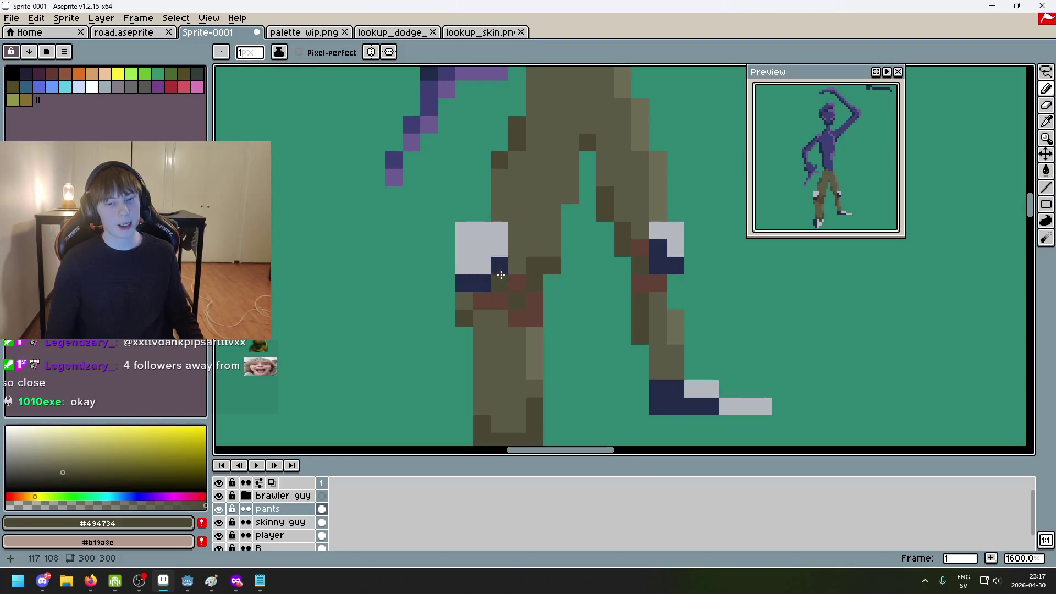
pyautogui.scroll(-1, 479, 250)
pyautogui.scroll(1, 554, 262)
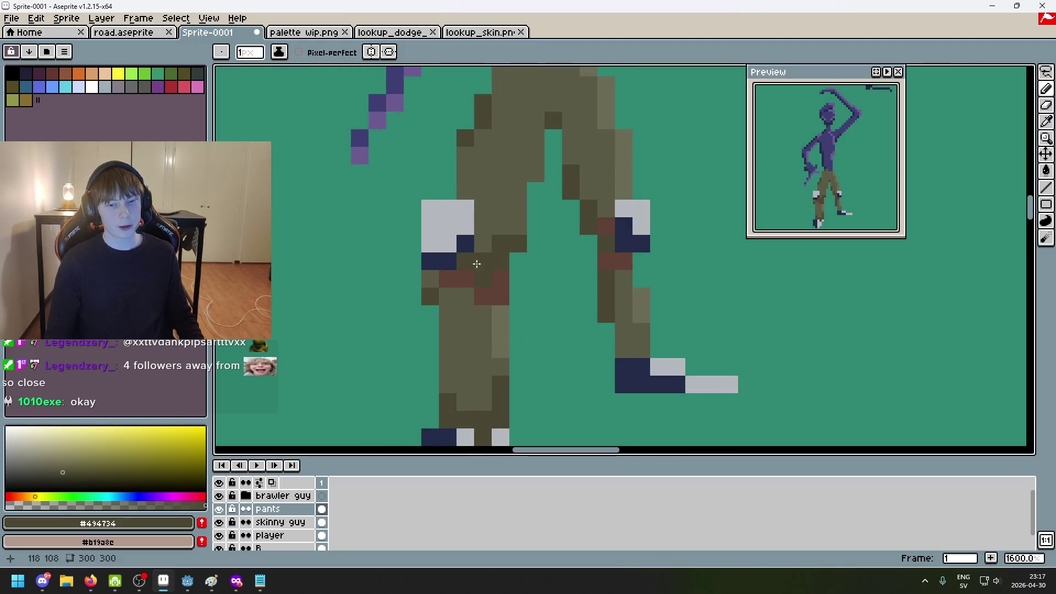
pyautogui.scroll(-1, 442, 288)
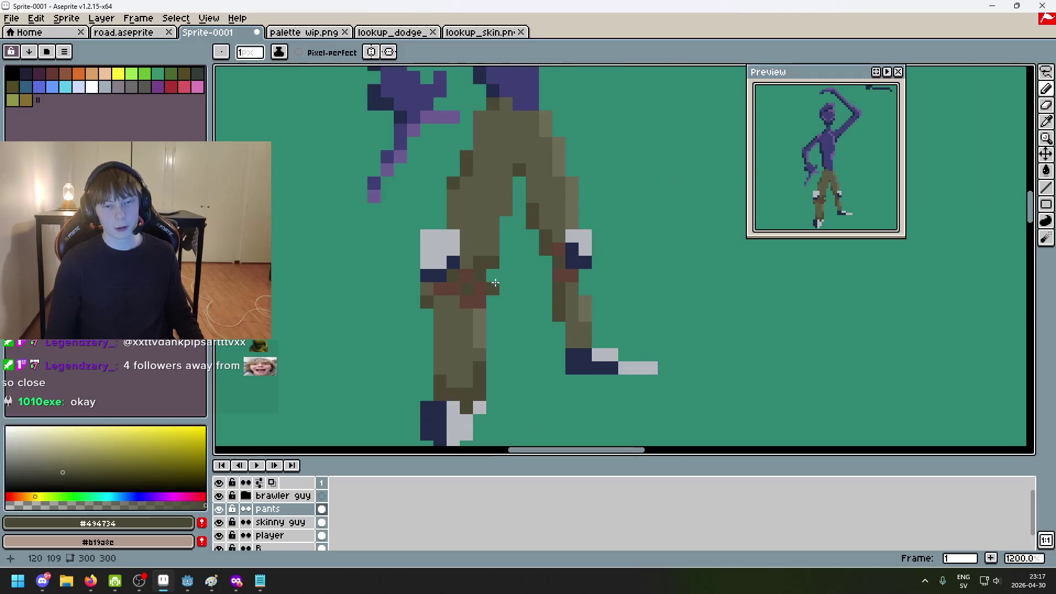
pyautogui.scroll(1, 495, 297)
pyautogui.scroll(-1, 528, 305)
pyautogui.scroll(1, 557, 310)
pyautogui.scroll(-3, 557, 310)
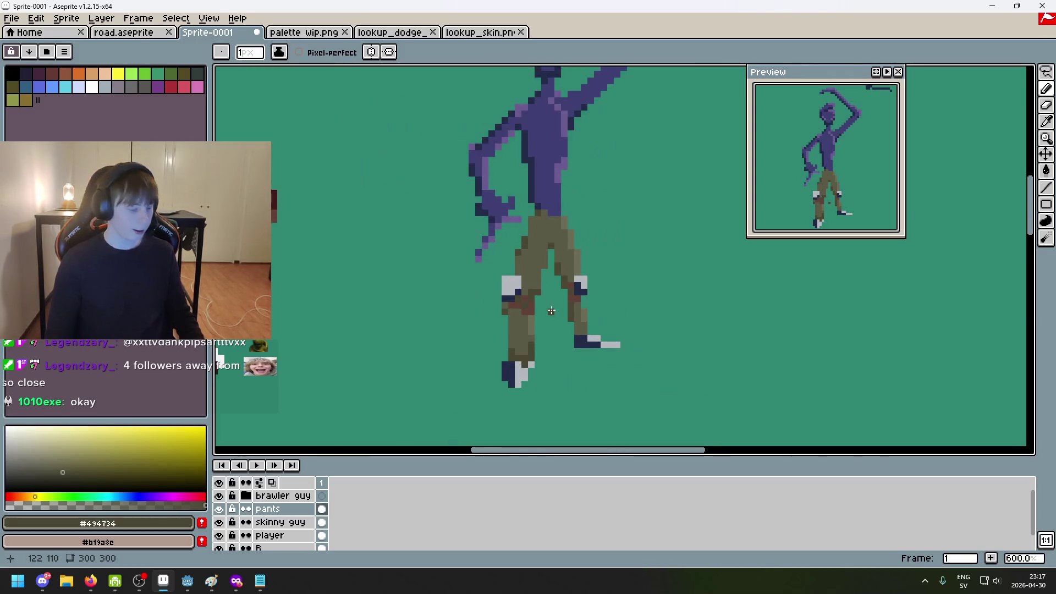
pyautogui.scroll(3, 488, 254)
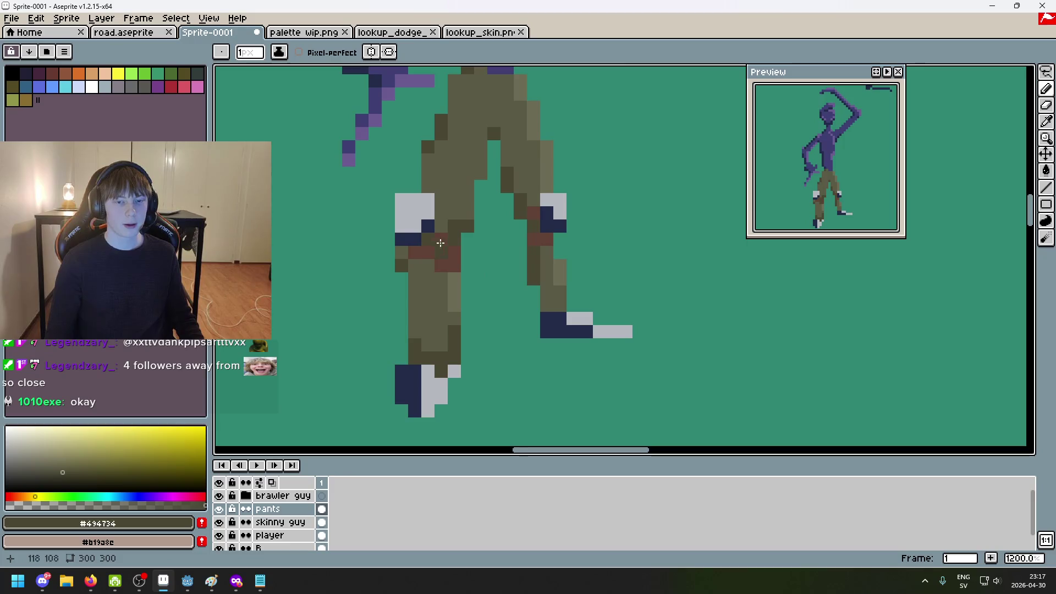
# Sample #411b1b from palette wip.png and paint dark-red patch bands across both knees
pyautogui.click(313, 33)
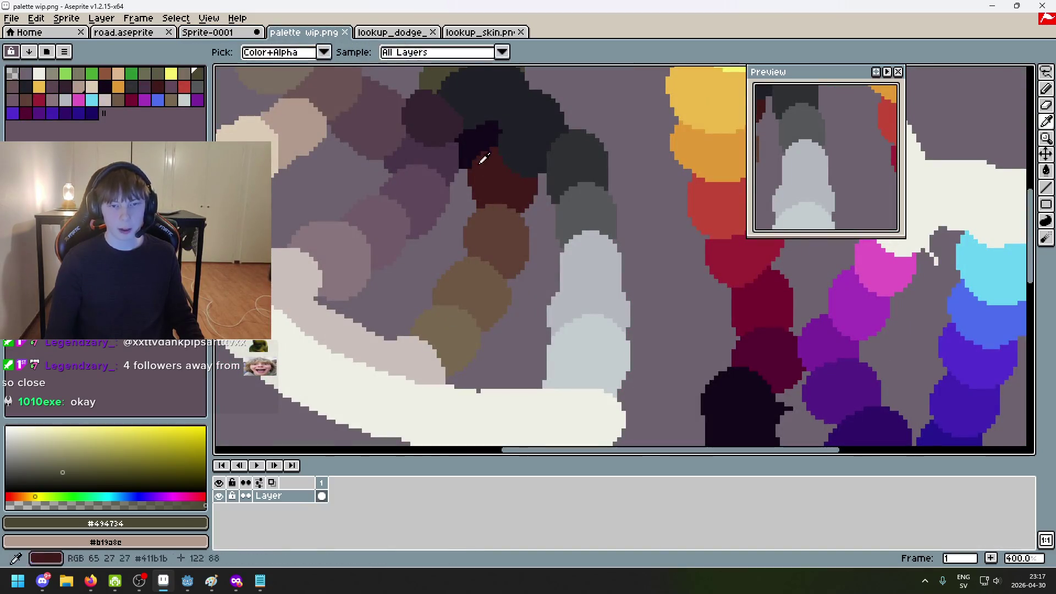
pyautogui.hotkey('ctrl', 'shift', 'Tab')
pyautogui.scroll(2, 418, 253)
pyautogui.click(411, 250)
pyautogui.moveTo(340, 286); pyautogui.dragTo(376, 285)
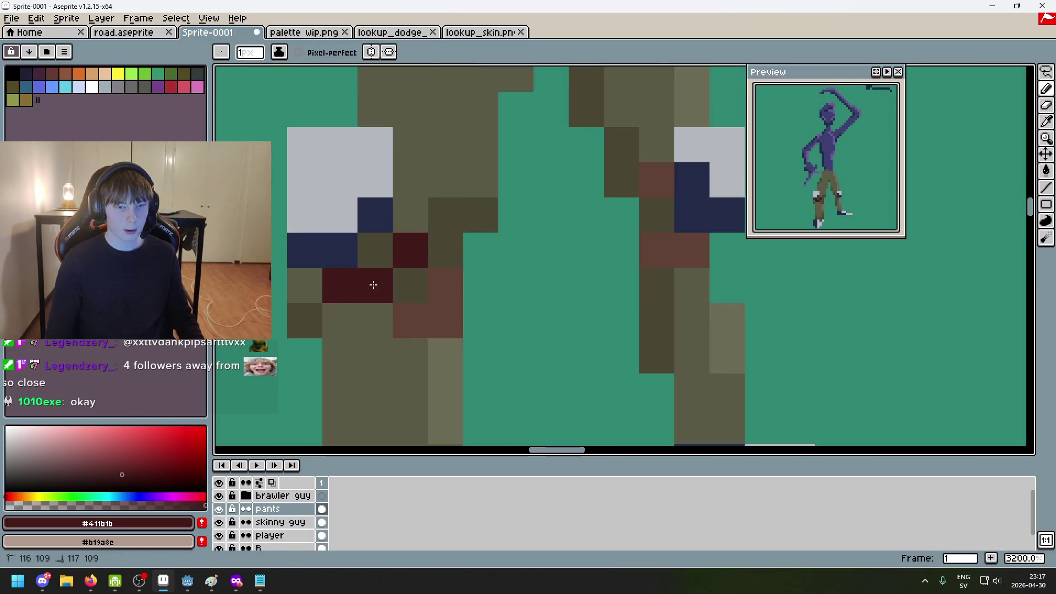
pyautogui.moveTo(446, 285); pyautogui.dragTo(441, 312)
pyautogui.click(411, 320)
pyautogui.click(654, 214)
pyautogui.click(655, 179)
pyautogui.click(655, 250)
pyautogui.click(689, 250)
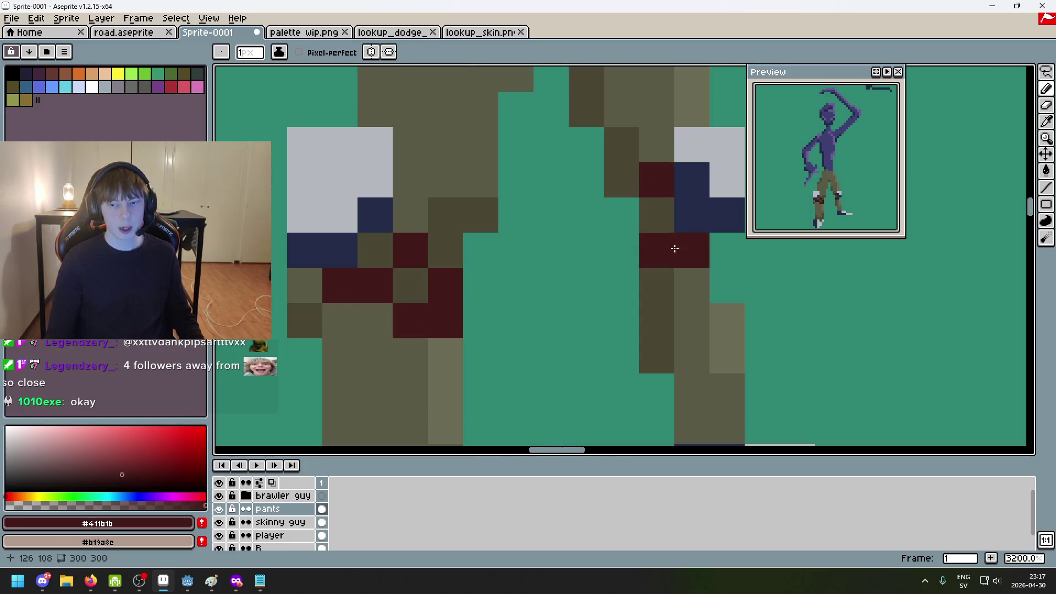
# Bring the palette wip.png painting back into view
pyautogui.scroll(-5, 704, 240)
pyautogui.scroll(-4, 587, 172)
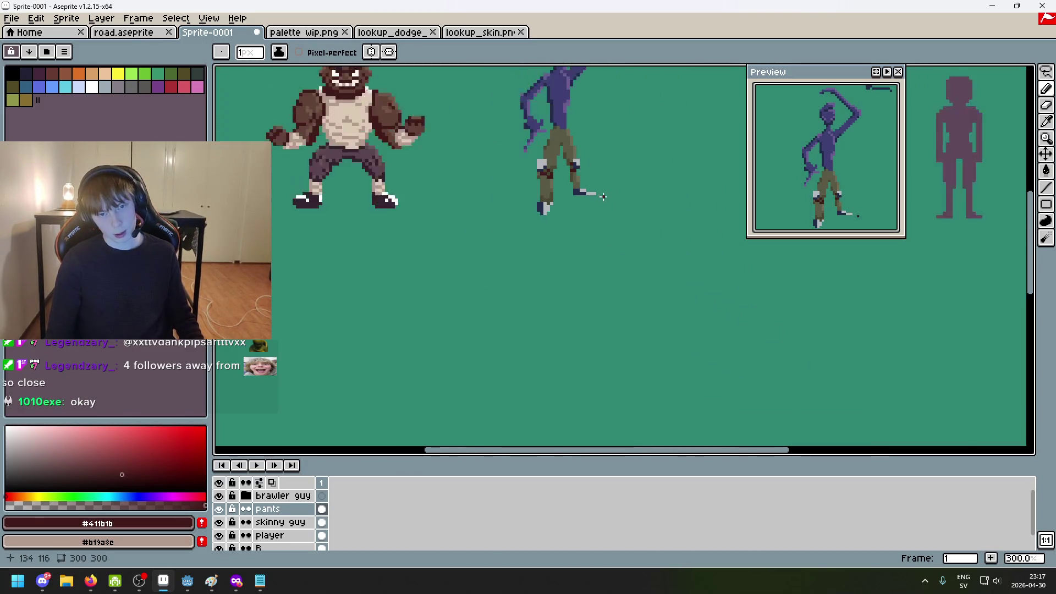
pyautogui.scroll(7, 606, 194)
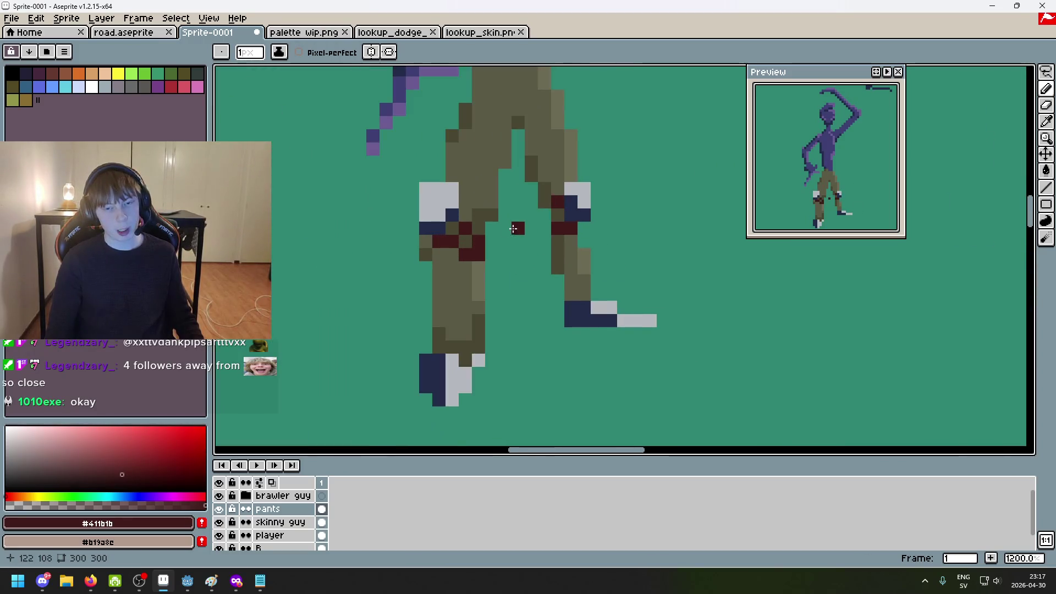
pyautogui.scroll(-2, 575, 239)
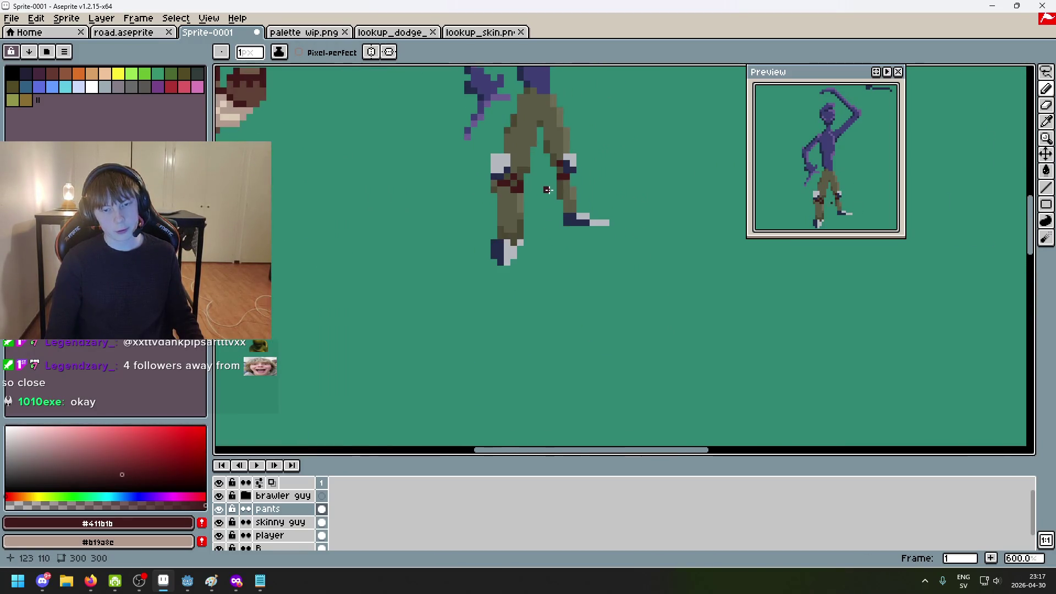
pyautogui.scroll(4, 524, 311)
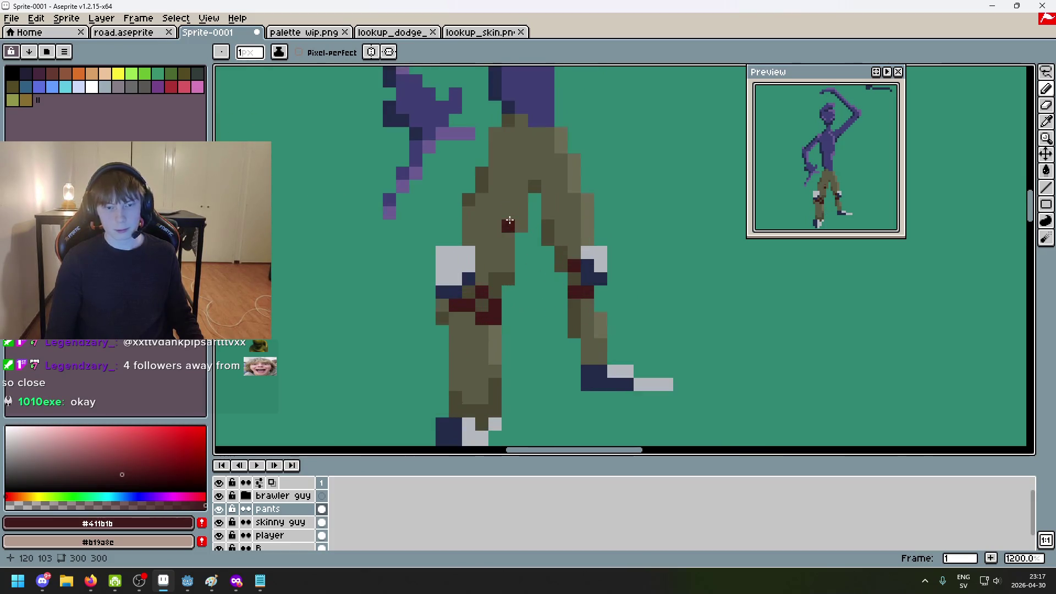
pyautogui.scroll(-3, 522, 346)
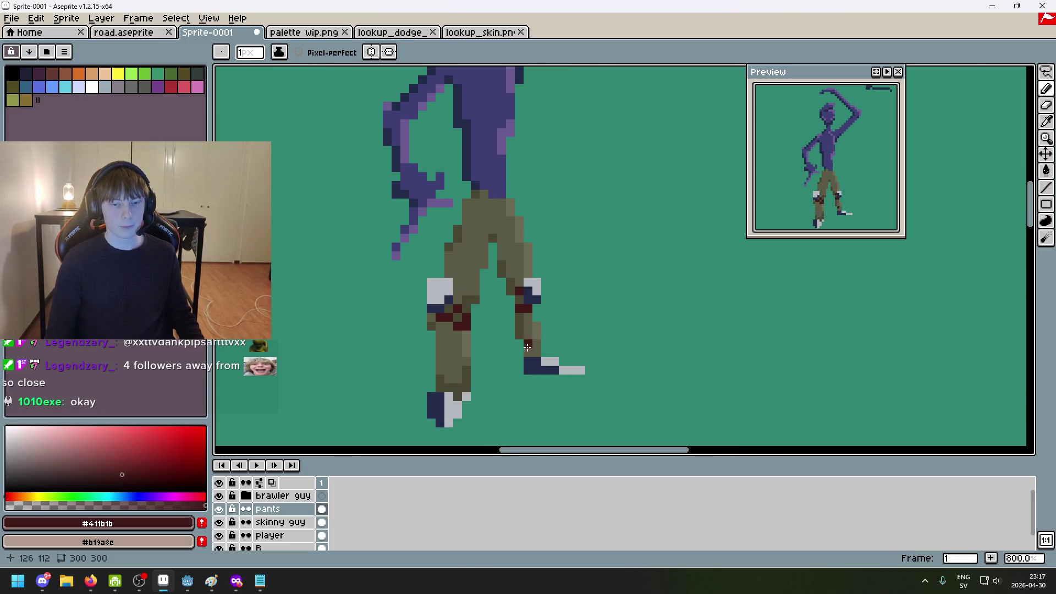
pyautogui.hotkey('ctrl', 'Tab')
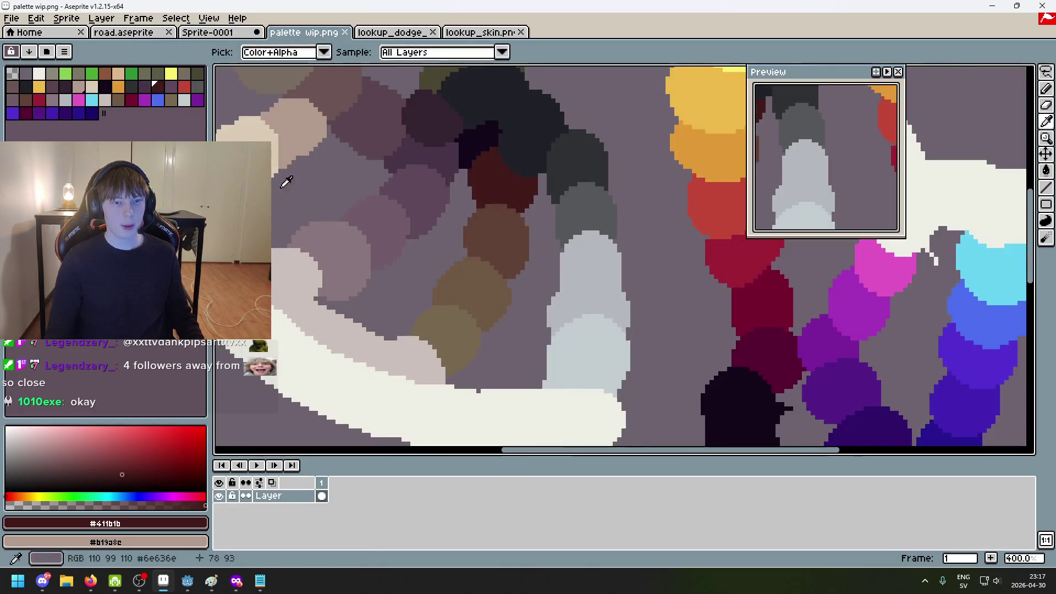
# On Sprite-0001, sample white from the brawler's shoe
pyautogui.scroll(-2, 555, 342)
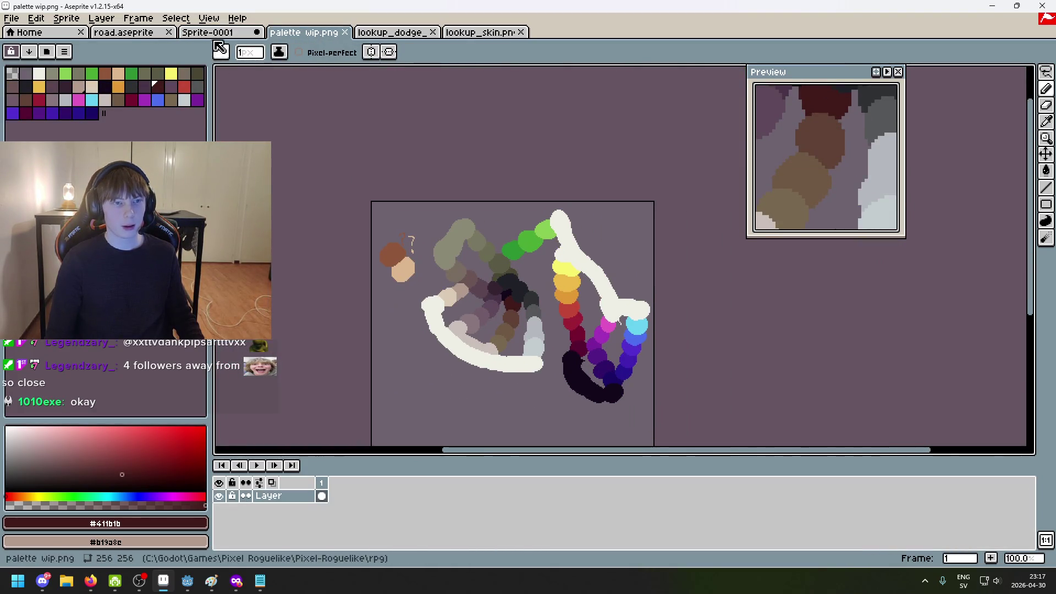
pyautogui.click(215, 37)
pyautogui.scroll(1, 358, 308)
pyautogui.keyDown('alt'); pyautogui.click(370, 354); pyautogui.keyUp('alt')
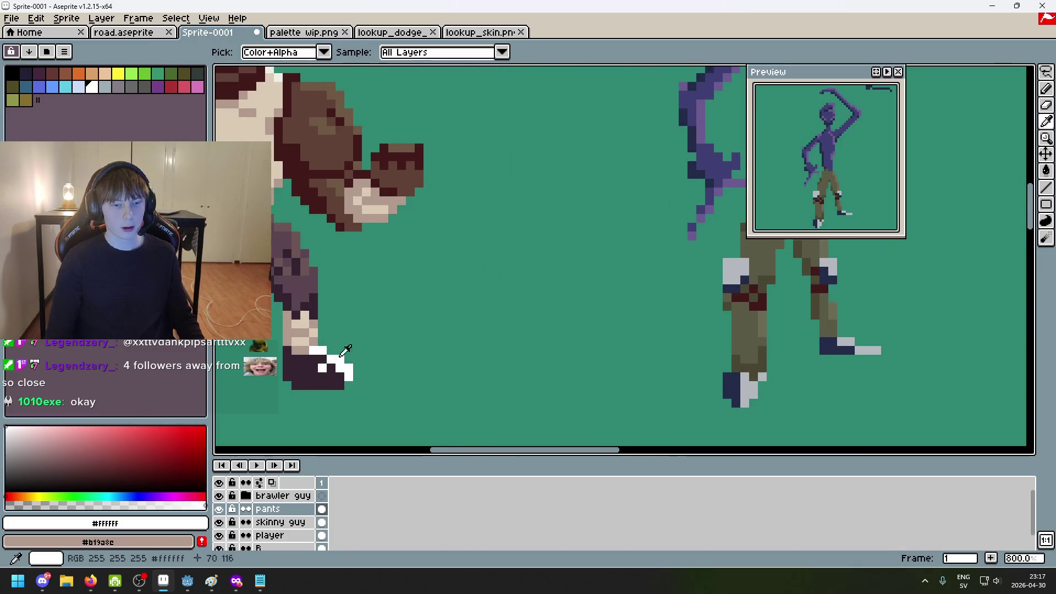
pyautogui.scroll(1, 762, 282)
# Paint white highlight pixels on both knee pads, undoing one misplaced stroke
pyautogui.moveTo(762, 283); pyautogui.dragTo(491, 256)
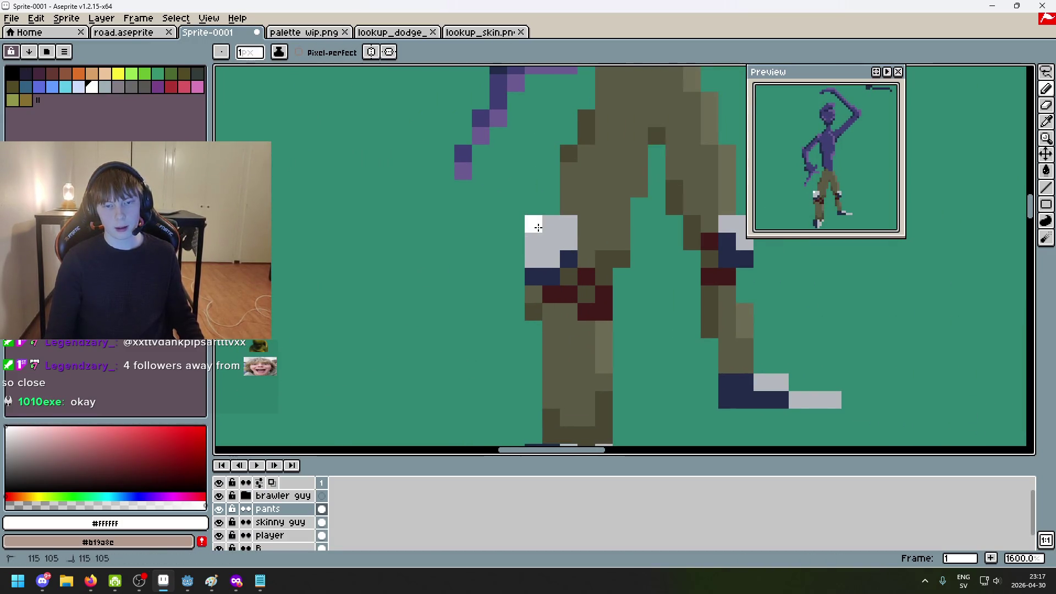
pyautogui.scroll(-6, 668, 281)
pyautogui.hotkey('ctrl', 'z')
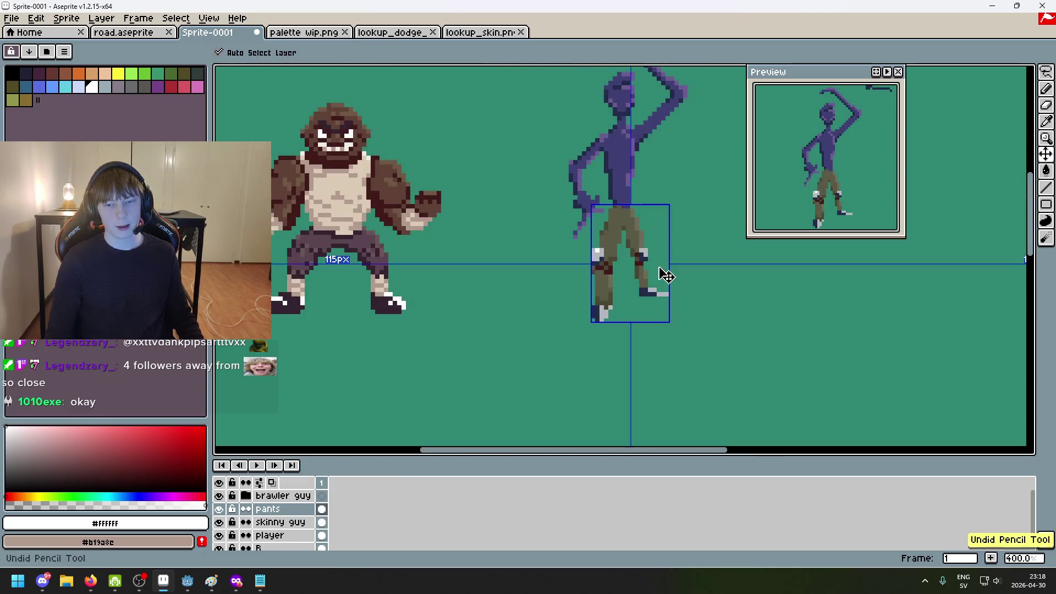
pyautogui.scroll(2, 599, 242)
pyautogui.click(590, 251)
pyautogui.scroll(-2, 623, 313)
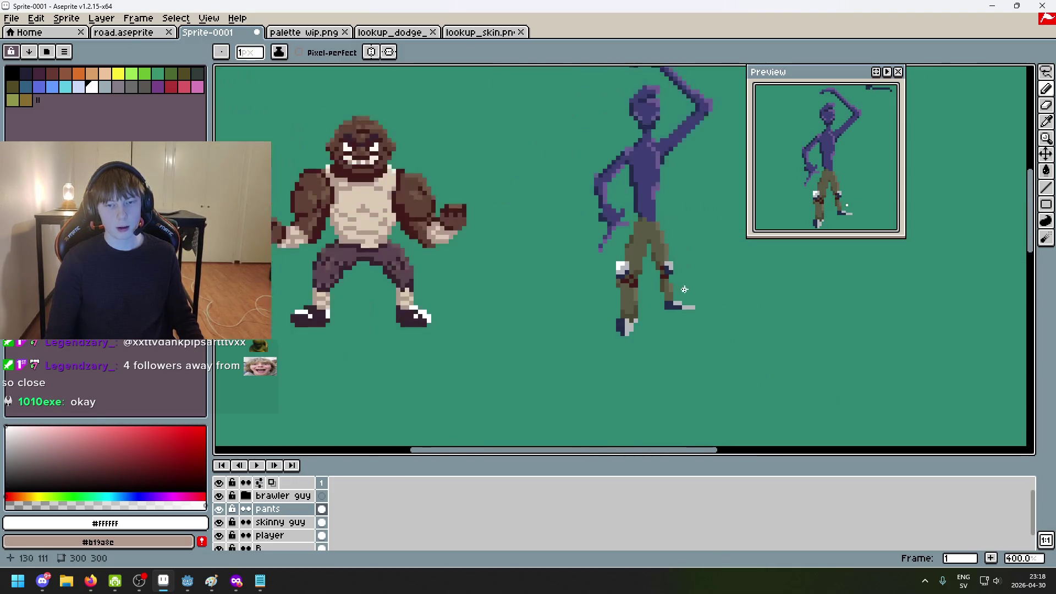
pyautogui.scroll(4, 650, 256)
pyautogui.click(649, 256)
pyautogui.scroll(-2, 677, 302)
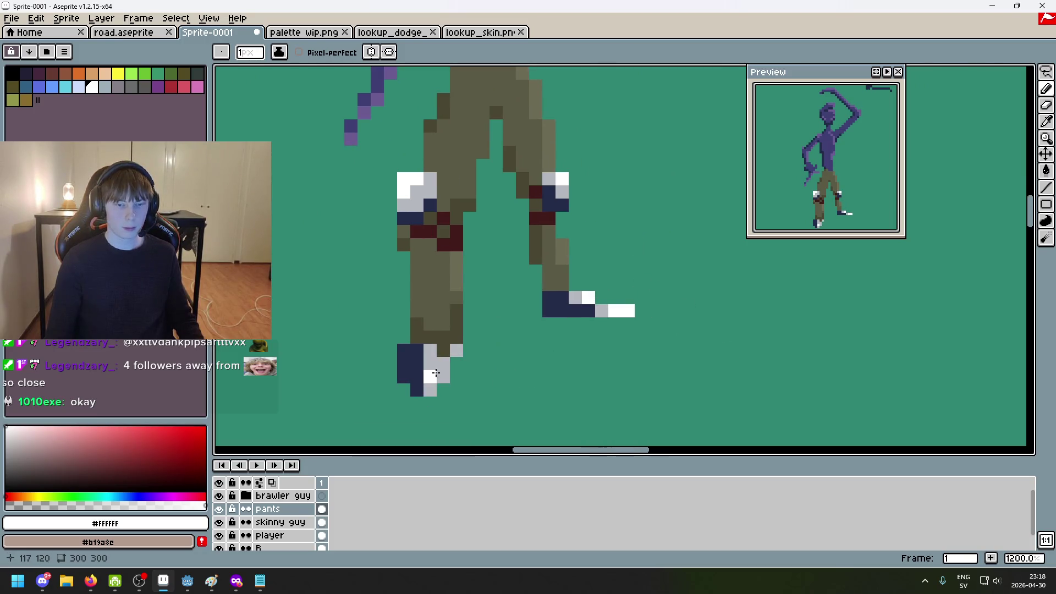
pyautogui.scroll(-3, 478, 371)
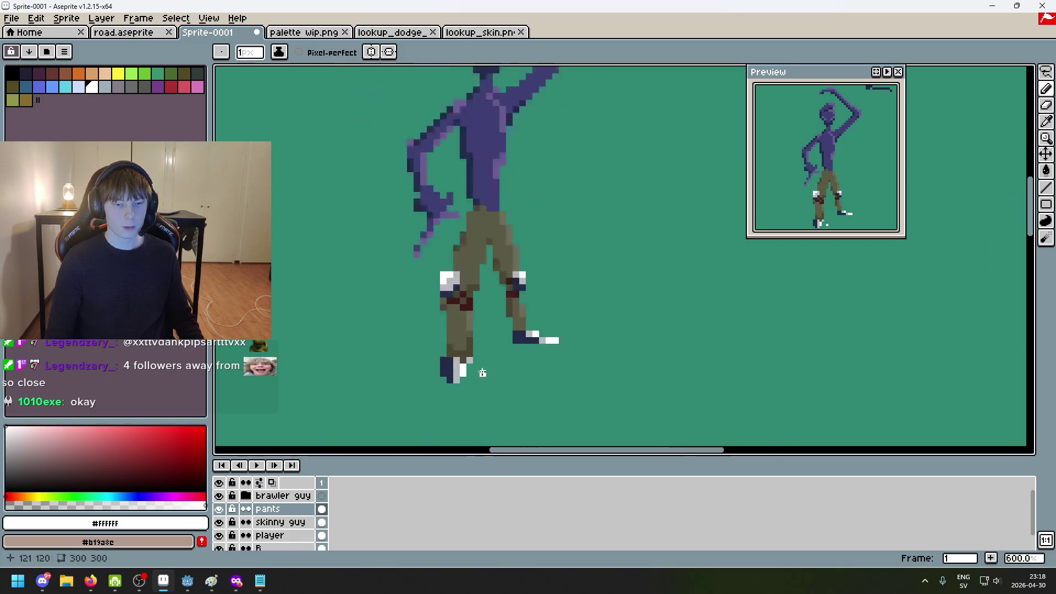
pyautogui.scroll(4, 495, 375)
# Sample the dark olive pants colour, undo a stray eraser stroke, and return to the Pencil
pyautogui.press('i')
pyautogui.click(412, 278)
pyautogui.press('e')
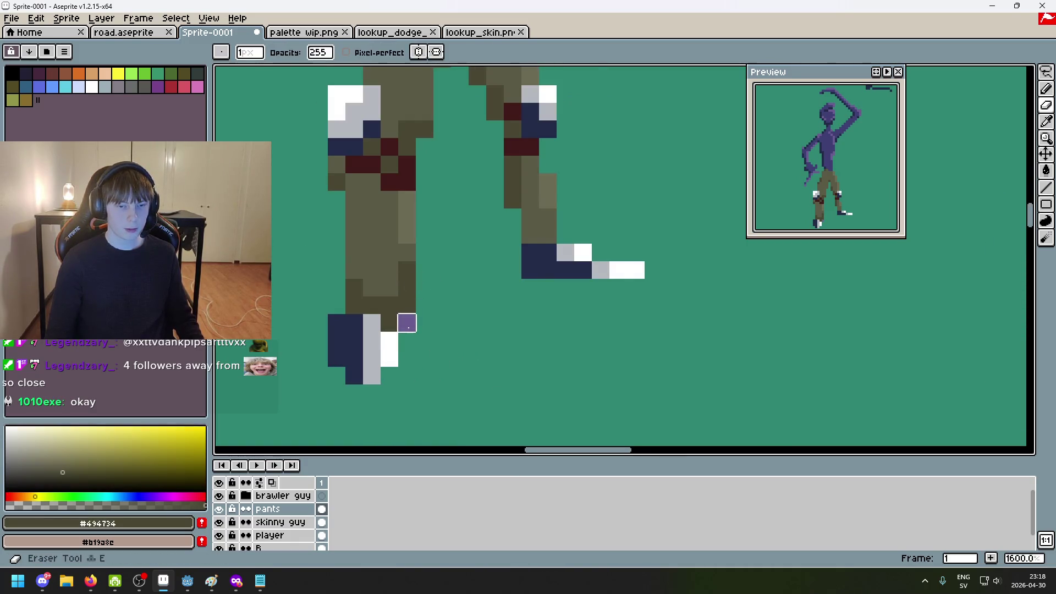
pyautogui.hotkey('ctrl', 'z')
pyautogui.press('i')
pyautogui.press('b')
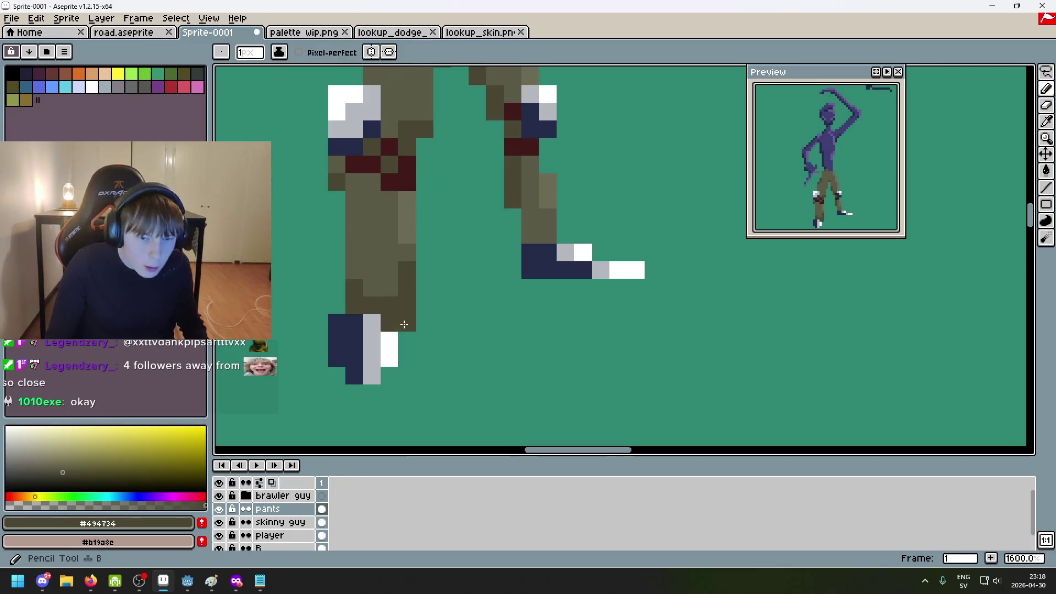
pyautogui.scroll(-6, 451, 340)
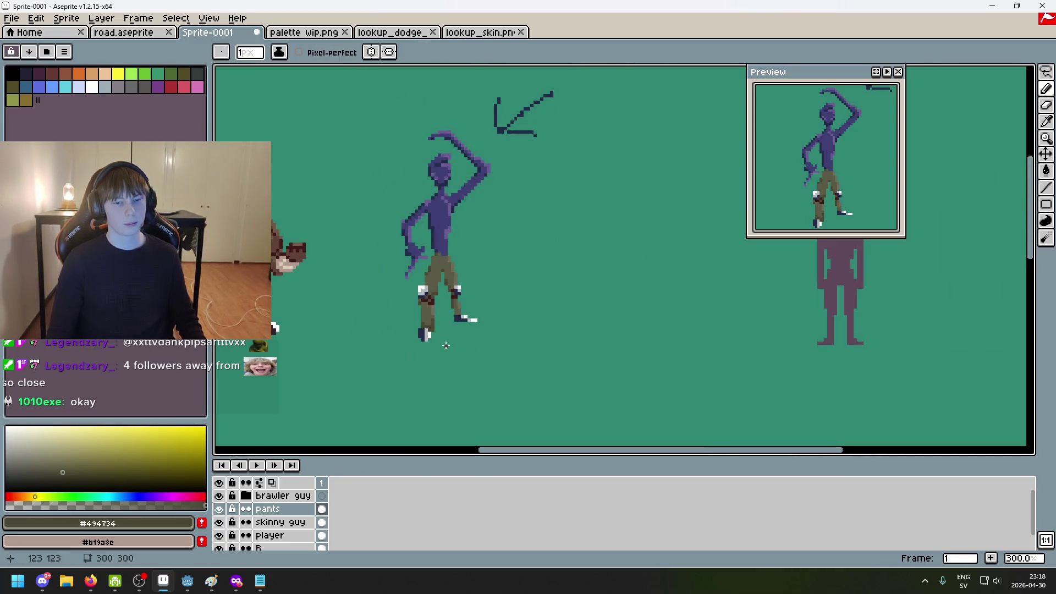
pyautogui.scroll(-1, 443, 347)
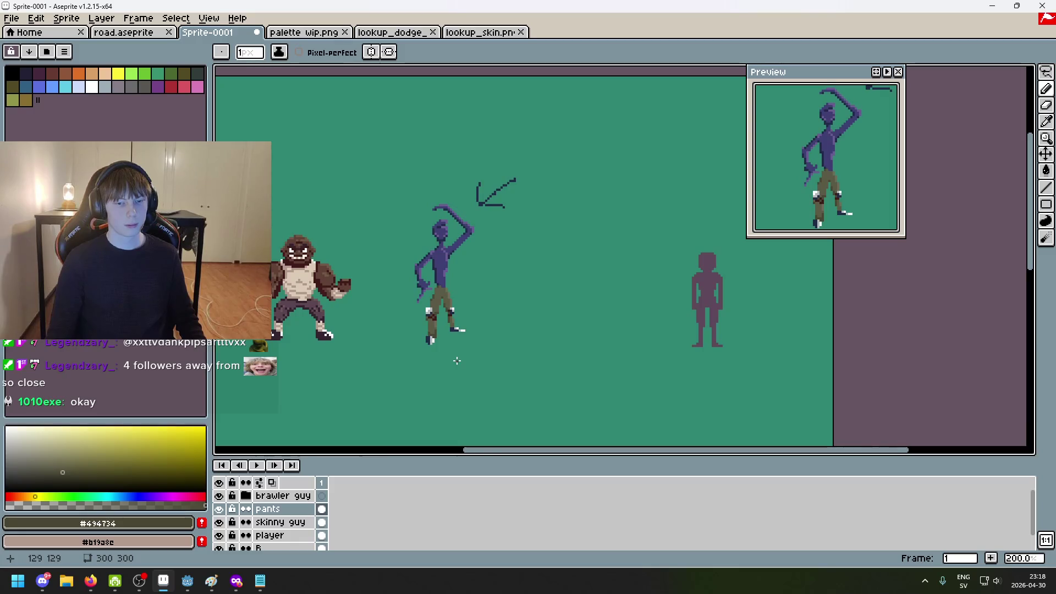
pyautogui.scroll(8, 457, 361)
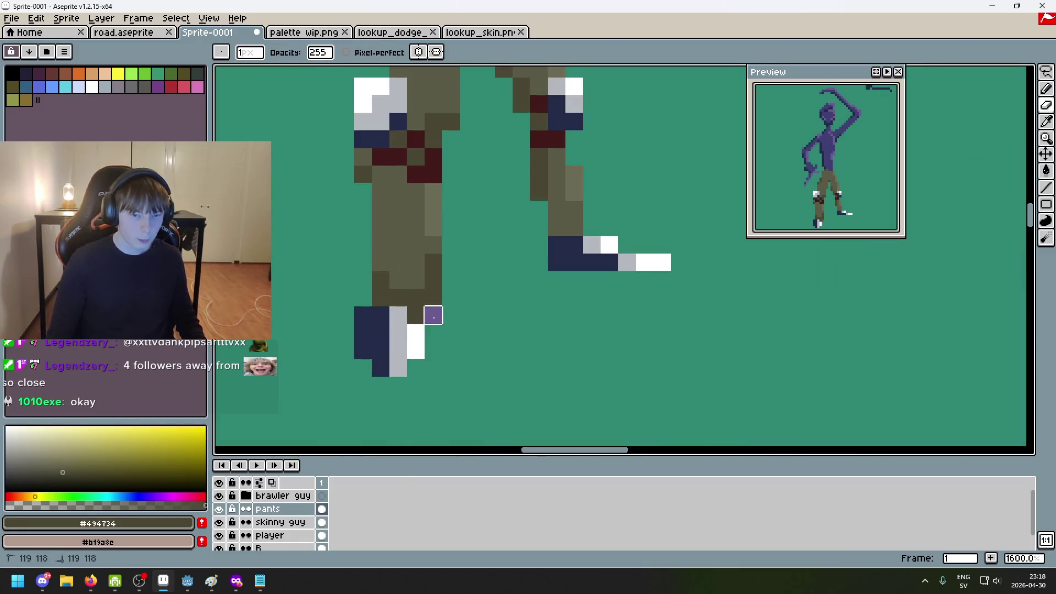
# Switch between the skinny guy and pants layers, undoing an eraser stroke on the foot
pyautogui.click(281, 522)
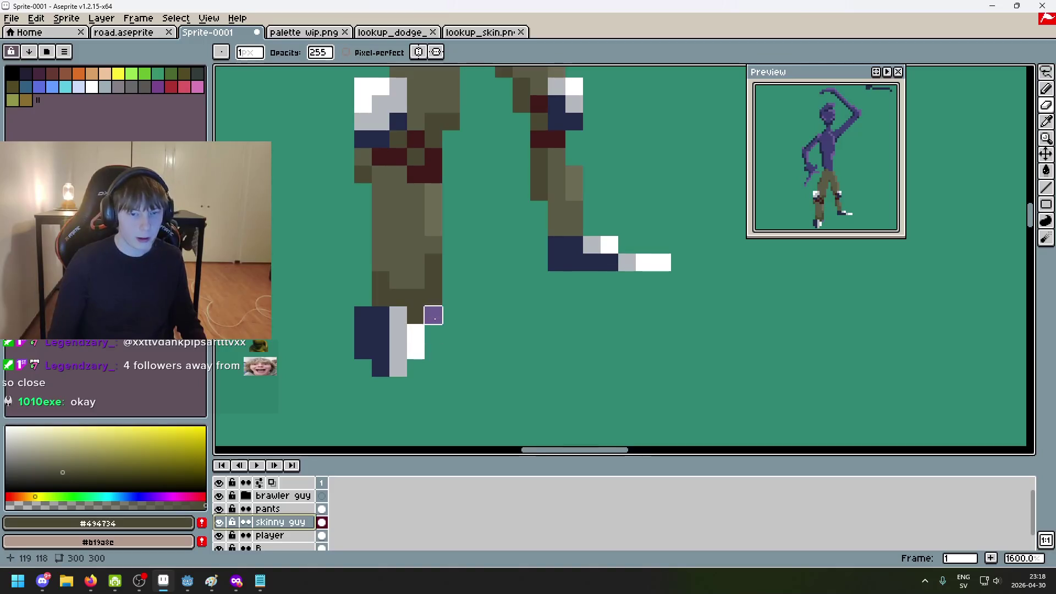
pyautogui.scroll(-5, 433, 315)
pyautogui.scroll(-2, 470, 352)
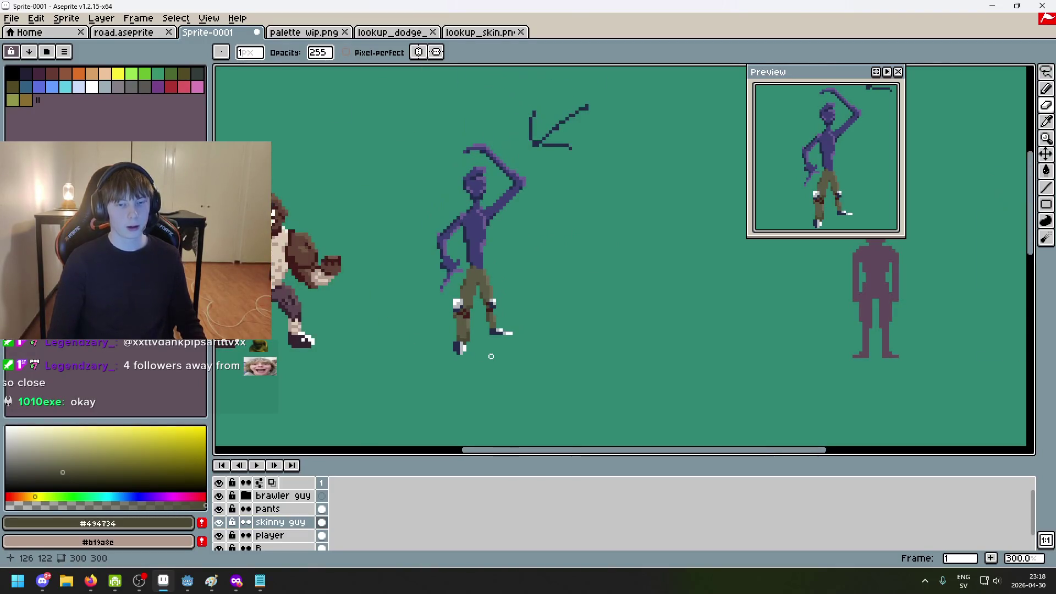
pyautogui.click(1047, 72)
pyautogui.scroll(3, 383, 415)
pyautogui.click(322, 509)
pyautogui.click(281, 522)
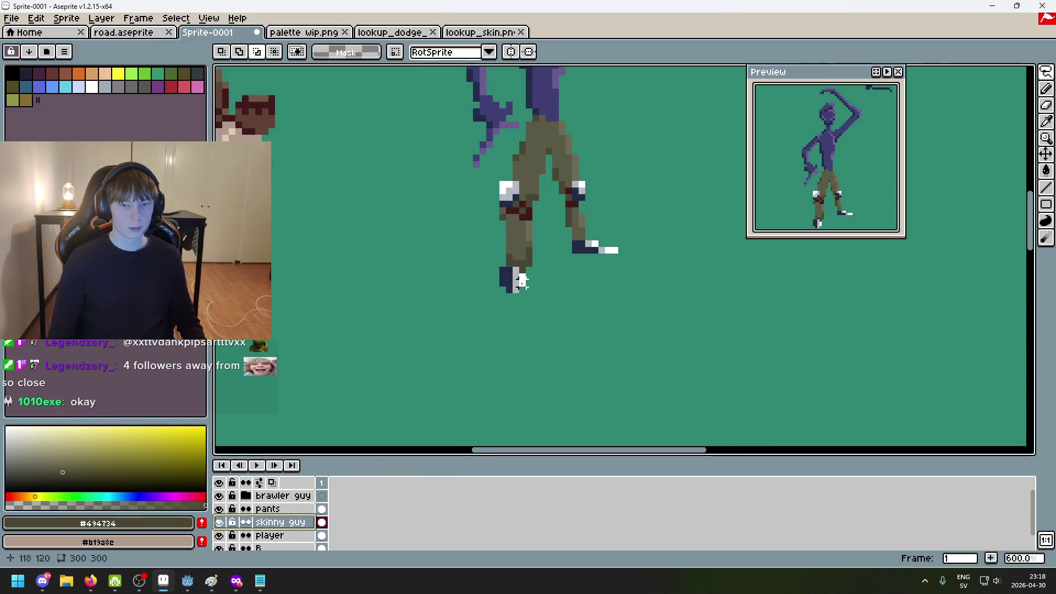
pyautogui.press('e')
pyautogui.click(508, 289)
pyautogui.hotkey('ctrl', 'z')
pyautogui.scroll(4, 520, 312)
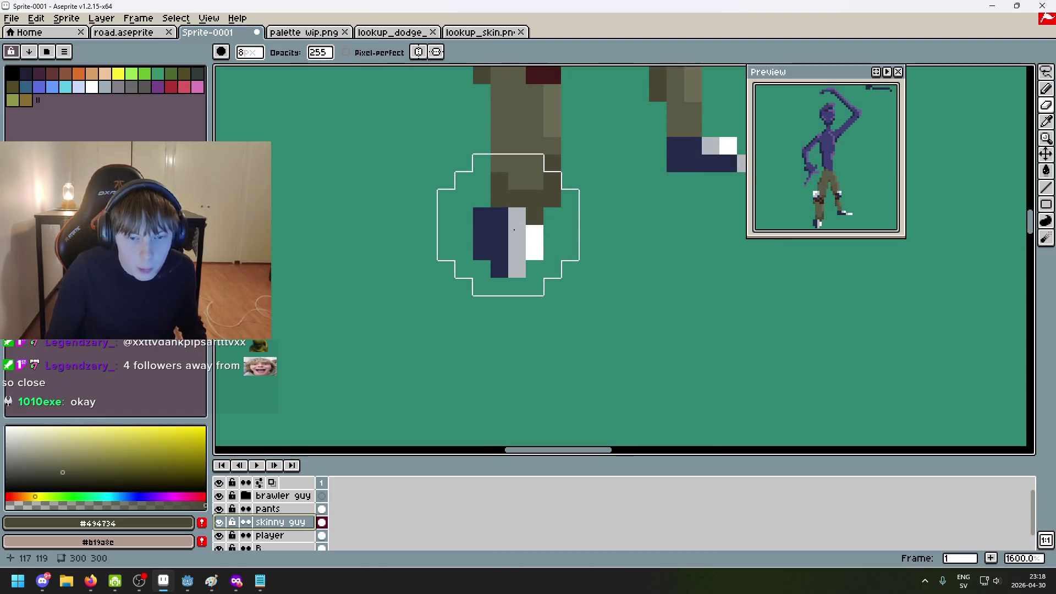
# On the pants layer, paint navy #222b49 pixels on the lower shoe
pyautogui.click(269, 508)
pyautogui.keyDown('alt'); pyautogui.click(682, 154); pyautogui.keyUp('alt')
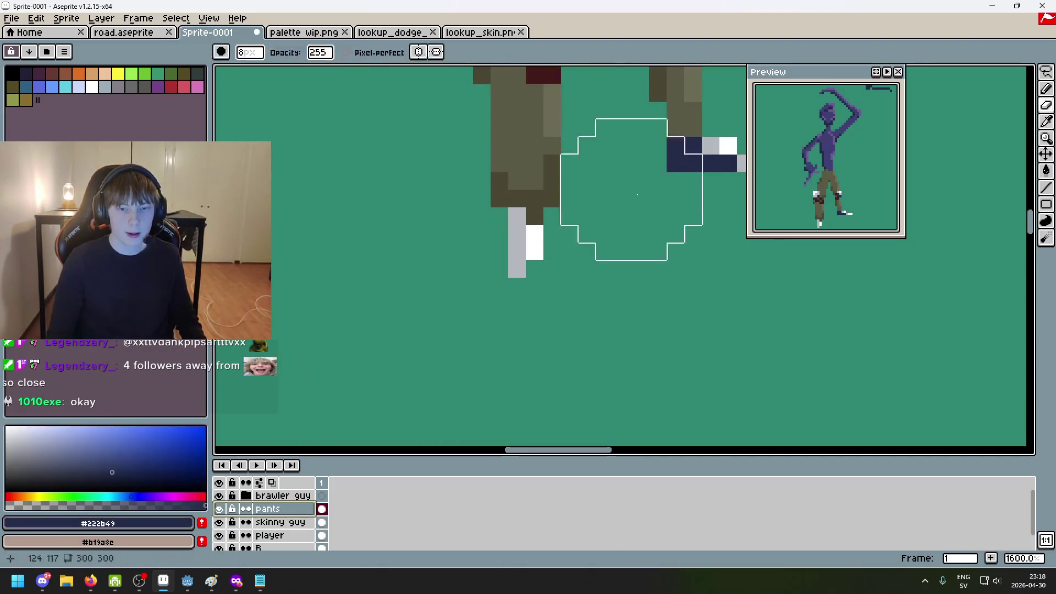
pyautogui.press('b')
pyautogui.scroll(2, 491, 241)
pyautogui.moveTo(478, 196)
pyautogui.mouseDown()
pyautogui.moveTo(469, 227)
pyautogui.moveTo(499, 285)
pyautogui.mouseUp()
pyautogui.press('e')
pyautogui.click(462, 240)
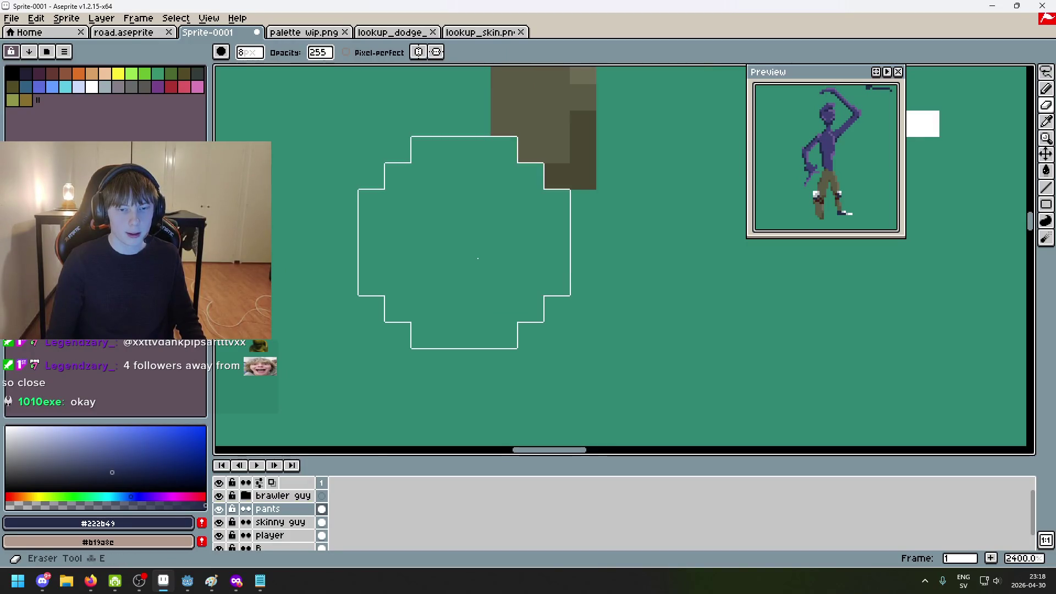
pyautogui.hotkey('ctrl', 'z')
# Try freehand and rectangular selections around the lower foot, then deselect
pyautogui.scroll(-9, 477, 255)
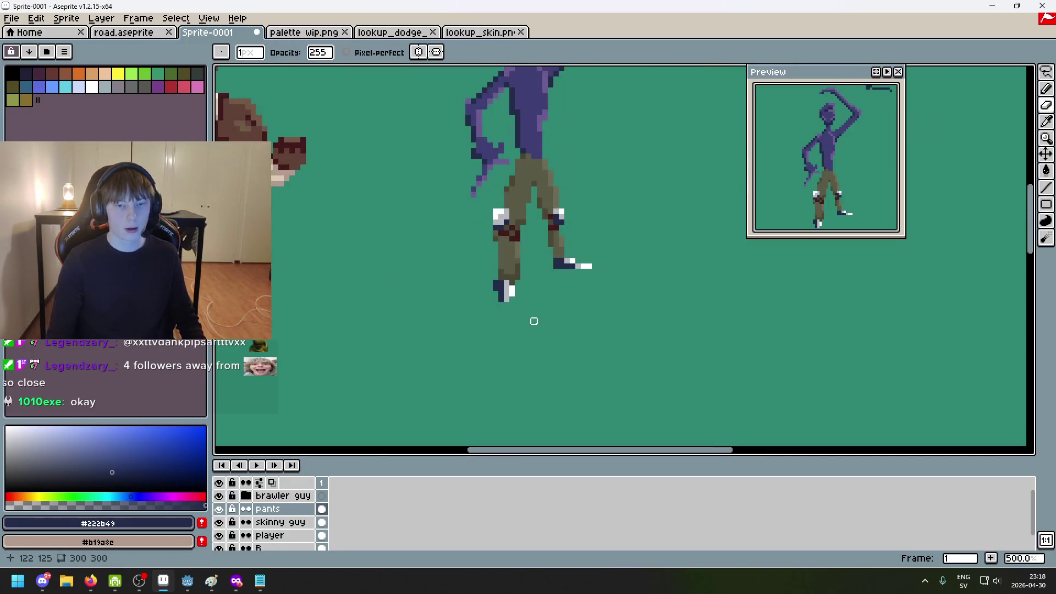
pyautogui.scroll(-1, 530, 314)
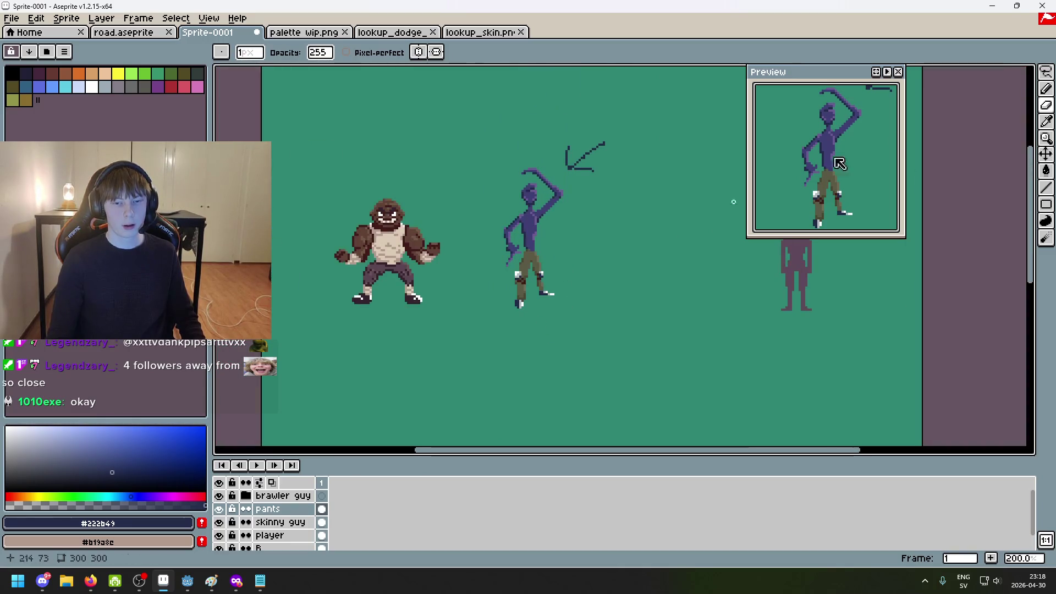
pyautogui.click(1047, 71)
pyautogui.scroll(3, 556, 321)
pyautogui.moveTo(433, 317)
pyautogui.mouseDown()
pyautogui.moveTo(444, 273)
pyautogui.moveTo(418, 297)
pyautogui.mouseUp()
pyautogui.click(472, 290)
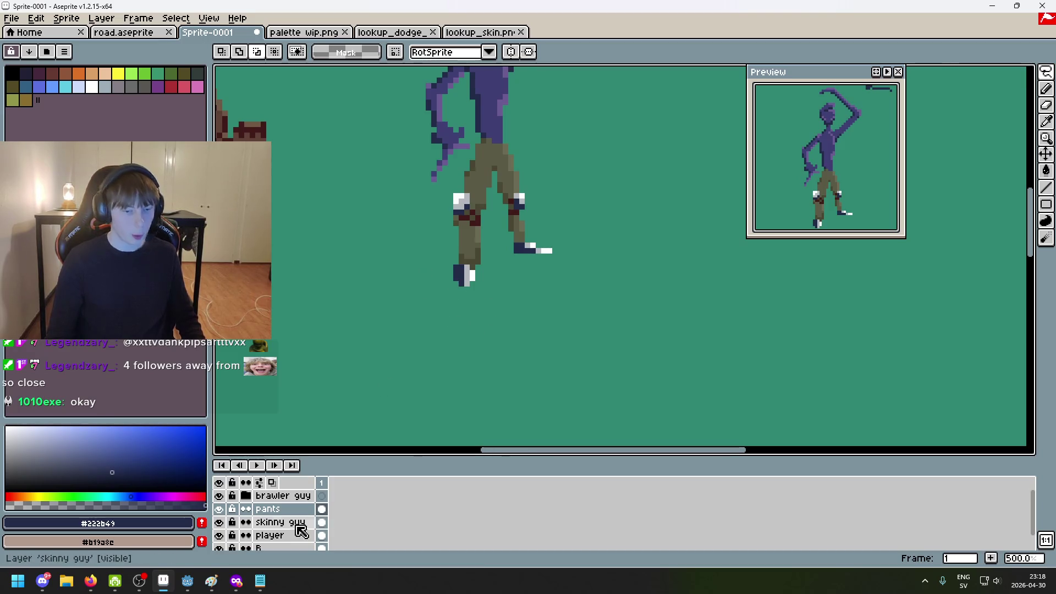
pyautogui.moveTo(505, 267); pyautogui.dragTo(506, 268)
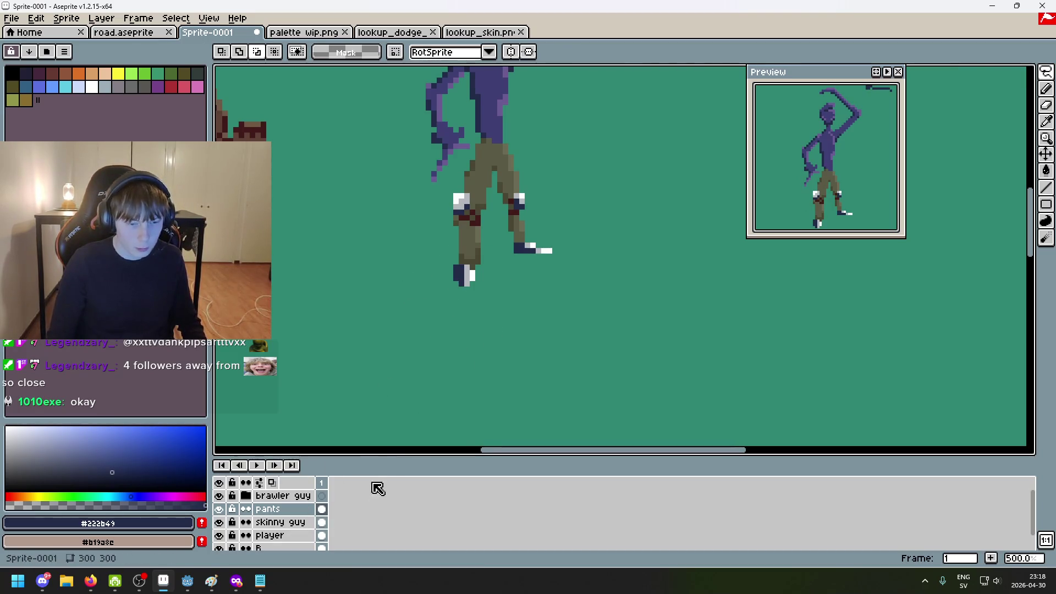
pyautogui.click(300, 511)
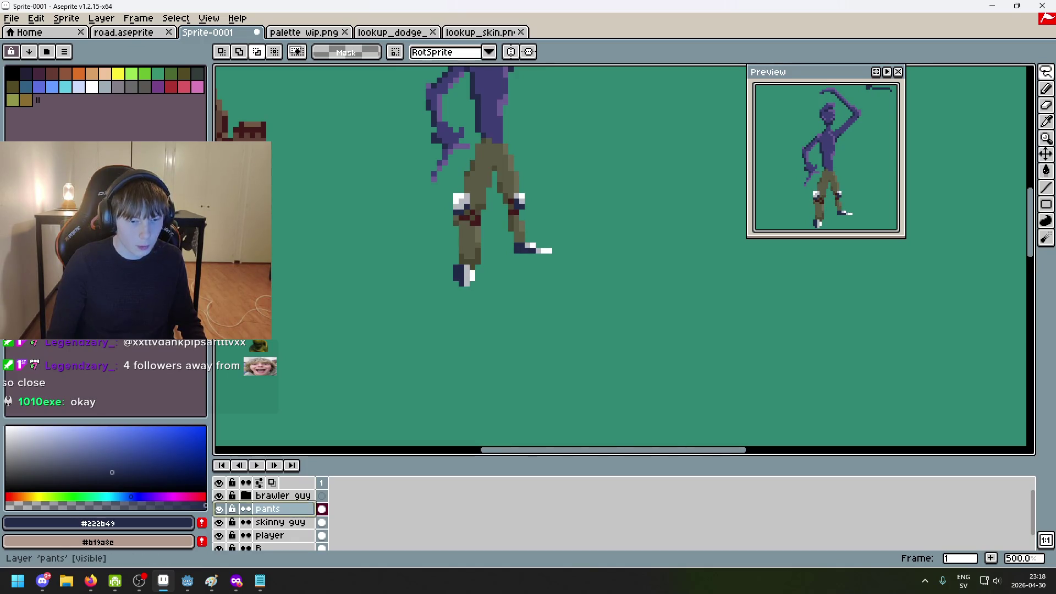
pyautogui.moveTo(456, 333); pyautogui.dragTo(457, 334)
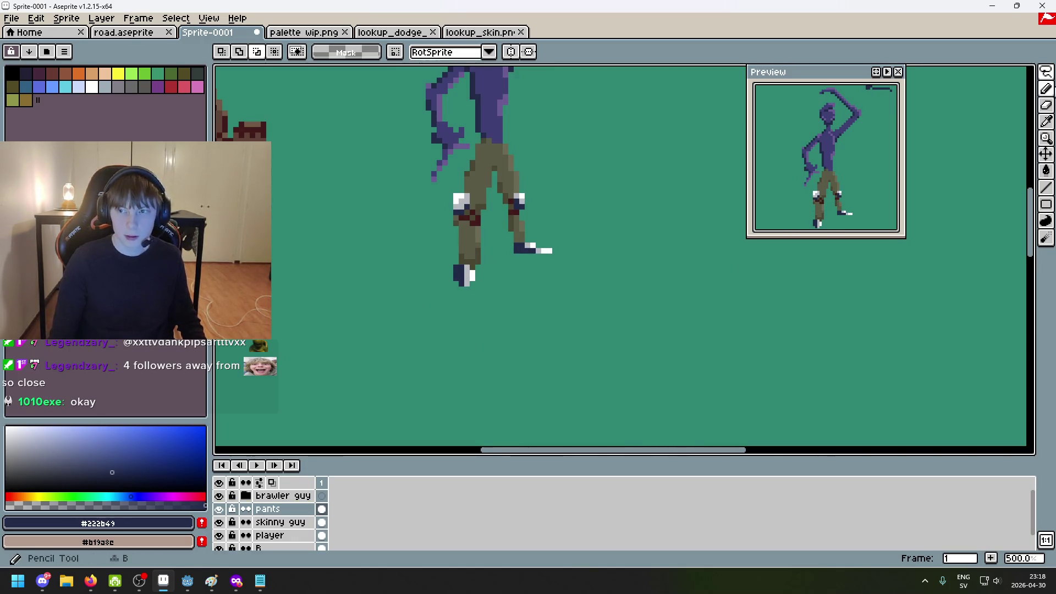
pyautogui.scroll(2, 541, 243)
pyautogui.press('b')
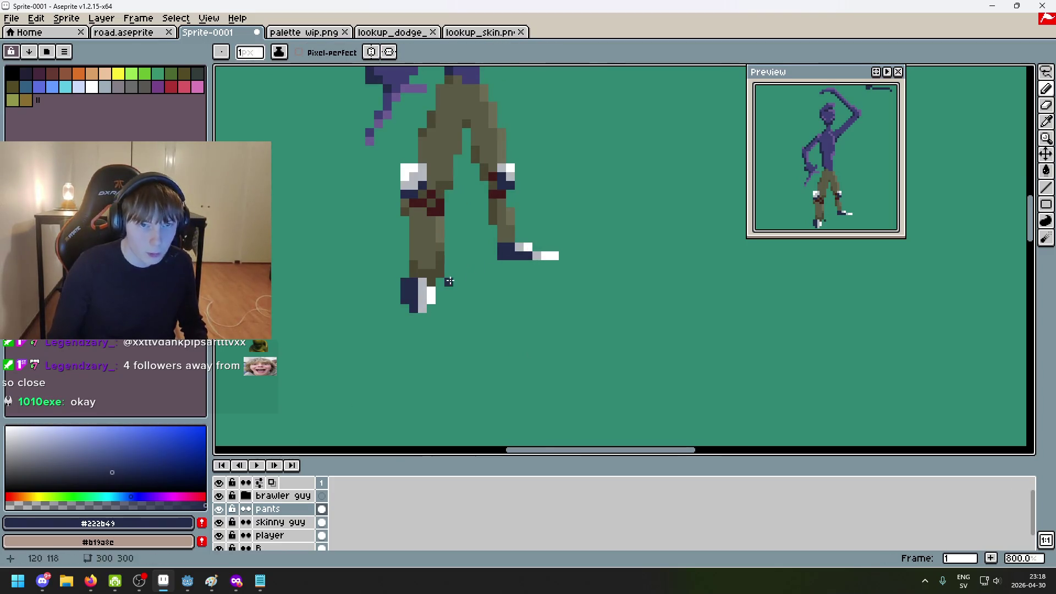
pyautogui.press('m')
pyautogui.moveTo(512, 345); pyautogui.dragTo(465, 297)
pyautogui.hotkey('ctrl', 'd')
pyautogui.scroll(-5, 541, 293)
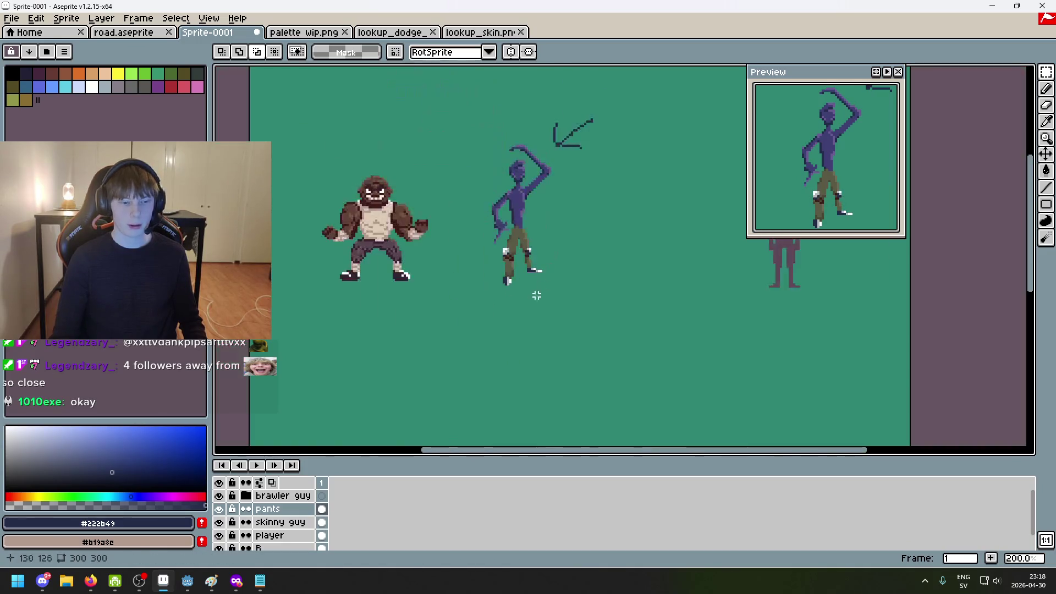
pyautogui.click(220, 515)
pyautogui.click(220, 515)
pyautogui.click(220, 515)
pyautogui.click(220, 515)
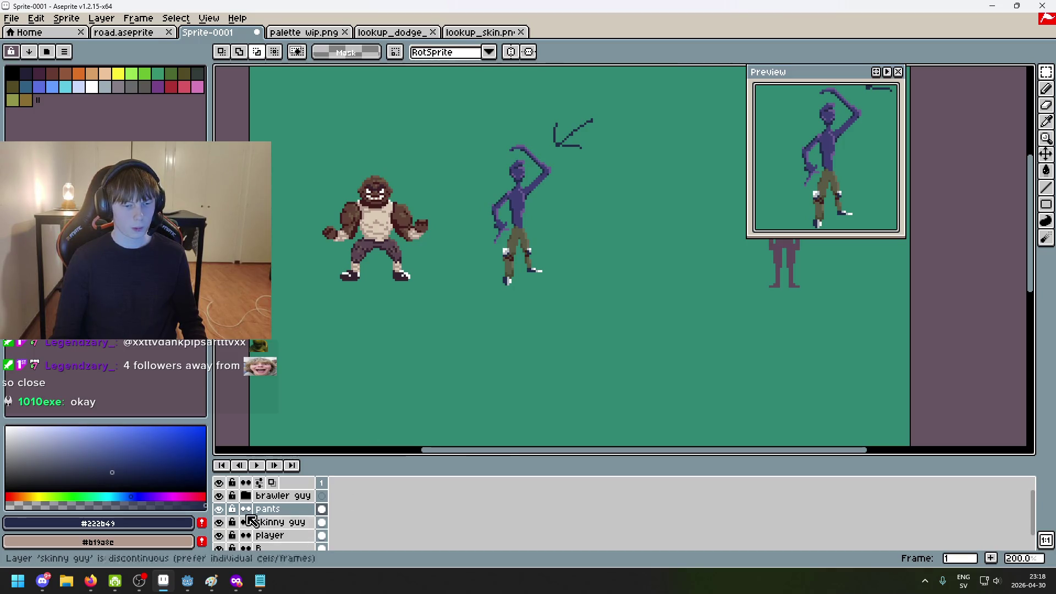
pyautogui.scroll(4, 549, 309)
pyautogui.press('i')
pyautogui.click(481, 242)
pyautogui.press('b')
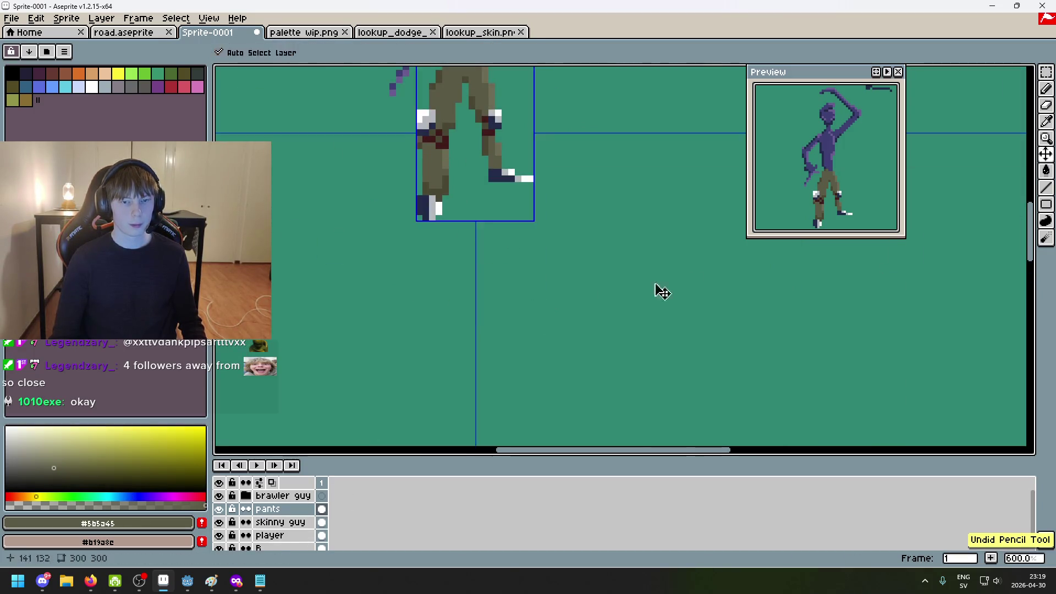
pyautogui.click(1045, 72)
pyautogui.click(1011, 77)
pyautogui.moveTo(424, 323)
pyautogui.mouseDown()
pyautogui.moveTo(589, 347)
pyautogui.moveTo(465, 383)
pyautogui.mouseUp()
pyautogui.moveTo(333, 304); pyautogui.dragTo(300, 321)
pyautogui.scroll(-3, 300, 321)
pyautogui.moveTo(393, 290)
pyautogui.mouseDown()
pyautogui.moveTo(585, 282)
pyautogui.moveTo(396, 289)
pyautogui.mouseUp()
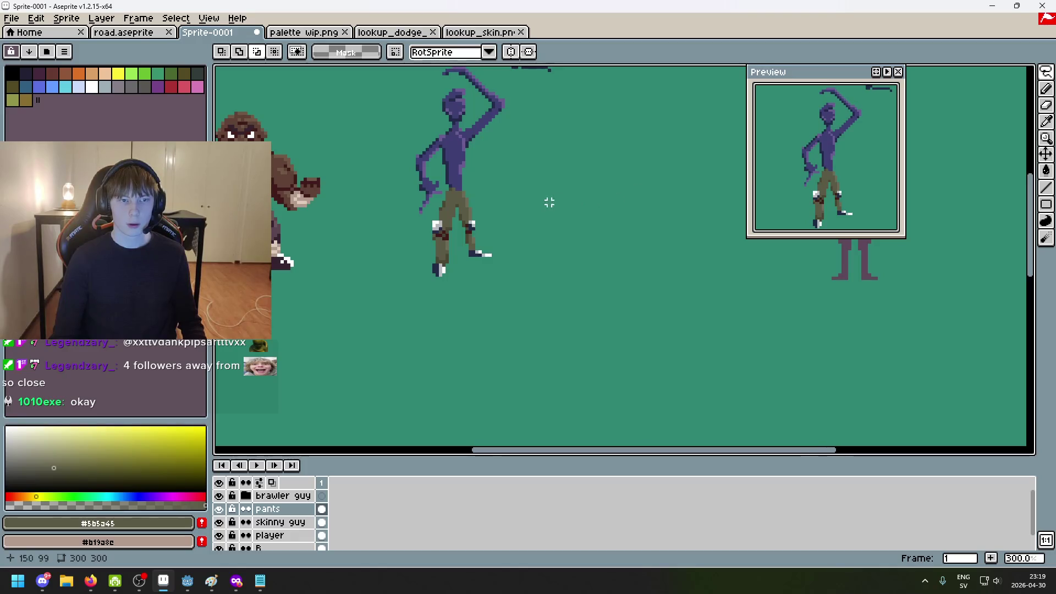
pyautogui.click(259, 54)
pyautogui.scroll(4, 354, 271)
pyautogui.moveTo(355, 272)
pyautogui.mouseDown()
pyautogui.moveTo(427, 254)
pyautogui.moveTo(384, 271)
pyautogui.mouseUp()
pyautogui.press('Return')
pyautogui.scroll(-4, 406, 275)
pyautogui.moveTo(395, 317)
pyautogui.mouseDown()
pyautogui.moveTo(380, 242)
pyautogui.moveTo(406, 295)
pyautogui.mouseUp()
pyautogui.hotkey('ctrl', 'z')
pyautogui.moveTo(436, 330)
pyautogui.mouseDown()
pyautogui.moveTo(375, 254)
pyautogui.moveTo(397, 257)
pyautogui.moveTo(397, 281)
pyautogui.mouseUp()
pyautogui.press('Return')
pyautogui.scroll(-4, 517, 295)
pyautogui.scroll(2, 556, 334)
pyautogui.hotkey('ctrl', 'z')
pyautogui.hotkey('ctrl', 'z')
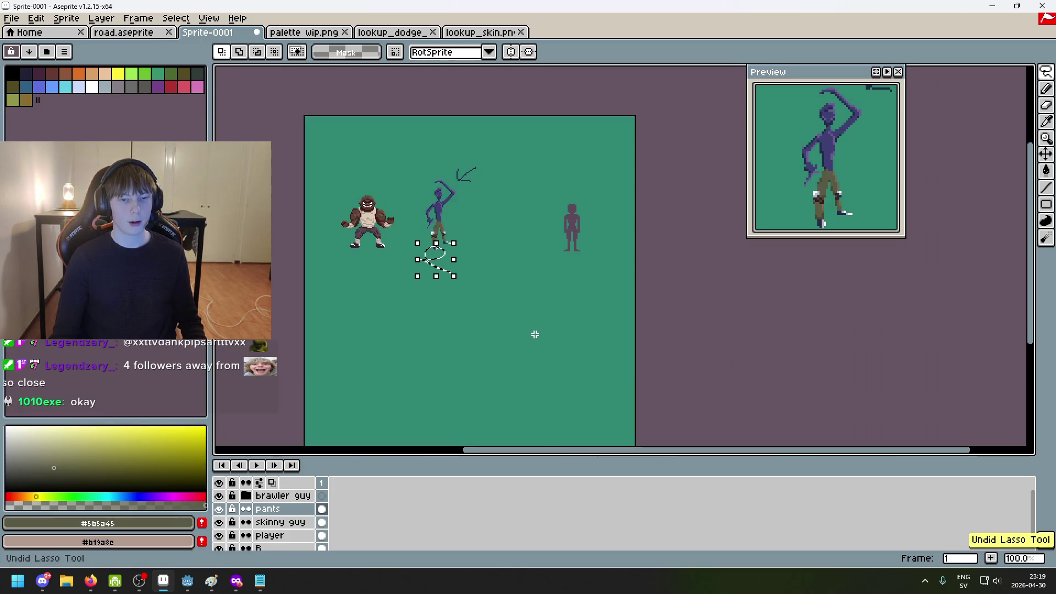
pyautogui.scroll(1, 451, 271)
pyautogui.moveTo(422, 280); pyautogui.dragTo(491, 373)
pyautogui.scroll(-2, 494, 369)
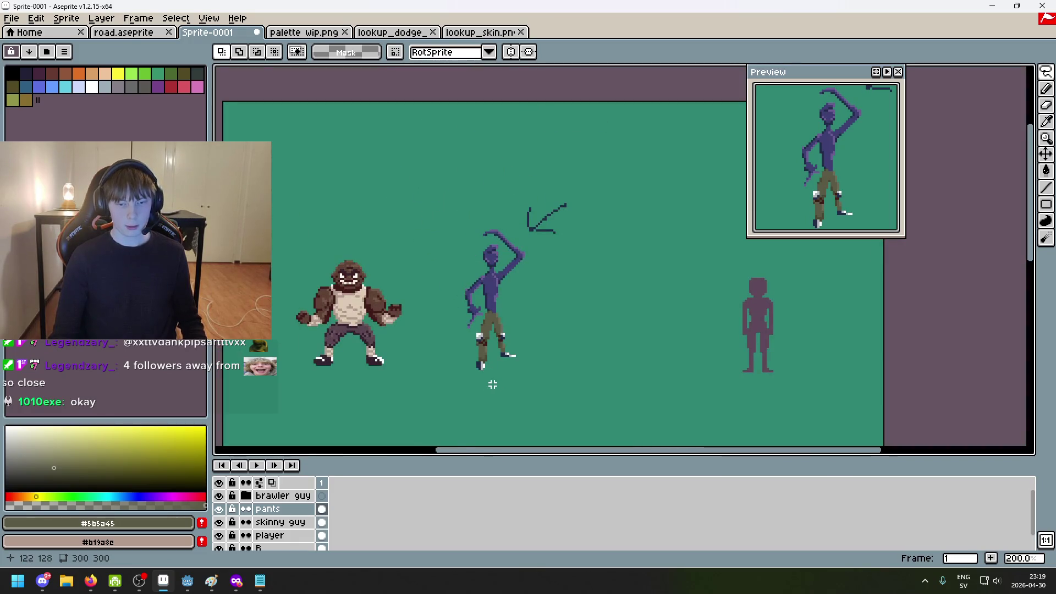
pyautogui.scroll(7, 492, 385)
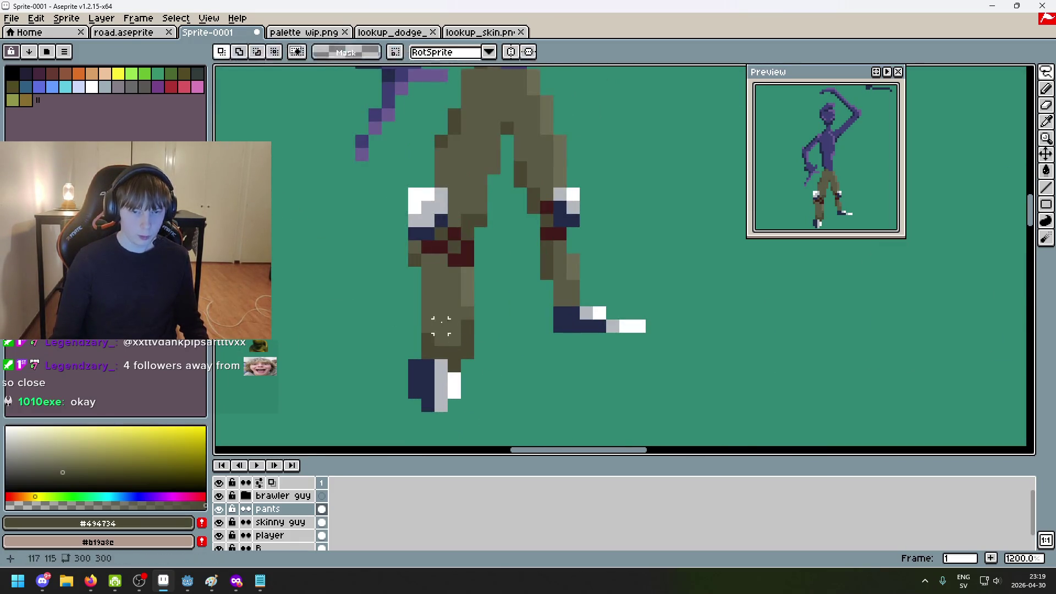
# With the Pencil, paint dark #494734 shading pixels on the lower left leg, redoing misplaced ones
pyautogui.press('b')
pyautogui.scroll(2, 437, 313)
pyautogui.scroll(-3, 440, 325)
pyautogui.scroll(3, 487, 345)
pyautogui.scroll(3, 487, 345)
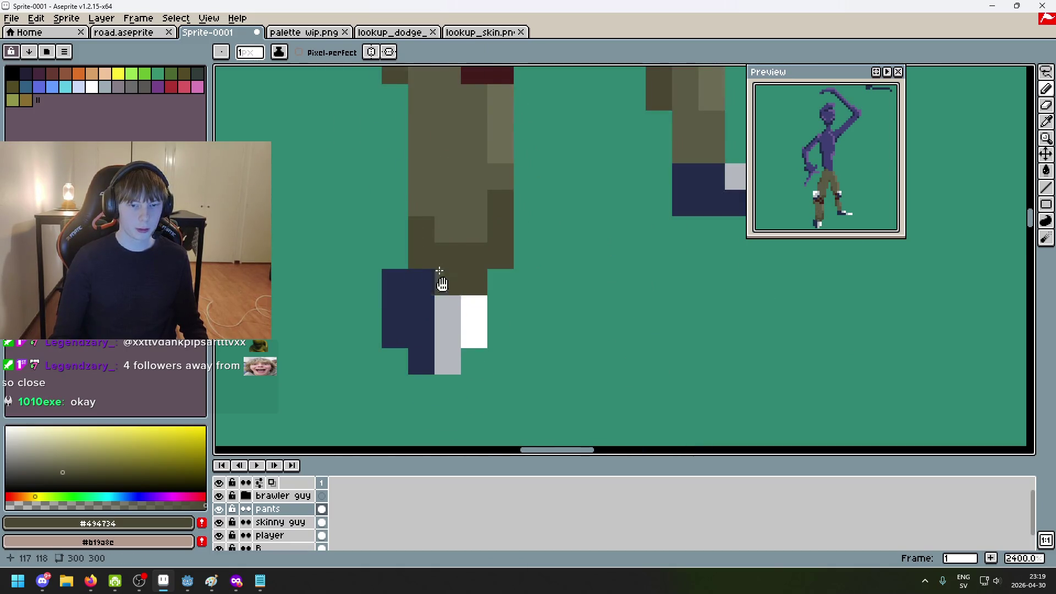
pyautogui.scroll(3, 438, 267)
pyautogui.click(458, 269)
pyautogui.click(459, 295)
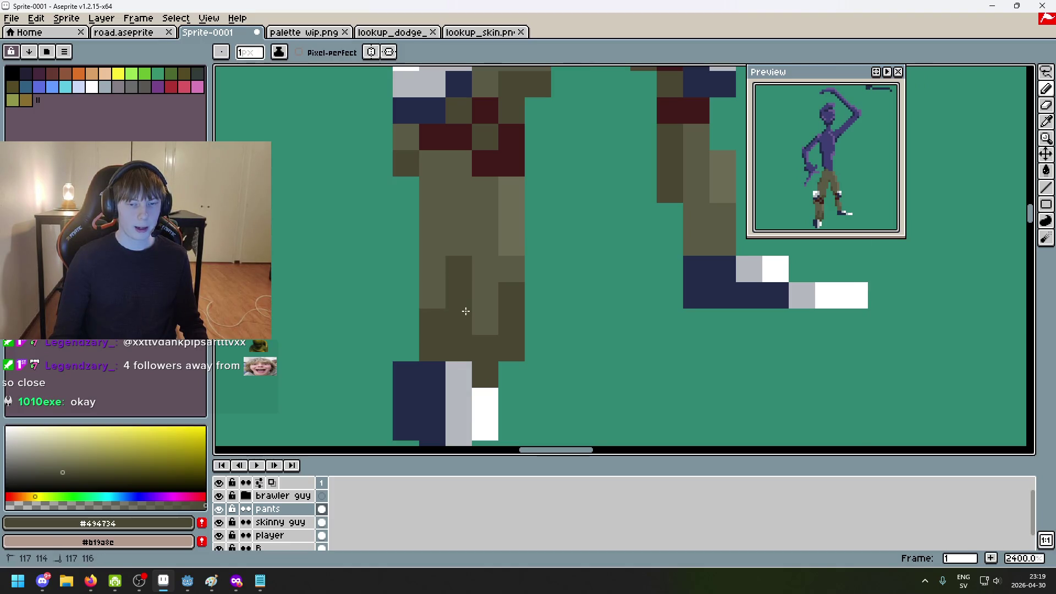
pyautogui.hotkey('ctrl', 'z')
pyautogui.hotkey('ctrl', 'z')
pyautogui.click(441, 269)
pyautogui.click(440, 243)
pyautogui.click(460, 300)
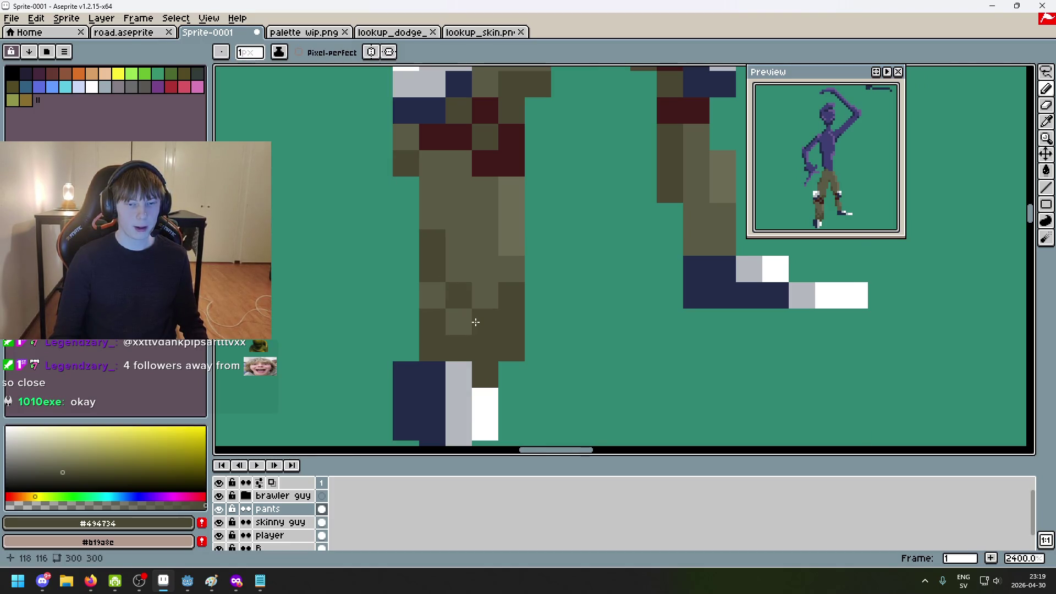
# Add more dark olive pixels along the left trouser leg
pyautogui.scroll(-5, 484, 248)
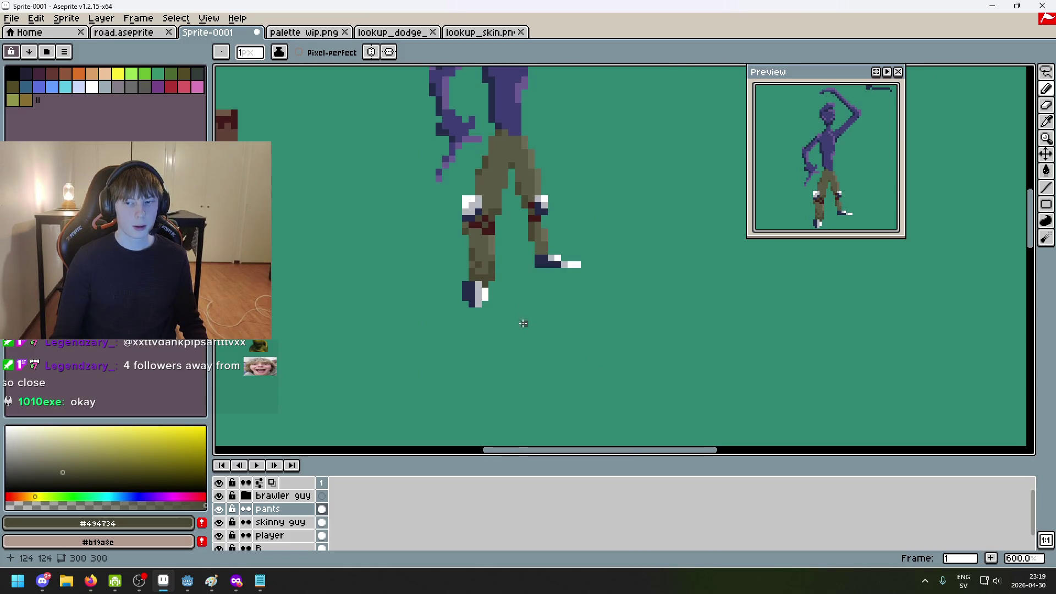
pyautogui.scroll(5, 431, 201)
pyautogui.moveTo(431, 200); pyautogui.dragTo(420, 286)
pyautogui.click(404, 213)
pyautogui.click(439, 274)
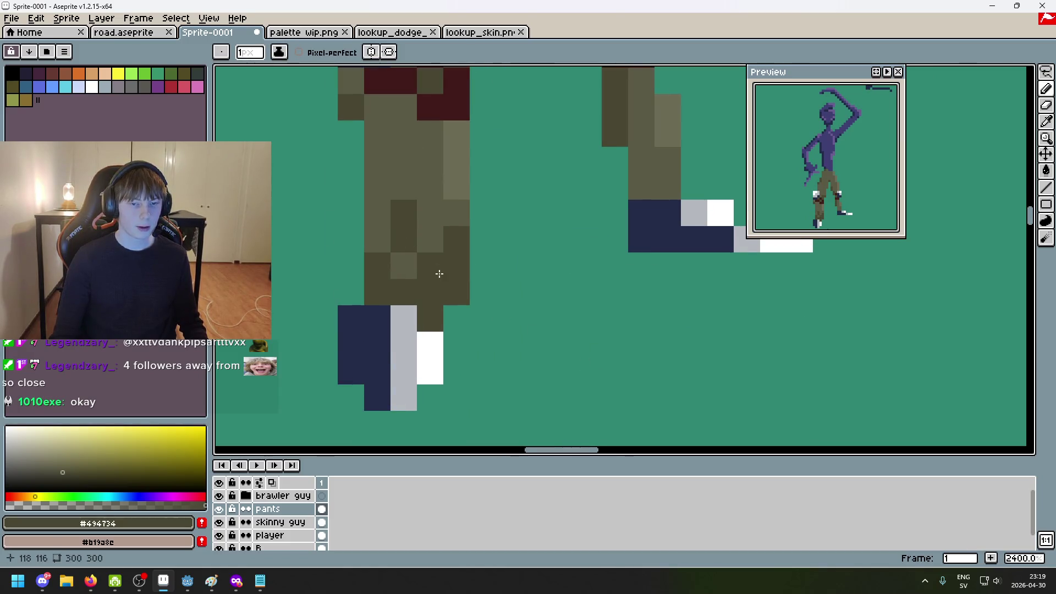
pyautogui.moveTo(371, 187); pyautogui.dragTo(417, 229)
pyautogui.scroll(-5, 442, 254)
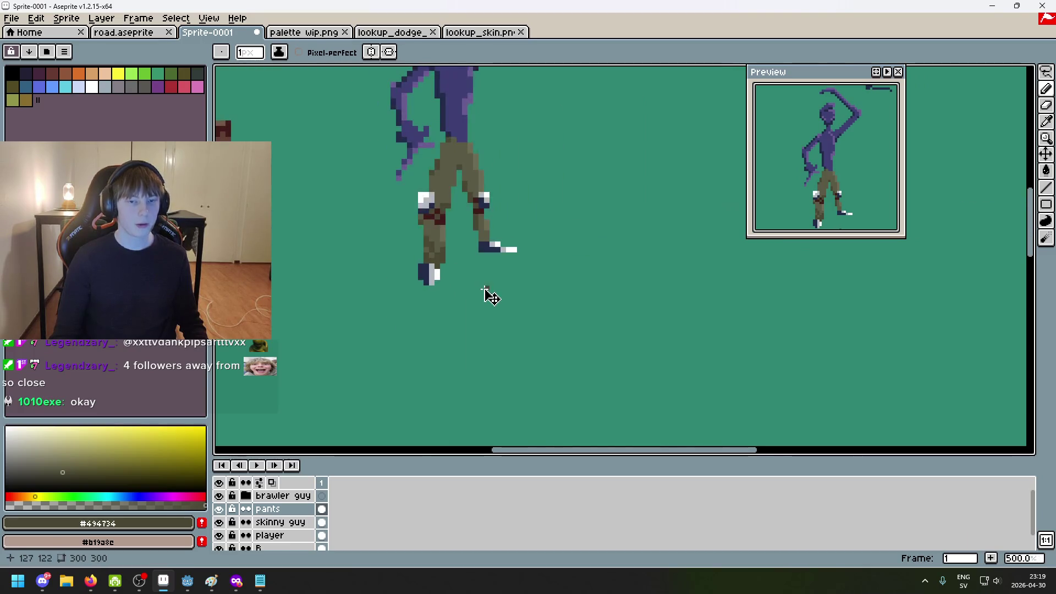
pyautogui.scroll(5, 440, 253)
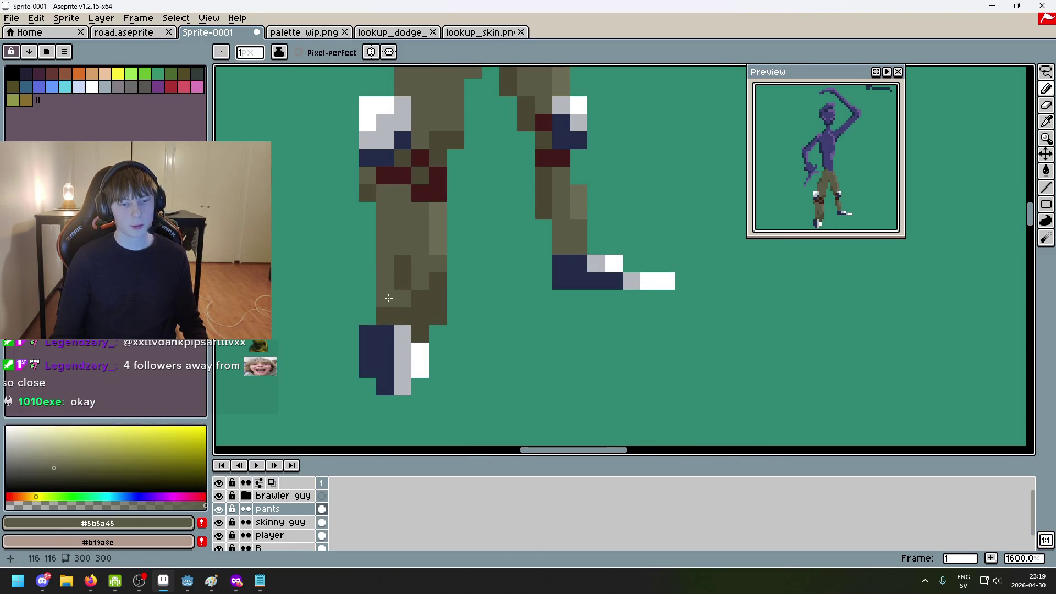
# Pick lighter olive #6c6b55 and paint light pixels on the left leg
pyautogui.keyDown('alt'); pyautogui.click(413, 282); pyautogui.keyUp('alt')
pyautogui.moveTo(421, 281)
pyautogui.mouseDown()
pyautogui.moveTo(420, 258)
pyautogui.moveTo(437, 290)
pyautogui.mouseUp()
pyautogui.scroll(-7, 437, 290)
pyautogui.scroll(9, 436, 323)
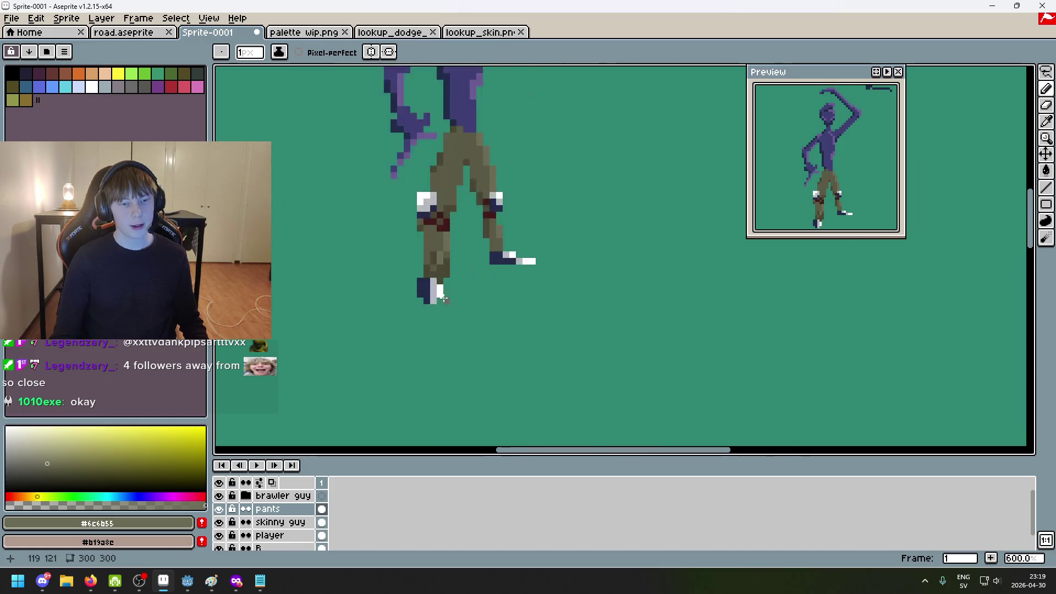
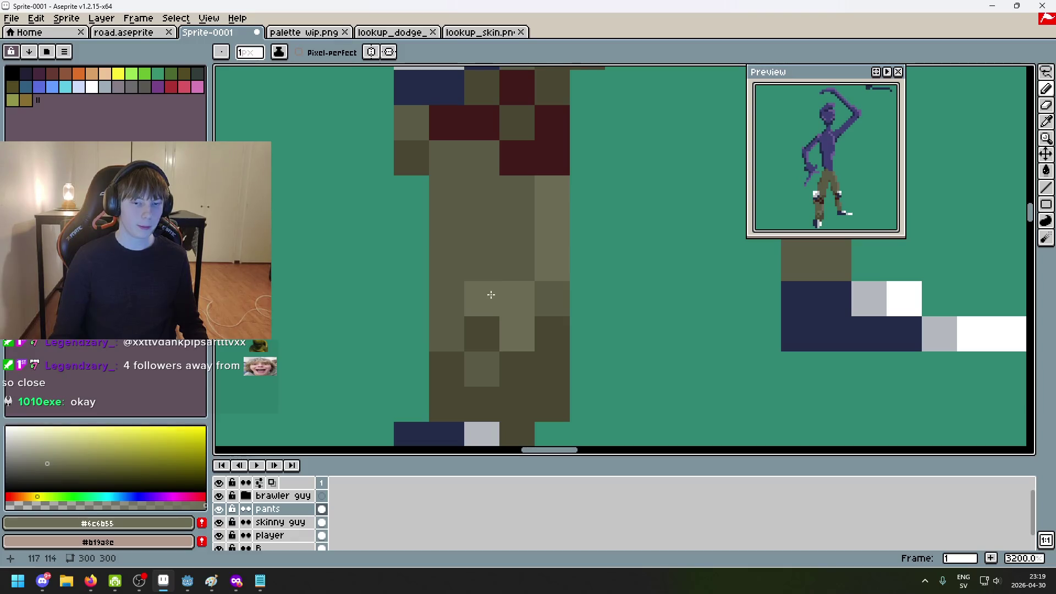
# Draw a wavy worm line and an arrow beside the figure, undoing one stray stroke
pyautogui.scroll(-4, 482, 362)
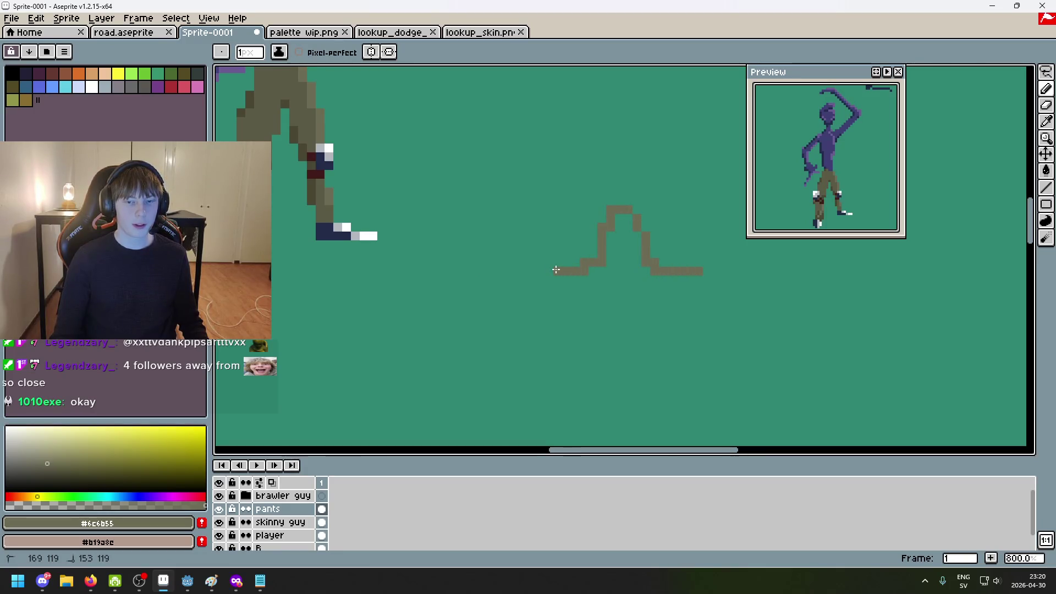
pyautogui.moveTo(529, 284); pyautogui.dragTo(424, 308)
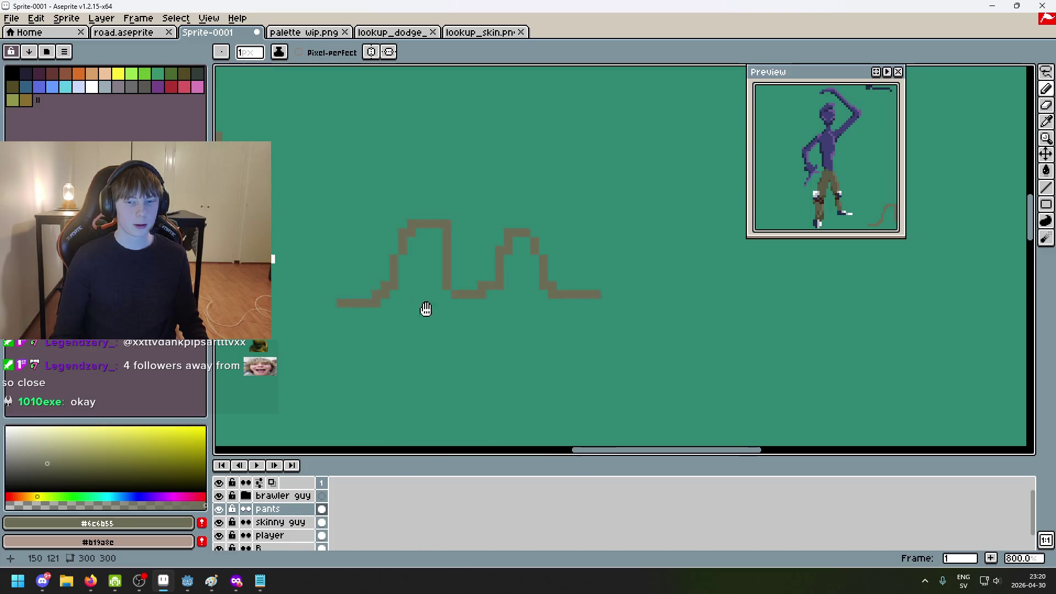
pyautogui.hotkey('ctrl', 'z')
pyautogui.moveTo(696, 164); pyautogui.dragTo(576, 158)
pyautogui.moveTo(597, 233); pyautogui.dragTo(660, 232)
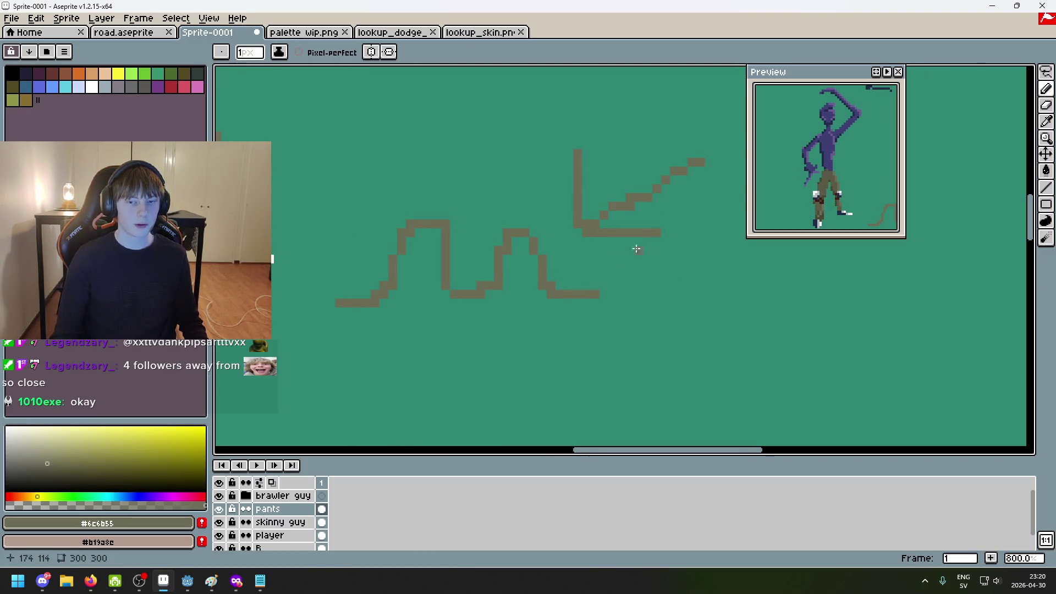
pyautogui.scroll(-1, 661, 233)
# Eyedrop white from the figure's shoe and paint a highlight on the worm's hump
pyautogui.press('alt')
pyautogui.keyDown('alt'); pyautogui.click(365, 251); pyautogui.keyUp('alt')
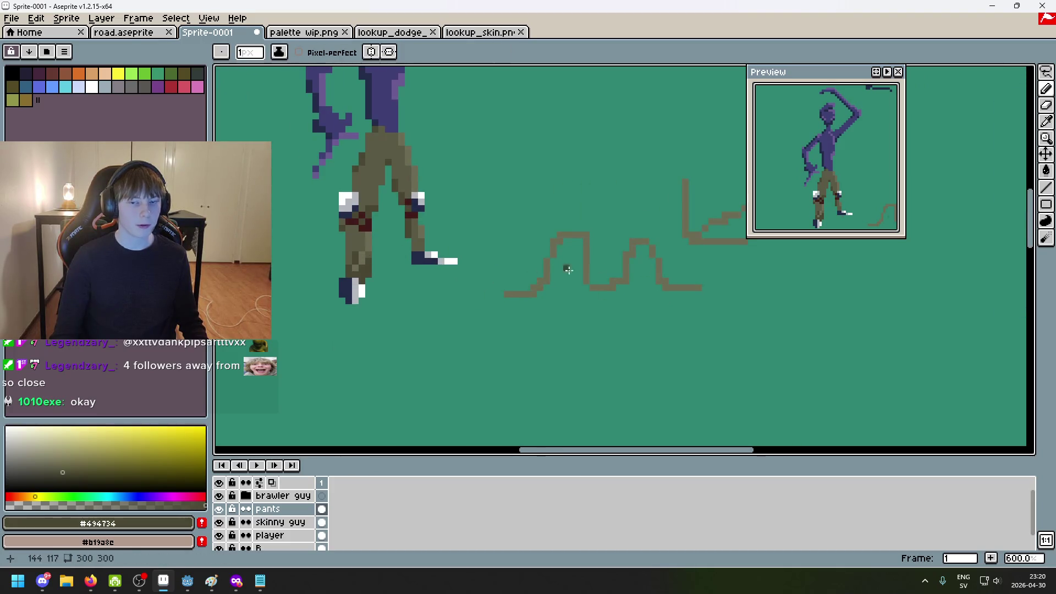
pyautogui.scroll(3, 665, 263)
pyautogui.scroll(-2, 681, 255)
pyautogui.moveTo(614, 248)
pyautogui.mouseDown()
pyautogui.moveTo(550, 248)
pyautogui.moveTo(759, 248)
pyautogui.moveTo(599, 190)
pyautogui.mouseUp()
pyautogui.keyDown('alt'); pyautogui.click(413, 247); pyautogui.keyUp('alt')
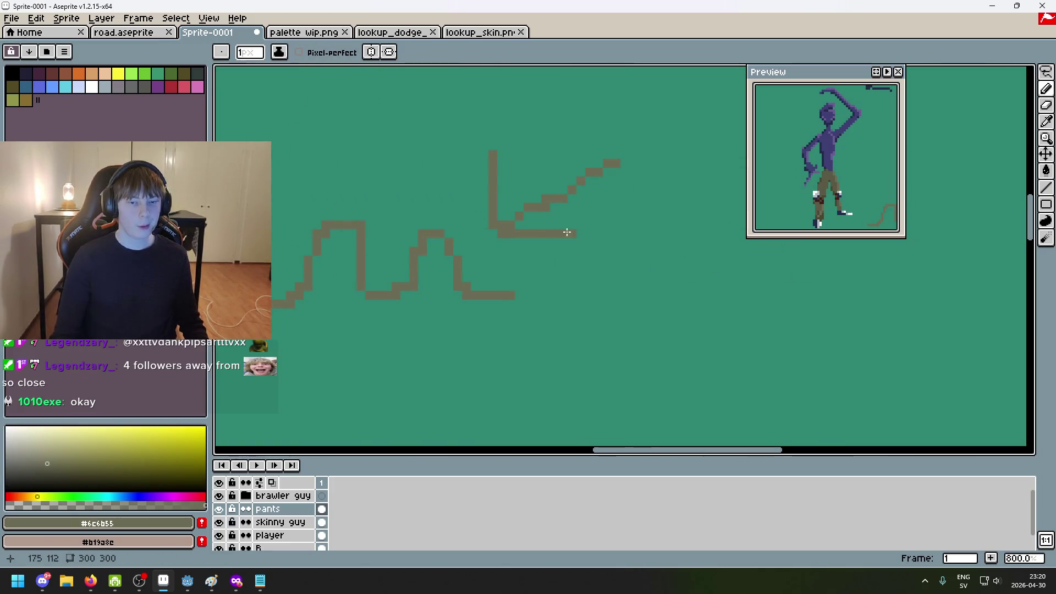
pyautogui.moveTo(514, 229); pyautogui.dragTo(763, 229)
pyautogui.keyDown('alt'); pyautogui.click(427, 251); pyautogui.keyUp('alt')
pyautogui.moveTo(660, 244)
pyautogui.mouseDown()
pyautogui.moveTo(455, 268)
pyautogui.moveTo(576, 318)
pyautogui.mouseUp()
# Eyedrop dark olive from the pants and shade the dip between the worm's humps
pyautogui.moveTo(487, 308)
pyautogui.mouseDown()
pyautogui.moveTo(669, 295)
pyautogui.moveTo(512, 292)
pyautogui.moveTo(522, 262)
pyautogui.mouseUp()
pyautogui.keyDown('alt'); pyautogui.click(378, 264); pyautogui.keyUp('alt')
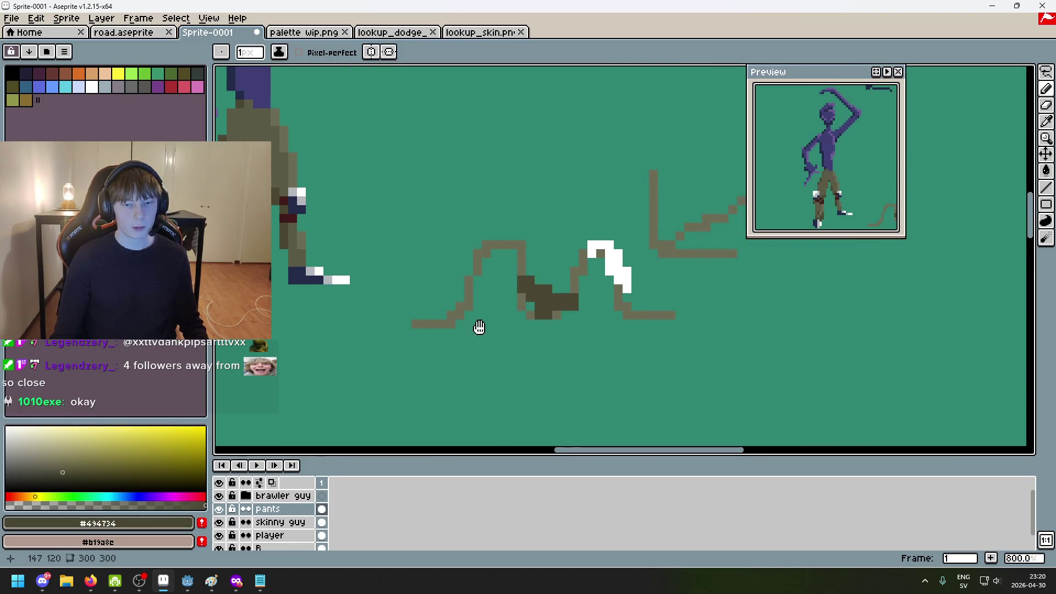
pyautogui.moveTo(479, 326); pyautogui.dragTo(539, 339)
pyautogui.hscroll(3, 573, 342)
pyautogui.scroll(-1, 594, 319)
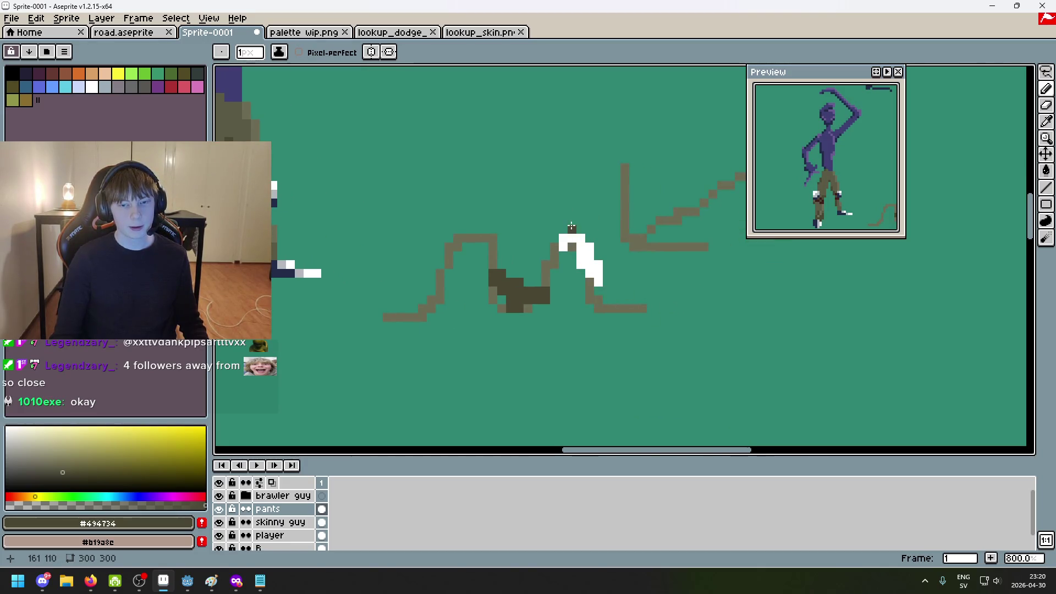
pyautogui.hscroll(-5, 472, 269)
pyautogui.hscroll(6, 630, 274)
pyautogui.scroll(1, 589, 268)
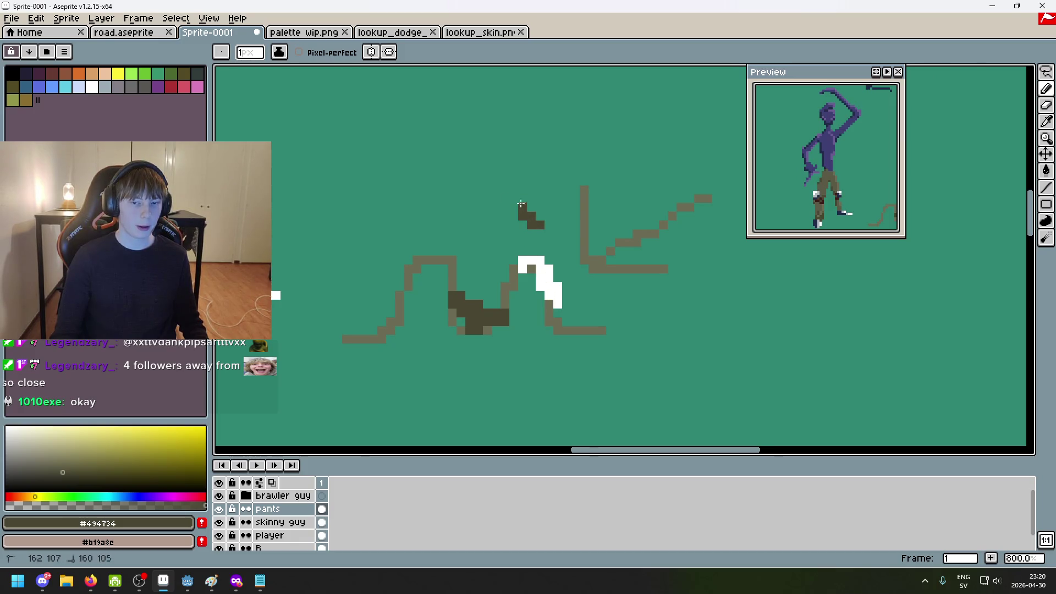
# Try dark strokes above the white highlight, then undo them
pyautogui.moveTo(522, 208); pyautogui.dragTo(504, 145)
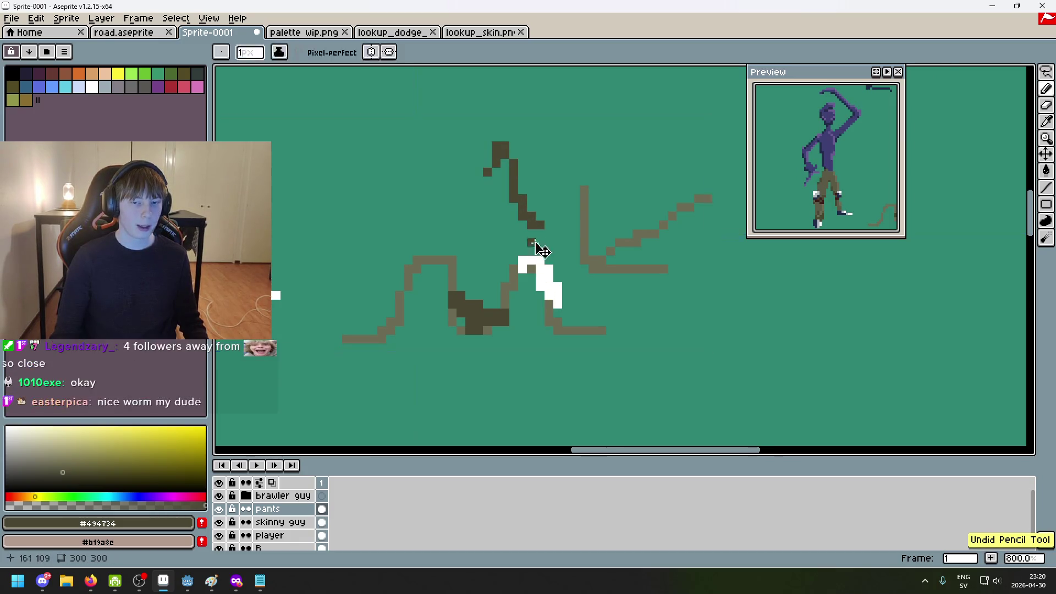
pyautogui.hotkey('ctrl', 'z')
pyautogui.moveTo(522, 215); pyautogui.dragTo(496, 252)
pyautogui.hotkey('ctrl', 'z')
pyautogui.hotkey('ctrl', 'z')
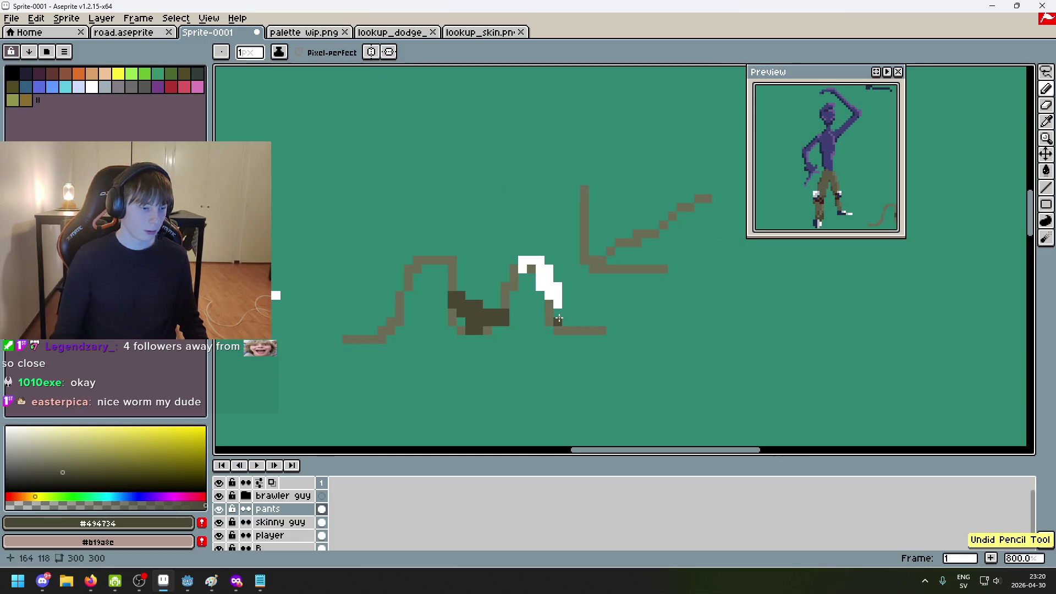
pyautogui.scroll(-2, 548, 313)
pyautogui.scroll(1, 548, 313)
# Rectangle-select the worm doodle and delete it, undoing and reselecting after clearing too much
pyautogui.press('m')
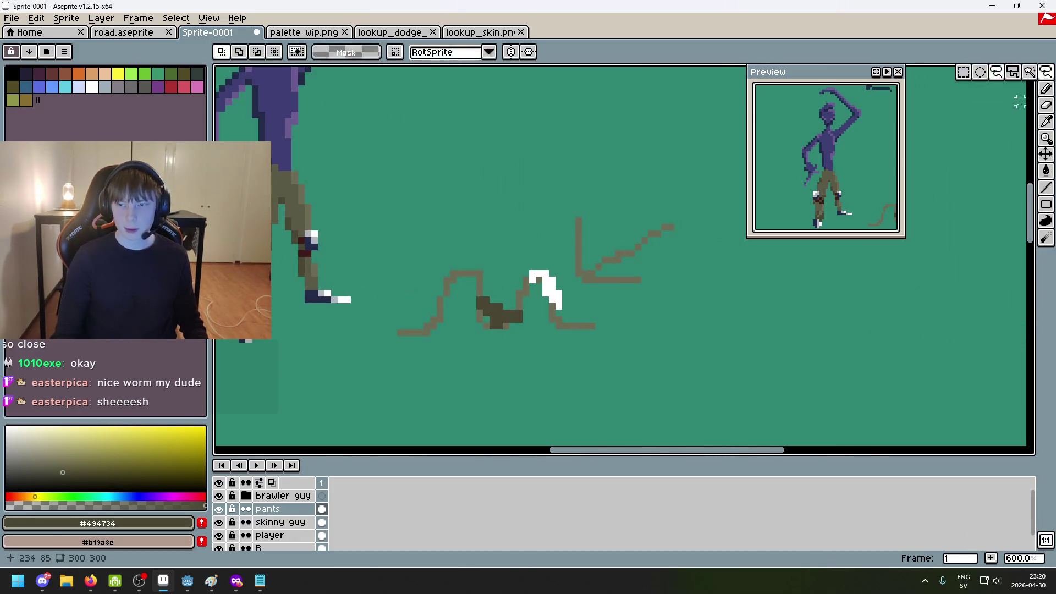
pyautogui.moveTo(361, 371)
pyautogui.mouseDown()
pyautogui.moveTo(380, 352)
pyautogui.moveTo(573, 272)
pyautogui.moveTo(691, 183)
pyautogui.moveTo(717, 151)
pyautogui.mouseUp()
pyautogui.scroll(1, 573, 272)
pyautogui.press('Delete')
pyautogui.hscroll(-3, 638, 302)
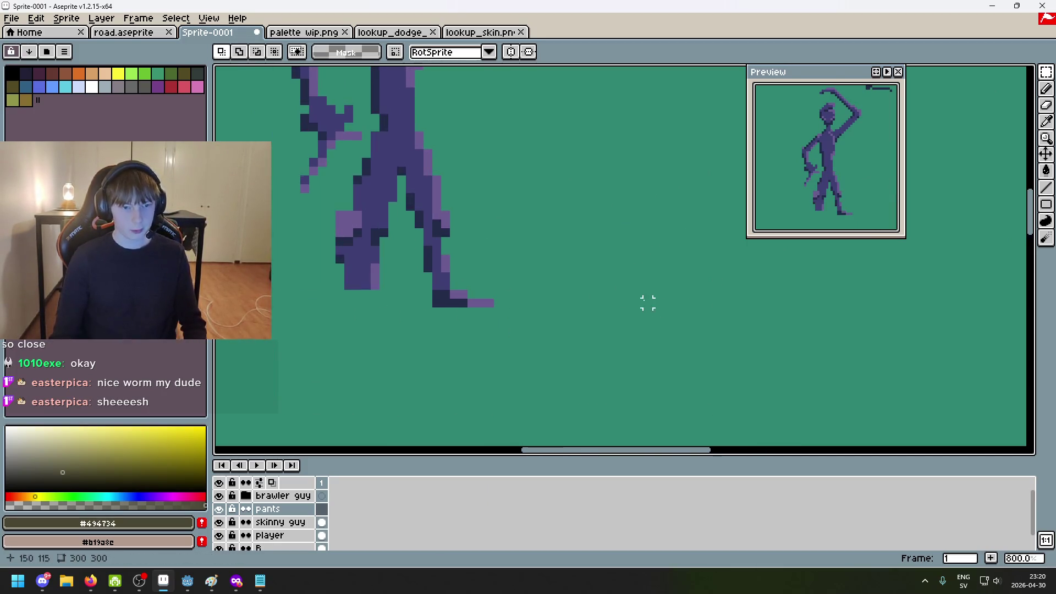
pyautogui.scroll(-4, 472, 295)
pyautogui.hscroll(3, 448, 292)
pyautogui.hotkey('ctrl', 'z')
pyautogui.moveTo(636, 354); pyautogui.dragTo(427, 212)
pyautogui.press('Delete')
pyautogui.scroll(7, 366, 275)
# Switch to the Pencil and sample the lighter olive from a leg pixel
pyautogui.press('b')
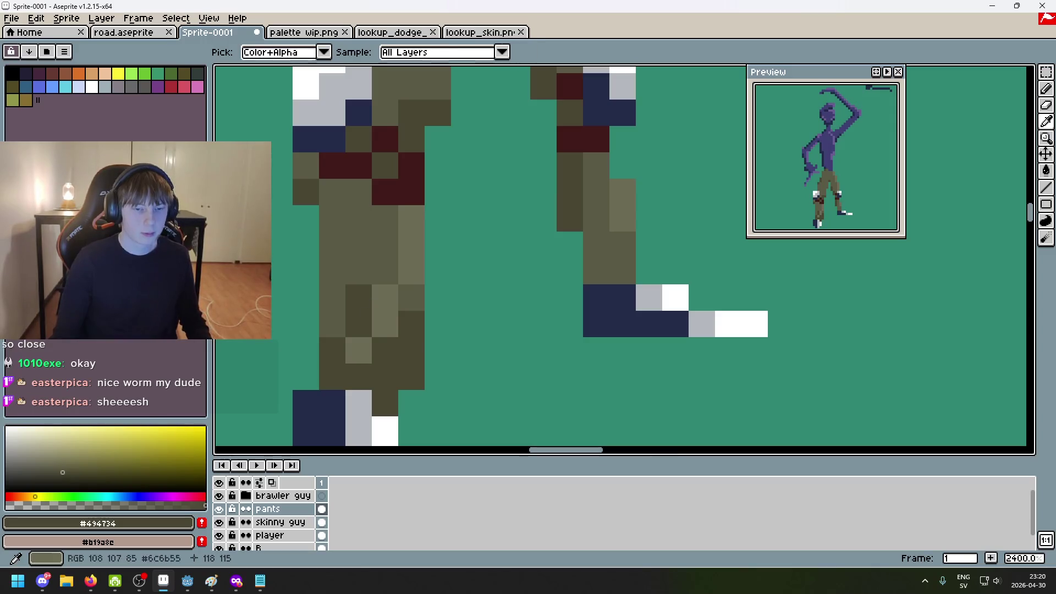
pyautogui.keyDown('alt'); pyautogui.click(389, 302); pyautogui.keyUp('alt')
pyautogui.scroll(-2, 495, 330)
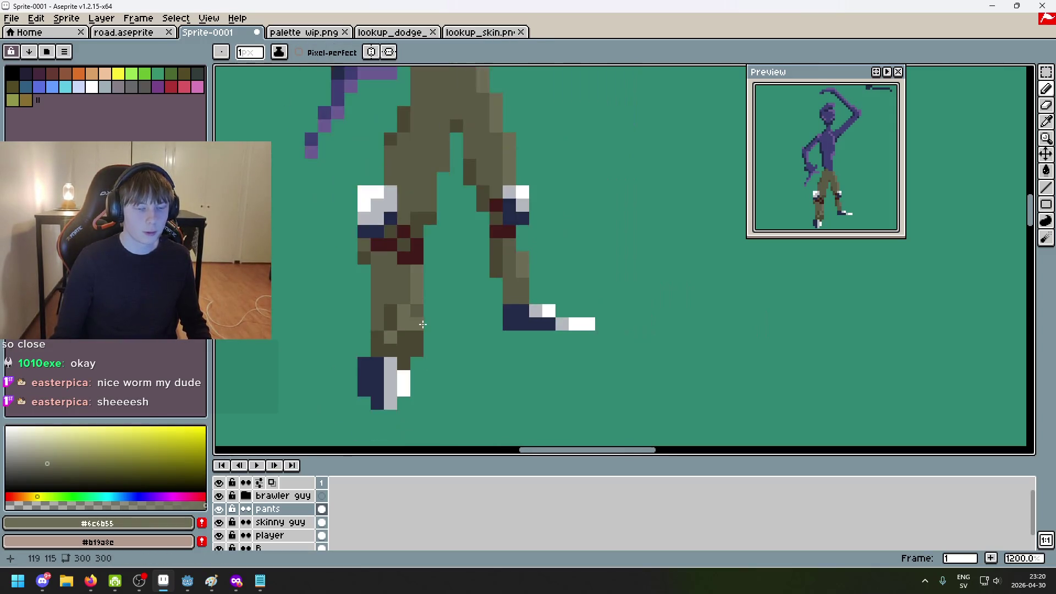
pyautogui.scroll(2, 476, 332)
pyautogui.scroll(3, 412, 308)
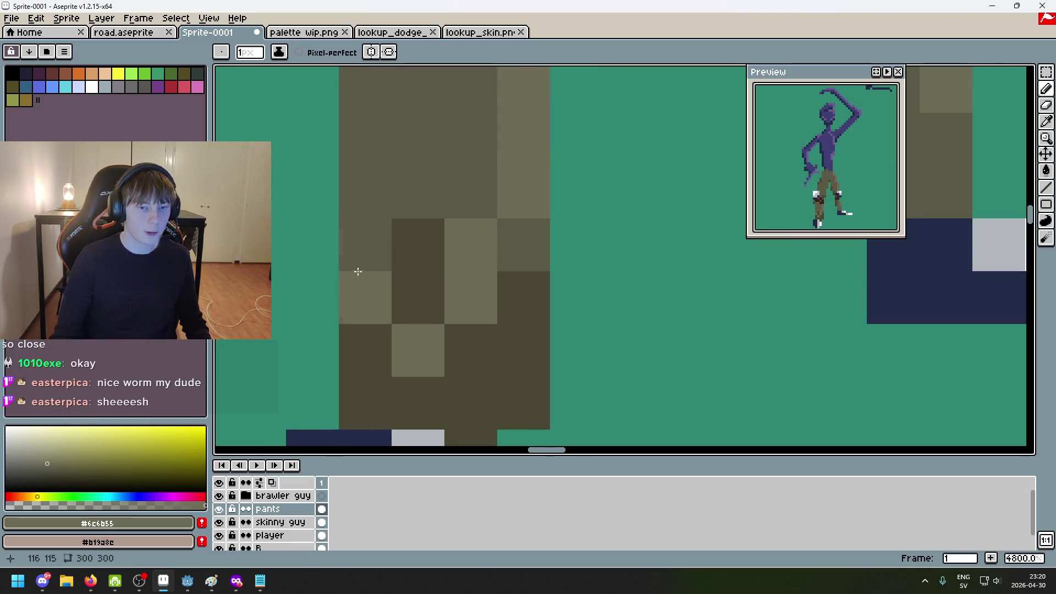
pyautogui.scroll(-5, 357, 248)
pyautogui.scroll(-6, 360, 248)
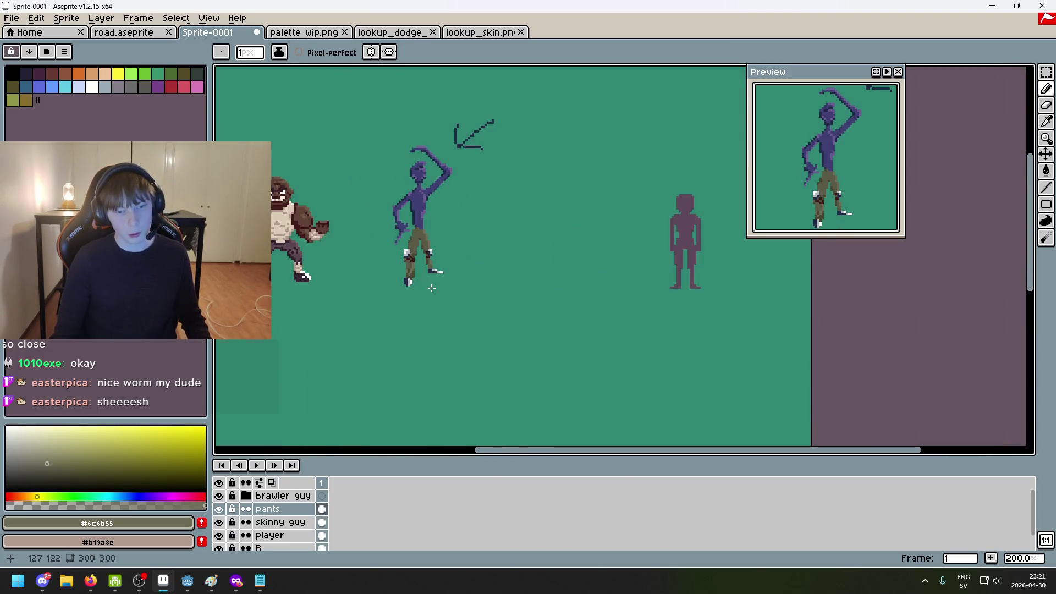
pyautogui.scroll(7, 432, 288)
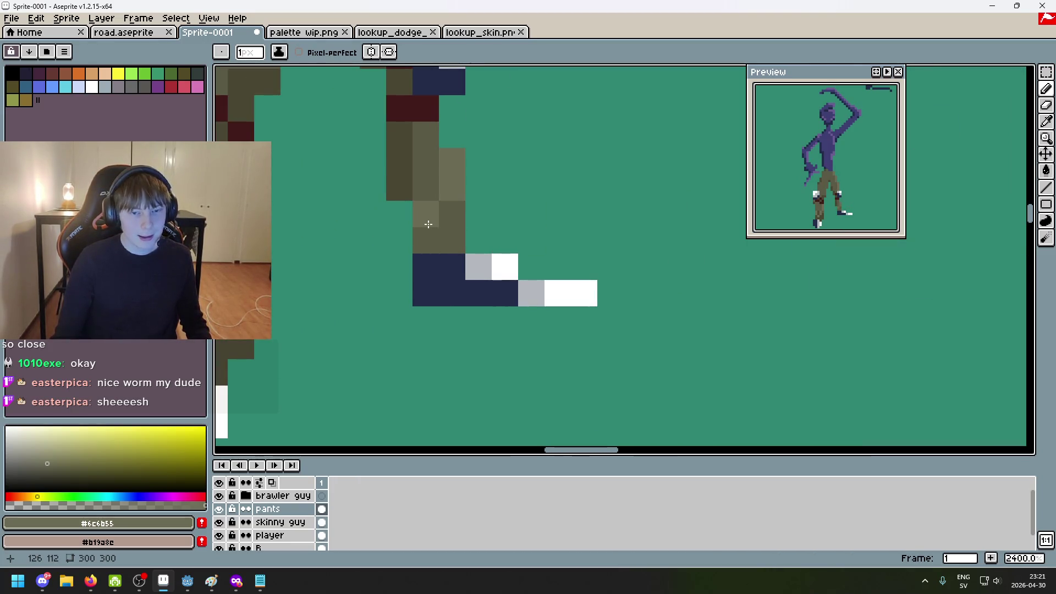
# Pick the dark olive shade and darken two pixels on the leg
pyautogui.keyDown('alt'); pyautogui.click(400, 182); pyautogui.keyUp('alt')
pyautogui.click(426, 240)
pyautogui.click(453, 240)
pyautogui.scroll(-5, 495, 245)
pyautogui.scroll(-2, 515, 248)
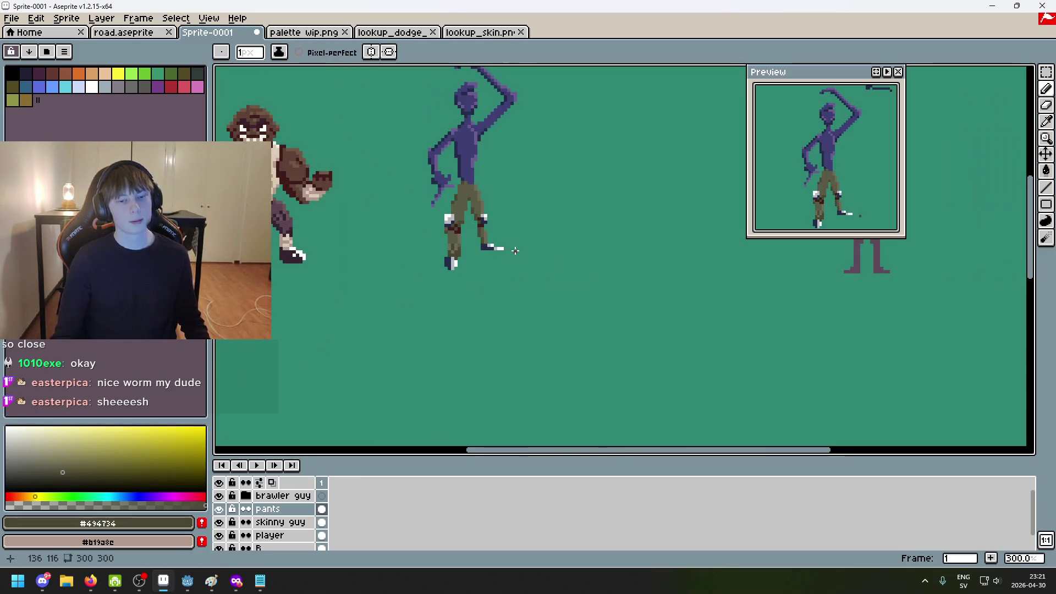
pyautogui.scroll(3, 484, 291)
pyautogui.scroll(4, 486, 291)
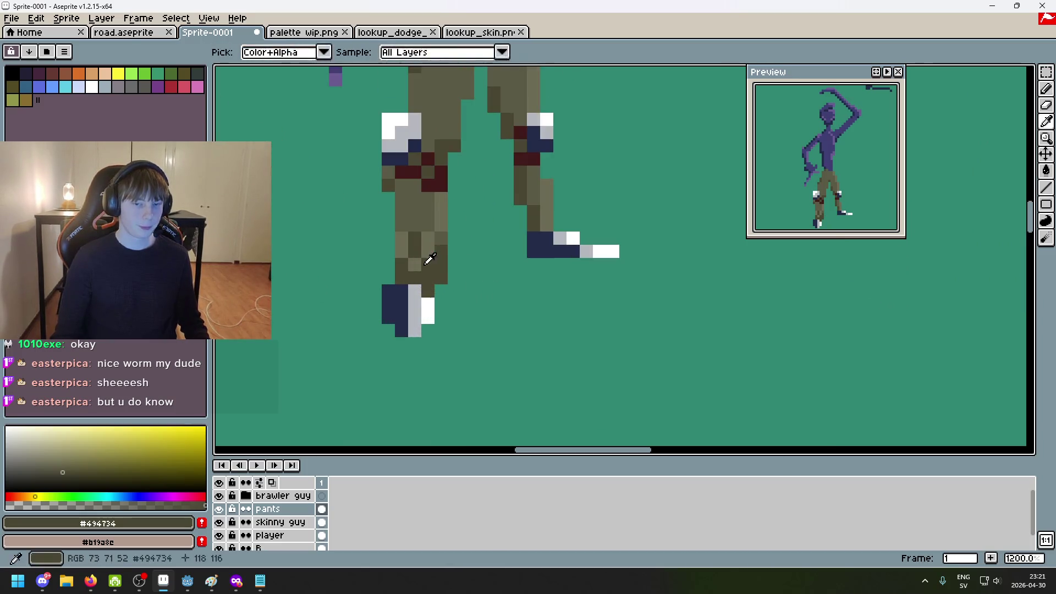
# Repaint a leg pixel in the lighter olive pants colour
pyautogui.keyDown('alt'); pyautogui.click(446, 231); pyautogui.keyUp('alt')
pyautogui.keyDown('alt'); pyautogui.click(441, 249); pyautogui.keyUp('alt')
pyautogui.click(428, 265)
pyautogui.scroll(-6, 431, 275)
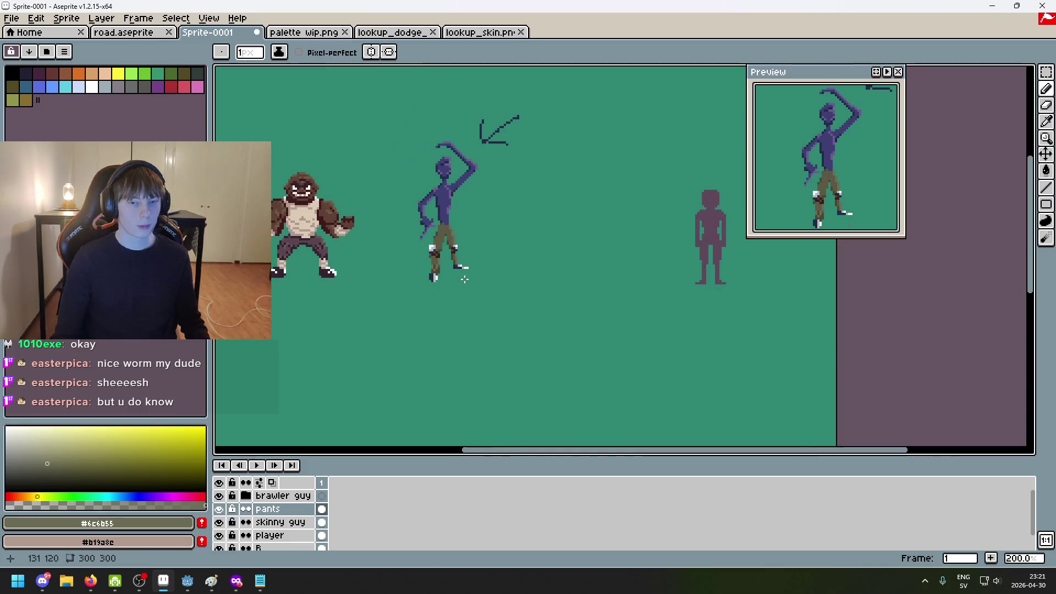
pyautogui.scroll(5, 440, 251)
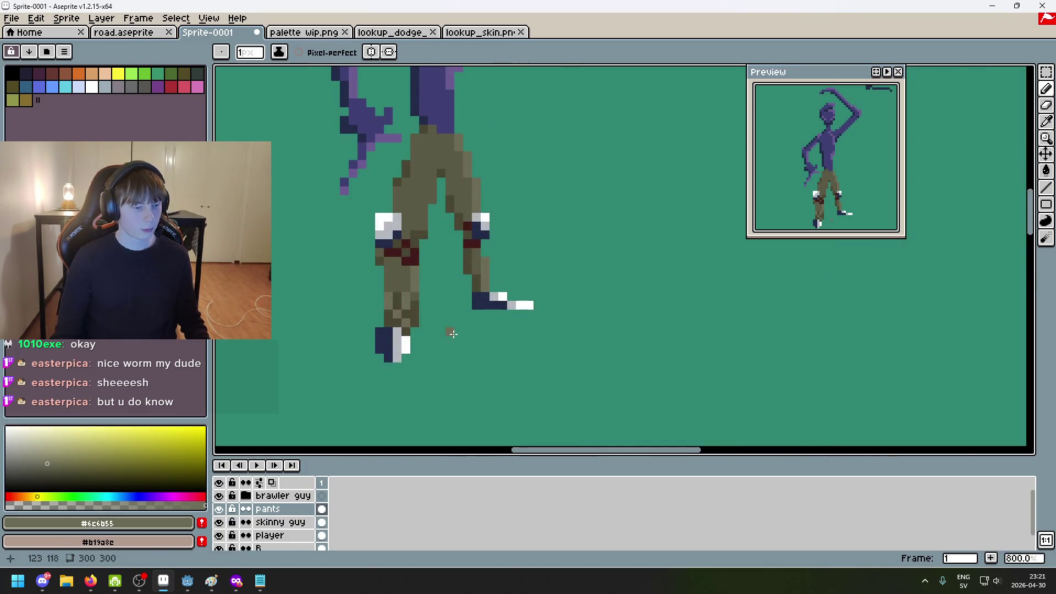
pyautogui.scroll(3, 452, 333)
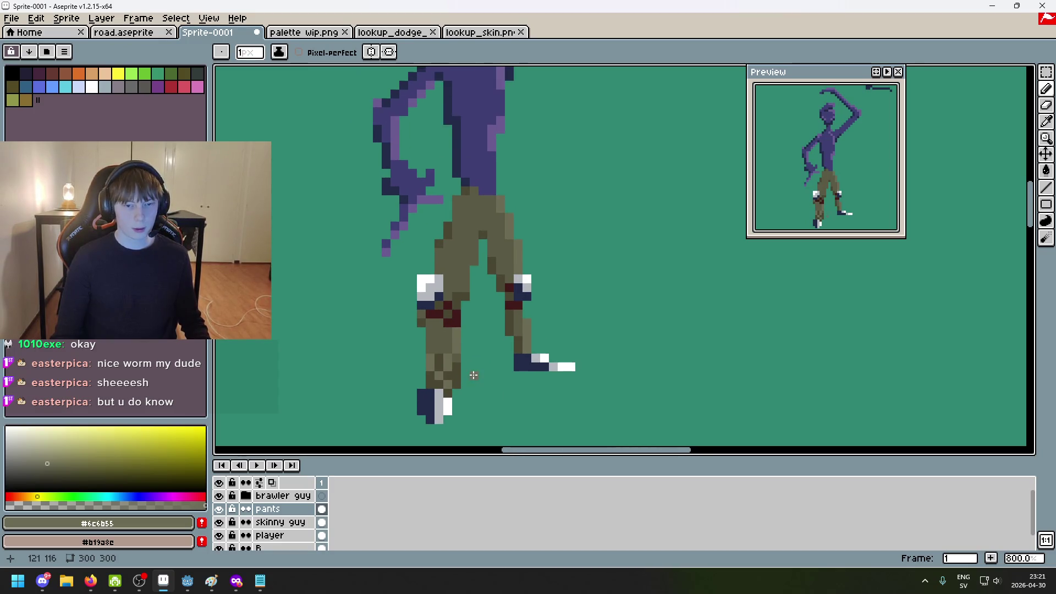
# Make the darker olive #494734 the active drawing colour
pyautogui.keyDown('alt'); pyautogui.click(422, 355); pyautogui.keyUp('alt')
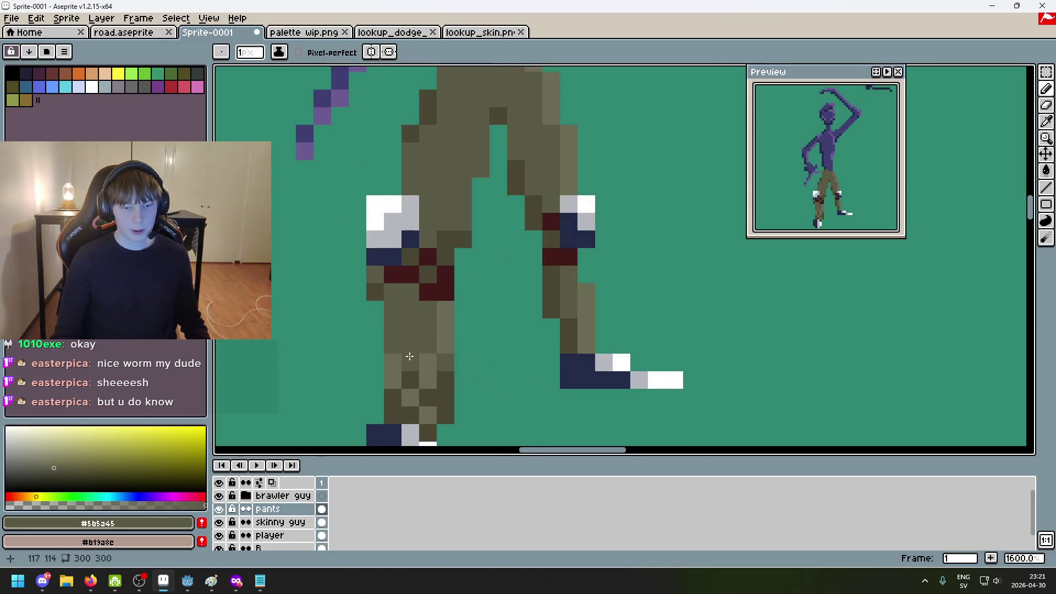
pyautogui.scroll(-6, 410, 356)
pyautogui.scroll(3, 430, 355)
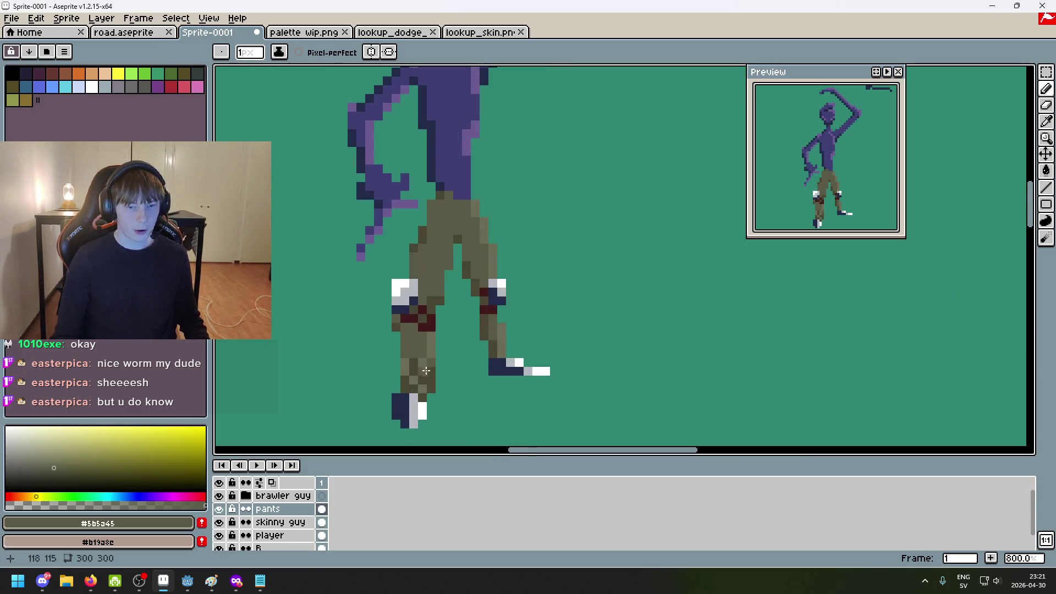
pyautogui.scroll(6, 428, 371)
pyautogui.scroll(-3, 392, 355)
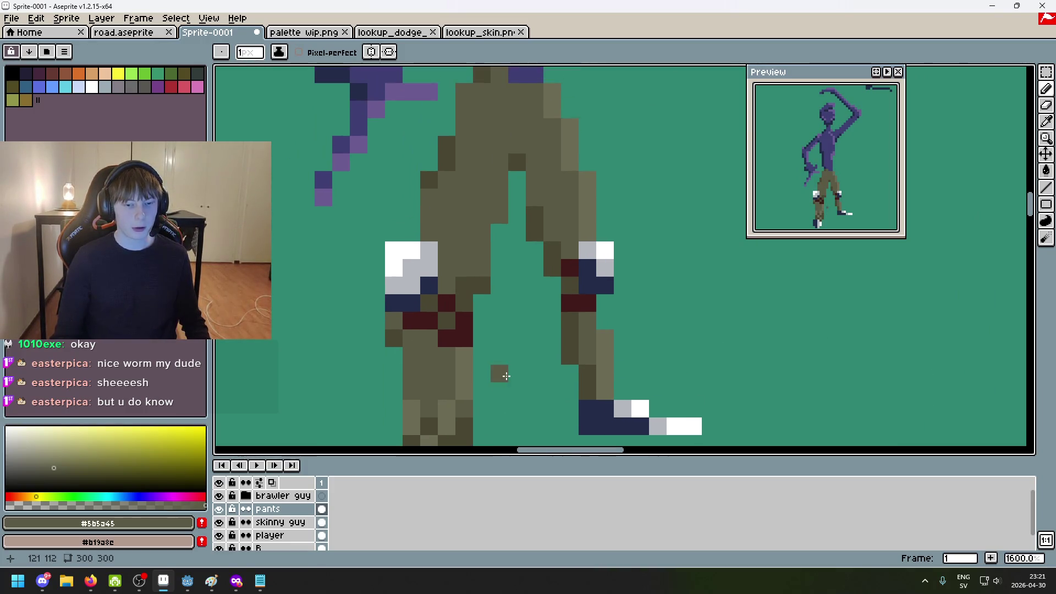
pyautogui.scroll(-3, 450, 391)
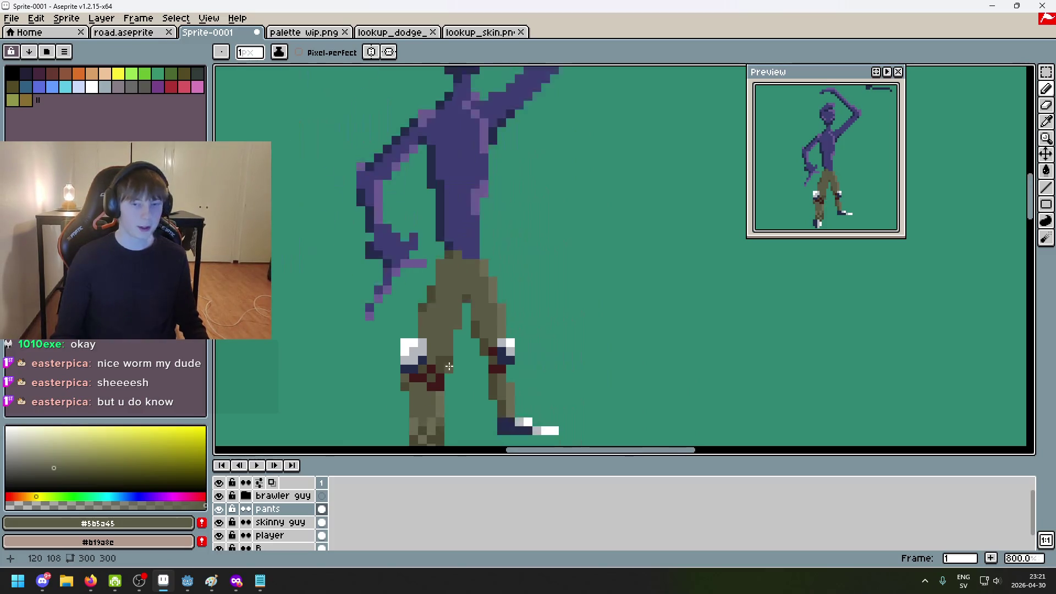
pyautogui.scroll(3, 433, 273)
pyautogui.keyDown('alt'); pyautogui.click(430, 257); pyautogui.keyUp('alt')
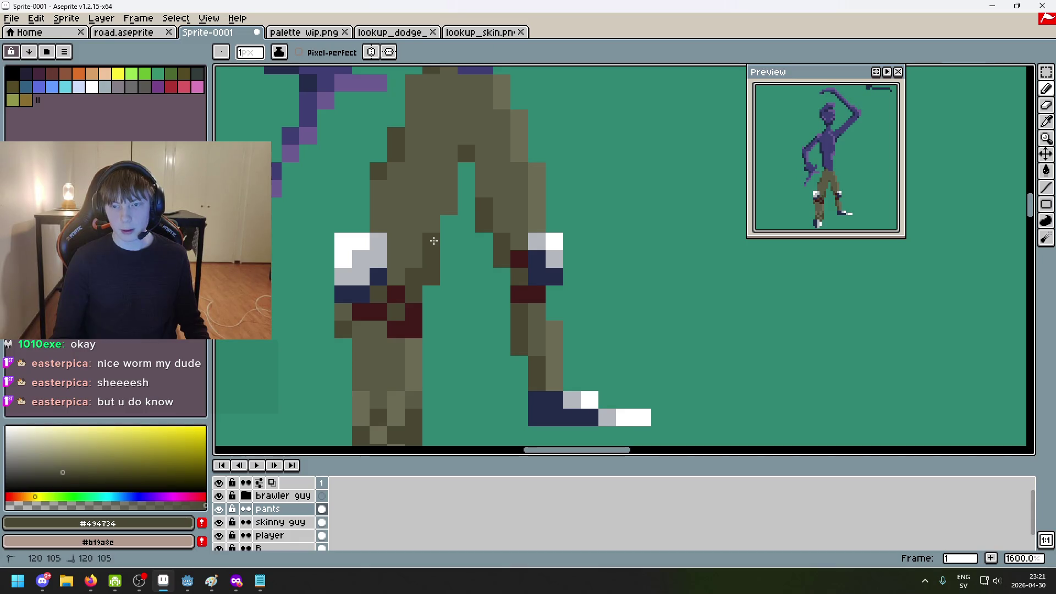
pyautogui.scroll(-6, 466, 242)
pyautogui.scroll(5, 460, 227)
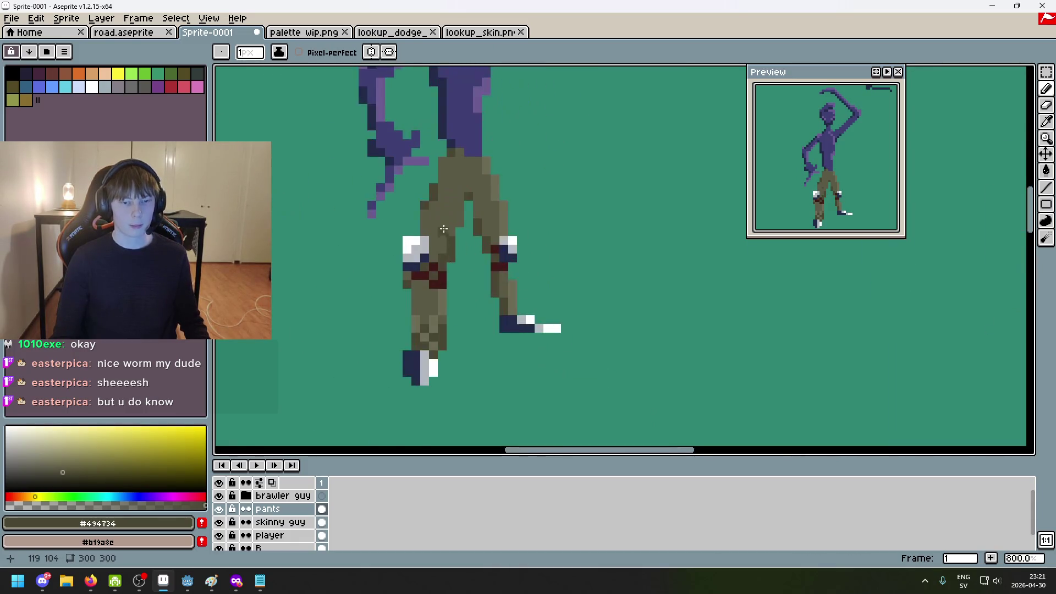
pyautogui.scroll(-5, 459, 231)
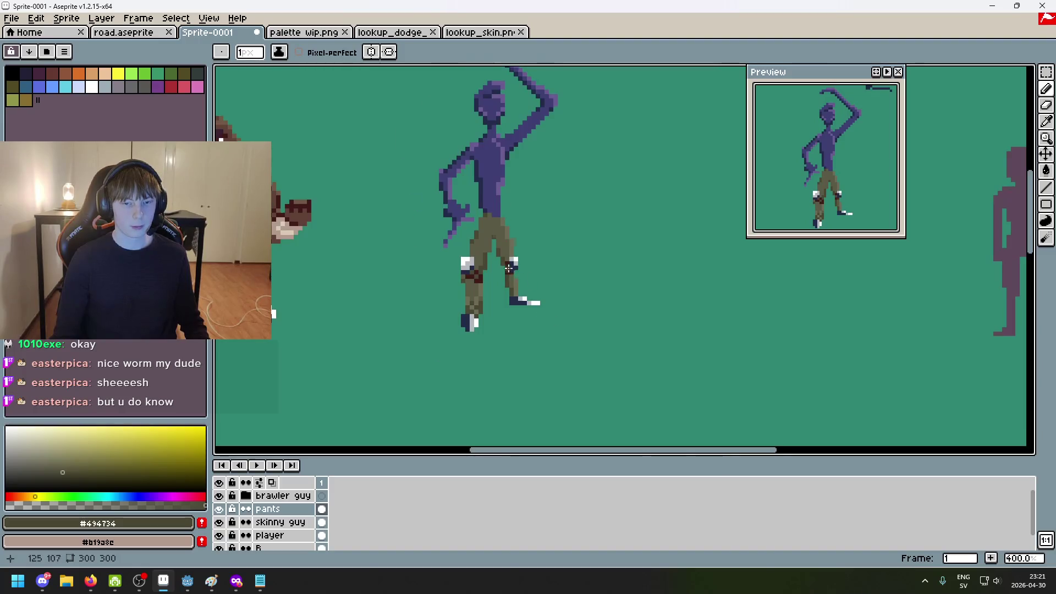
# Dab a dark olive shading pixel on the pants, then undo it
pyautogui.scroll(7, 467, 263)
pyautogui.click(466, 262)
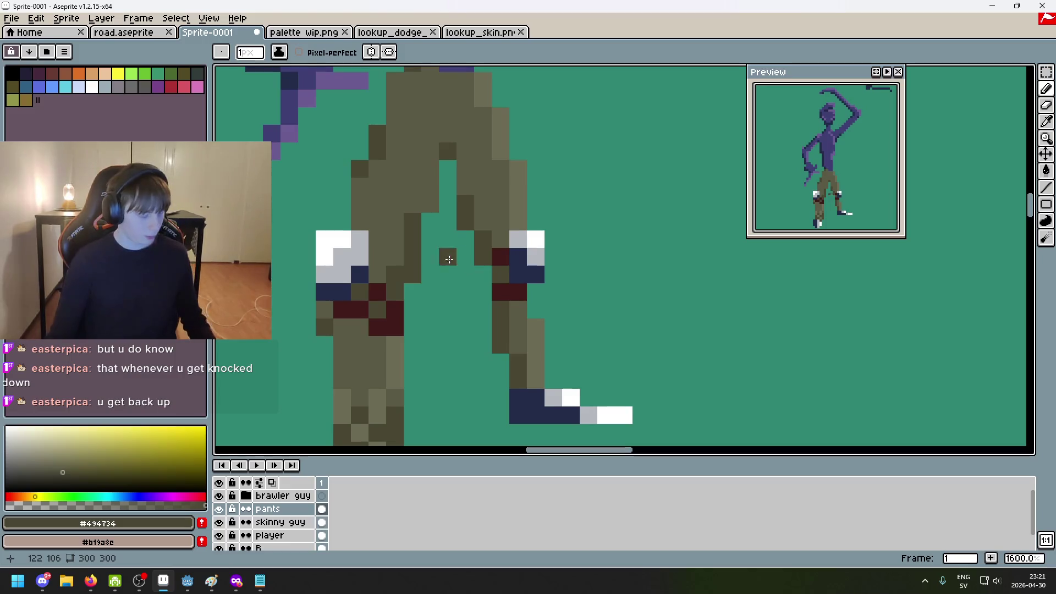
pyautogui.scroll(3, 511, 271)
pyautogui.hscroll(-3, 510, 271)
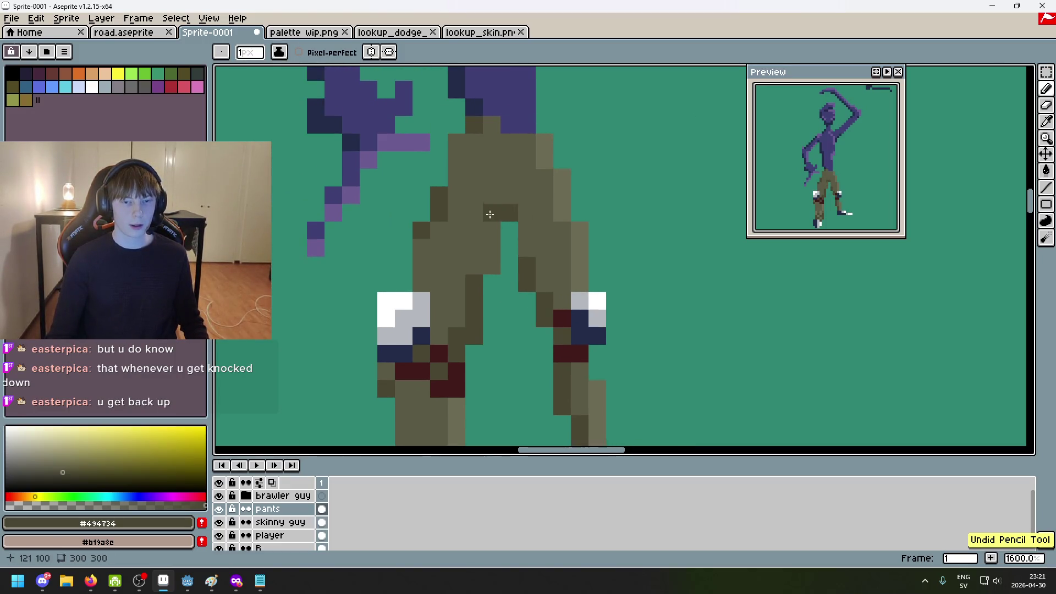
pyautogui.scroll(1, 507, 232)
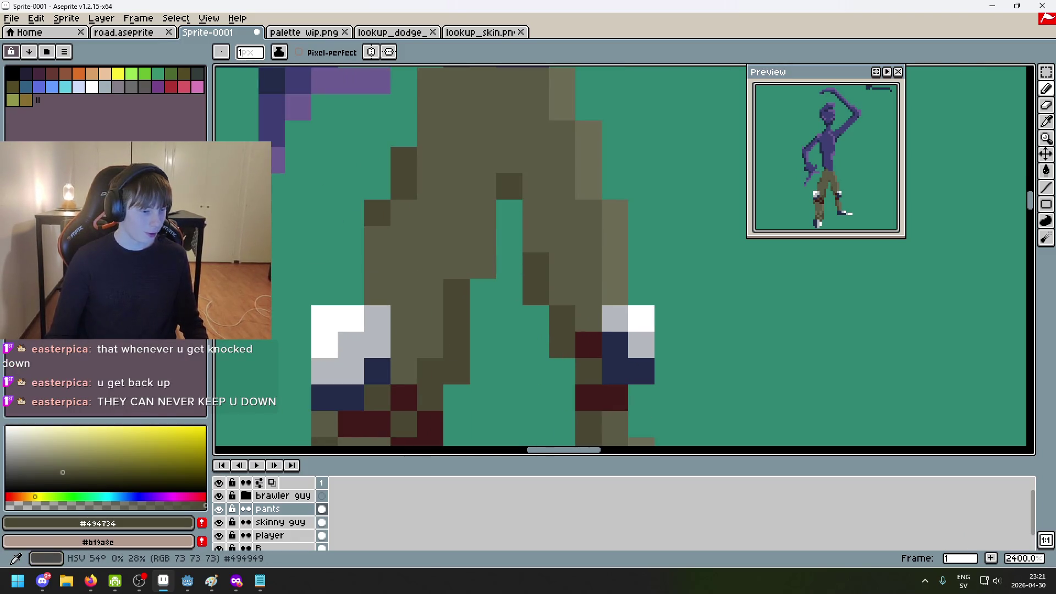
pyautogui.scroll(-1, 472, 319)
pyautogui.scroll(1, 469, 251)
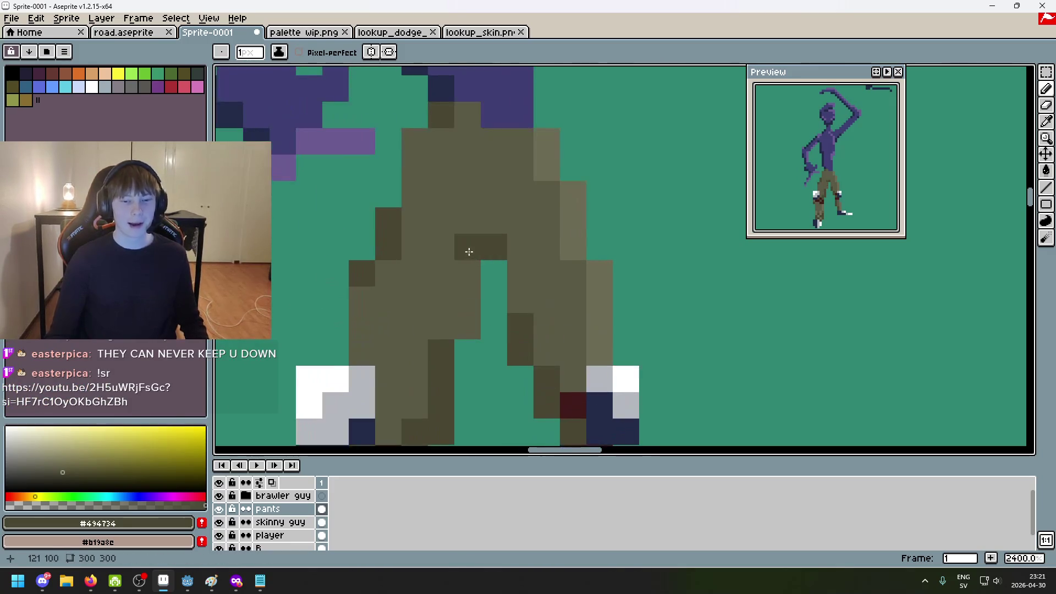
pyautogui.scroll(-5, 468, 252)
pyautogui.scroll(2, 447, 326)
pyautogui.hotkey('ctrl', 'z')
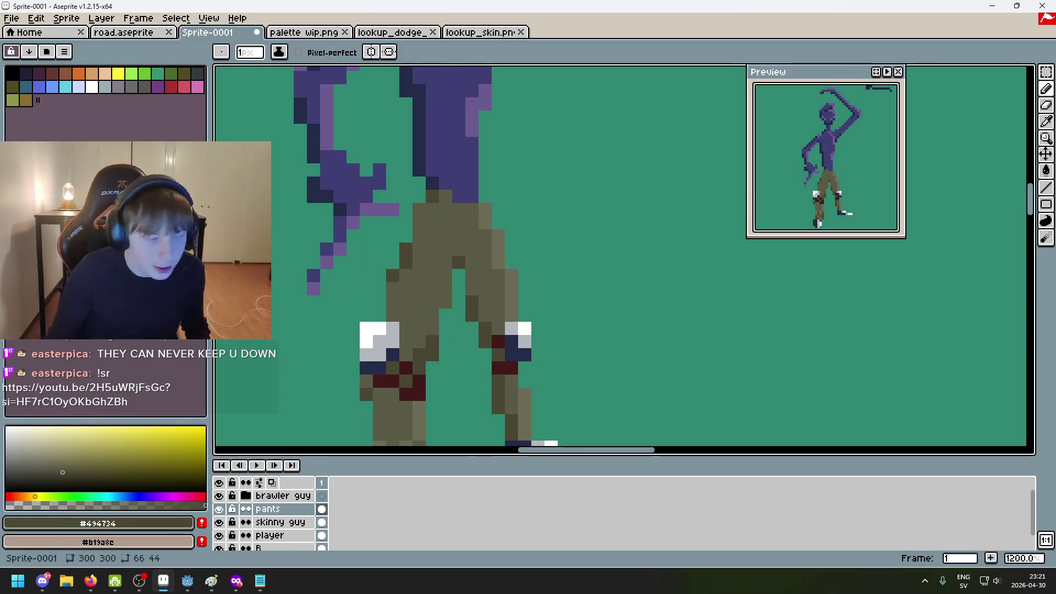
# Check the browser reference, then bring the figure's legs into close view
pyautogui.hotkey('alt', 'Tab')
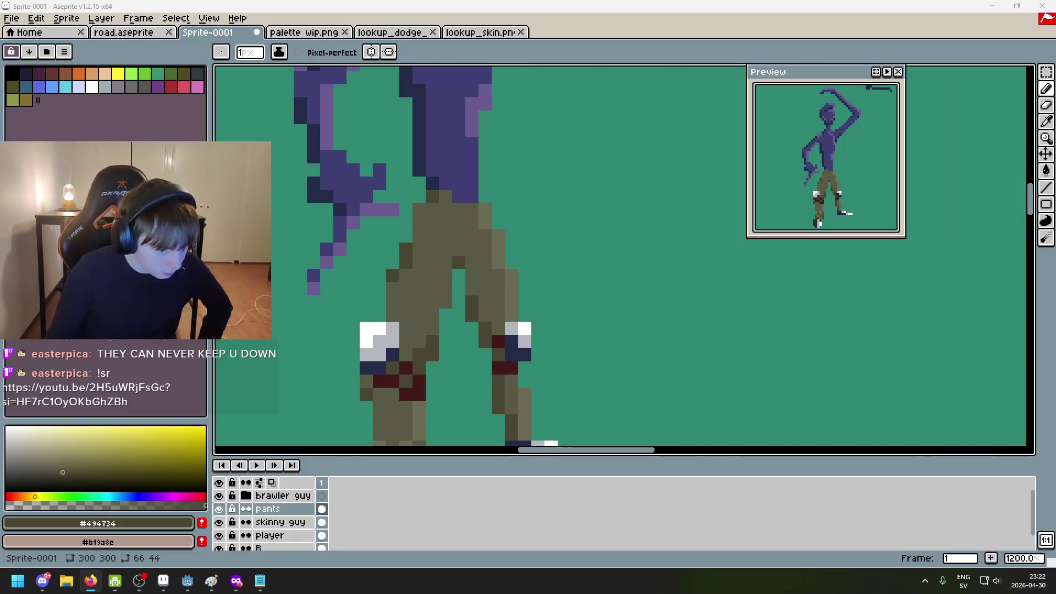
pyautogui.moveTo(539, 273); pyautogui.dragTo(619, 262)
pyautogui.moveTo(559, 248); pyautogui.dragTo(457, 264)
pyautogui.scroll(2, 443, 269)
pyautogui.scroll(-3, 443, 269)
pyautogui.scroll(2, 462, 269)
pyautogui.scroll(1, 449, 284)
pyautogui.scroll(-1, 455, 297)
pyautogui.scroll(-2, 455, 297)
pyautogui.scroll(2, 434, 301)
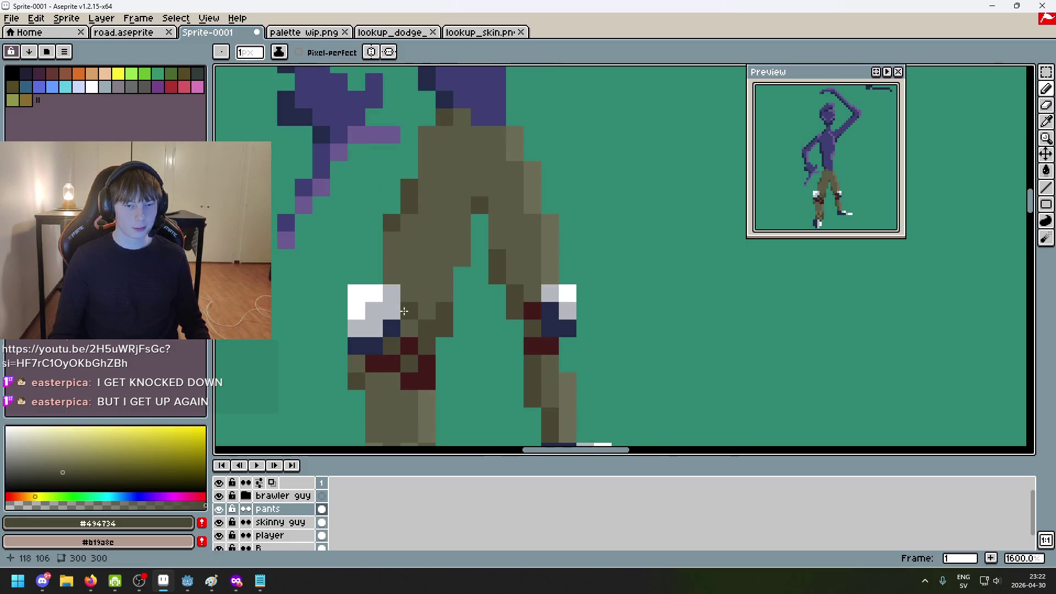
pyautogui.scroll(-2, 419, 291)
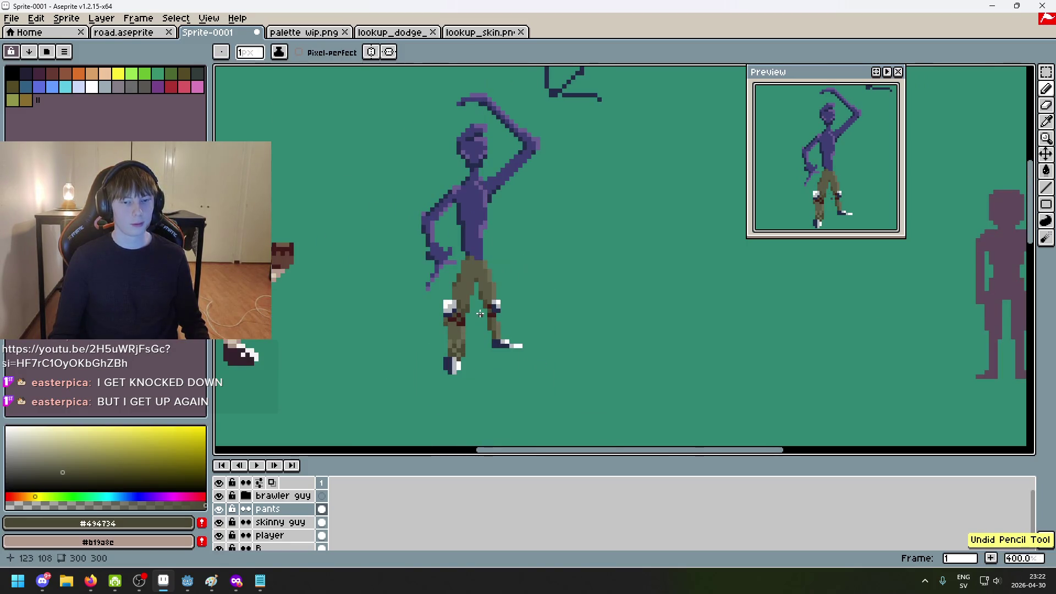
pyautogui.scroll(1, 440, 308)
pyautogui.scroll(-3, 440, 308)
pyautogui.scroll(4, 505, 322)
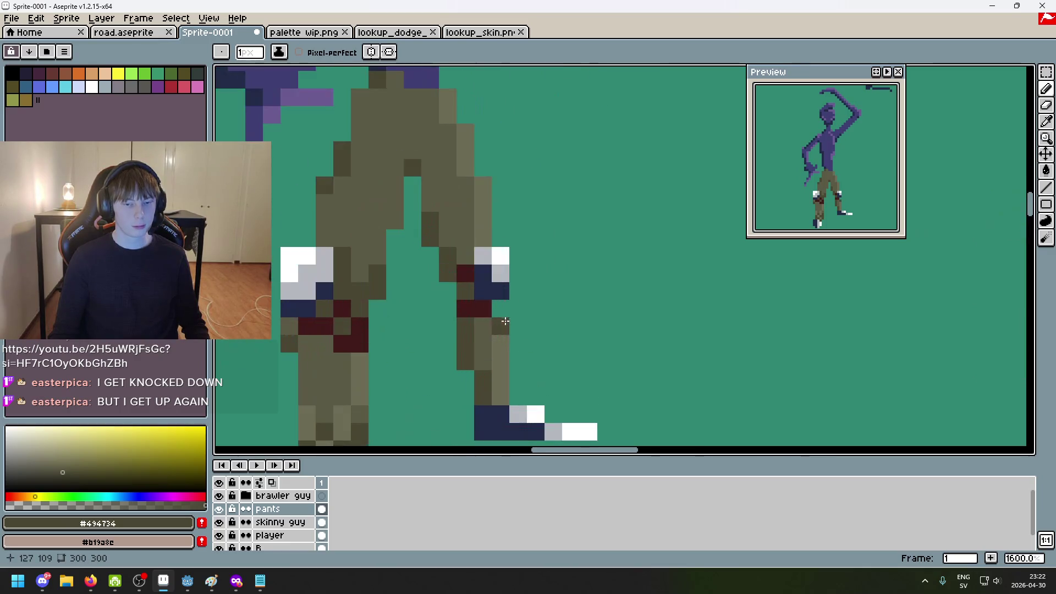
pyautogui.scroll(-5, 465, 265)
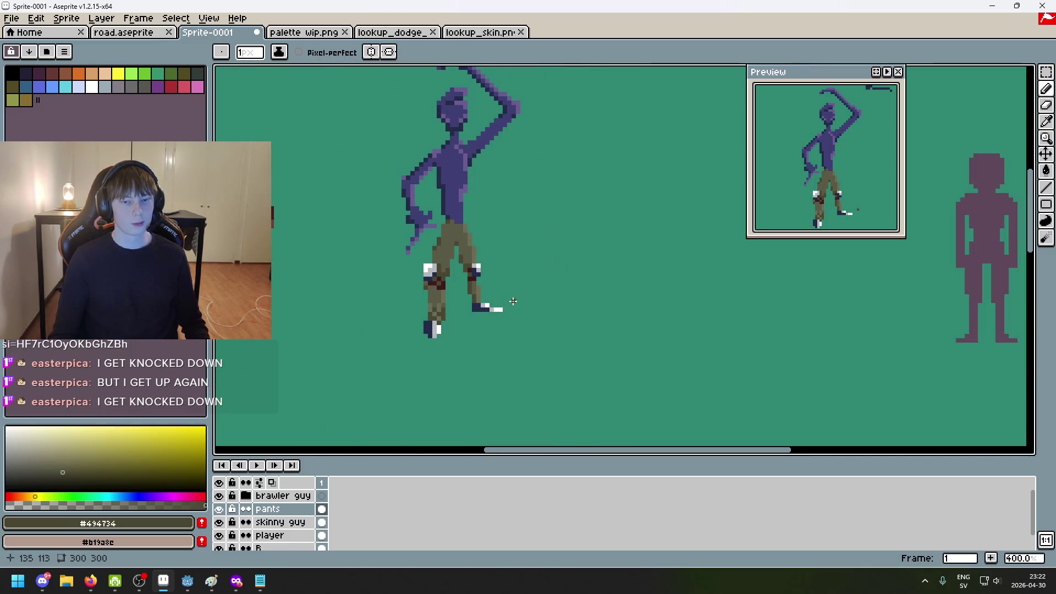
pyautogui.scroll(-2, 506, 297)
pyautogui.scroll(4, 490, 256)
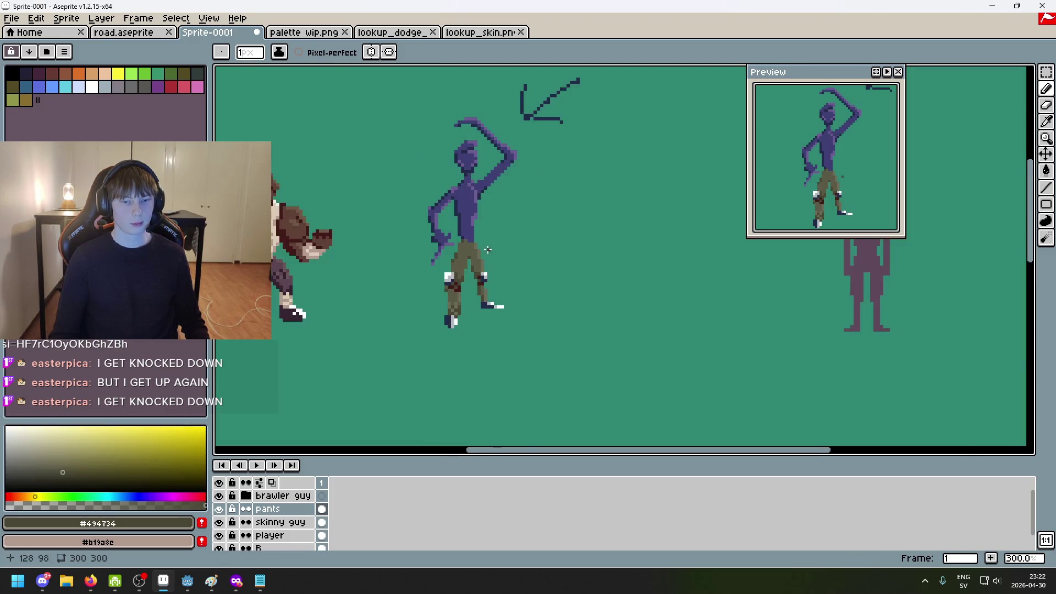
pyautogui.scroll(3, 495, 254)
pyautogui.scroll(-2, 562, 297)
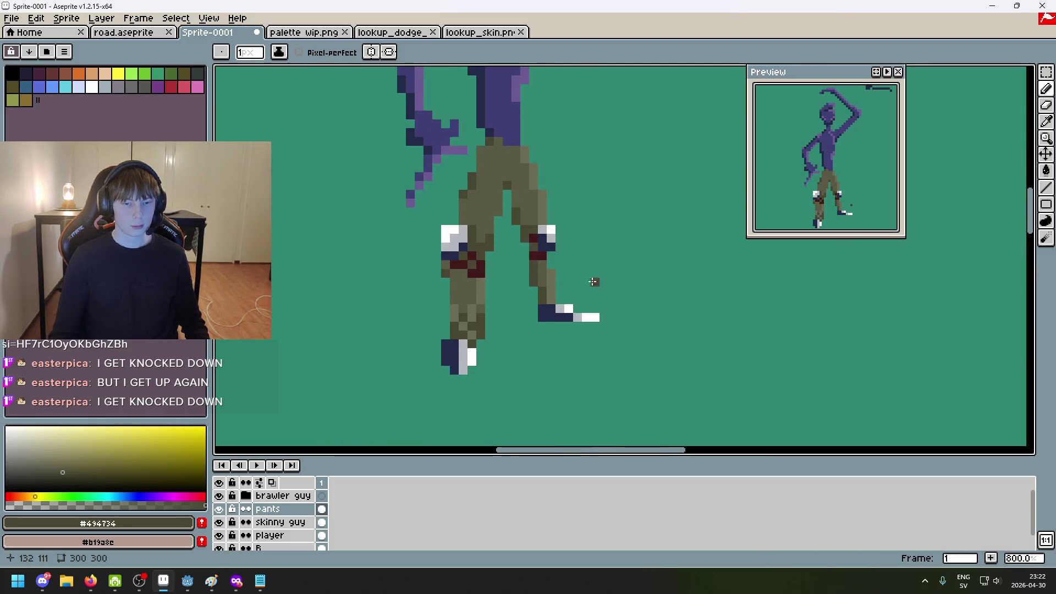
pyautogui.scroll(3, 490, 234)
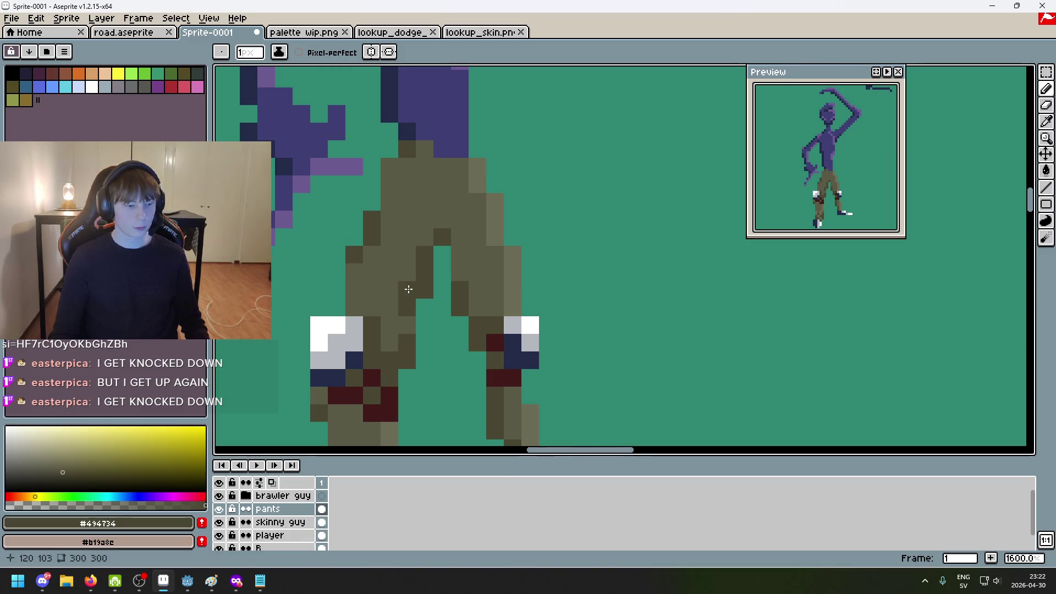
pyautogui.scroll(-4, 409, 292)
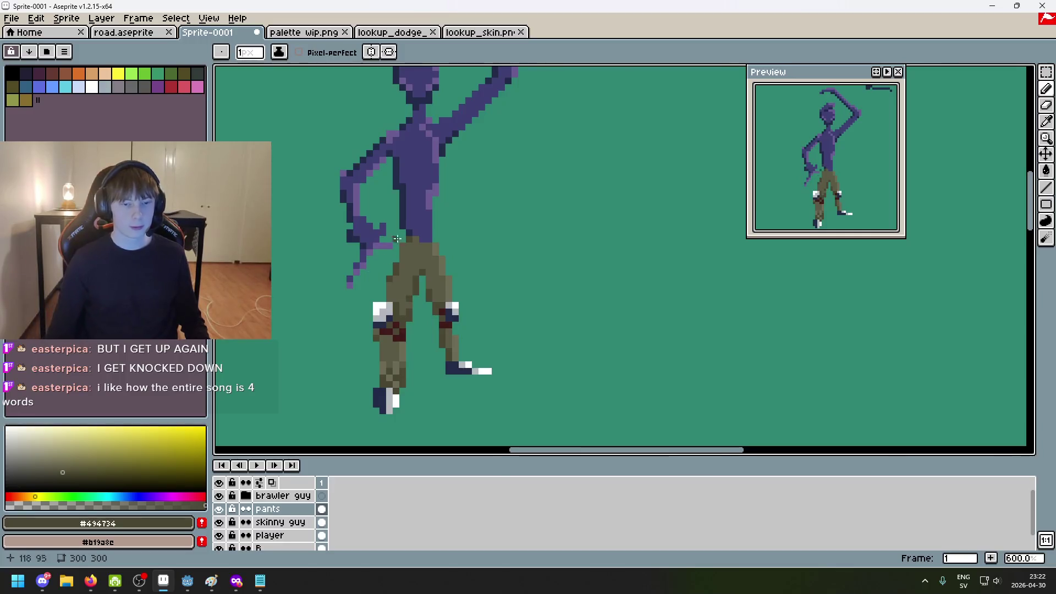
pyautogui.scroll(3, 434, 264)
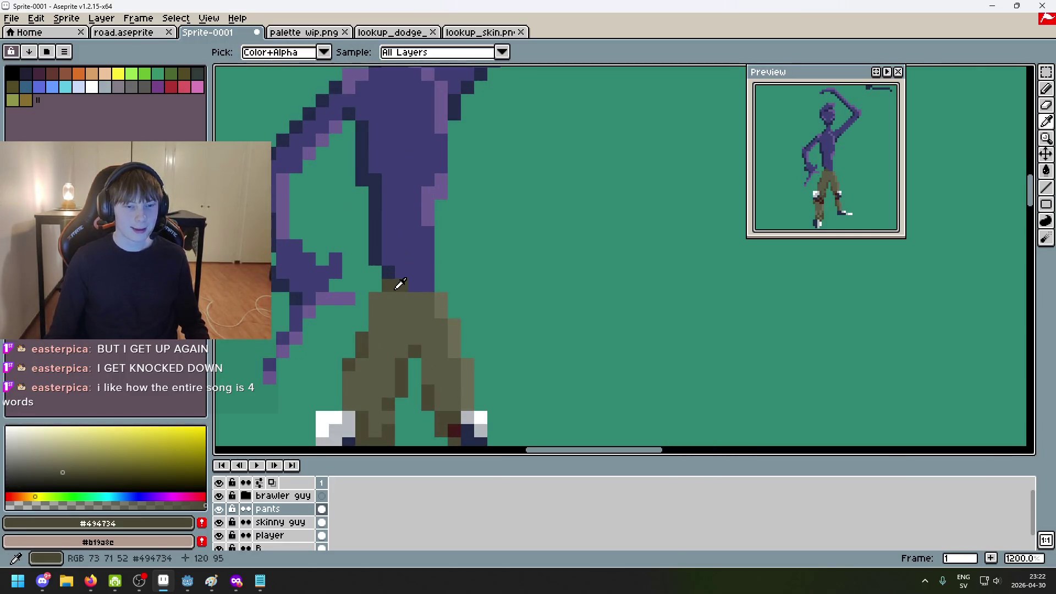
# Paint a dark olive strip on the upper pants, reshaping it into a diagonal step
pyautogui.moveTo(375, 298); pyautogui.dragTo(404, 302)
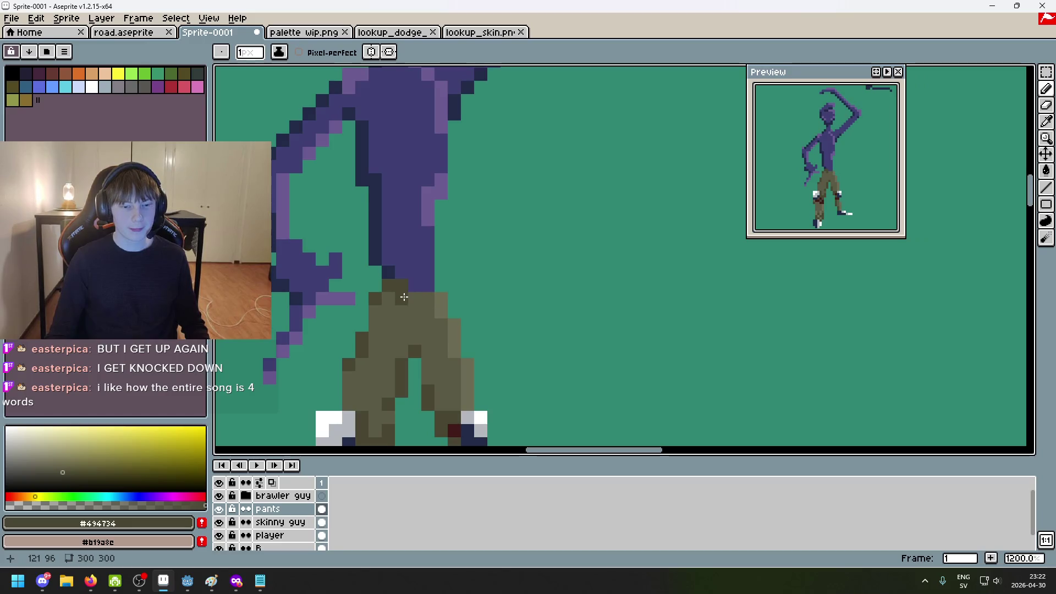
pyautogui.hotkey('ctrl', 'z')
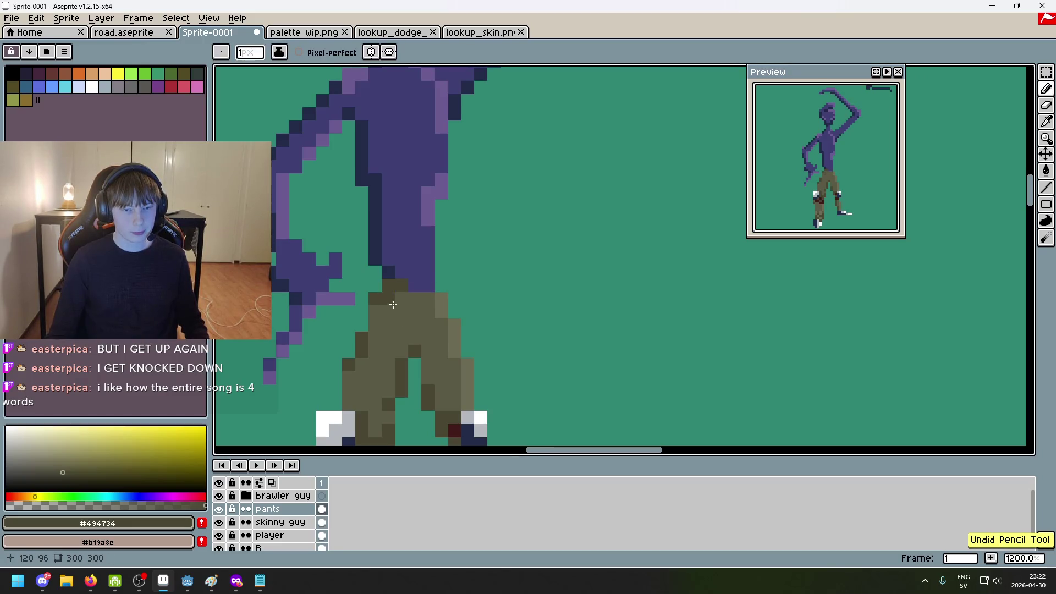
pyautogui.click(391, 319)
pyautogui.hotkey('ctrl', 'z')
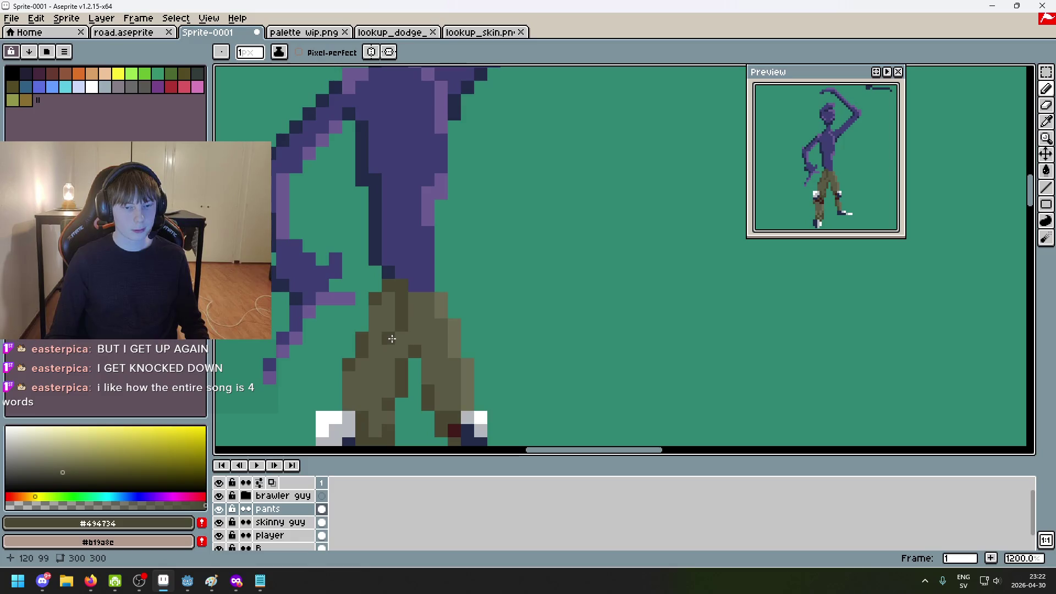
pyautogui.hotkey('ctrl', 'y')
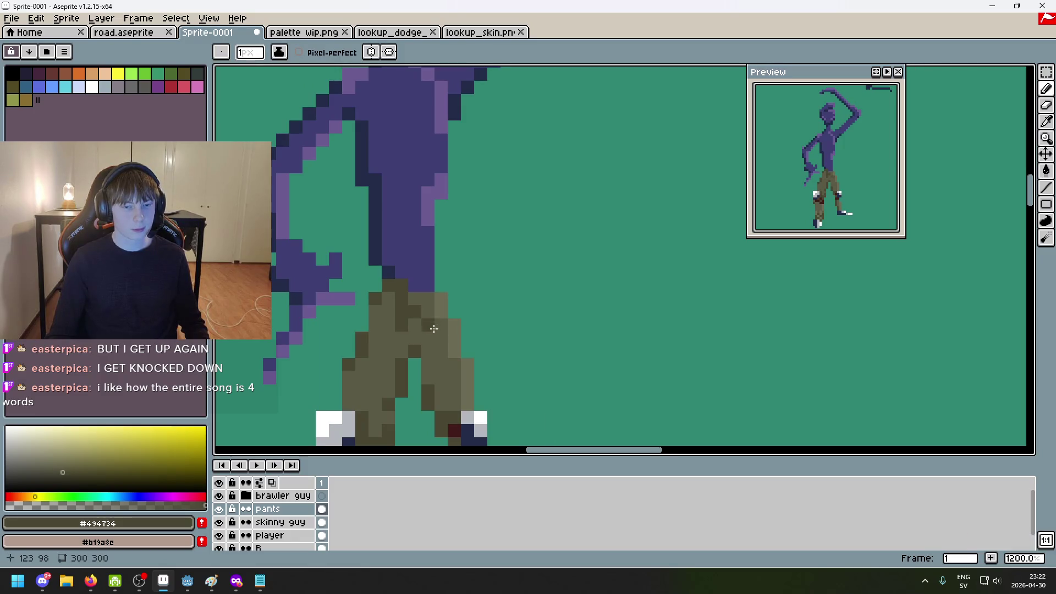
pyautogui.scroll(-7, 425, 301)
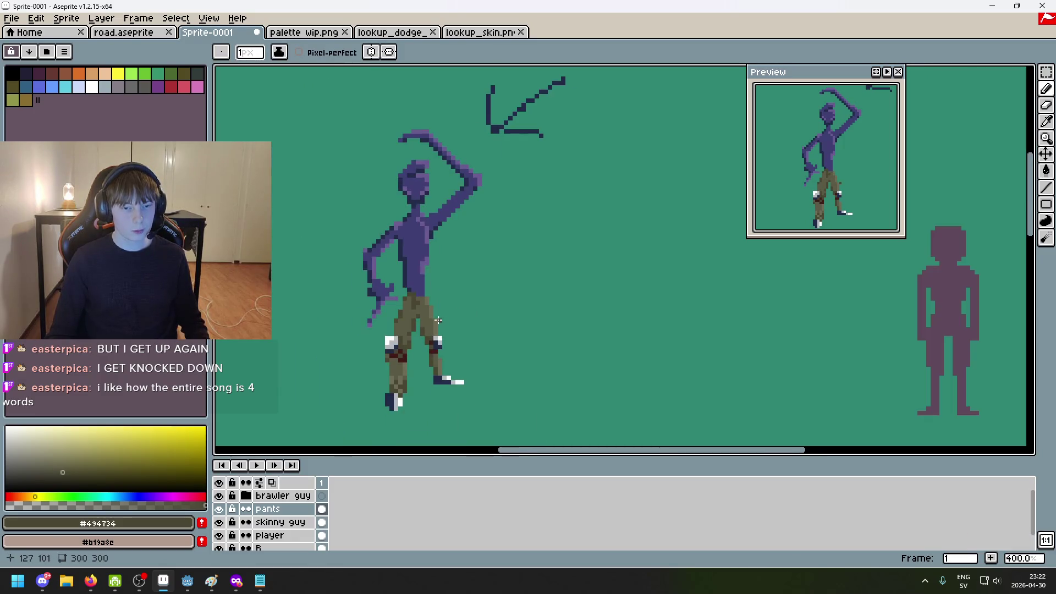
pyautogui.scroll(5, 433, 309)
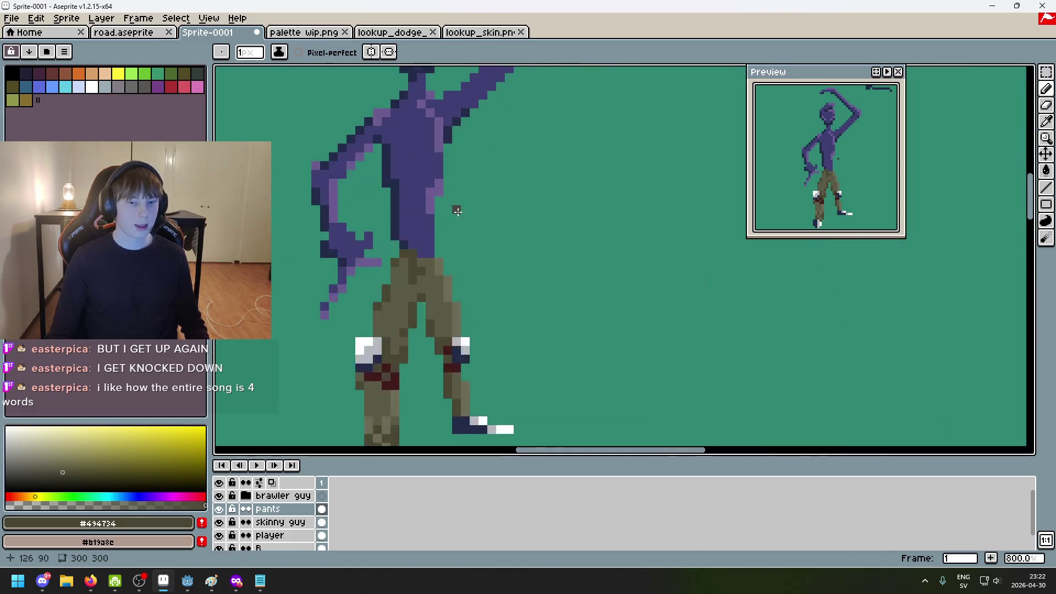
pyautogui.scroll(3, 493, 221)
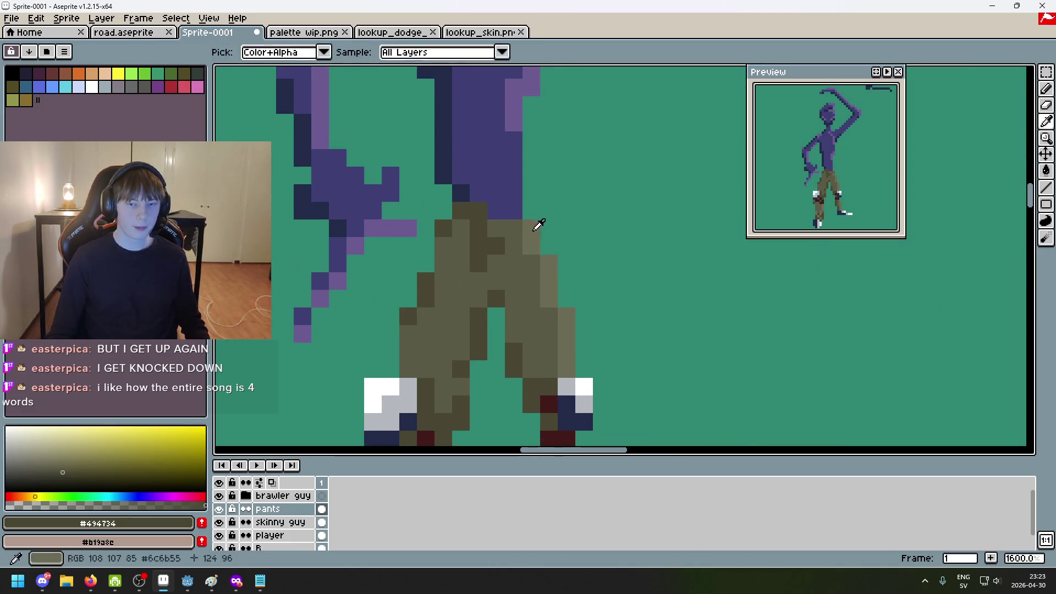
# Dab a mid olive shading pixel on the pants, re-pick the darker shade, and undo a stroke
pyautogui.keyDown('alt'); pyautogui.click(498, 227); pyautogui.keyUp('alt')
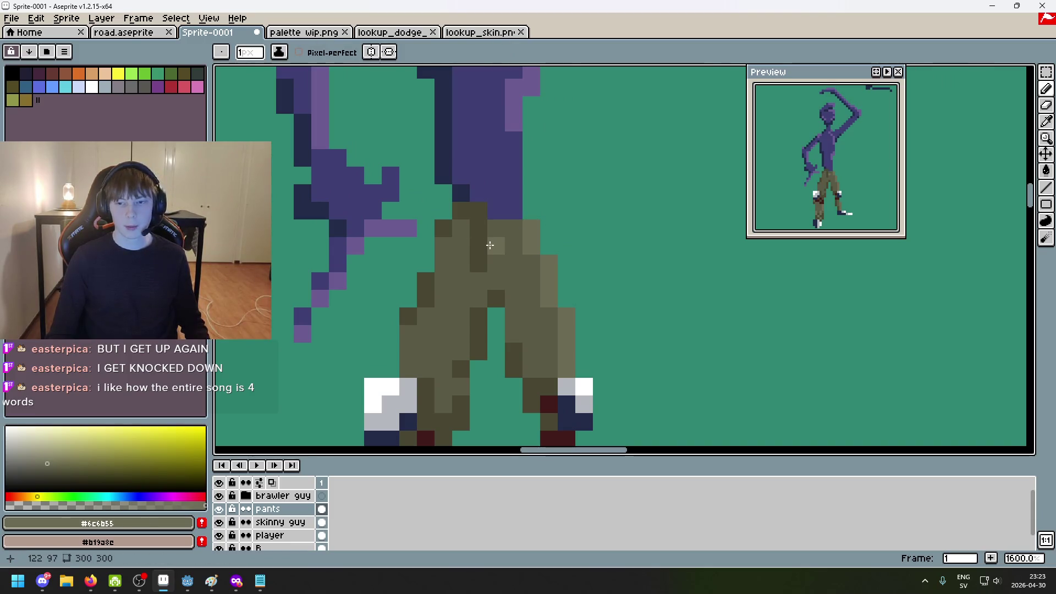
pyautogui.click(482, 234)
pyautogui.keyDown('alt'); pyautogui.click(472, 209); pyautogui.keyUp('alt')
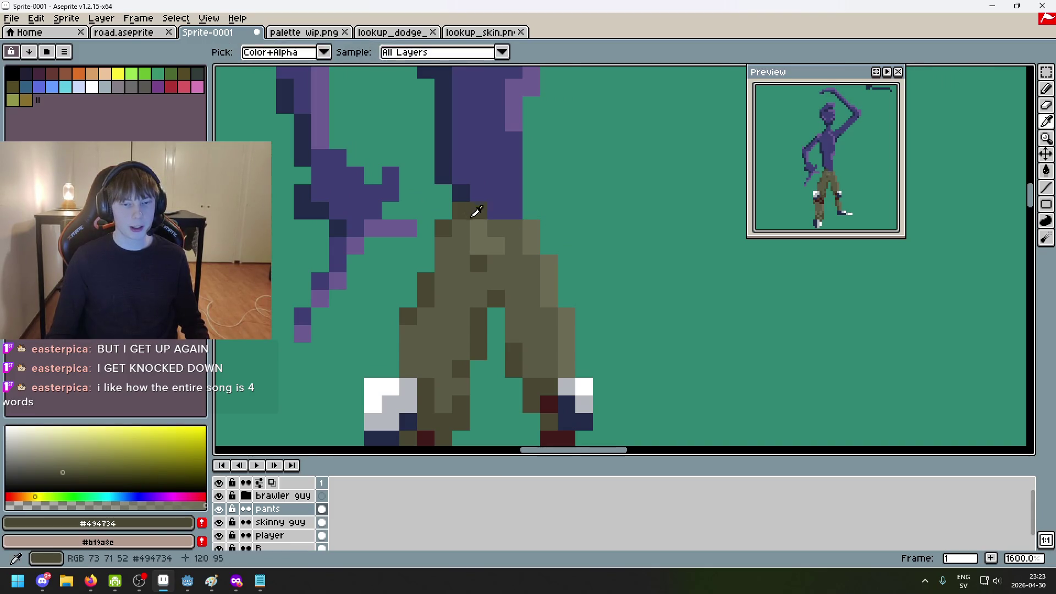
pyautogui.scroll(-3, 490, 248)
pyautogui.scroll(5, 495, 257)
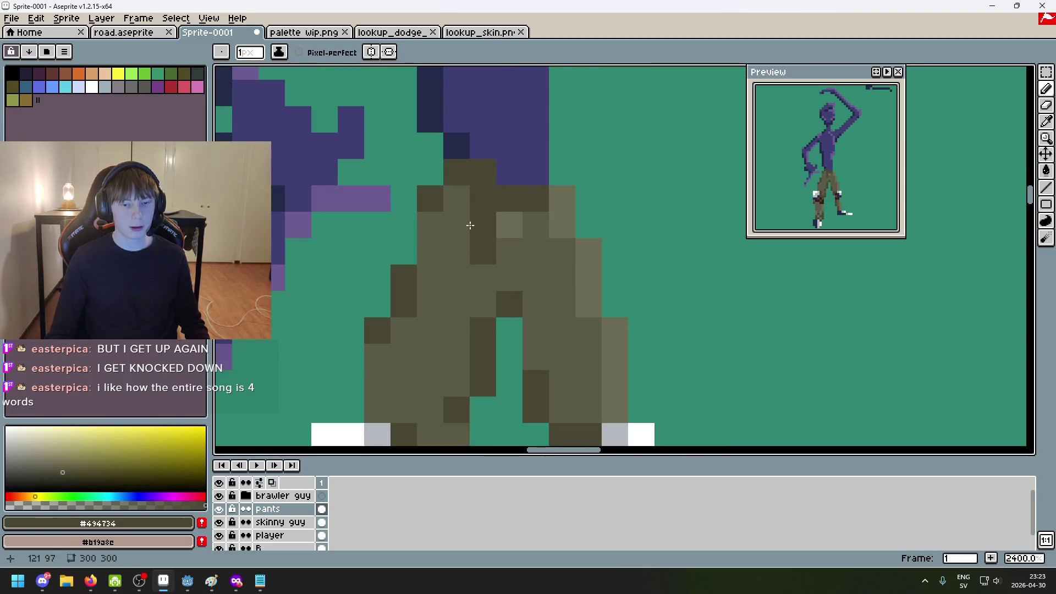
pyautogui.scroll(-7, 463, 227)
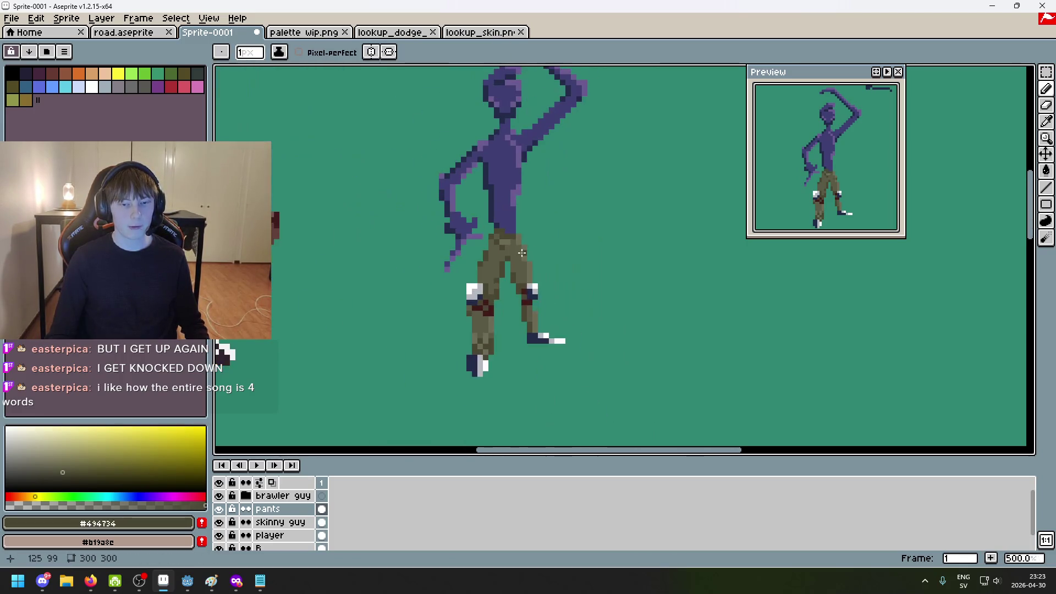
pyautogui.scroll(3, 525, 256)
pyautogui.scroll(-3, 535, 265)
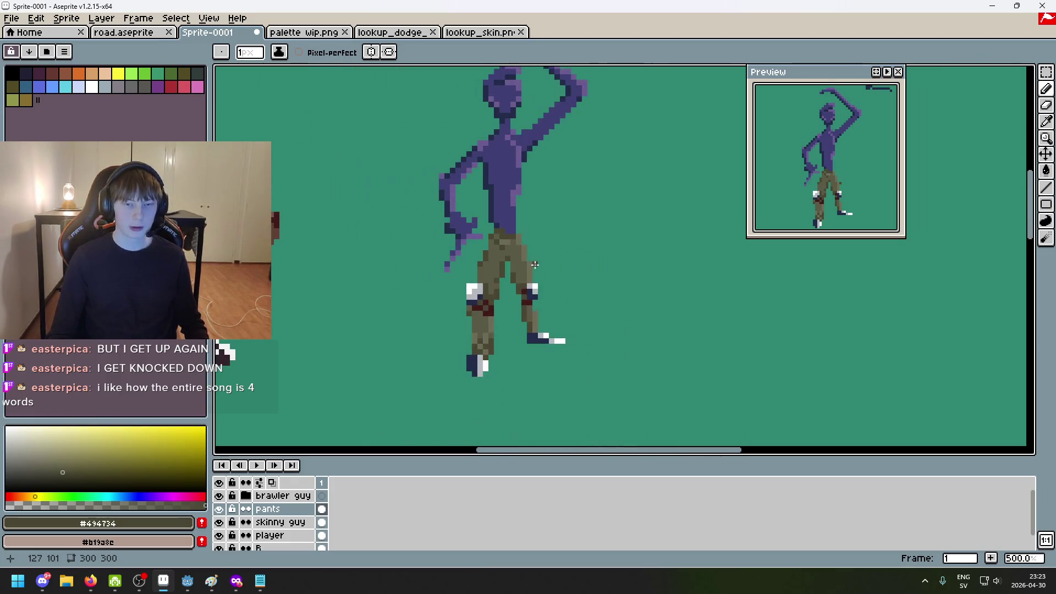
pyautogui.scroll(4, 514, 226)
pyautogui.hotkey('ctrl', 'z')
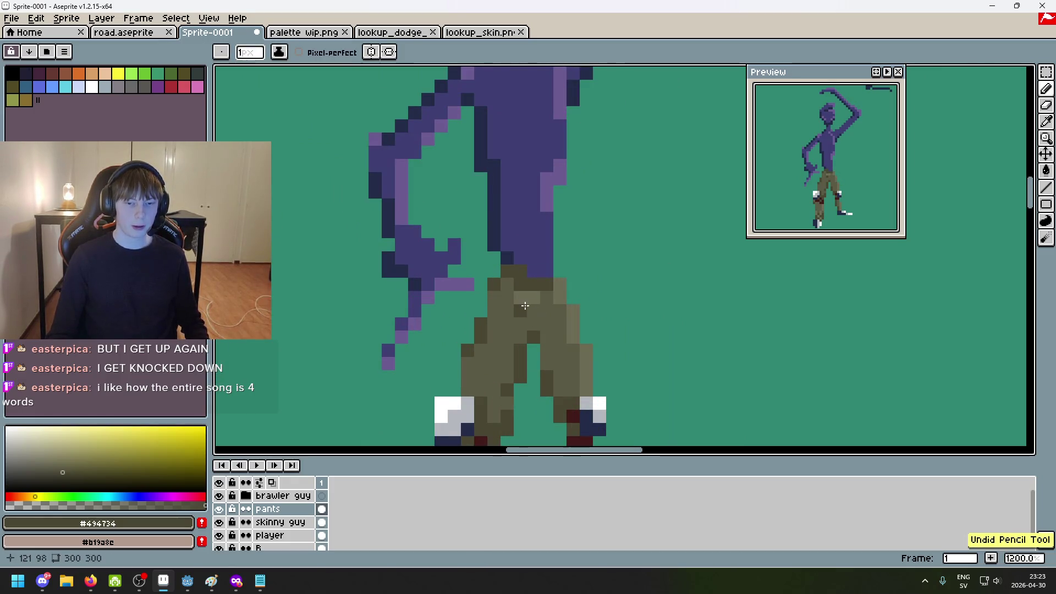
pyautogui.scroll(-3, 508, 301)
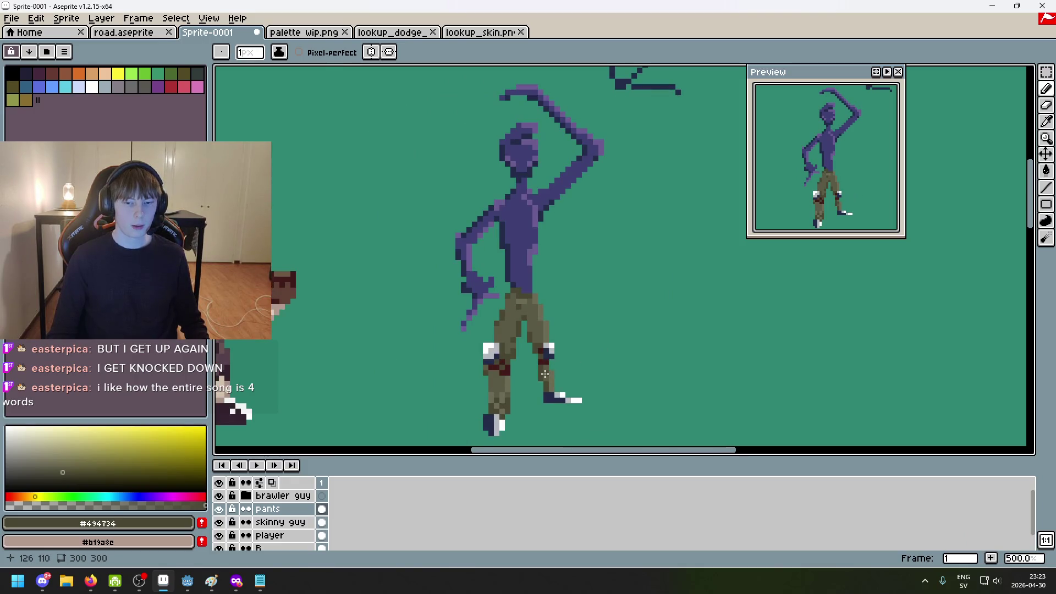
pyautogui.scroll(3, 544, 374)
# Eyedrop the dark red #411b1b and add a pixel to the left knee
pyautogui.keyDown('alt'); pyautogui.click(495, 344); pyautogui.keyUp('alt')
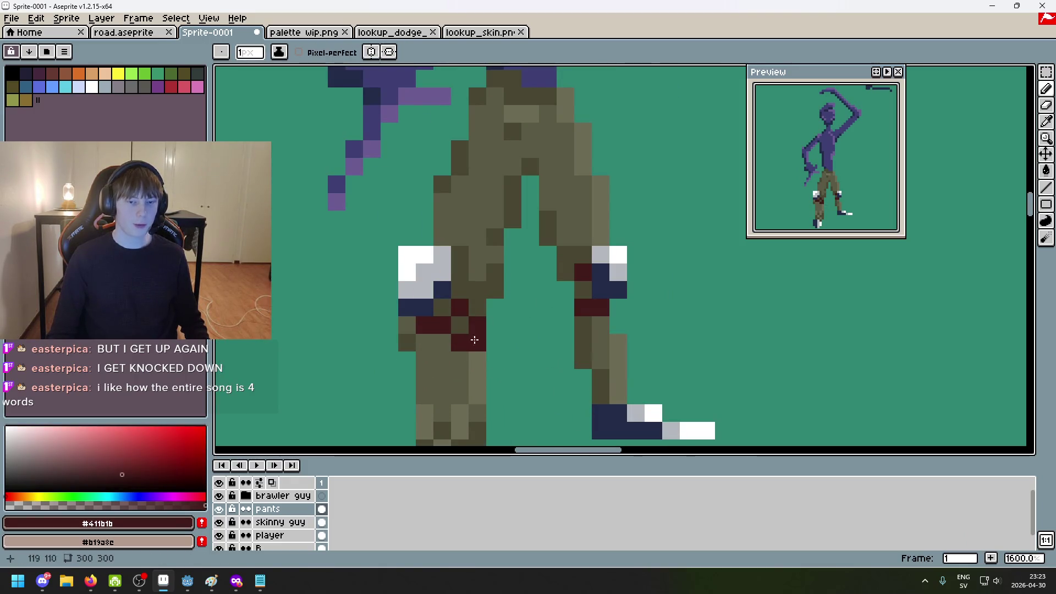
pyautogui.scroll(-2, 475, 373)
pyautogui.scroll(4, 475, 373)
pyautogui.click(493, 283)
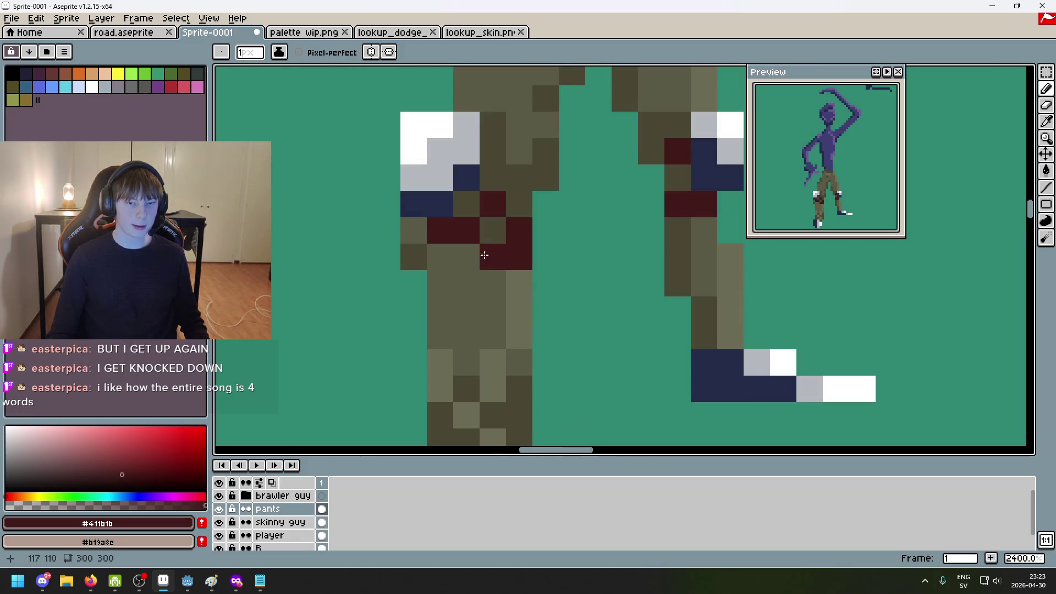
pyautogui.scroll(-2, 507, 324)
pyautogui.scroll(3, 495, 282)
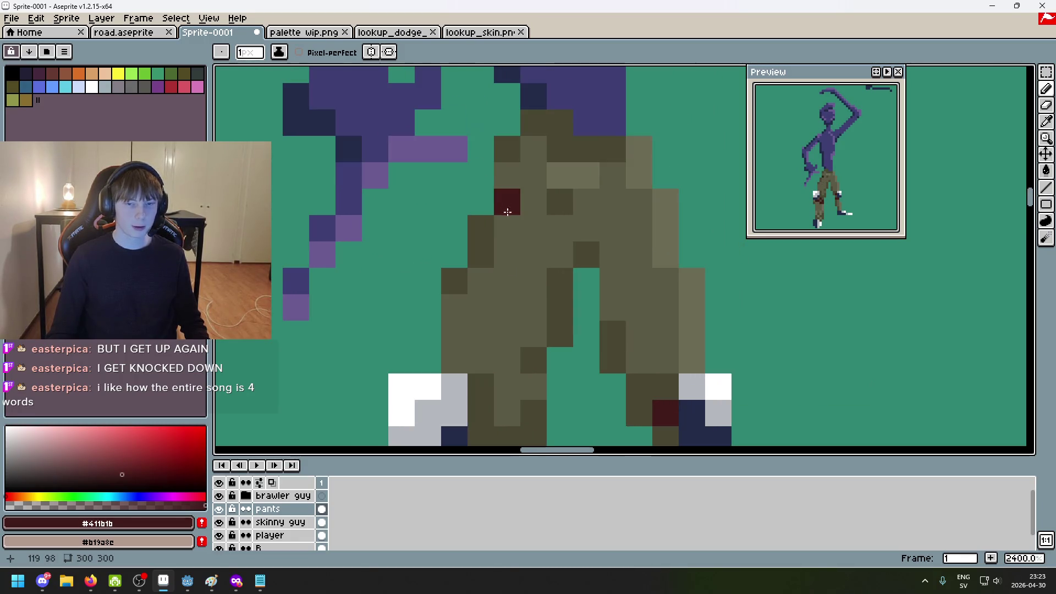
# Draw the dark red seam from the crotch diagonal up the pants' centre to the waistband
pyautogui.click(507, 228)
pyautogui.click(534, 254)
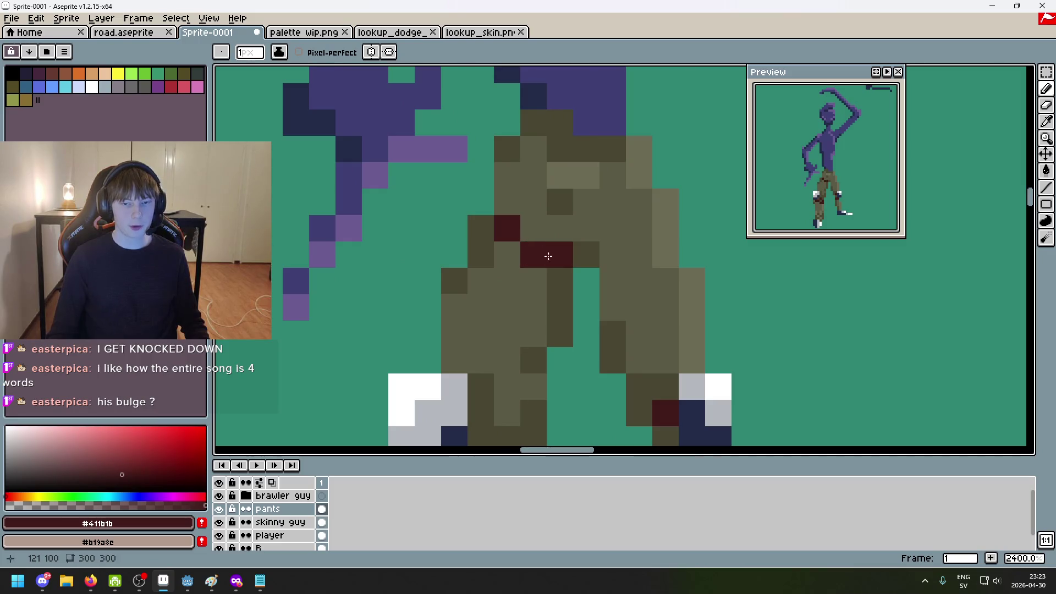
pyautogui.moveTo(533, 148); pyautogui.dragTo(533, 175)
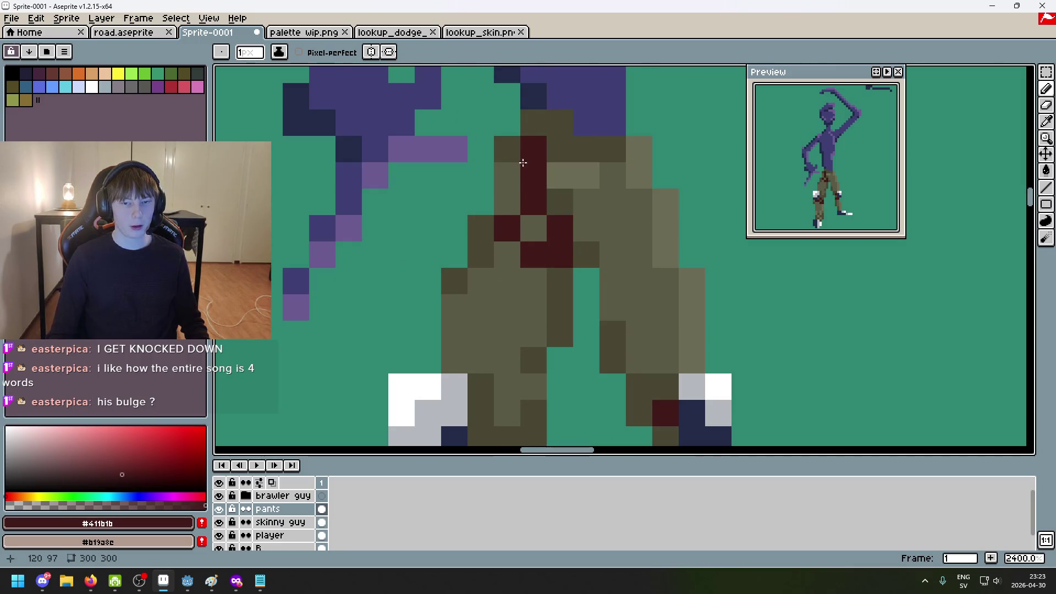
pyautogui.click(525, 125)
pyautogui.scroll(-7, 610, 206)
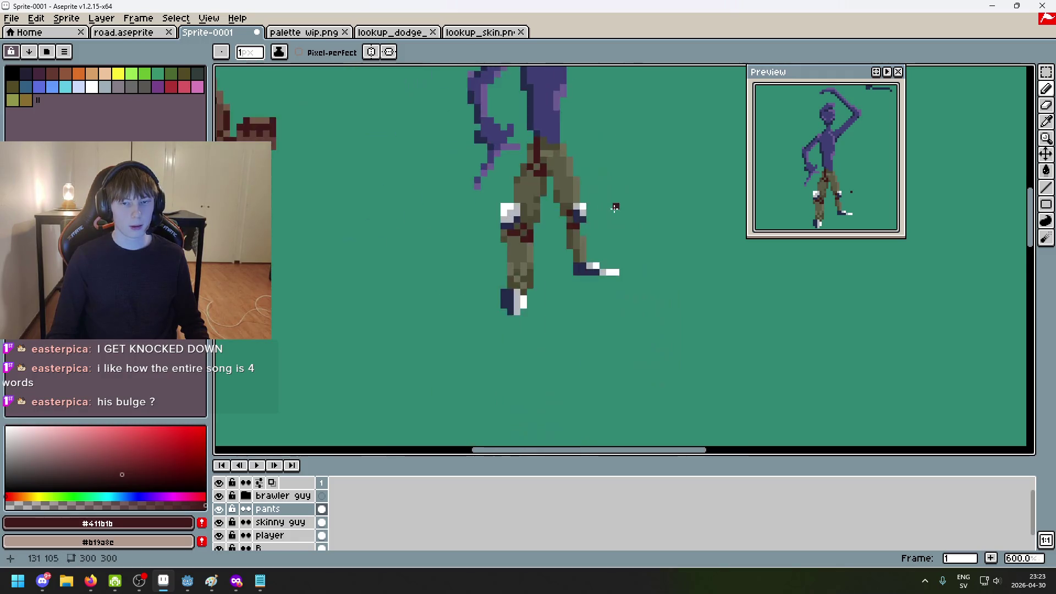
pyautogui.scroll(7, 605, 184)
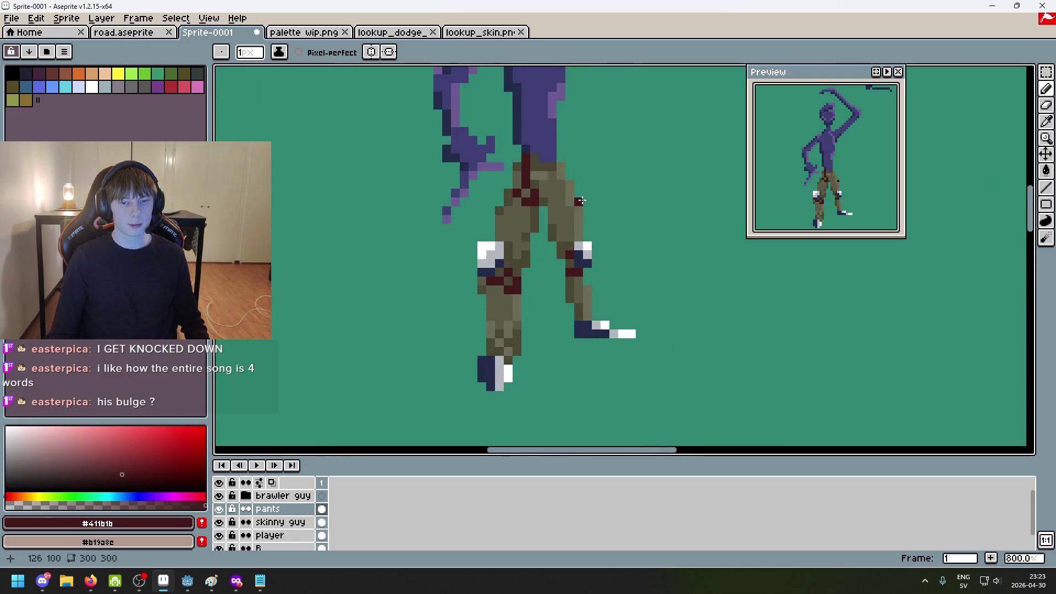
pyautogui.scroll(-5, 530, 177)
pyautogui.hscroll(-6, 439, 312)
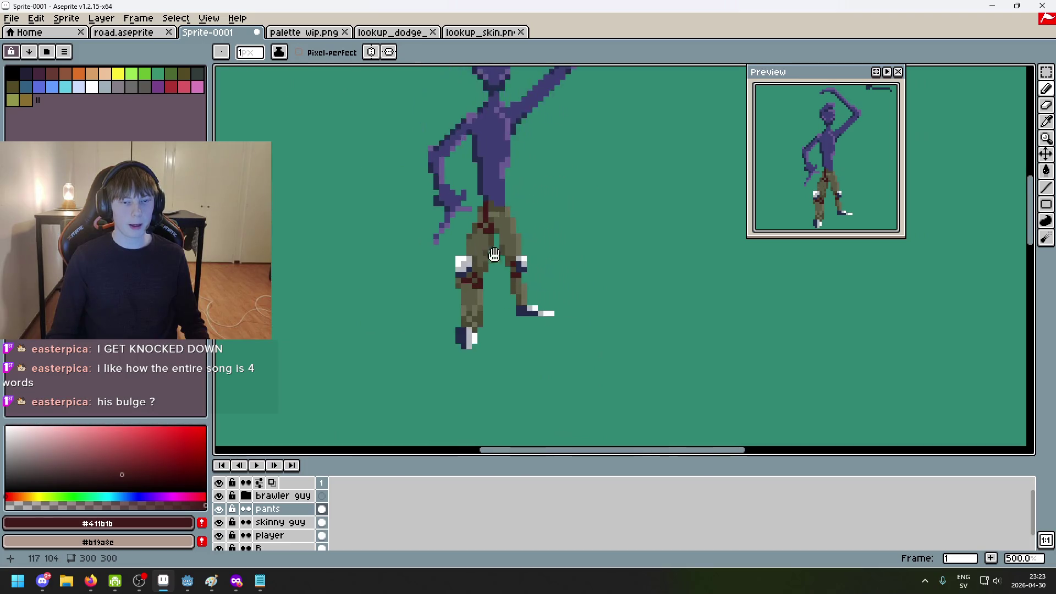
pyautogui.scroll(-1, 509, 253)
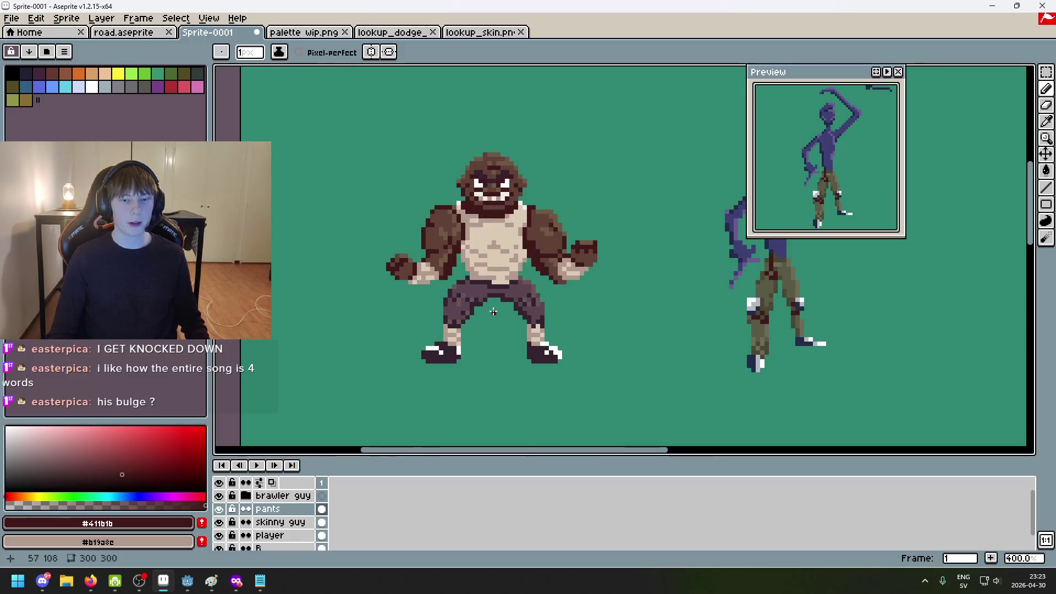
# Pan and zoom across the canvas to compare the figure with the brawler character
pyautogui.scroll(-1, 520, 327)
pyautogui.scroll(1, 542, 333)
pyautogui.scroll(-1, 559, 248)
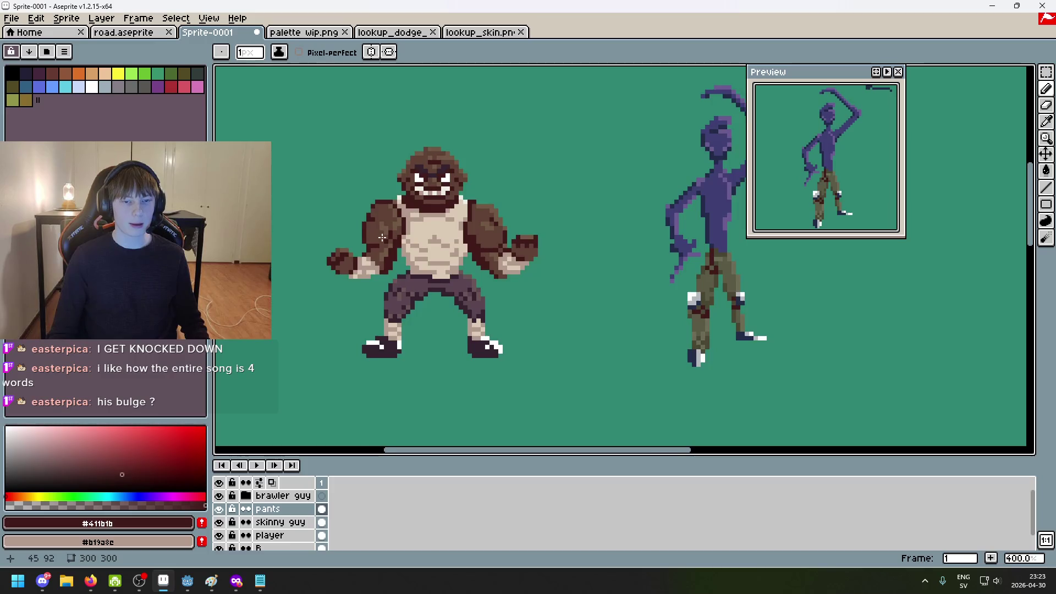
pyautogui.scroll(1, 544, 338)
pyautogui.scroll(-1, 579, 257)
pyautogui.scroll(1, 579, 257)
pyautogui.moveTo(627, 297); pyautogui.dragTo(555, 311)
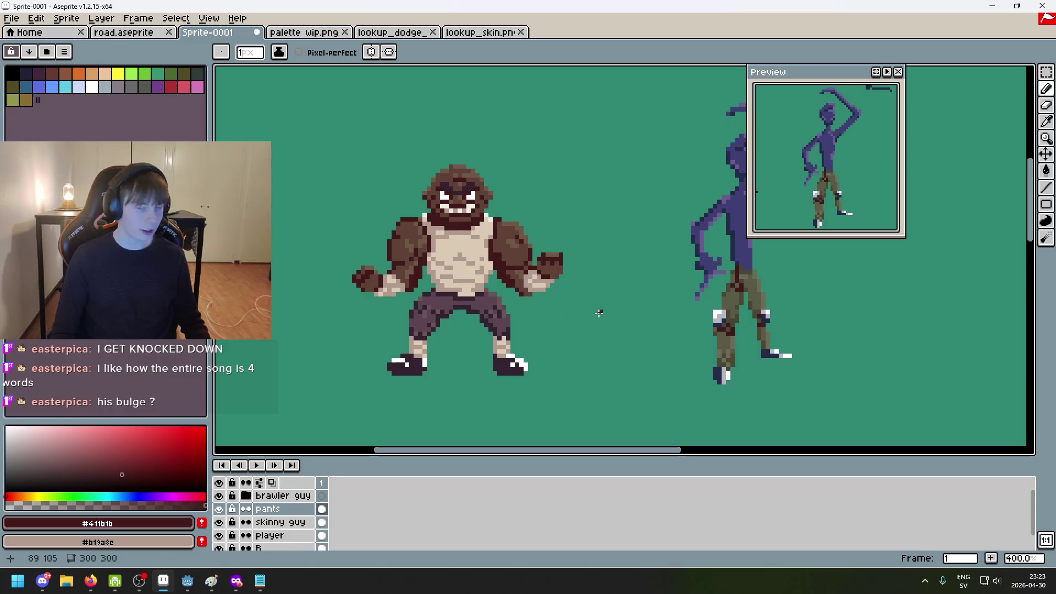
pyautogui.scroll(1, 584, 309)
pyautogui.scroll(-1, 674, 300)
pyautogui.scroll(3, 435, 182)
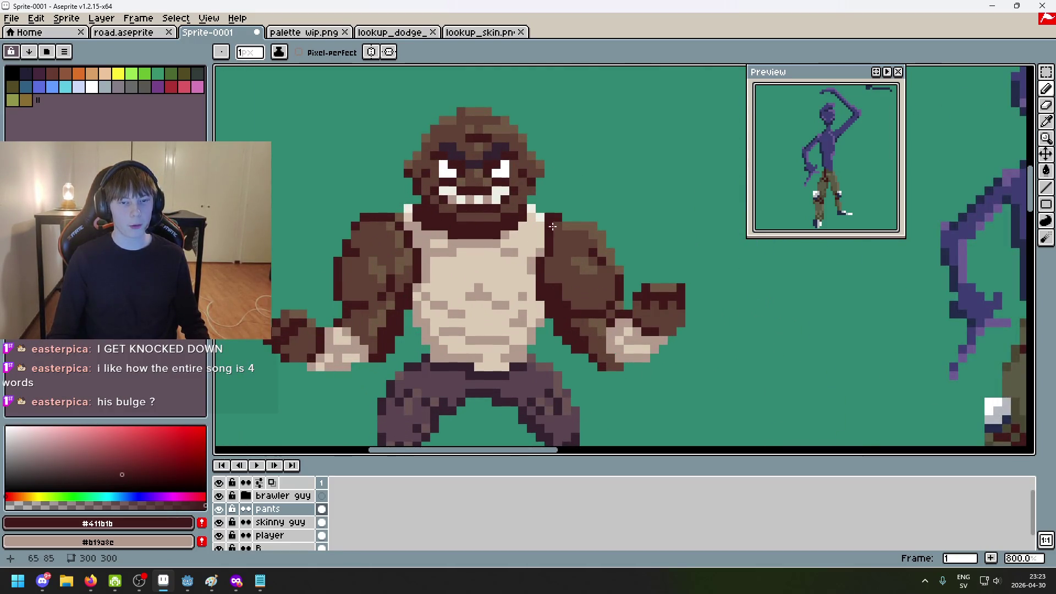
pyautogui.scroll(-1, 550, 217)
# Add a dark red seam pixel along the inner side of the figure's right leg
pyautogui.scroll(-2, 451, 202)
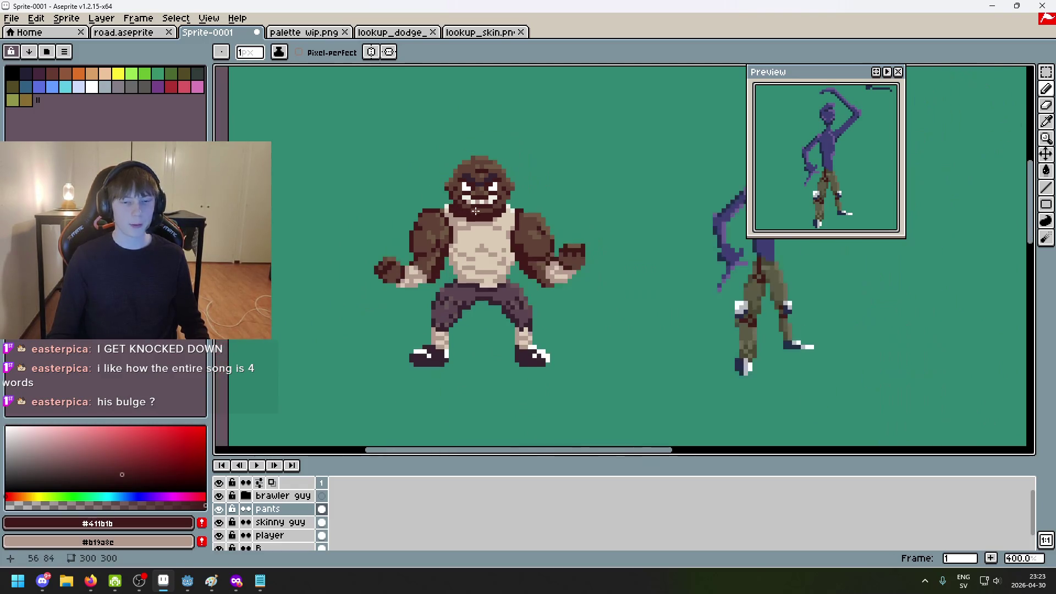
pyautogui.scroll(3, 447, 187)
pyautogui.scroll(-3, 474, 214)
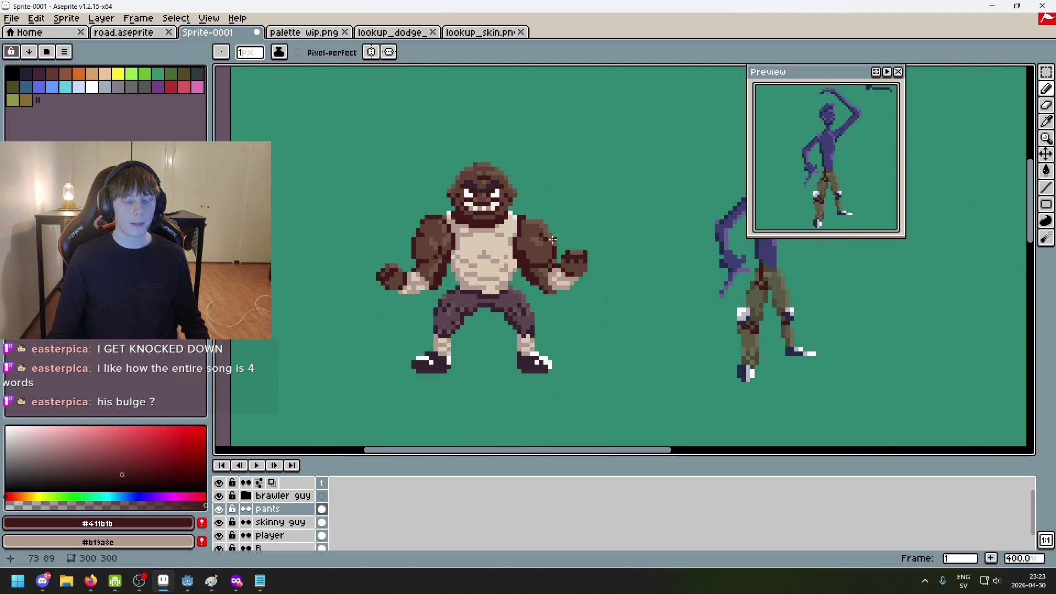
pyautogui.scroll(-1, 552, 240)
pyautogui.scroll(1, 645, 273)
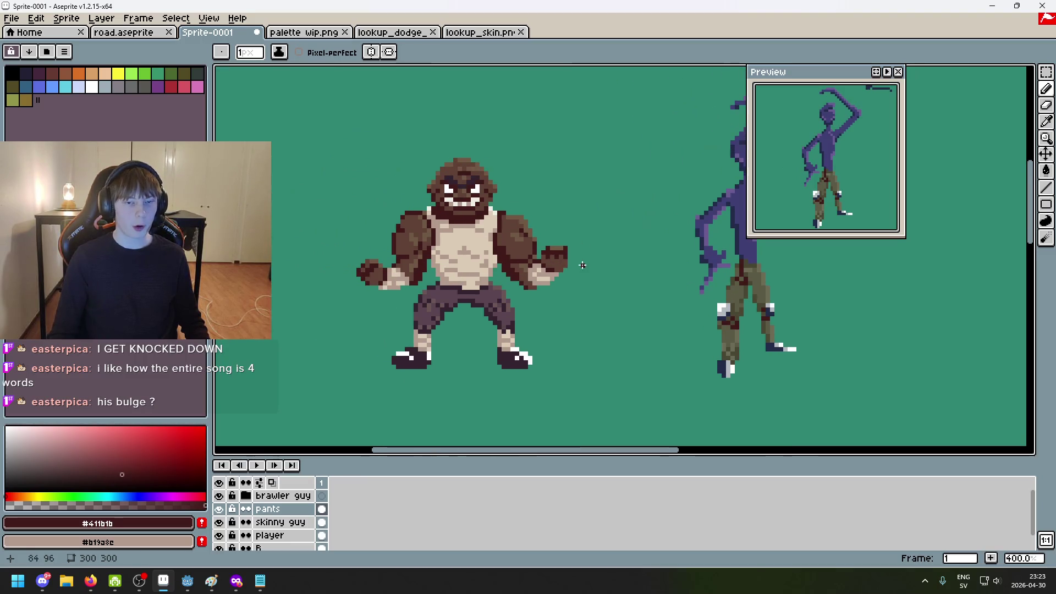
pyautogui.scroll(6, 644, 273)
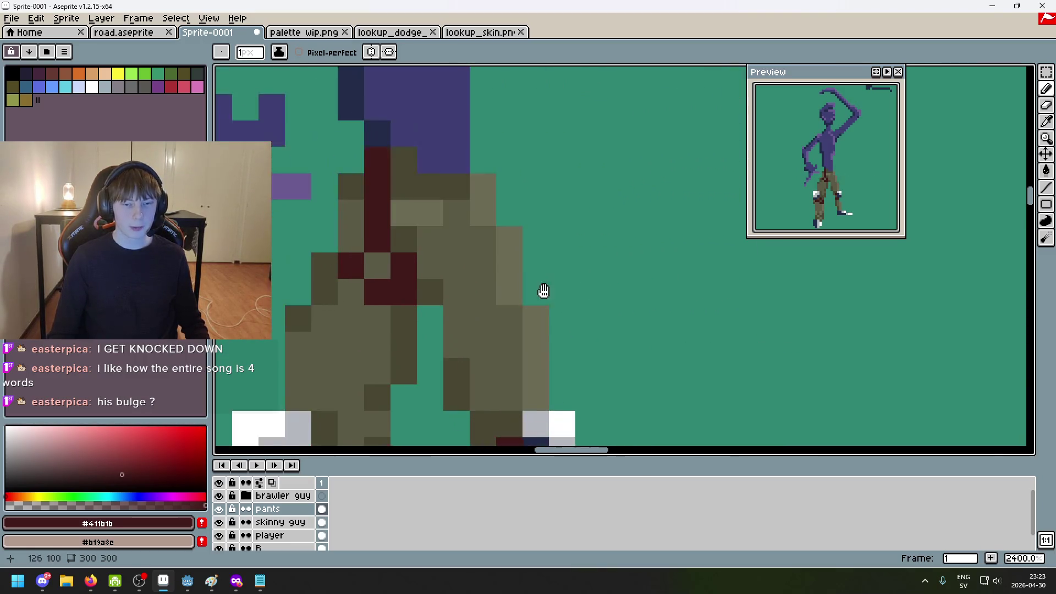
pyautogui.click(532, 232)
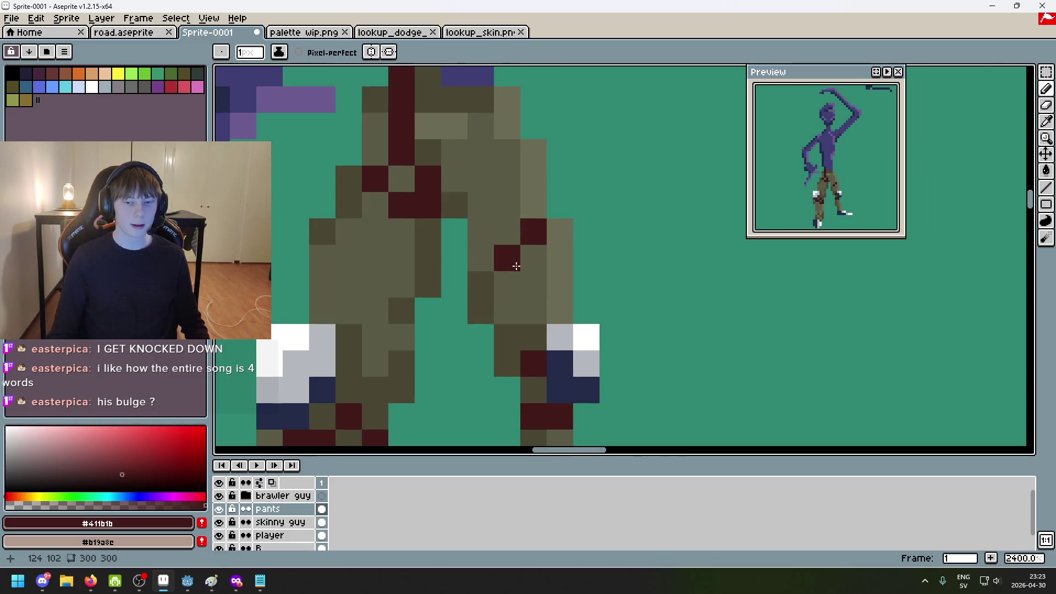
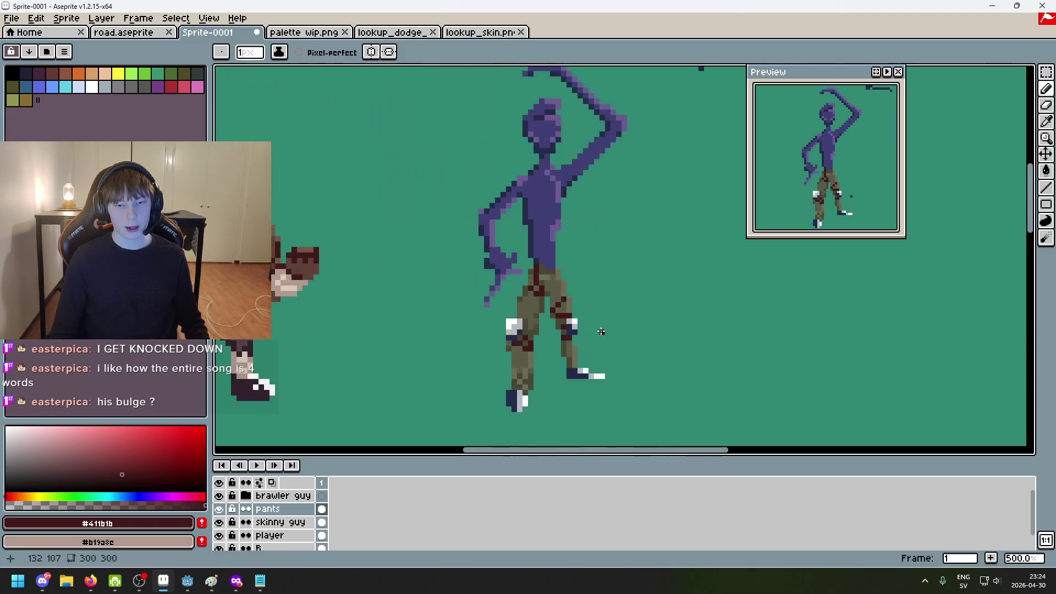
# Zoom onto the olive trousers and add a #411b1b dark red stitch pixel
pyautogui.scroll(5, 581, 322)
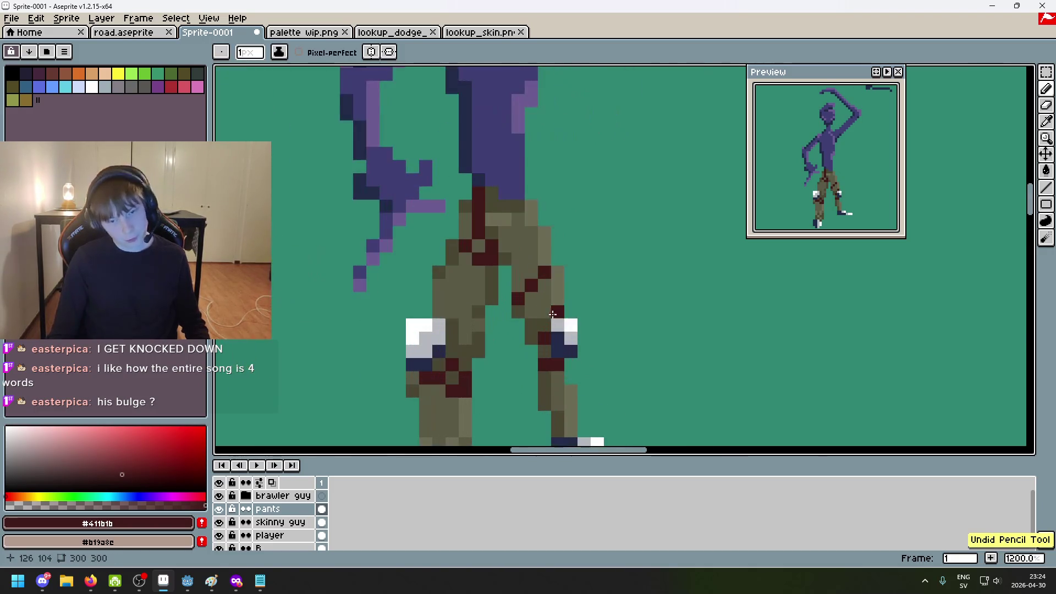
pyautogui.scroll(-5, 546, 298)
pyautogui.scroll(5, 534, 306)
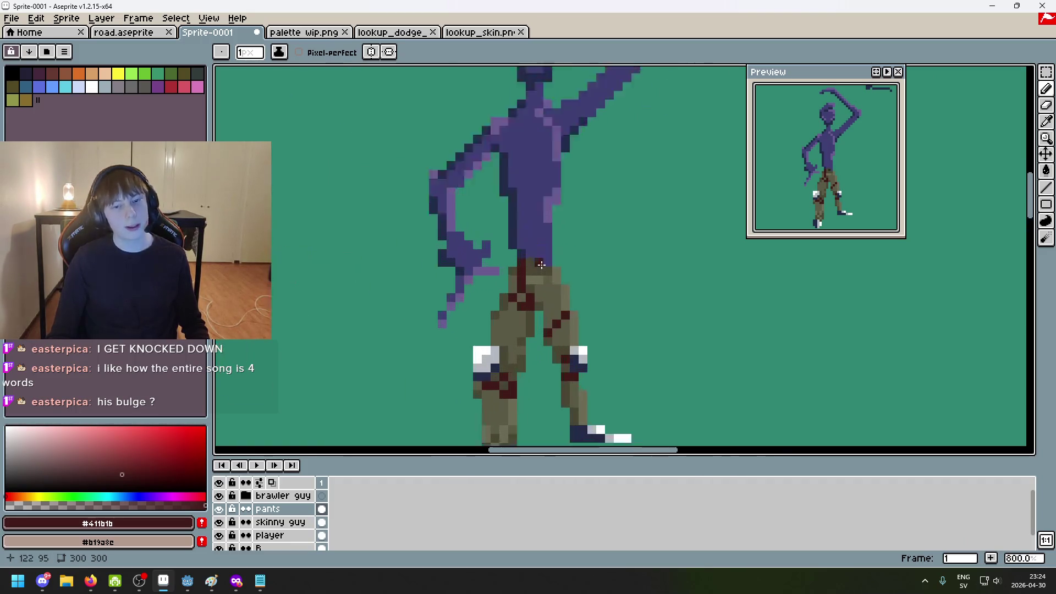
pyautogui.scroll(-3, 524, 314)
pyautogui.scroll(5, 524, 313)
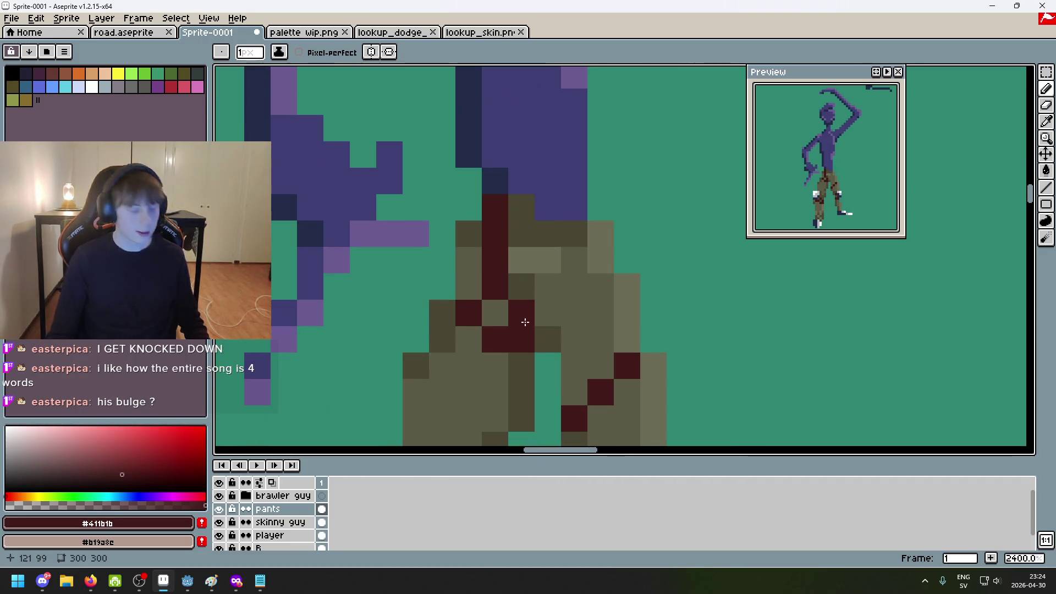
pyautogui.moveTo(504, 317); pyautogui.dragTo(551, 231)
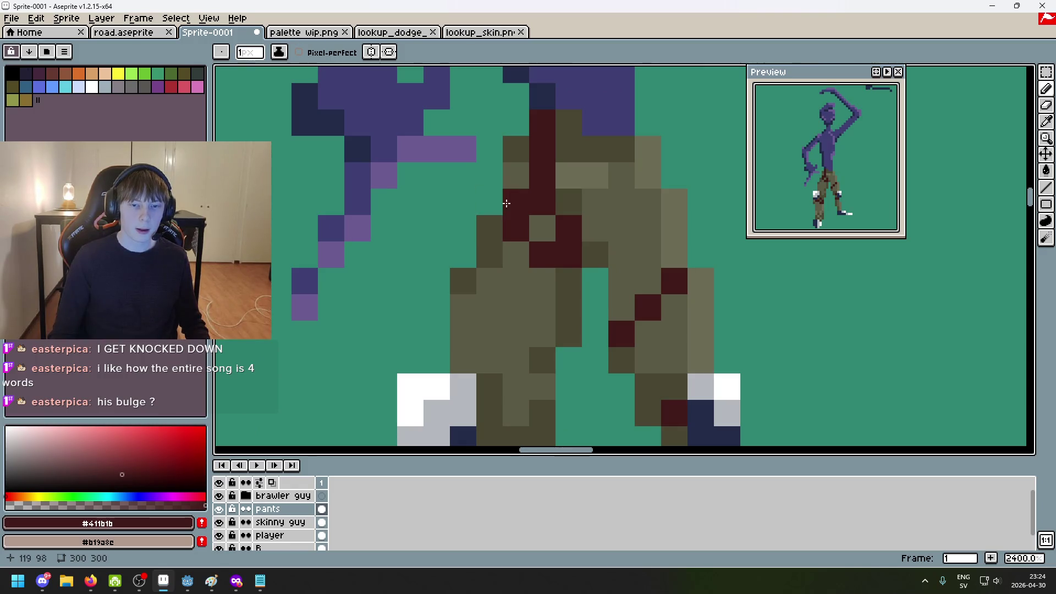
pyautogui.scroll(-7, 551, 267)
pyautogui.scroll(1, 589, 284)
pyautogui.scroll(-1, 589, 285)
pyautogui.scroll(5, 610, 346)
pyautogui.click(593, 266)
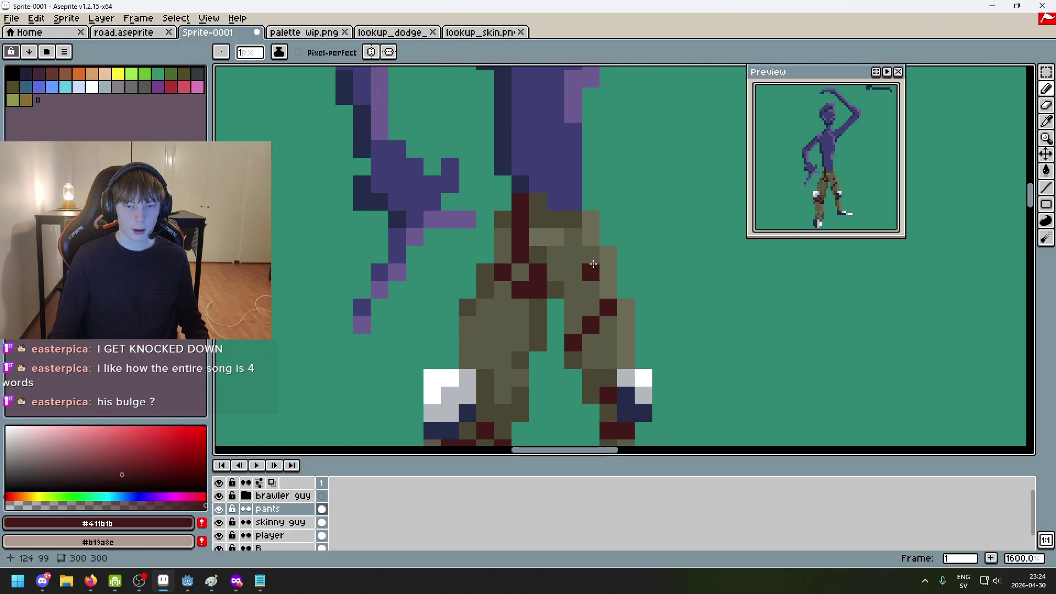
pyautogui.scroll(-8, 596, 242)
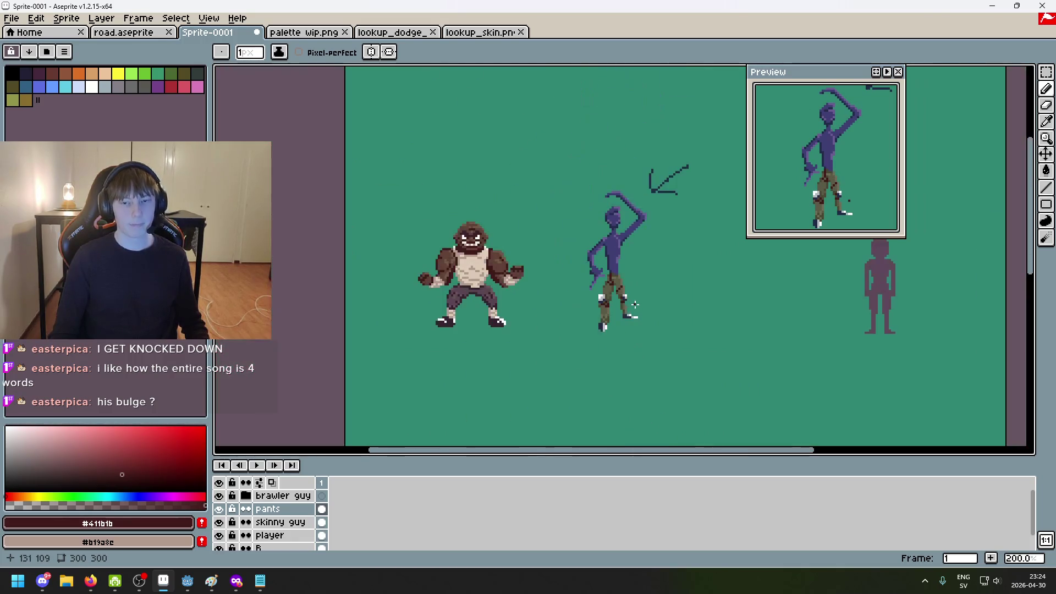
pyautogui.scroll(8, 633, 301)
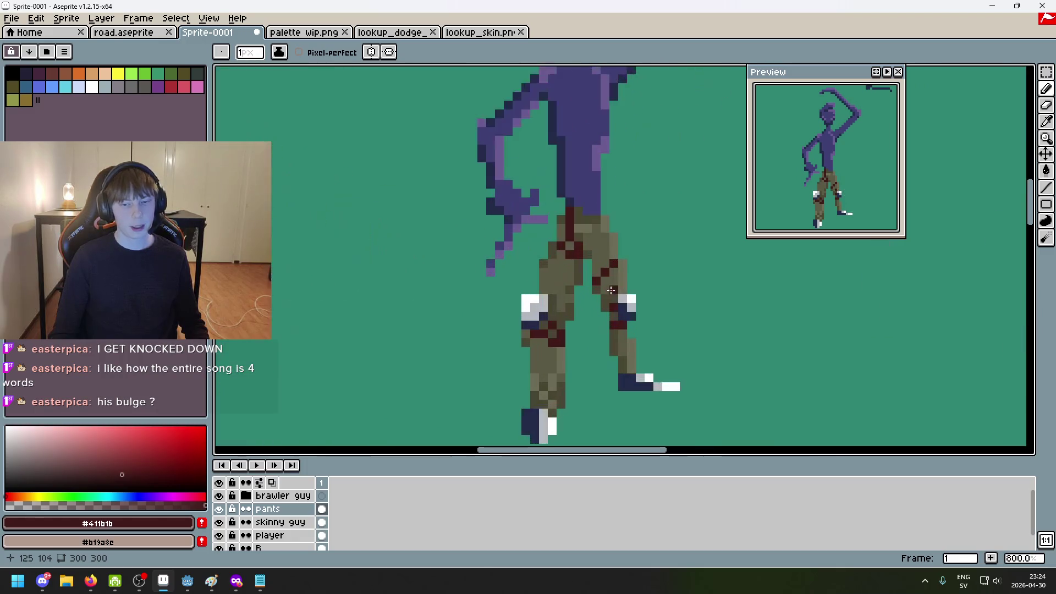
pyautogui.scroll(-4, 618, 293)
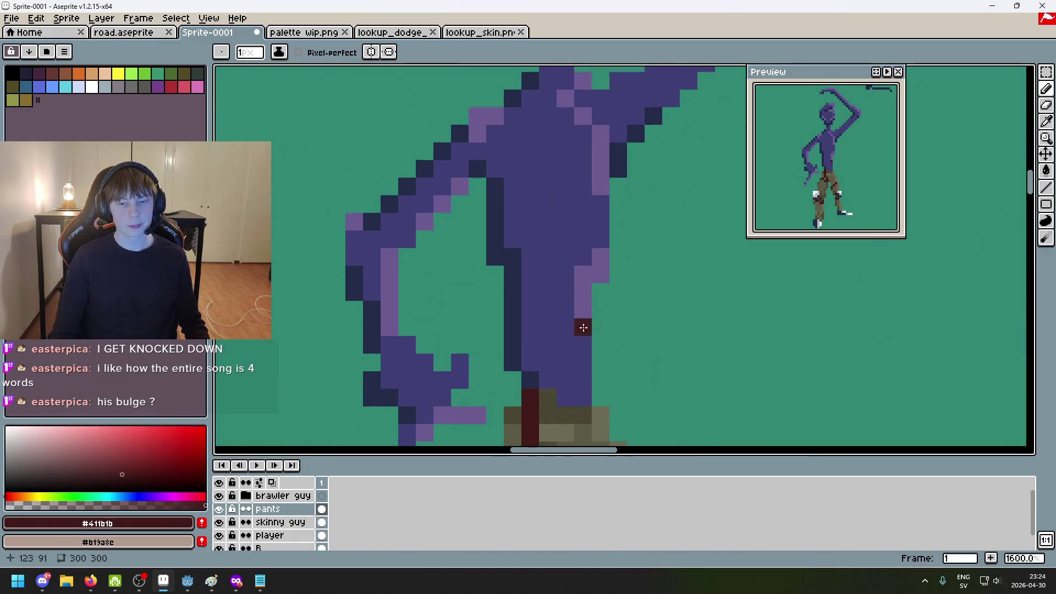
pyautogui.scroll(1, 546, 280)
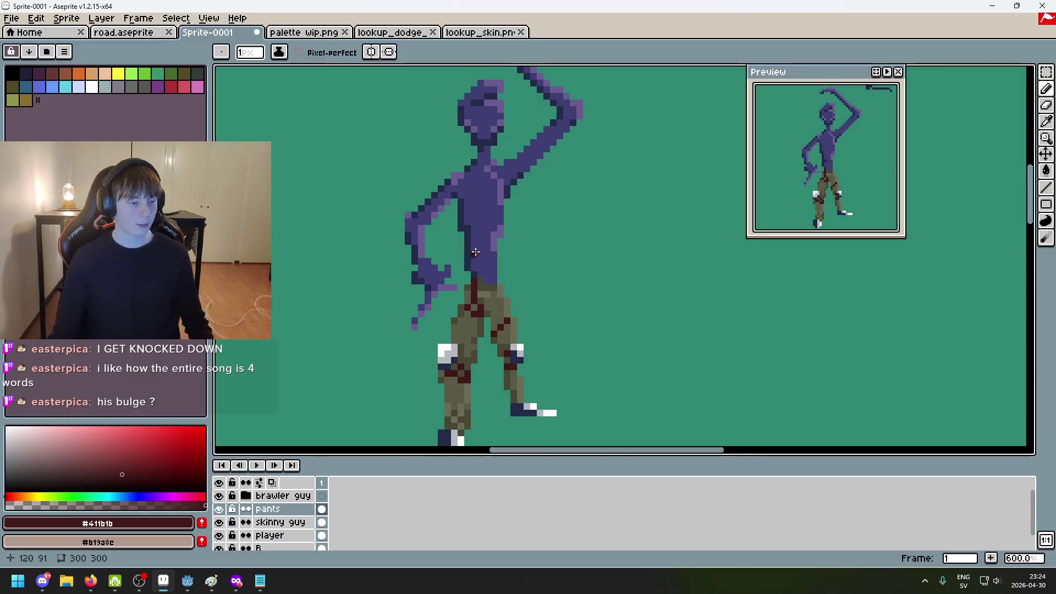
pyautogui.scroll(1, 506, 260)
pyautogui.scroll(3, 468, 311)
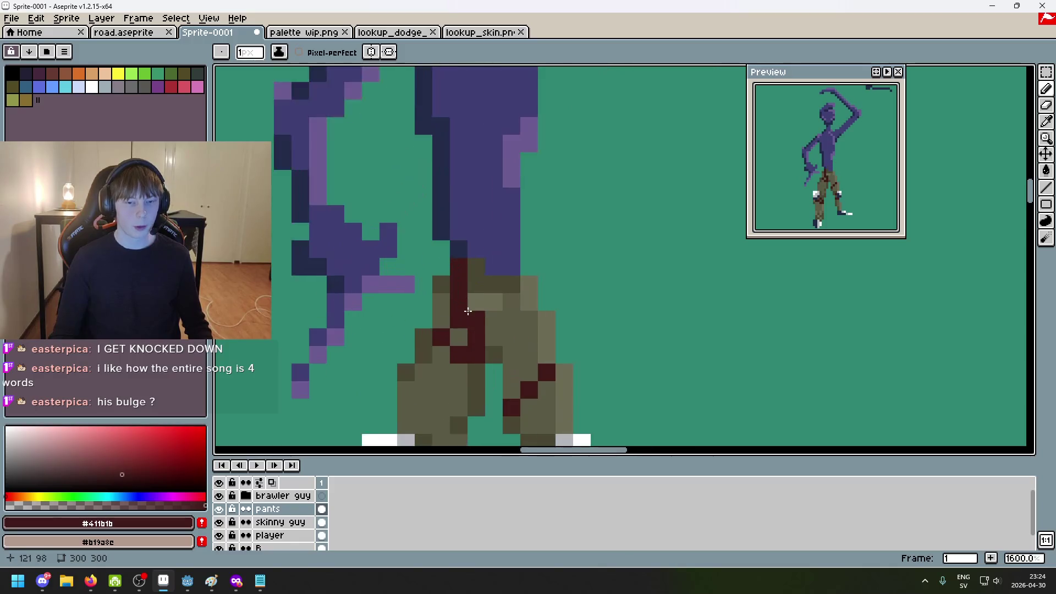
pyautogui.scroll(-6, 428, 353)
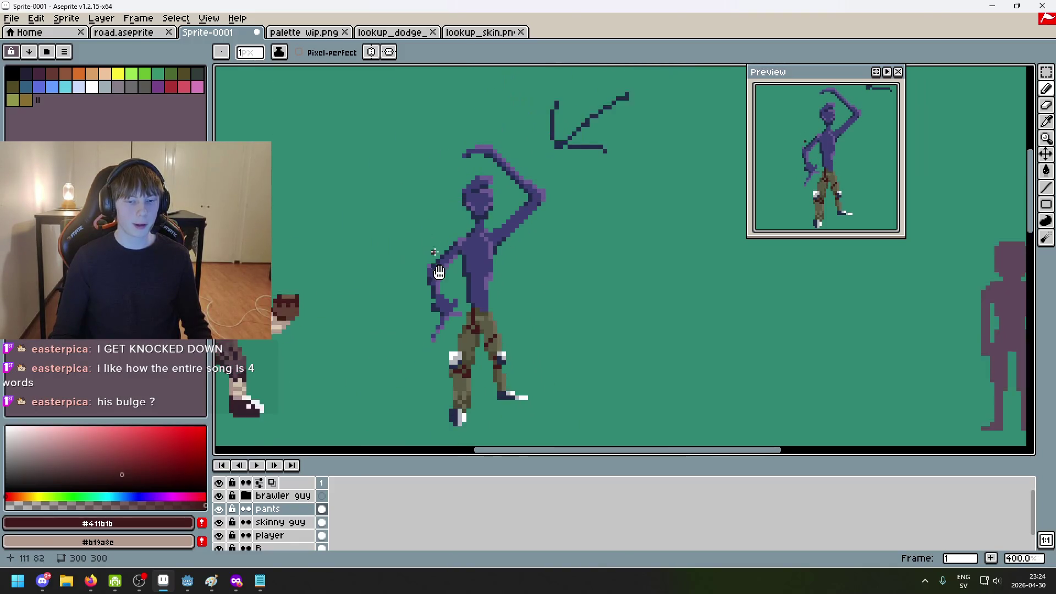
# Compare the palette wip.png sketch against Sprite-0001, then switch to the browser
pyautogui.hotkey('ctrl', 'Tab')
pyautogui.scroll(2, 295, 247)
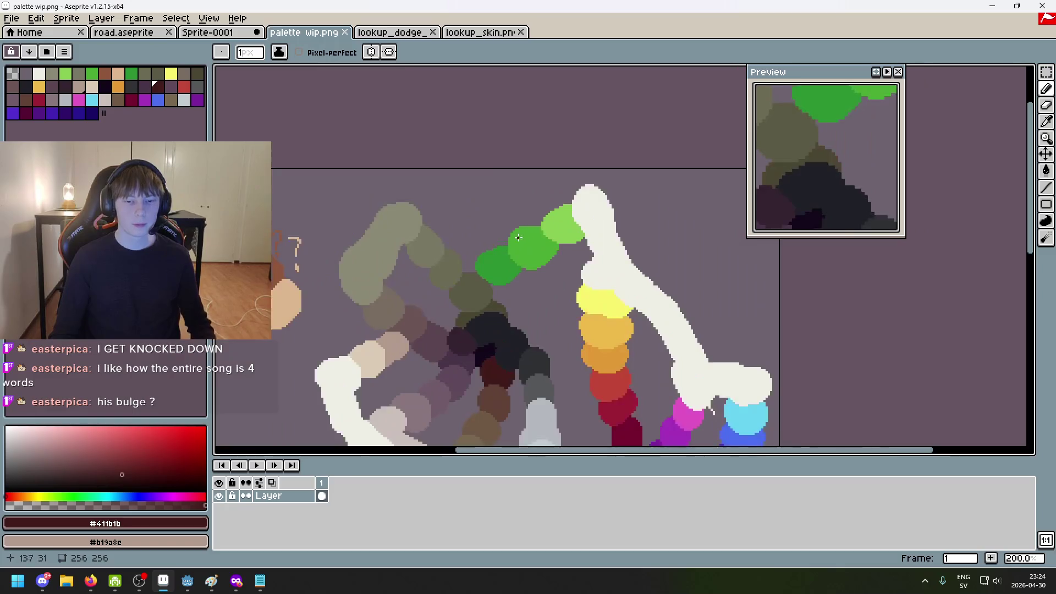
pyautogui.scroll(-2, 569, 254)
pyautogui.hscroll(-4, 483, 242)
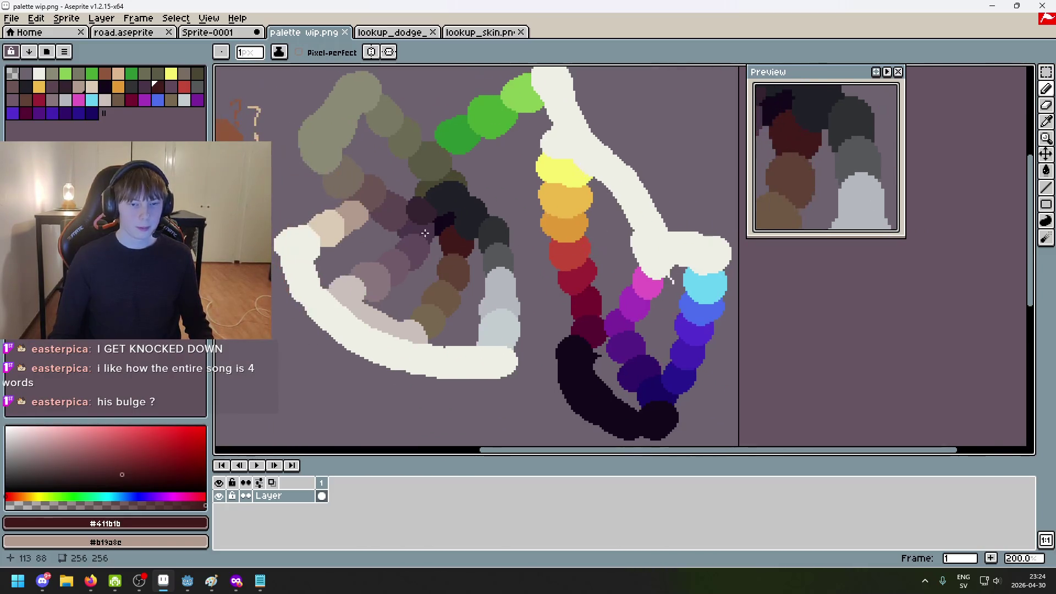
pyautogui.scroll(1, 538, 280)
pyautogui.hotkey('ctrl', 'shift', 'Tab')
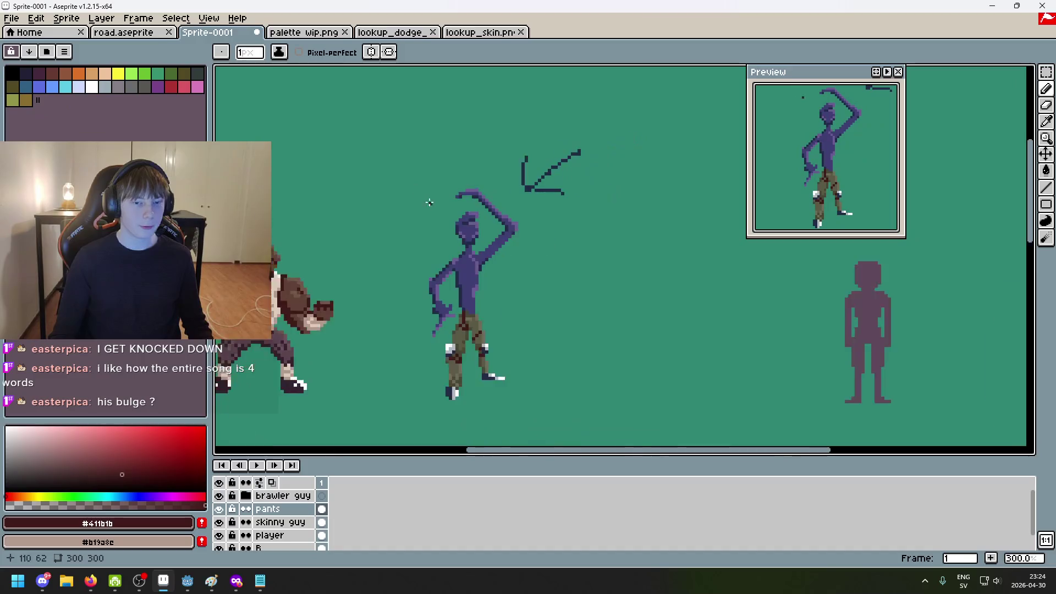
pyautogui.hscroll(-2, 469, 238)
pyautogui.hscroll(-2, 468, 239)
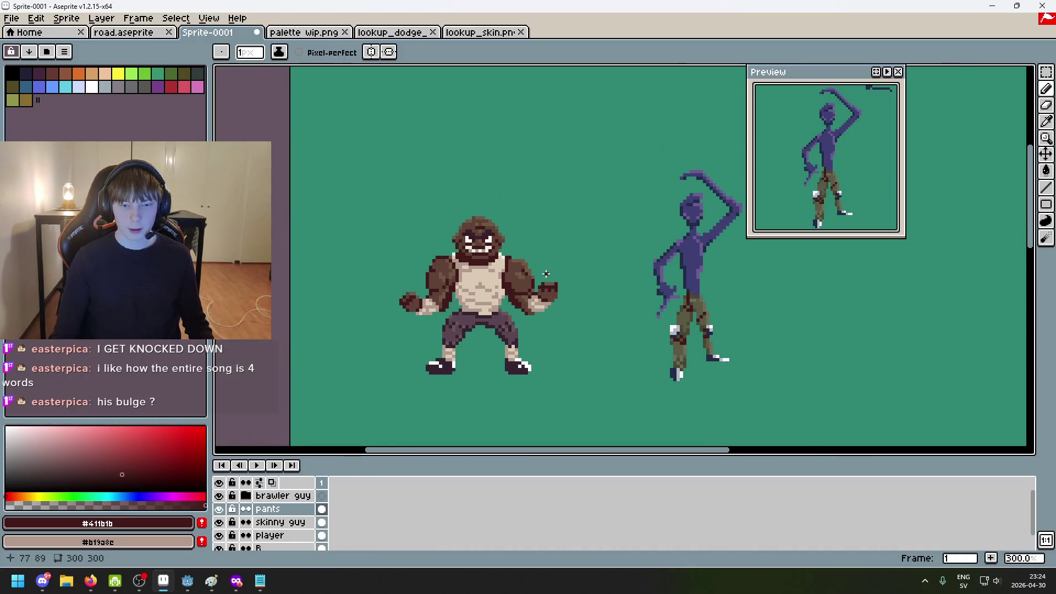
pyautogui.click(313, 33)
pyautogui.scroll(2, 563, 245)
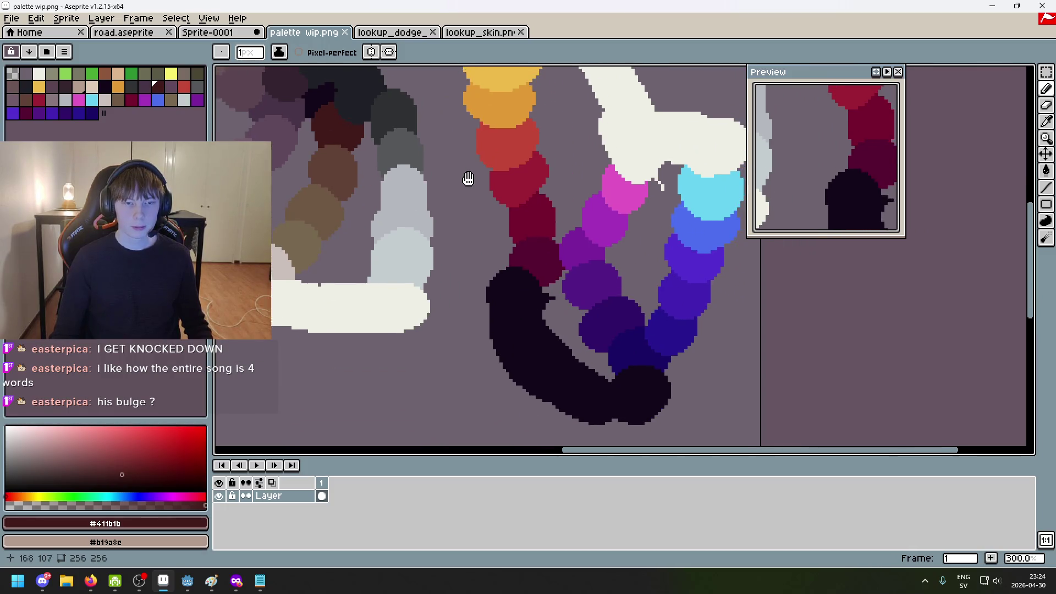
pyautogui.hotkey('ctrl', 'shift', 'Tab')
pyautogui.scroll(-1, 317, 148)
pyautogui.scroll(1, 735, 209)
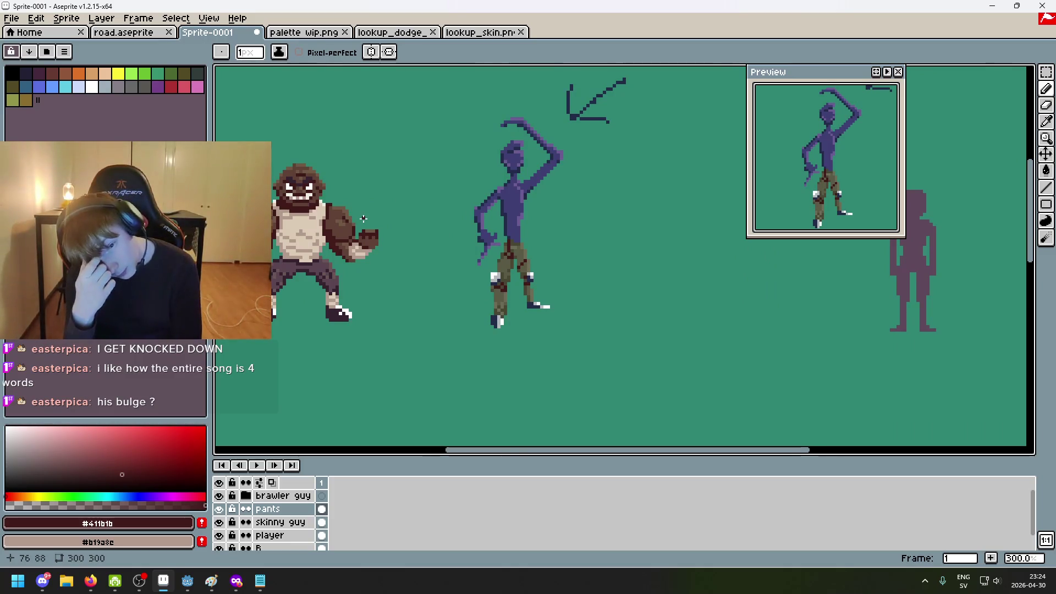
pyautogui.moveTo(235, 588)
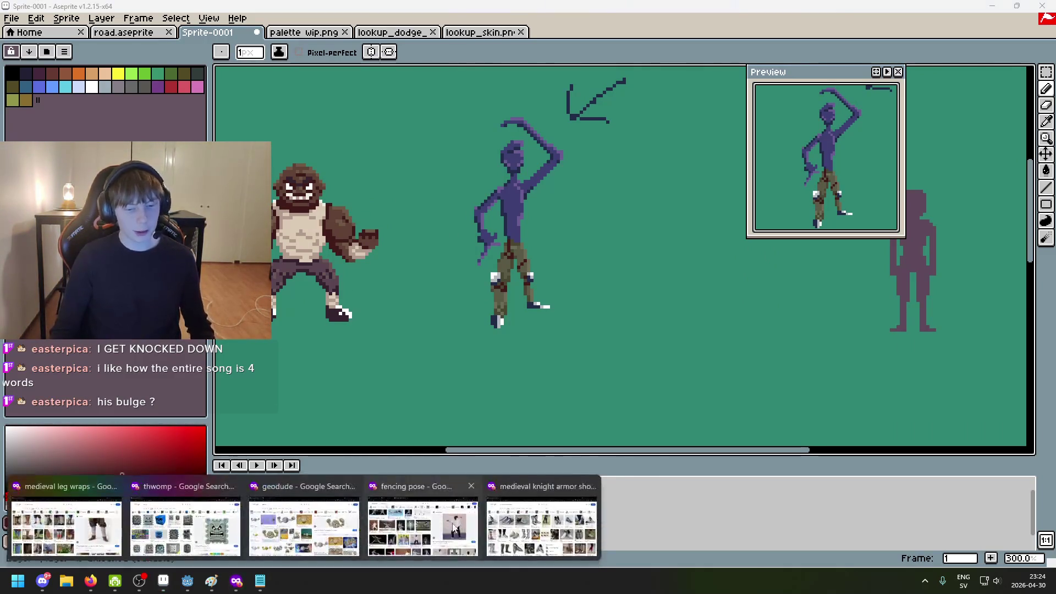
pyautogui.click(64, 536)
# Search Google Images for 'medieval clothing' in a new private tab
pyautogui.click(137, 10)
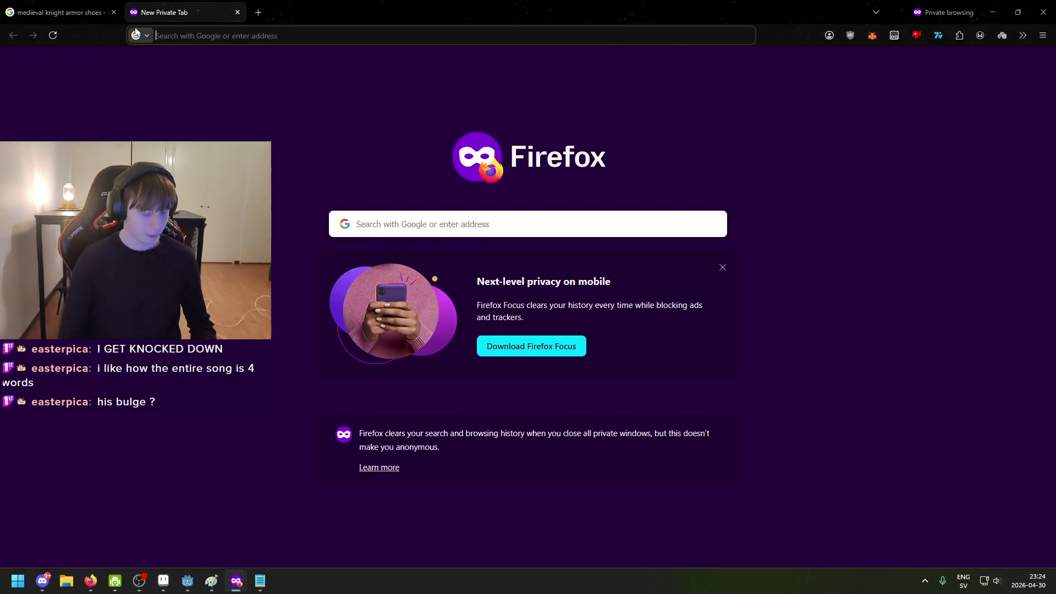
pyautogui.write('medieval clothing')
pyautogui.press('Return')
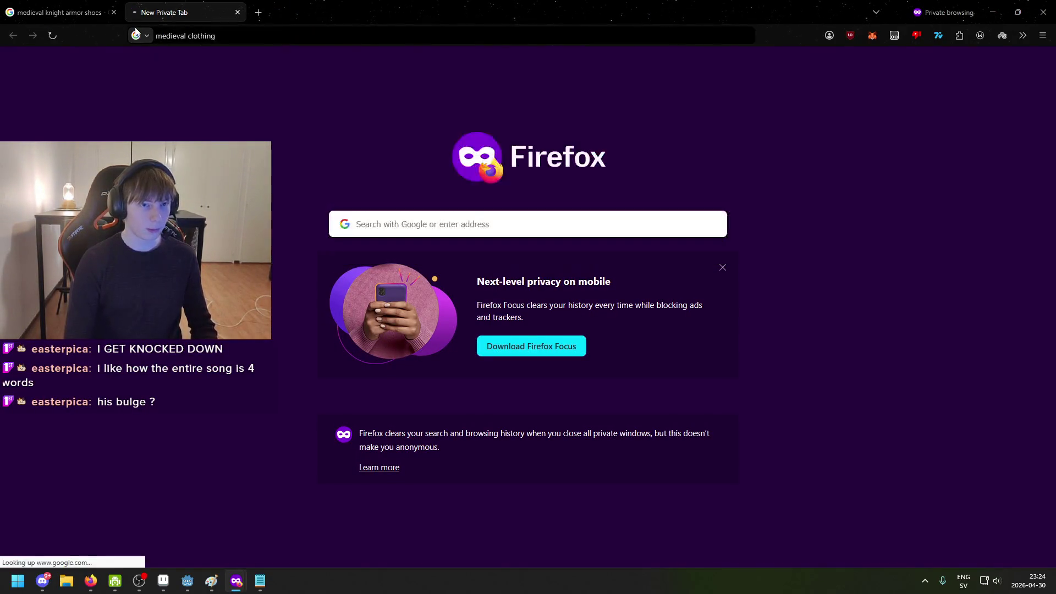
pyautogui.click(205, 112)
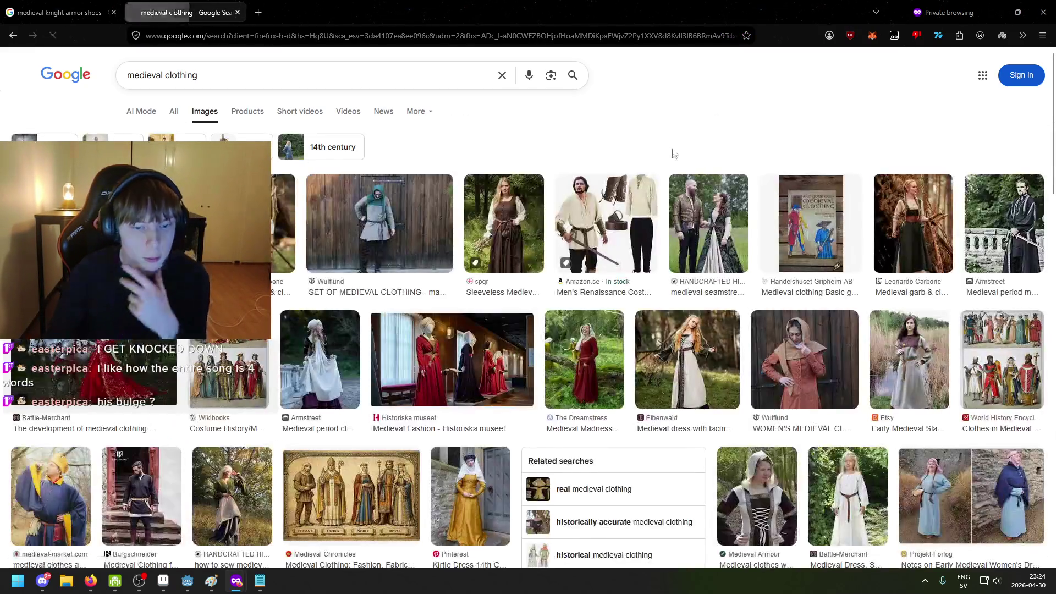
# Preview the archer tunic image, then close the preview
pyautogui.scroll(-4, 620, 202)
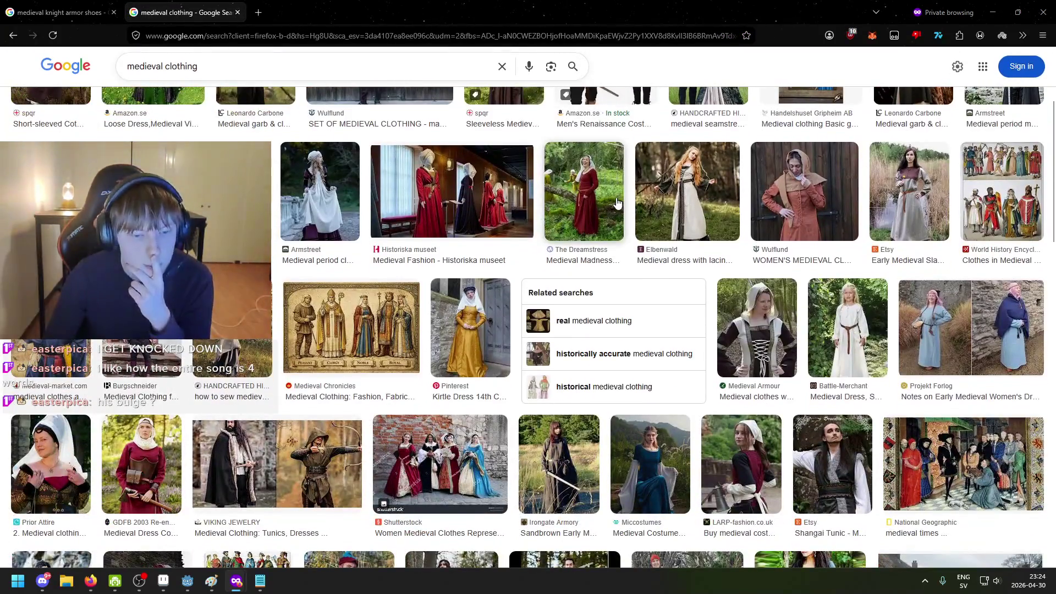
pyautogui.scroll(-3, 576, 225)
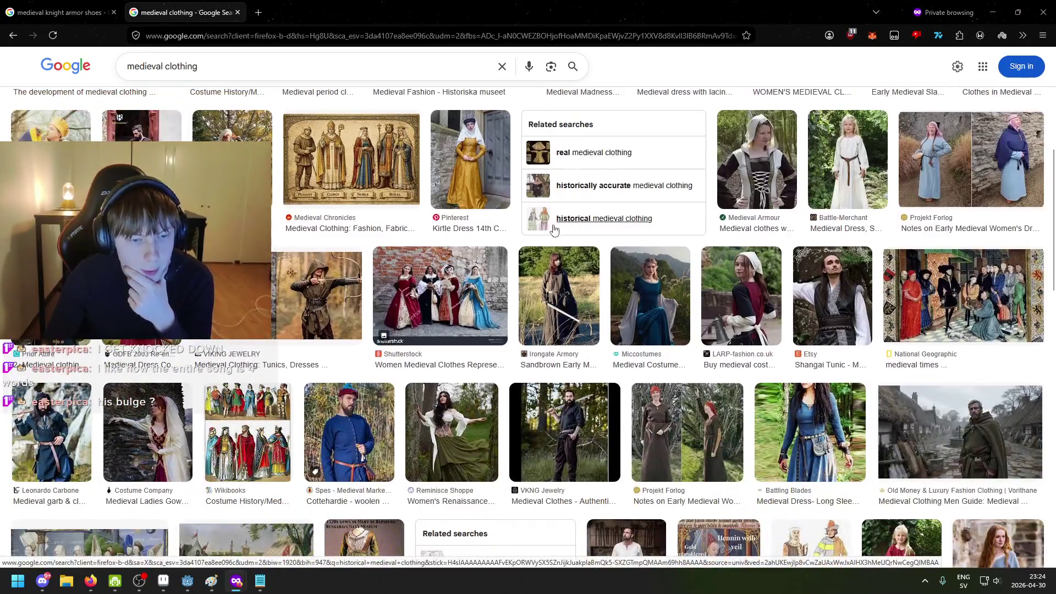
pyautogui.scroll(-2, 555, 230)
pyautogui.click(319, 188)
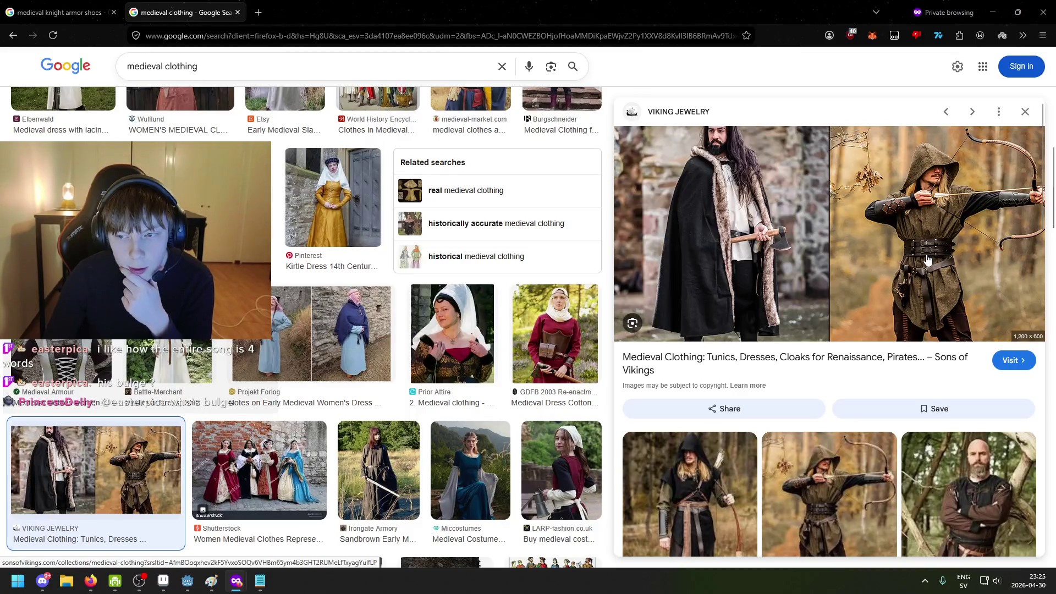
pyautogui.scroll(-5, 929, 273)
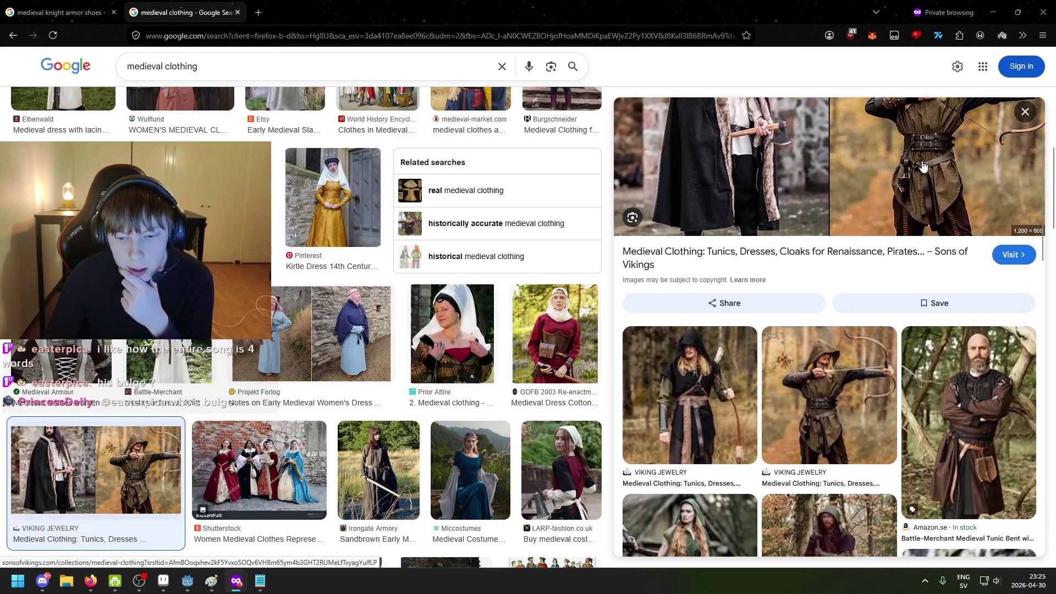
pyautogui.scroll(-1, 593, 235)
pyautogui.scroll(5, 945, 292)
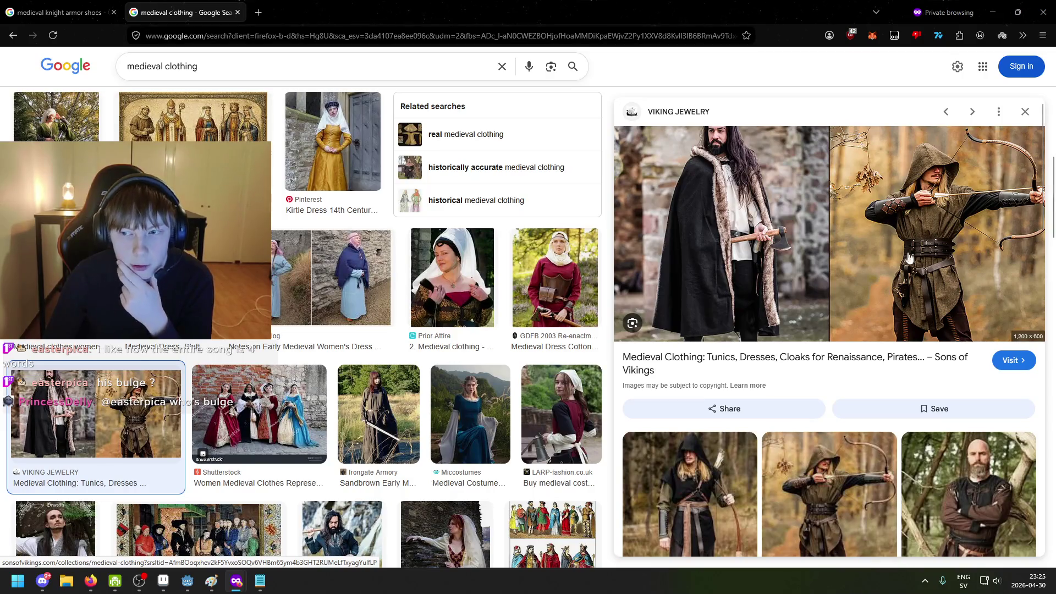
pyautogui.click(1025, 111)
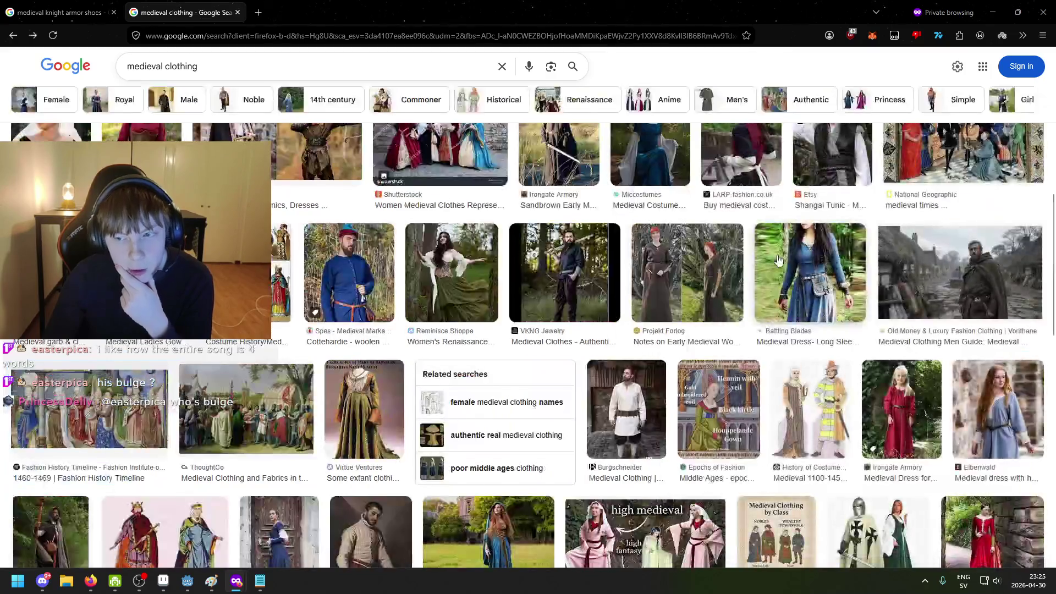
# Preview the Museum Replicas, Costumes and Collectibles, and Pinterest medieval outfit images
pyautogui.scroll(4, 655, 254)
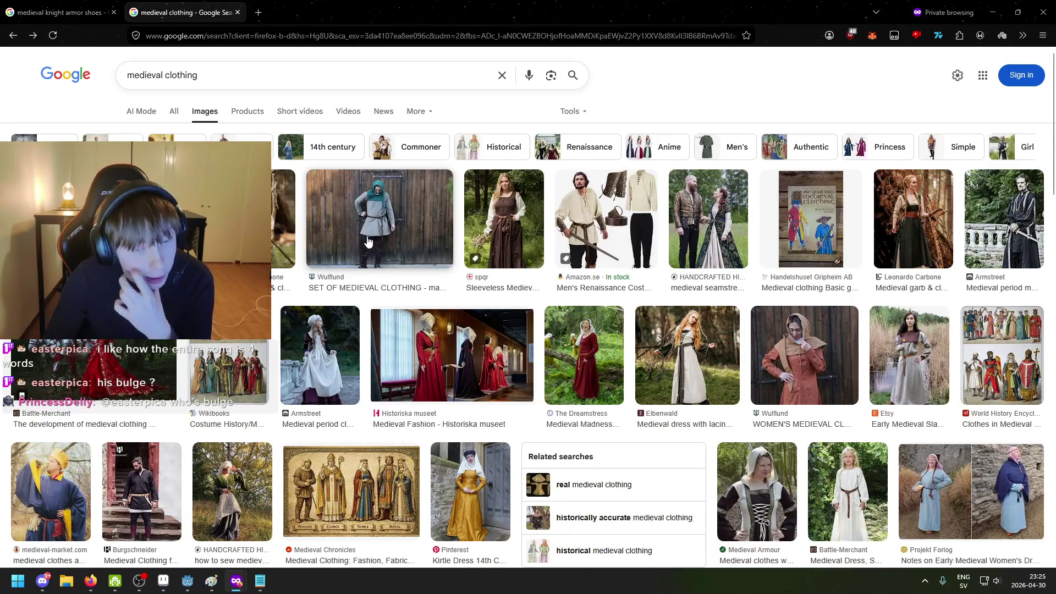
pyautogui.scroll(-7, 360, 242)
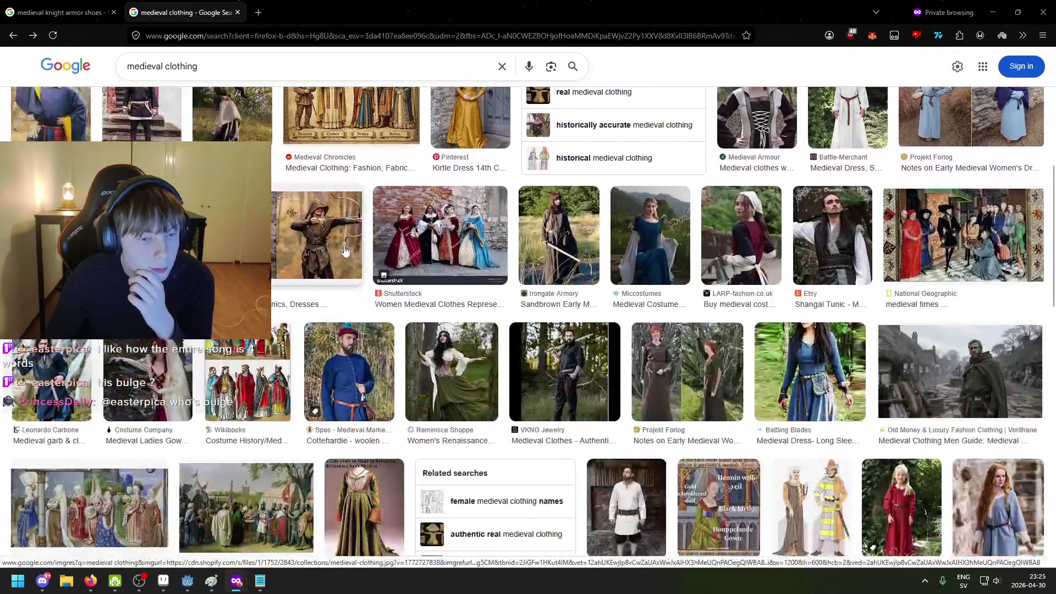
pyautogui.scroll(-6, 345, 260)
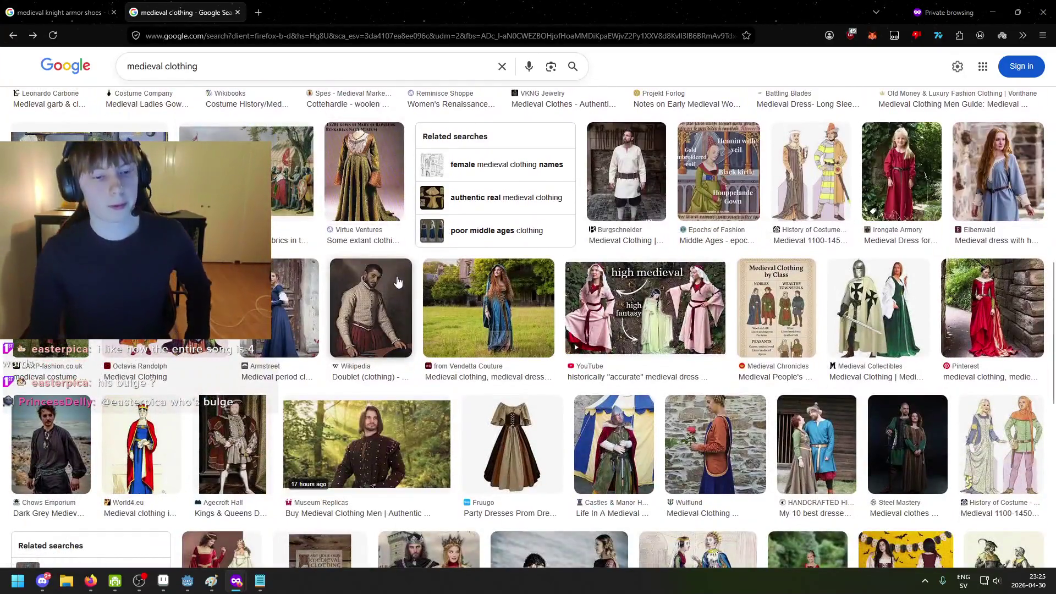
pyautogui.scroll(-3, 401, 283)
pyautogui.click(406, 286)
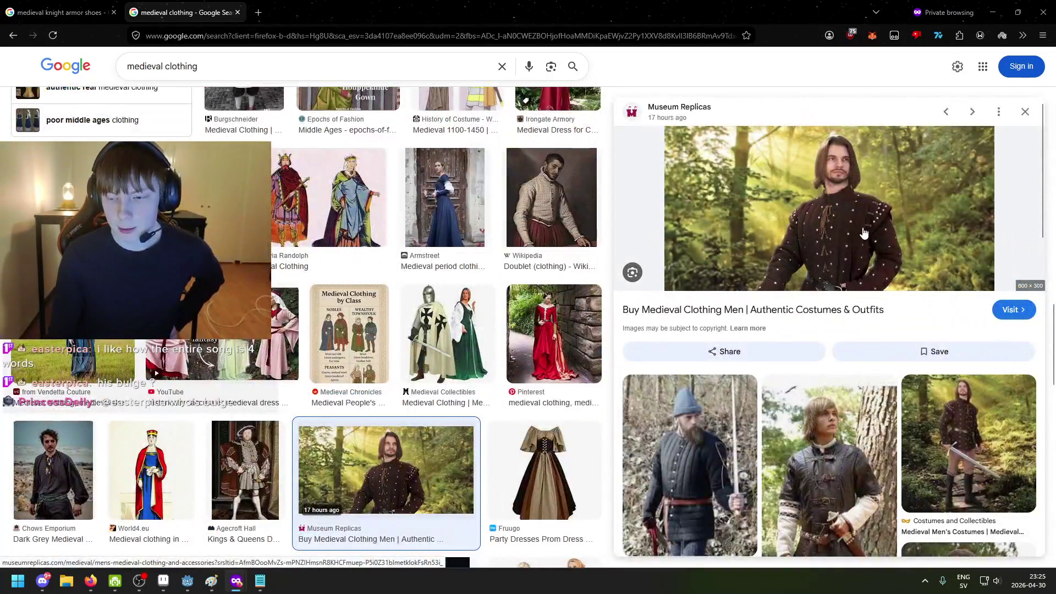
pyautogui.scroll(-2, 880, 247)
pyautogui.click(955, 344)
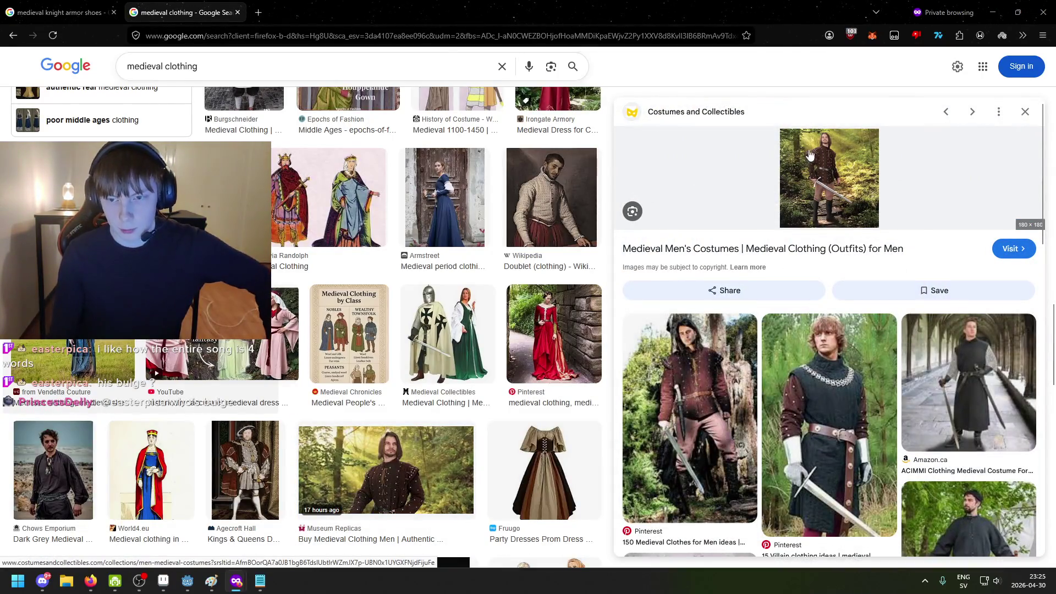
pyautogui.click(718, 367)
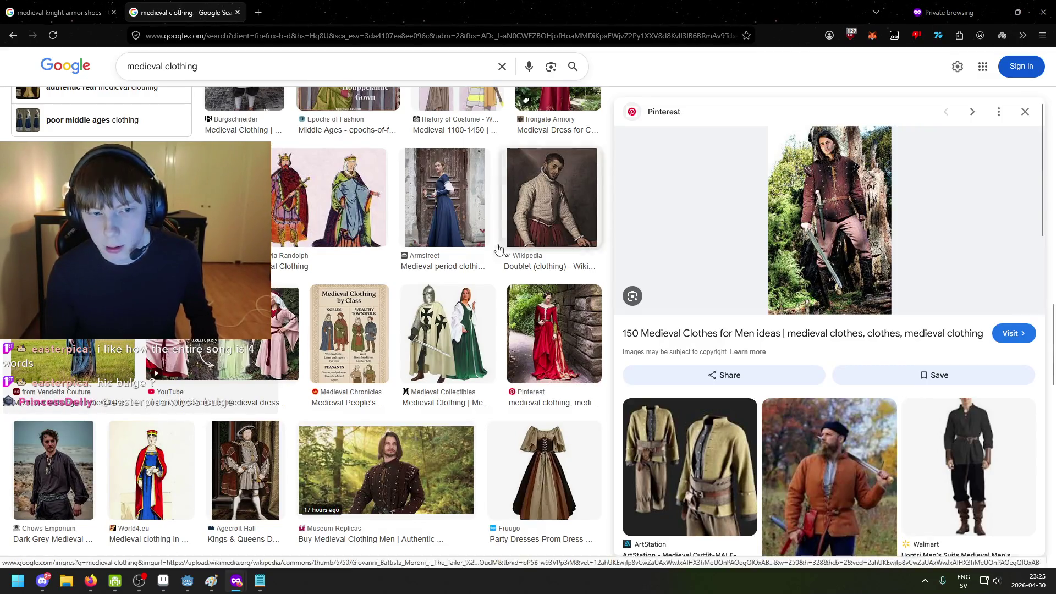
# Study the Pinterest men's medieval outfit reference, then go back to Aseprite
pyautogui.scroll(10, 439, 308)
pyautogui.scroll(5, 438, 308)
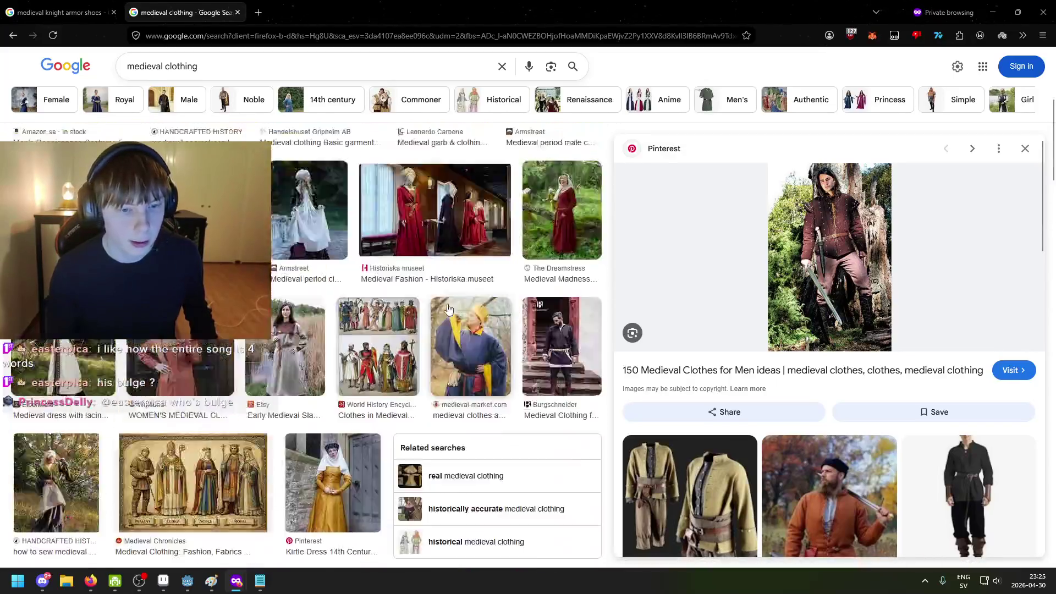
pyautogui.scroll(-1, 502, 255)
pyautogui.scroll(-3, 502, 255)
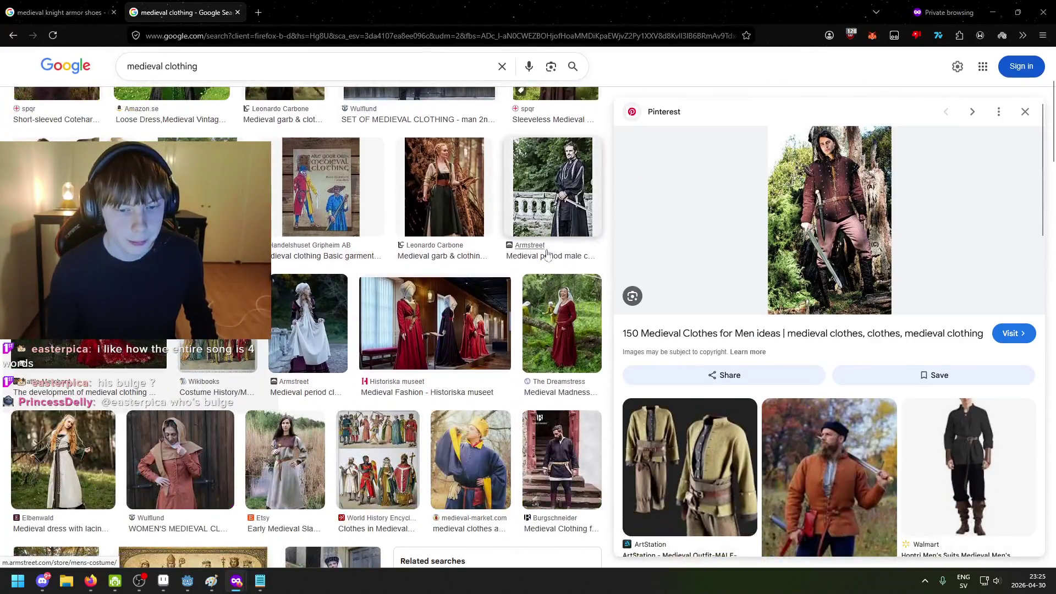
pyautogui.scroll(4, 502, 255)
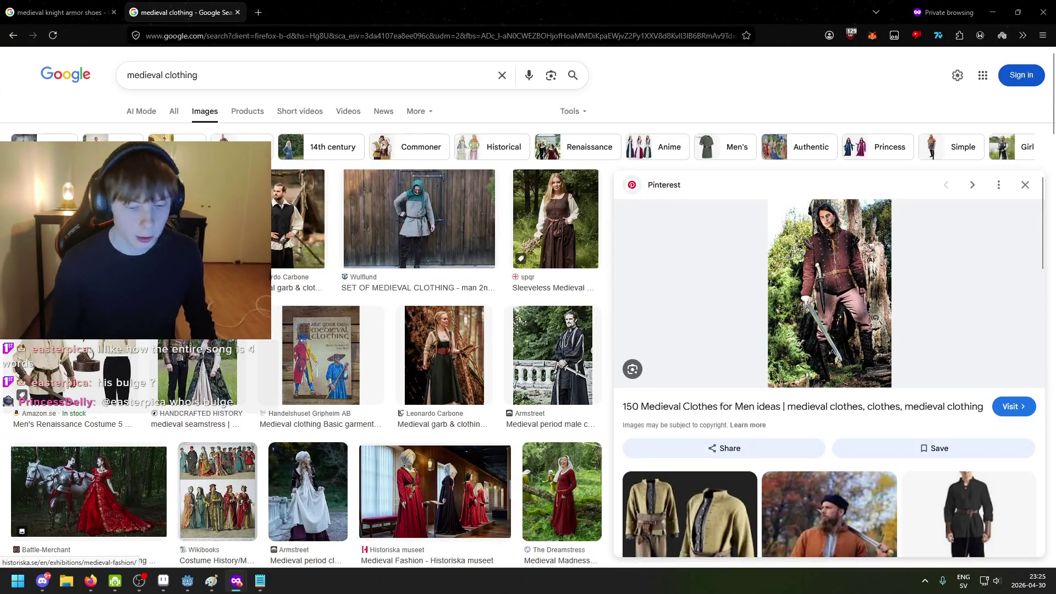
pyautogui.click(163, 582)
pyautogui.scroll(5, 502, 215)
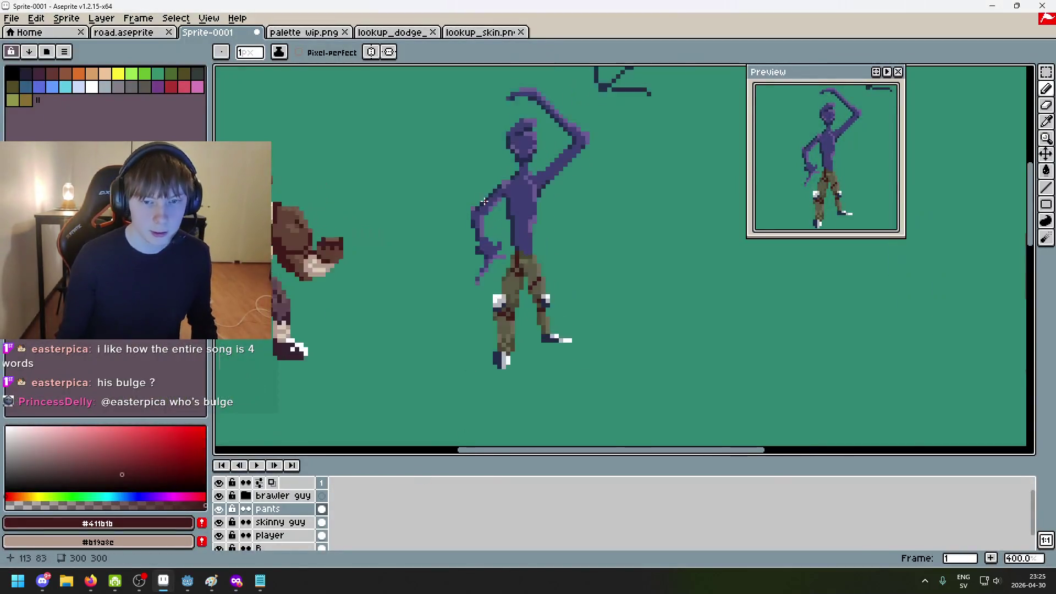
# Paint a dark-red pixel on the purple figure's shoulder
pyautogui.scroll(-1, 503, 212)
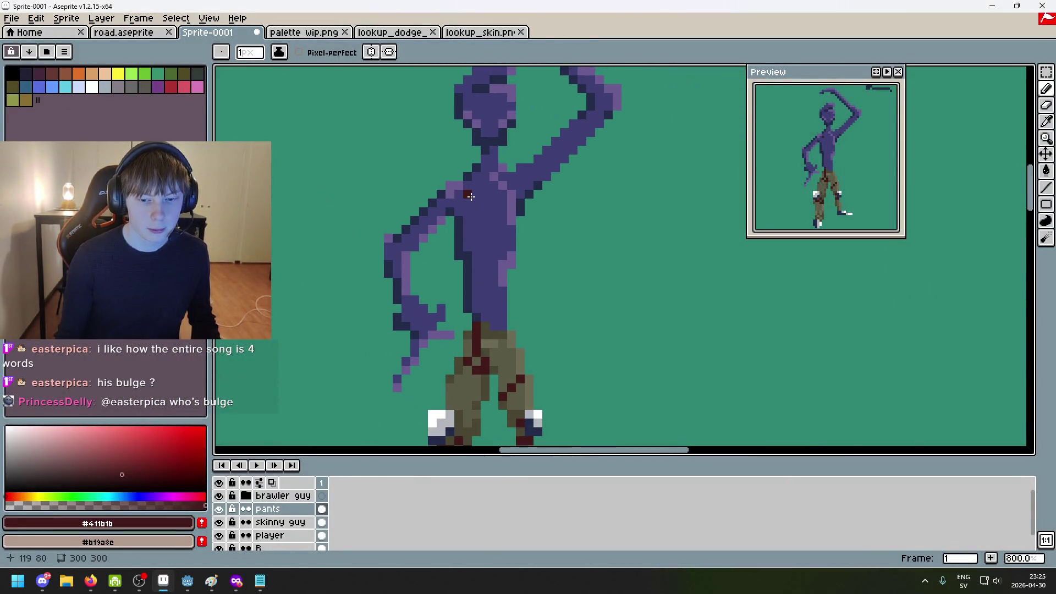
pyautogui.scroll(-2, 526, 254)
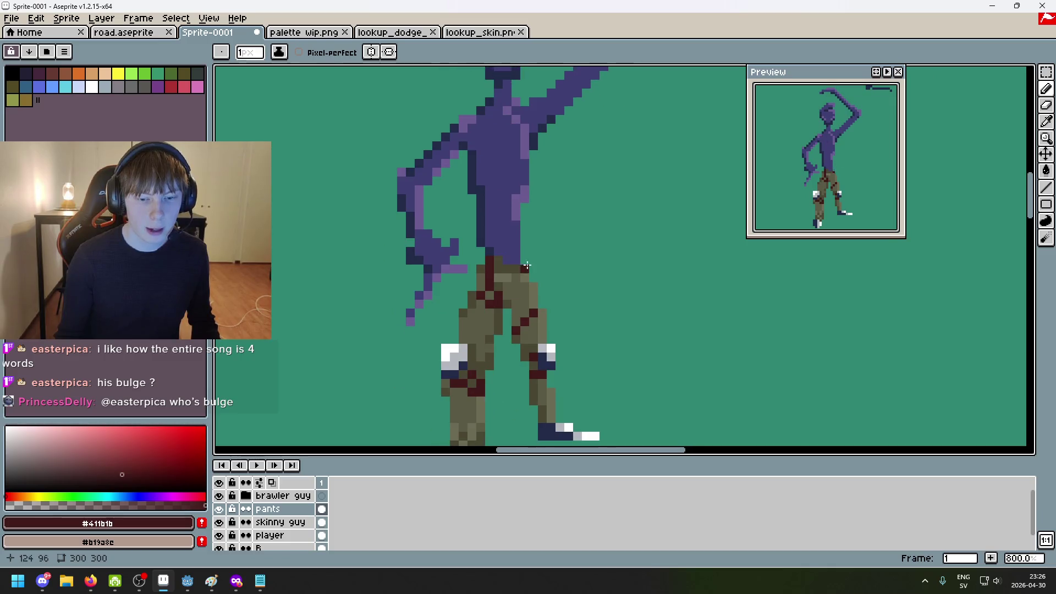
pyautogui.scroll(1, 460, 75)
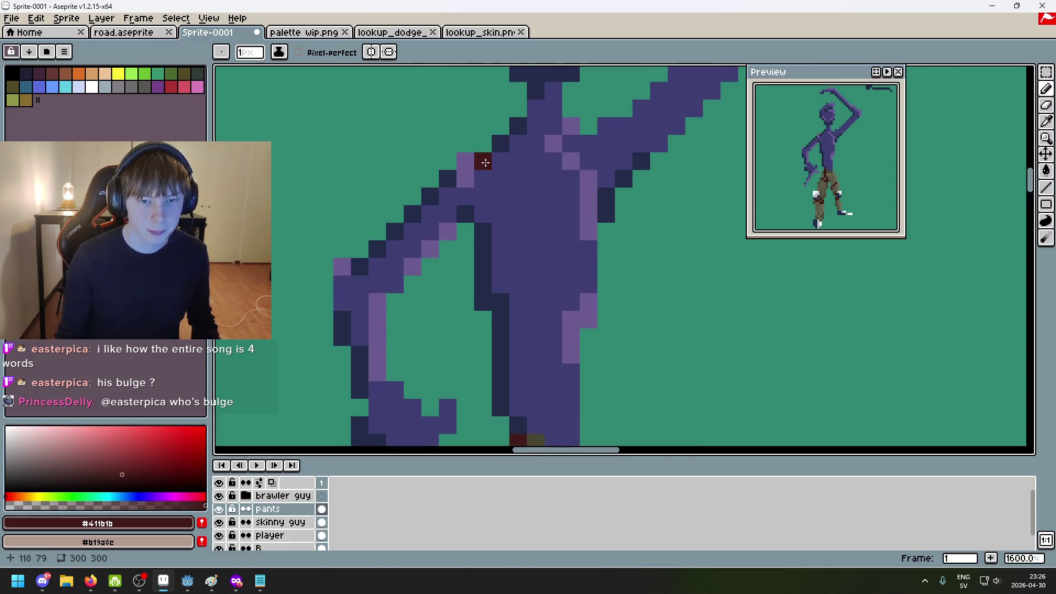
pyautogui.moveTo(462, 198); pyautogui.dragTo(481, 183)
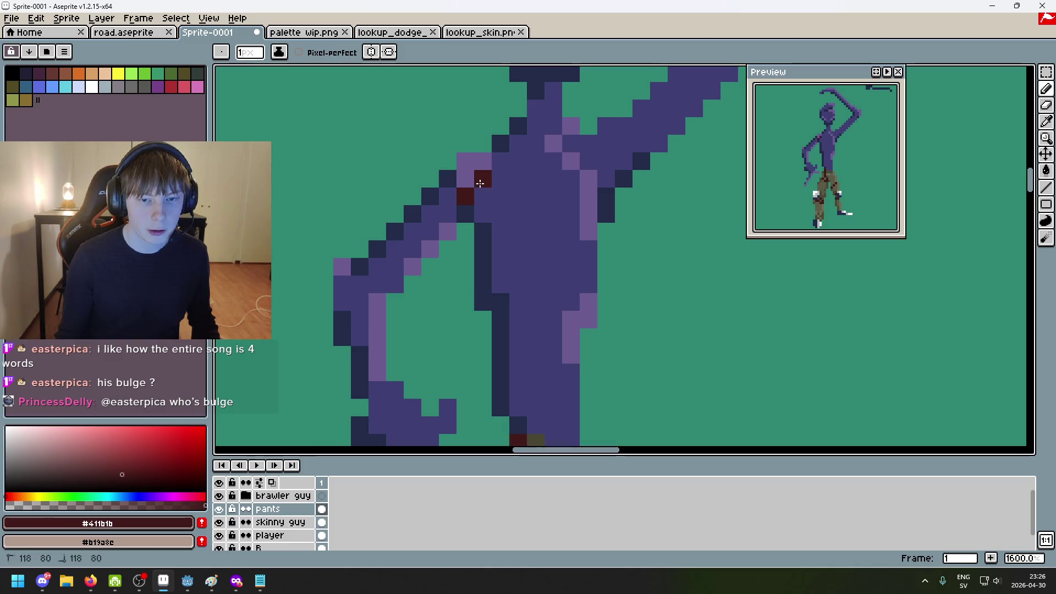
pyautogui.scroll(-5, 497, 169)
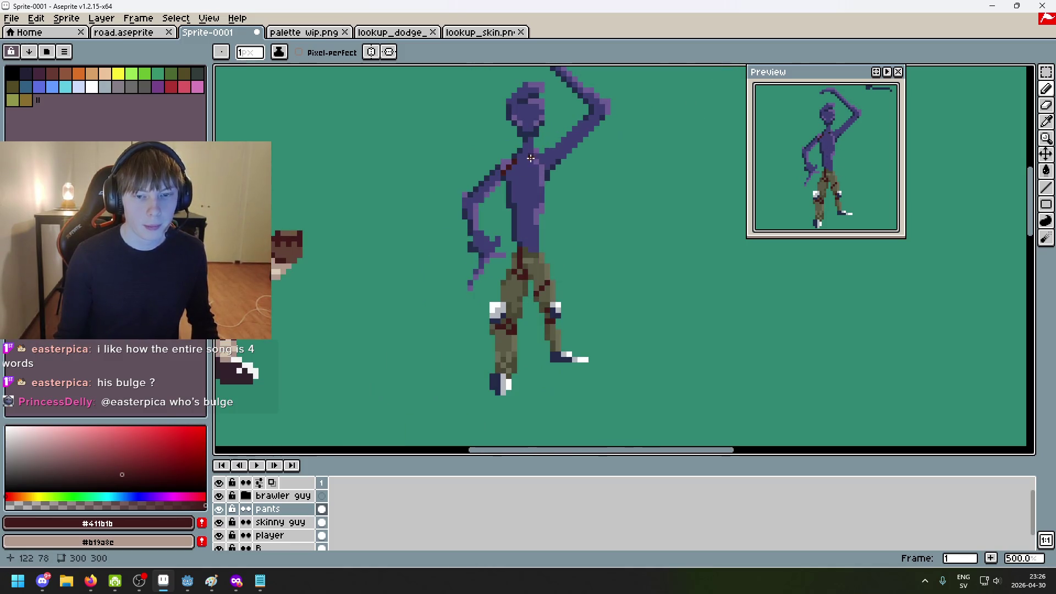
pyautogui.scroll(3, 531, 157)
# Pick the brown shirt colour from palette wip.png and return to a one-pixel brush in Sprite-0001
pyautogui.click(311, 34)
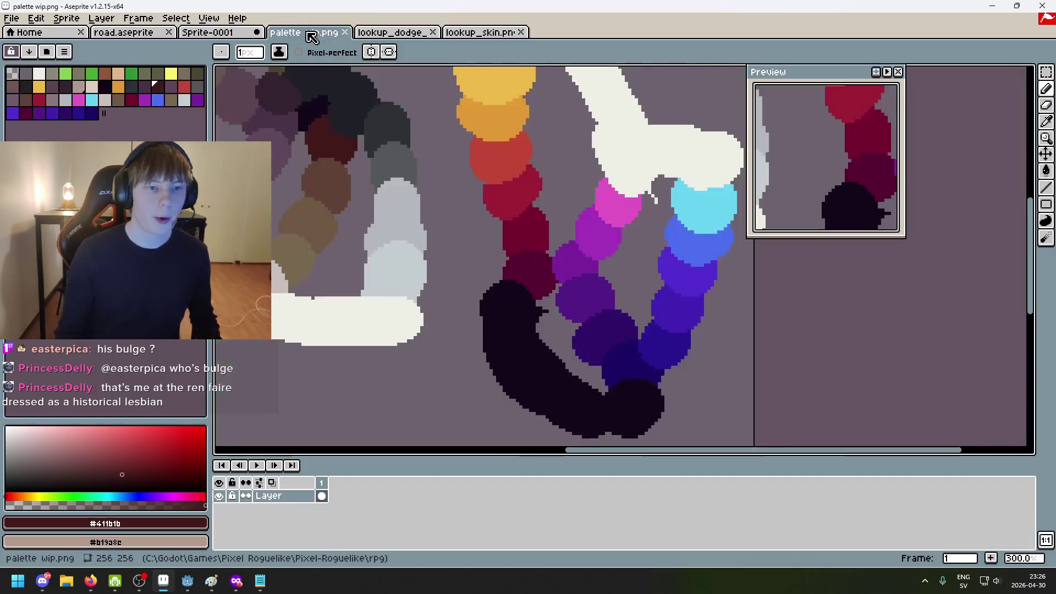
pyautogui.moveTo(245, 69); pyautogui.dragTo(418, 110)
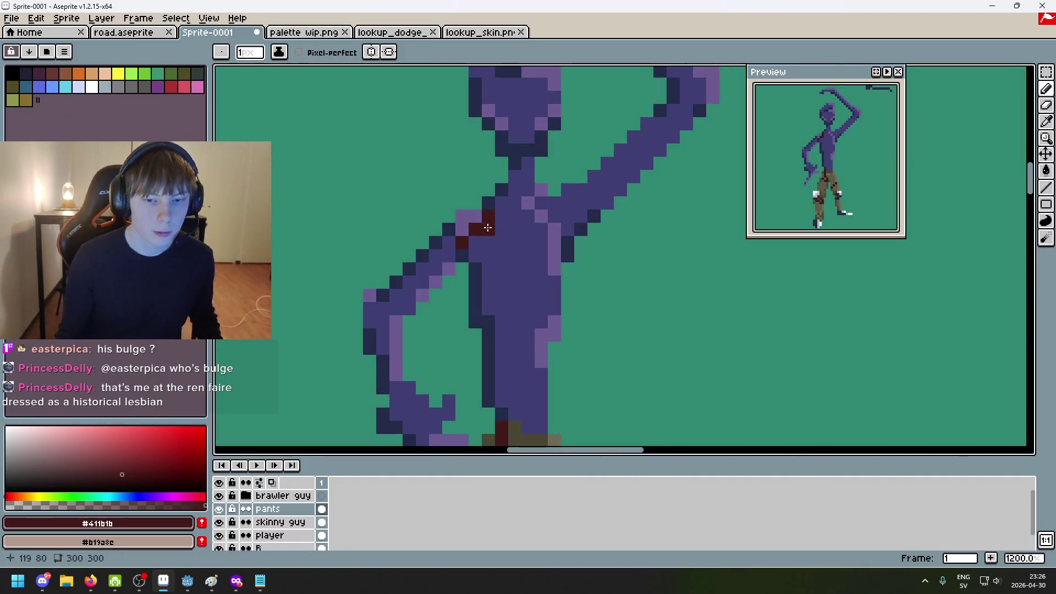
pyautogui.scroll(-5, 474, 243)
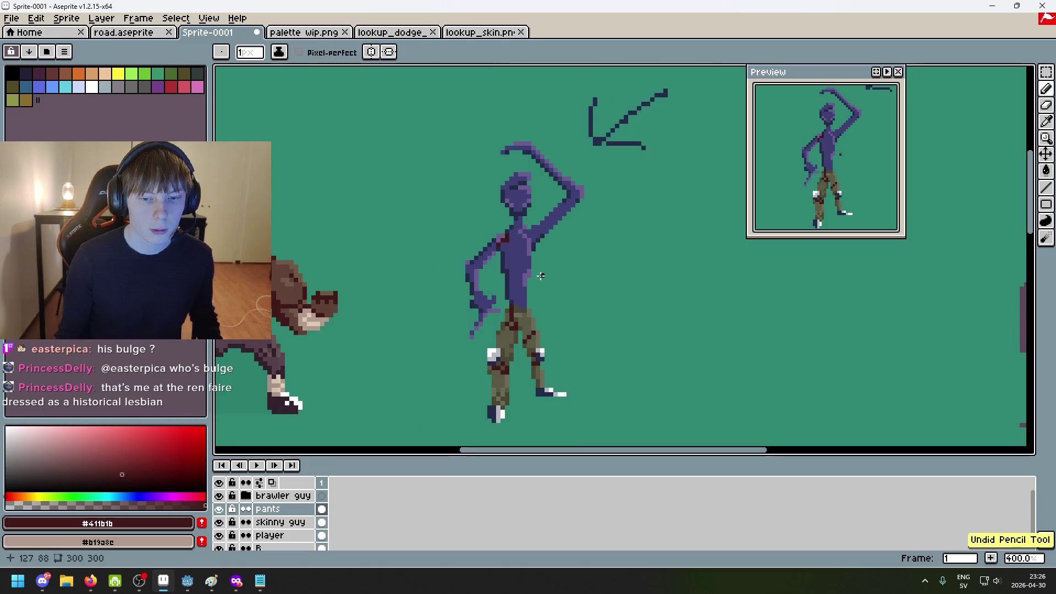
pyautogui.hotkey('ctrl', 'Tab')
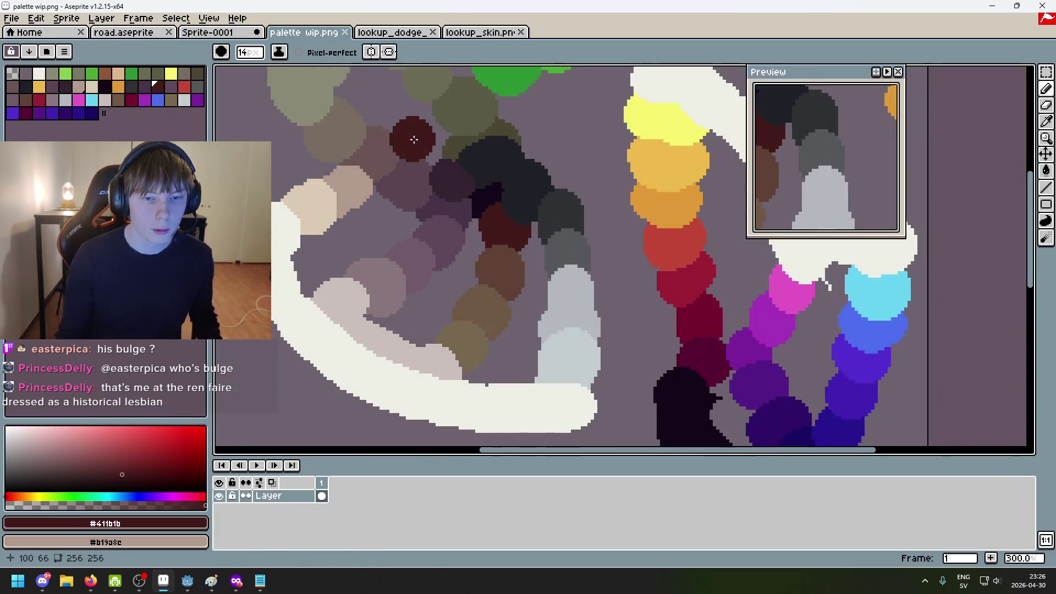
pyautogui.press('+')
pyautogui.press('+')
pyautogui.press('+')
pyautogui.keyDown('alt'); pyautogui.click(506, 253); pyautogui.keyUp('alt')
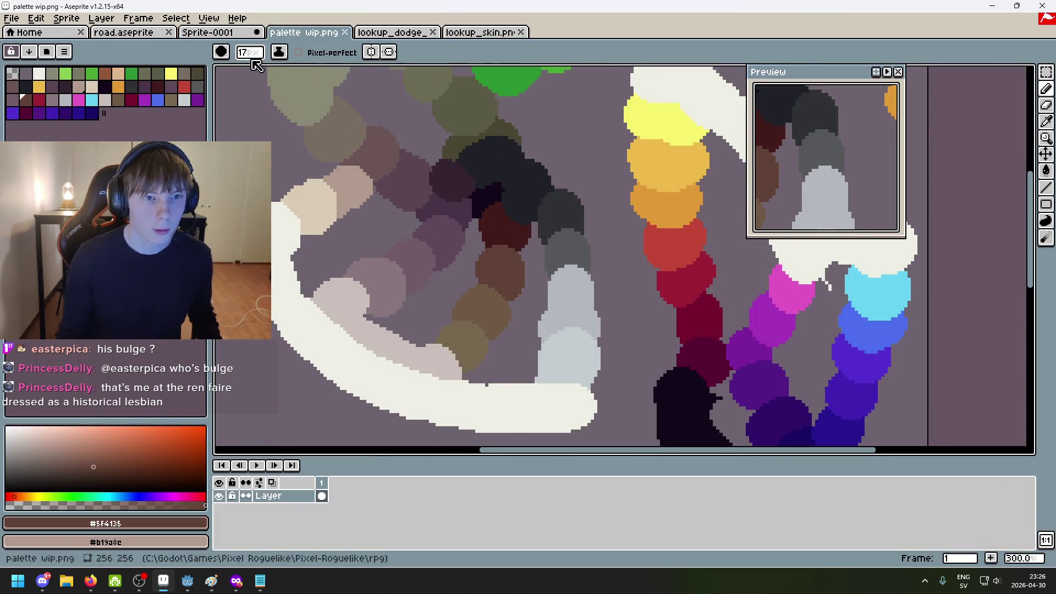
pyautogui.hotkey('ctrl', 'shift', 'Tab')
pyautogui.press('-')
pyautogui.press('-')
pyautogui.press('-')
pyautogui.scroll(8, 547, 235)
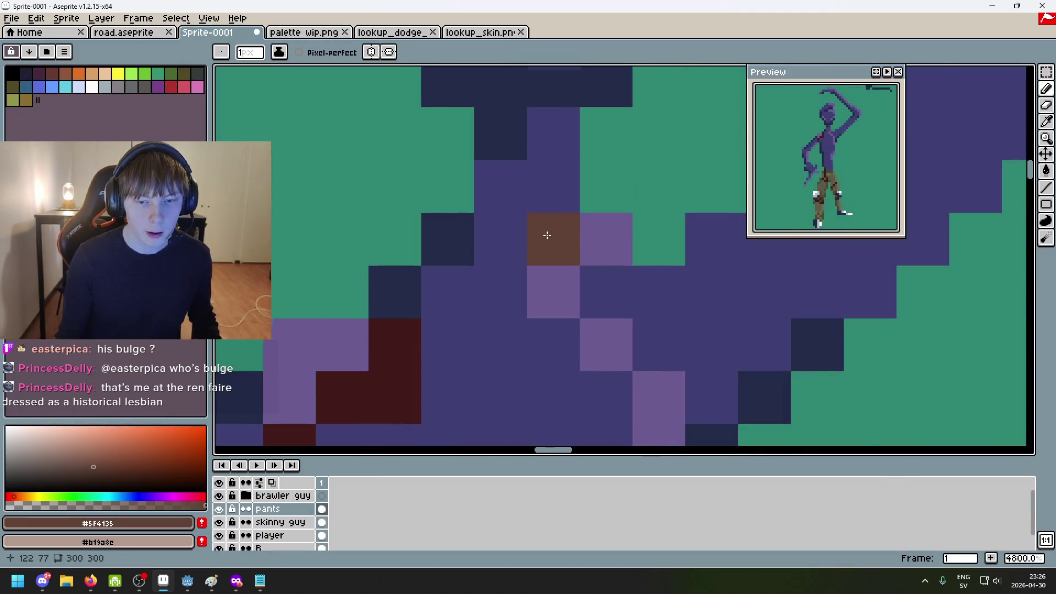
pyautogui.scroll(-5, 548, 236)
# Paint brown pixels on the shoulder and chest, enable Pixel-perfect, and undo a canvas-wide fill
pyautogui.hotkey('ctrl', 'z')
pyautogui.moveTo(465, 251); pyautogui.dragTo(466, 262)
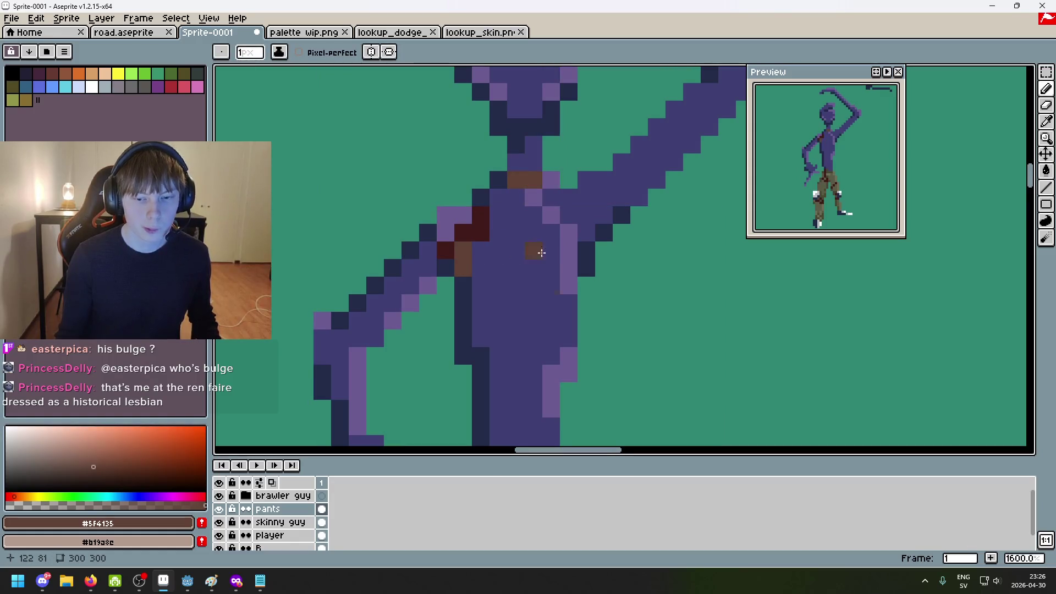
pyautogui.scroll(-3, 539, 233)
pyautogui.click(536, 277)
pyautogui.click(299, 52)
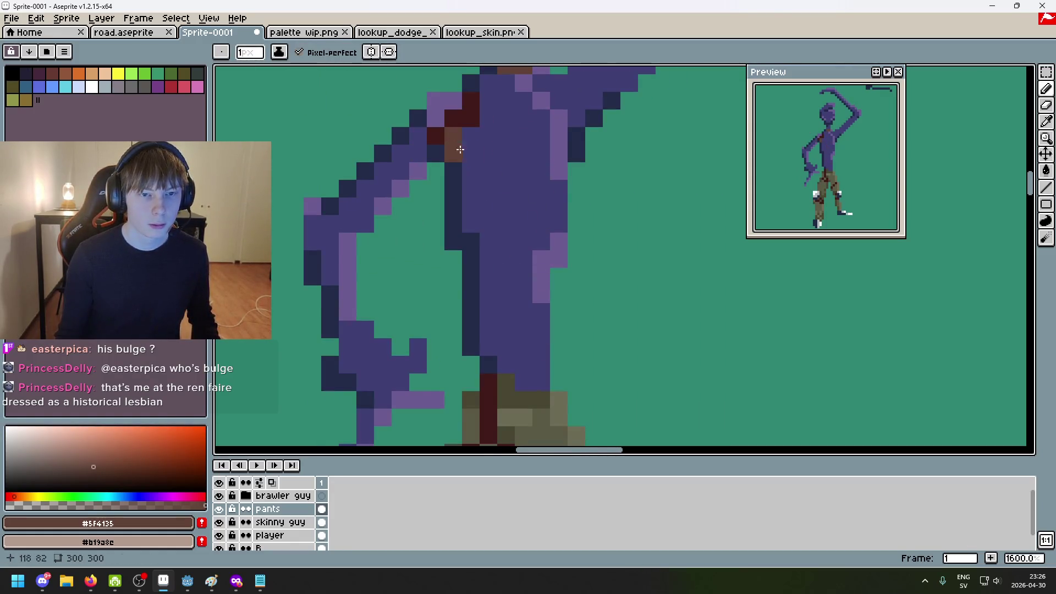
pyautogui.press('g')
pyautogui.scroll(-1, 469, 180)
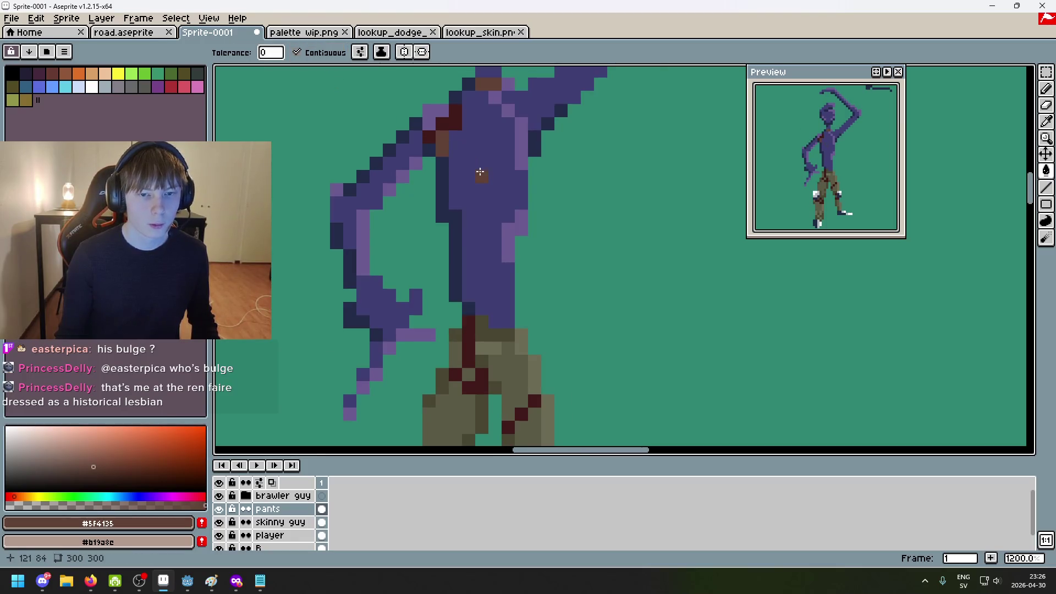
pyautogui.click(464, 158)
pyautogui.hotkey('ctrl', 'z')
pyautogui.press('b')
# Try a brown torso pixel, undo the stray strokes, and bring up the pants layer options
pyautogui.scroll(1, 462, 168)
pyautogui.click(462, 167)
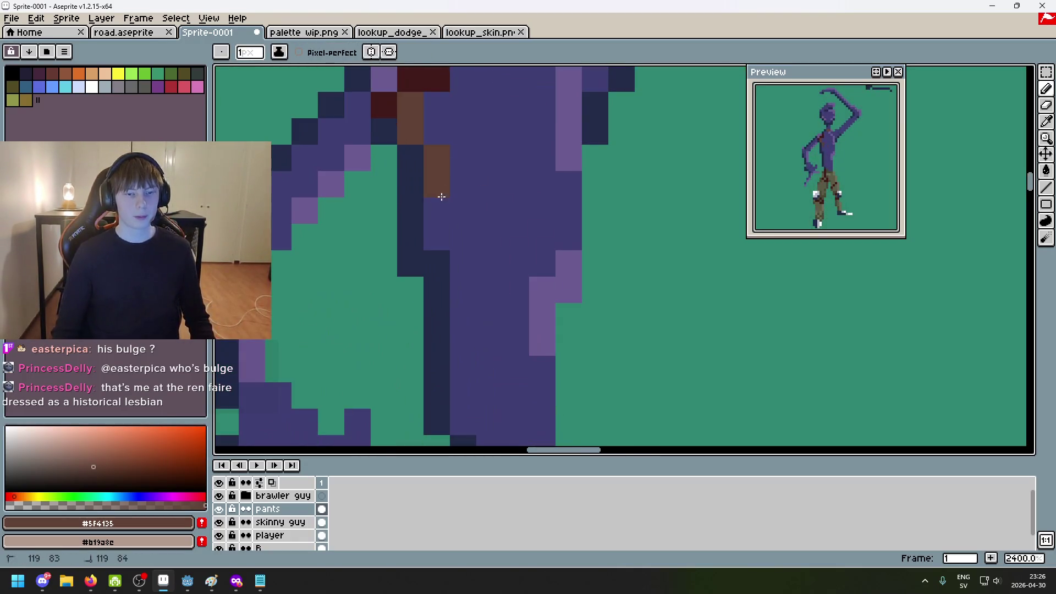
pyautogui.scroll(-4, 441, 195)
pyautogui.scroll(2, 457, 165)
pyautogui.hotkey('ctrl', 'z')
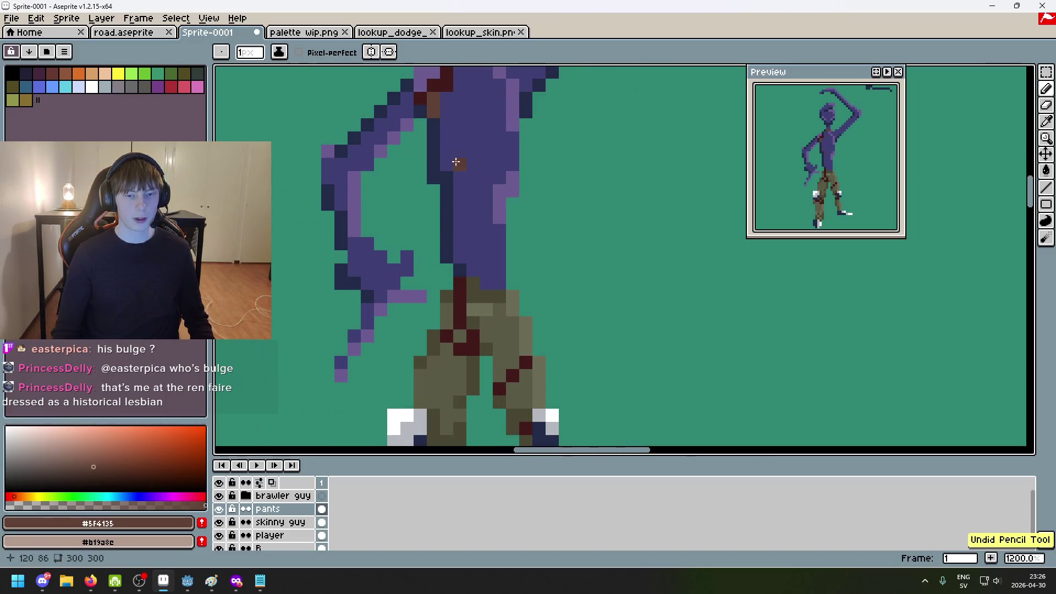
pyautogui.moveTo(457, 165); pyautogui.dragTo(470, 245)
pyautogui.hotkey('ctrl', 'z')
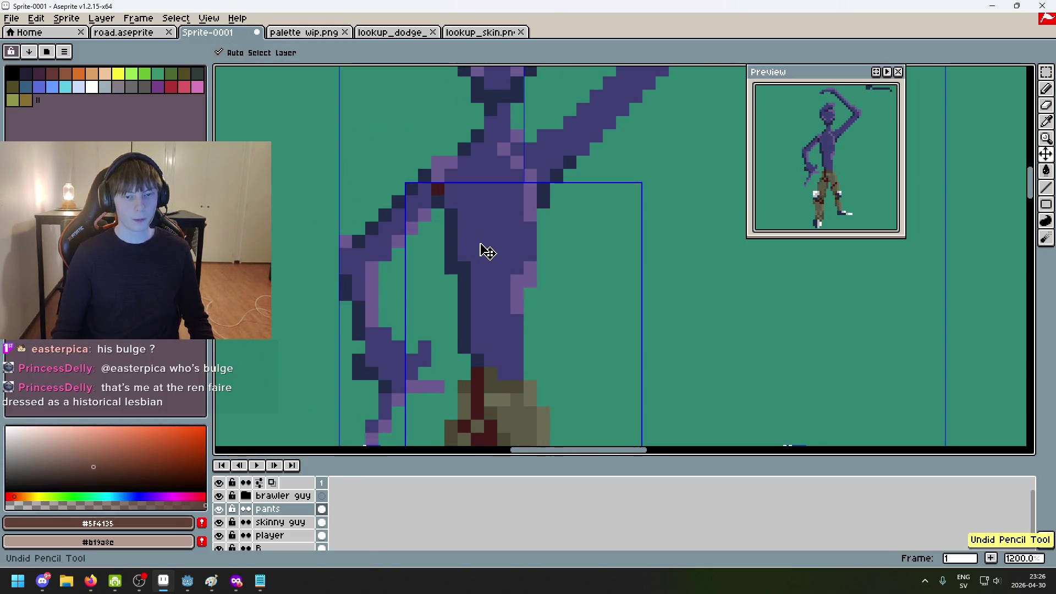
pyautogui.rightClick(279, 509)
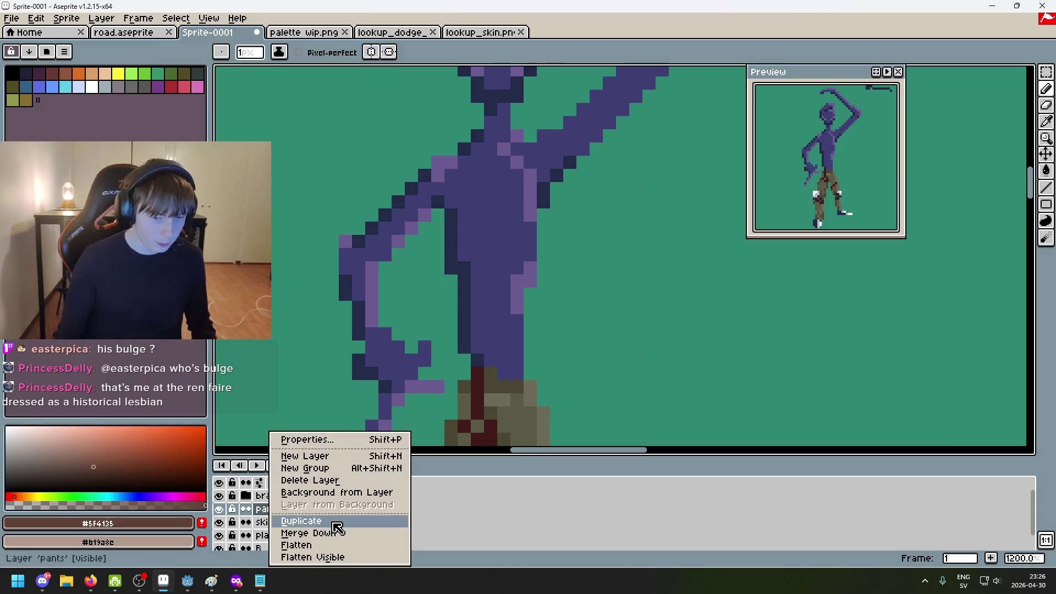
# Add a new layer named 'shirt' above pants and make the skinny guy layer active
pyautogui.click(336, 457)
pyautogui.doubleClick(307, 510)
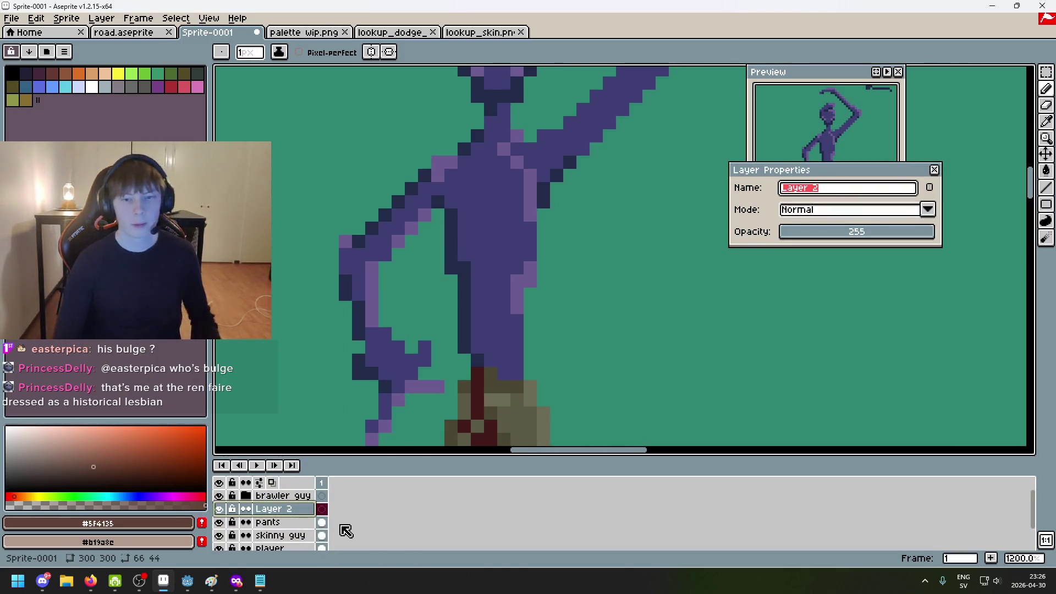
pyautogui.write('shirt')
pyautogui.press('Return')
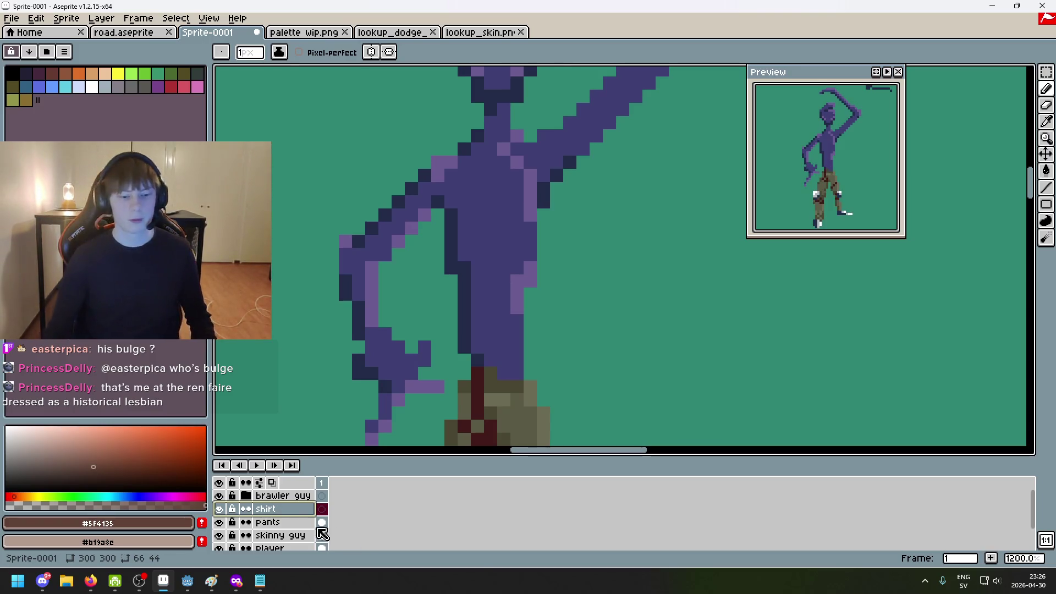
pyautogui.click(287, 537)
# Outline the torso and arm with the freehand Lasso selection
pyautogui.click(1051, 73)
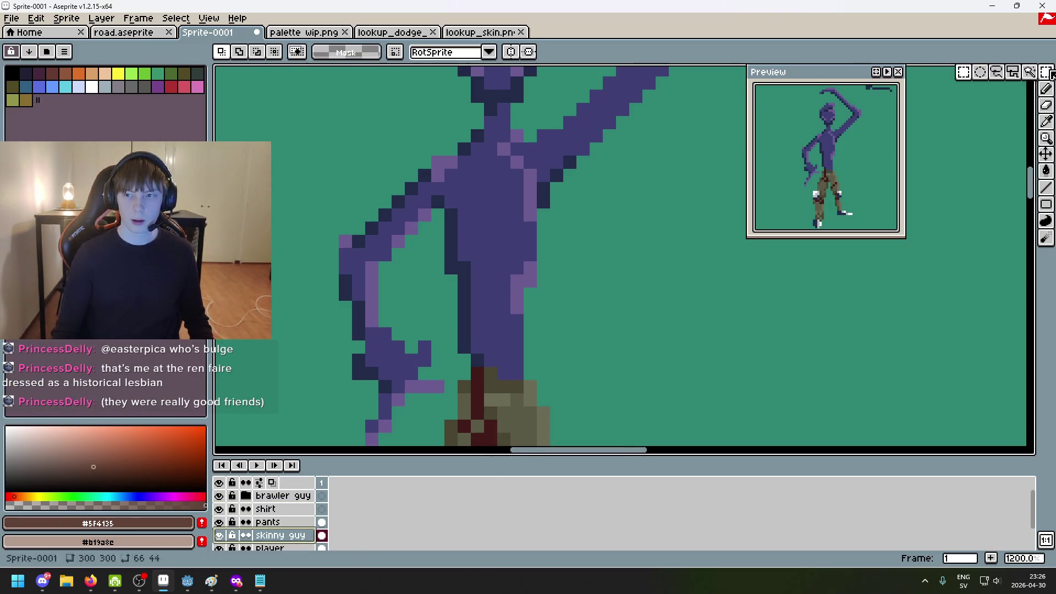
pyautogui.click(1002, 73)
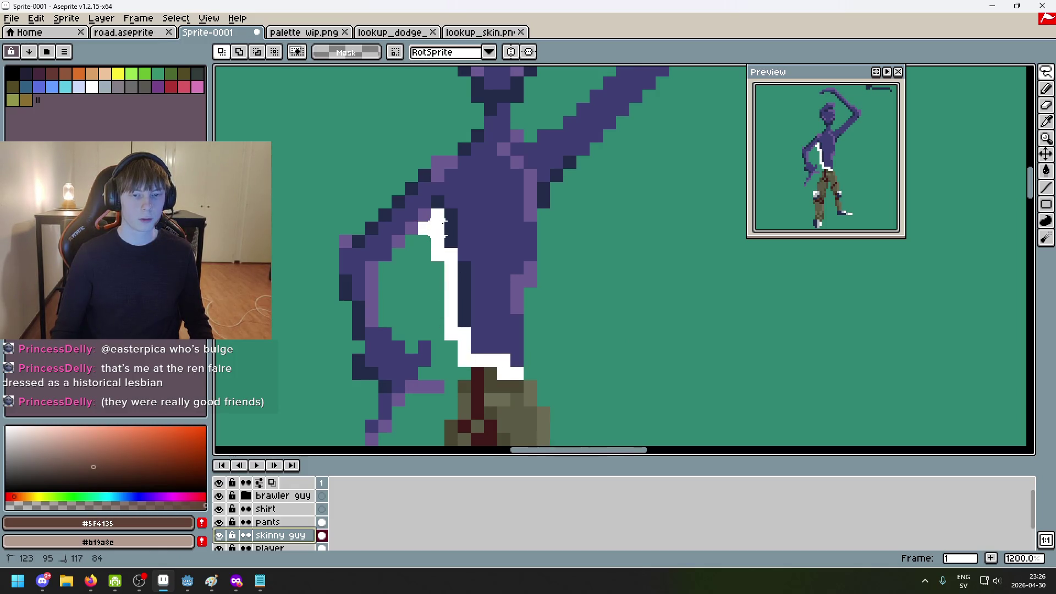
pyautogui.moveTo(440, 227); pyautogui.dragTo(412, 292)
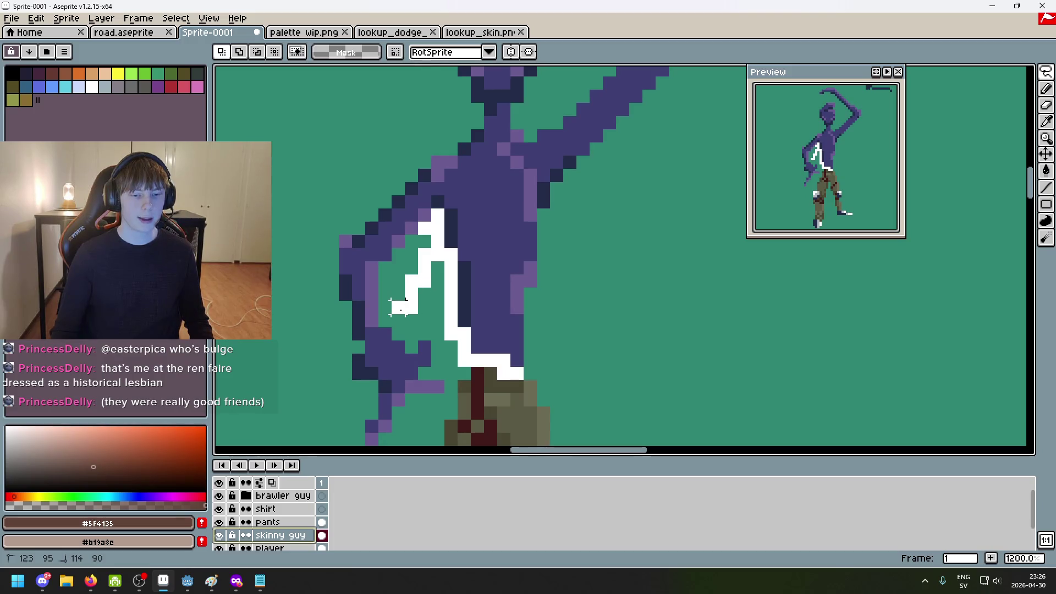
pyautogui.moveTo(339, 347); pyautogui.dragTo(319, 161)
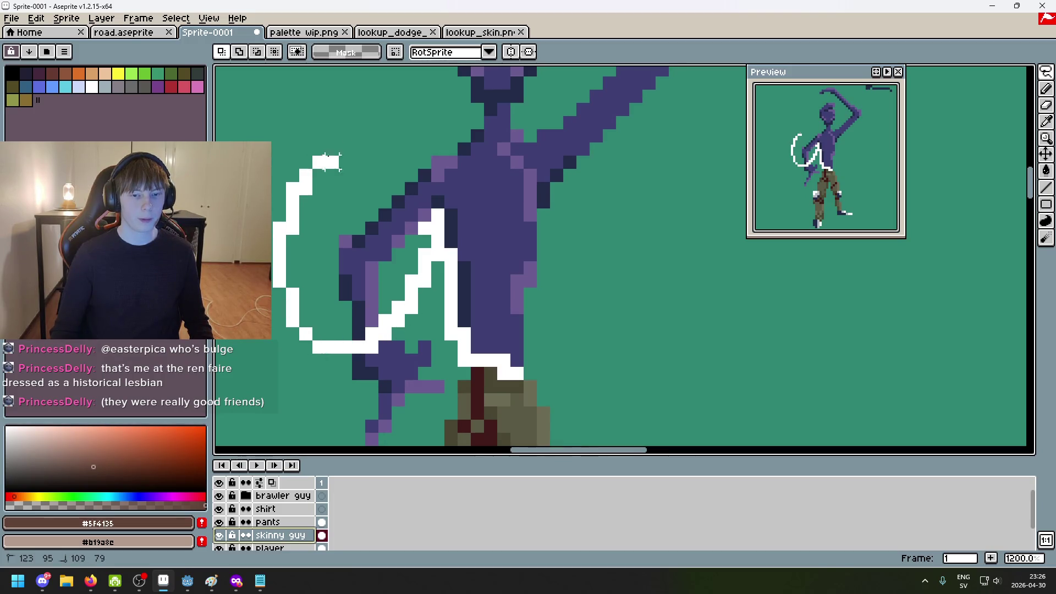
pyautogui.scroll(5, 599, 77)
pyautogui.moveTo(522, 135)
pyautogui.mouseDown()
pyautogui.moveTo(600, 82)
pyautogui.moveTo(599, 71)
pyautogui.moveTo(570, 132)
pyautogui.moveTo(616, 71)
pyautogui.moveTo(735, 336)
pyautogui.moveTo(662, 435)
pyautogui.mouseUp()
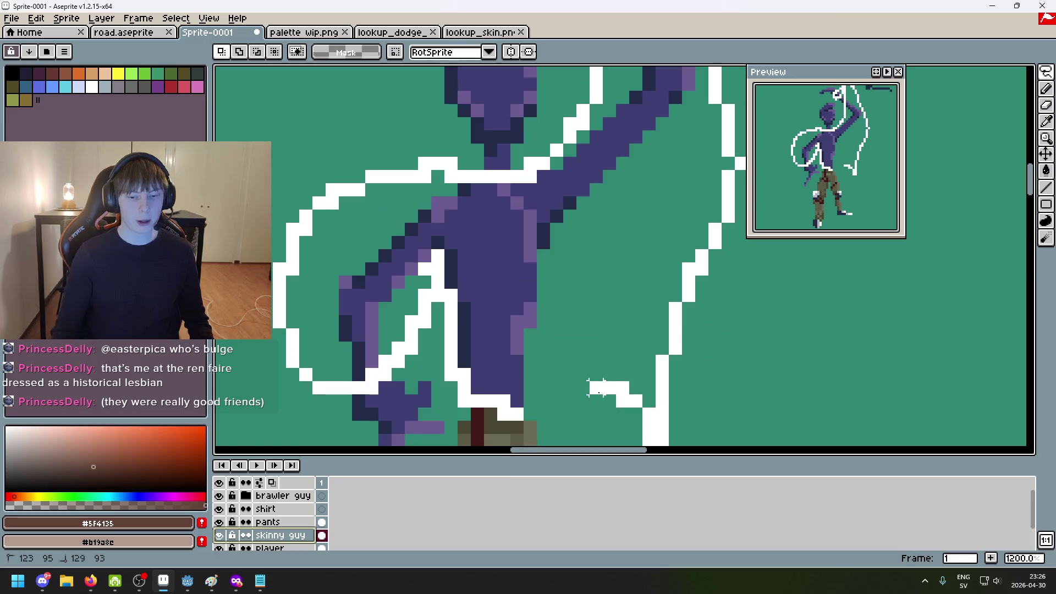
pyautogui.moveTo(526, 410); pyautogui.dragTo(526, 410)
pyautogui.scroll(-4, 608, 370)
pyautogui.hscroll(-5, 668, 337)
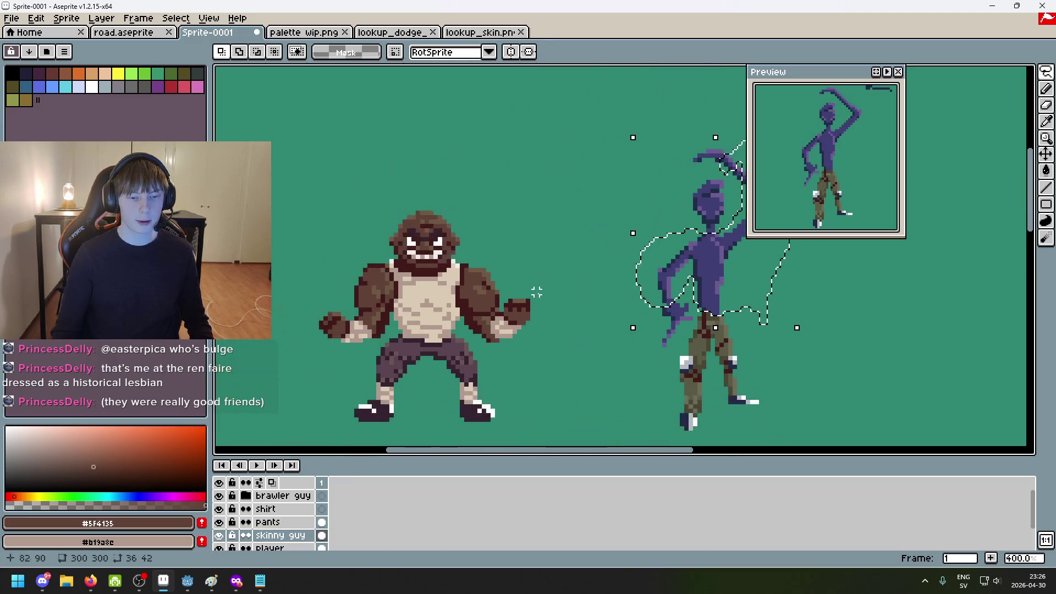
pyautogui.hscroll(3, 419, 313)
pyautogui.scroll(5, 537, 231)
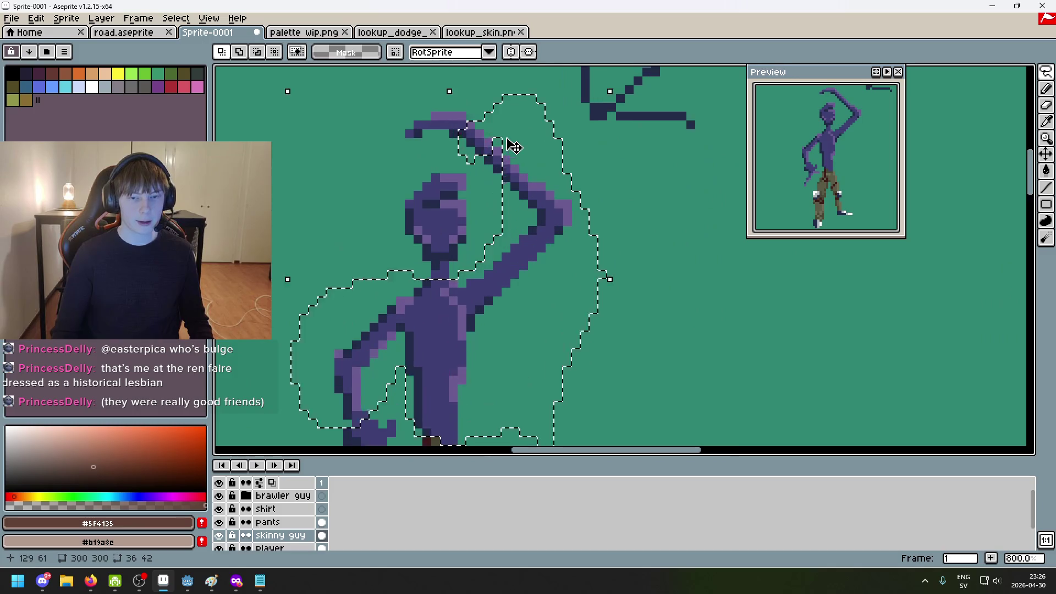
# Add the raised forearm to the selection, check the whole figure, and activate the shirt layer
pyautogui.click(239, 51)
pyautogui.scroll(2, 493, 231)
pyautogui.moveTo(494, 162)
pyautogui.mouseDown()
pyautogui.moveTo(493, 248)
pyautogui.moveTo(494, 235)
pyautogui.mouseUp()
pyautogui.scroll(-6, 494, 235)
pyautogui.scroll(6, 493, 235)
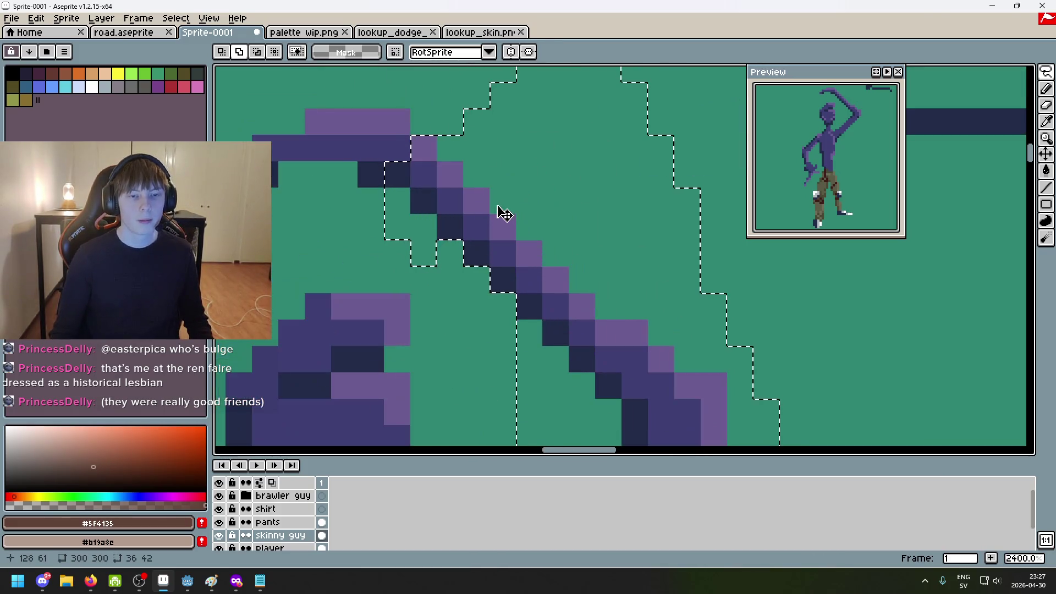
pyautogui.scroll(-7, 617, 276)
pyautogui.moveTo(618, 276)
pyautogui.mouseDown()
pyautogui.moveTo(601, 236)
pyautogui.moveTo(629, 207)
pyautogui.mouseUp()
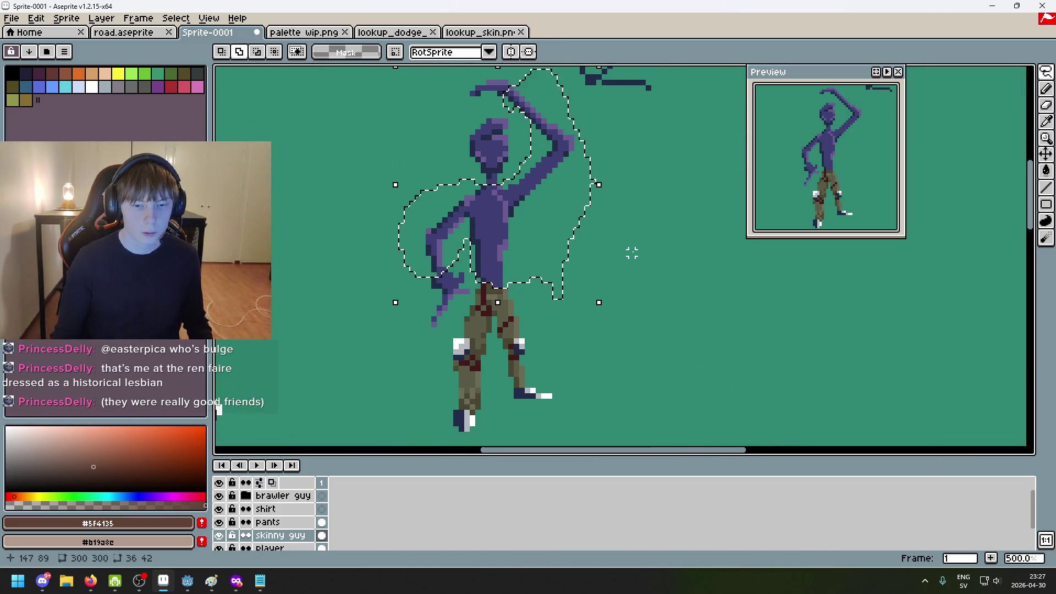
pyautogui.scroll(2, 581, 275)
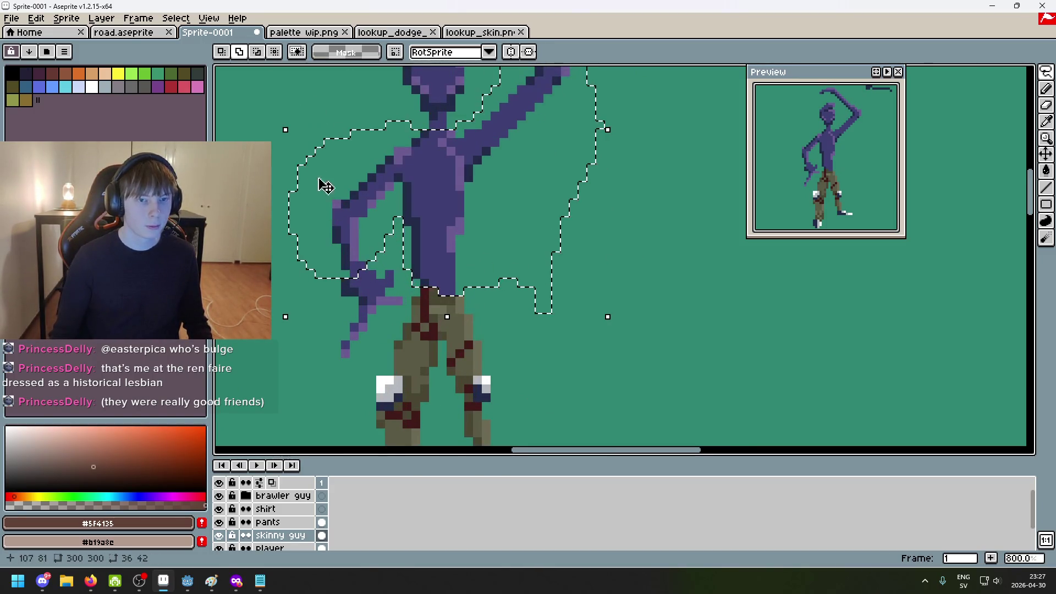
pyautogui.click(278, 509)
# Commit the transform, then try a first Paint Bucket fill on the torso and undo it
pyautogui.hotkey('ctrl', 't')
pyautogui.click(512, 397)
pyautogui.hscroll(-2, 330, 172)
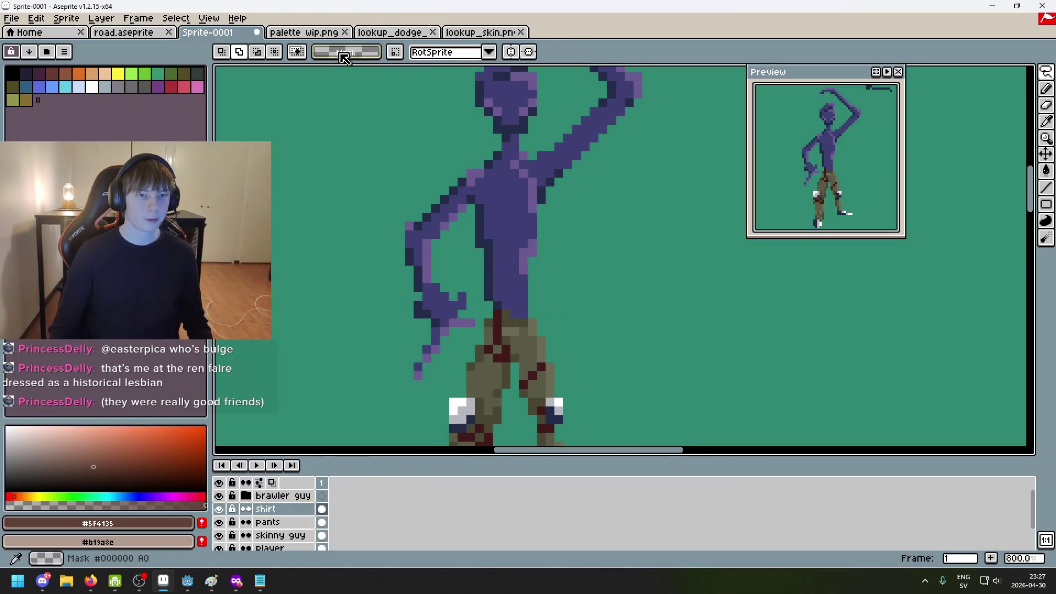
pyautogui.press('g')
pyautogui.hscroll(2, 548, 186)
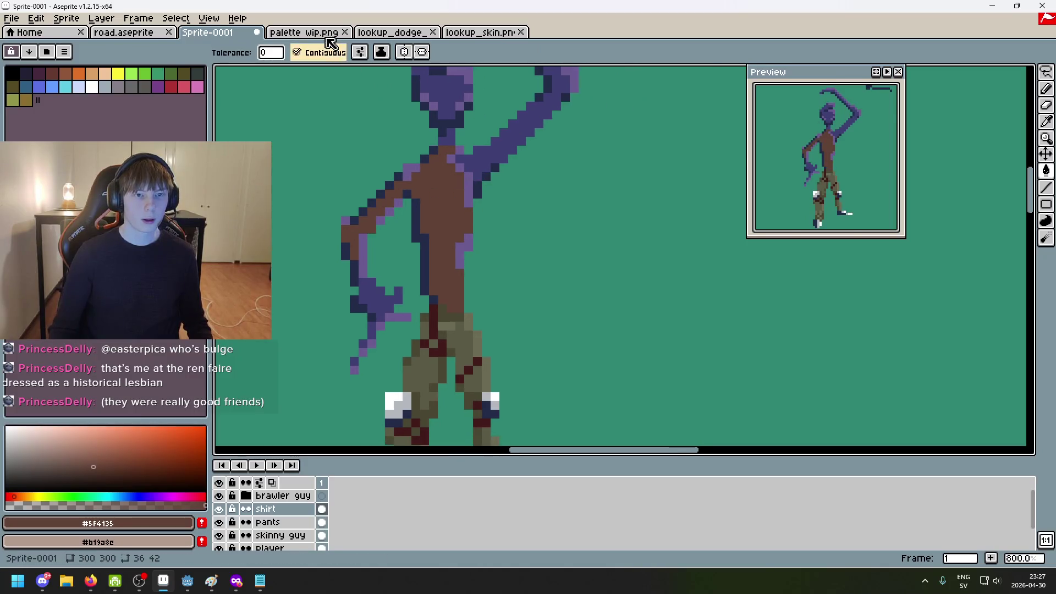
pyautogui.click(303, 32)
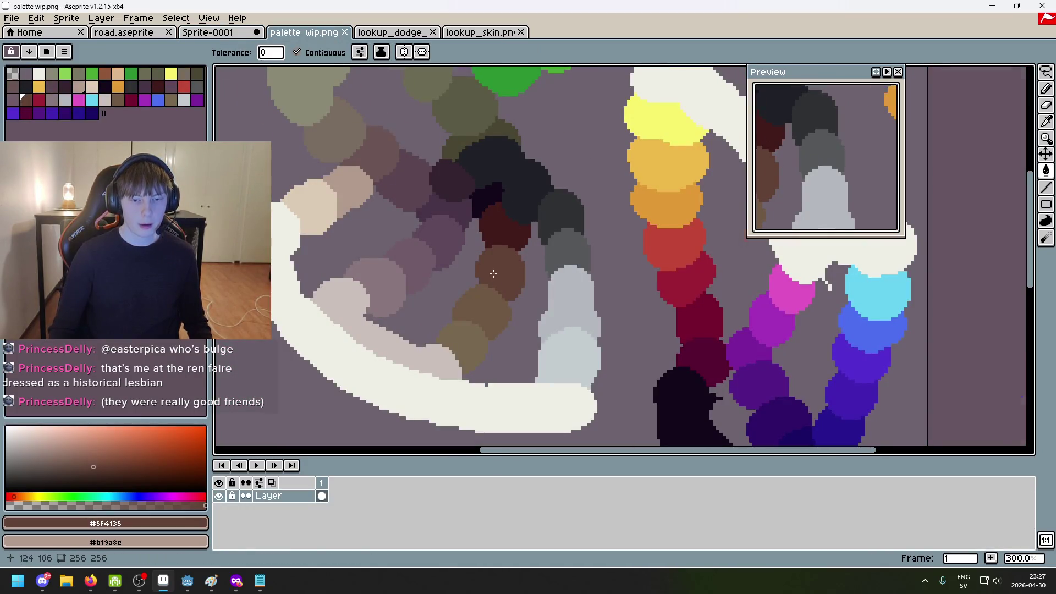
pyautogui.scroll(2, 491, 275)
pyautogui.click(229, 34)
pyautogui.press('g')
pyautogui.press('ctrl')
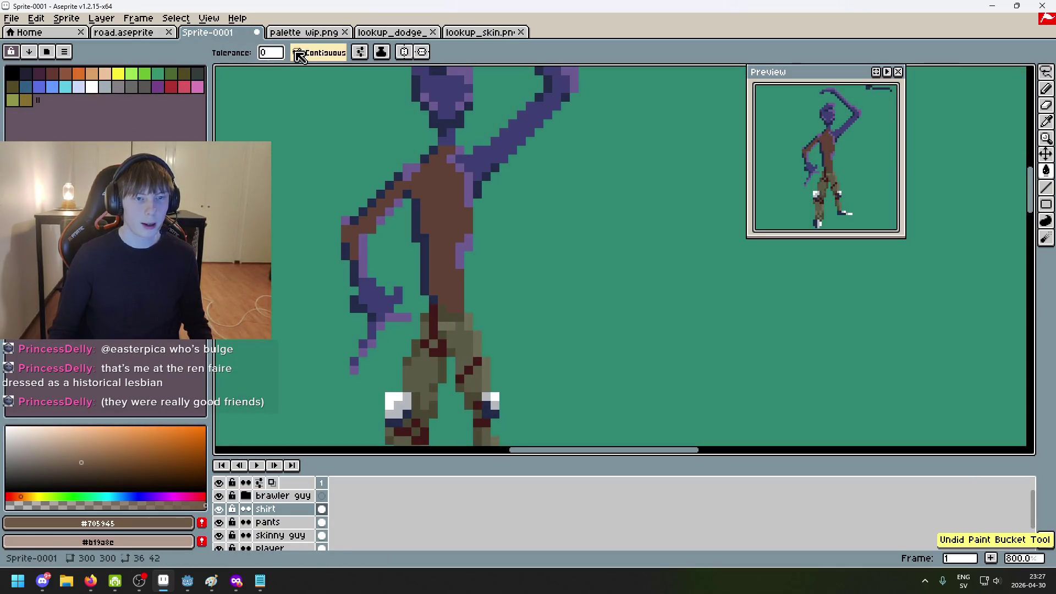
pyautogui.press('ctrl')
pyautogui.hotkey('ctrl', 'z')
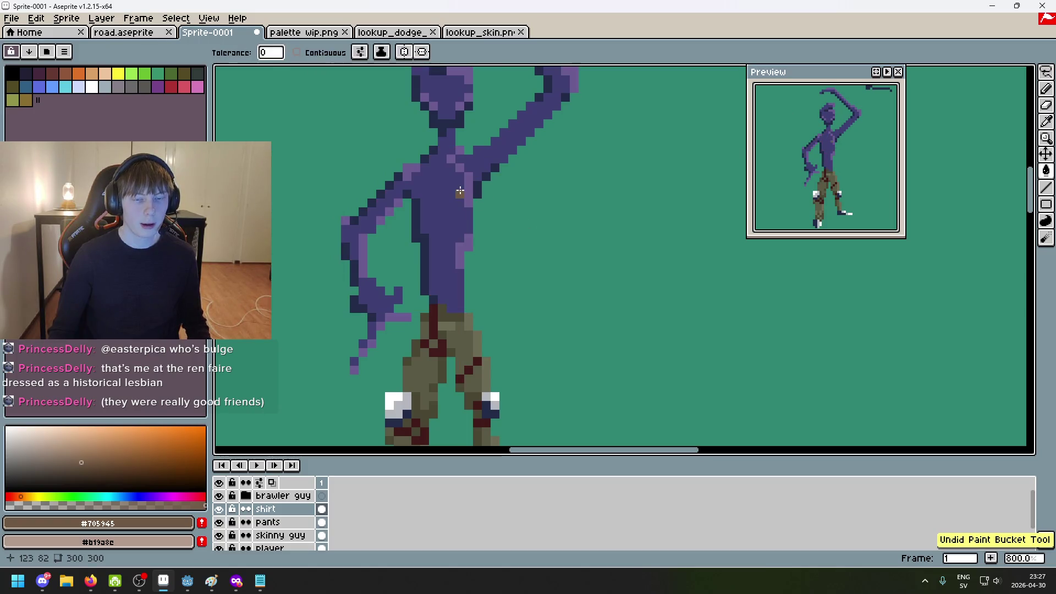
# Pick brown #5f4135, then #705945, from palette wip.png and fill the purple shirt brown
pyautogui.hotkey('ctrl', 'Tab')
pyautogui.keyDown('alt'); pyautogui.click(510, 228); pyautogui.keyUp('alt')
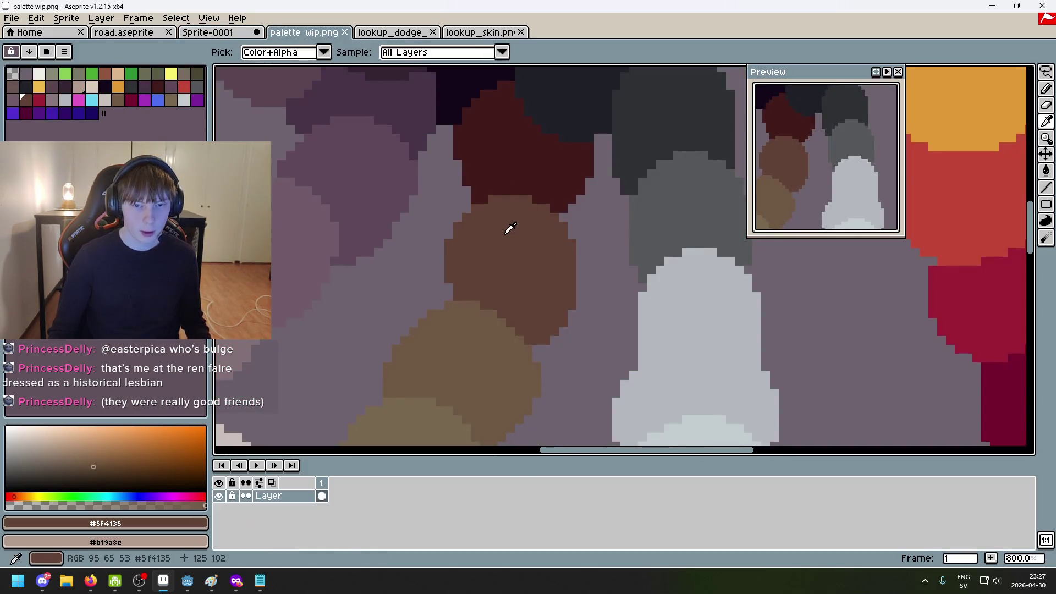
pyautogui.click(212, 33)
pyautogui.click(275, 33)
pyautogui.keyDown('alt'); pyautogui.click(488, 275); pyautogui.keyUp('alt')
pyautogui.hotkey('ctrl', 'shift', 'Tab')
pyautogui.click(410, 168)
# Take dark brown #411b1b from palette wip.png for the shirt outline
pyautogui.click(304, 33)
pyautogui.keyDown('alt'); pyautogui.click(469, 141); pyautogui.keyUp('alt')
pyautogui.hotkey('ctrl', 'shift', 'Tab')
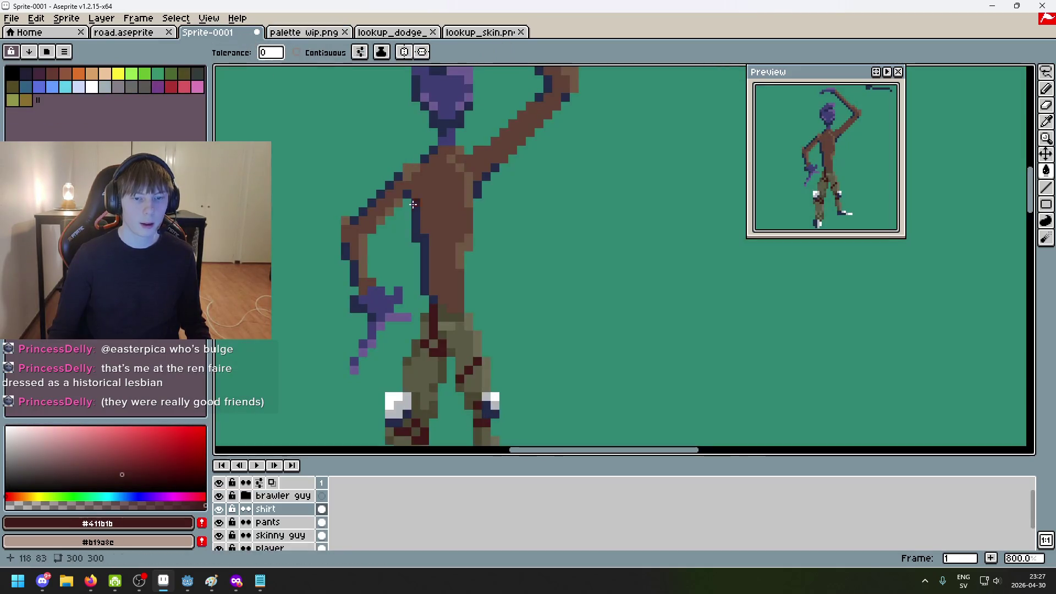
pyautogui.scroll(-4, 494, 239)
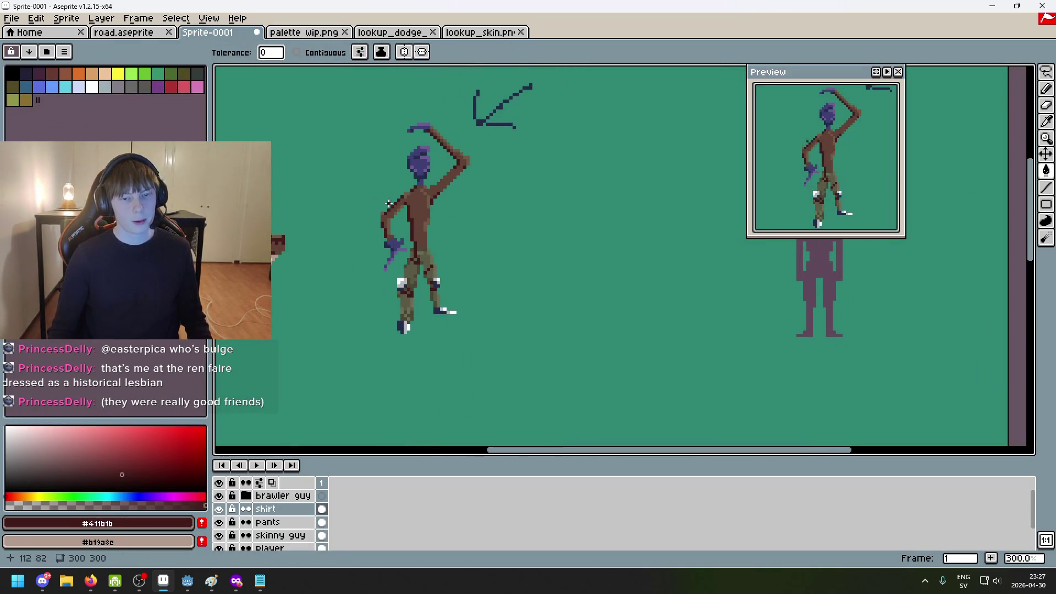
pyautogui.scroll(6, 443, 223)
pyautogui.scroll(-3, 443, 224)
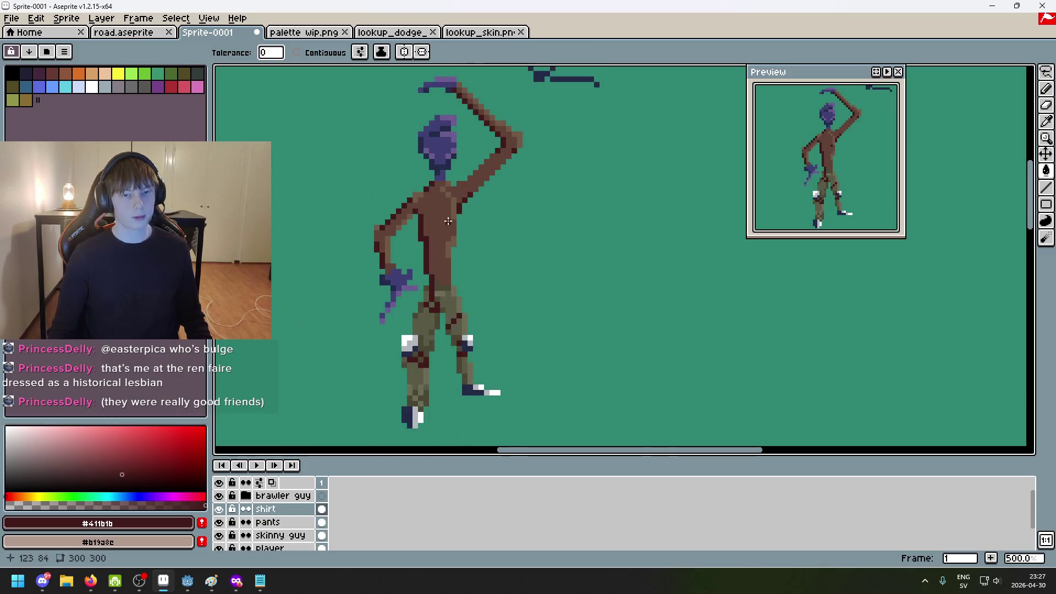
pyautogui.scroll(4, 451, 217)
pyautogui.scroll(-4, 460, 210)
pyautogui.scroll(-2, 460, 209)
pyautogui.scroll(2, 460, 210)
pyautogui.scroll(3, 385, 206)
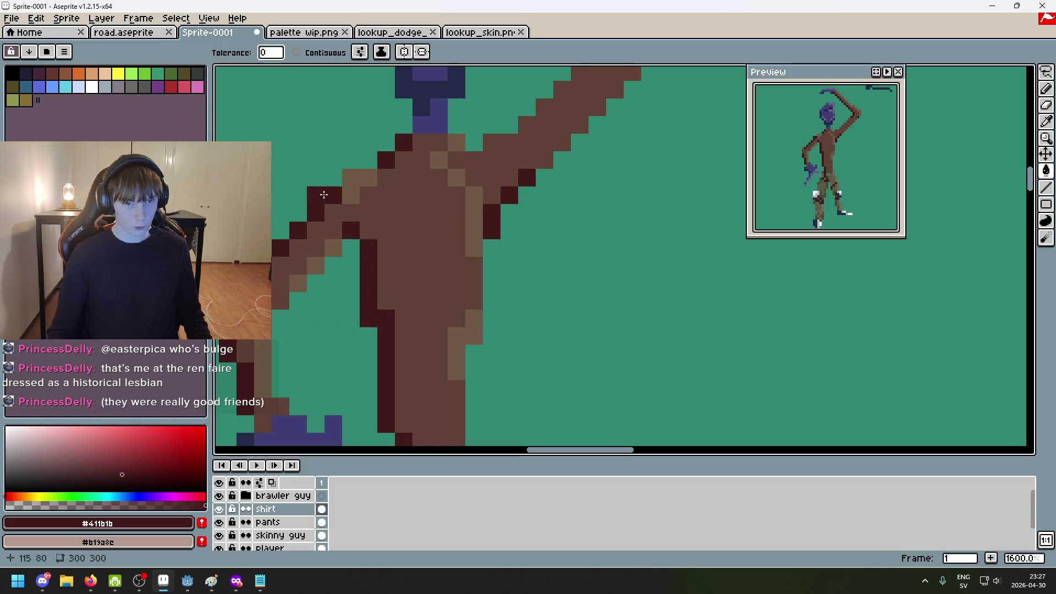
pyautogui.scroll(-5, 351, 197)
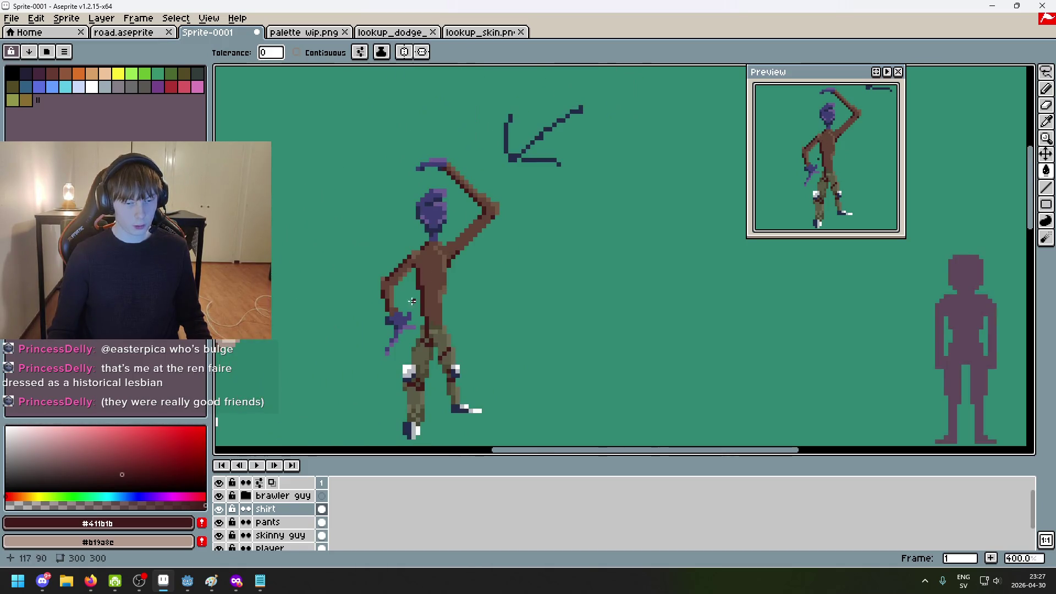
# In Firefox, enlarge the Pearson's Renaissance Shoppe studded brown doublet image, then return to Aseprite
pyautogui.moveTo(245, 593)
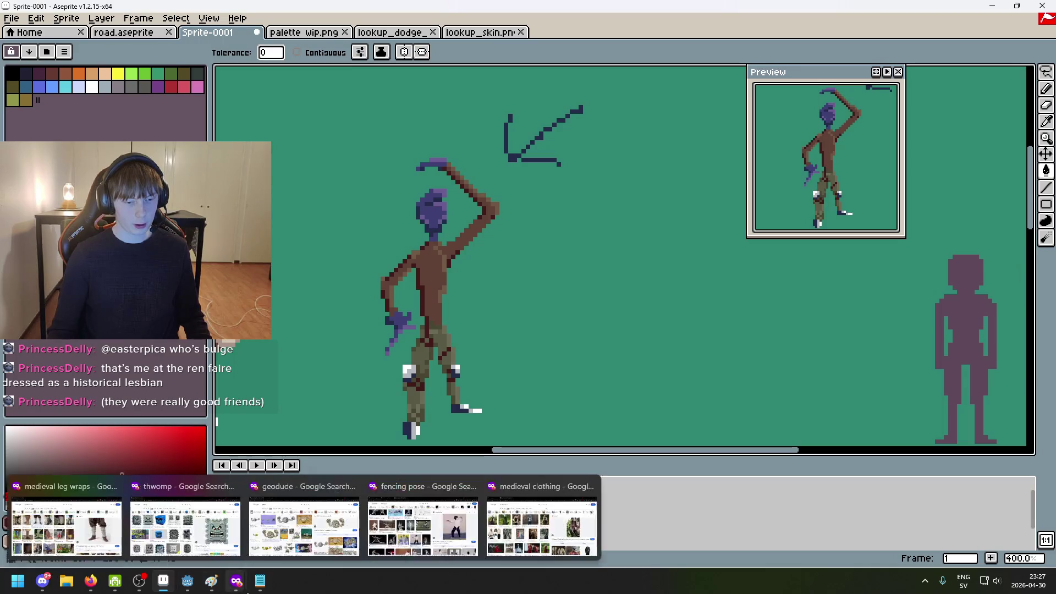
pyautogui.click(542, 522)
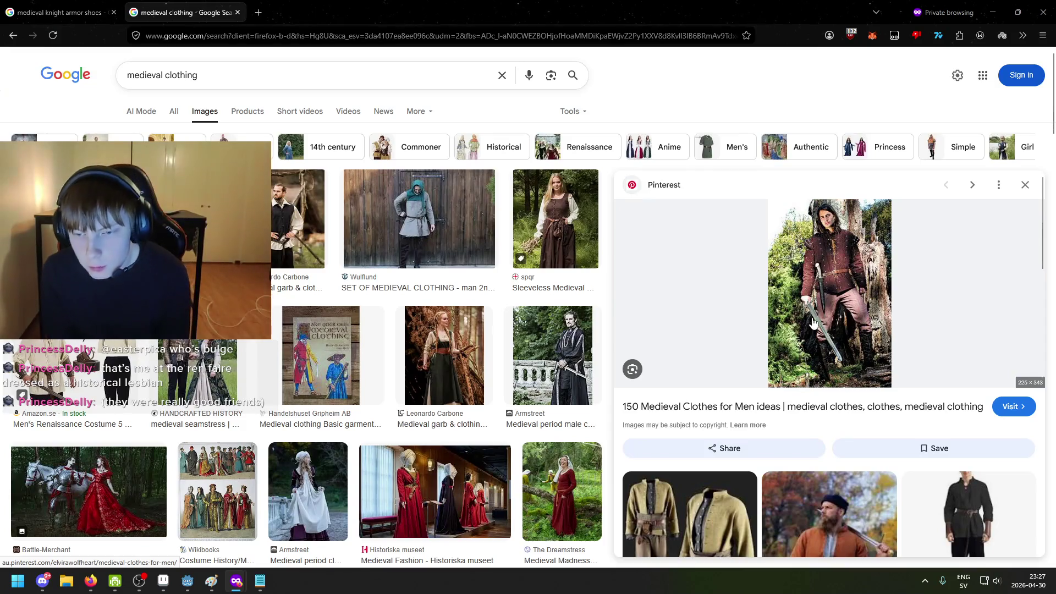
pyautogui.scroll(-3, 802, 380)
pyautogui.scroll(-5, 800, 391)
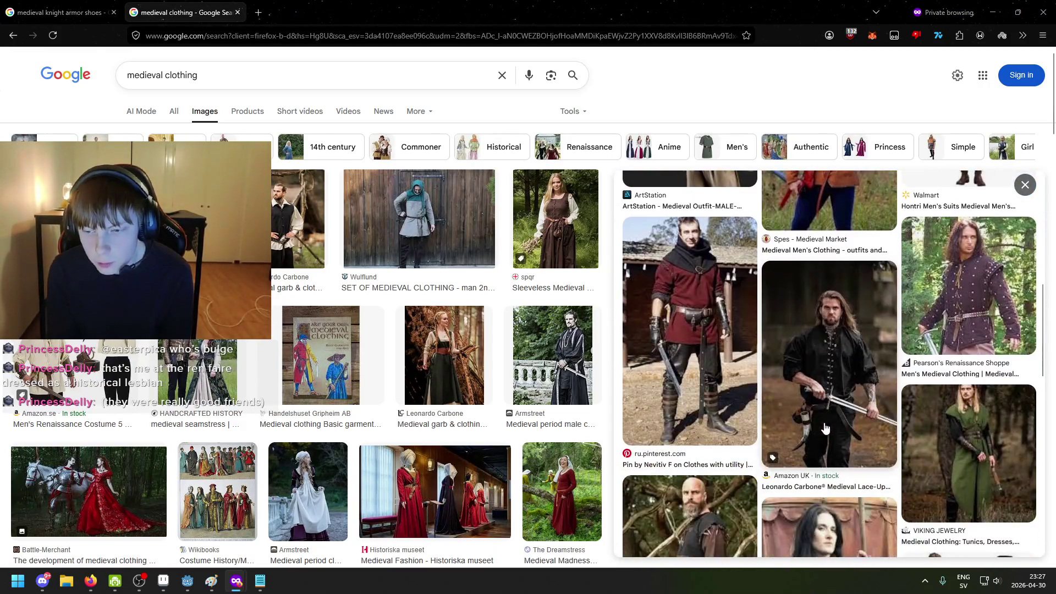
pyautogui.click(985, 311)
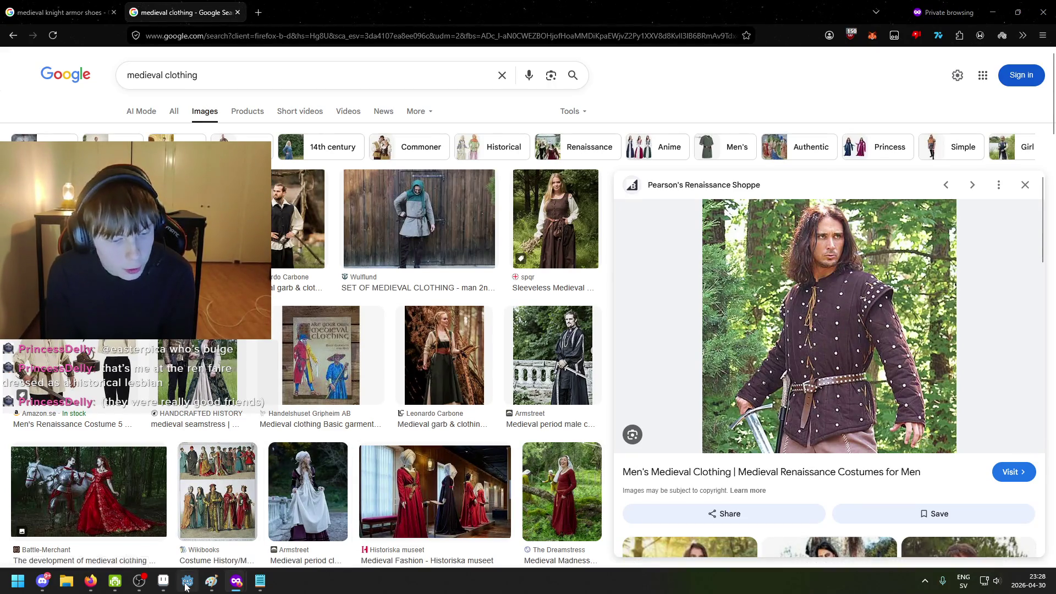
pyautogui.click(161, 584)
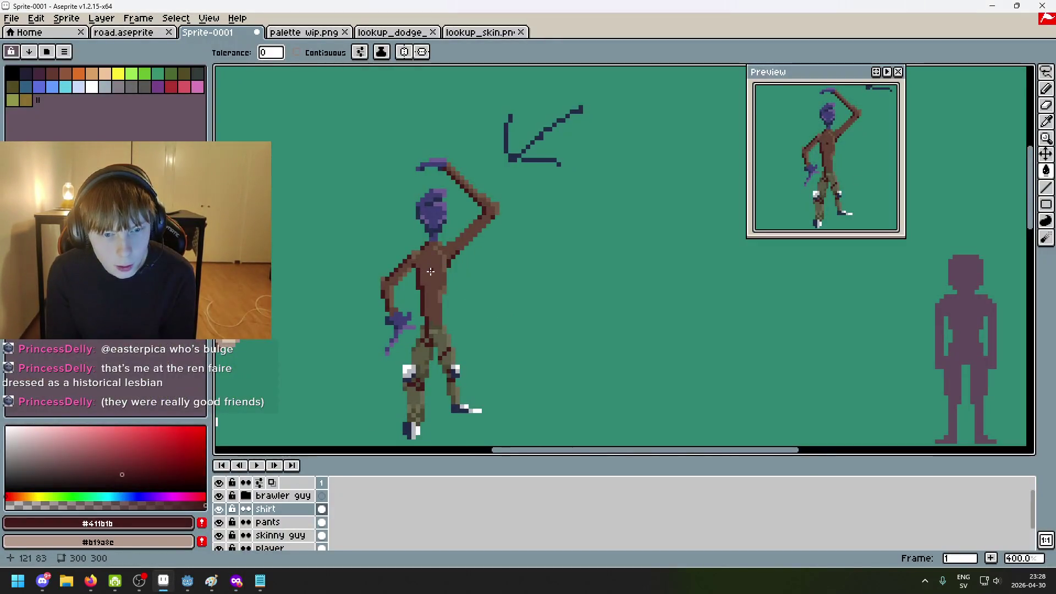
# Try a darker shirt fill and undo it, then pencil a single dark pixel onto the shirt
pyautogui.scroll(2, 430, 271)
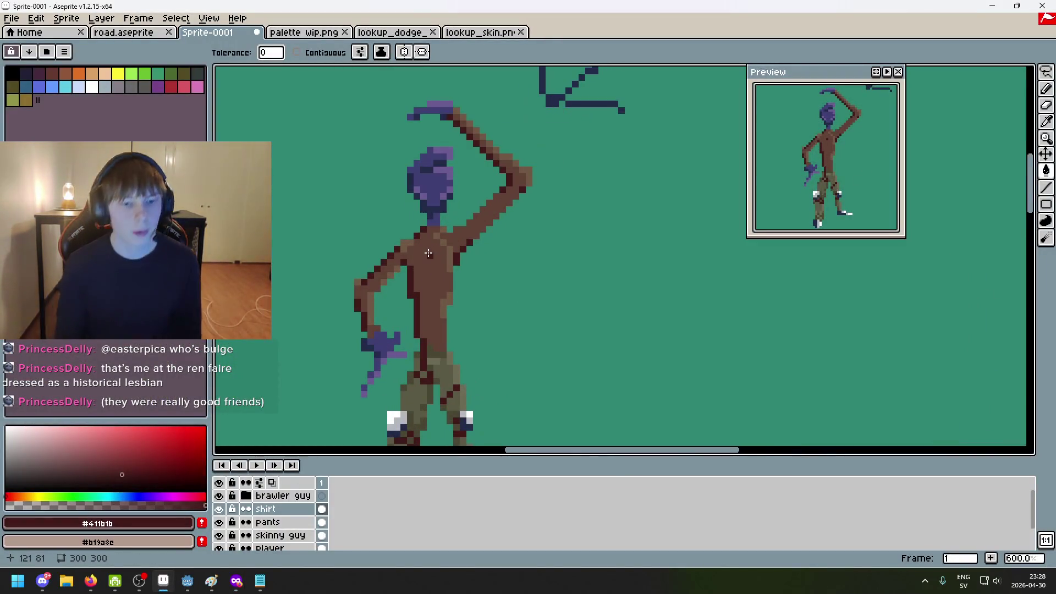
pyautogui.moveTo(237, 581)
pyautogui.moveTo(521, 529)
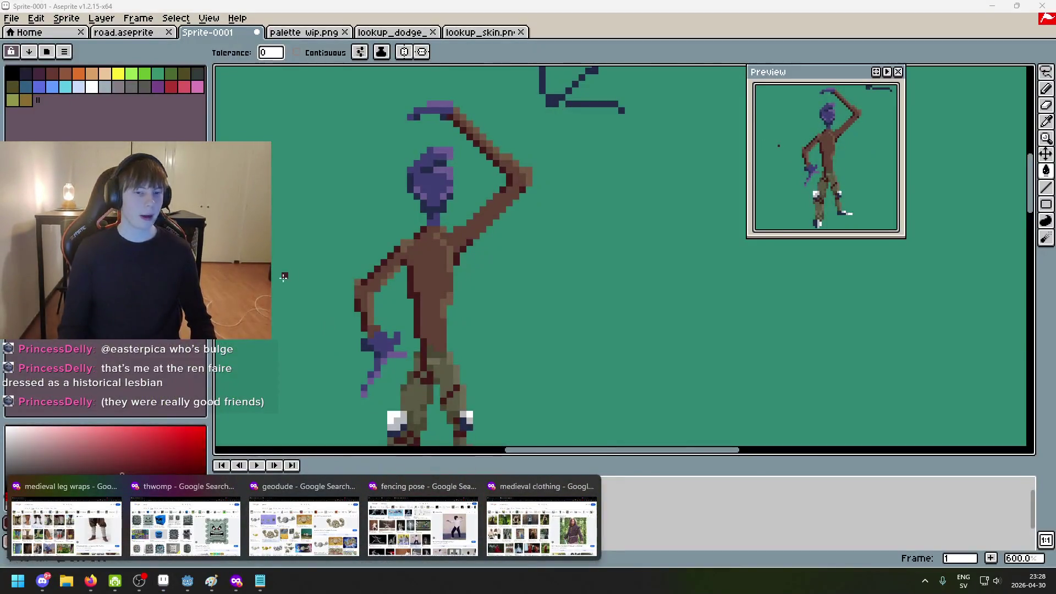
pyautogui.scroll(4, 299, 259)
pyautogui.click(502, 261)
pyautogui.hotkey('ctrl', 'z')
pyautogui.press('b')
pyautogui.scroll(-2, 552, 274)
pyautogui.click(553, 273)
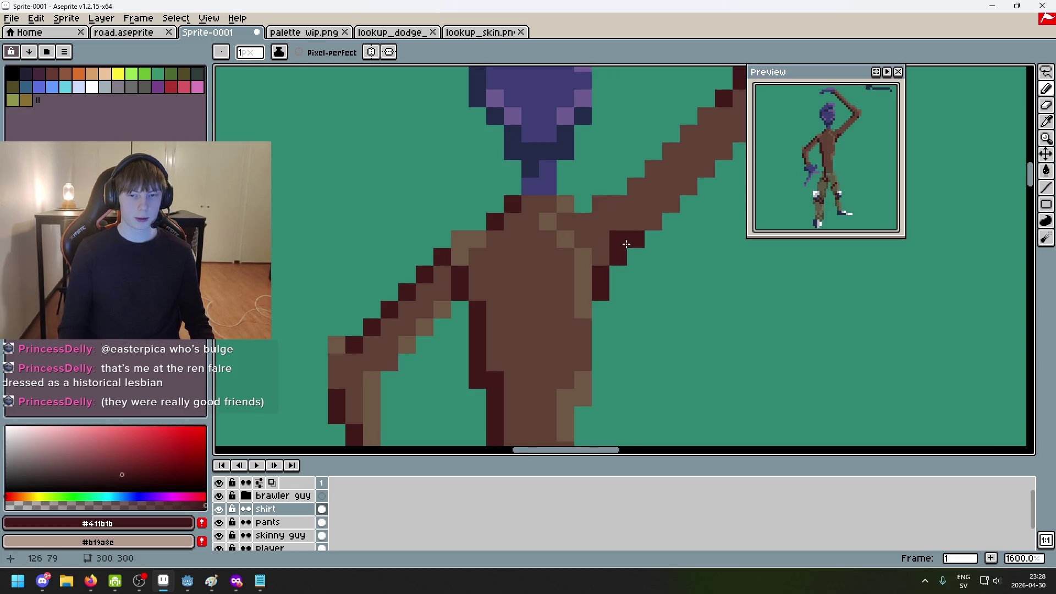
# Repaint two shoulder pixels in light brown #705945 sampled from the shirt
pyautogui.scroll(-1, 627, 243)
pyautogui.scroll(3, 568, 239)
pyautogui.keyDown('alt'); pyautogui.click(586, 182); pyautogui.keyUp('alt')
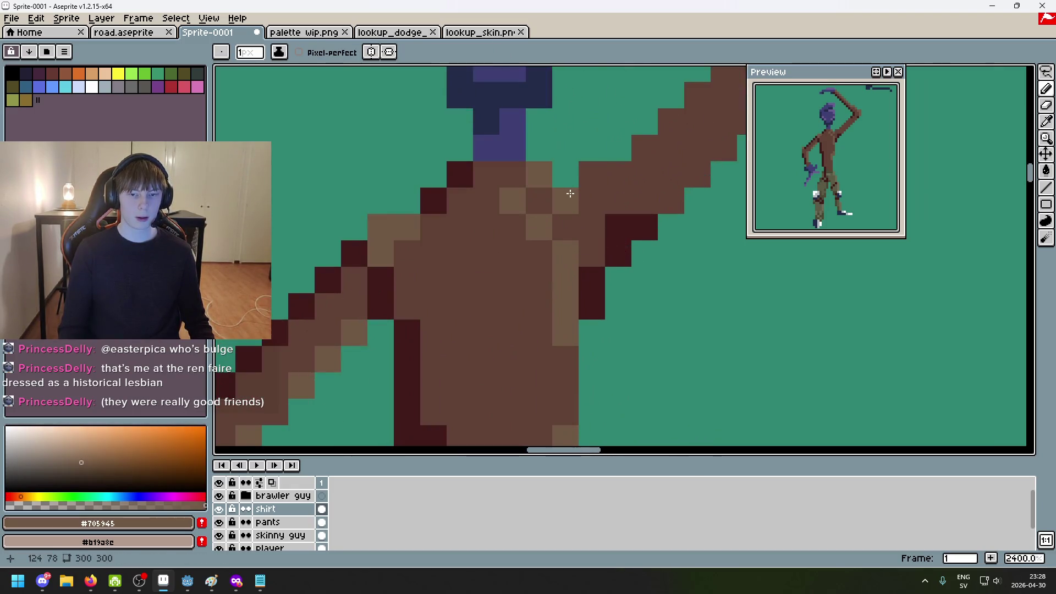
pyautogui.moveTo(592, 201); pyautogui.dragTo(593, 226)
pyautogui.scroll(-5, 600, 226)
pyautogui.scroll(2, 611, 228)
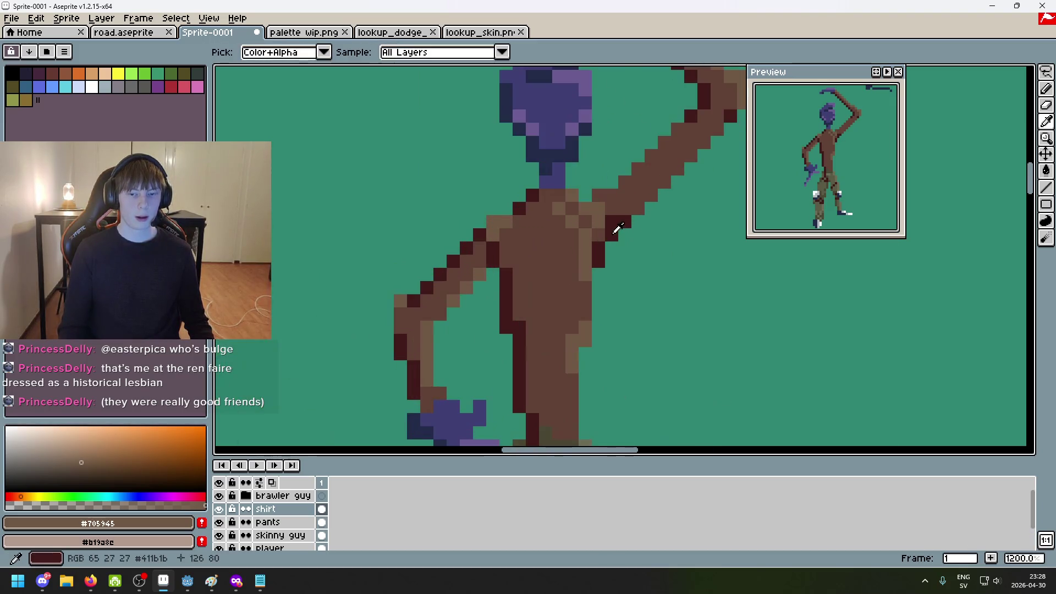
# Place the #411b1b dark shading pixel higher on the chest
pyautogui.keyDown('alt'); pyautogui.click(612, 233); pyautogui.keyUp('alt')
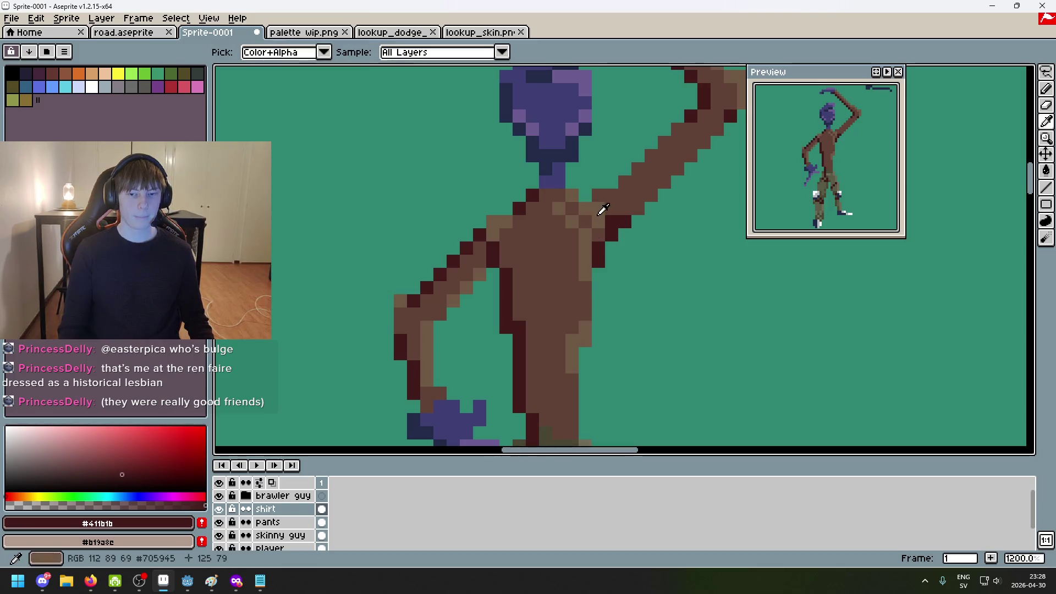
pyautogui.scroll(-3, 576, 306)
pyautogui.scroll(3, 580, 294)
pyautogui.click(555, 282)
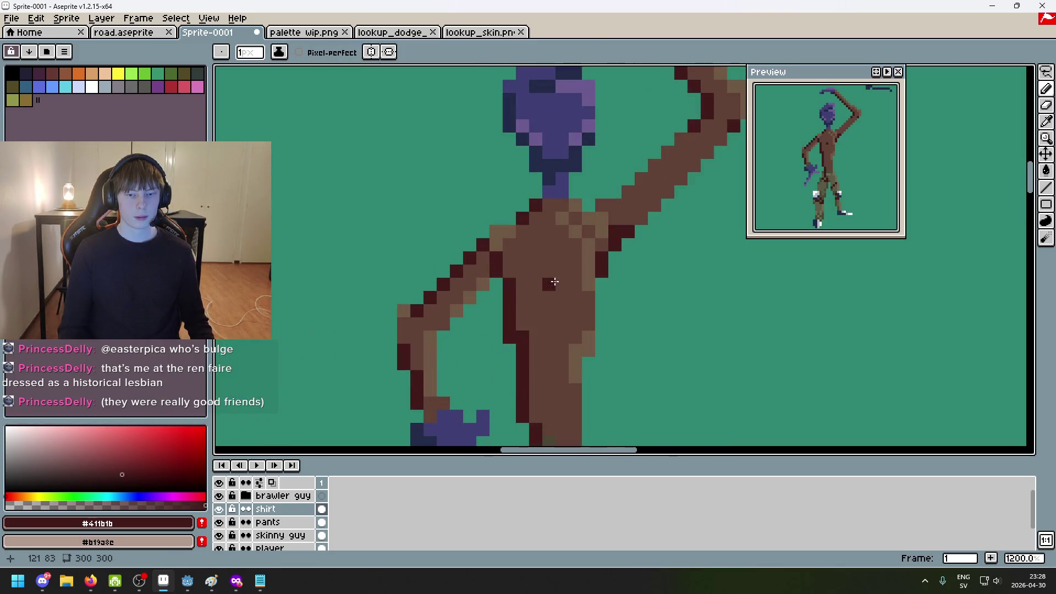
pyautogui.hotkey('ctrl', 'z')
pyautogui.click(556, 253)
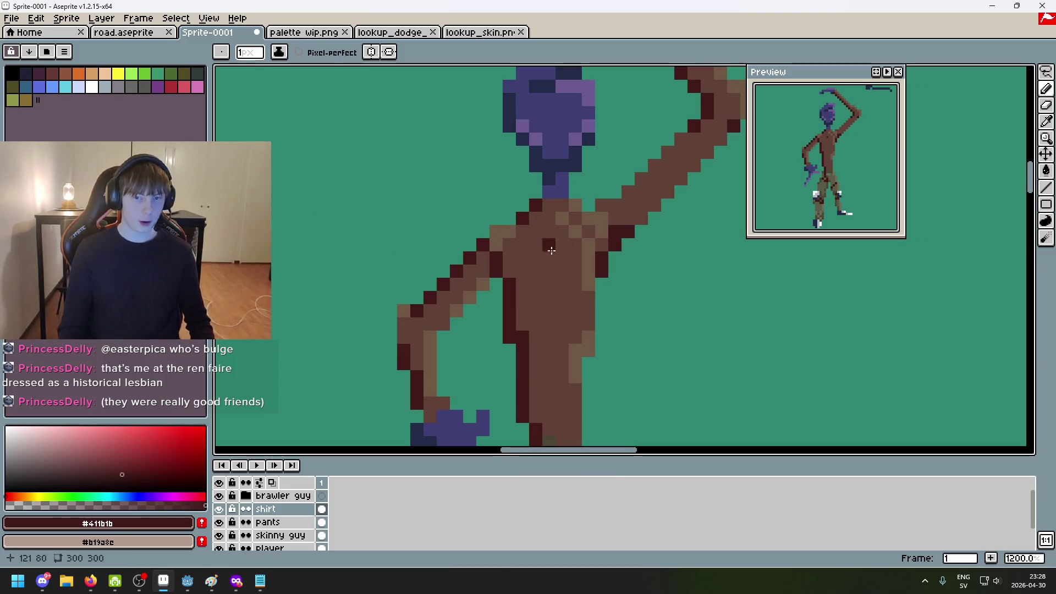
pyautogui.scroll(-4, 569, 242)
pyautogui.scroll(5, 534, 404)
# Try light grey stud pixels on the torso, undo them, and sample the olive trouser colour
pyautogui.keyDown('alt'); pyautogui.click(483, 171); pyautogui.keyUp('alt')
pyautogui.scroll(-3, 483, 171)
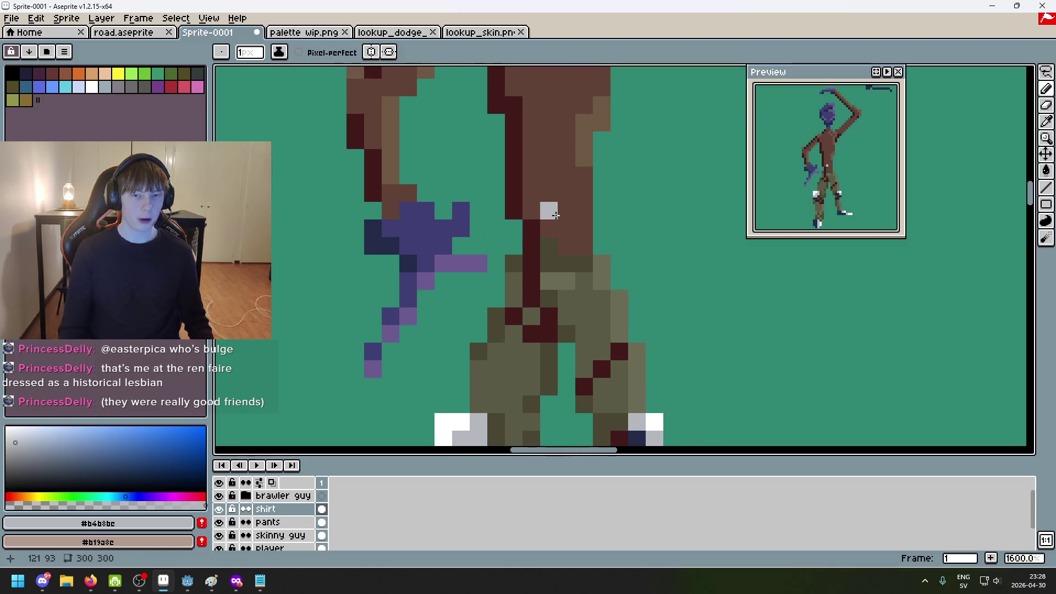
pyautogui.scroll(3, 562, 209)
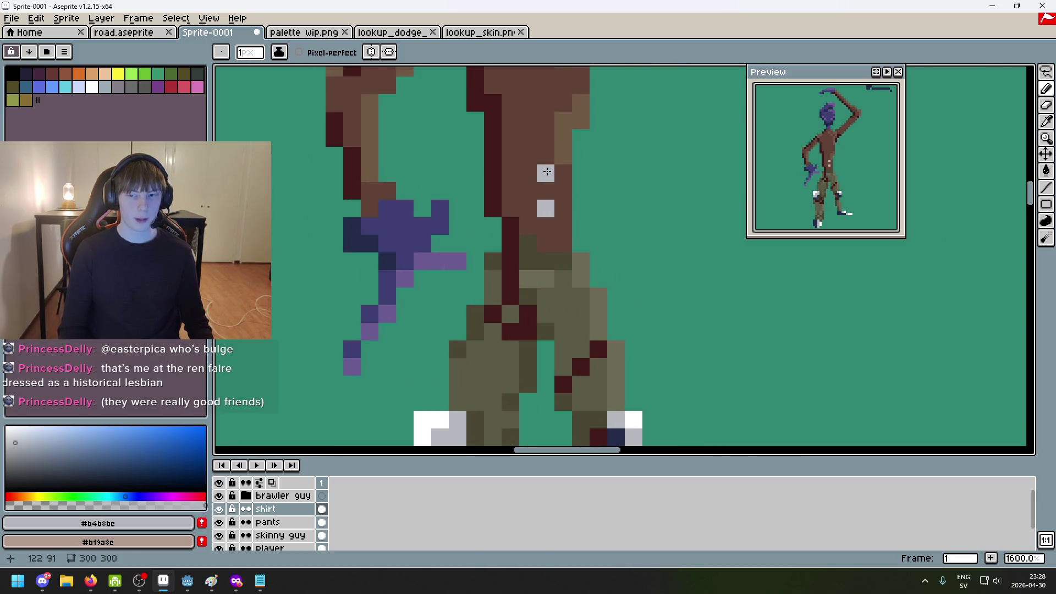
pyautogui.scroll(-3, 544, 160)
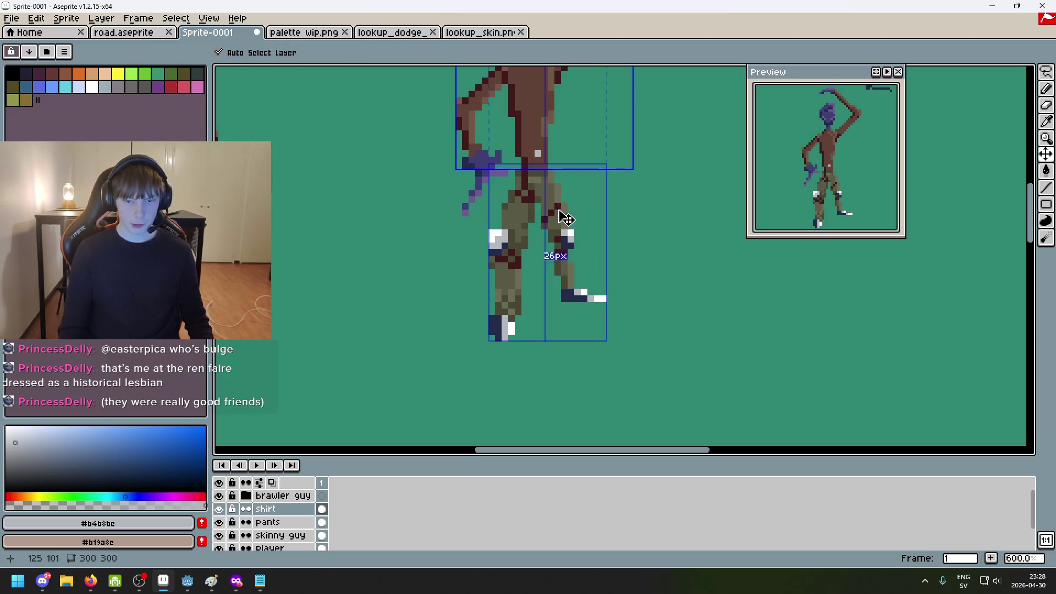
pyautogui.hotkey('ctrl', 'z')
pyautogui.scroll(-1, 549, 270)
pyautogui.scroll(5, 519, 261)
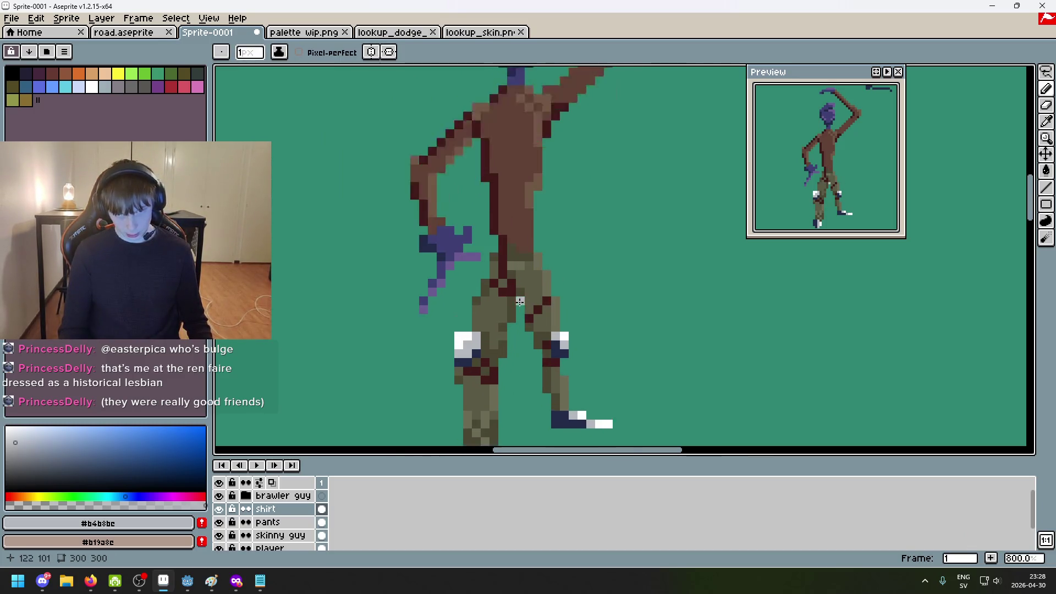
pyautogui.scroll(-2, 480, 202)
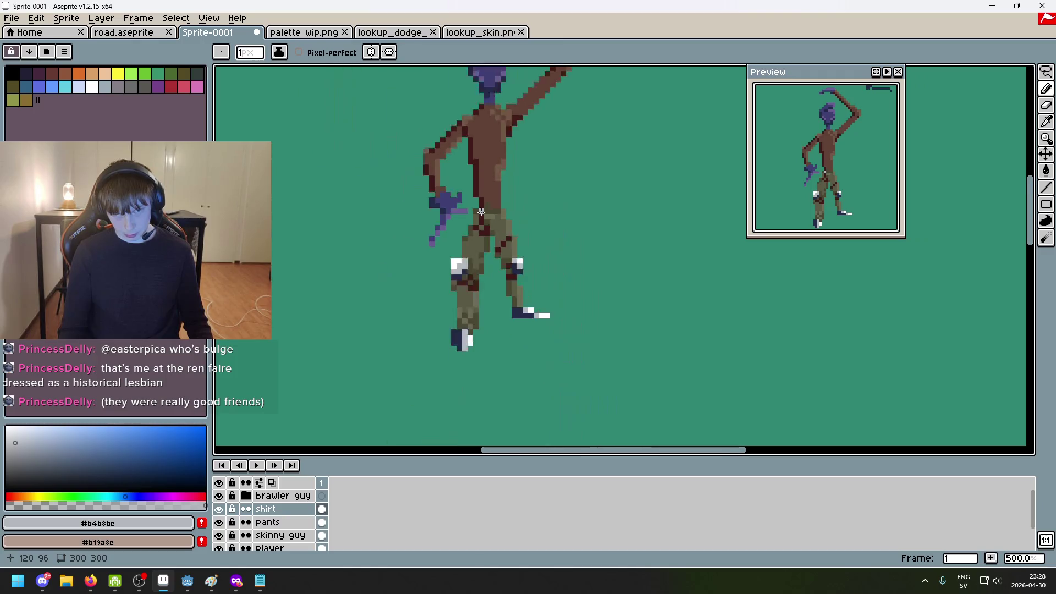
pyautogui.scroll(3, 484, 220)
pyautogui.press('alt')
pyautogui.click(411, 334)
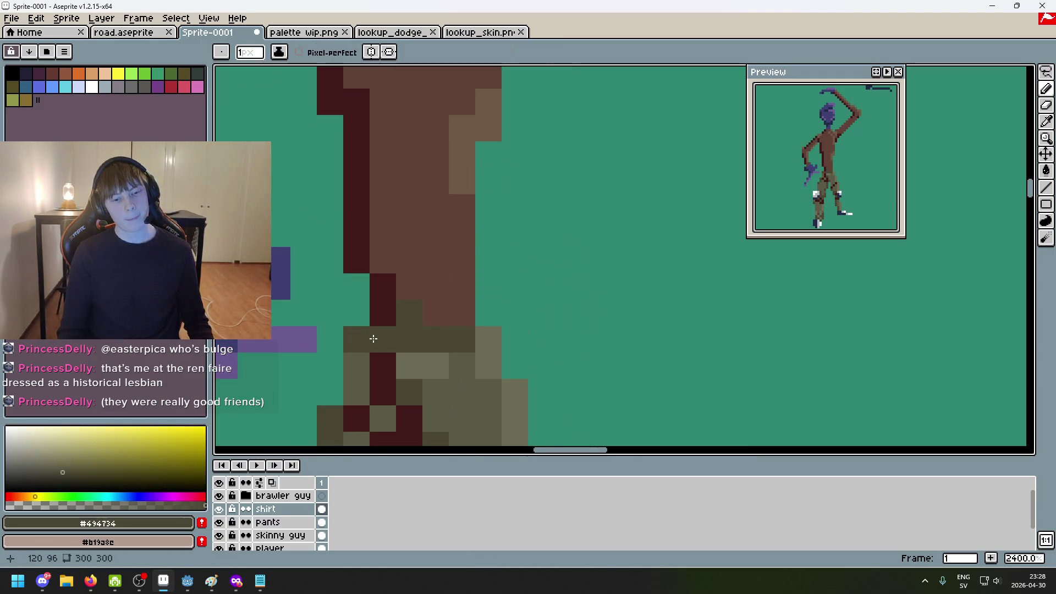
# Pan to the brawler and sample its dark shoe colour and the white of its shoe
pyautogui.scroll(-5, 468, 248)
pyautogui.scroll(-2, 502, 256)
pyautogui.hscroll(-4, 508, 272)
pyautogui.scroll(2, 515, 287)
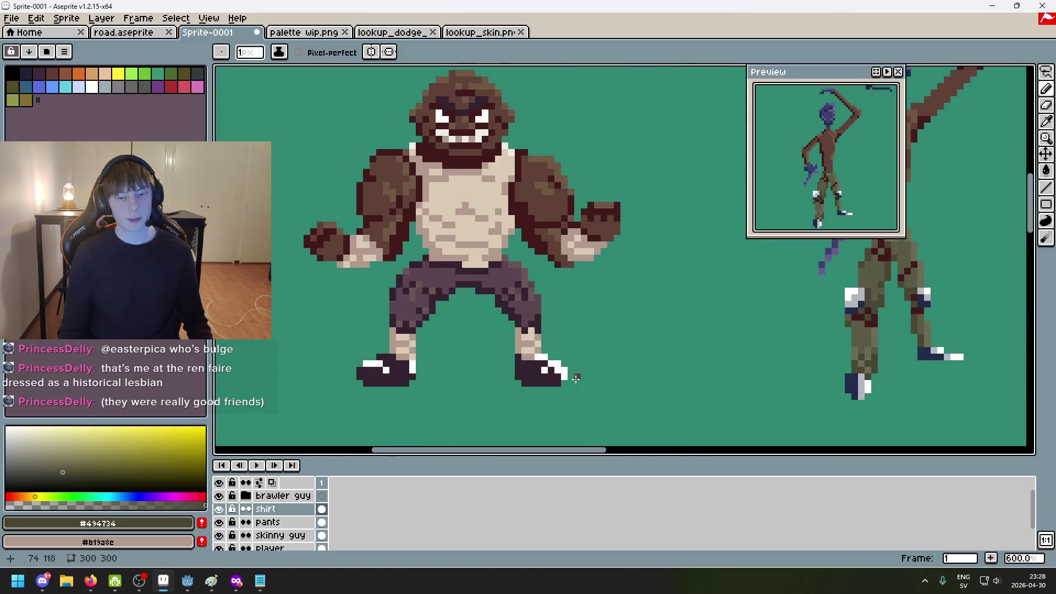
pyautogui.scroll(6, 490, 323)
pyautogui.keyDown('alt'); pyautogui.click(490, 322); pyautogui.keyUp('alt')
pyautogui.scroll(4, 642, 311)
pyautogui.scroll(-5, 643, 310)
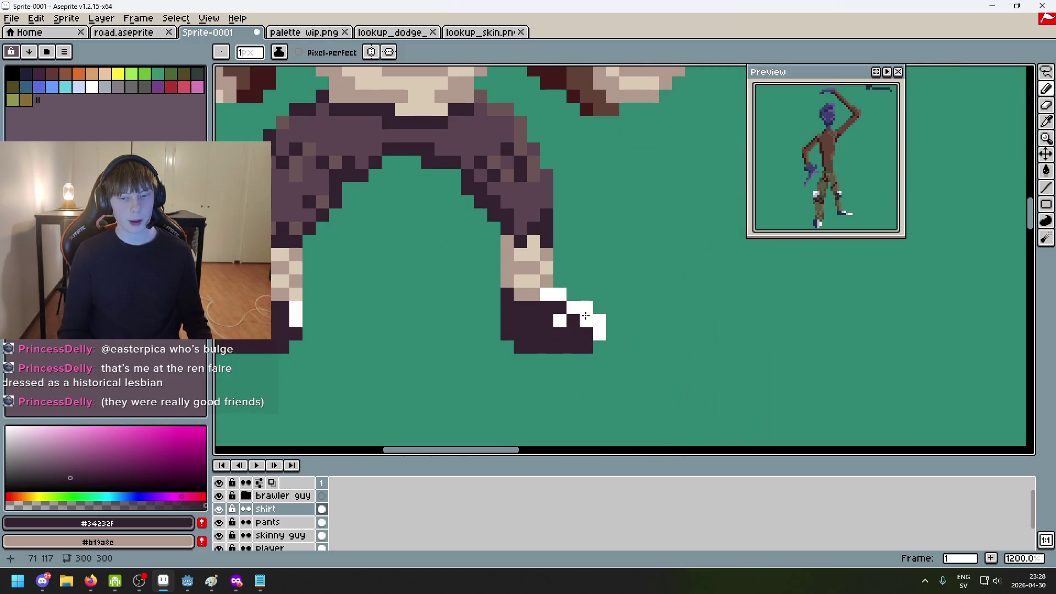
pyautogui.scroll(5, 532, 314)
pyautogui.keyDown('alt'); pyautogui.click(731, 288); pyautogui.keyUp('alt')
pyautogui.scroll(-8, 561, 200)
pyautogui.scroll(3, 561, 201)
# Sample the brawler's dark outline colour and undo a stray dark stroke near the feet
pyautogui.moveTo(561, 200); pyautogui.dragTo(557, 317)
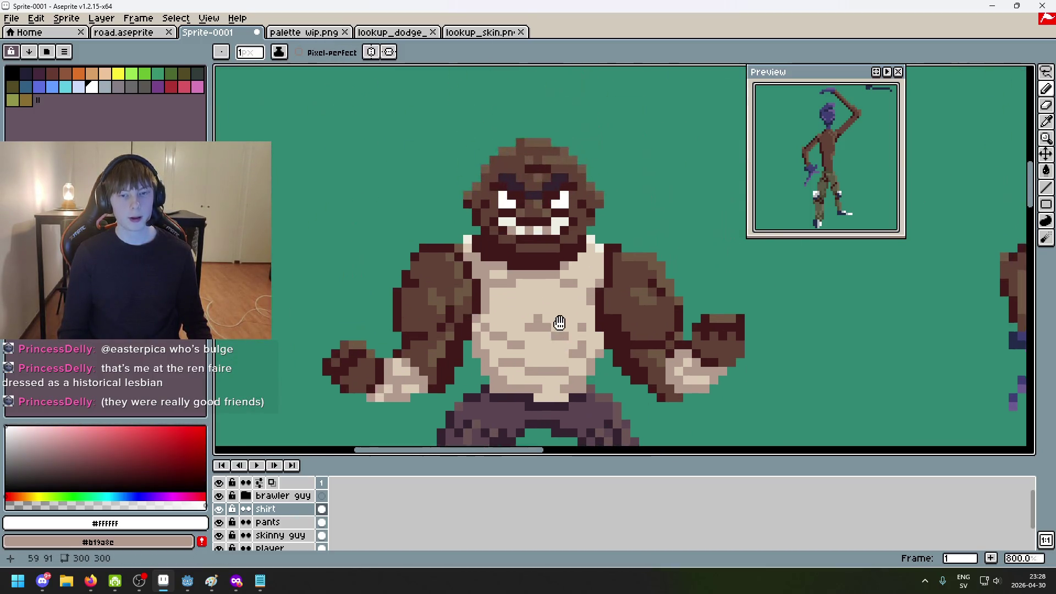
pyautogui.scroll(5, 590, 226)
pyautogui.scroll(-5, 646, 365)
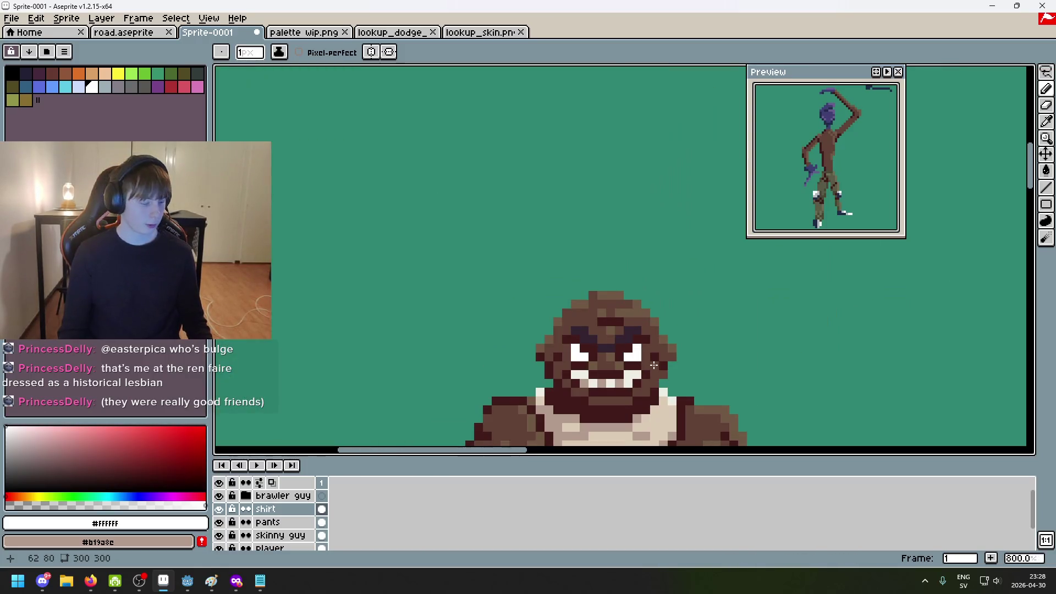
pyautogui.scroll(-3, 616, 330)
pyautogui.scroll(3, 586, 295)
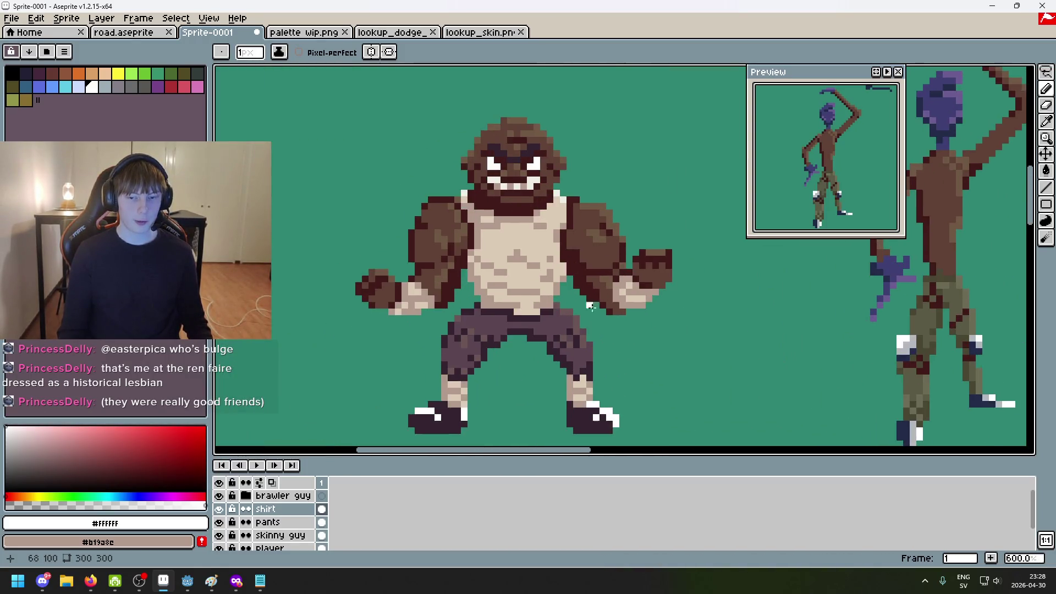
pyautogui.scroll(8, 586, 295)
pyautogui.scroll(-4, 497, 252)
pyautogui.scroll(4, 510, 264)
pyautogui.scroll(-7, 514, 335)
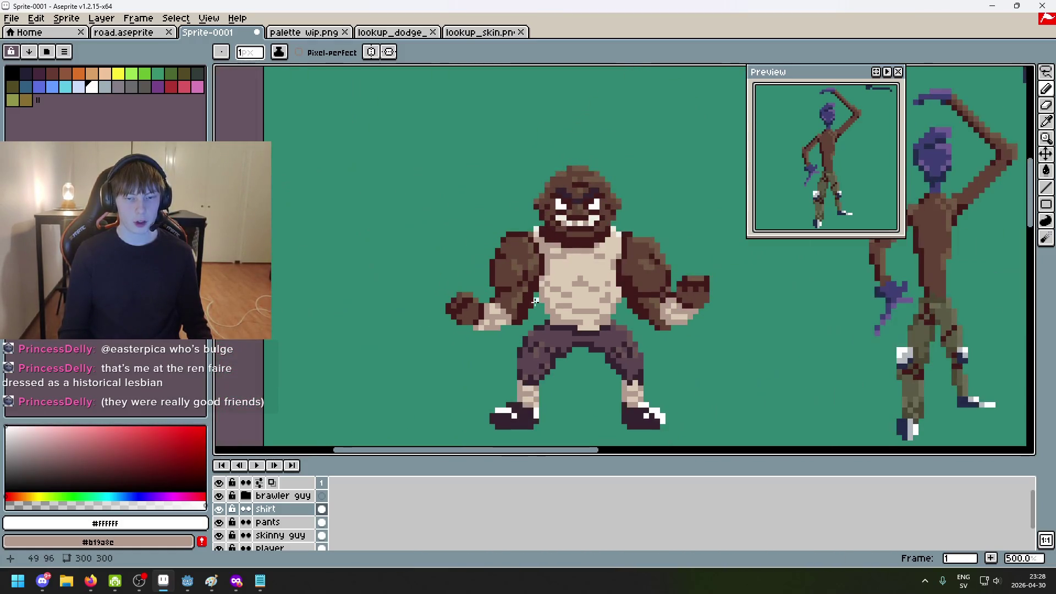
pyautogui.scroll(4, 445, 204)
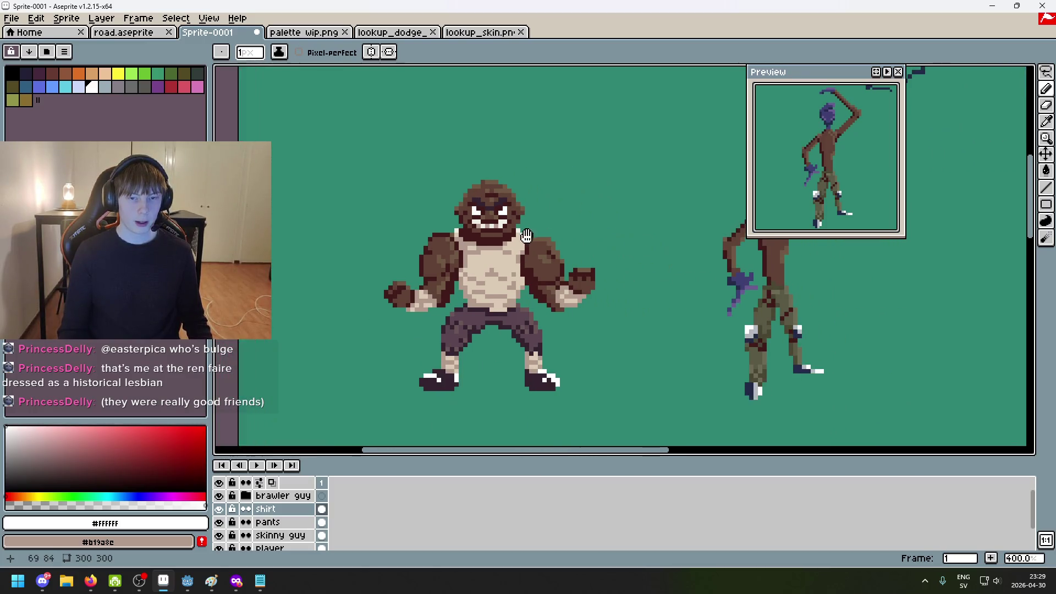
pyautogui.scroll(7, 445, 203)
pyautogui.scroll(-11, 436, 236)
pyautogui.scroll(7, 460, 266)
pyautogui.scroll(4, 631, 263)
pyautogui.scroll(-3, 631, 263)
pyautogui.keyDown('alt'); pyautogui.click(528, 196); pyautogui.keyUp('alt')
pyautogui.scroll(-5, 528, 196)
pyautogui.moveTo(617, 279); pyautogui.dragTo(619, 325)
pyautogui.hotkey('ctrl', 'z')
pyautogui.scroll(-2, 745, 308)
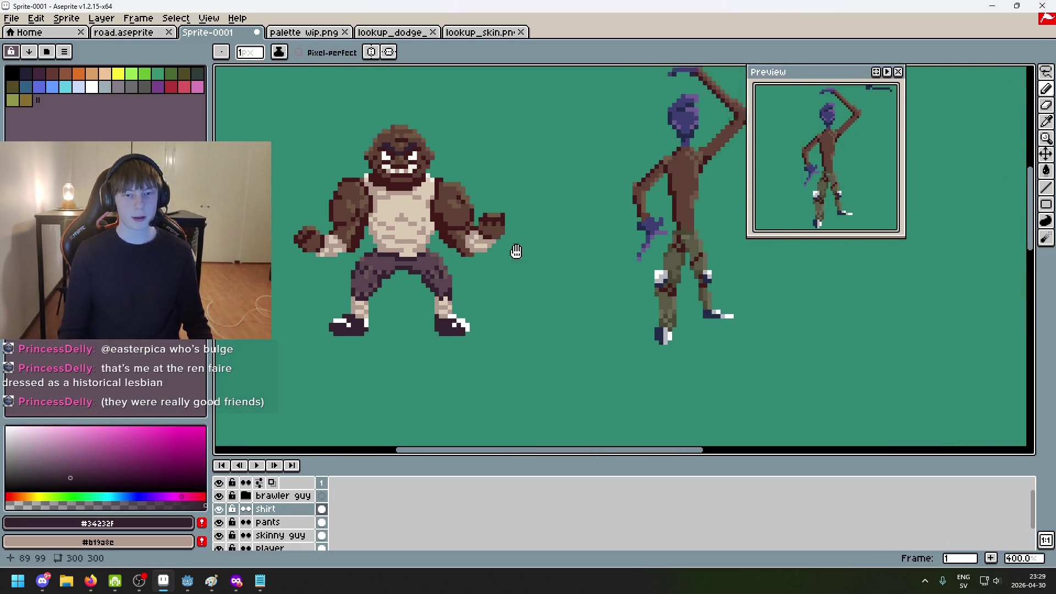
pyautogui.scroll(3, 672, 315)
pyautogui.scroll(-1, 672, 316)
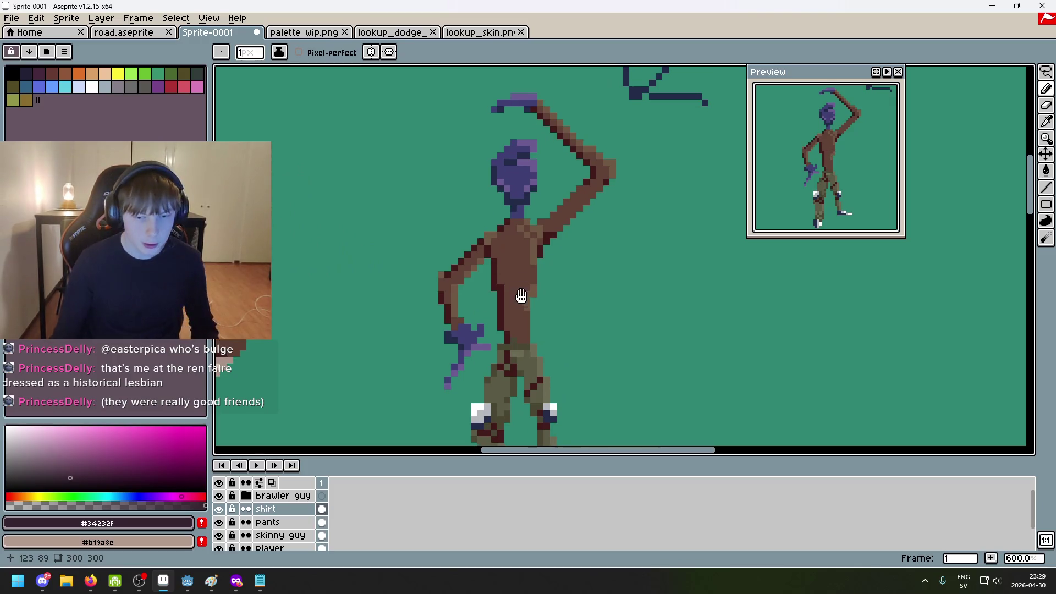
# Pick light grey #b4b8bc and dot grey stud pixels down the shirt front
pyautogui.scroll(3, 535, 289)
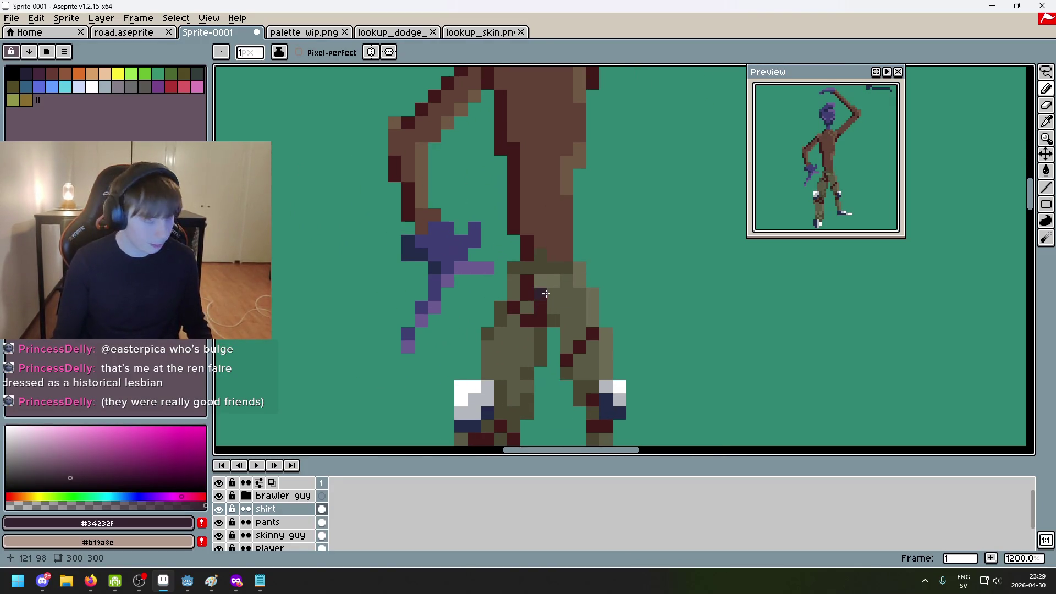
pyautogui.scroll(1, 521, 274)
pyautogui.keyDown('alt'); pyautogui.click(554, 271); pyautogui.keyUp('alt')
pyautogui.scroll(-2, 554, 271)
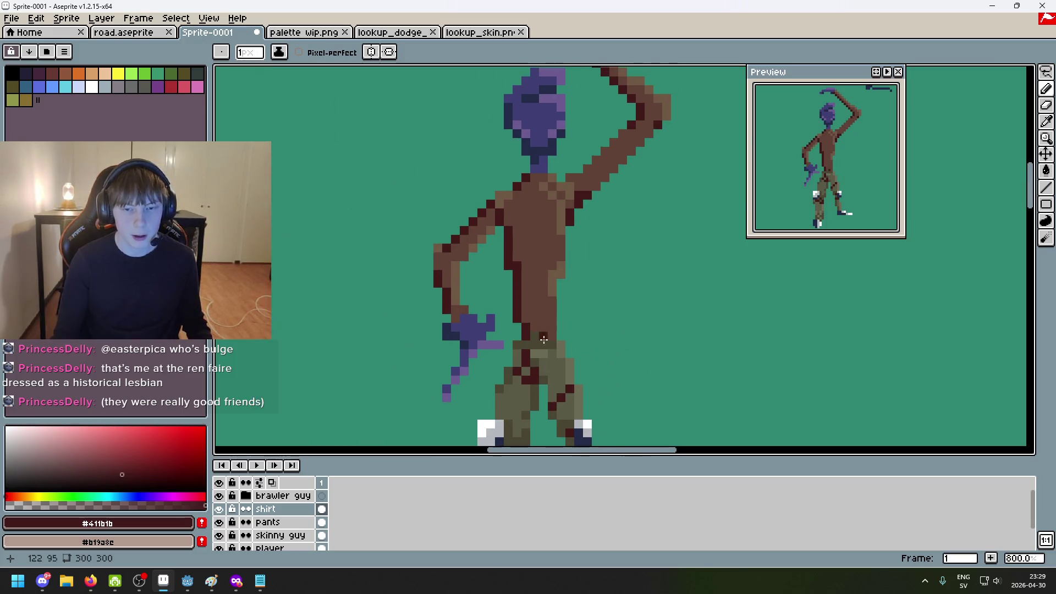
pyautogui.scroll(-2, 544, 364)
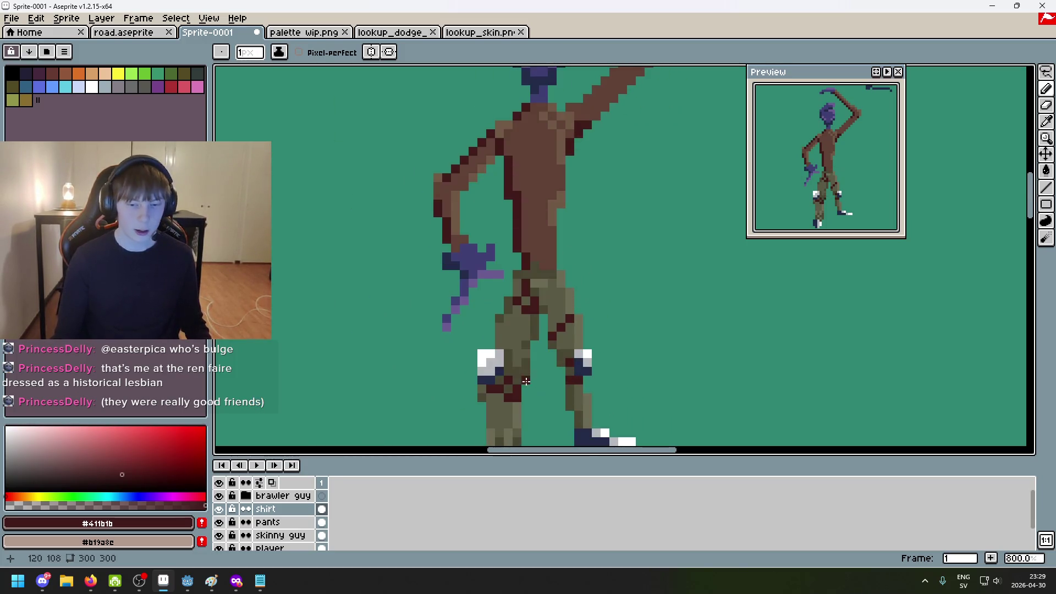
pyautogui.keyDown('alt'); pyautogui.click(498, 363); pyautogui.keyUp('alt')
pyautogui.scroll(4, 555, 211)
pyautogui.click(512, 259)
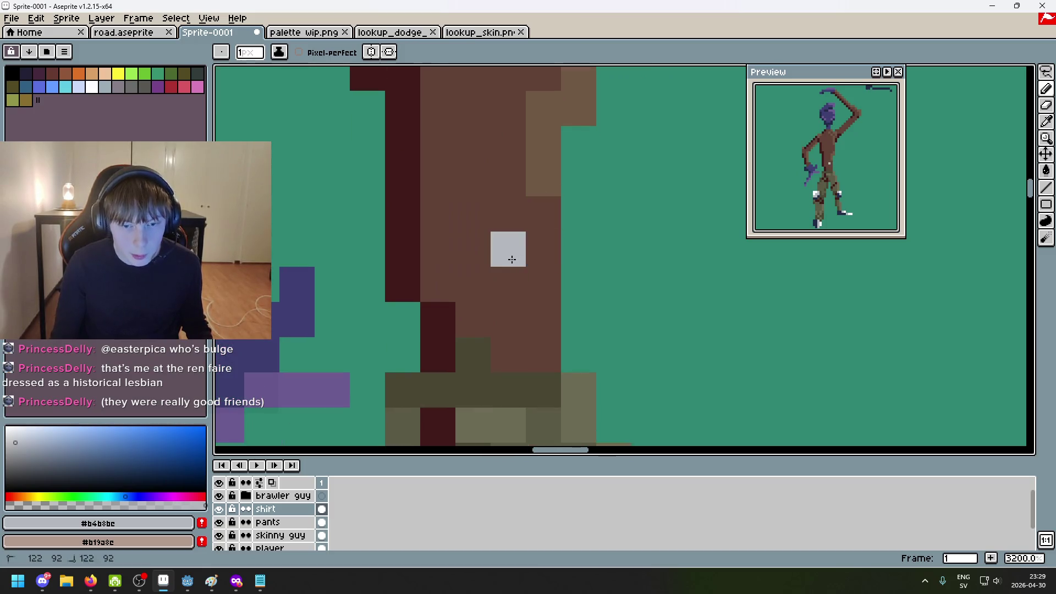
pyautogui.moveTo(542, 179); pyautogui.dragTo(550, 292)
pyautogui.scroll(-1, 538, 206)
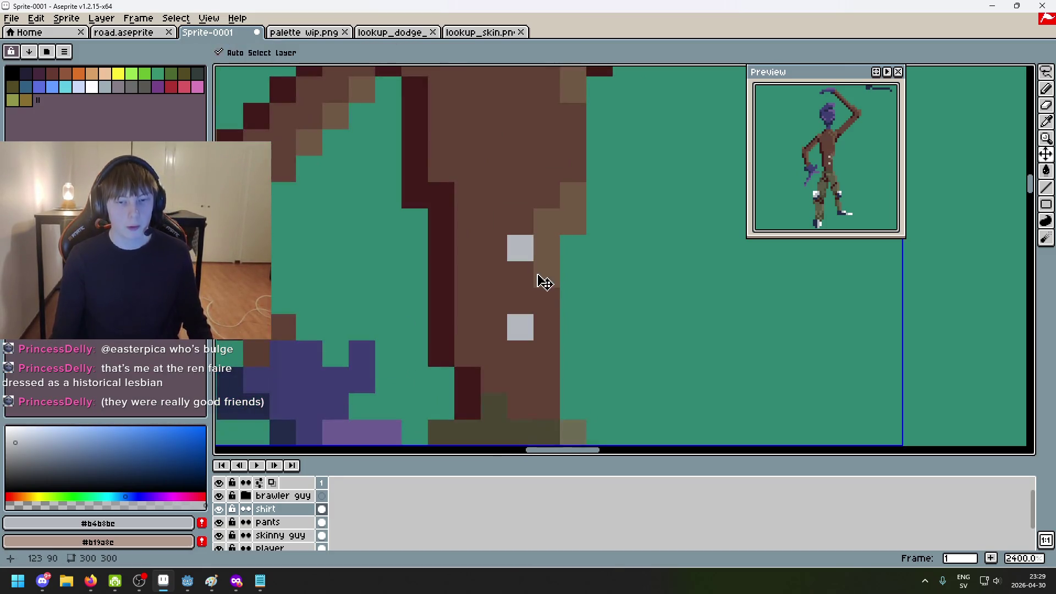
pyautogui.scroll(-4, 526, 223)
pyautogui.scroll(3, 536, 254)
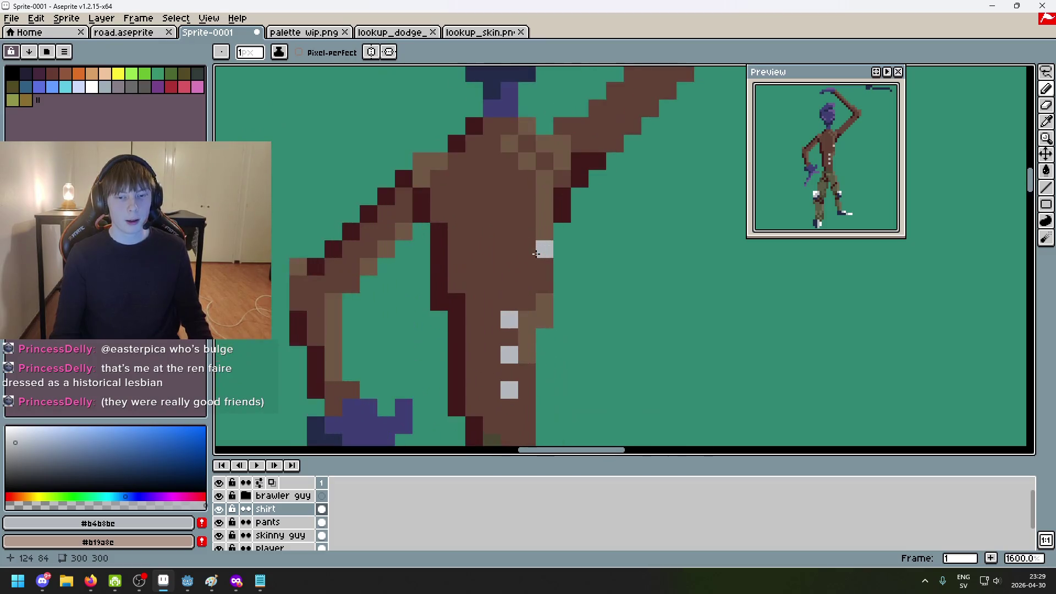
pyautogui.scroll(1, 515, 187)
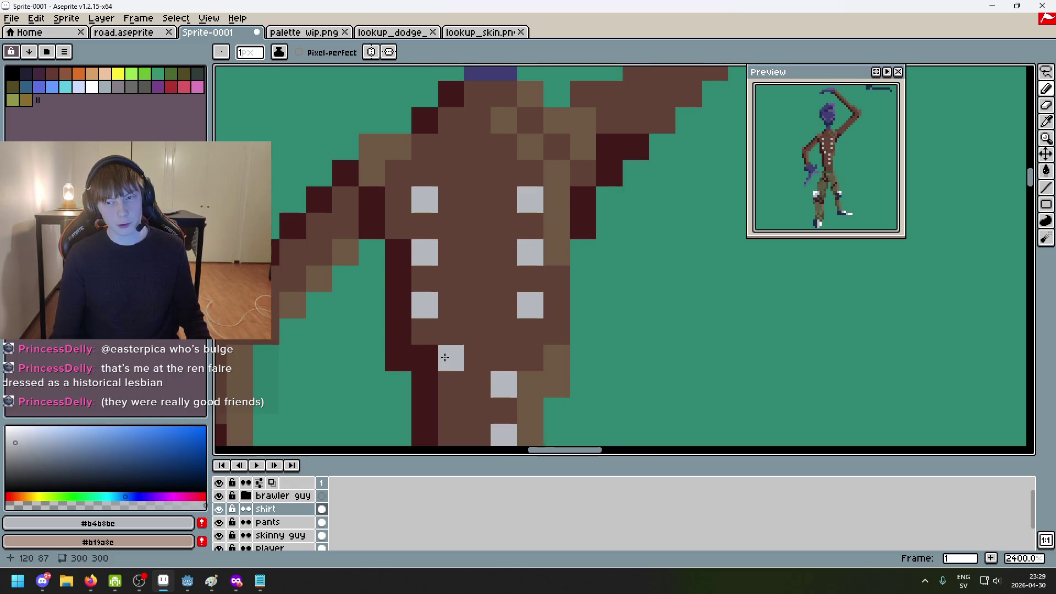
pyautogui.scroll(-4, 445, 358)
pyautogui.scroll(3, 459, 257)
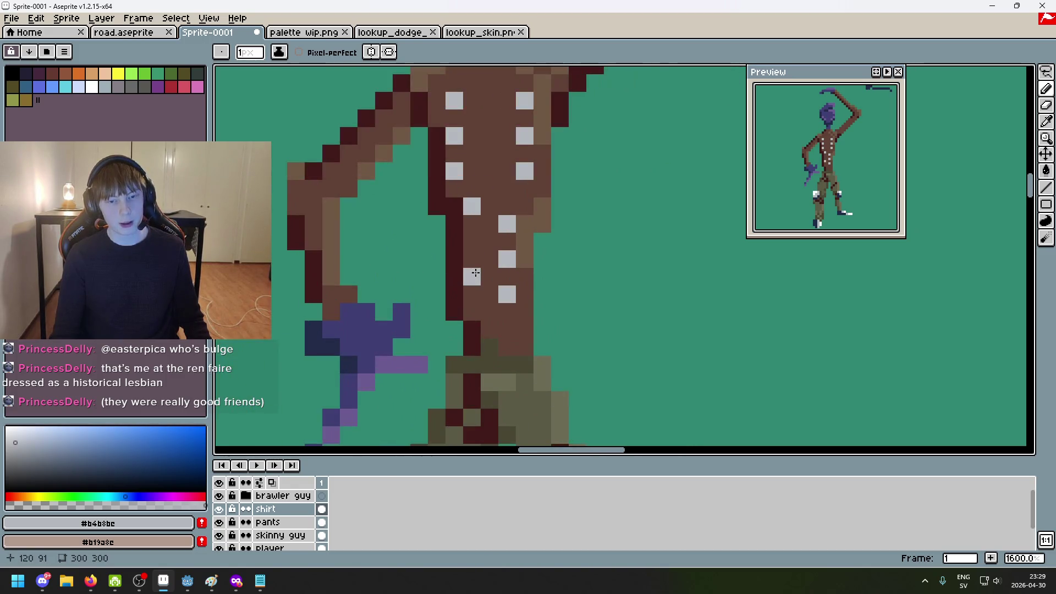
pyautogui.scroll(-2, 507, 298)
pyautogui.scroll(1, 506, 297)
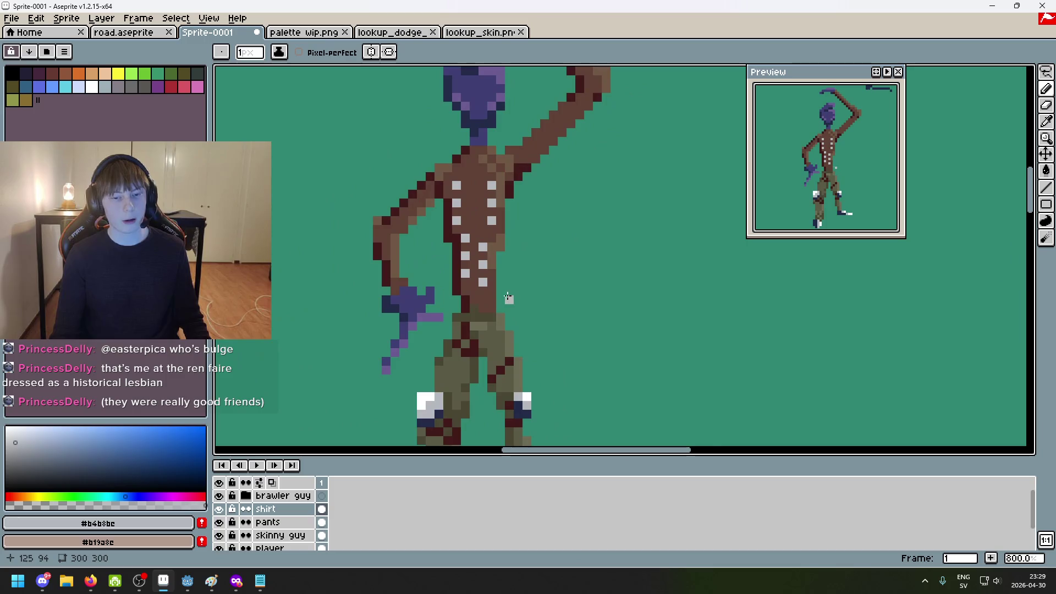
pyautogui.scroll(-1, 509, 292)
pyautogui.scroll(1, 503, 297)
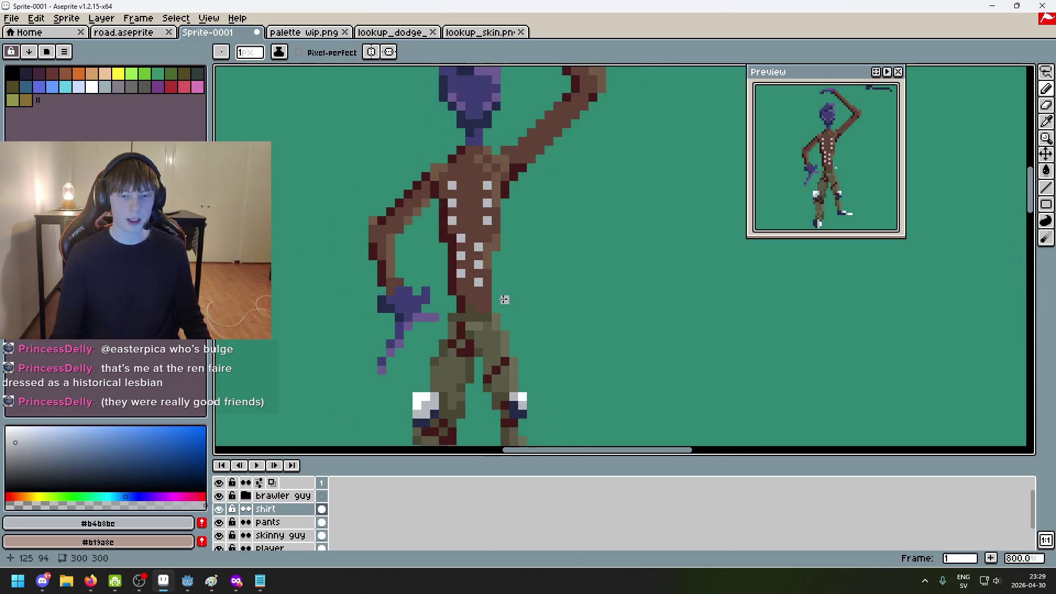
# Sample white from the character's shoe and add a white highlight pixel on the chest
pyautogui.press('alt')
pyautogui.scroll(2, 463, 162)
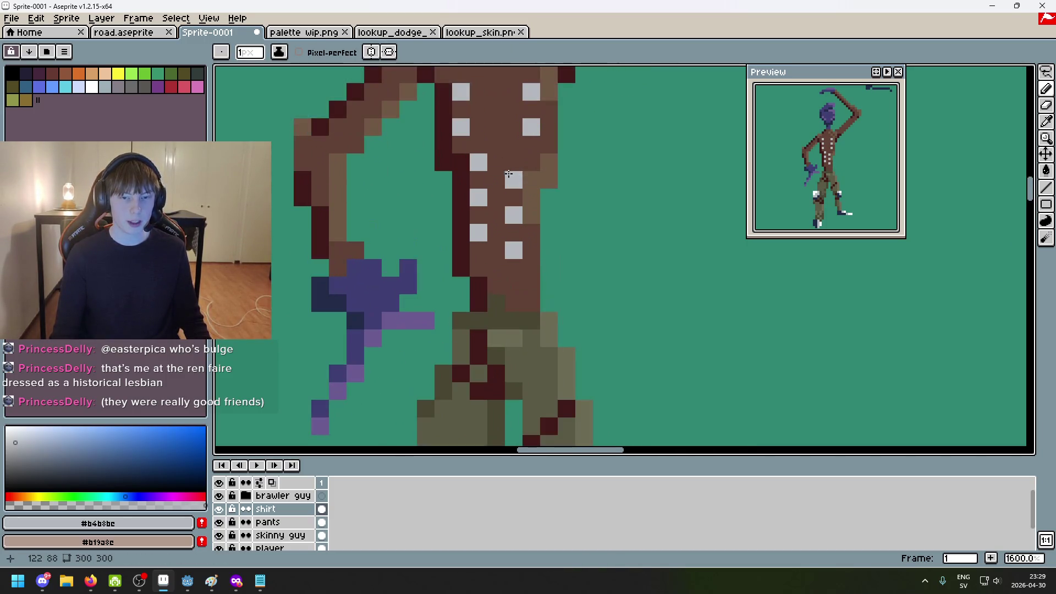
pyautogui.scroll(-1, 682, 212)
pyautogui.scroll(1, 682, 213)
pyautogui.keyDown('alt'); pyautogui.click(617, 314); pyautogui.keyUp('alt')
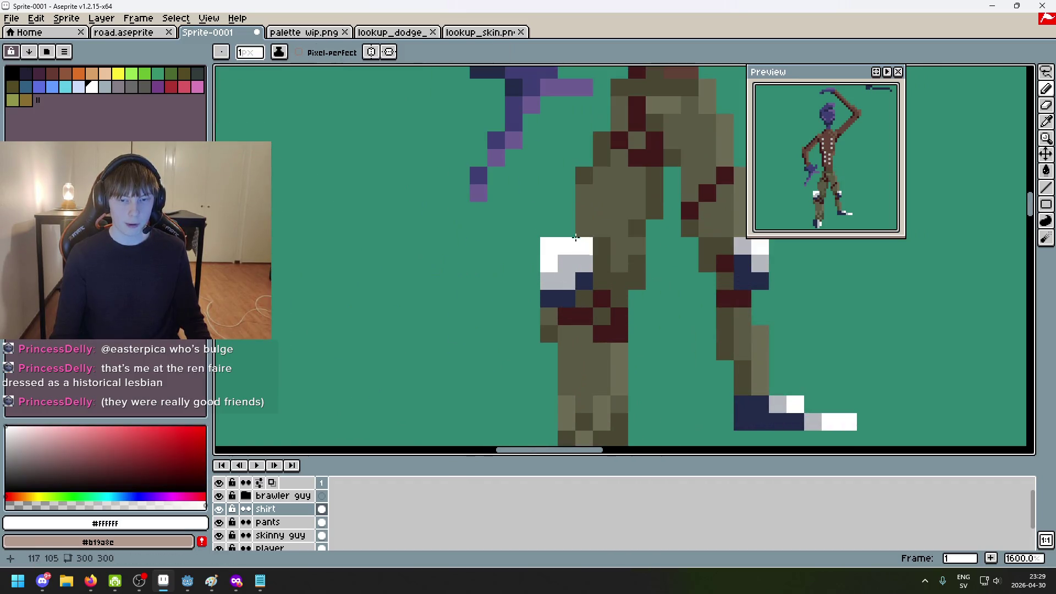
pyautogui.scroll(-1, 580, 325)
pyautogui.moveTo(571, 197)
pyautogui.mouseDown()
pyautogui.moveTo(530, 245)
pyautogui.moveTo(547, 278)
pyautogui.mouseUp()
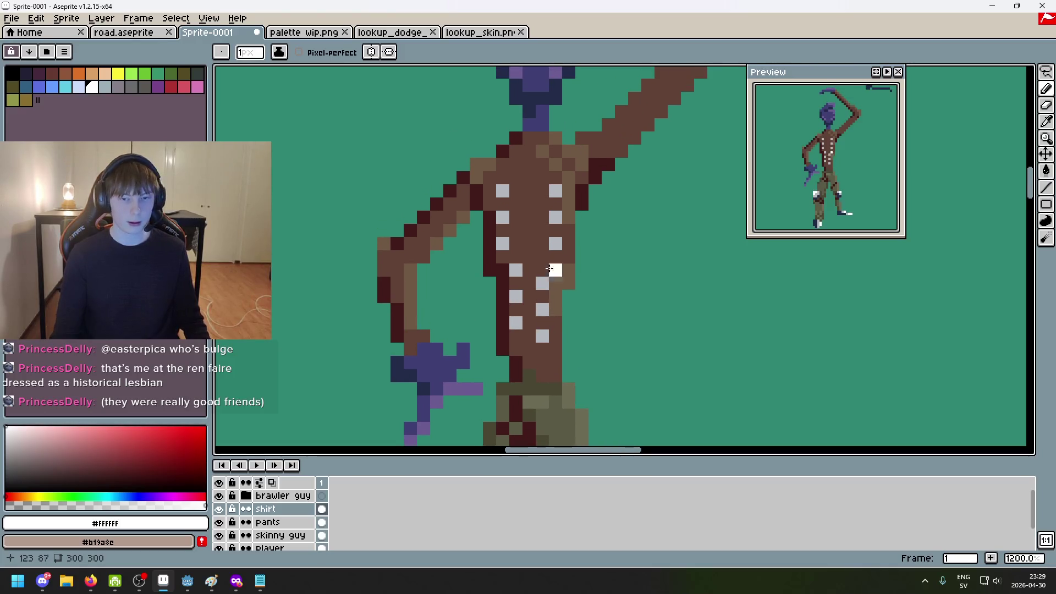
pyautogui.click(540, 227)
pyautogui.scroll(-5, 640, 280)
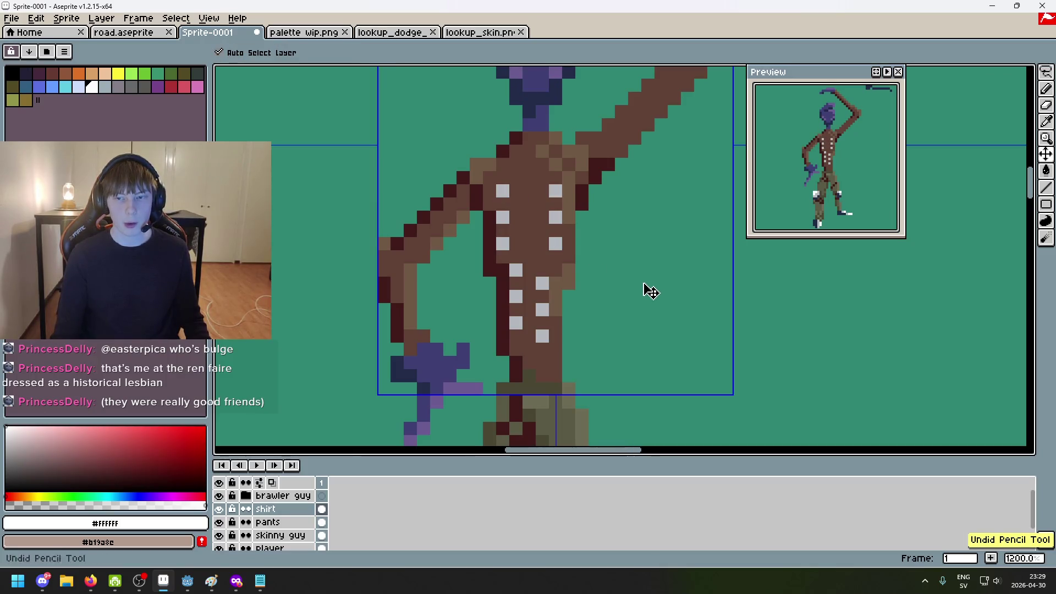
# Pick navy #222b49 from the boot and paint a navy pixel on the lower shirt front
pyautogui.moveTo(557, 269); pyautogui.dragTo(625, 255)
pyautogui.scroll(2, 625, 254)
pyautogui.moveTo(559, 246); pyautogui.dragTo(607, 314)
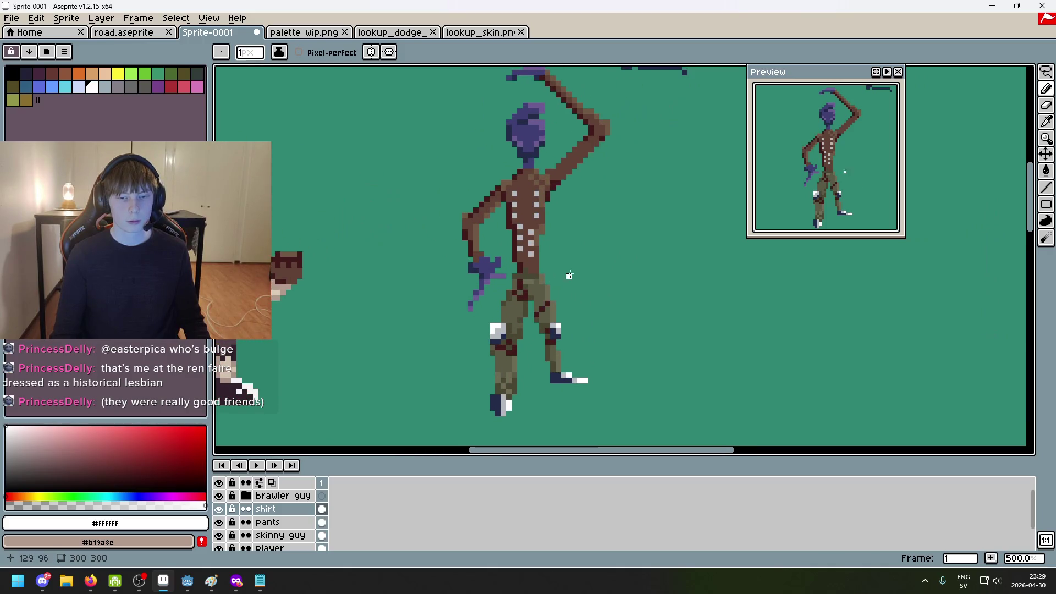
pyautogui.scroll(4, 587, 328)
pyautogui.keyDown('alt'); pyautogui.click(419, 329); pyautogui.keyUp('alt')
pyautogui.scroll(-3, 466, 342)
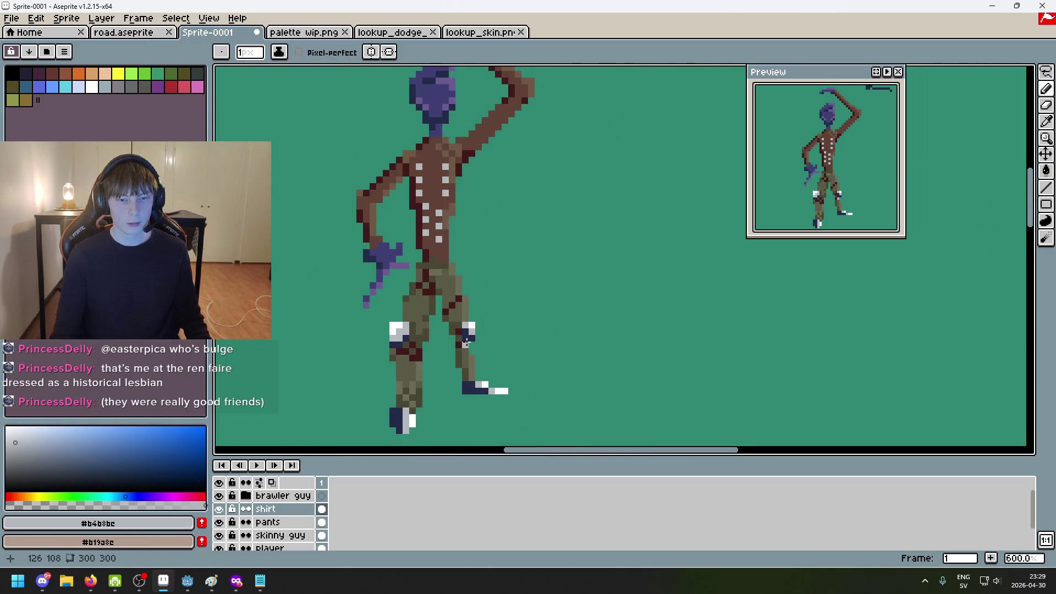
pyautogui.moveTo(525, 270)
pyautogui.mouseDown()
pyautogui.moveTo(583, 375)
pyautogui.moveTo(611, 285)
pyautogui.mouseUp()
pyautogui.scroll(3, 474, 366)
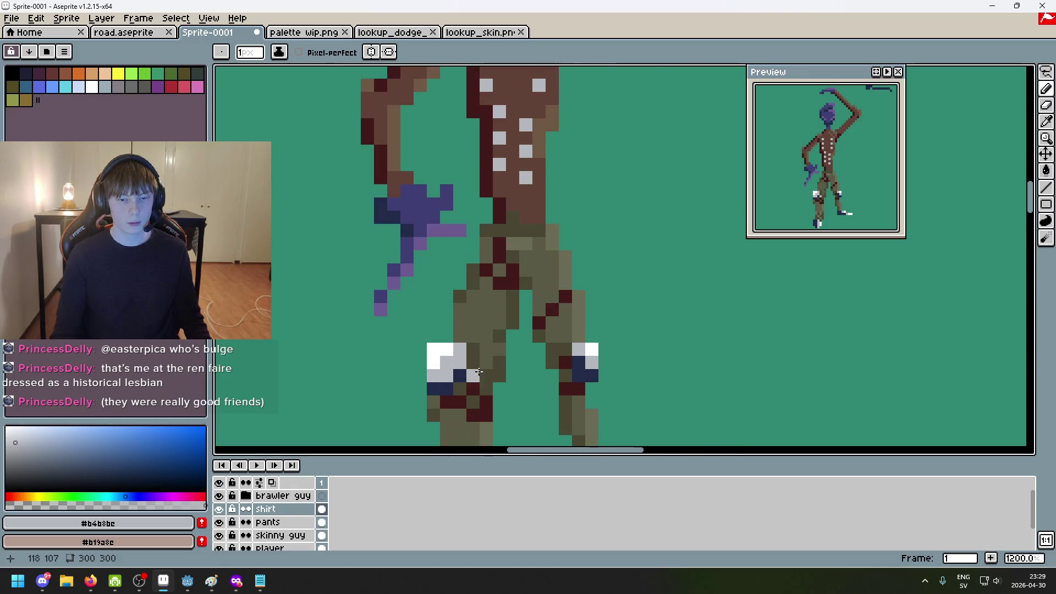
pyautogui.keyDown('alt'); pyautogui.click(463, 372); pyautogui.keyUp('alt')
pyautogui.scroll(3, 466, 367)
pyautogui.click(527, 271)
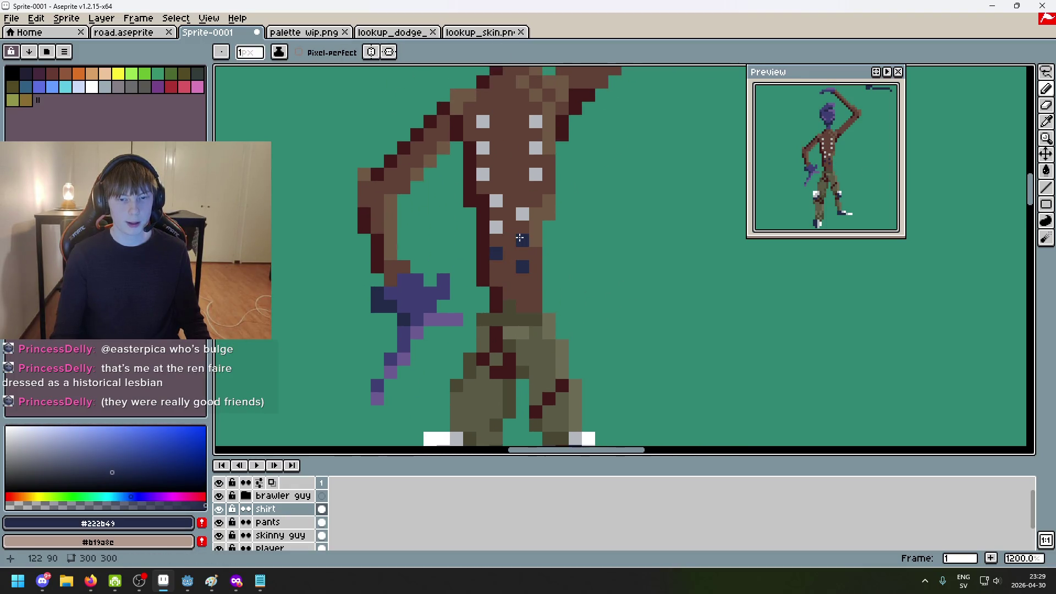
# Zoom to check the shirt, then bring up the medieval clothing image results in Firefox
pyautogui.scroll(-6, 520, 237)
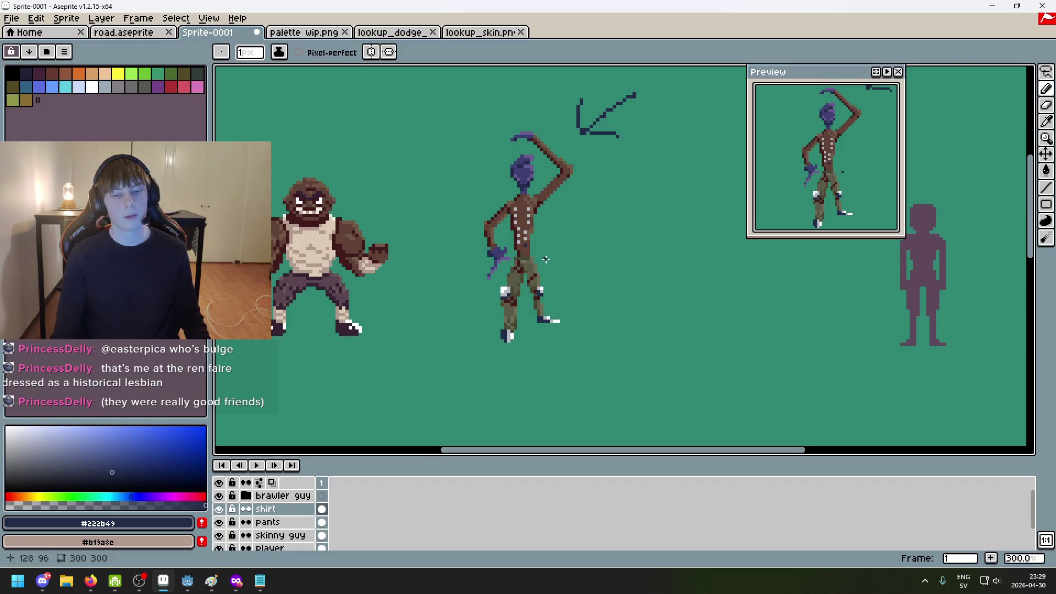
pyautogui.scroll(2, 532, 256)
pyautogui.scroll(2, 538, 238)
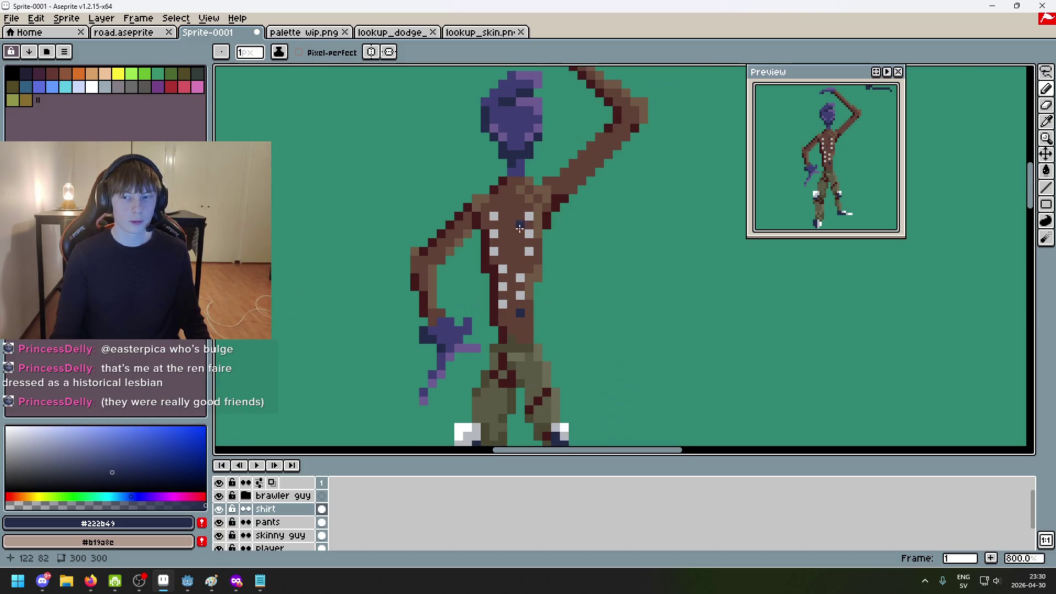
pyautogui.scroll(2, 518, 236)
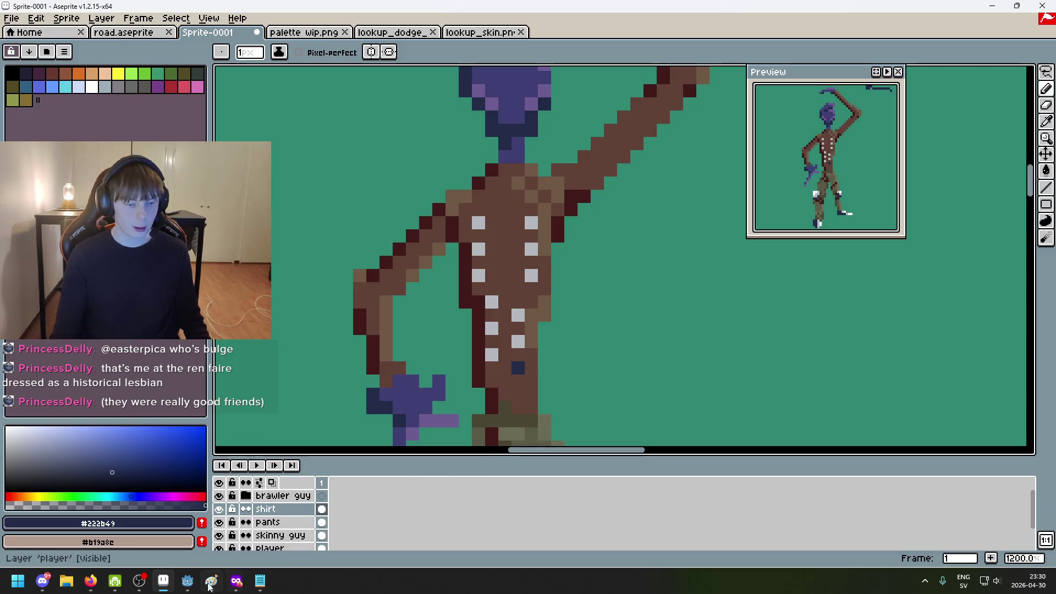
pyautogui.moveTo(236, 580)
pyautogui.click(529, 508)
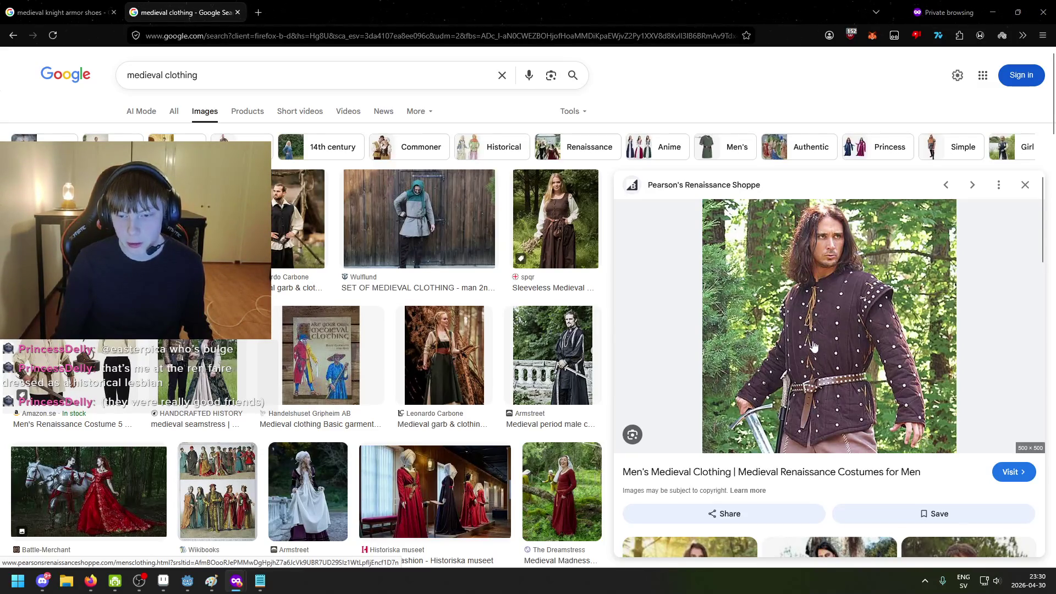
# Study the studded brown doublet reference, then return to the Aseprite sprite
pyautogui.click(163, 581)
# Repaint the navy shirt pixel dark red #411b1b and add a grey #b4b8bc stud pixel
pyautogui.scroll(-3, 539, 282)
pyautogui.scroll(2, 539, 281)
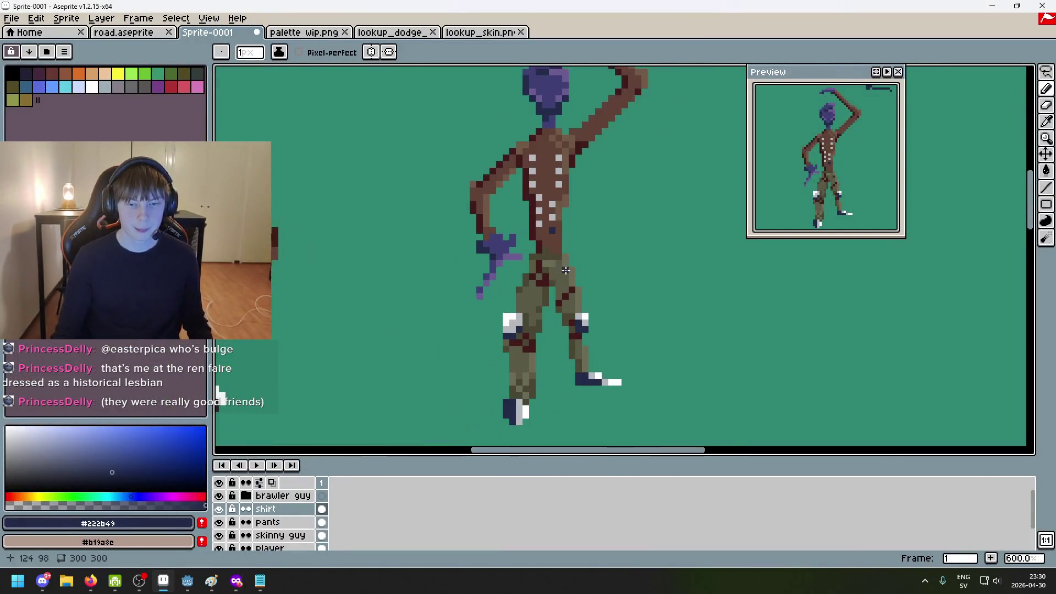
pyautogui.moveTo(544, 300); pyautogui.dragTo(544, 335)
pyautogui.keyDown('alt'); pyautogui.click(532, 263); pyautogui.keyUp('alt')
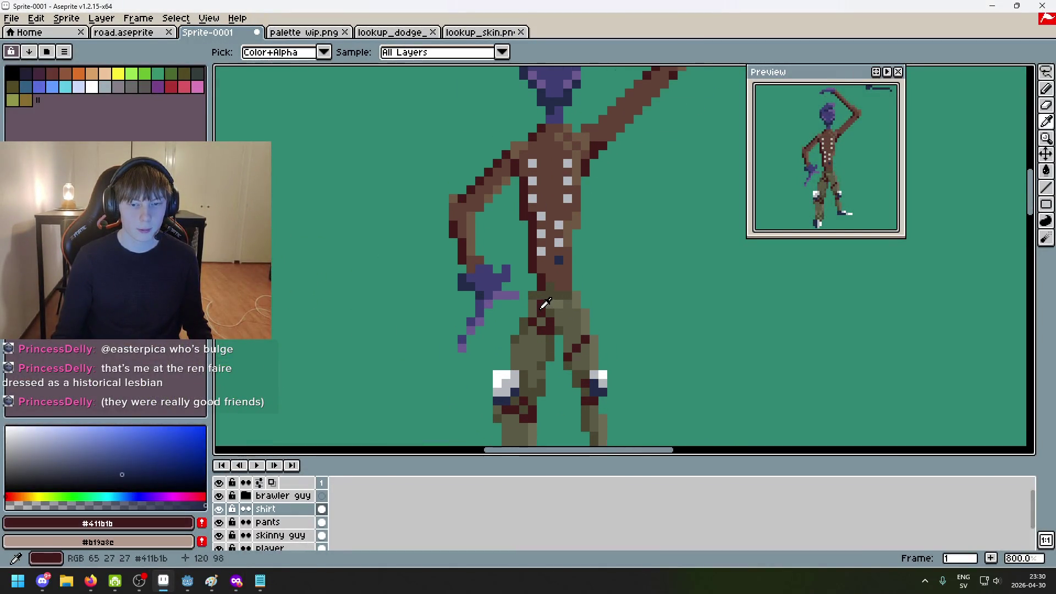
pyautogui.click(558, 256)
pyautogui.scroll(3, 558, 256)
pyautogui.scroll(-3, 556, 264)
pyautogui.scroll(2, 539, 297)
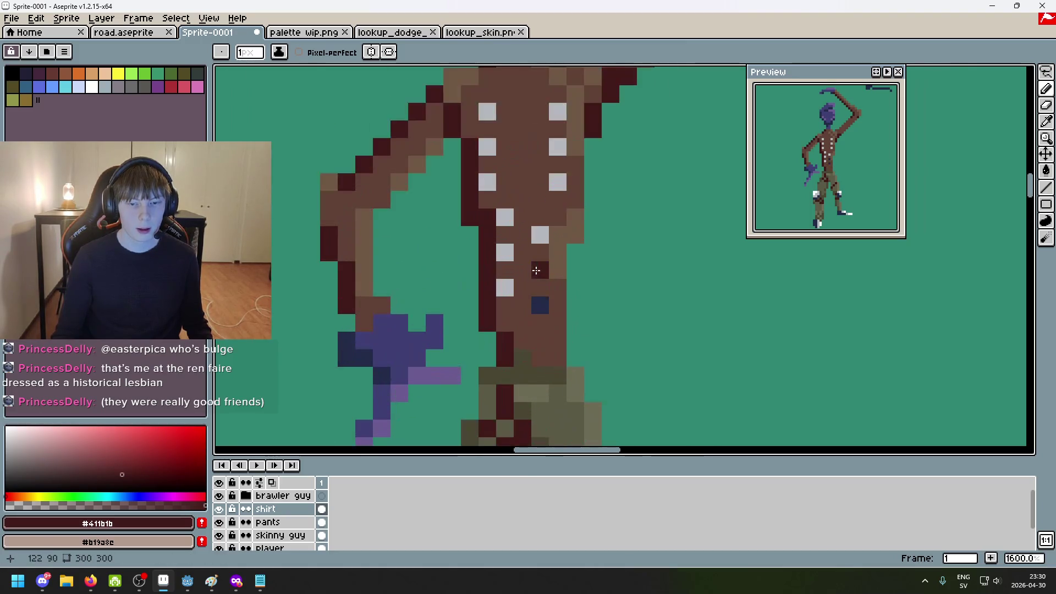
pyautogui.keyDown('alt'); pyautogui.click(540, 270); pyautogui.keyUp('alt')
pyautogui.click(537, 305)
pyautogui.scroll(-6, 537, 304)
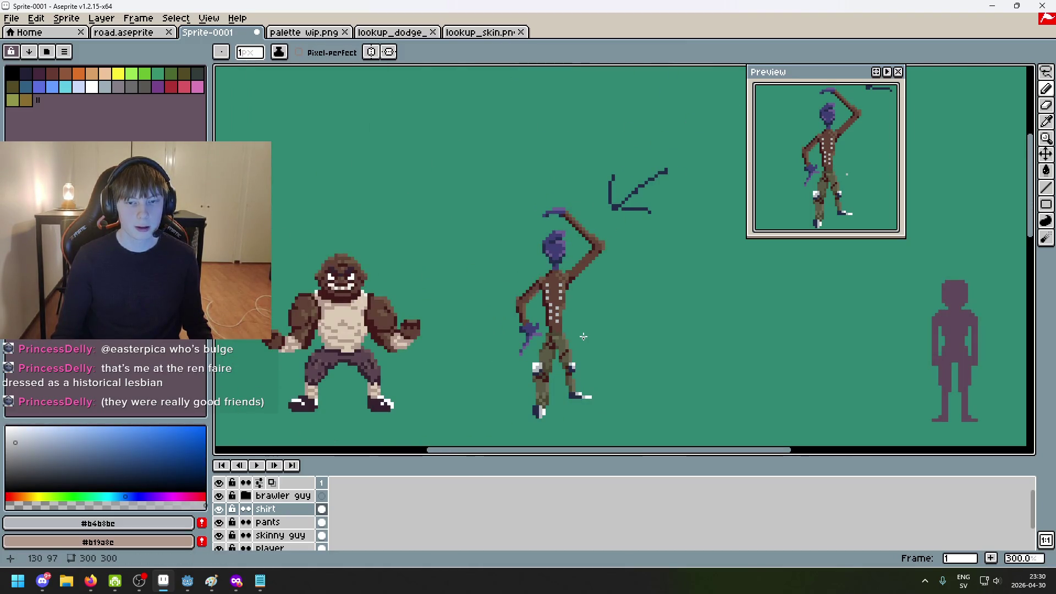
pyautogui.scroll(4, 583, 336)
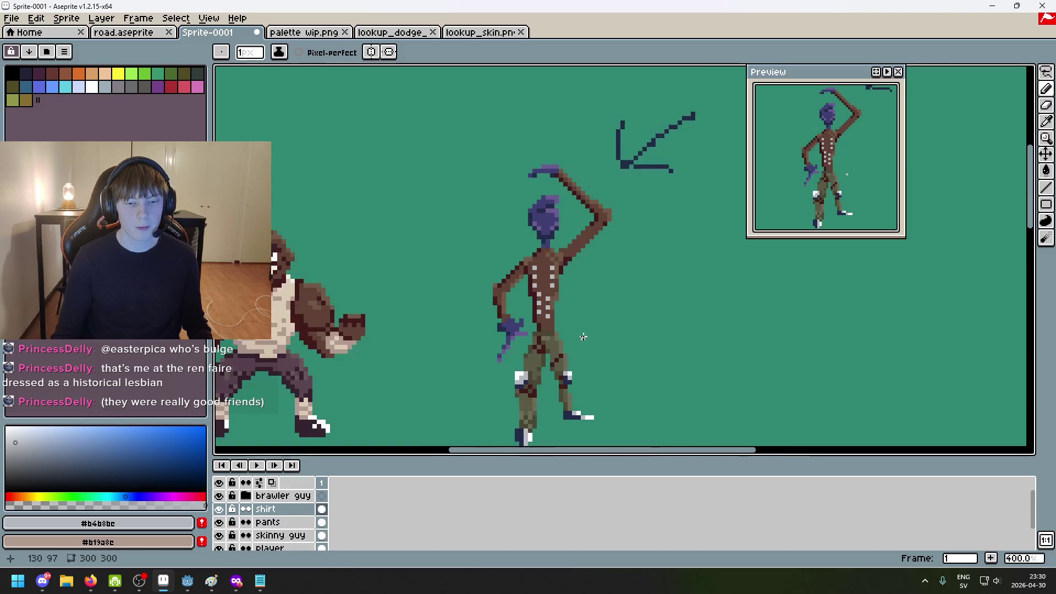
# Add two dark red dots between the studs on the upper chest
pyautogui.press('alt')
pyautogui.keyDown('alt'); pyautogui.click(511, 262); pyautogui.keyUp('alt')
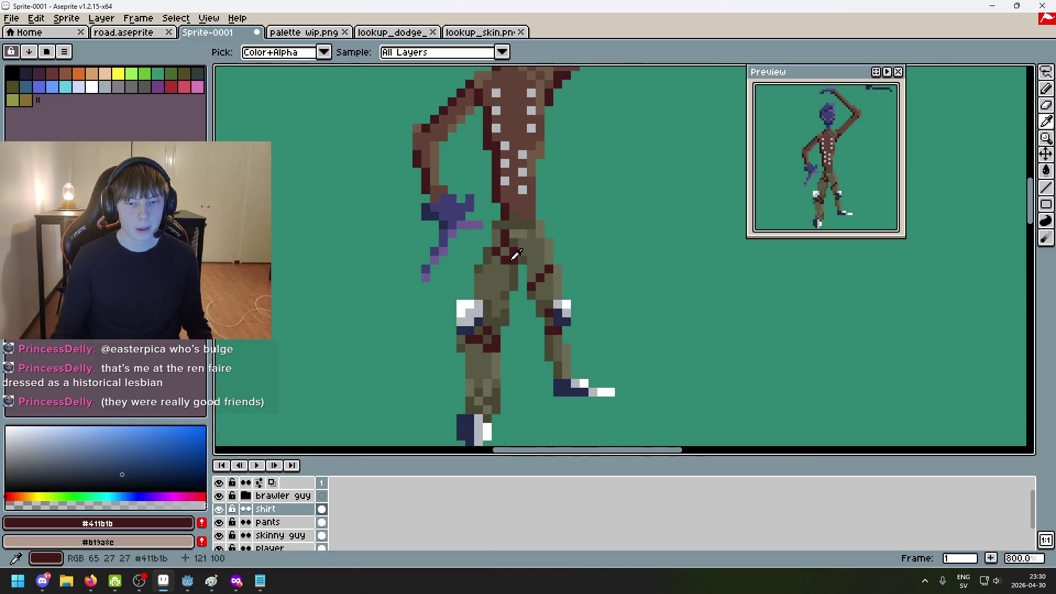
pyautogui.scroll(2, 511, 248)
pyautogui.scroll(3, 522, 276)
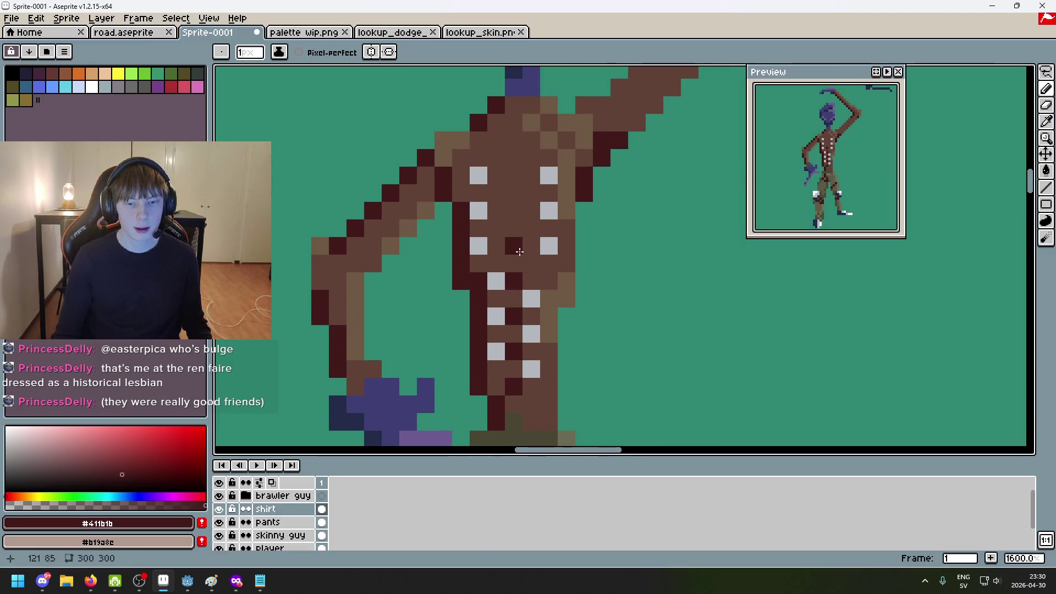
pyautogui.click(513, 181)
pyautogui.scroll(-2, 513, 145)
pyautogui.click(522, 173)
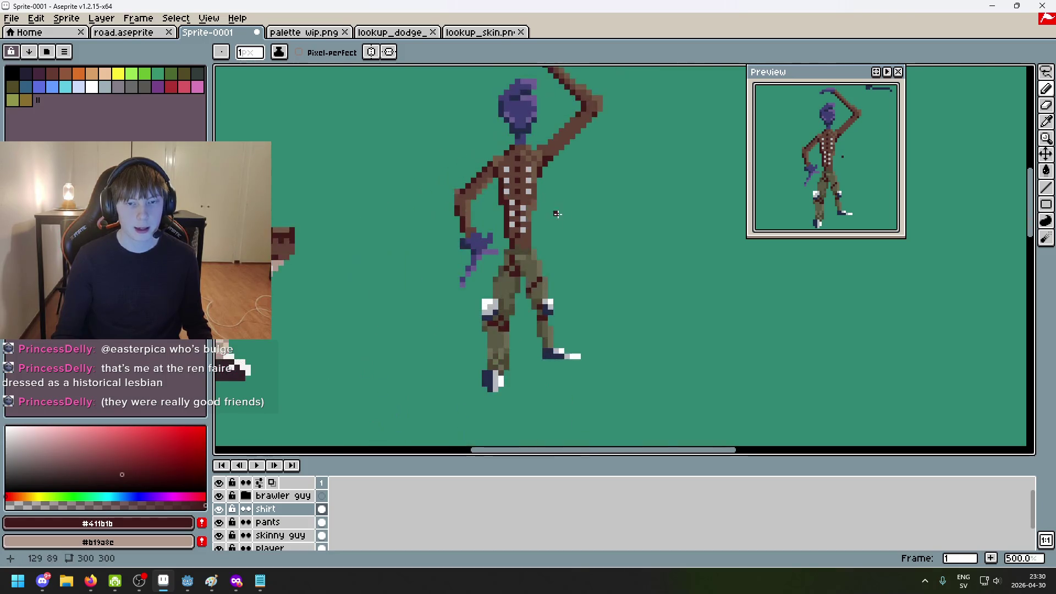
pyautogui.scroll(2, 517, 147)
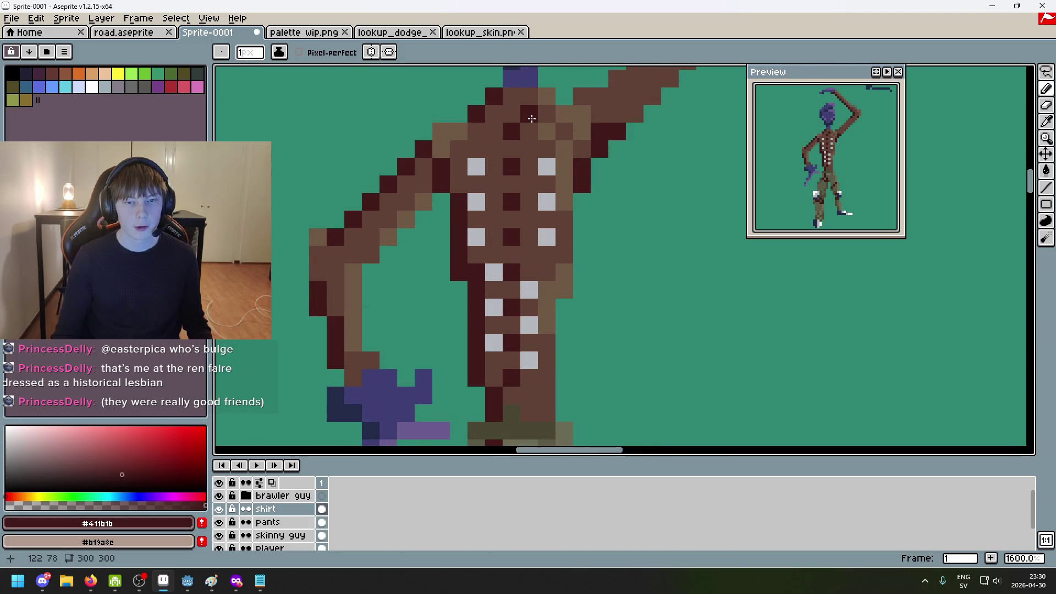
pyautogui.scroll(-5, 570, 160)
pyautogui.scroll(4, 570, 160)
pyautogui.scroll(2, 560, 310)
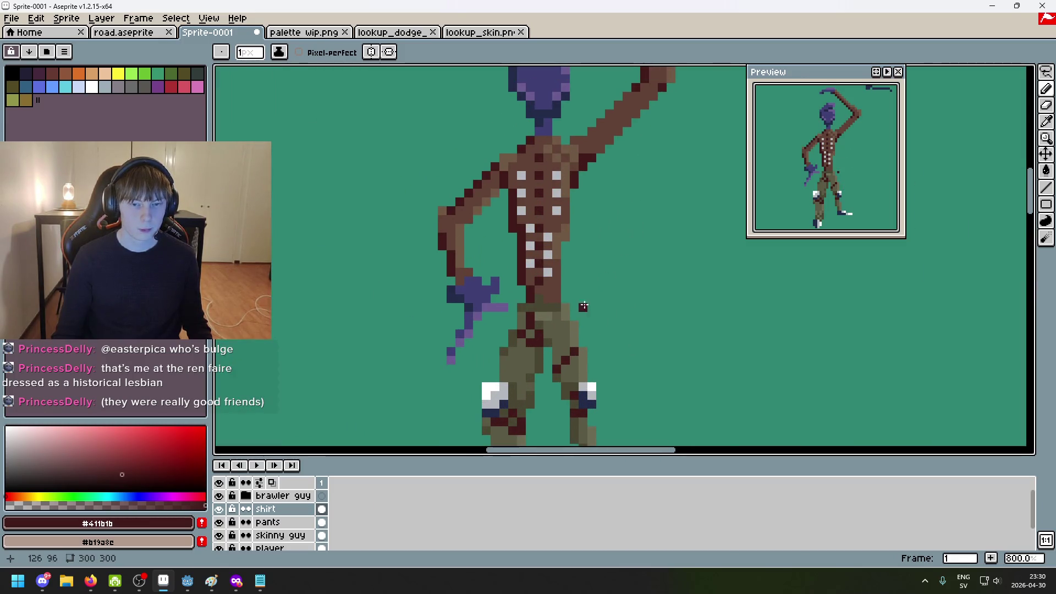
pyautogui.scroll(-4, 585, 304)
pyautogui.keyDown('alt'); pyautogui.click(547, 266); pyautogui.keyUp('alt')
# Draw white and grey #b4b8bc blade pixels below the purple hand
pyautogui.scroll(2, 546, 267)
pyautogui.scroll(-1, 459, 184)
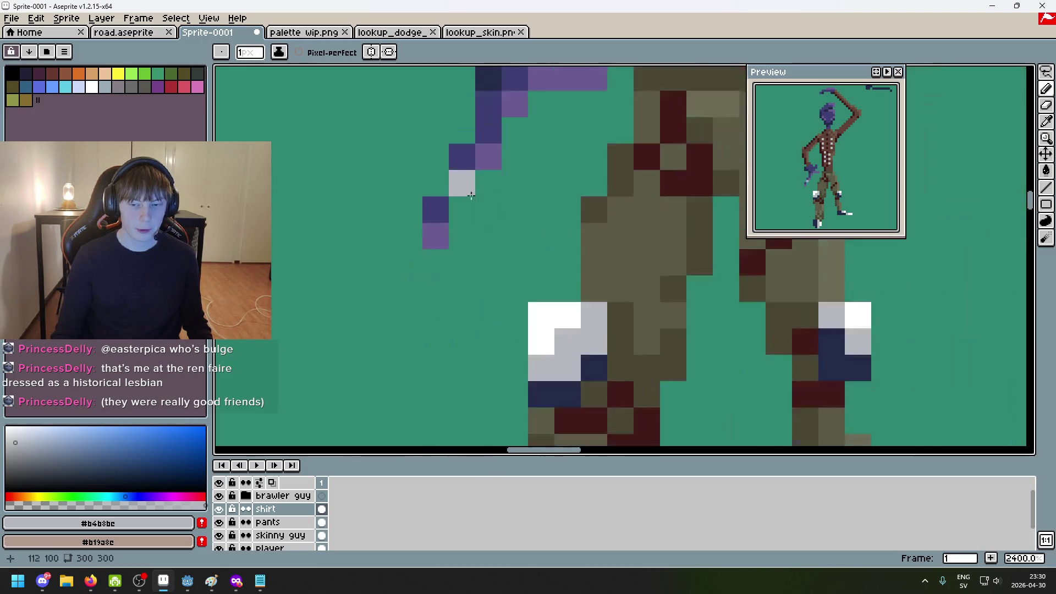
pyautogui.keyDown('alt'); pyautogui.click(540, 283); pyautogui.keyUp('alt')
pyautogui.click(456, 227)
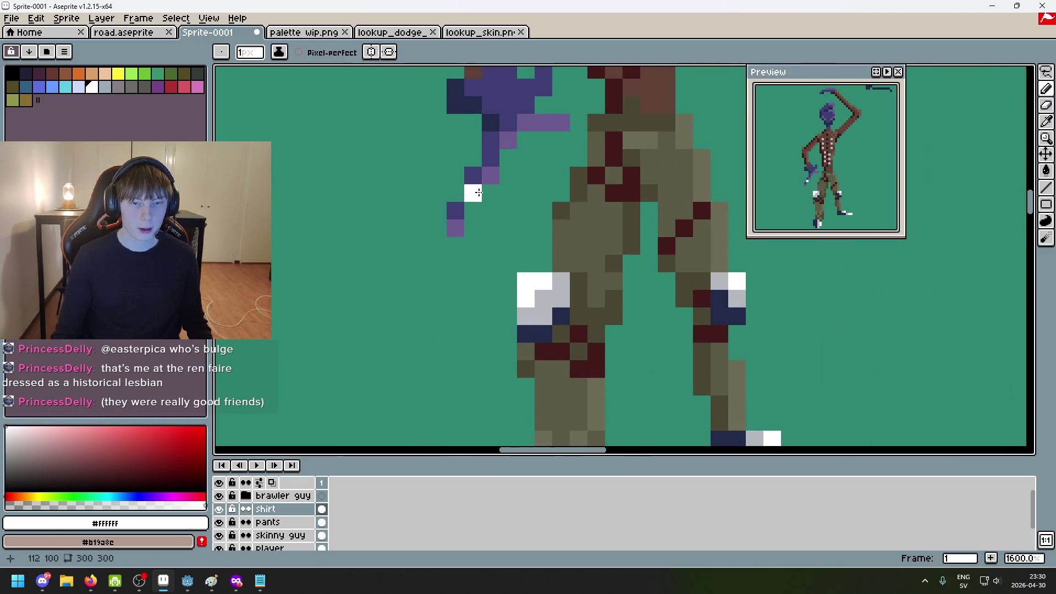
pyautogui.click(455, 227)
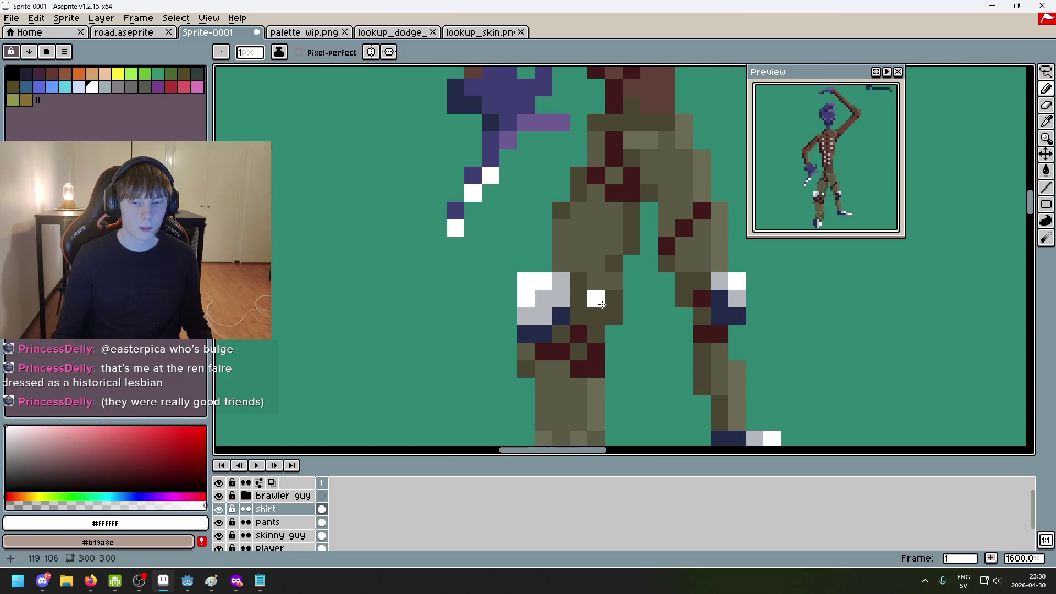
pyautogui.keyDown('alt'); pyautogui.click(542, 295); pyautogui.keyUp('alt')
pyautogui.click(477, 187)
pyautogui.click(458, 204)
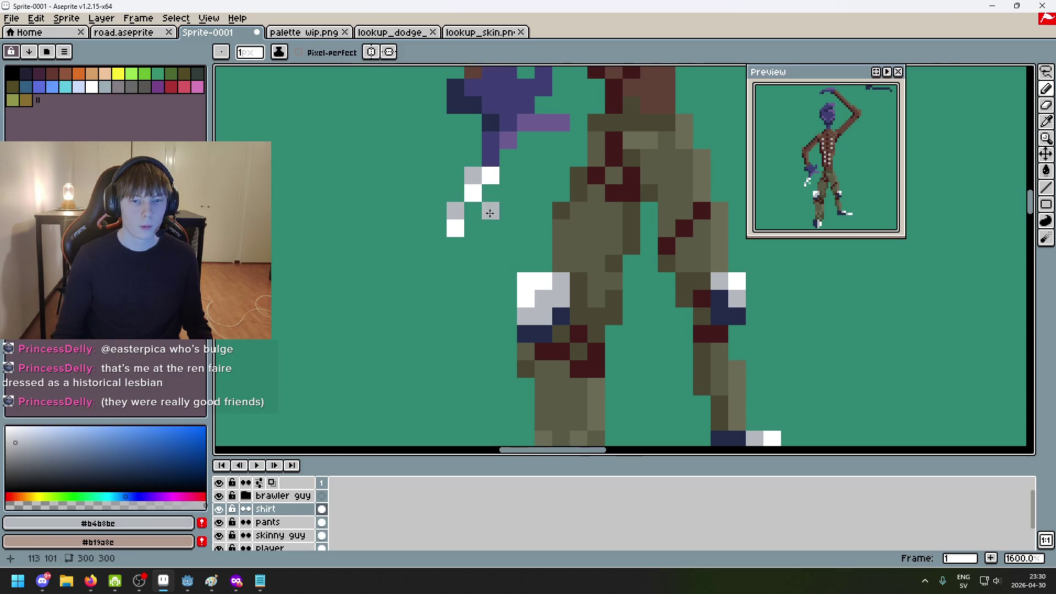
# Try grey and white strips across the hand, then undo them
pyautogui.moveTo(508, 161); pyautogui.dragTo(498, 258)
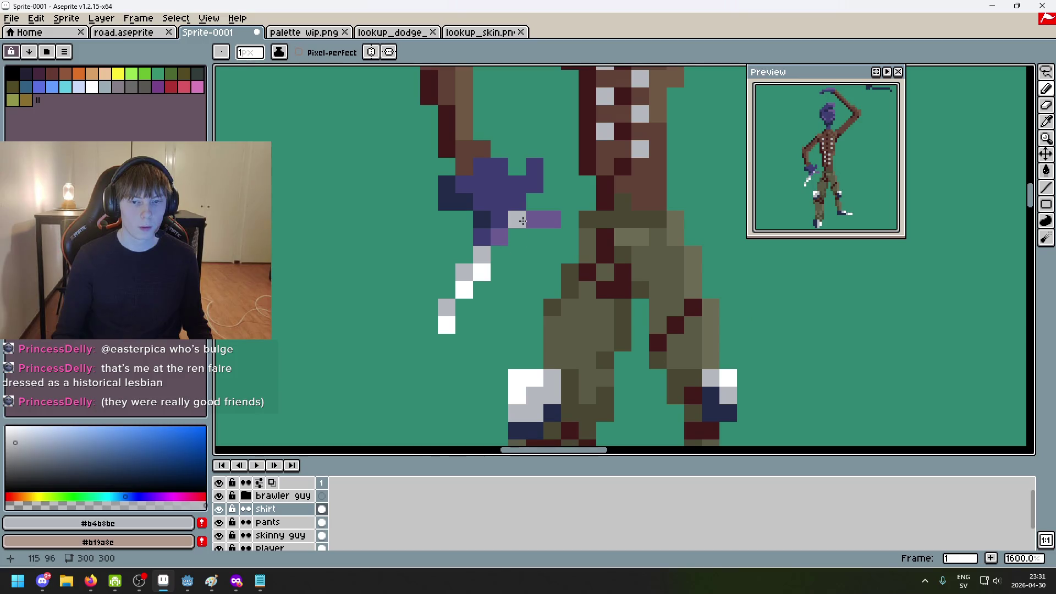
pyautogui.keyDown('alt'); pyautogui.click(523, 380); pyautogui.keyUp('alt')
pyautogui.keyDown('alt'); pyautogui.click(543, 385); pyautogui.keyUp('alt')
pyautogui.click(528, 226)
pyautogui.hotkey('ctrl', 'z')
pyautogui.keyDown('alt'); pyautogui.click(484, 268); pyautogui.keyUp('alt')
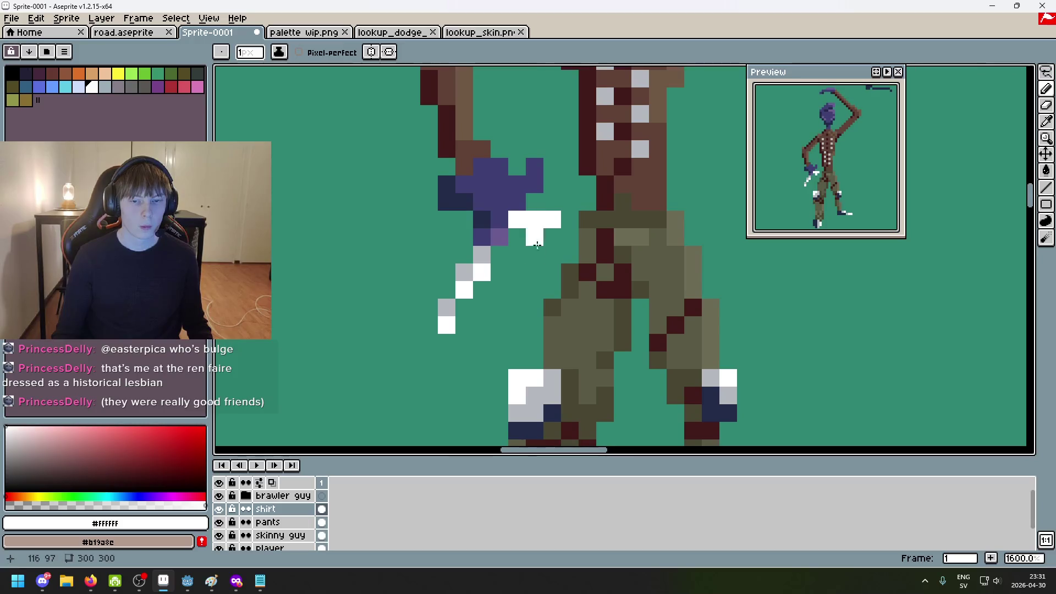
pyautogui.hotkey('ctrl', 'z')
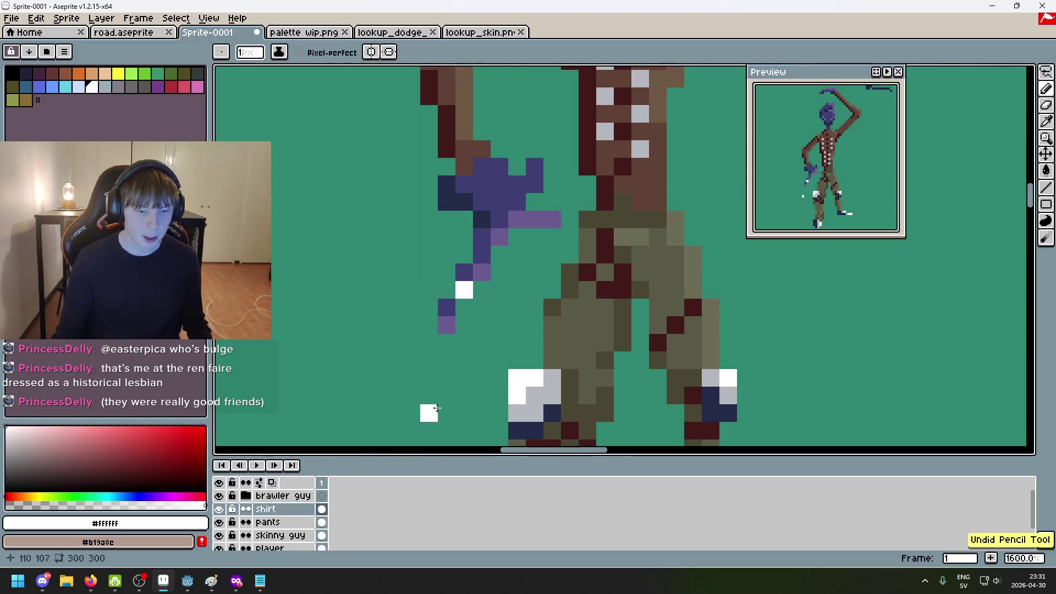
pyautogui.rightClick(286, 511)
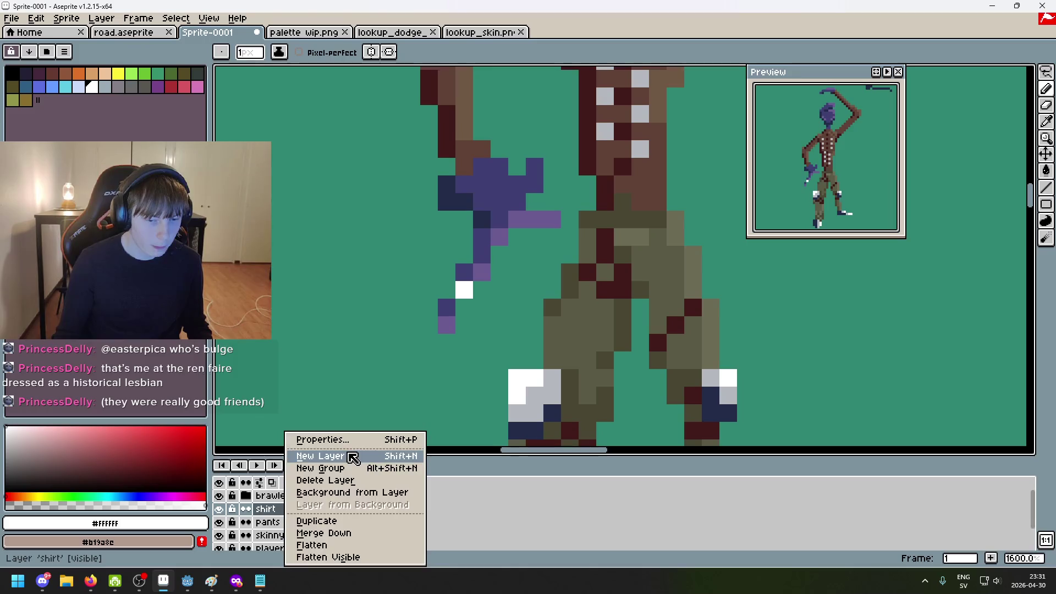
# Add a new layer named 'knife'
pyautogui.click(353, 456)
pyautogui.doubleClick(286, 509)
pyautogui.write('knife')
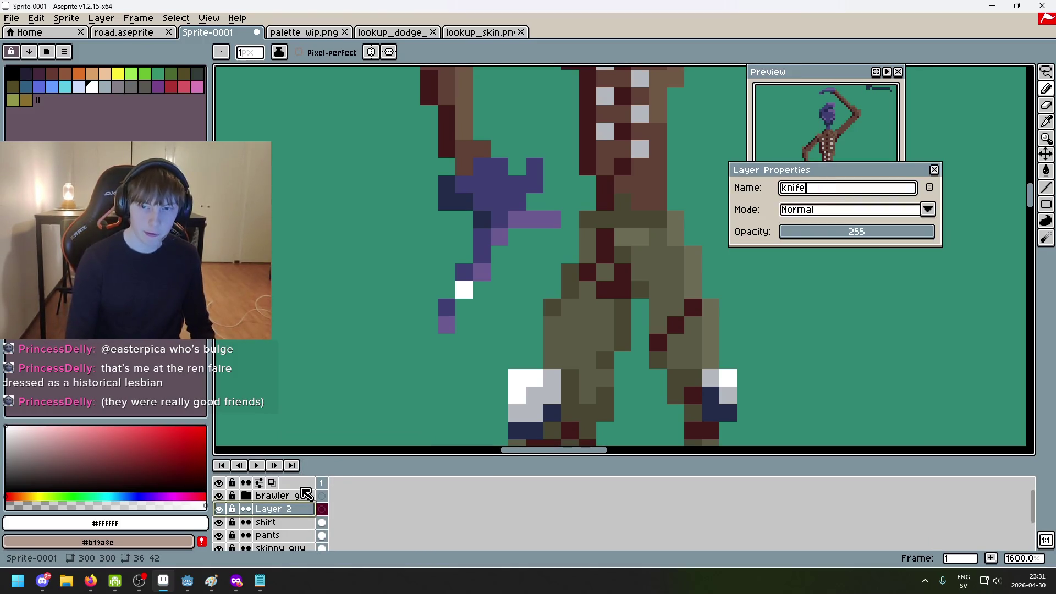
pyautogui.press('Return')
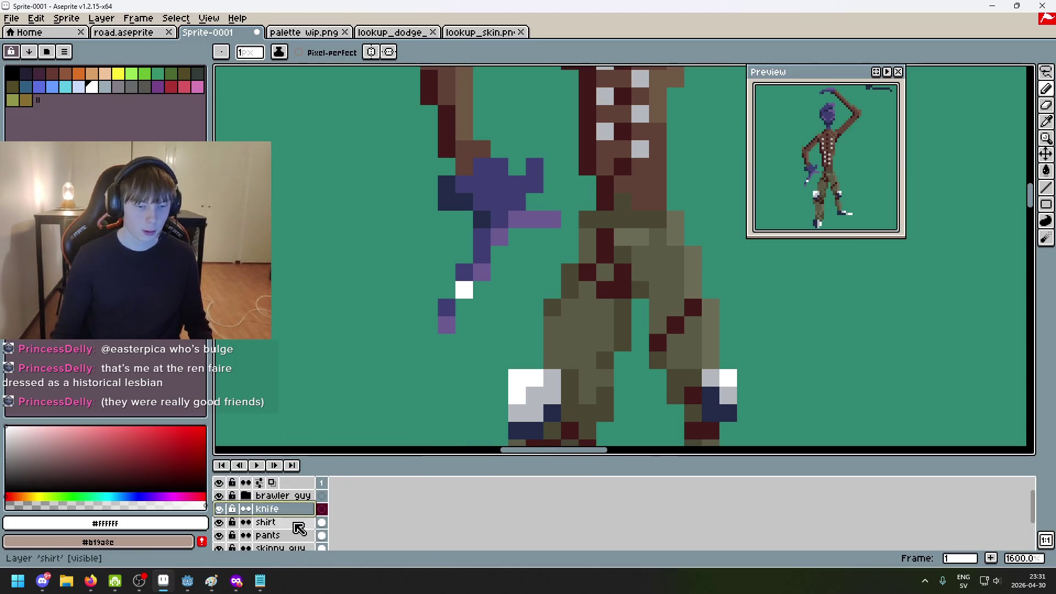
# On the knife layer, remove a stray pixel and draw the white blade angling down-left
pyautogui.click(283, 535)
pyautogui.press('e')
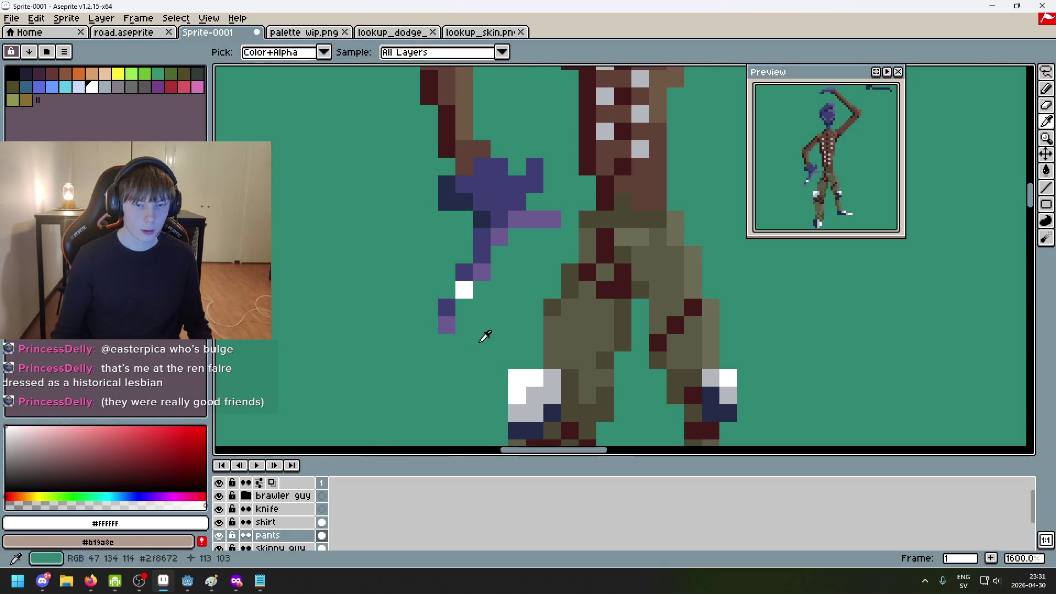
pyautogui.click(284, 522)
pyautogui.click(463, 289)
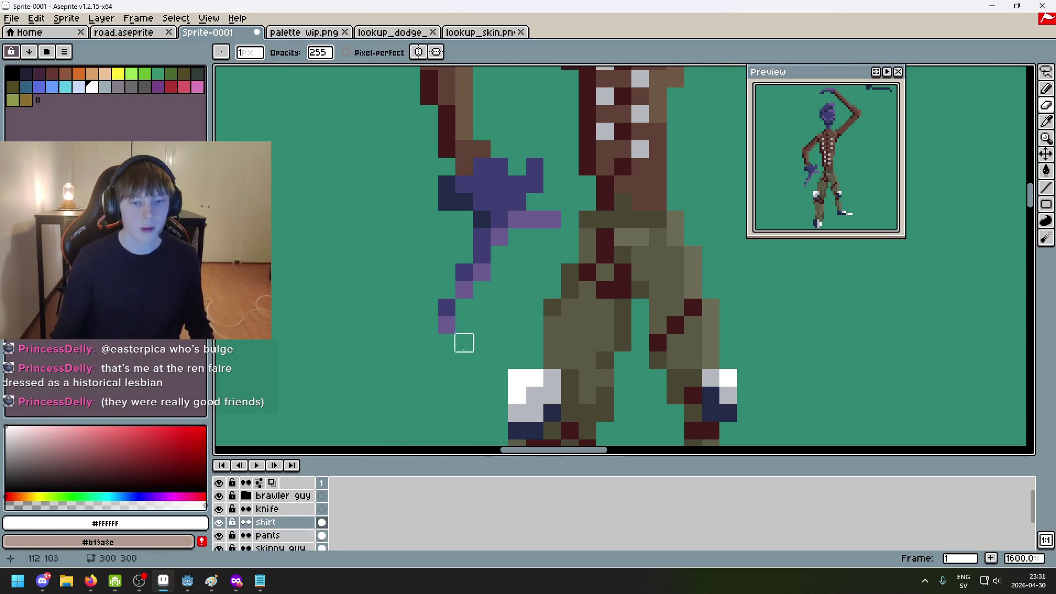
pyautogui.click(284, 509)
pyautogui.press('i')
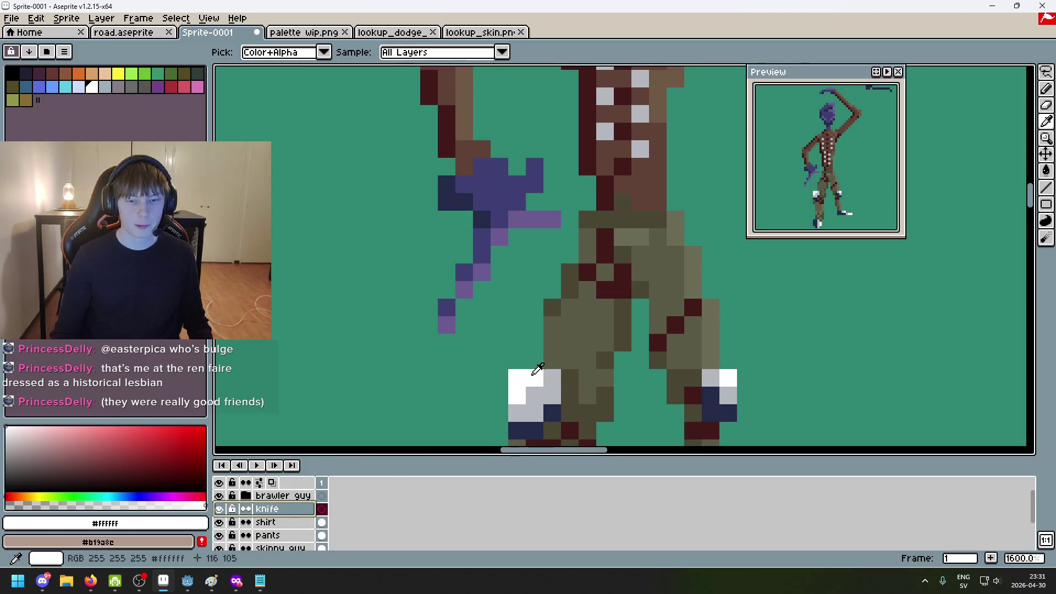
pyautogui.press('b')
pyautogui.click(559, 243)
pyautogui.moveTo(546, 217); pyautogui.dragTo(499, 237)
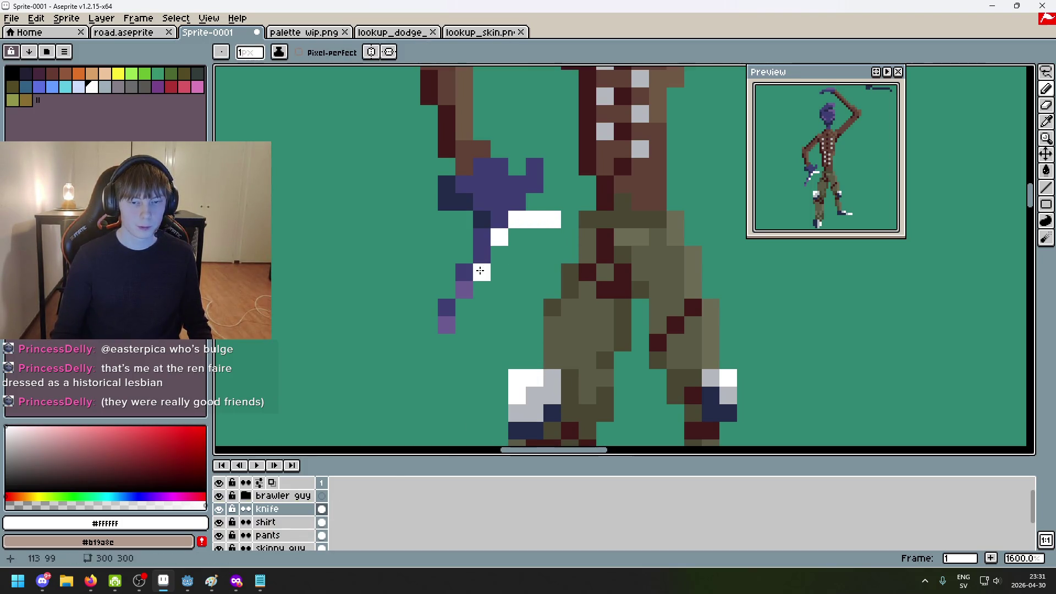
# Shade the blade edge and handle pixels light grey #b4b8bc, with white on the handle
pyautogui.keyDown('alt'); pyautogui.click(533, 396); pyautogui.keyUp('alt')
pyautogui.click(447, 307)
pyautogui.moveTo(464, 273); pyautogui.dragTo(473, 264)
pyautogui.scroll(-3, 505, 212)
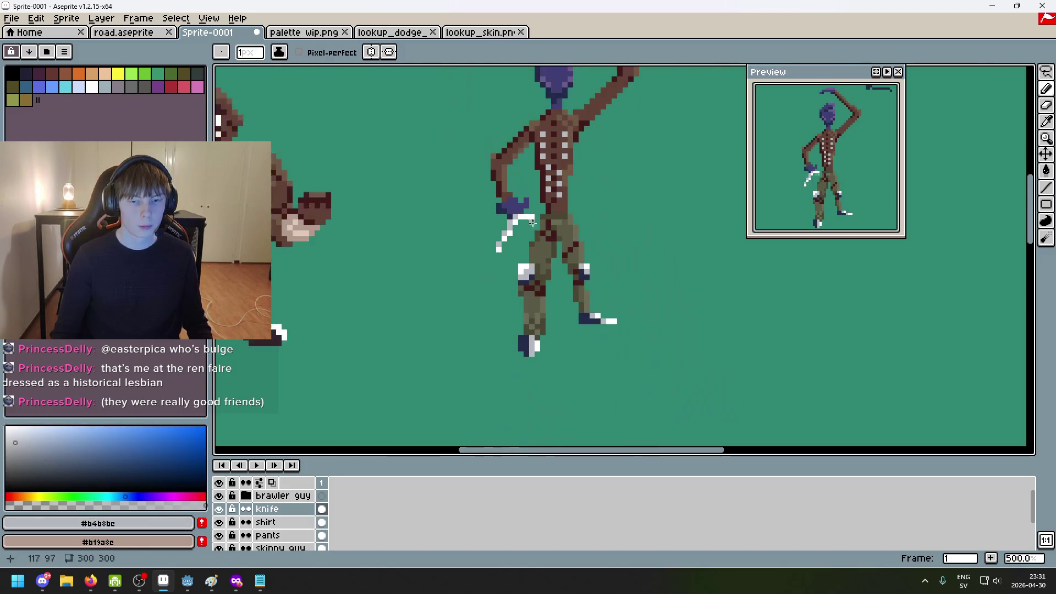
pyautogui.scroll(5, 440, 260)
pyautogui.moveTo(440, 259)
pyautogui.mouseDown()
pyautogui.moveTo(413, 263)
pyautogui.moveTo(431, 288)
pyautogui.moveTo(435, 259)
pyautogui.moveTo(479, 288)
pyautogui.mouseUp()
pyautogui.keyDown('alt'); pyautogui.click(511, 319); pyautogui.keyUp('alt')
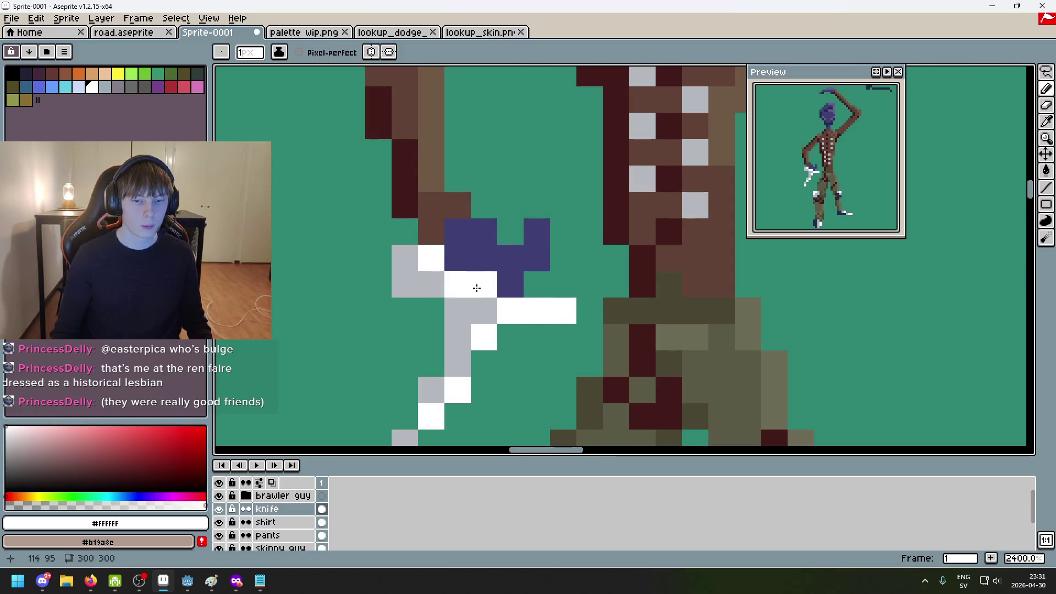
pyautogui.scroll(-3, 479, 288)
pyautogui.scroll(2, 545, 322)
pyautogui.keyDown('alt'); pyautogui.click(545, 267); pyautogui.keyUp('alt')
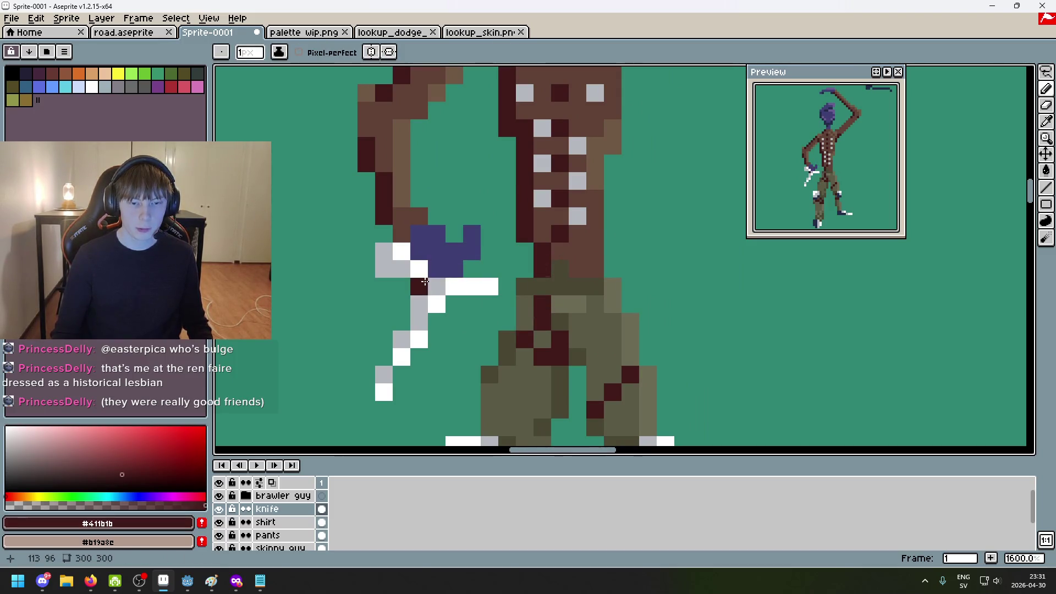
# Paint lighter brown #705945 finger pixels over the hand around the knife handle
pyautogui.keyDown('alt'); pyautogui.click(572, 234); pyautogui.keyUp('alt')
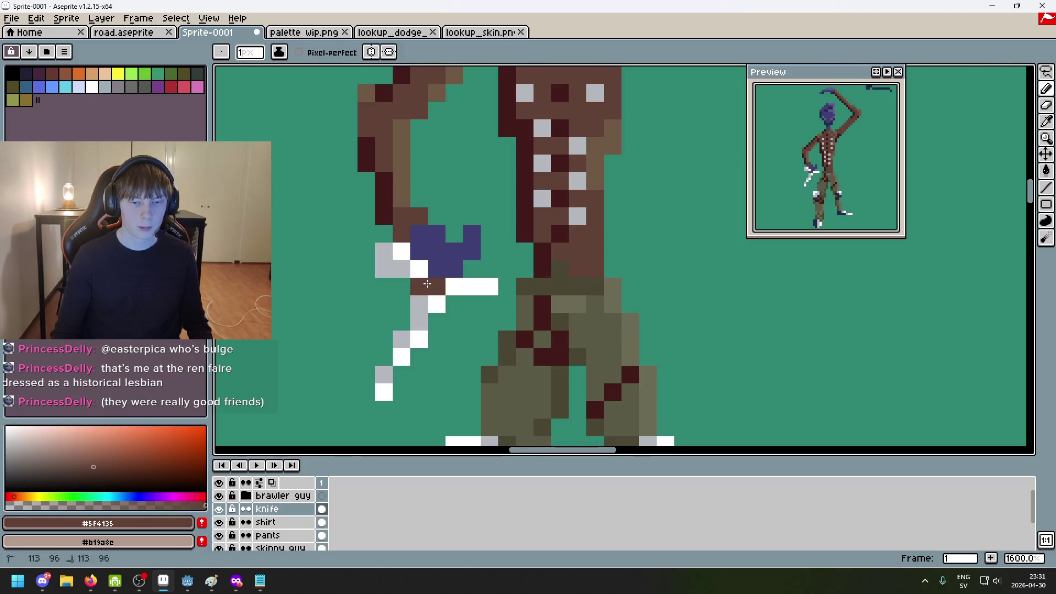
pyautogui.press('alt')
pyautogui.scroll(1, 501, 242)
pyautogui.keyDown('alt'); pyautogui.click(449, 264); pyautogui.keyUp('alt')
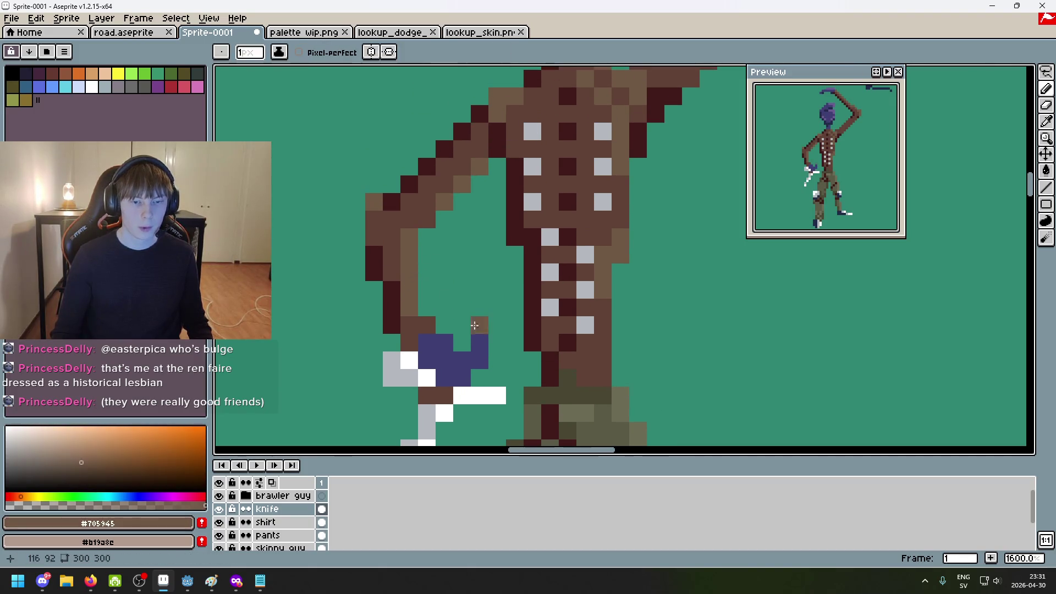
pyautogui.scroll(1, 502, 306)
pyautogui.scroll(-3, 530, 271)
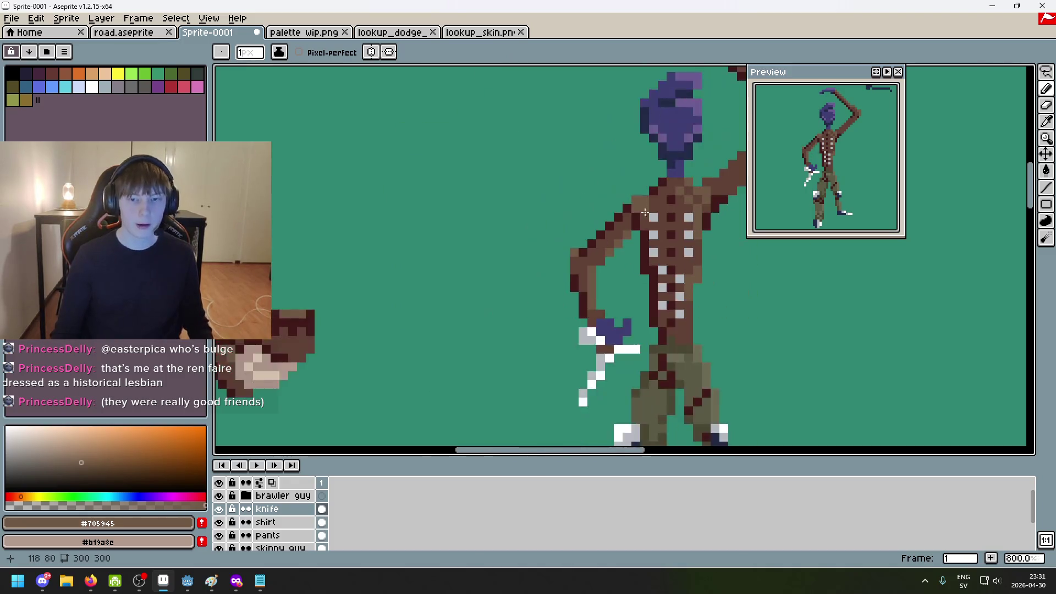
pyautogui.scroll(3, 548, 269)
pyautogui.click(548, 269)
pyautogui.click(541, 296)
pyautogui.scroll(-3, 541, 295)
pyautogui.scroll(3, 517, 275)
pyautogui.scroll(1, 491, 257)
pyautogui.click(492, 257)
pyautogui.scroll(-1, 491, 256)
# Add a dark maroon #411b1b pixel at the grip, undo the mistake, and inspect the hand
pyautogui.keyDown('alt'); pyautogui.click(361, 181); pyautogui.keyUp('alt')
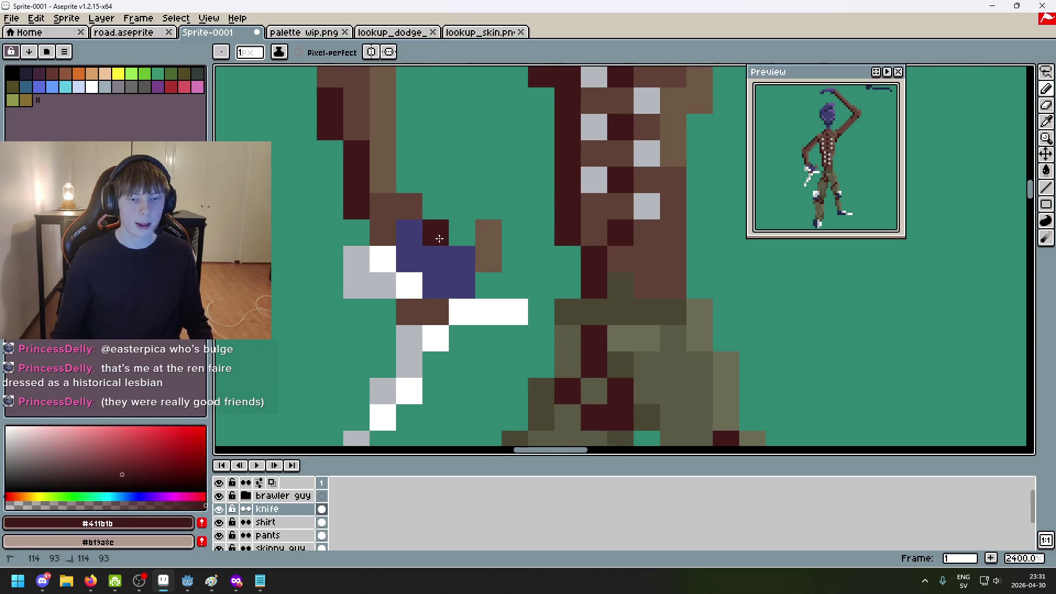
pyautogui.click(441, 265)
pyautogui.hotkey('ctrl', 'z')
pyautogui.scroll(-3, 441, 264)
pyautogui.scroll(3, 443, 275)
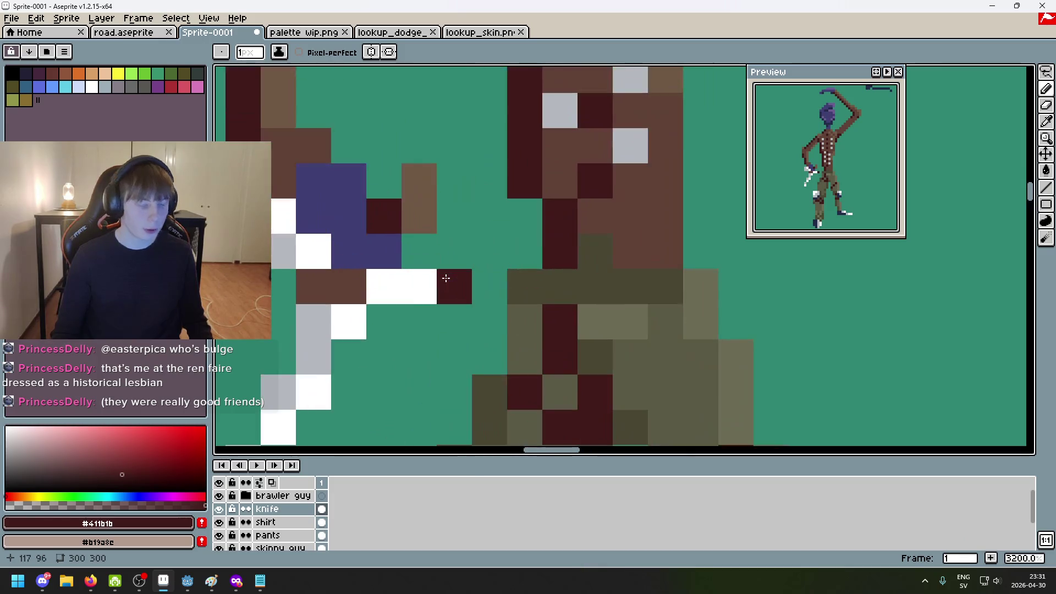
pyautogui.scroll(1, 441, 275)
pyautogui.scroll(-5, 367, 179)
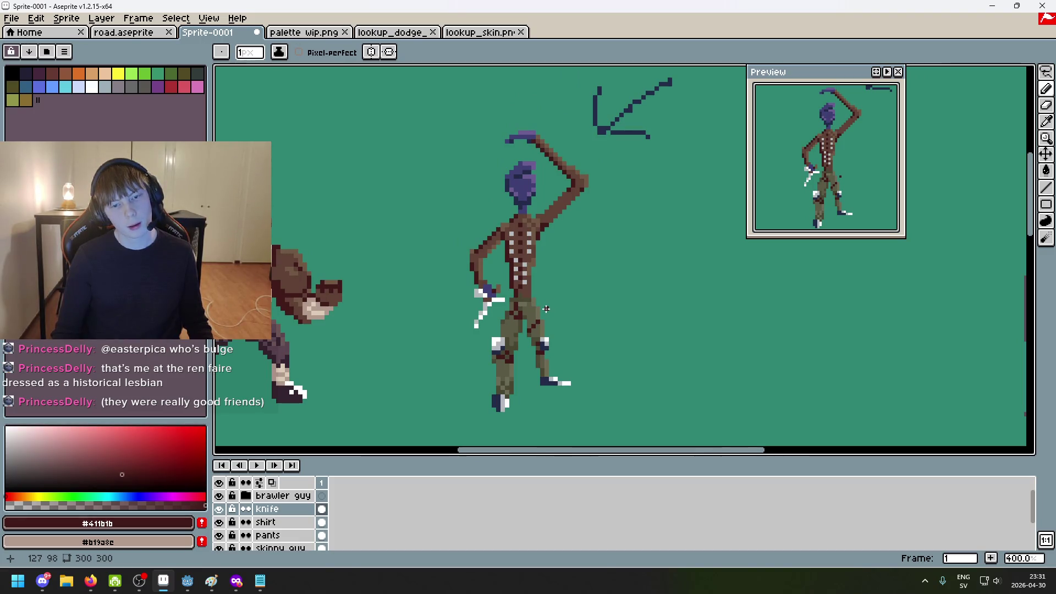
pyautogui.scroll(7, 546, 308)
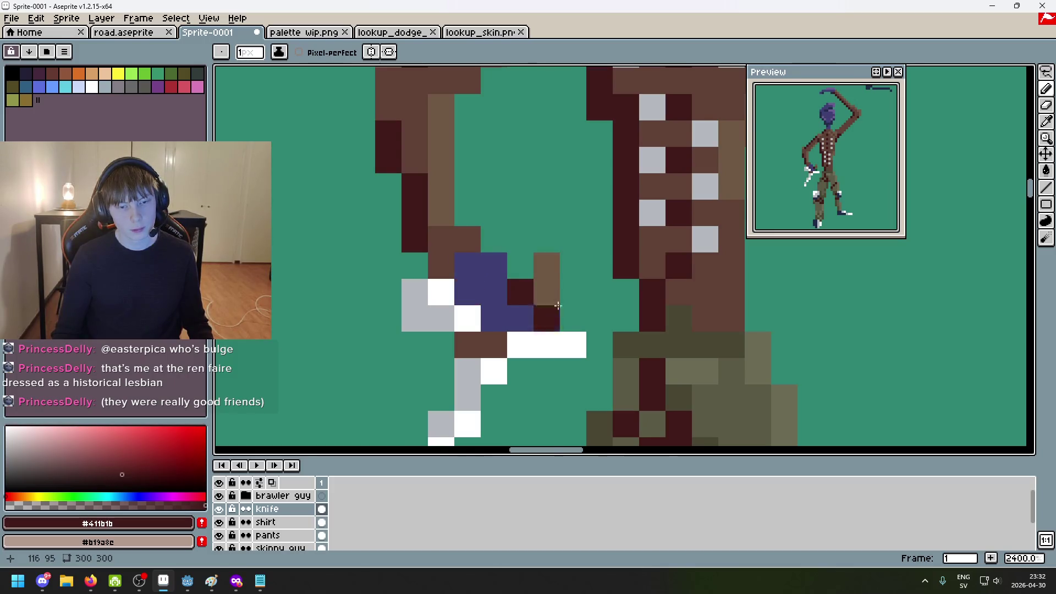
pyautogui.scroll(-7, 550, 302)
pyautogui.scroll(7, 583, 321)
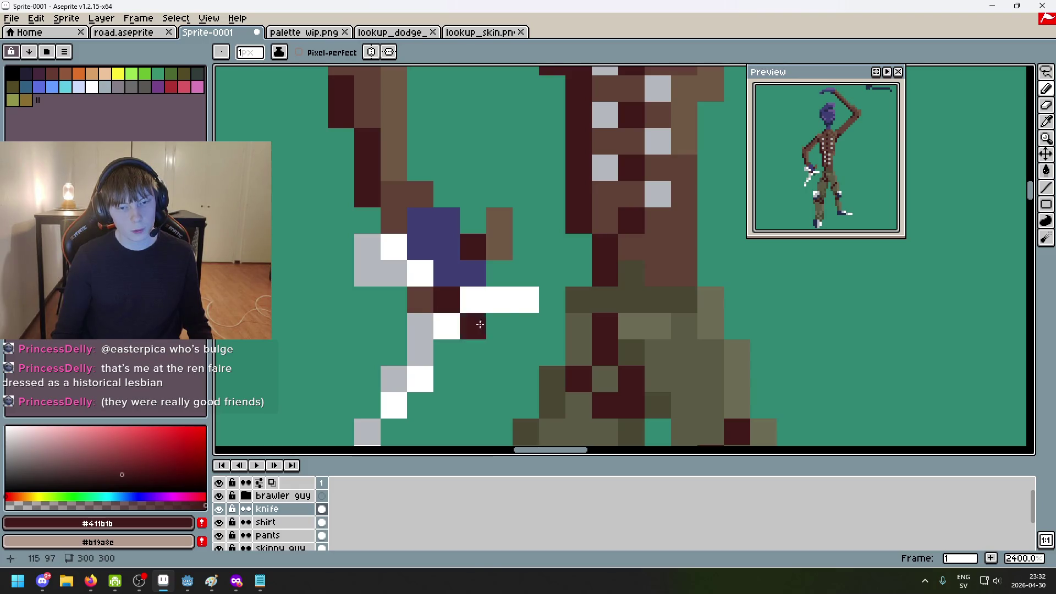
pyautogui.scroll(-9, 472, 314)
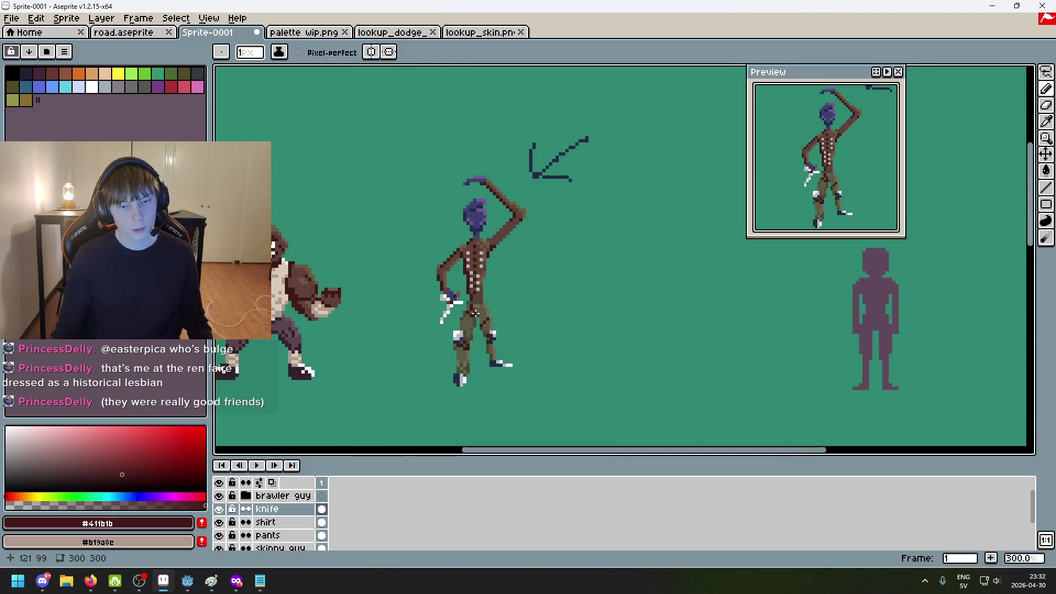
pyautogui.scroll(6, 475, 313)
# Undo the eraser strokes while checking the shirt, pants and skinny guy layers
pyautogui.press('e')
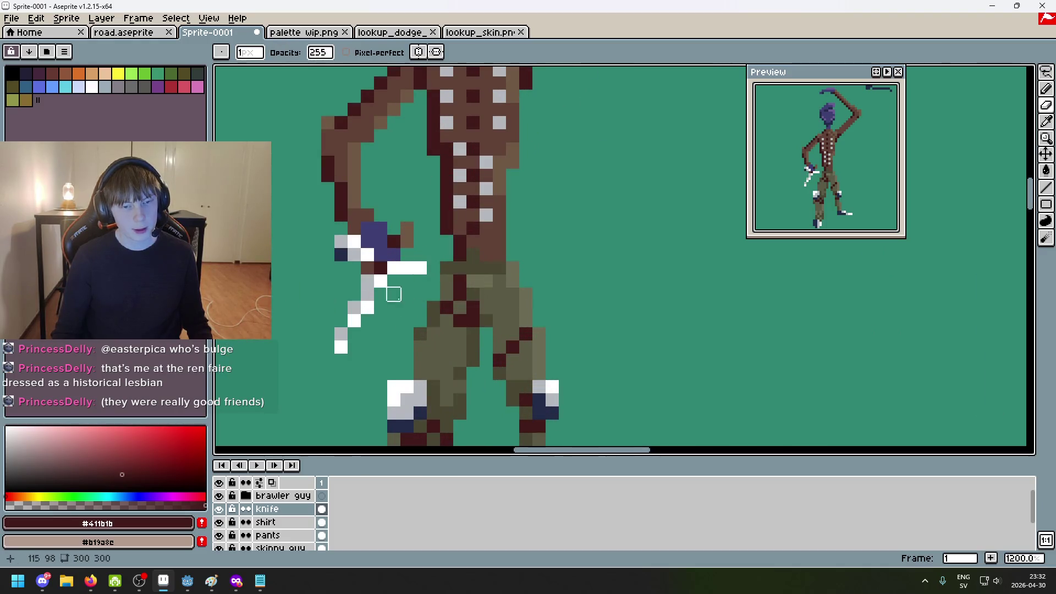
pyautogui.hotkey('ctrl', 'z')
pyautogui.click(286, 523)
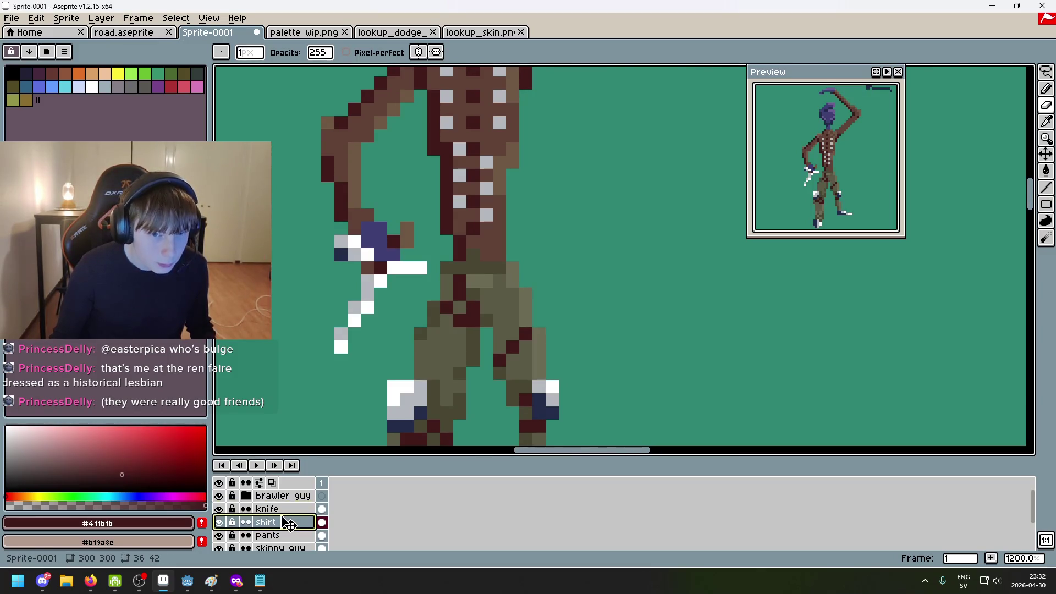
pyautogui.scroll(-1, 295, 536)
pyautogui.click(291, 511)
pyautogui.click(286, 522)
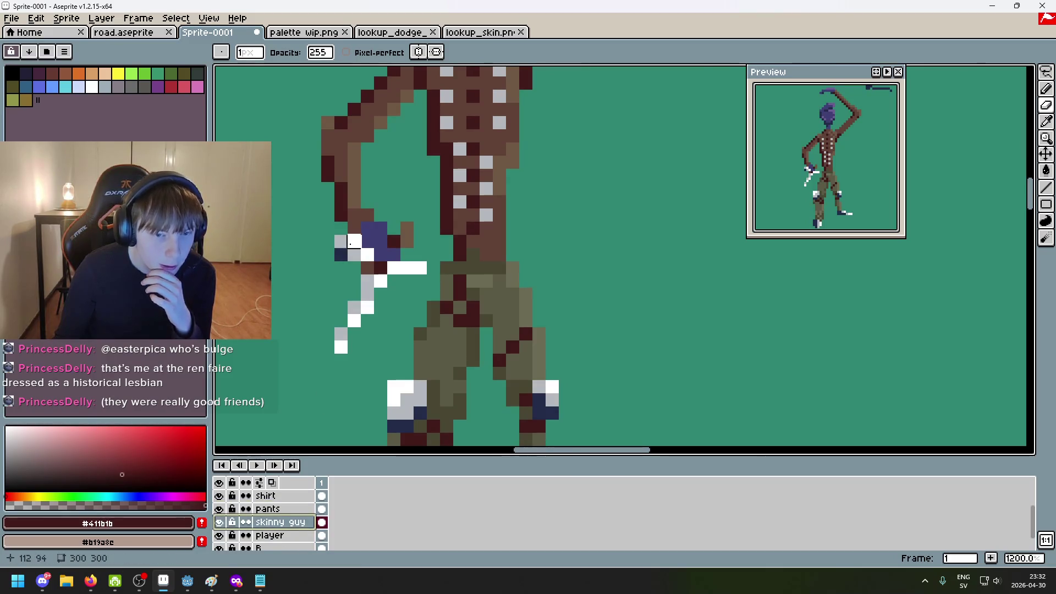
pyautogui.scroll(-6, 341, 254)
pyautogui.scroll(1, 451, 362)
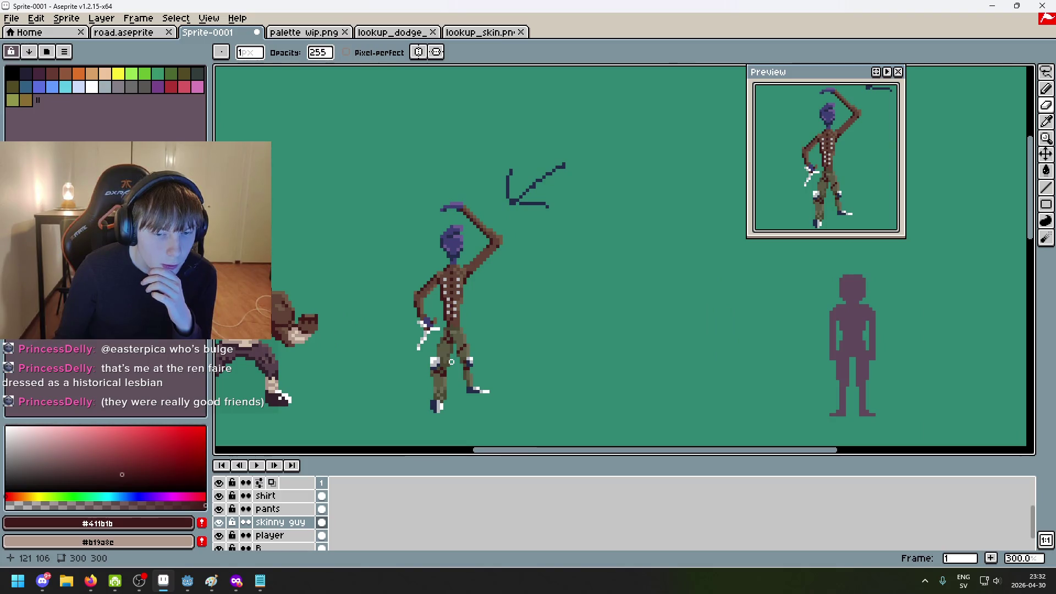
pyautogui.scroll(3, 451, 362)
pyautogui.hotkey('ctrl', 'z')
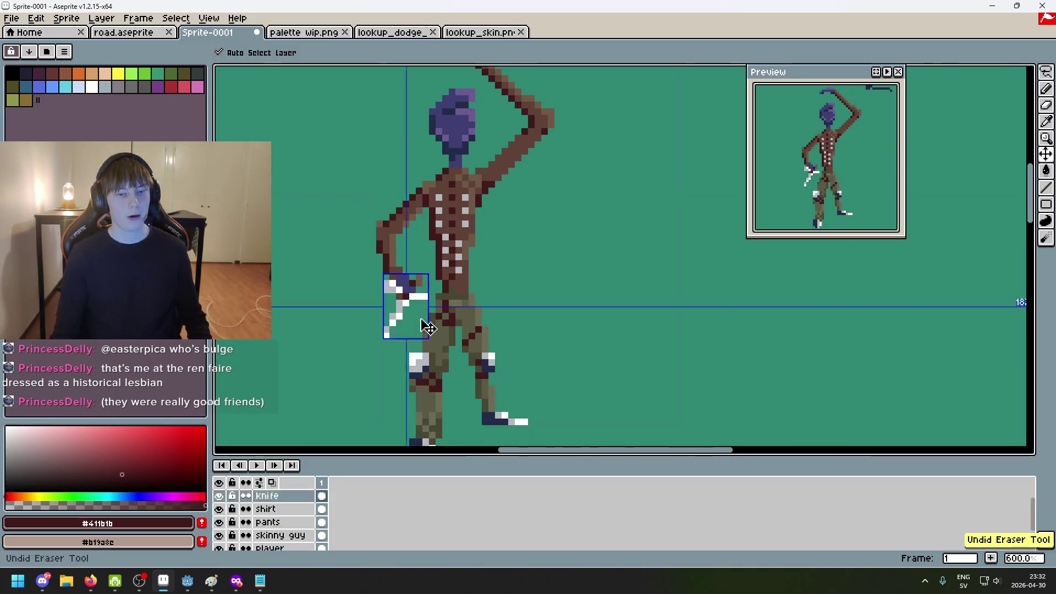
# Eyedrop the hand's dark blue #3F3F74 and select the skinny guy layer
pyautogui.scroll(6, 419, 316)
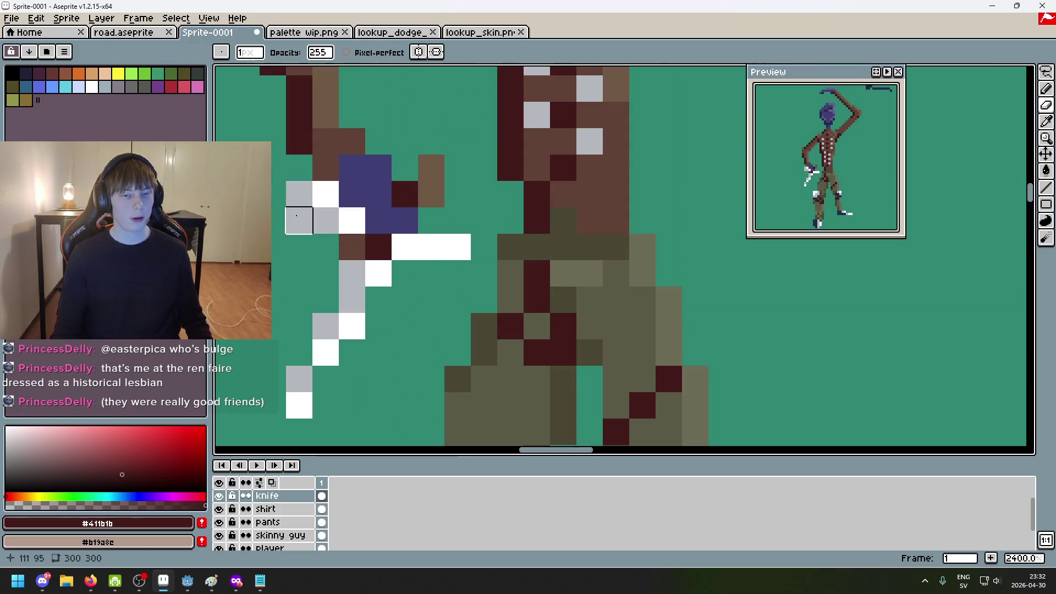
pyautogui.scroll(-9, 297, 203)
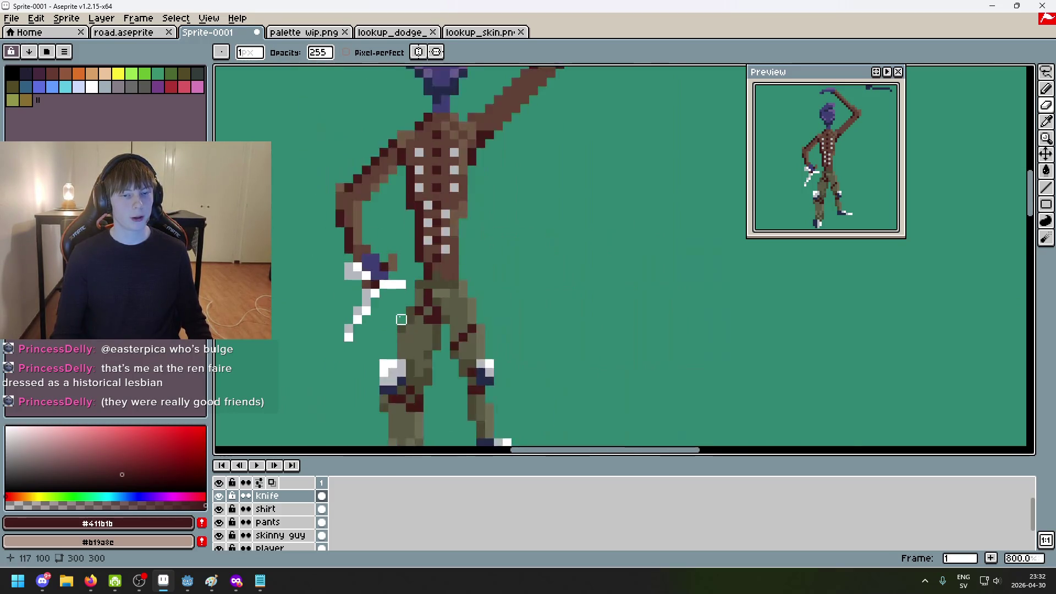
pyautogui.scroll(9, 391, 301)
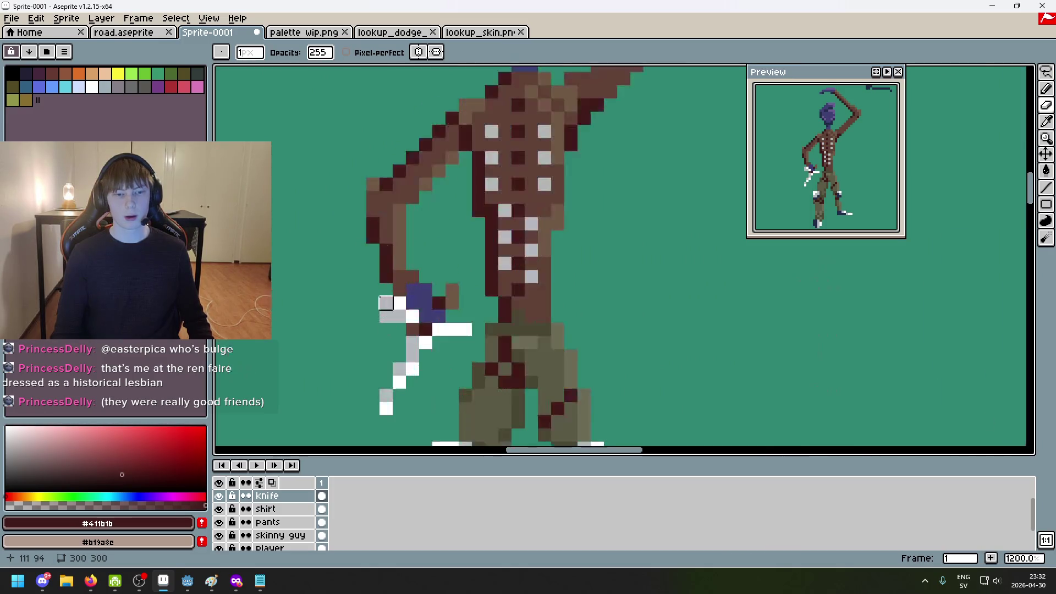
pyautogui.keyDown('alt'); pyautogui.click(422, 302); pyautogui.keyUp('alt')
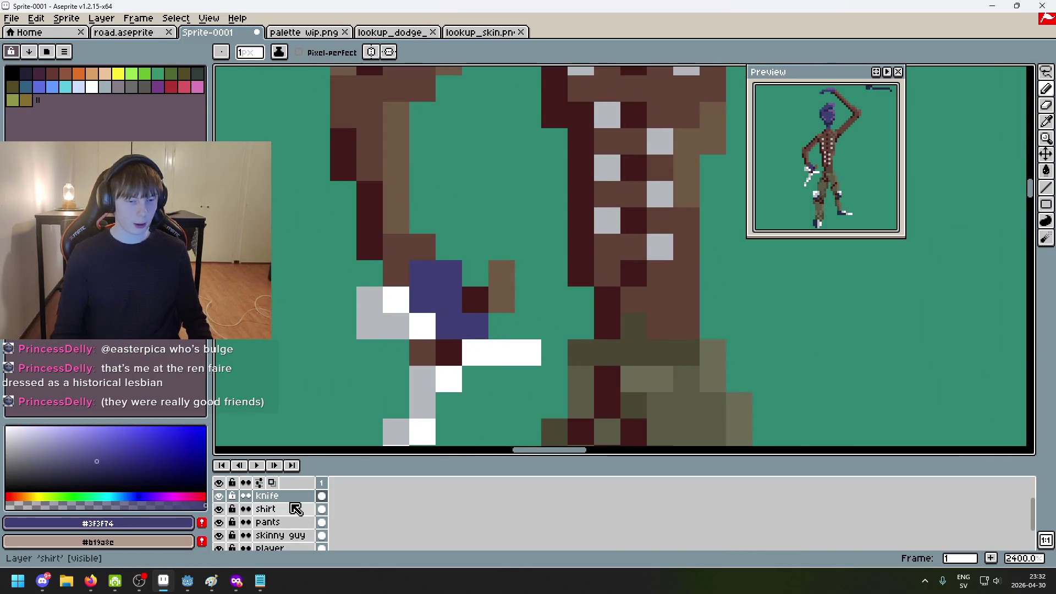
pyautogui.click(286, 536)
pyautogui.scroll(1, 286, 534)
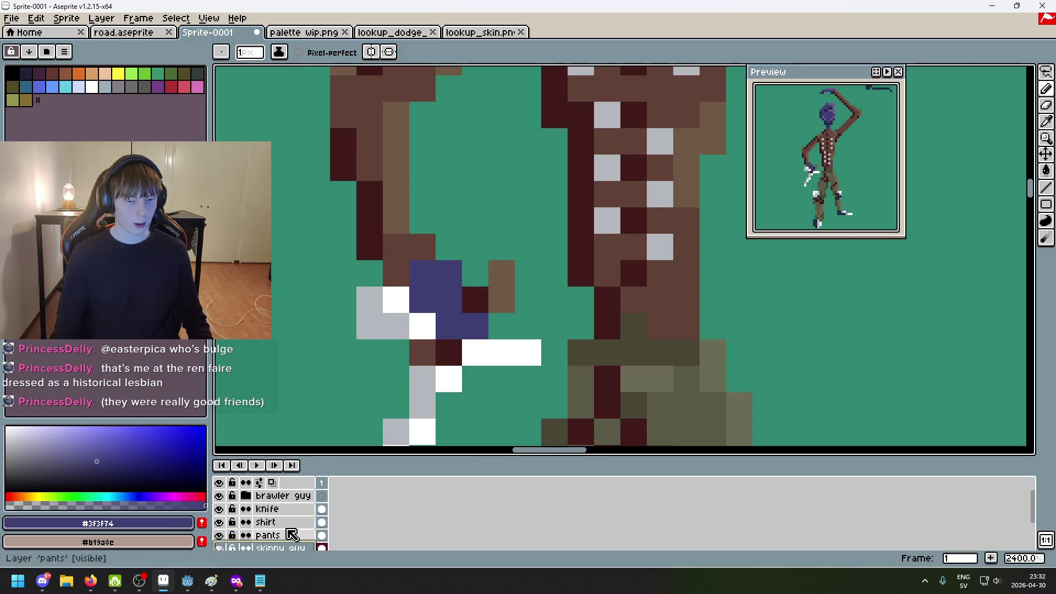
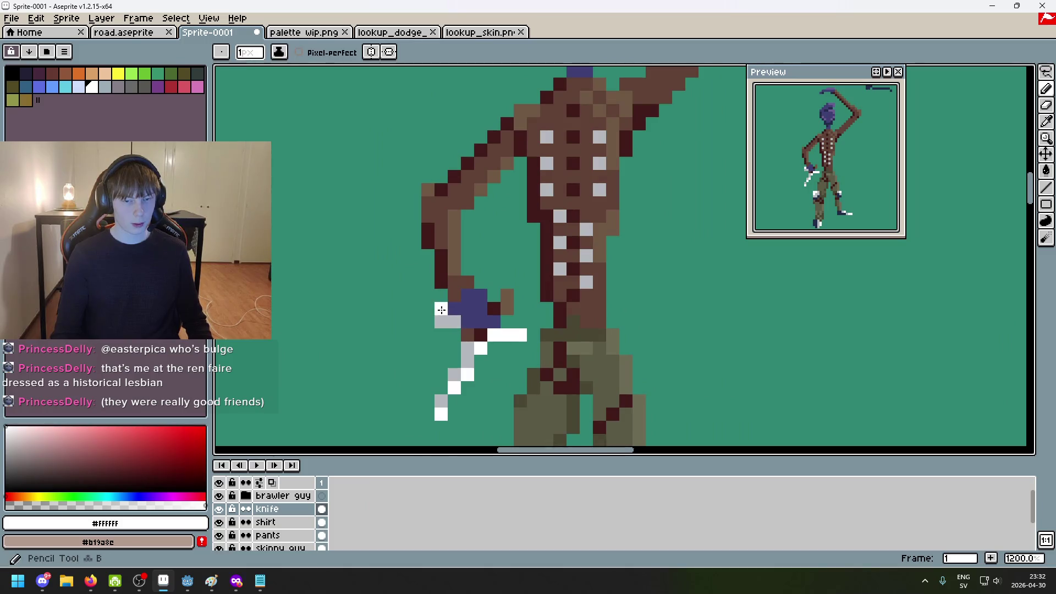
# Eyedrop the dark maroon #411b1b outline colour from the sprite
pyautogui.scroll(-7, 455, 324)
pyautogui.scroll(1, 501, 370)
pyautogui.scroll(-1, 500, 370)
pyautogui.scroll(1, 498, 370)
pyautogui.scroll(2, 477, 346)
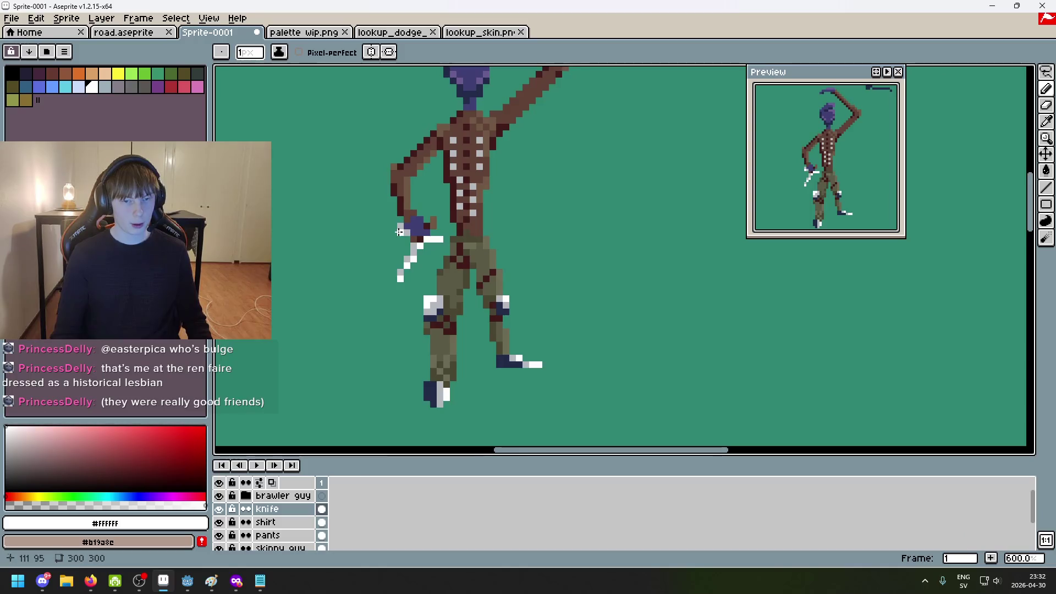
pyautogui.scroll(-2, 481, 331)
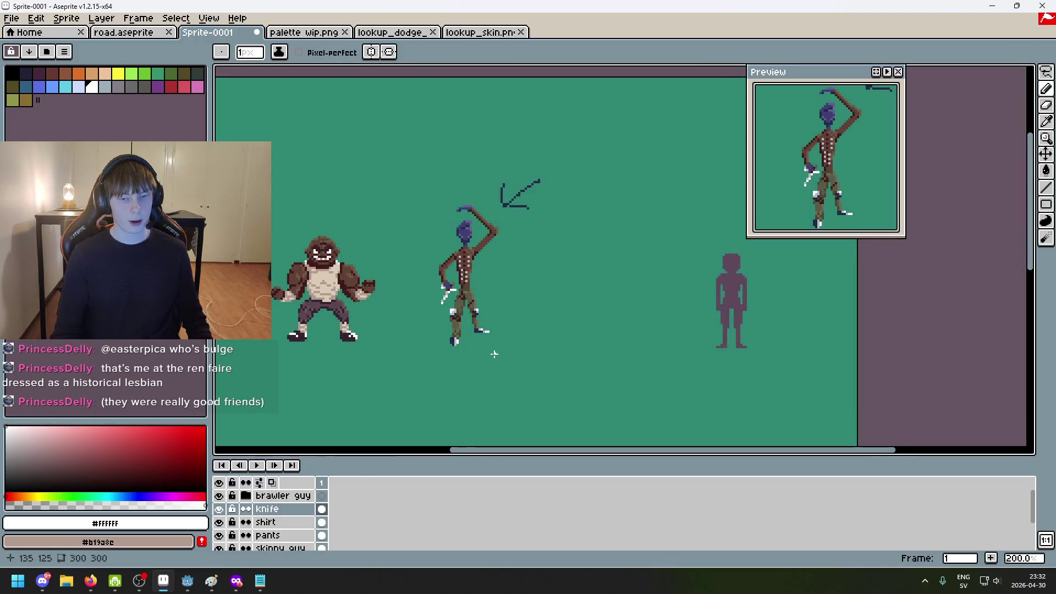
pyautogui.scroll(1, 471, 339)
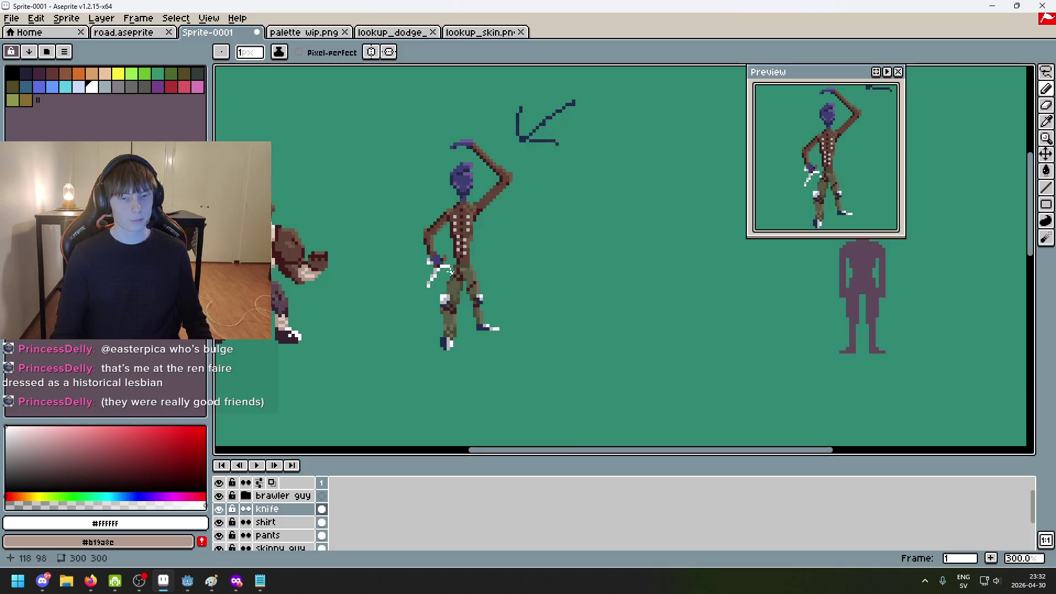
pyautogui.scroll(7, 453, 280)
pyautogui.keyDown('alt'); pyautogui.click(440, 238); pyautogui.keyUp('alt')
# On the shirt layer, pencil dark maroon outline pixels along the knife hand
pyautogui.scroll(-7, 451, 230)
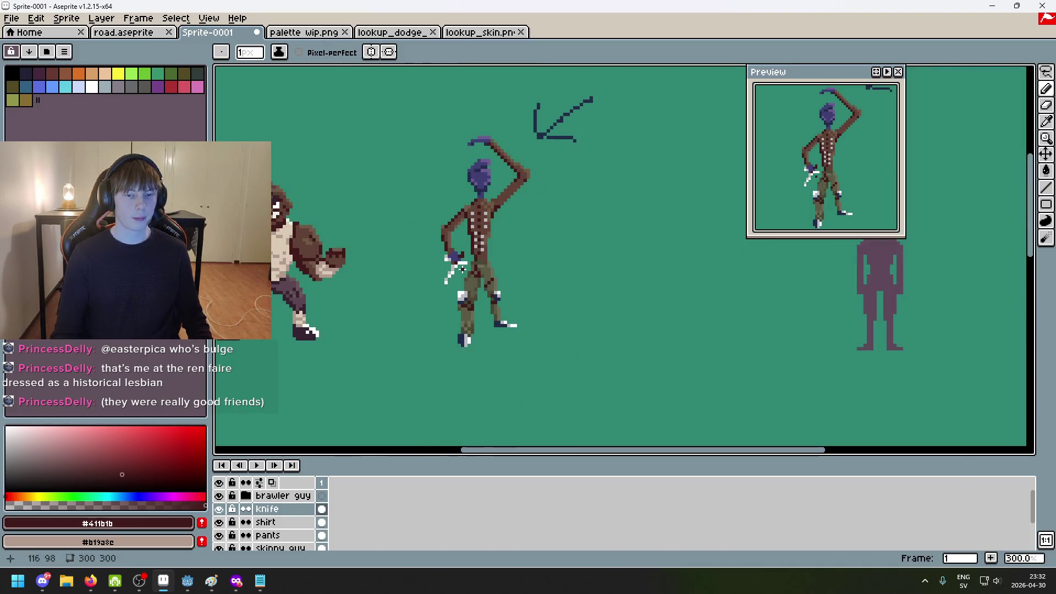
pyautogui.scroll(7, 464, 267)
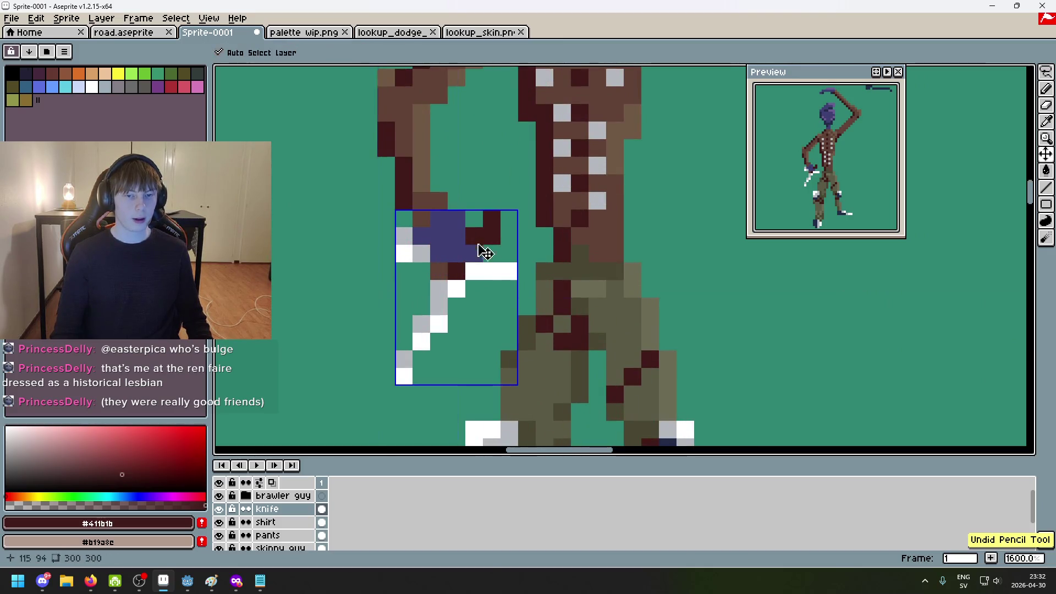
pyautogui.click(276, 525)
pyautogui.moveTo(421, 236)
pyautogui.mouseDown()
pyautogui.moveTo(421, 201)
pyautogui.moveTo(456, 219)
pyautogui.mouseUp()
pyautogui.scroll(-7, 498, 258)
pyautogui.scroll(9, 488, 237)
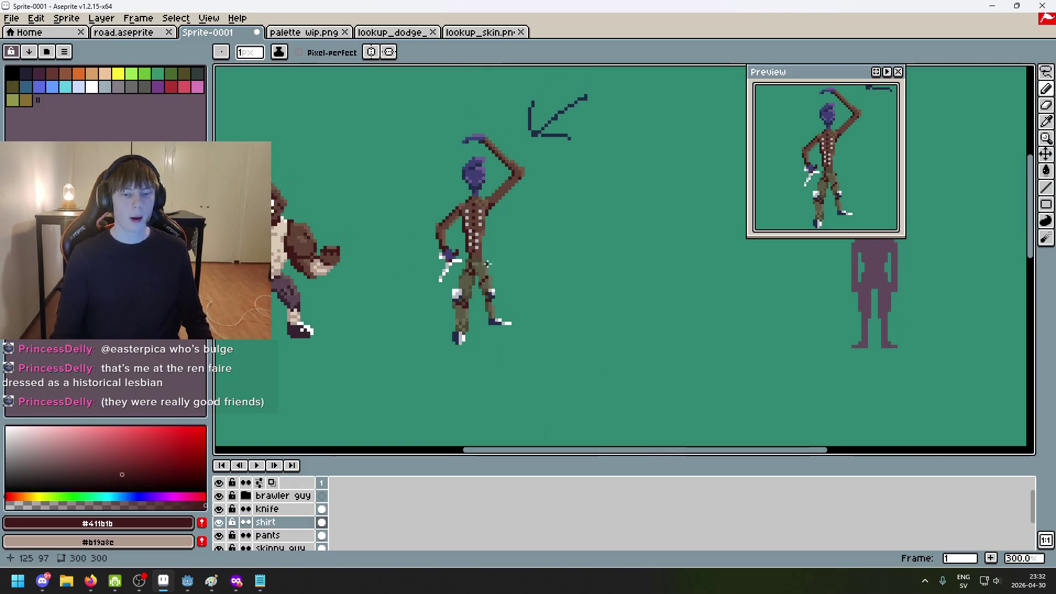
# Darken two brown pixels on the raised arm with dark maroon
pyautogui.click(456, 194)
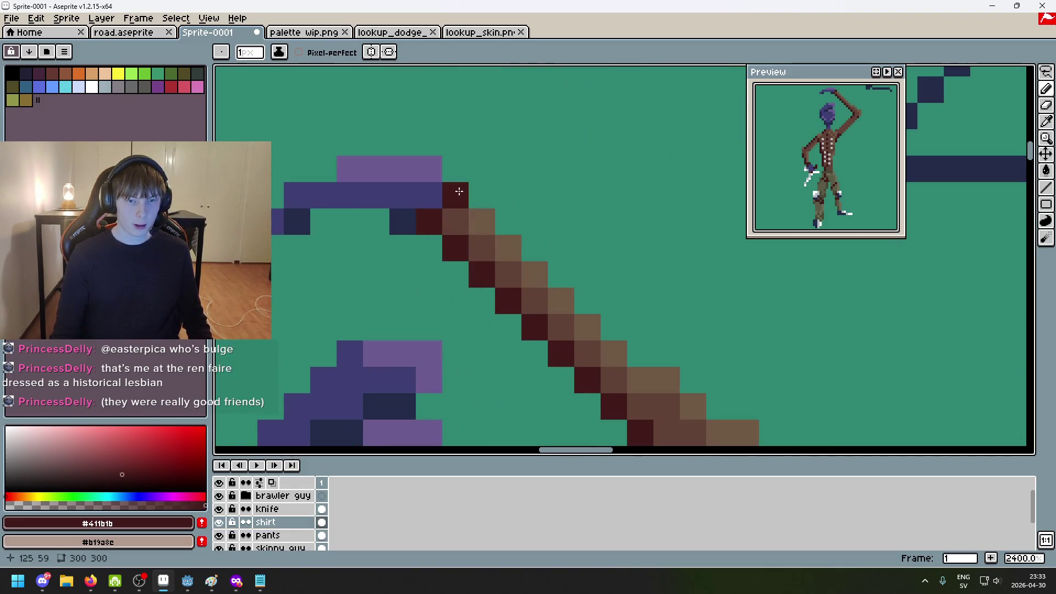
pyautogui.click(456, 220)
pyautogui.scroll(1, 422, 228)
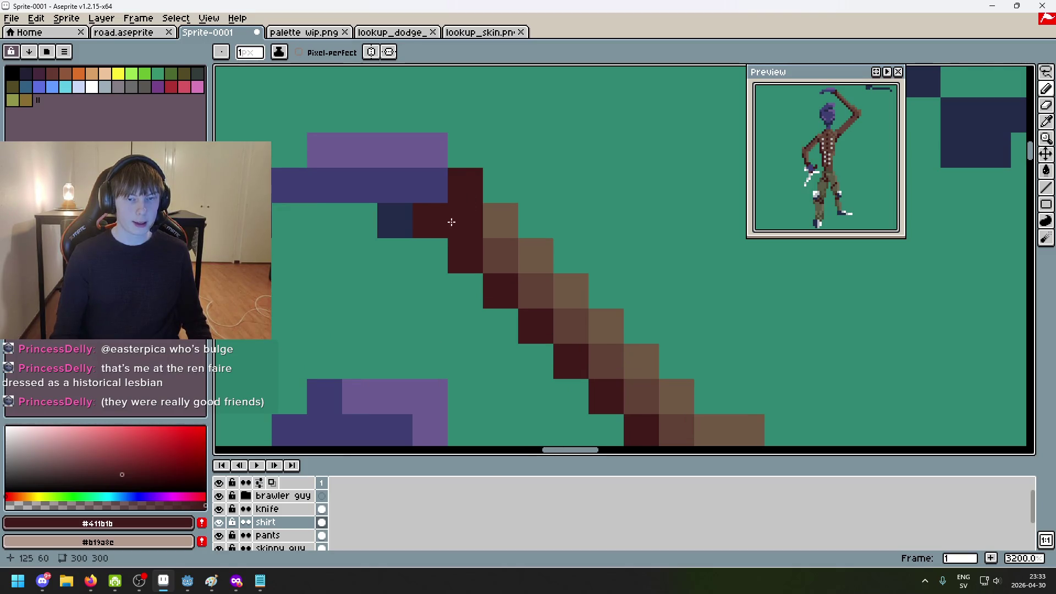
pyautogui.scroll(-7, 436, 225)
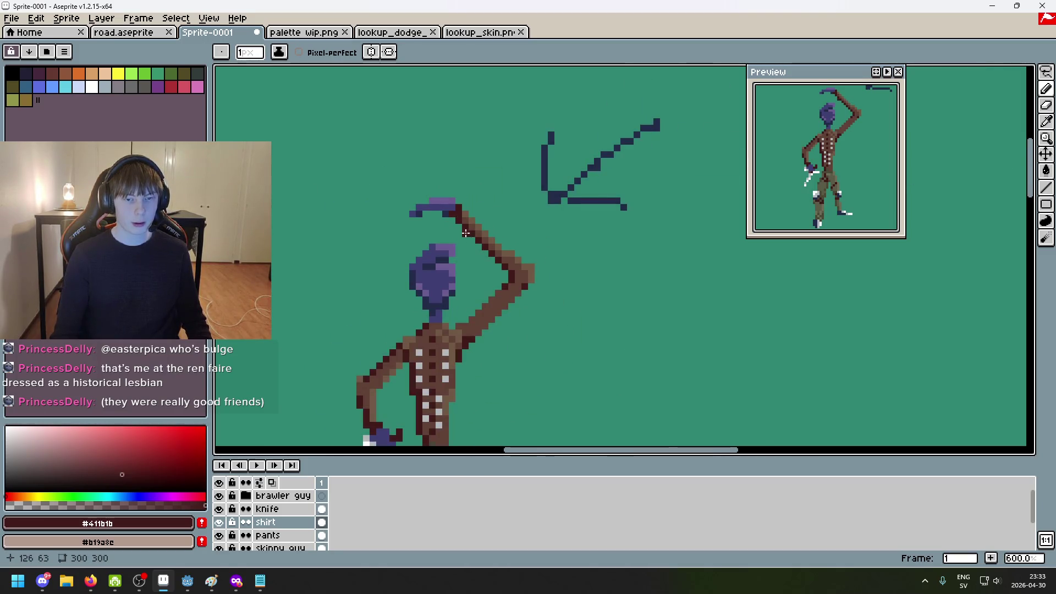
pyautogui.scroll(1, 466, 233)
pyautogui.scroll(-2, 407, 191)
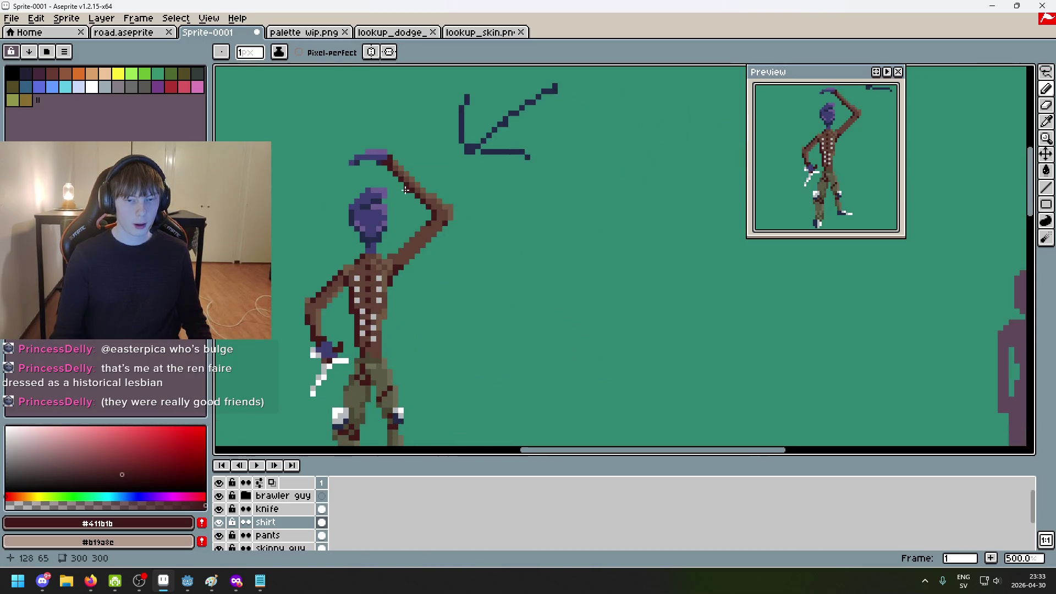
pyautogui.scroll(3, 416, 271)
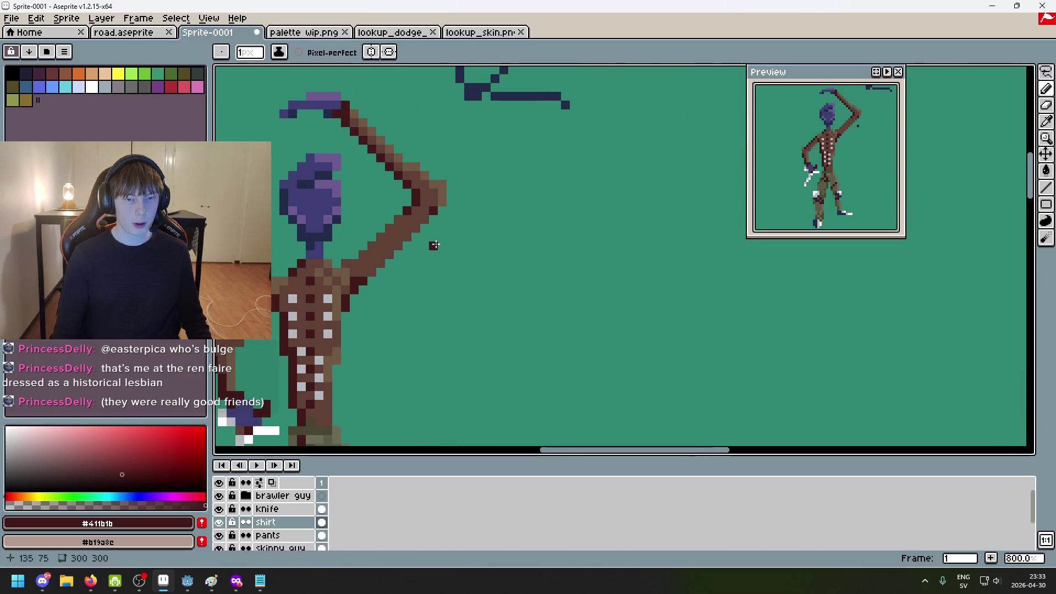
# Add a dark maroon pixel to the raised arm's outline, shifting it up one cell
pyautogui.moveTo(439, 244); pyautogui.dragTo(523, 224)
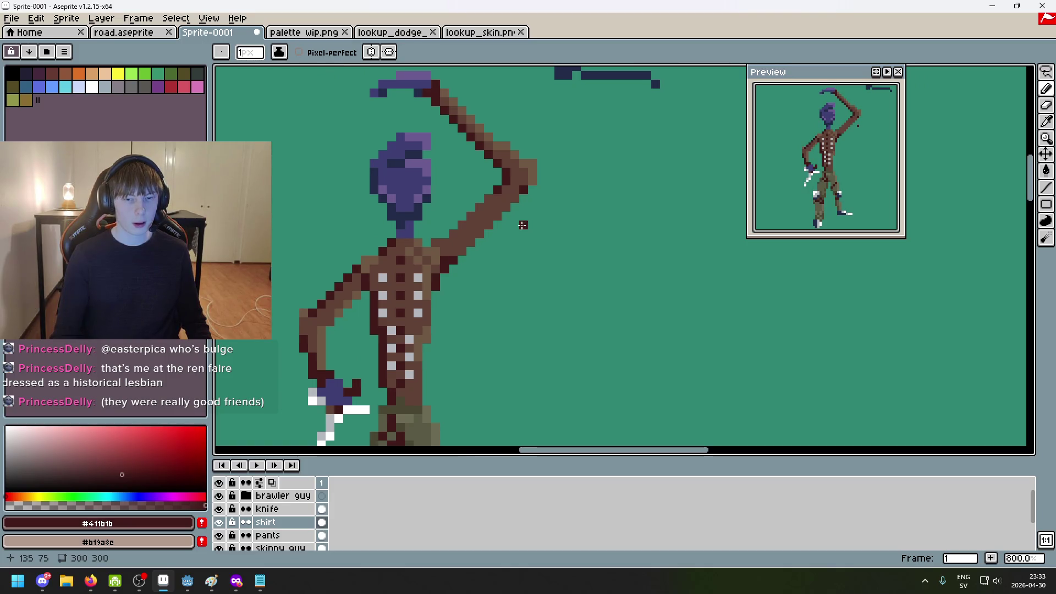
pyautogui.scroll(3, 523, 225)
pyautogui.click(482, 210)
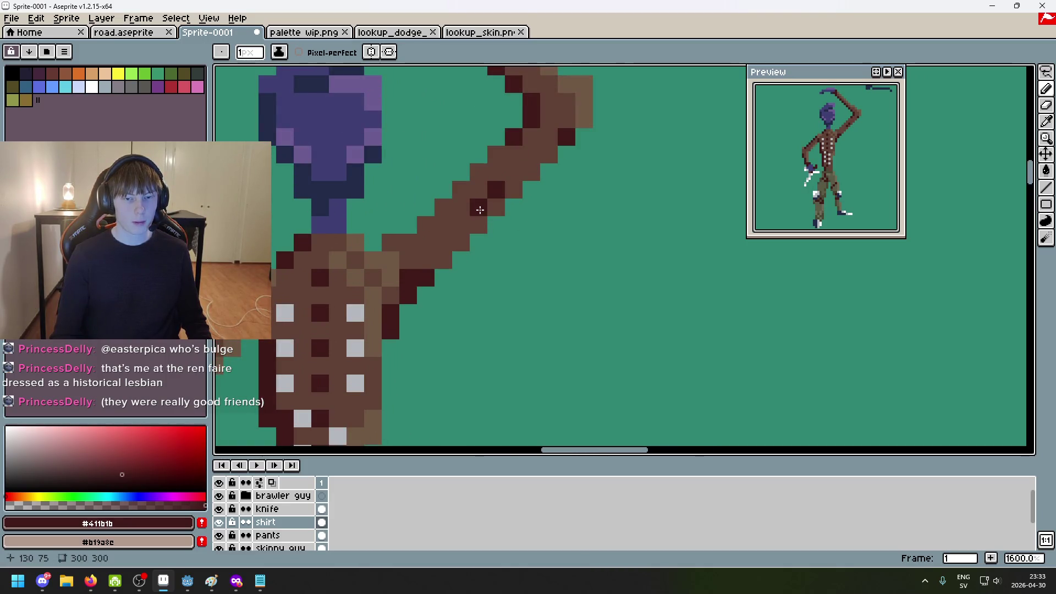
pyautogui.click(461, 225)
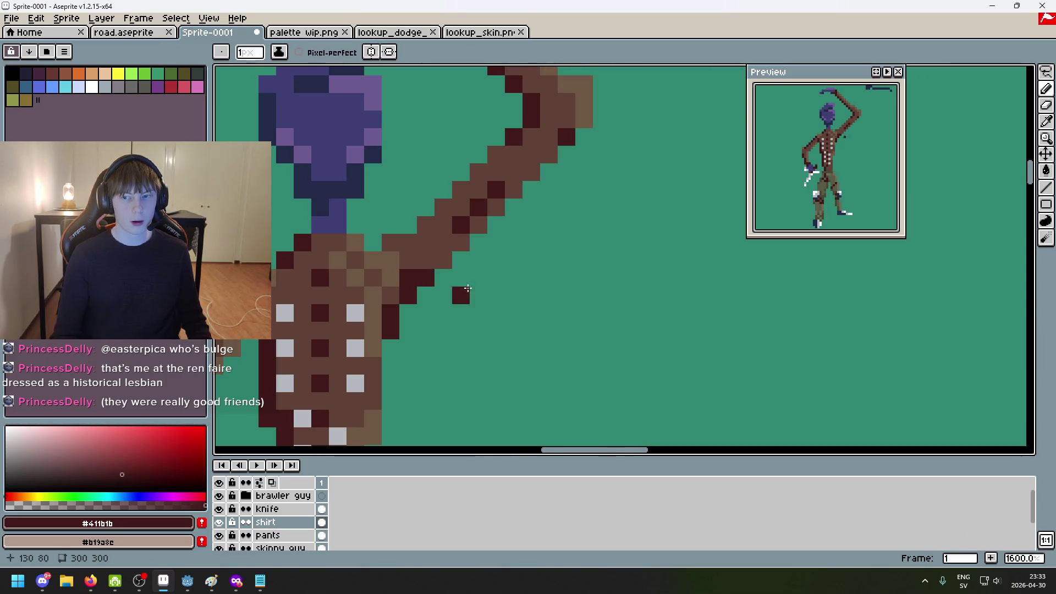
pyautogui.scroll(-6, 467, 306)
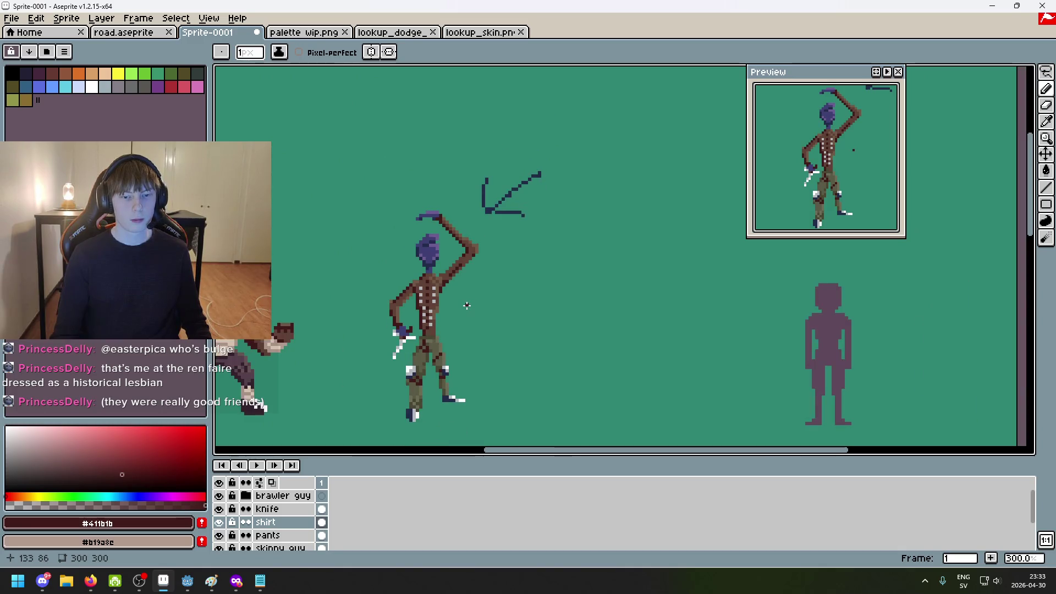
pyautogui.scroll(6, 467, 304)
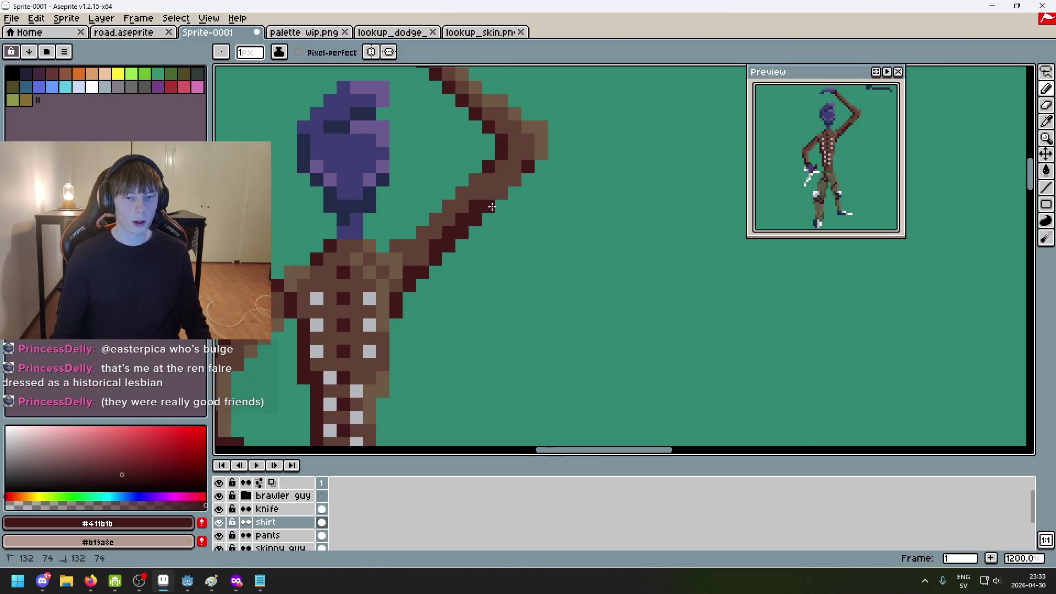
pyautogui.scroll(-7, 517, 273)
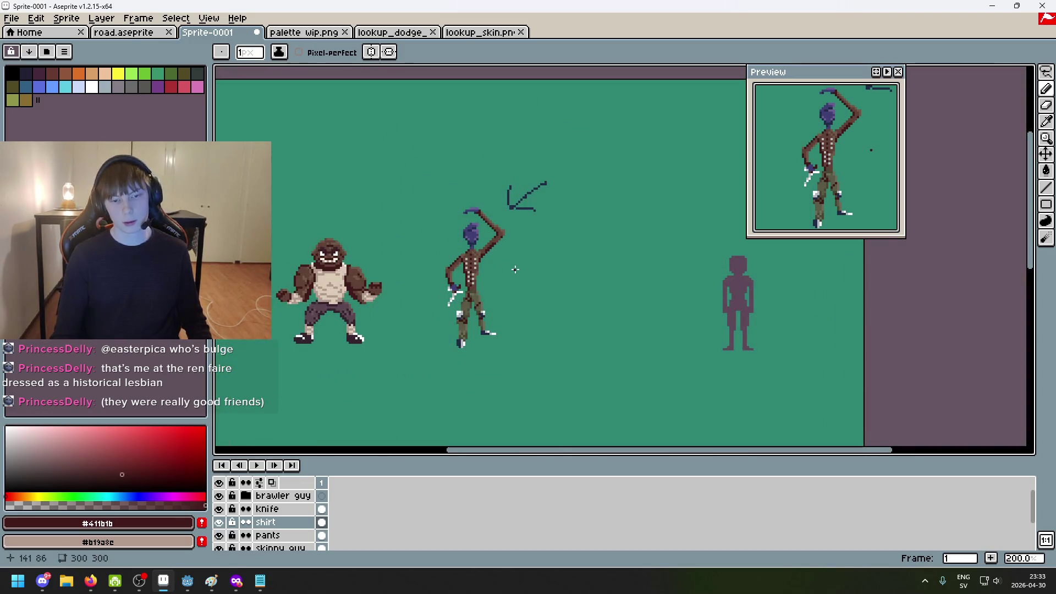
pyautogui.scroll(2, 512, 268)
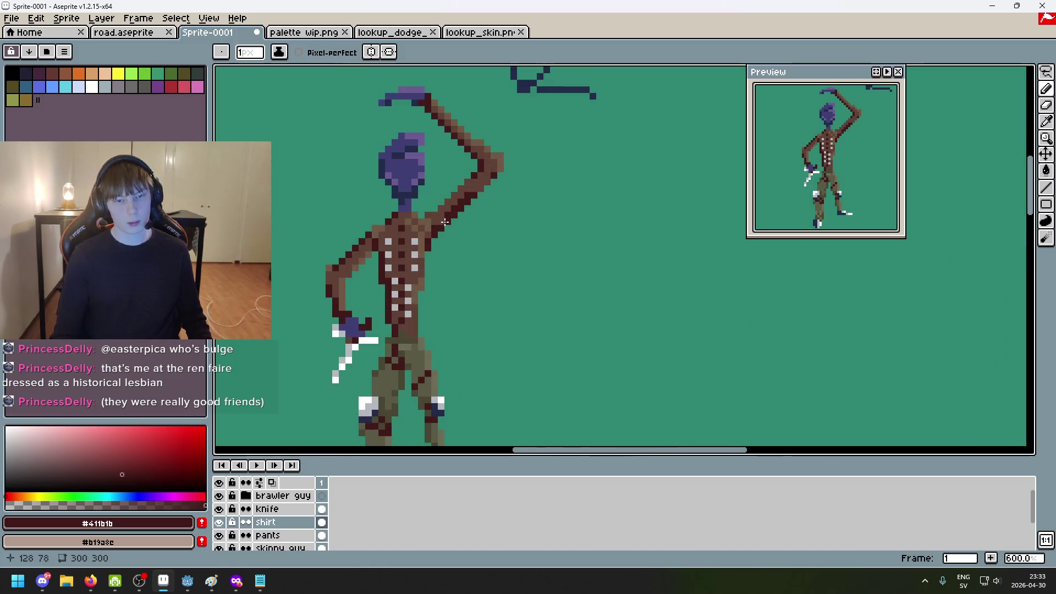
pyautogui.scroll(-2, 484, 263)
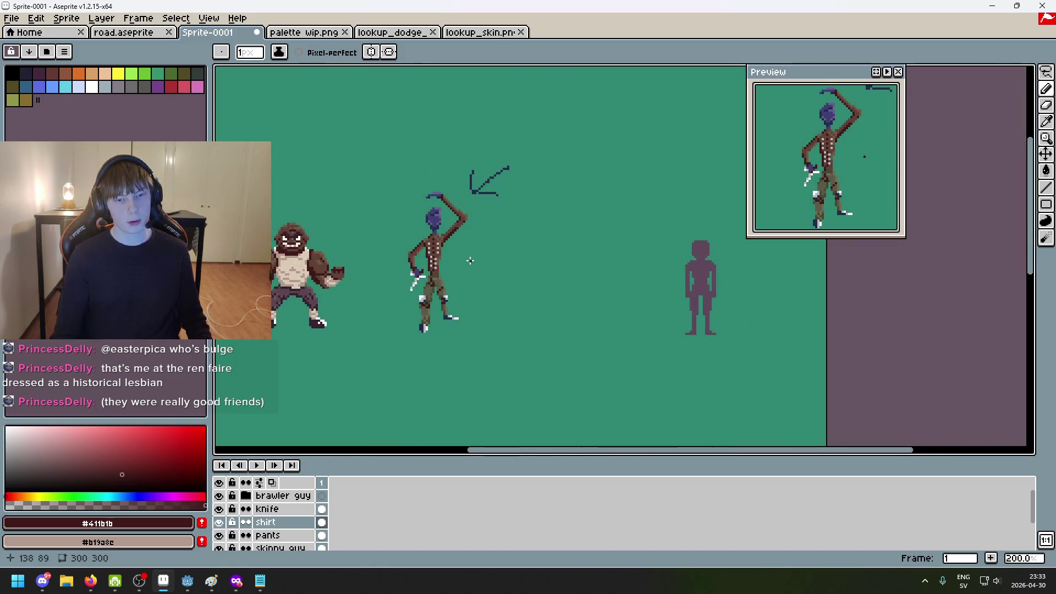
pyautogui.scroll(3, 468, 259)
# Eyedrop the mid-brown #5f4135 from the arm as the drawing colour
pyautogui.keyDown('alt'); pyautogui.click(432, 180); pyautogui.keyUp('alt')
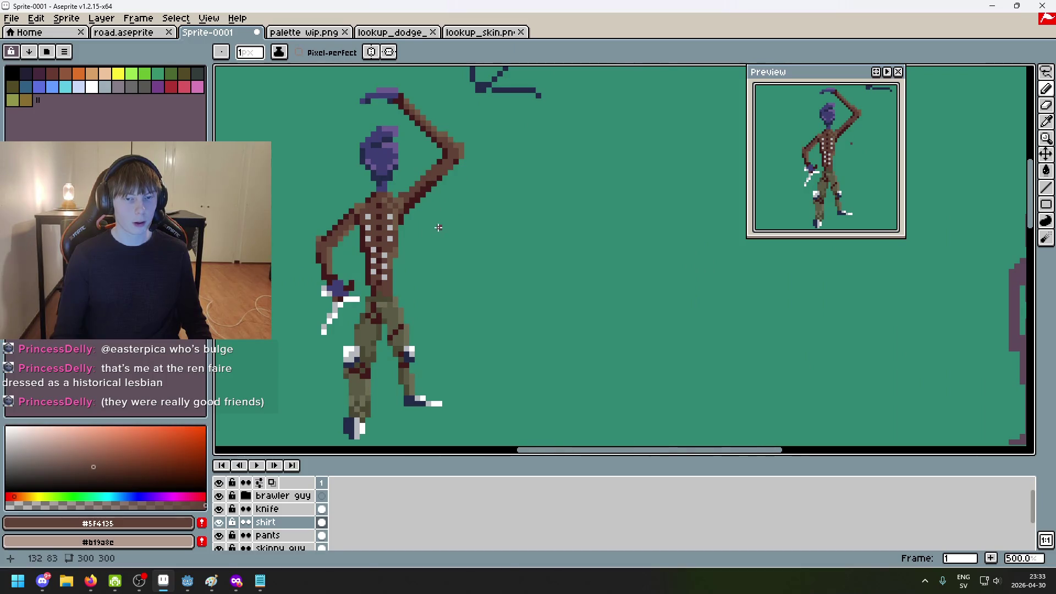
pyautogui.scroll(-4, 440, 231)
pyautogui.scroll(1, 448, 238)
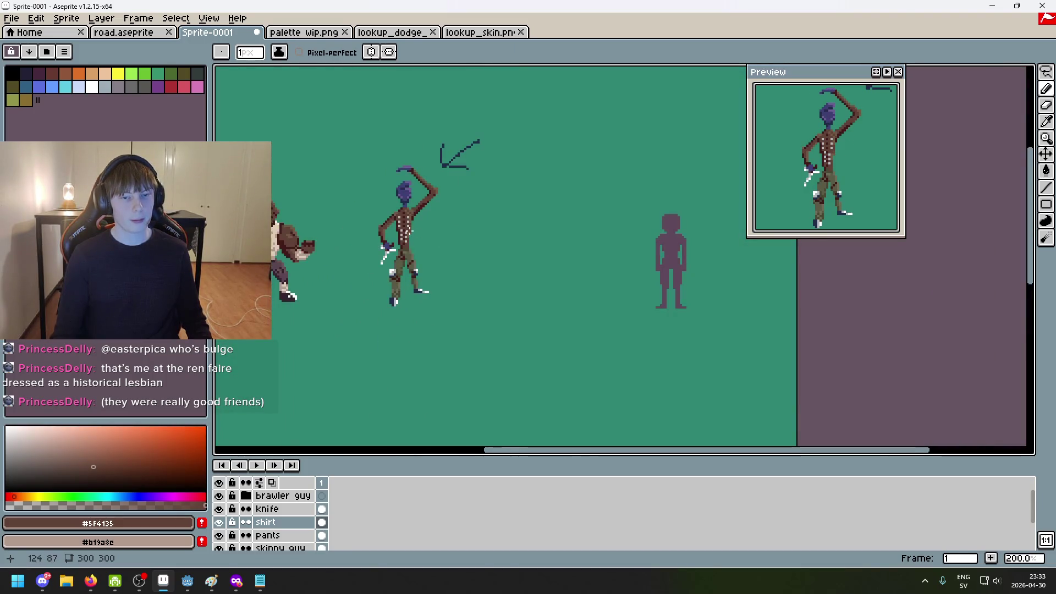
pyautogui.scroll(4, 409, 231)
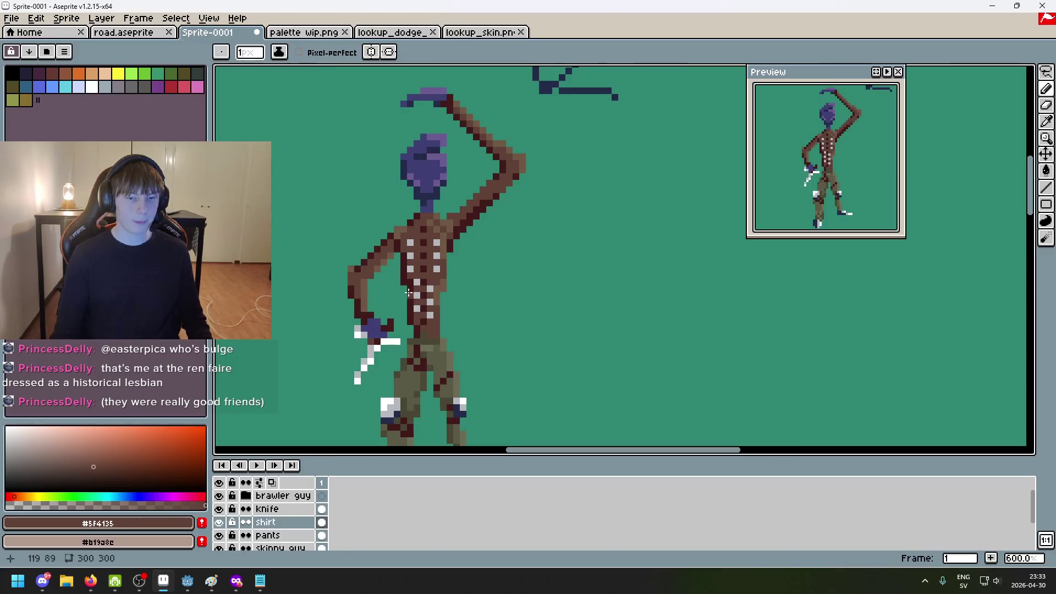
pyautogui.scroll(-1, 433, 281)
pyautogui.scroll(4, 432, 281)
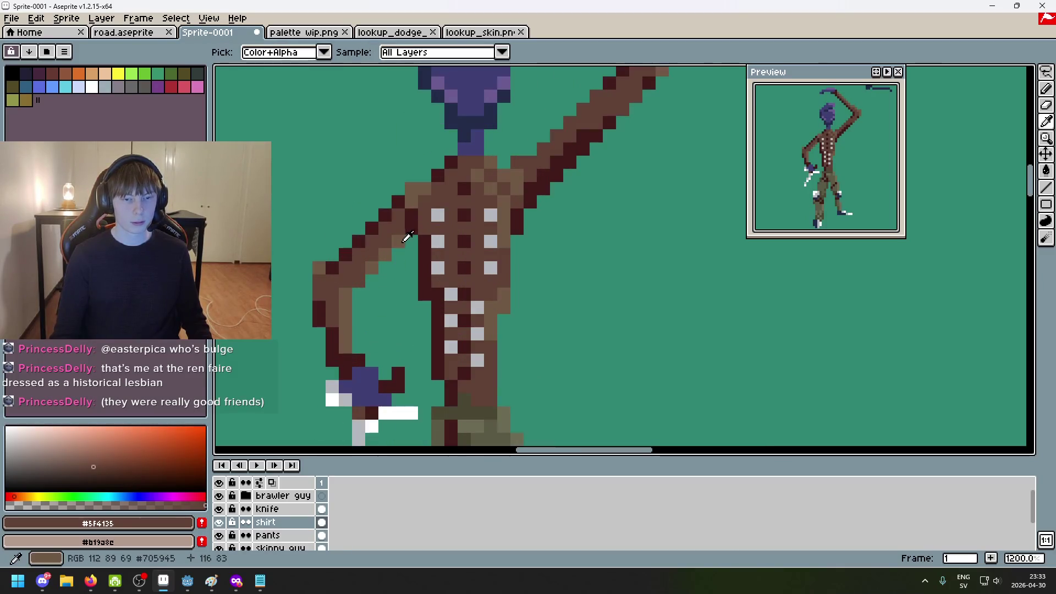
# Sample the lighter brown and then the darker brown #5F4135 from the torso
pyautogui.keyDown('alt'); pyautogui.click(393, 231); pyautogui.keyUp('alt')
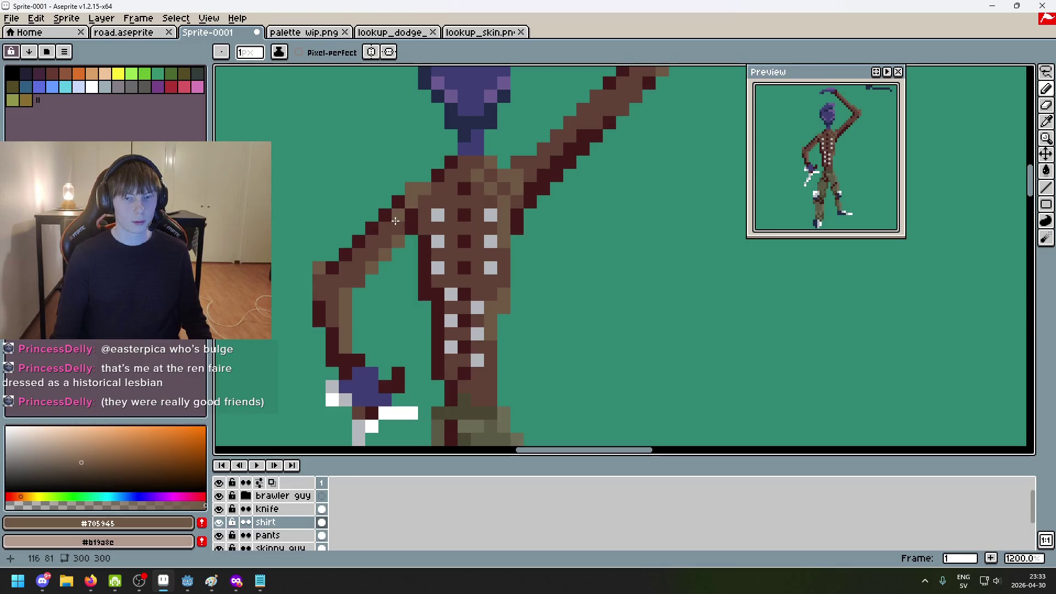
pyautogui.scroll(-5, 575, 235)
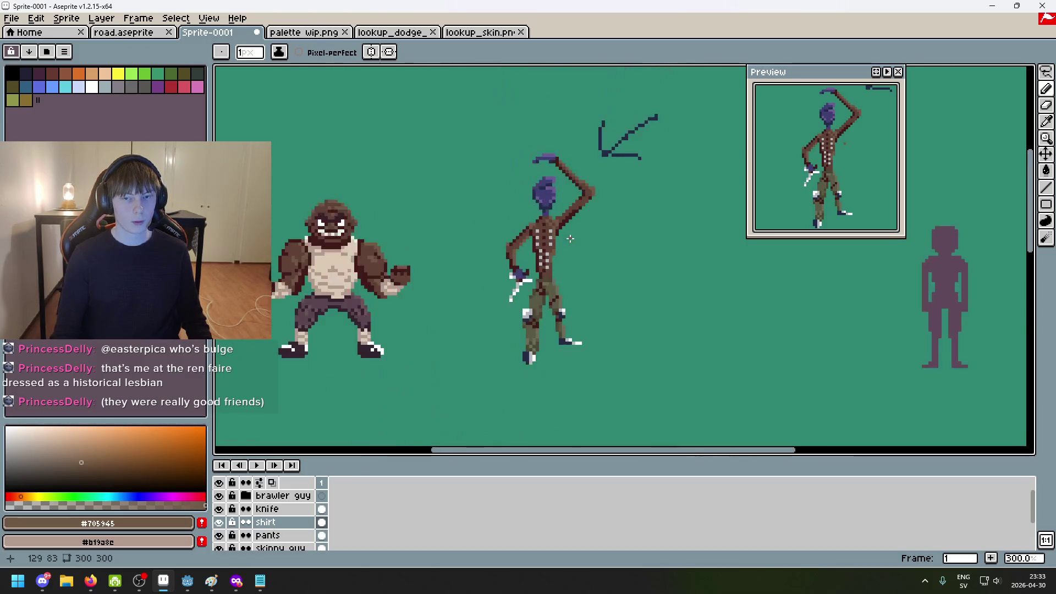
pyautogui.scroll(4, 569, 204)
pyautogui.scroll(2, 568, 204)
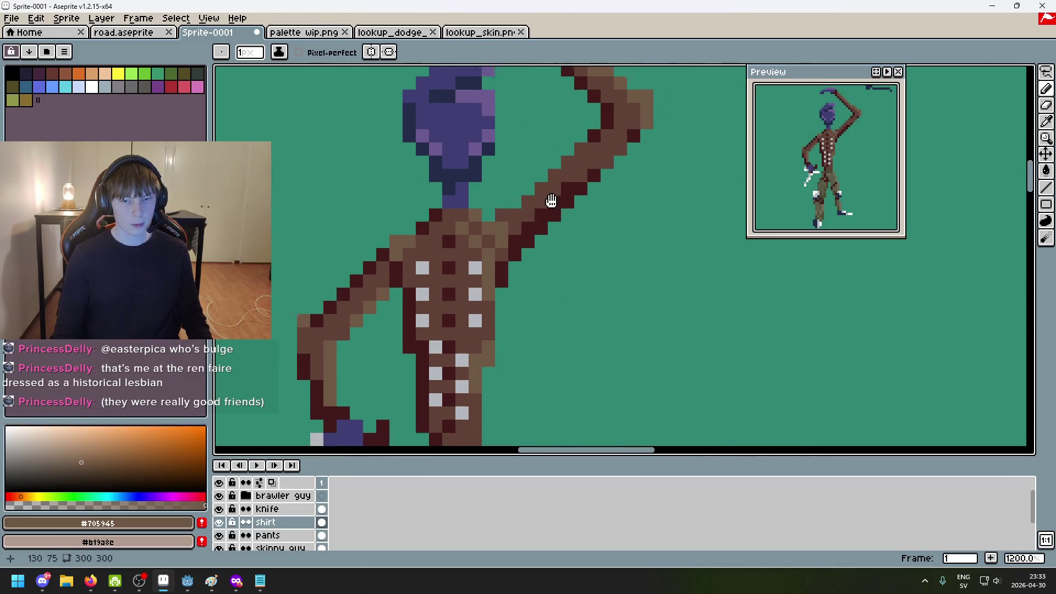
pyautogui.scroll(-6, 573, 222)
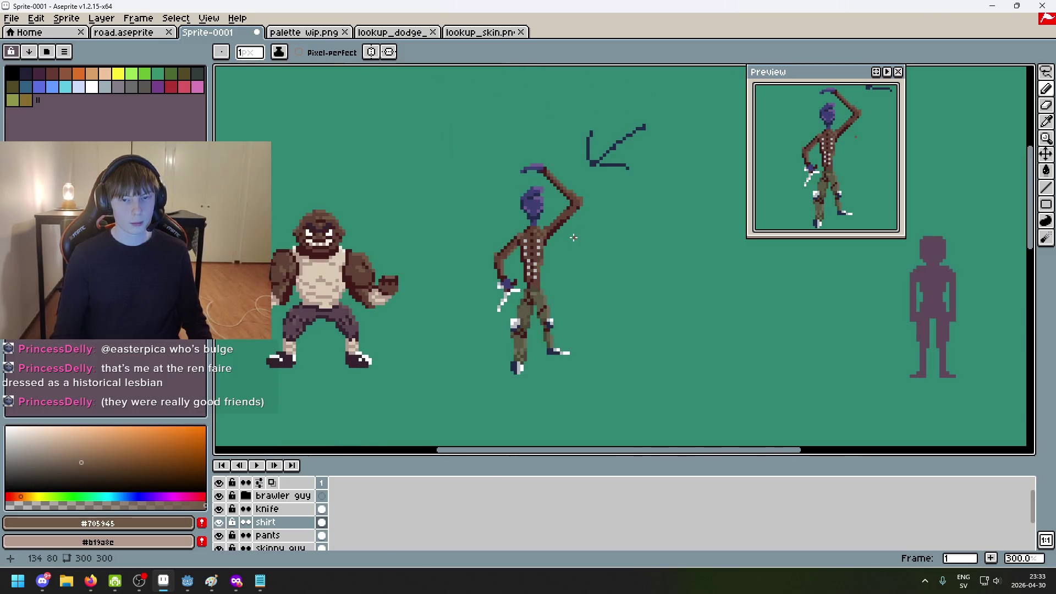
pyautogui.moveTo(562, 245)
pyautogui.mouseDown()
pyautogui.moveTo(504, 205)
pyautogui.moveTo(493, 182)
pyautogui.moveTo(465, 174)
pyautogui.mouseUp()
pyautogui.scroll(-1, 502, 211)
pyautogui.scroll(3, 484, 190)
pyautogui.scroll(2, 531, 224)
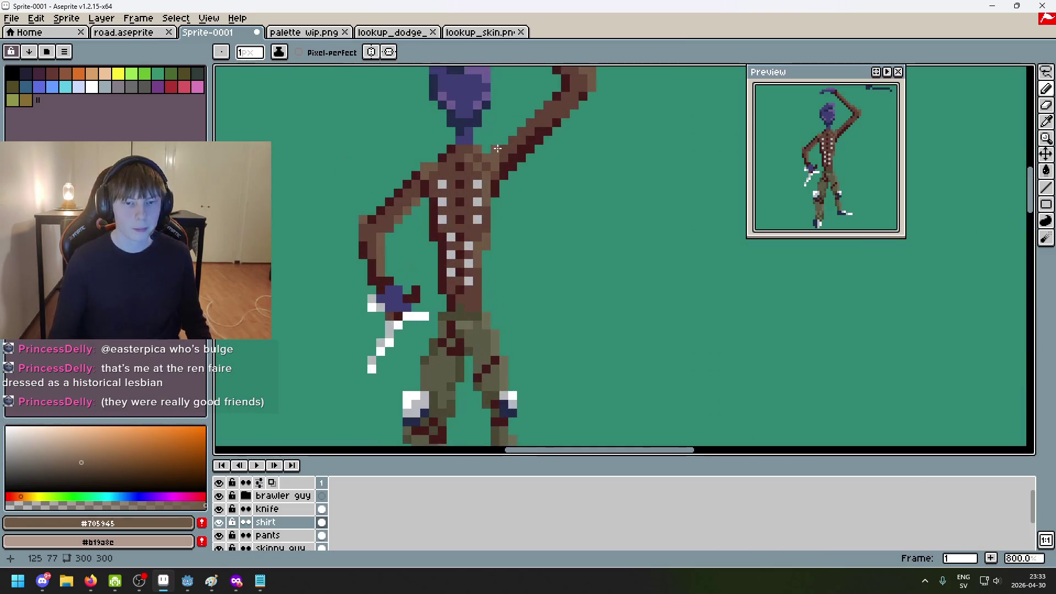
pyautogui.scroll(-3, 536, 219)
pyautogui.scroll(4, 545, 199)
pyautogui.keyDown('alt'); pyautogui.click(479, 146); pyautogui.keyUp('alt')
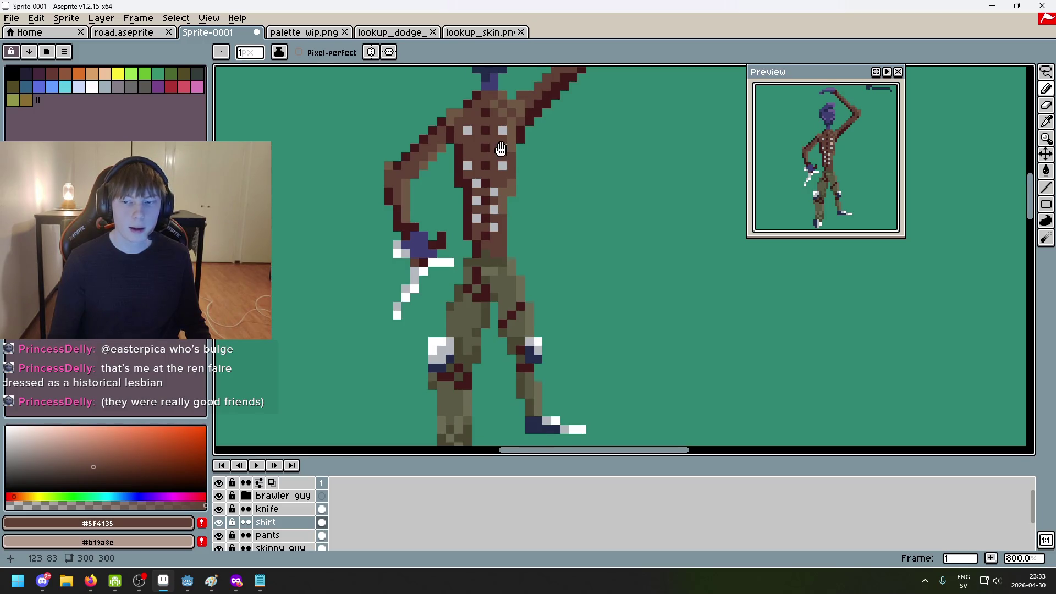
# Undo the last pencil stroke, then paint six torso stitch dots brown
pyautogui.hotkey('ctrl', 'z')
pyautogui.scroll(5, 480, 171)
pyautogui.click(455, 124)
pyautogui.click(455, 175)
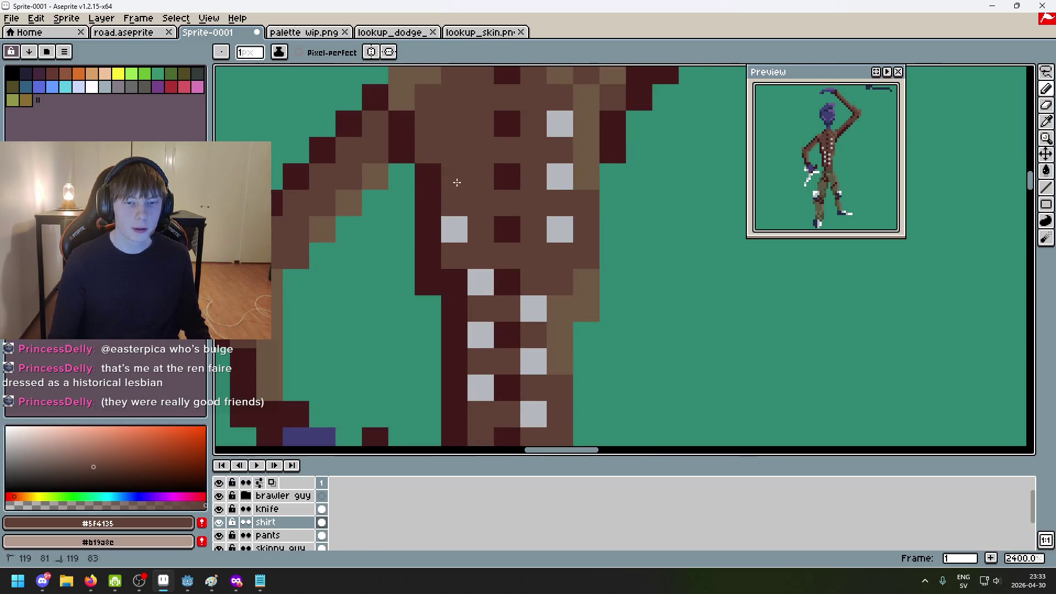
pyautogui.click(560, 123)
pyautogui.click(560, 177)
pyautogui.click(462, 216)
pyautogui.click(560, 230)
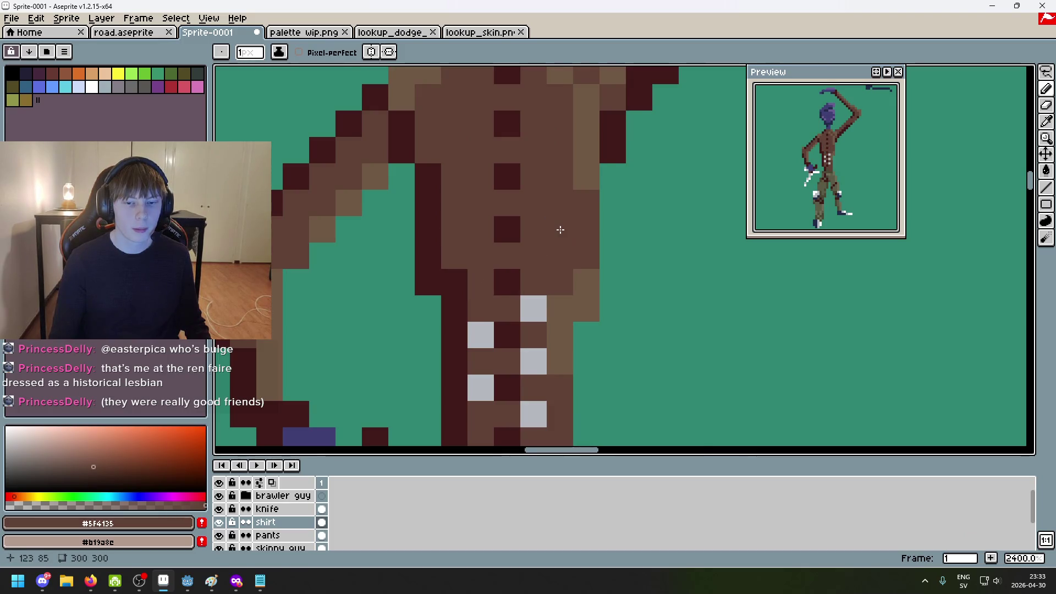
pyautogui.scroll(-5, 556, 252)
# Undo the brown recolour so the torso stitch dots are white again
pyautogui.hotkey('ctrl', 'z')
pyautogui.hotkey('ctrl', 'z')
pyautogui.hotkey('ctrl', 'z')
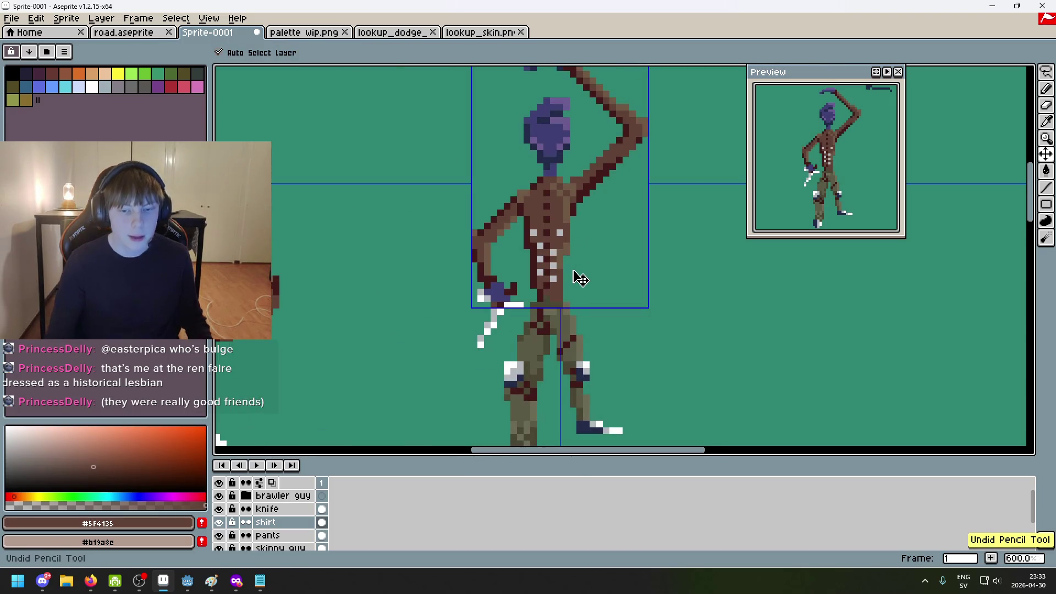
pyautogui.scroll(-4, 560, 260)
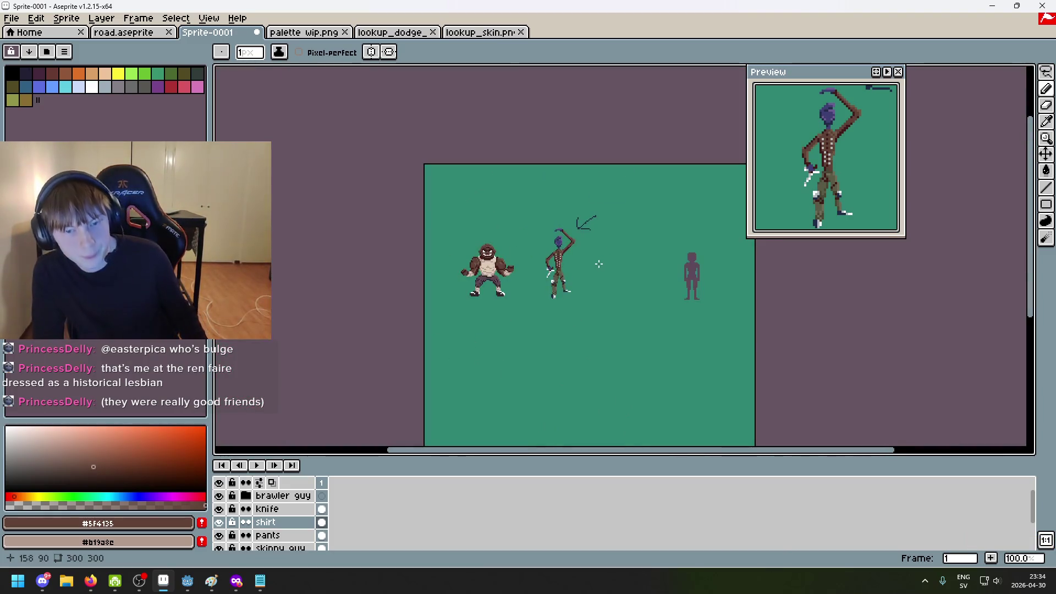
pyautogui.scroll(1, 544, 261)
pyautogui.scroll(5, 541, 261)
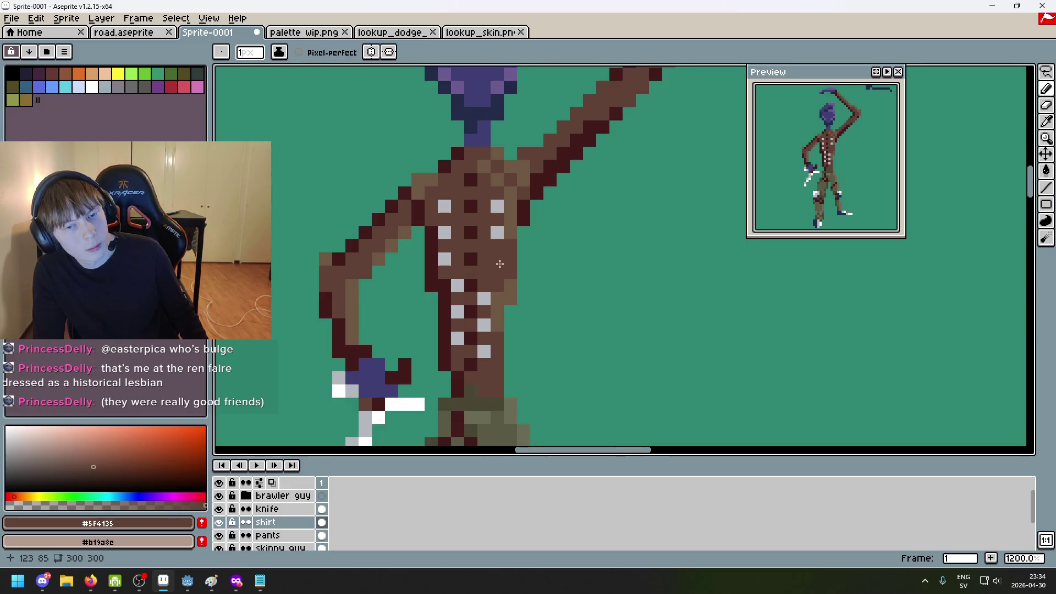
pyautogui.scroll(-5, 498, 265)
pyautogui.scroll(-3, 577, 197)
pyautogui.scroll(1, 575, 220)
pyautogui.scroll(-1, 575, 222)
pyautogui.scroll(1, 575, 224)
pyautogui.scroll(5, 575, 223)
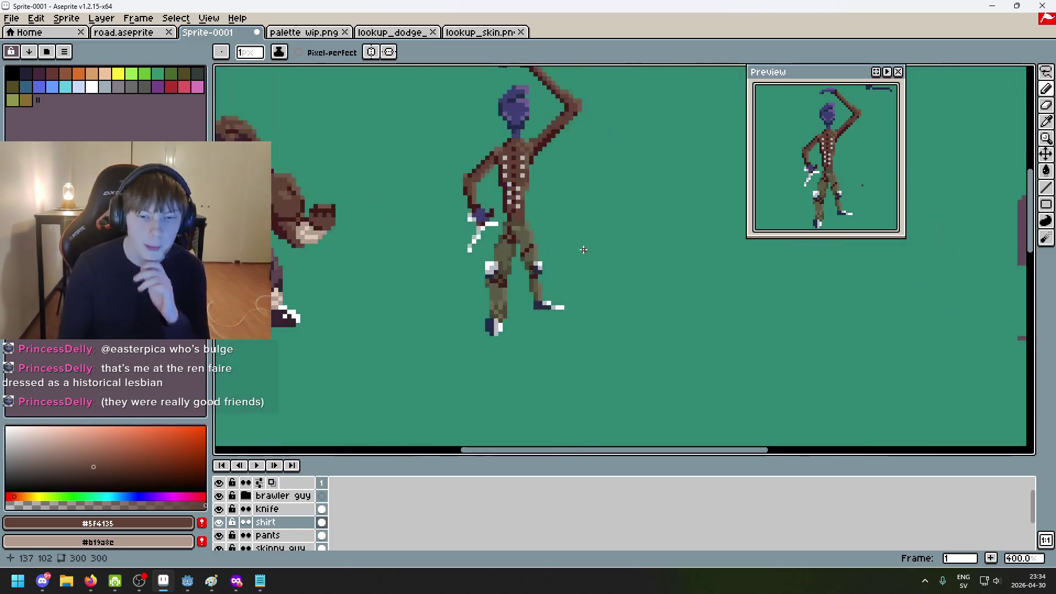
# Sample light grey, then the boot's dark navy #222b49 as the drawing colour
pyautogui.keyDown('alt'); pyautogui.click(527, 256); pyautogui.keyUp('alt')
pyautogui.scroll(1, 527, 257)
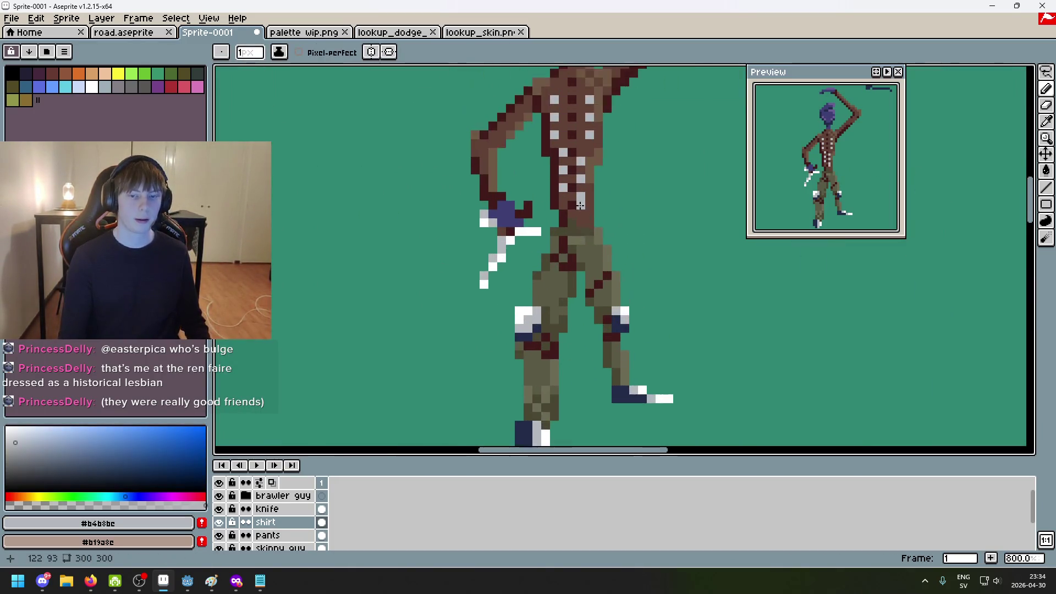
pyautogui.scroll(2, 550, 275)
pyautogui.scroll(-1, 566, 294)
pyautogui.keyDown('alt'); pyautogui.click(566, 294); pyautogui.keyUp('alt')
pyautogui.scroll(2, 575, 248)
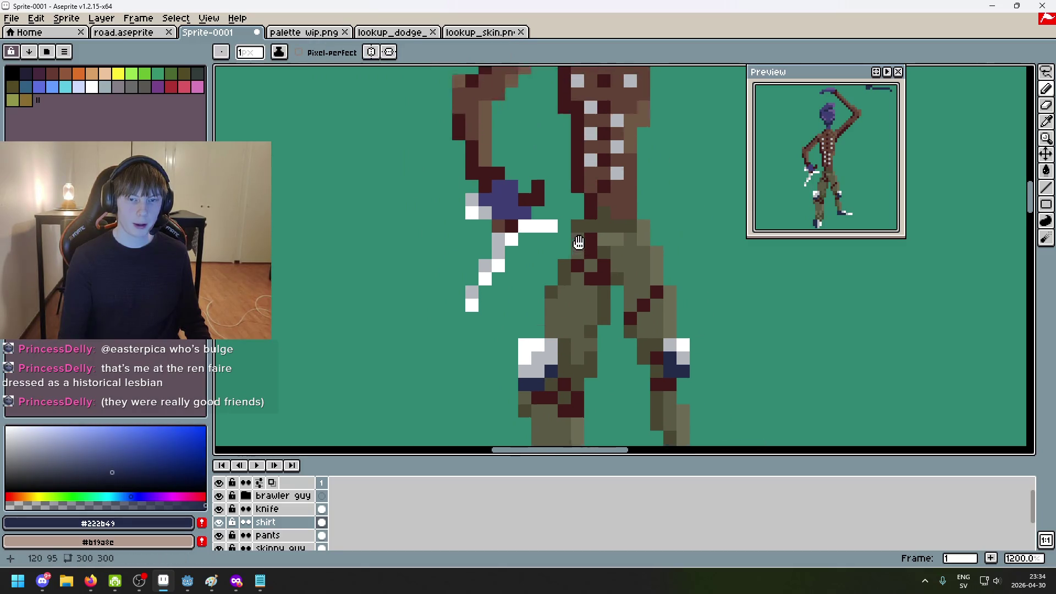
pyautogui.scroll(-4, 595, 300)
pyautogui.scroll(1, 550, 231)
pyautogui.scroll(3, 573, 161)
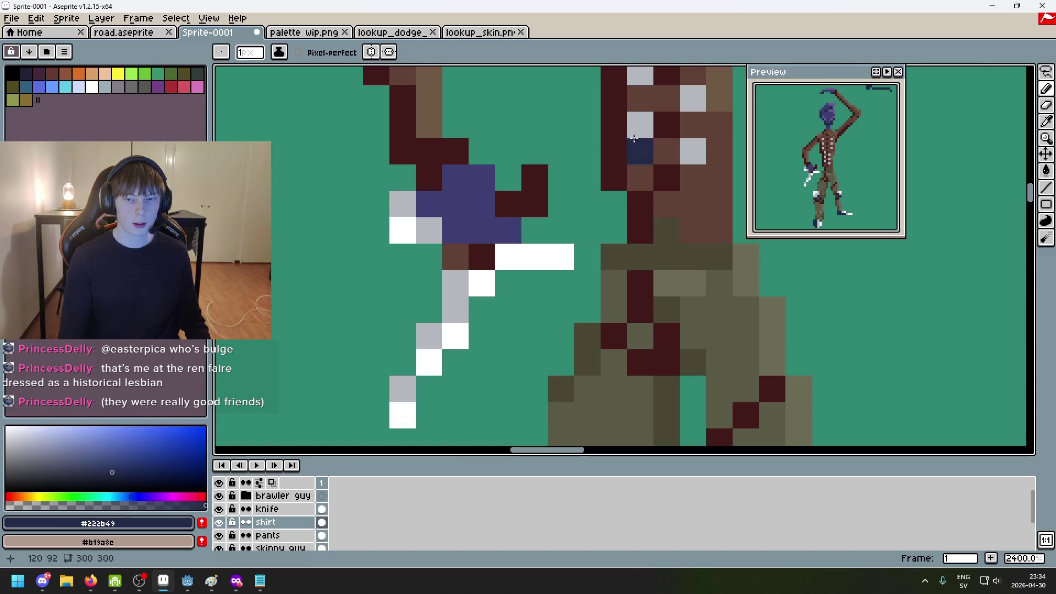
pyautogui.scroll(-4, 638, 154)
pyautogui.scroll(-1, 550, 264)
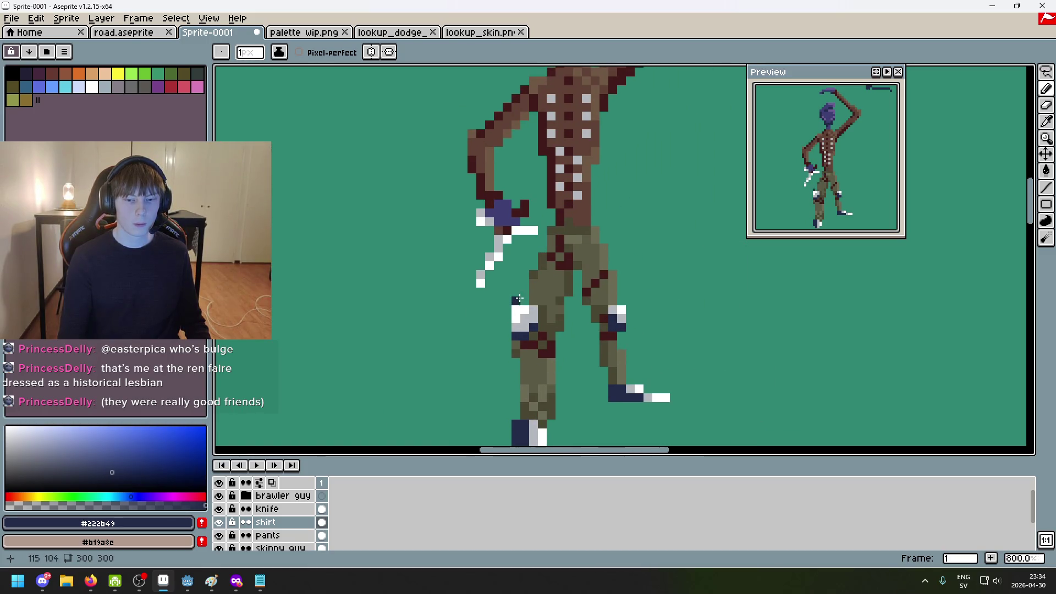
pyautogui.scroll(-2, 547, 279)
pyautogui.scroll(3, 518, 356)
pyautogui.scroll(1, 518, 355)
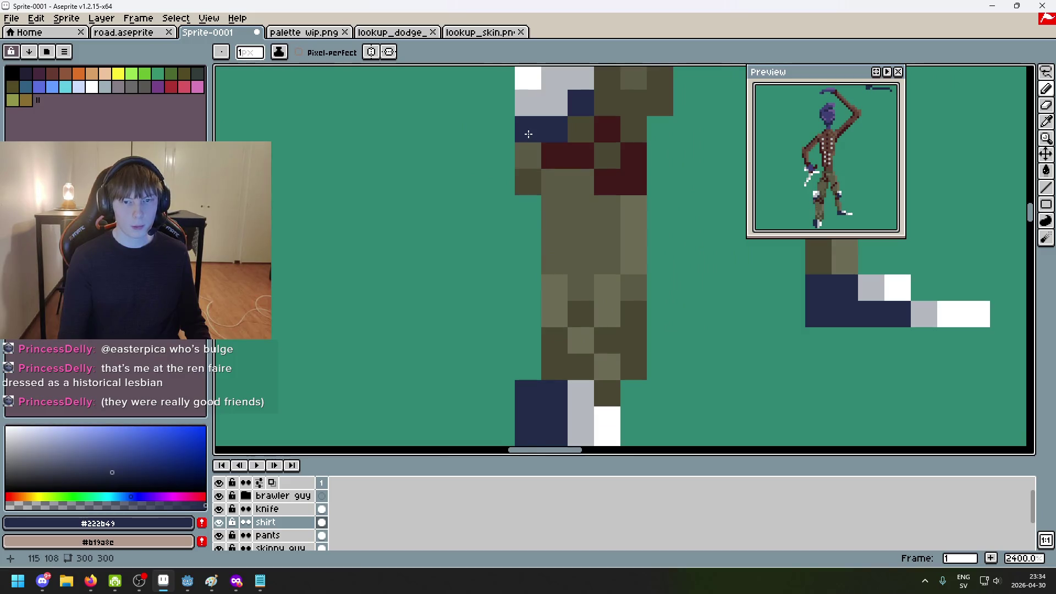
pyautogui.scroll(-4, 495, 341)
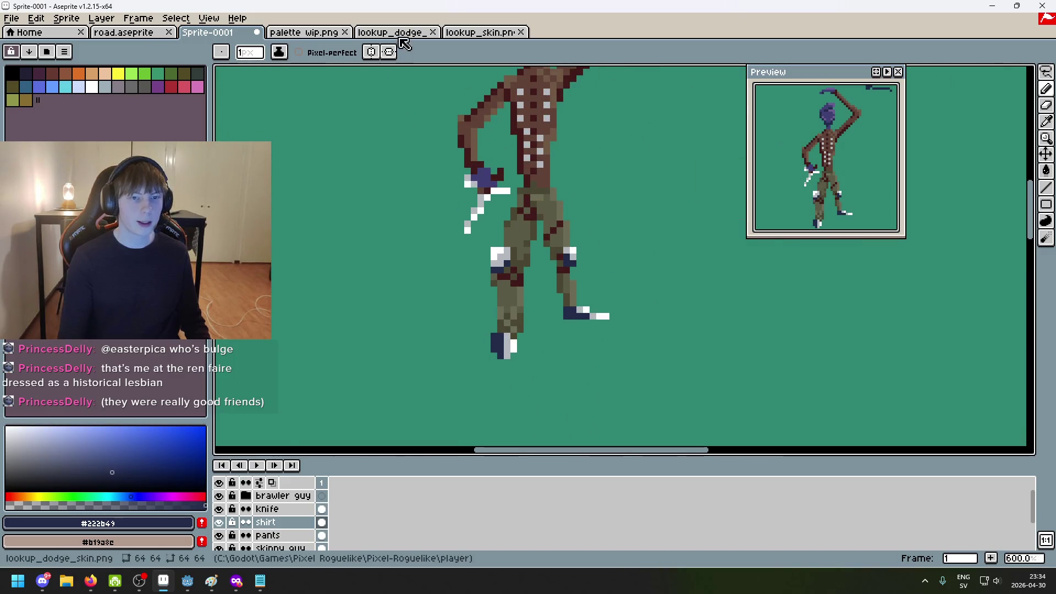
pyautogui.click(474, 33)
# In palette wip.png, eyedrop the dark purple #34232f from the palette sketch
pyautogui.click(394, 36)
pyautogui.click(304, 32)
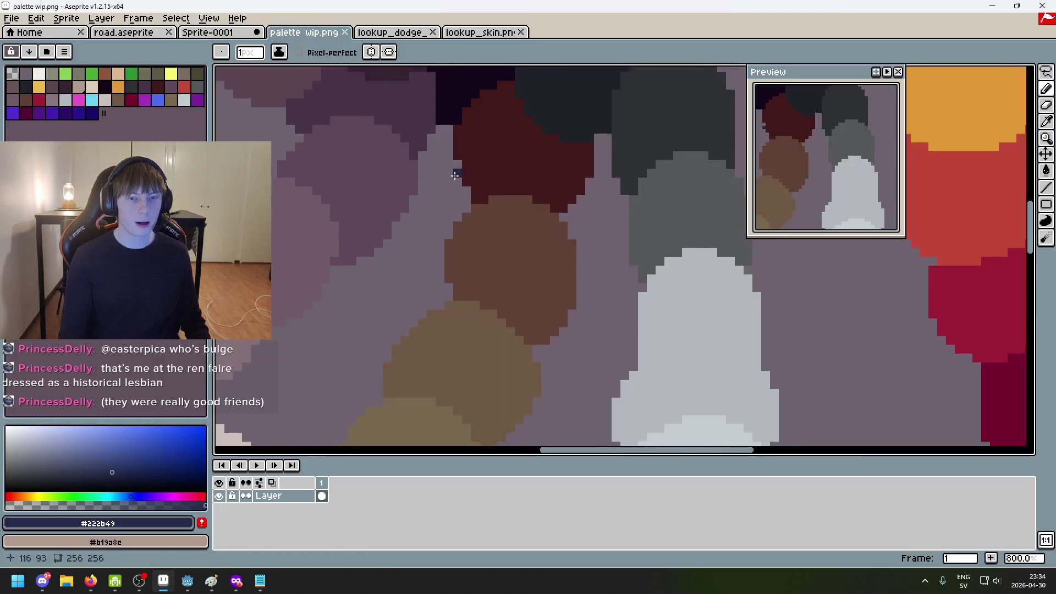
pyautogui.scroll(-3, 523, 283)
pyautogui.scroll(1, 523, 284)
pyautogui.keyDown('alt'); pyautogui.click(474, 189); pyautogui.keyUp('alt')
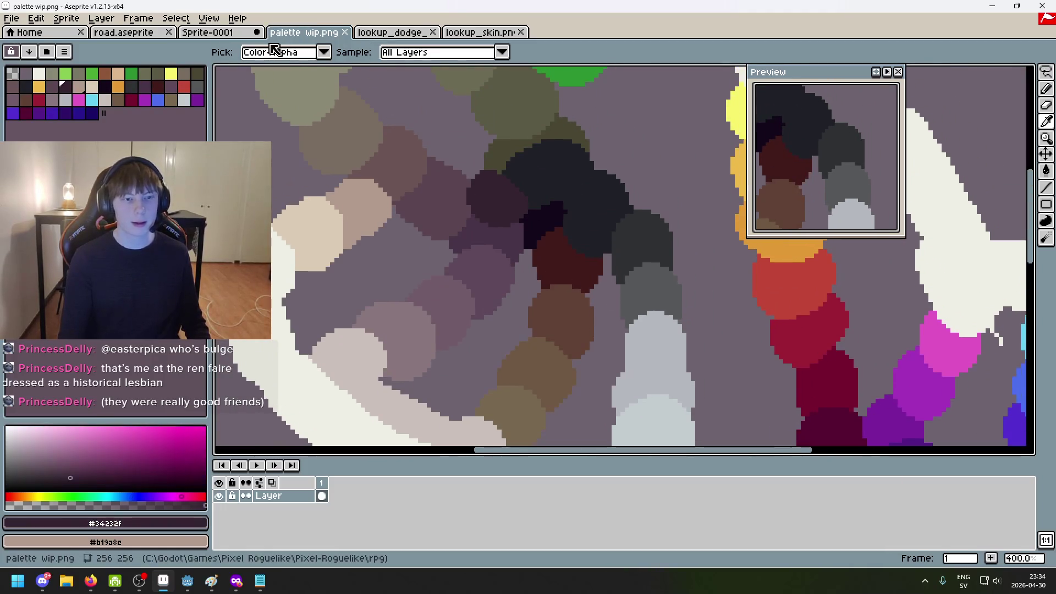
# Back in Sprite-0001, try a dark purple bucket fill on the boots and undo it
pyautogui.hotkey('ctrl', 'shift', 'Tab')
pyautogui.scroll(4, 610, 213)
pyautogui.moveTo(609, 213); pyautogui.dragTo(546, 53)
pyautogui.press('g')
pyautogui.click(424, 321)
pyautogui.hotkey('ctrl', 'z')
pyautogui.scroll(-3, 286, 539)
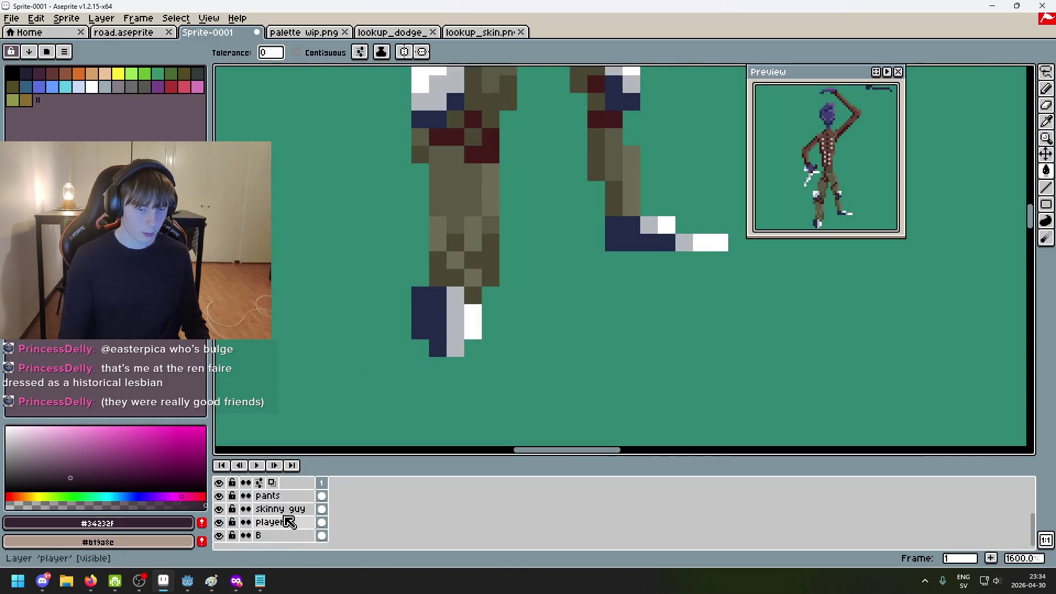
# On the 'skinny guy' layer, bucket-fill all navy pixels with dark purple #34232f
pyautogui.doubleClick(221, 510)
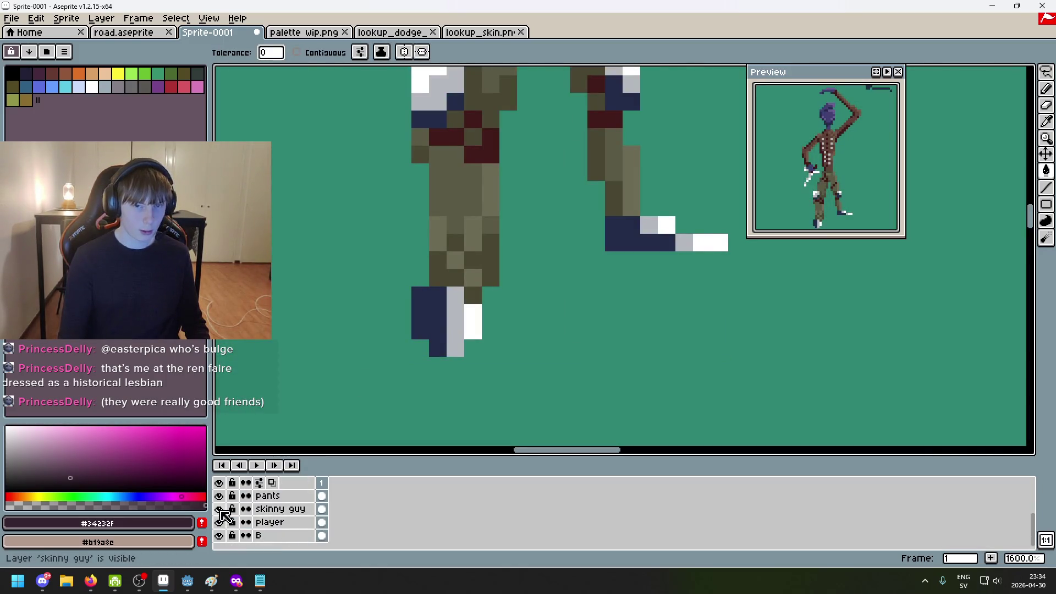
pyautogui.click(278, 509)
pyautogui.click(433, 126)
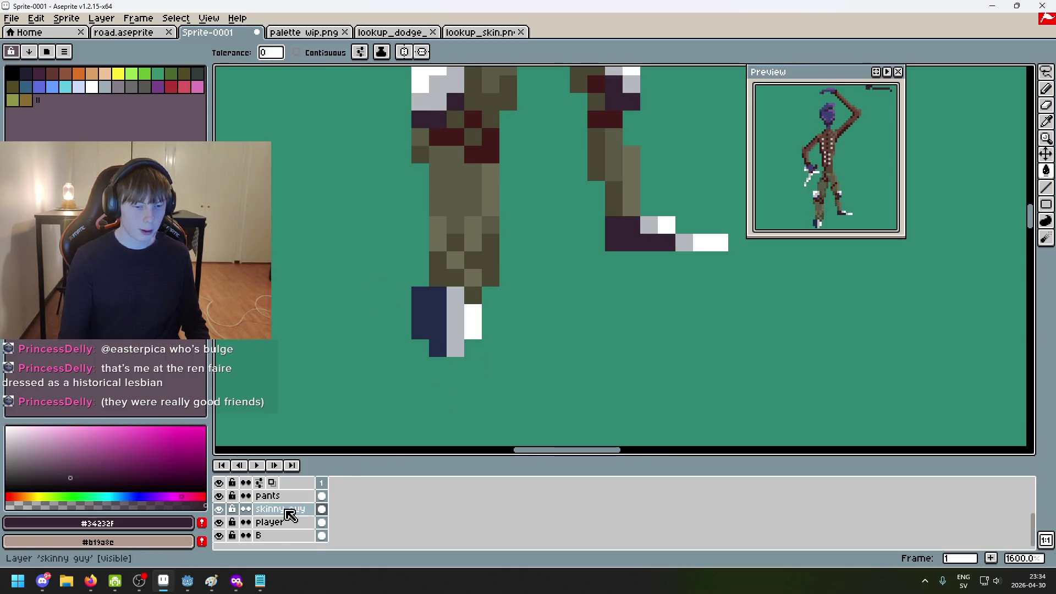
pyautogui.scroll(3, 314, 506)
# Select the pants layer and switch back to the Pencil tool
pyautogui.click(289, 536)
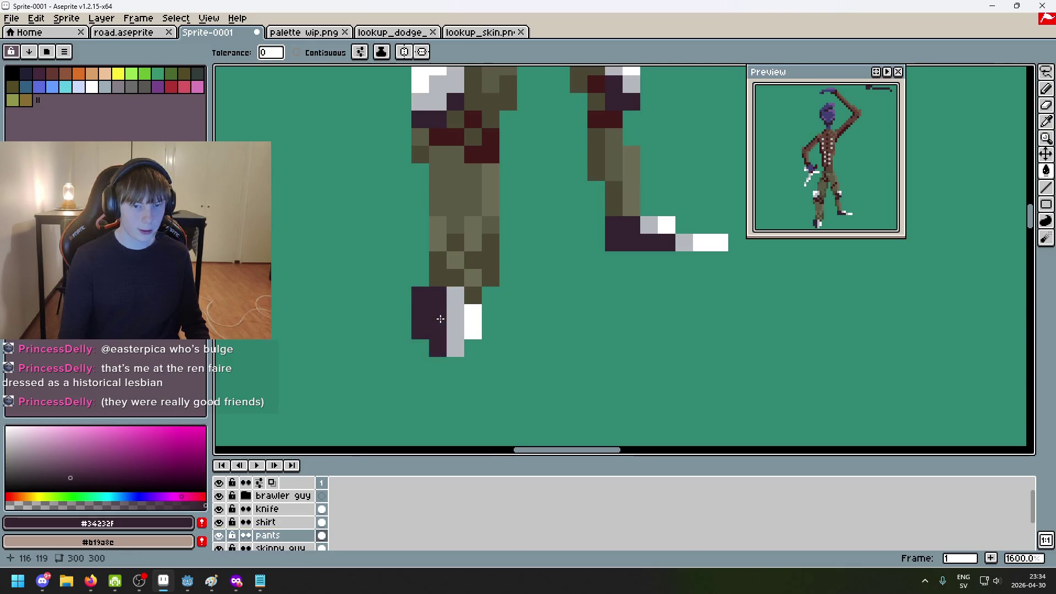
pyautogui.scroll(-5, 457, 325)
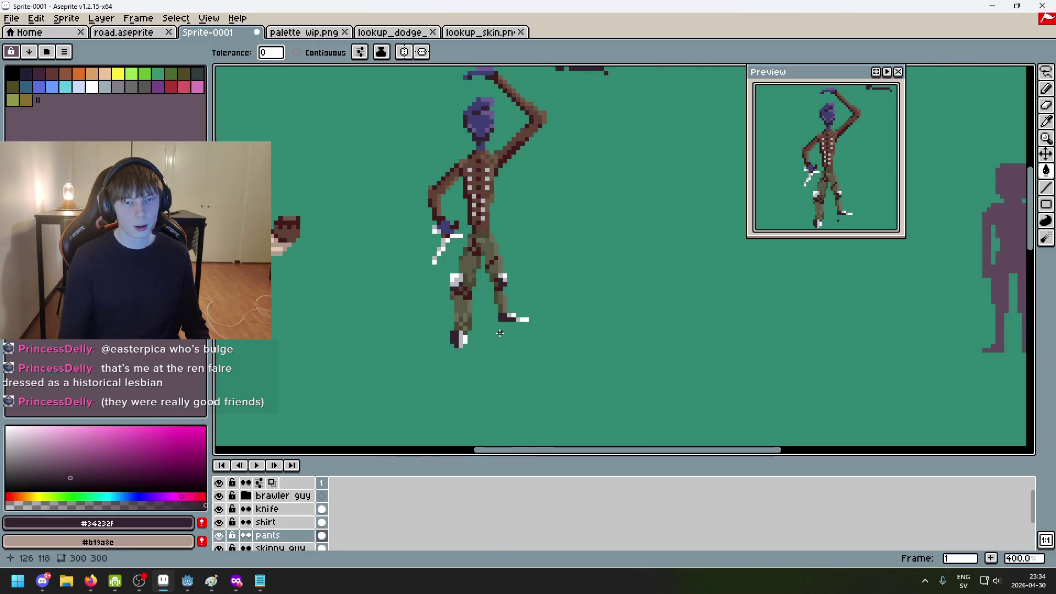
pyautogui.scroll(2, 518, 345)
pyautogui.scroll(2, 506, 145)
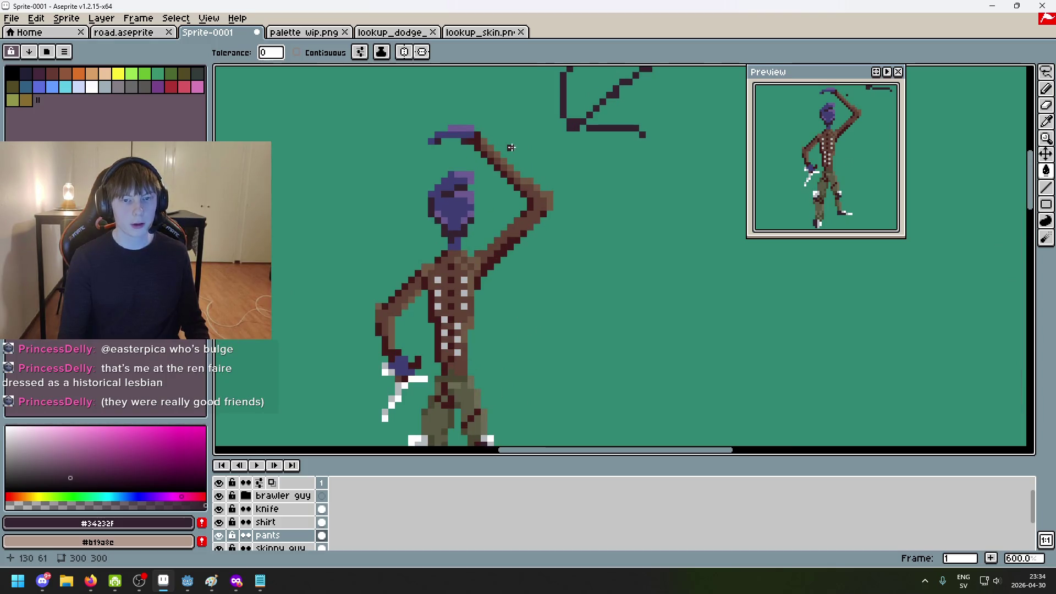
pyautogui.scroll(4, 497, 147)
pyautogui.press('b')
pyautogui.scroll(-6, 483, 163)
pyautogui.scroll(1, 483, 164)
pyautogui.scroll(2, 483, 164)
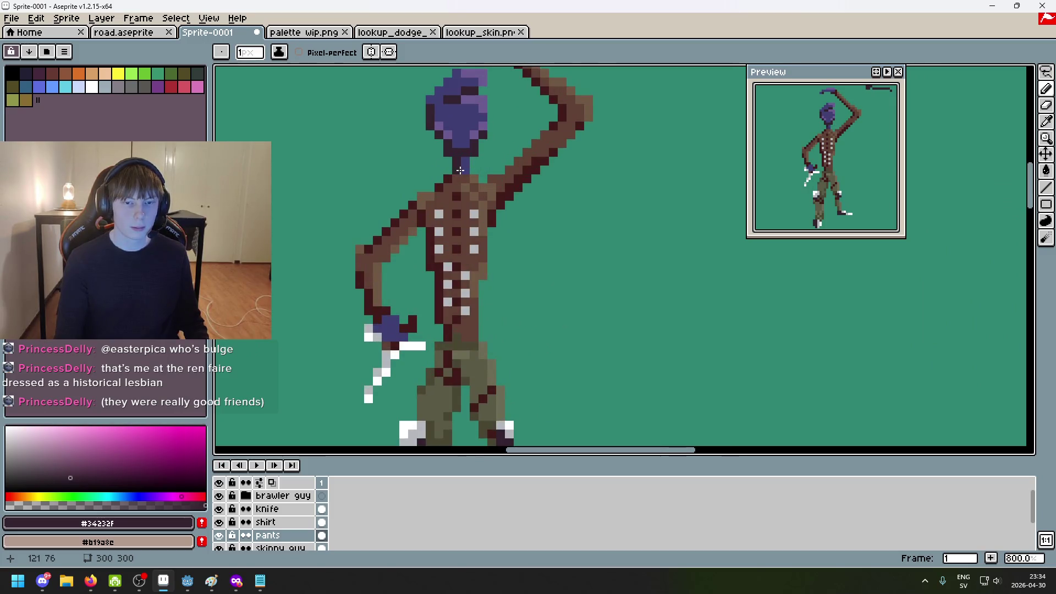
pyautogui.scroll(-2, 569, 355)
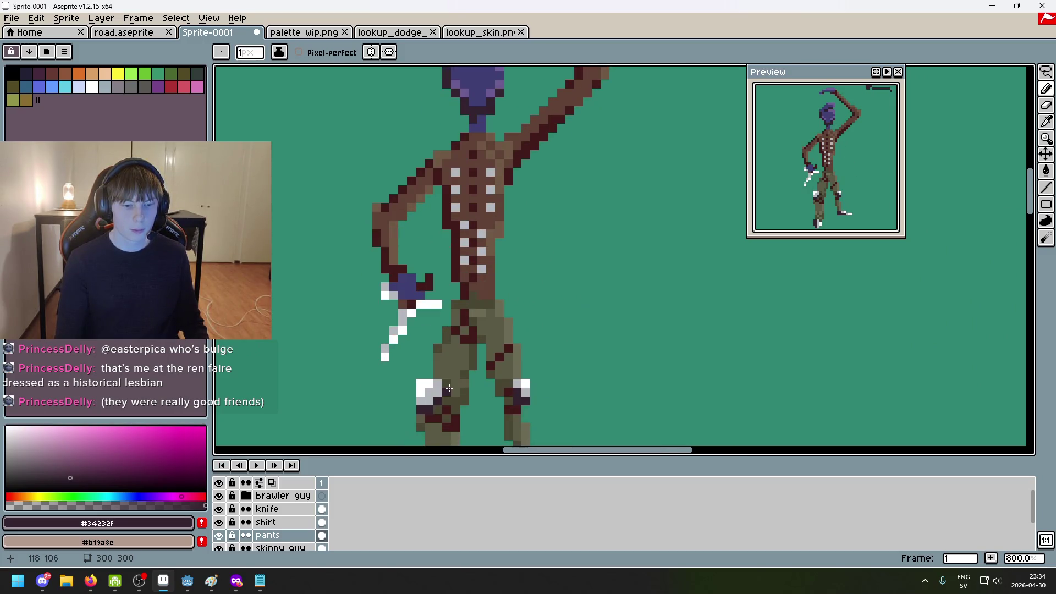
# Bring the figure's legs into view and select the shirt layer
pyautogui.moveTo(507, 331)
pyautogui.mouseDown()
pyautogui.moveTo(474, 339)
pyautogui.moveTo(487, 238)
pyautogui.mouseUp()
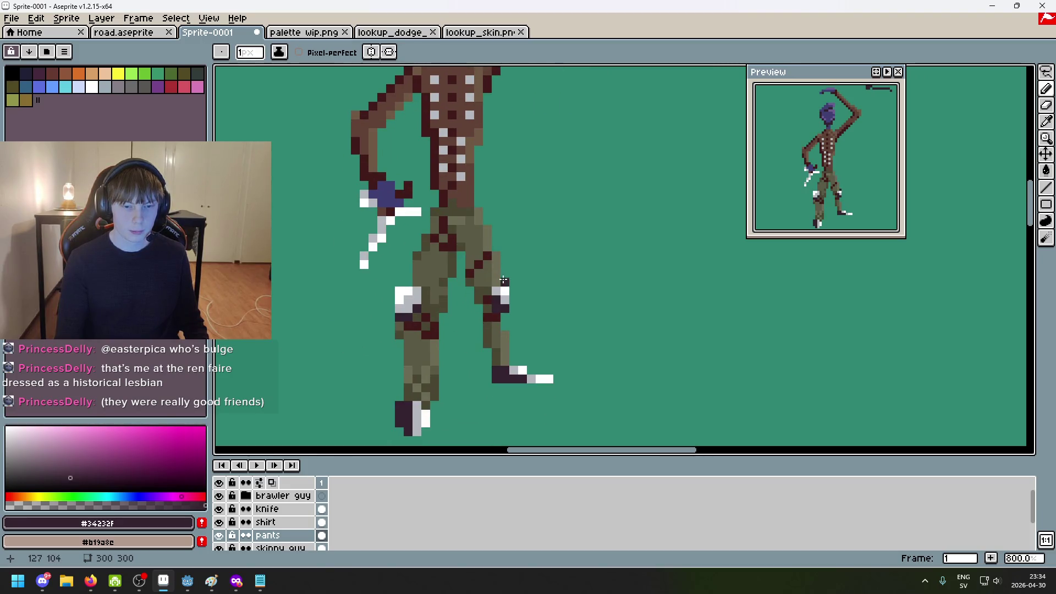
pyautogui.scroll(-4, 503, 278)
pyautogui.scroll(1, 537, 349)
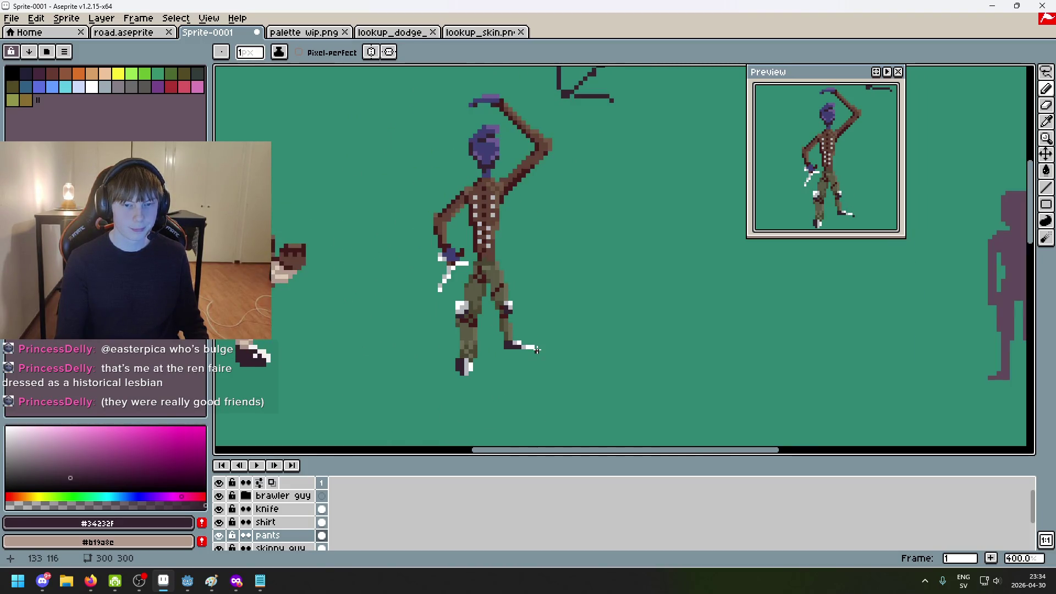
pyautogui.scroll(2, 497, 227)
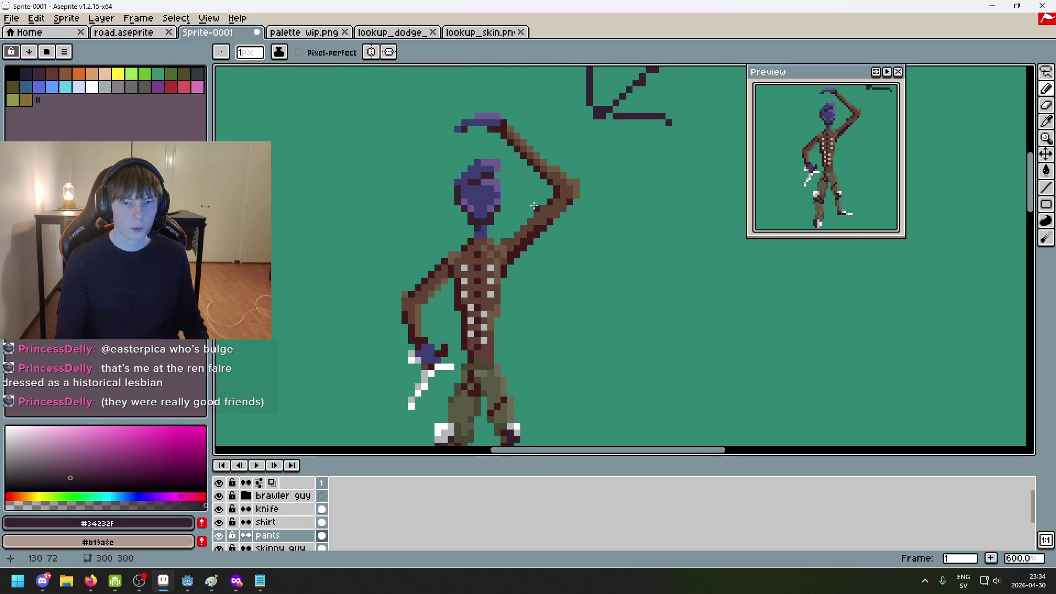
pyautogui.scroll(3, 510, 271)
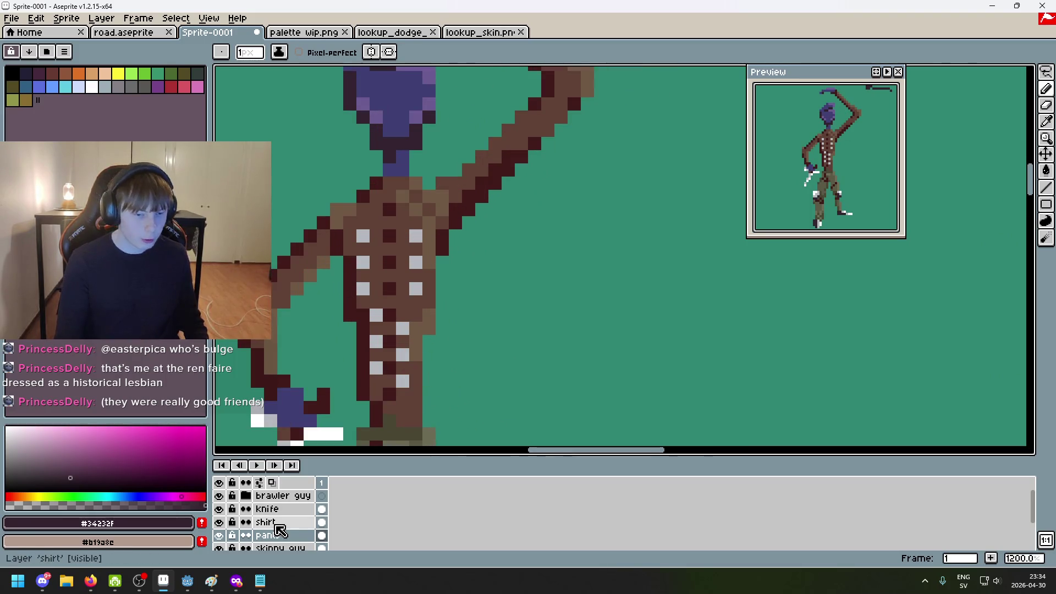
pyautogui.scroll(-3, 275, 530)
pyautogui.scroll(3, 276, 525)
pyautogui.click(275, 522)
# Pencil over four white shirt dots in a darker colour
pyautogui.click(363, 235)
pyautogui.click(416, 235)
pyautogui.click(363, 262)
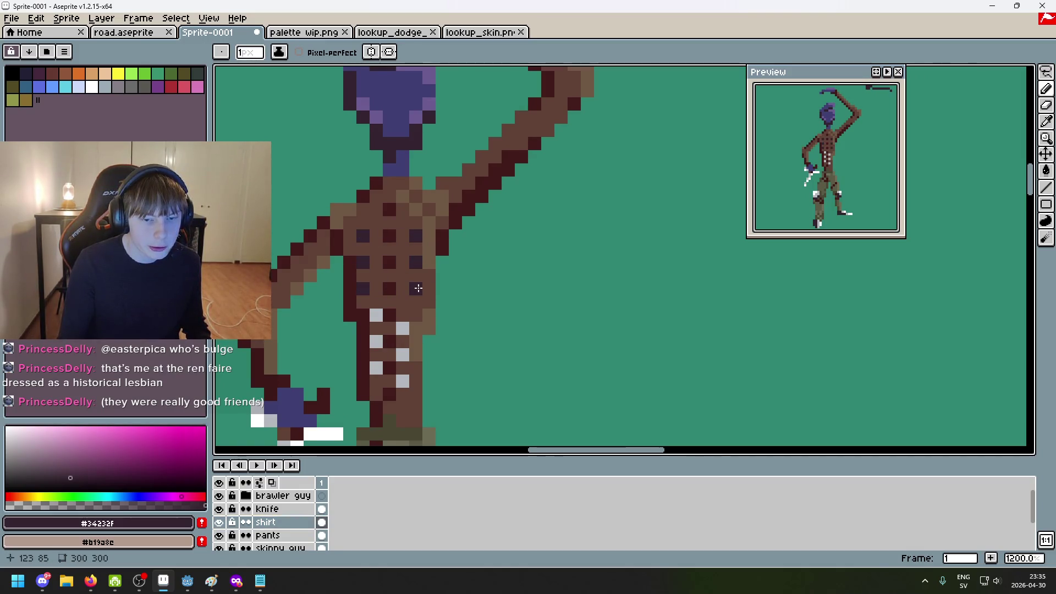
pyautogui.click(401, 354)
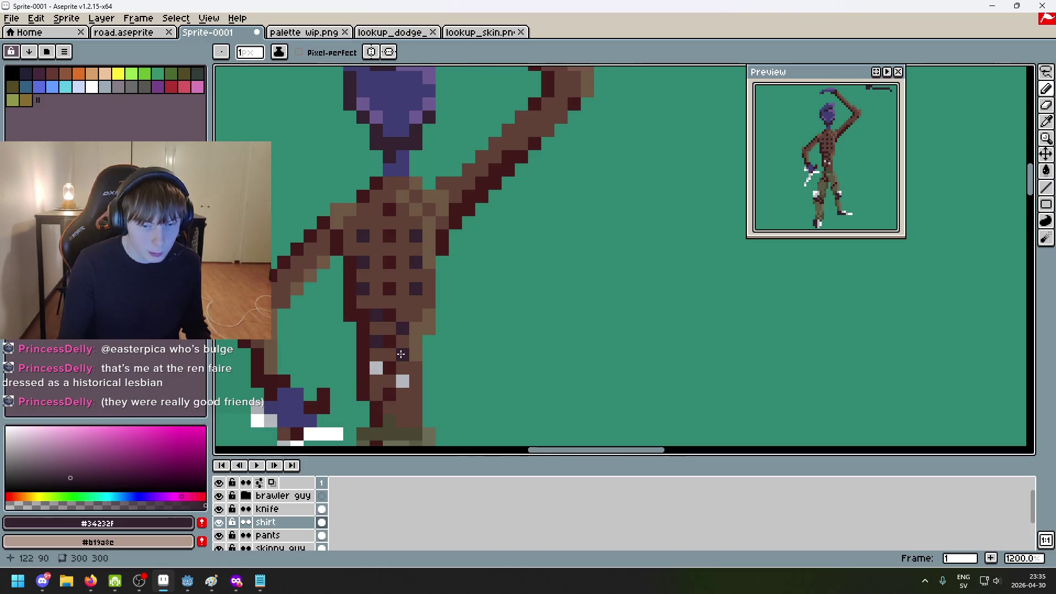
pyautogui.scroll(-6, 400, 376)
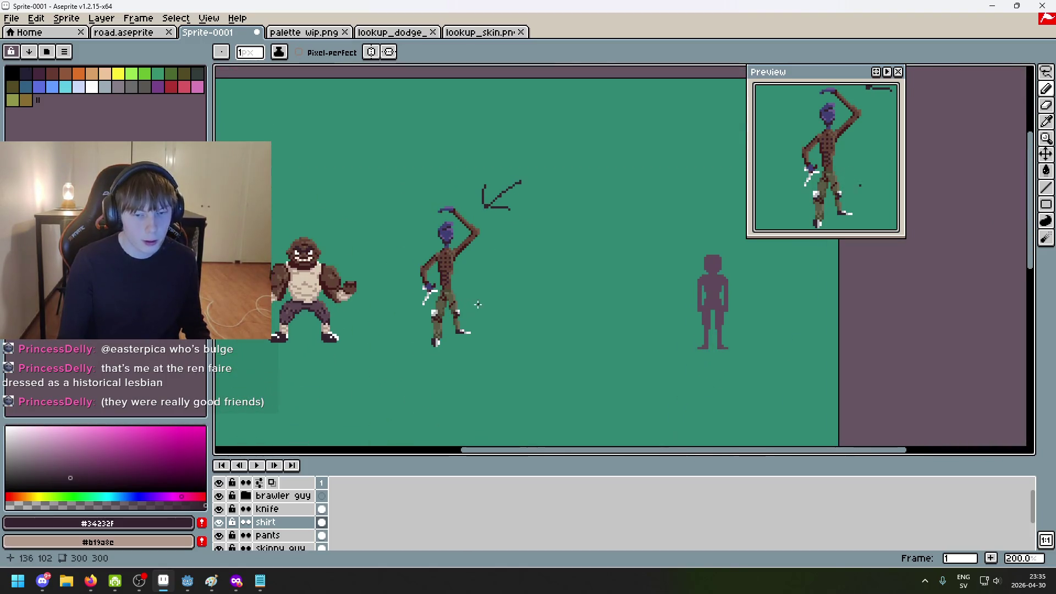
pyautogui.scroll(3, 489, 317)
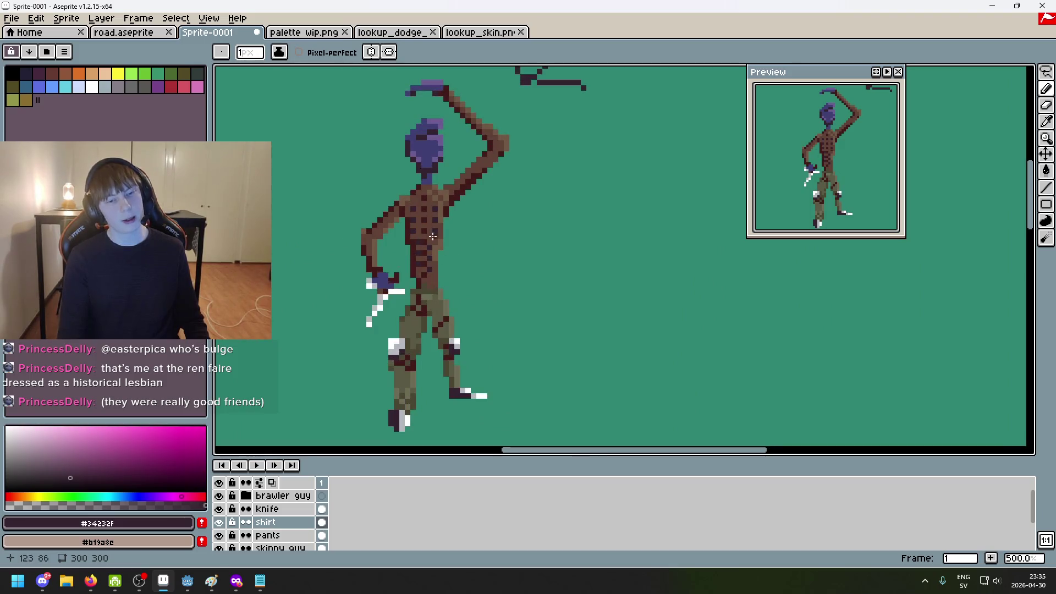
pyautogui.scroll(-3, 440, 254)
pyautogui.scroll(2, 427, 245)
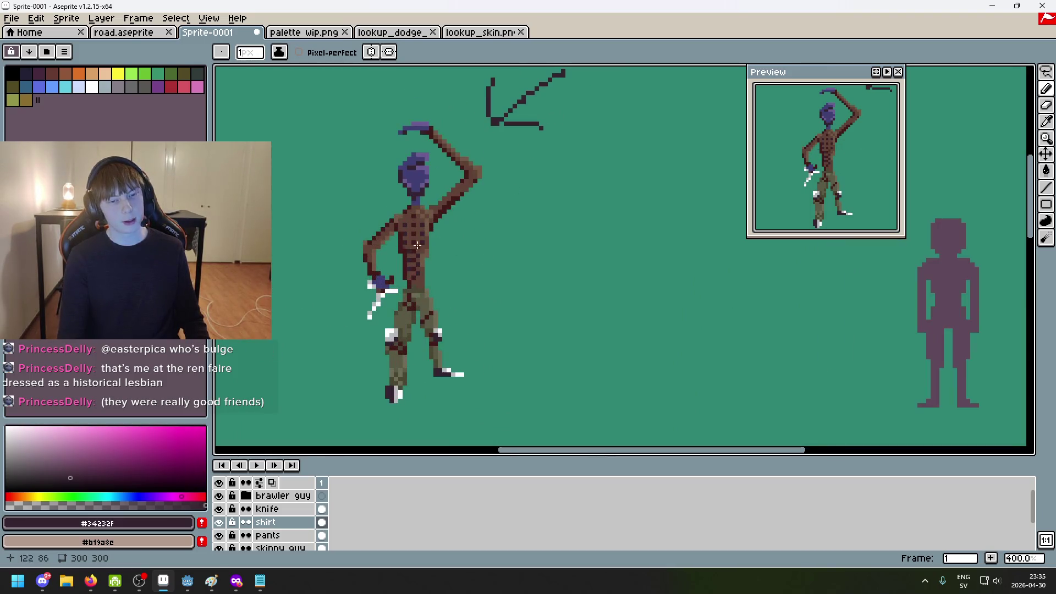
pyautogui.scroll(8, 428, 268)
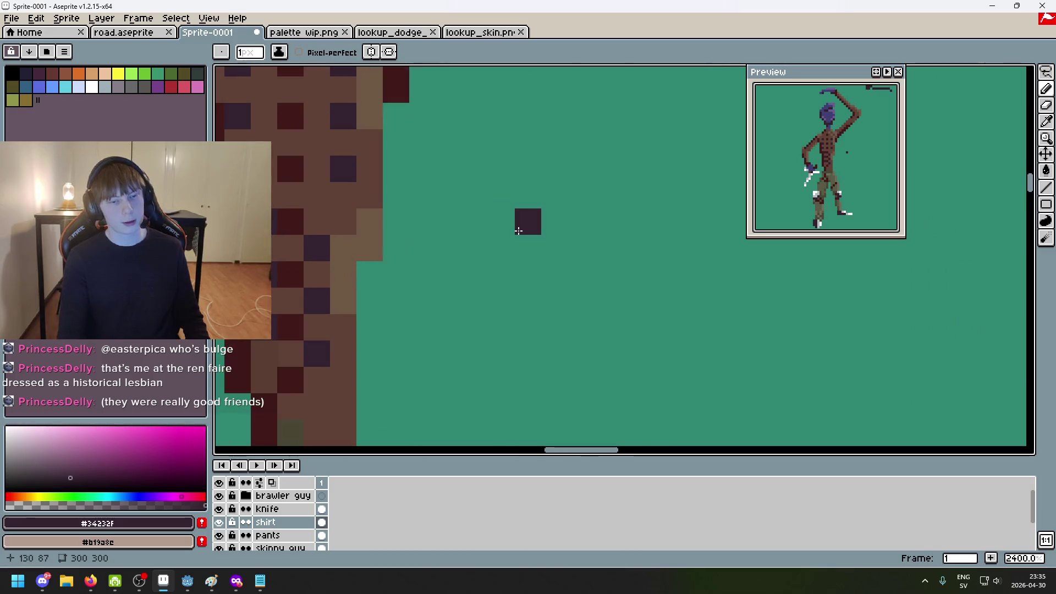
# Undo the last two shirt dots and eyedrop light grey #b4b8bc from the shoe
pyautogui.hotkey('ctrl', 'z')
pyautogui.hotkey('ctrl', 'z')
pyautogui.hotkey('ctrl', 'z')
pyautogui.hotkey('ctrl', 'z')
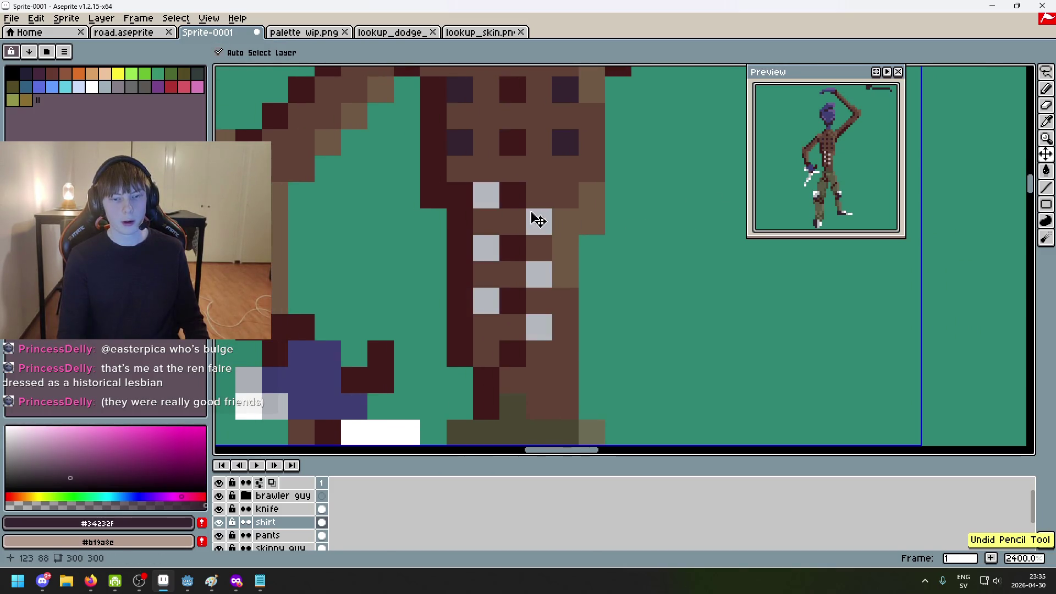
pyautogui.scroll(-6, 515, 198)
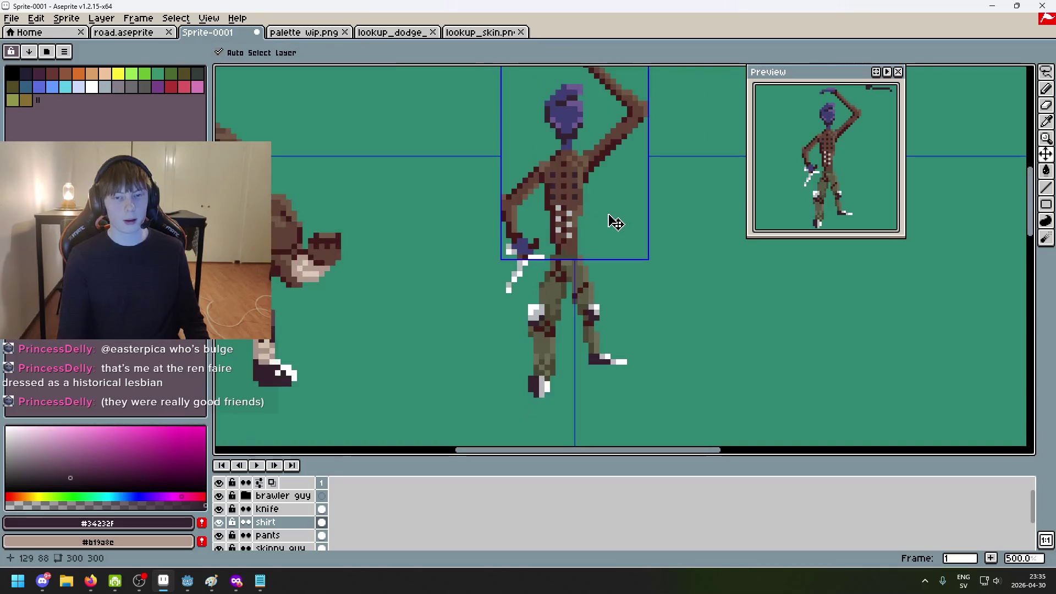
pyautogui.hotkey('ctrl', 'z')
pyautogui.hotkey('ctrl', 'z')
pyautogui.scroll(-2, 610, 220)
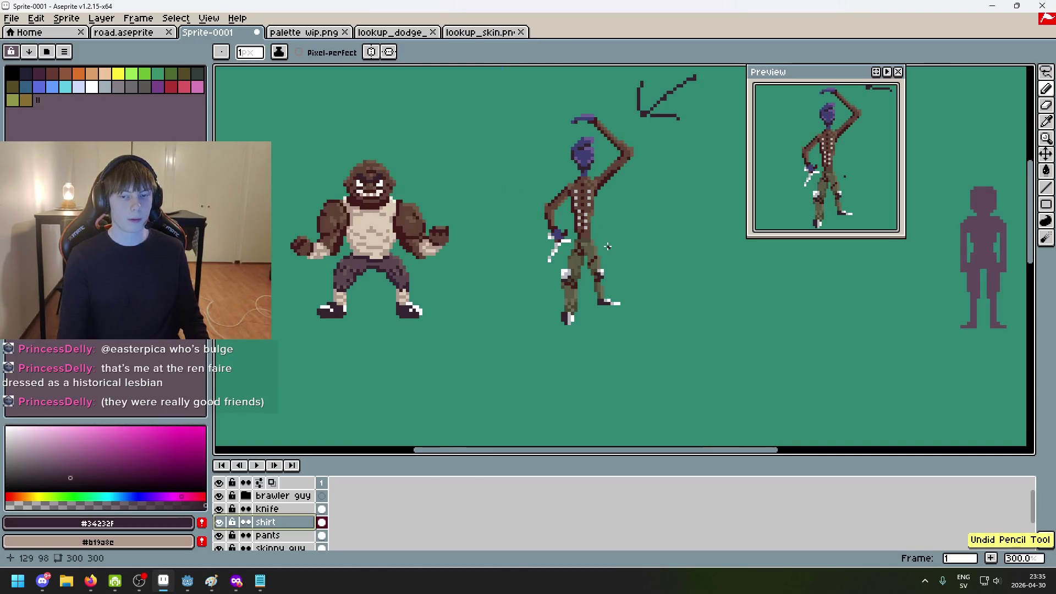
pyautogui.scroll(4, 594, 237)
pyautogui.keyDown('alt'); pyautogui.click(511, 315); pyautogui.keyUp('alt')
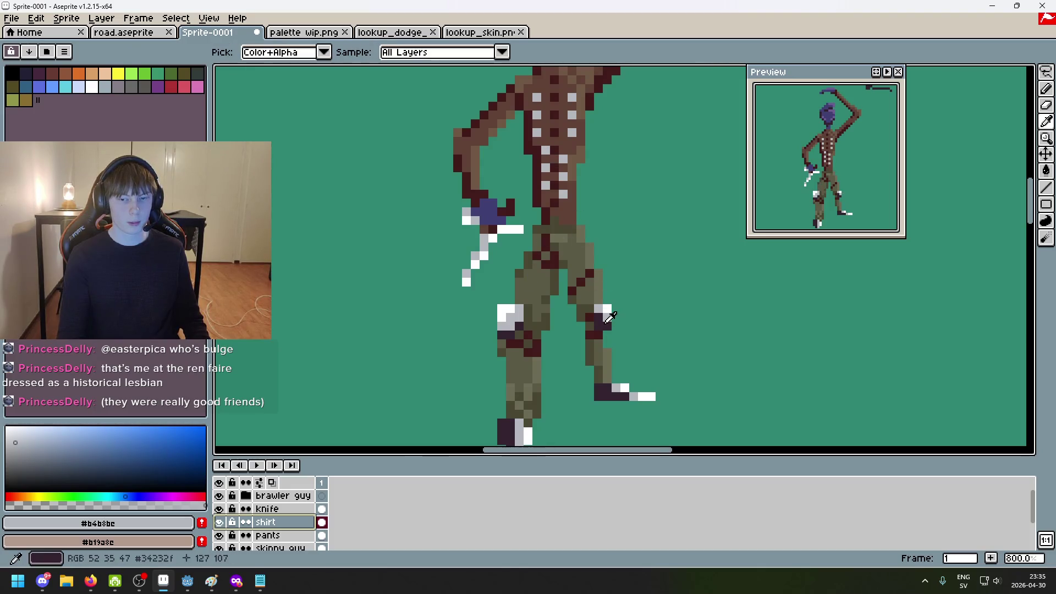
# Pick the dark colour from the knee and dot the chest, undoing the last dot
pyautogui.keyDown('alt'); pyautogui.click(606, 317); pyautogui.keyUp('alt')
pyautogui.scroll(3, 553, 156)
pyautogui.click(539, 213)
pyautogui.click(539, 222)
pyautogui.click(548, 189)
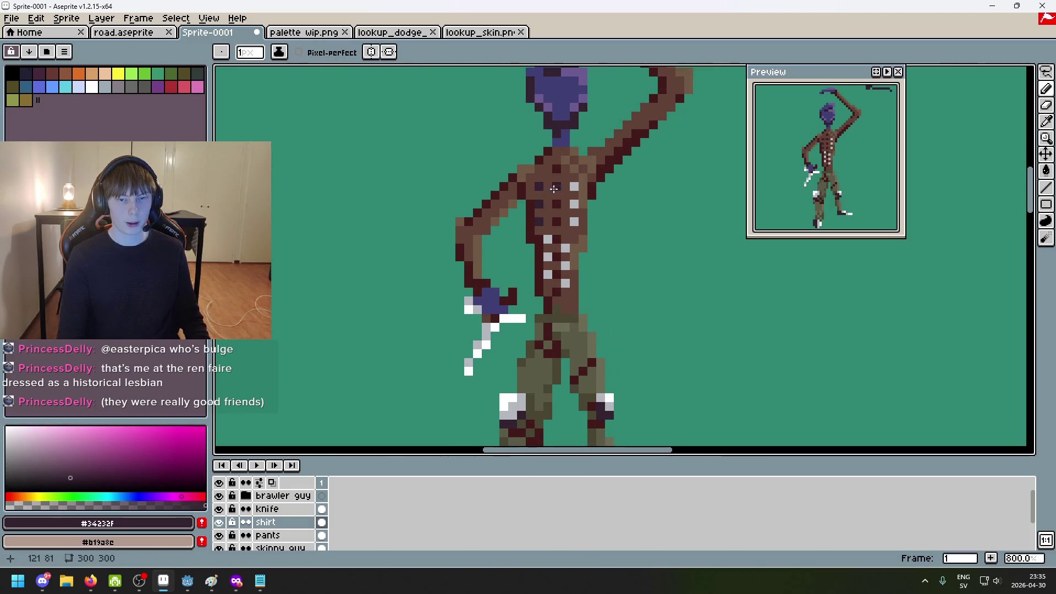
pyautogui.scroll(-5, 577, 219)
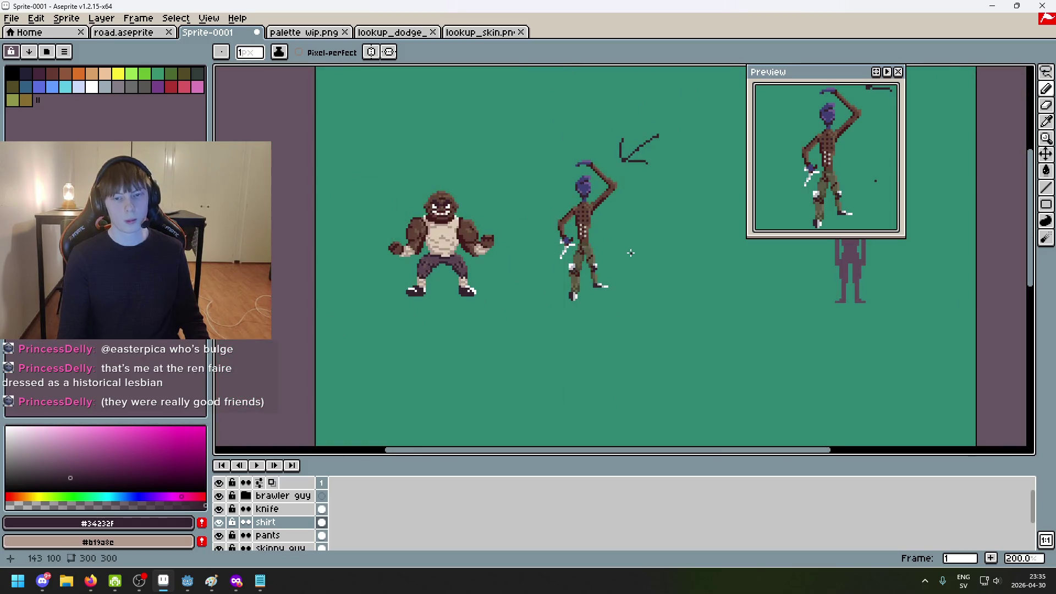
pyautogui.hotkey('ctrl', 'z')
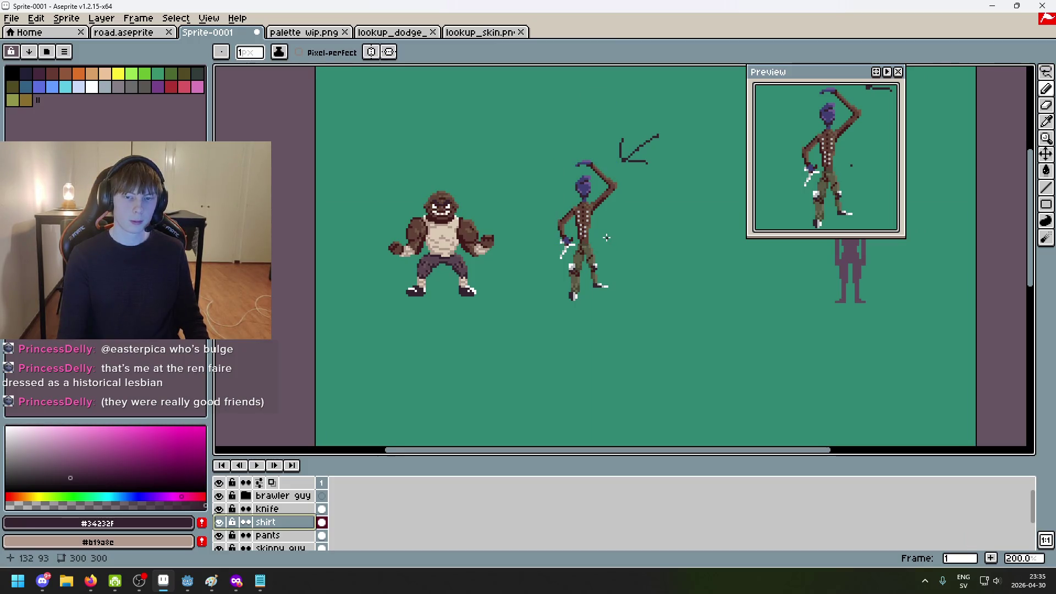
pyautogui.scroll(3, 582, 211)
pyautogui.scroll(-3, 583, 212)
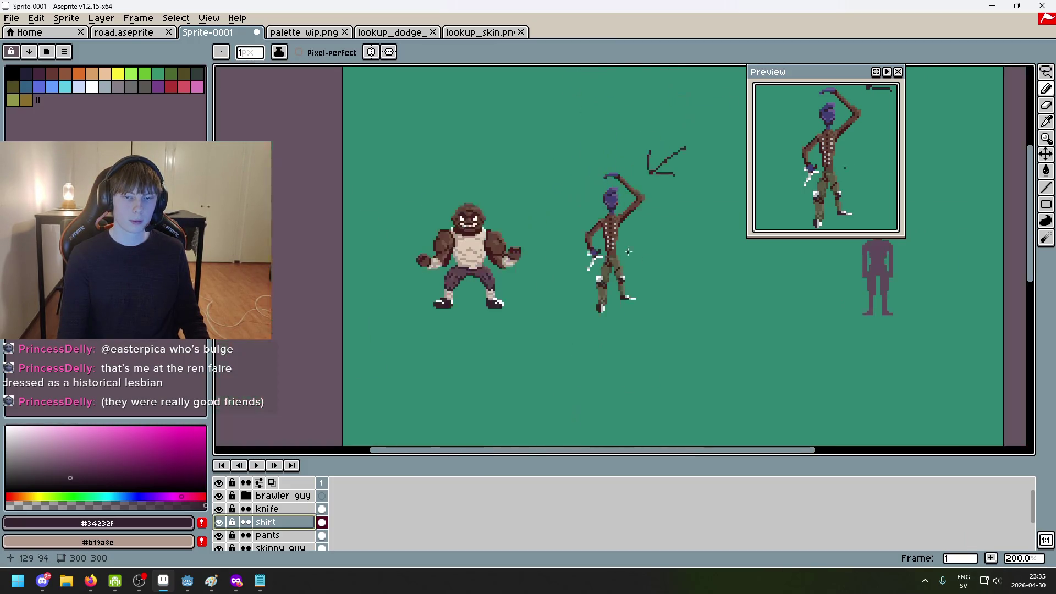
pyautogui.scroll(6, 625, 257)
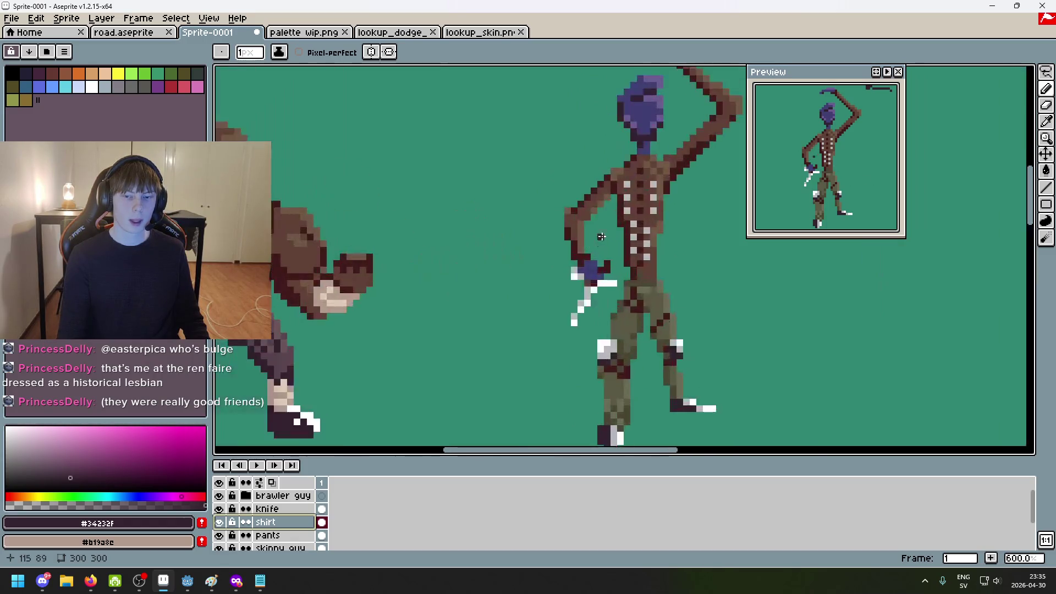
# Paint the torso brown over the grey dots on the torso
pyautogui.keyDown('alt'); pyautogui.click(631, 165); pyautogui.keyUp('alt')
pyautogui.moveTo(645, 244)
pyautogui.mouseDown()
pyautogui.moveTo(650, 294)
pyautogui.moveTo(669, 262)
pyautogui.moveTo(684, 168)
pyautogui.mouseUp()
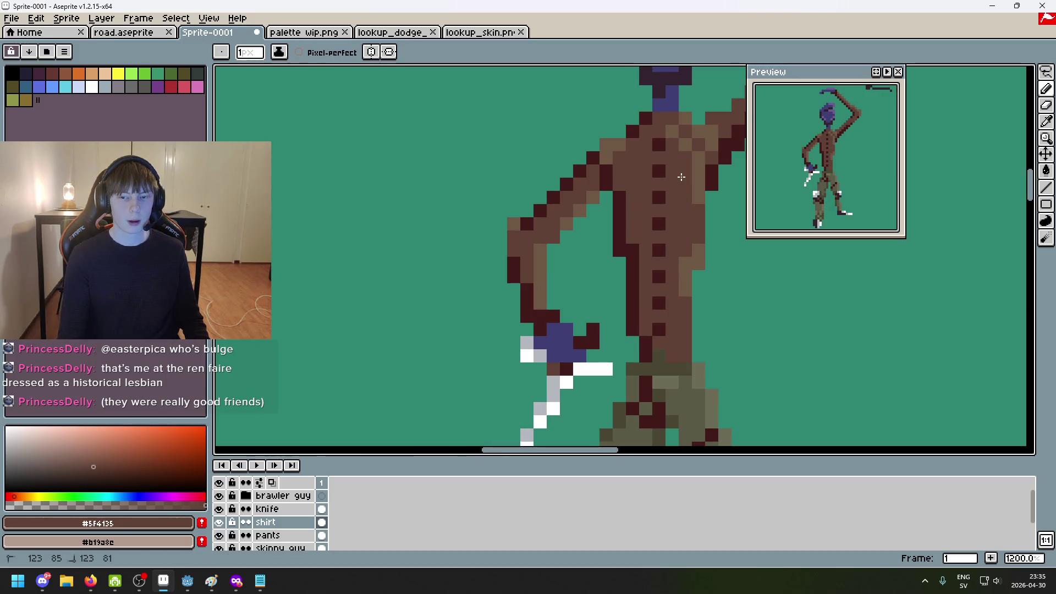
pyautogui.scroll(-7, 660, 209)
pyautogui.scroll(4, 640, 212)
pyautogui.scroll(3, 611, 215)
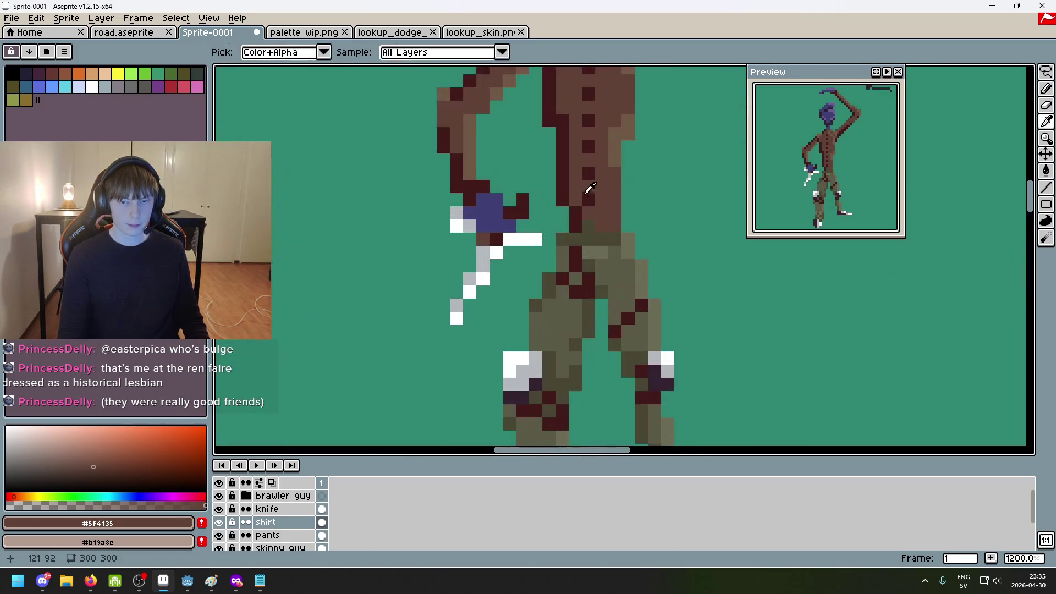
# Sample the dark red and torso brown from the sprite while viewing the upper torso
pyautogui.keyDown('alt'); pyautogui.click(577, 188); pyautogui.keyUp('alt')
pyautogui.moveTo(579, 160); pyautogui.dragTo(569, 268)
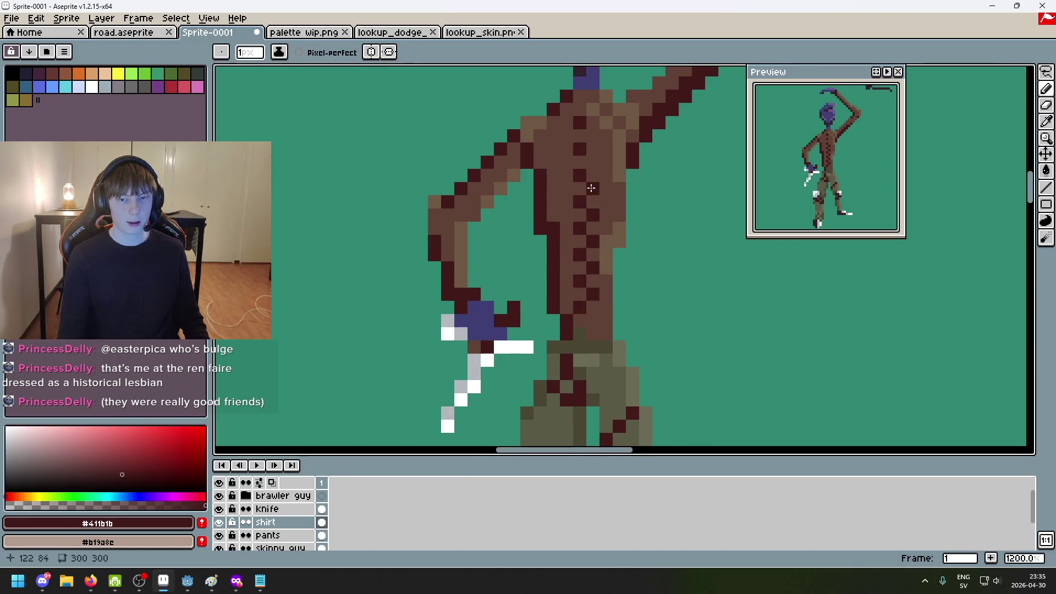
pyautogui.scroll(-7, 593, 166)
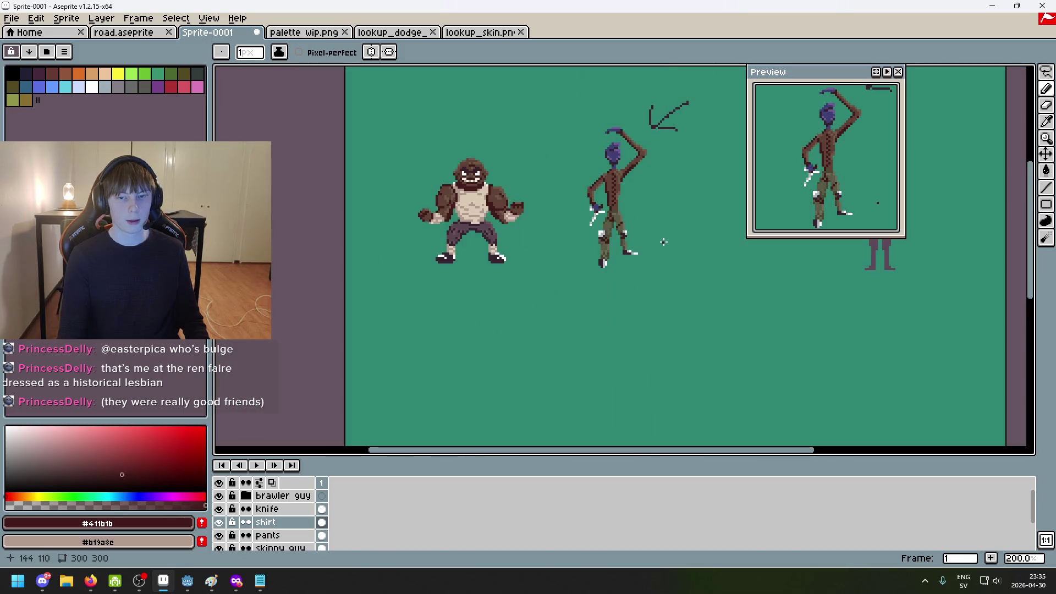
pyautogui.scroll(4, 631, 214)
pyautogui.scroll(3, 630, 214)
pyautogui.keyDown('alt'); pyautogui.click(569, 183); pyautogui.keyUp('alt')
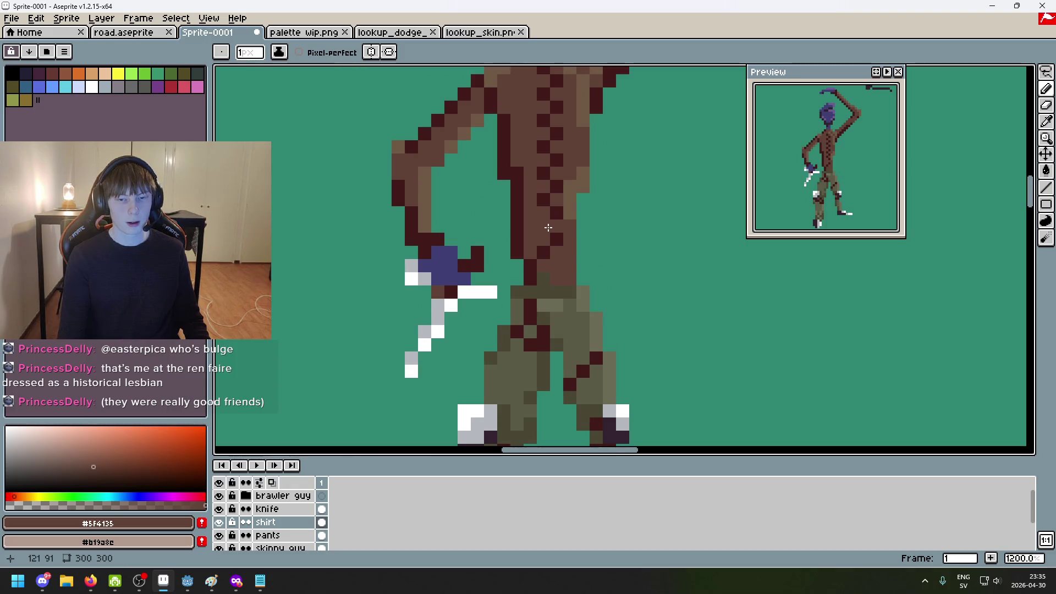
pyautogui.scroll(2, 553, 210)
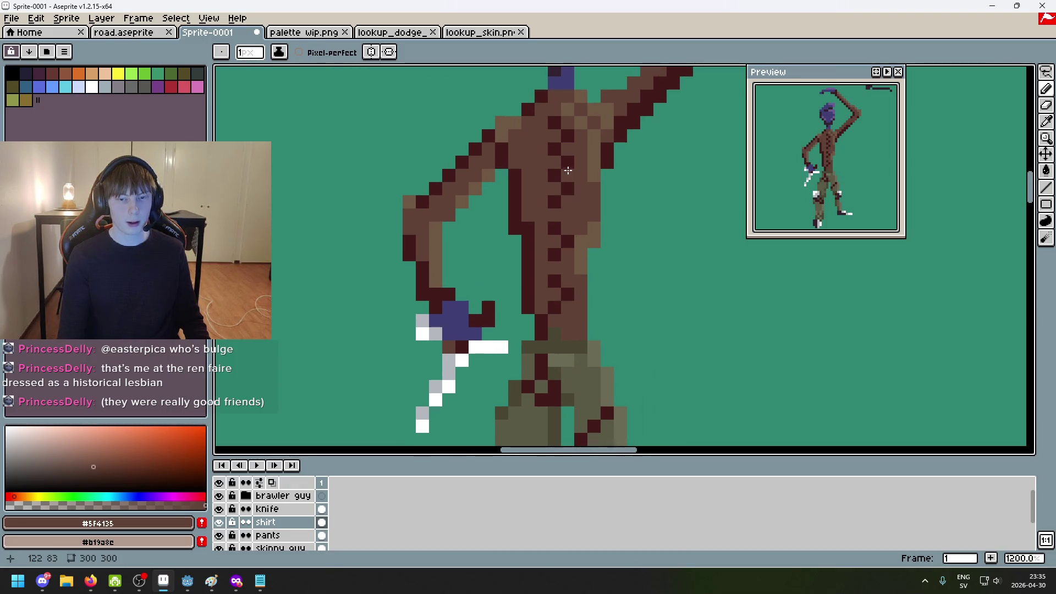
pyautogui.scroll(-4, 573, 160)
pyautogui.scroll(-2, 624, 209)
pyautogui.scroll(2, 622, 216)
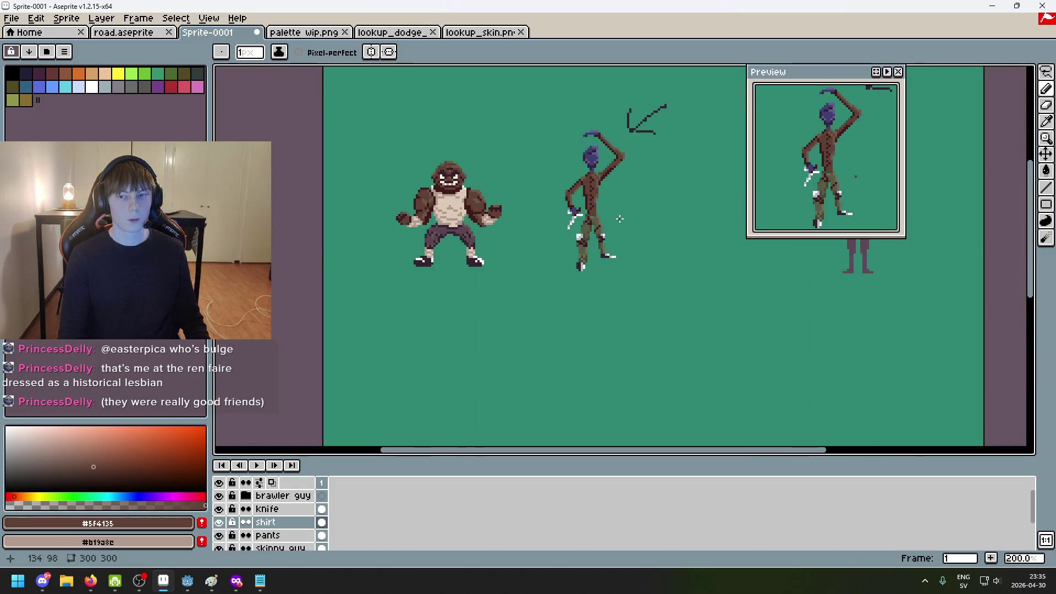
pyautogui.scroll(3, 620, 219)
pyautogui.scroll(4, 603, 168)
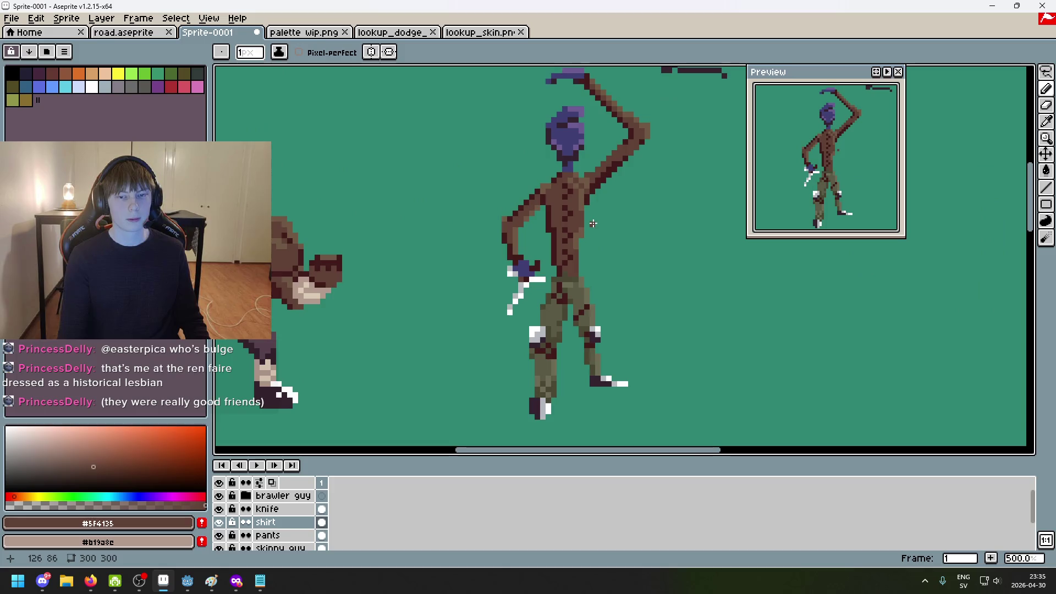
# Redraw dark red shading dots on the torso and repaint one dark pixel medium brown
pyautogui.keyDown('alt'); pyautogui.click(566, 199); pyautogui.keyUp('alt')
pyautogui.scroll(-5, 644, 255)
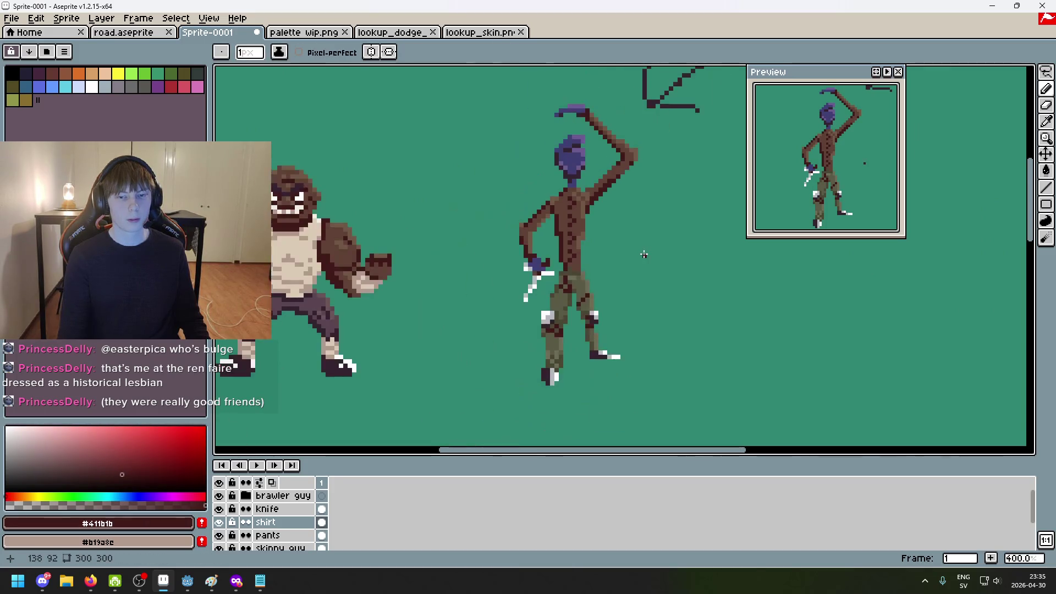
pyautogui.scroll(4, 567, 255)
pyautogui.scroll(-2, 567, 255)
pyautogui.scroll(2, 568, 254)
pyautogui.scroll(-5, 567, 255)
pyautogui.scroll(3, 528, 231)
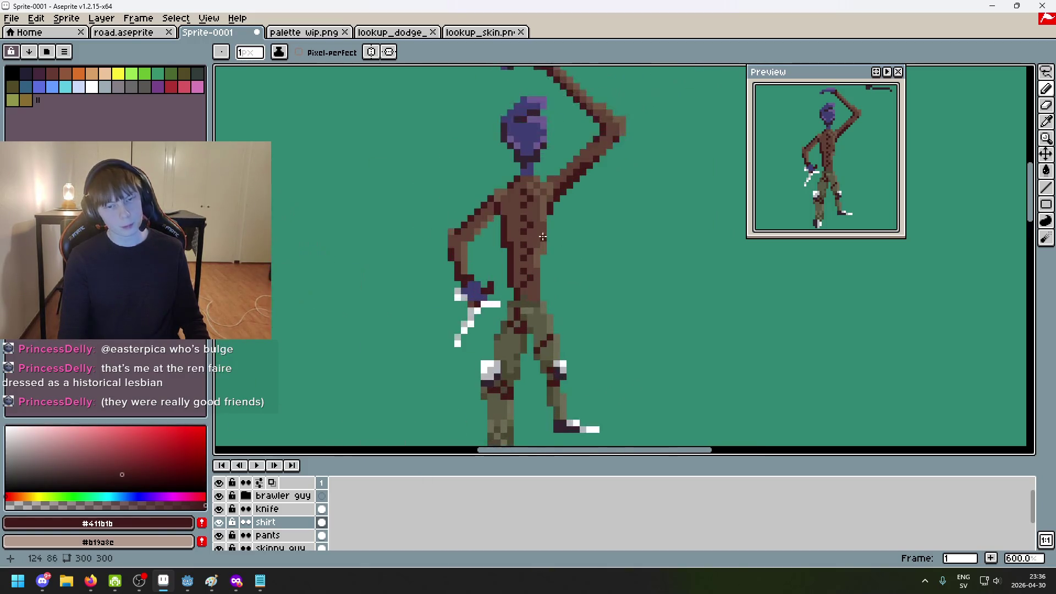
pyautogui.scroll(2, 522, 227)
pyautogui.click(506, 285)
pyautogui.keyDown('alt'); pyautogui.click(510, 346); pyautogui.keyUp('alt')
pyautogui.click(502, 352)
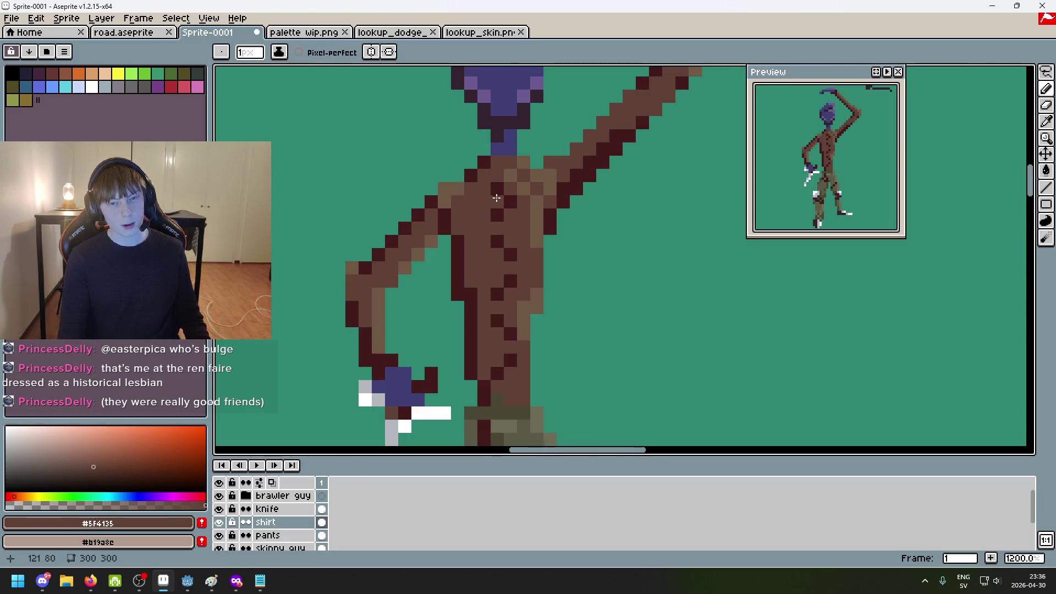
# Add two more dark outline-colour dots to the shirt
pyautogui.keyDown('alt'); pyautogui.click(512, 200); pyautogui.keyUp('alt')
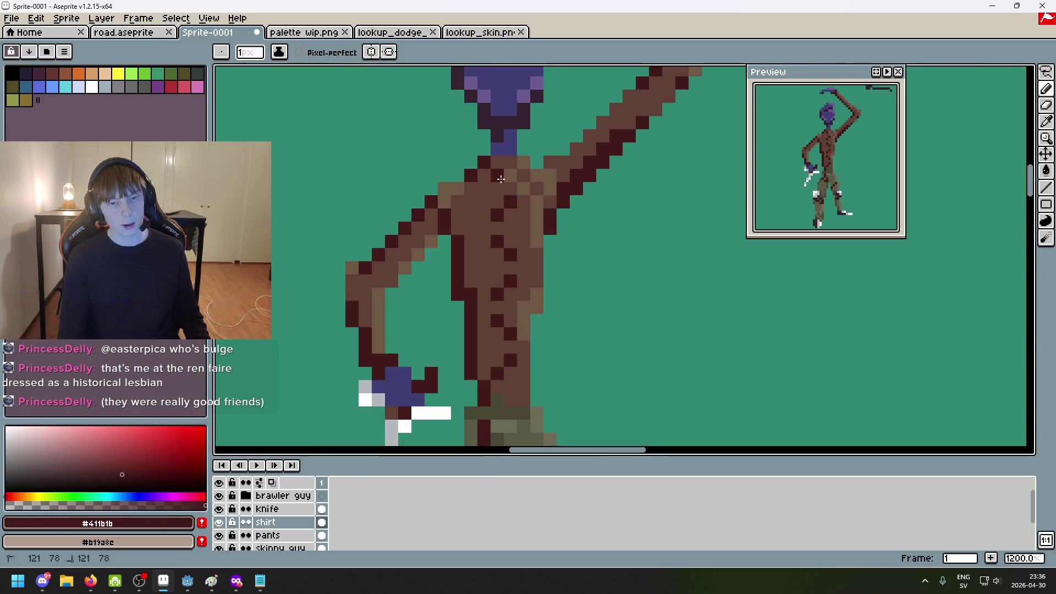
pyautogui.scroll(-5, 574, 237)
pyautogui.scroll(-2, 580, 238)
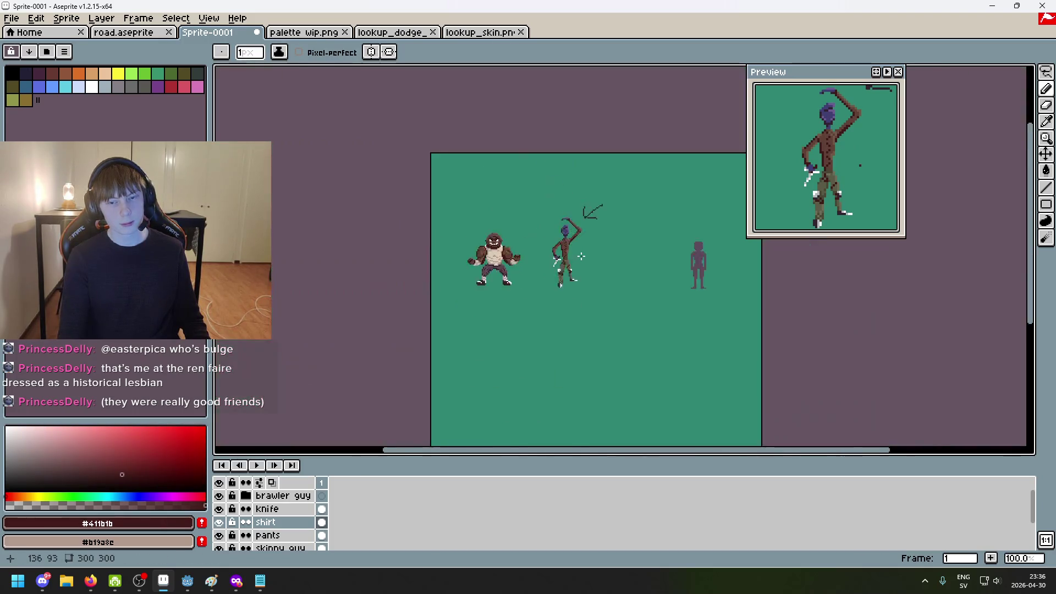
pyautogui.scroll(1, 590, 260)
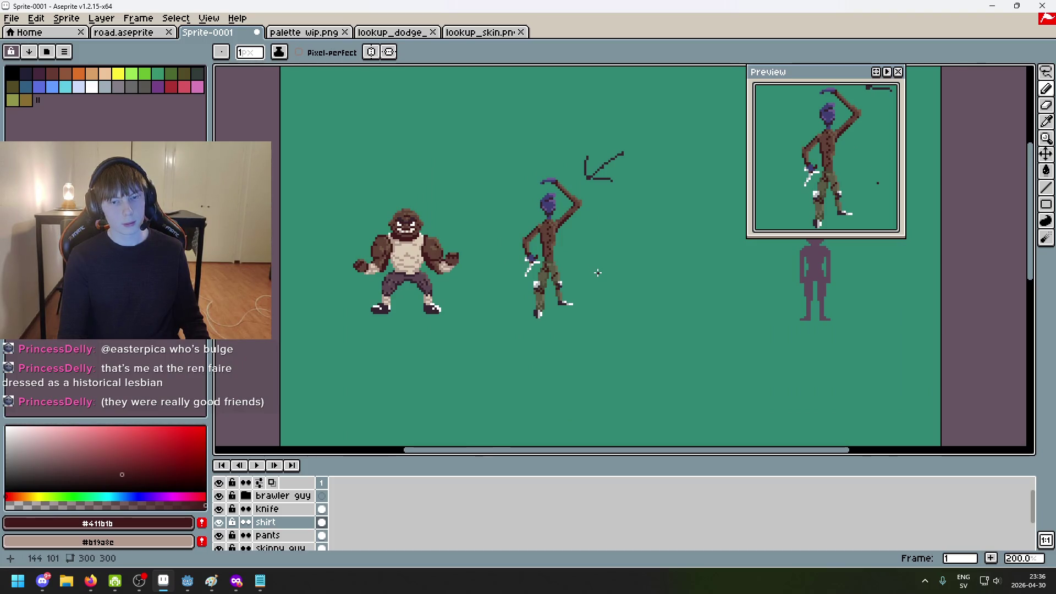
pyautogui.scroll(7, 598, 273)
pyautogui.moveTo(448, 111); pyautogui.dragTo(513, 214)
pyautogui.click(457, 165)
pyautogui.click(450, 279)
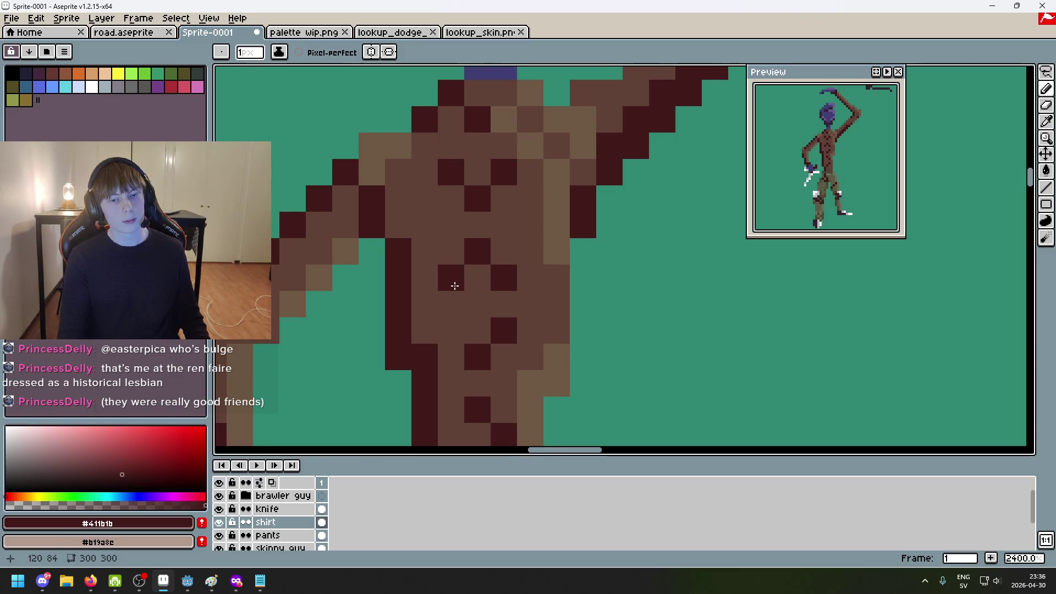
pyautogui.scroll(-3, 538, 226)
pyautogui.scroll(-3, 579, 276)
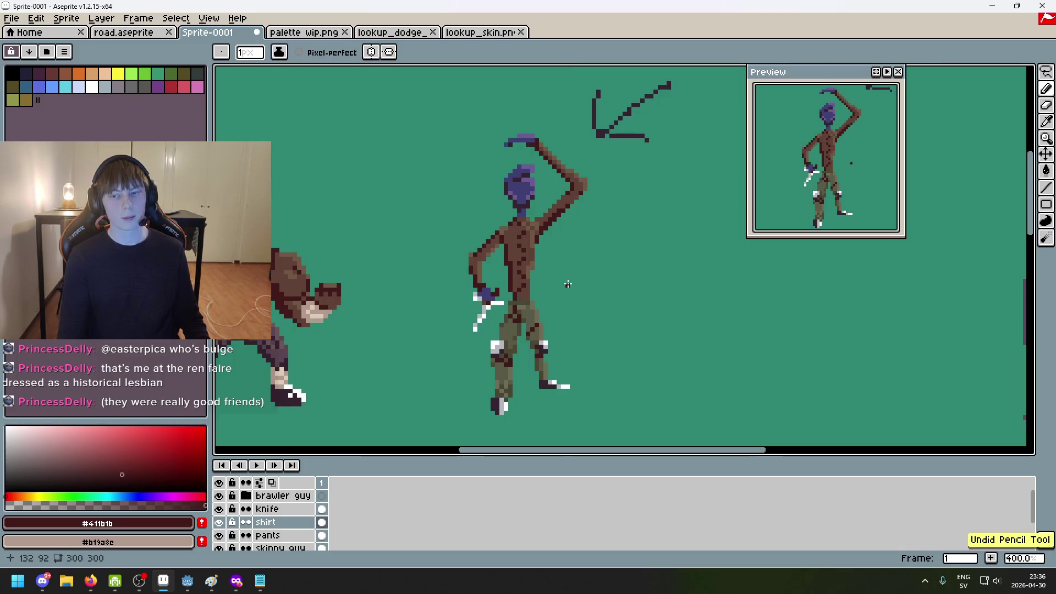
pyautogui.scroll(5, 527, 241)
pyautogui.scroll(1, 481, 210)
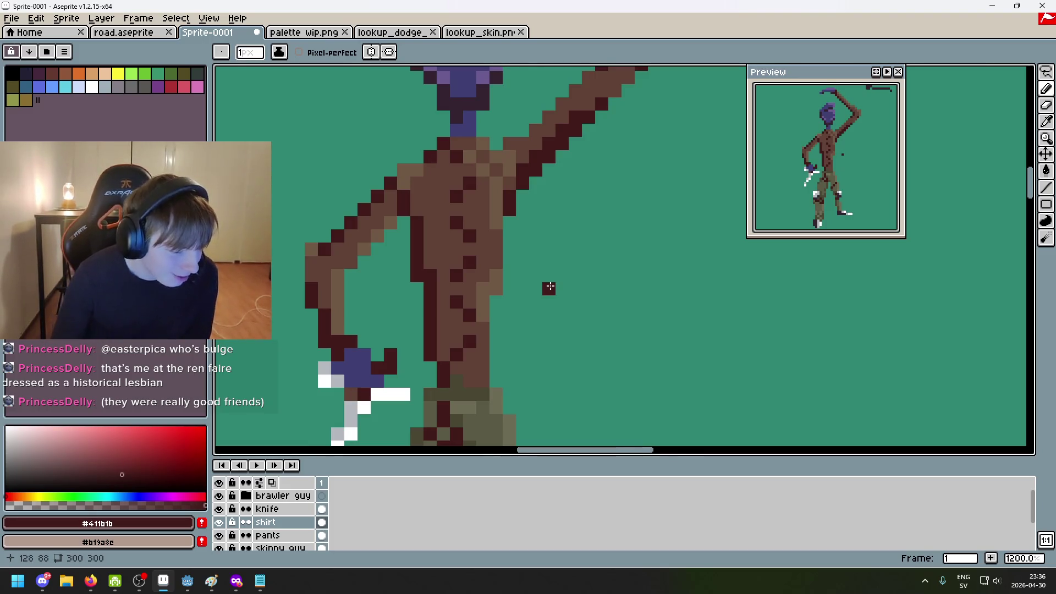
pyautogui.scroll(-3, 561, 287)
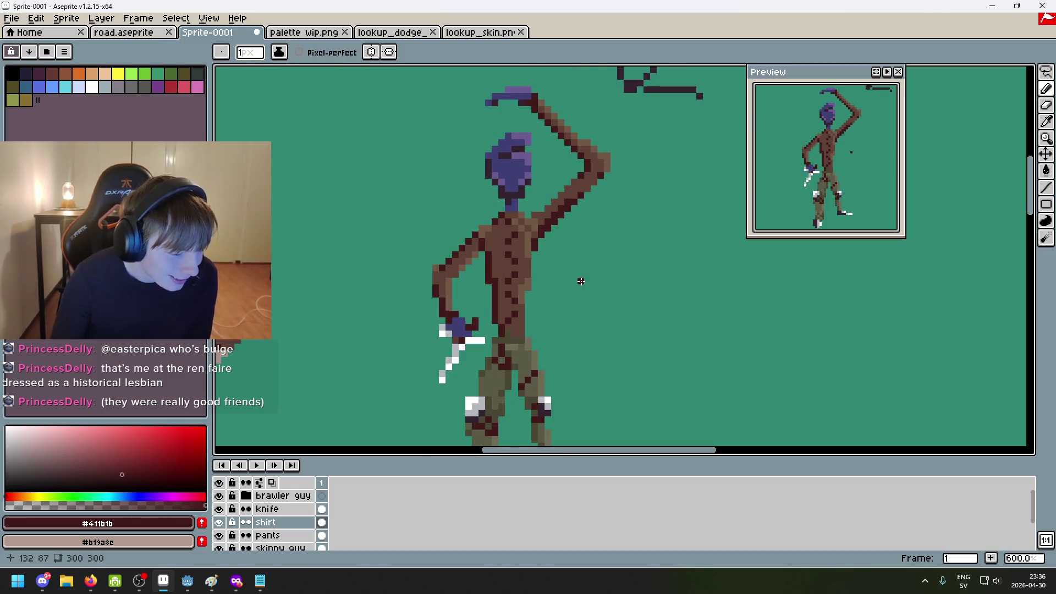
pyautogui.scroll(-2, 581, 281)
pyautogui.scroll(-1, 737, 277)
pyautogui.scroll(2, 633, 248)
pyautogui.scroll(-1, 609, 299)
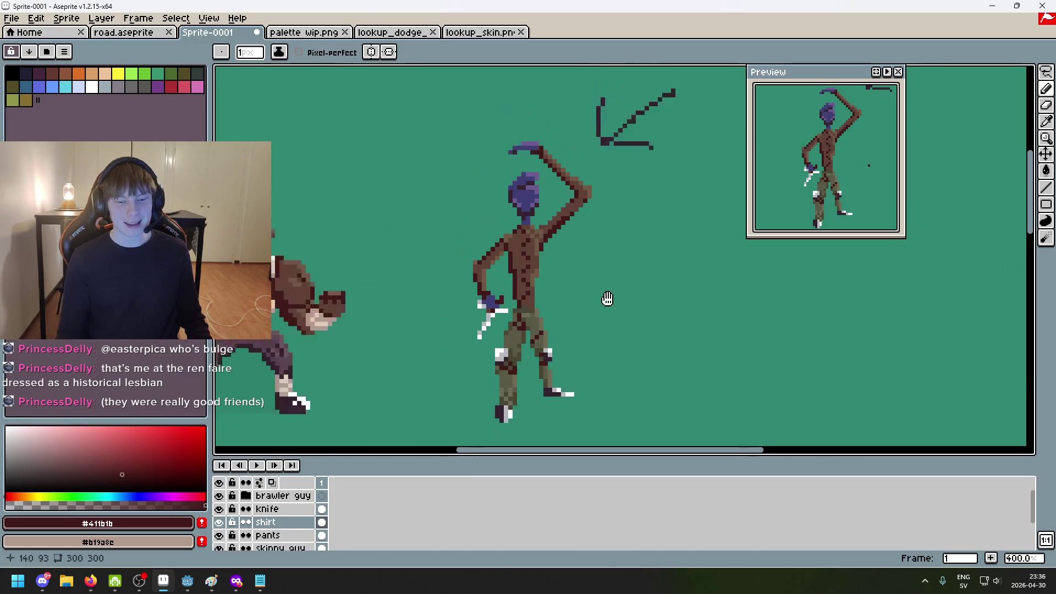
pyautogui.scroll(1, 608, 299)
pyautogui.scroll(-1, 632, 218)
pyautogui.scroll(1, 589, 238)
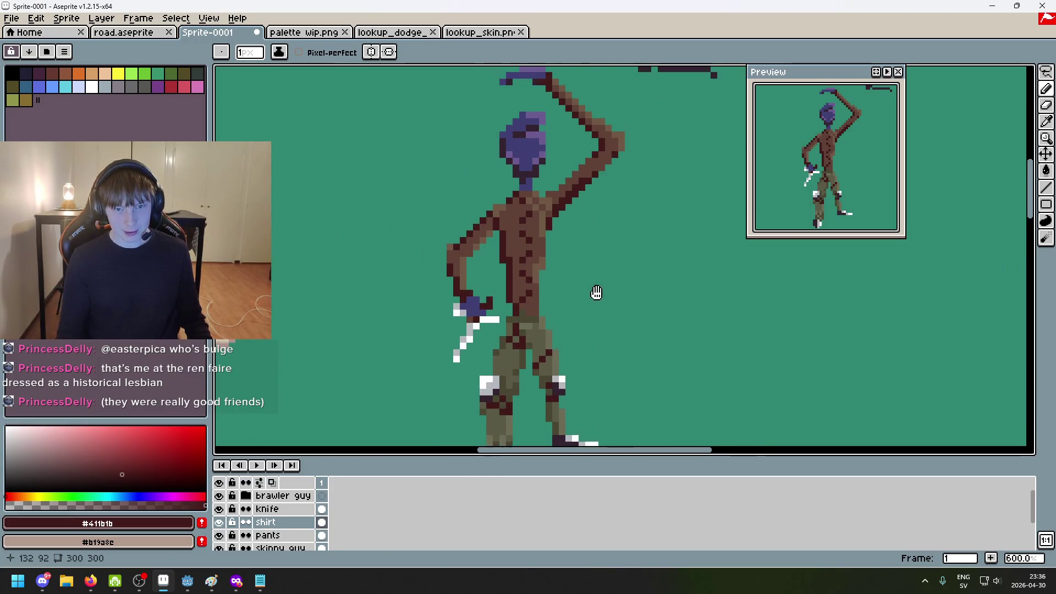
pyautogui.scroll(-1, 596, 293)
# Eyedrop the figure's dark brown #5f4135, then pan across to the bulky brawler sprite
pyautogui.keyDown('alt'); pyautogui.click(526, 183); pyautogui.keyUp('alt')
pyautogui.scroll(2, 506, 242)
pyautogui.scroll(-4, 506, 242)
pyautogui.moveTo(578, 321); pyautogui.dragTo(591, 287)
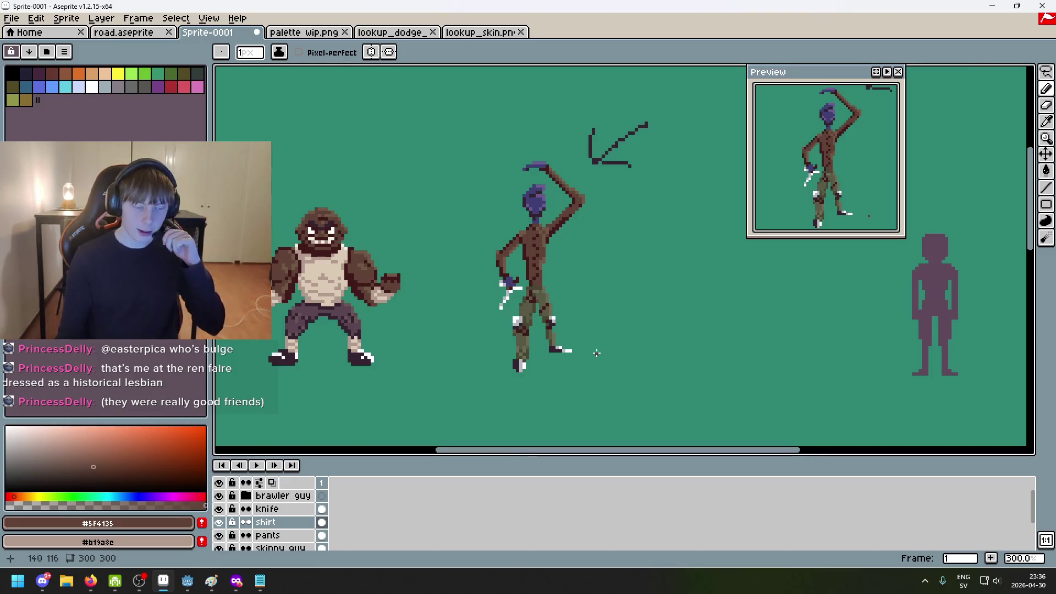
pyautogui.moveTo(603, 353); pyautogui.dragTo(664, 354)
pyautogui.moveTo(507, 330); pyautogui.dragTo(589, 327)
pyautogui.scroll(-1, 589, 326)
pyautogui.scroll(3, 506, 334)
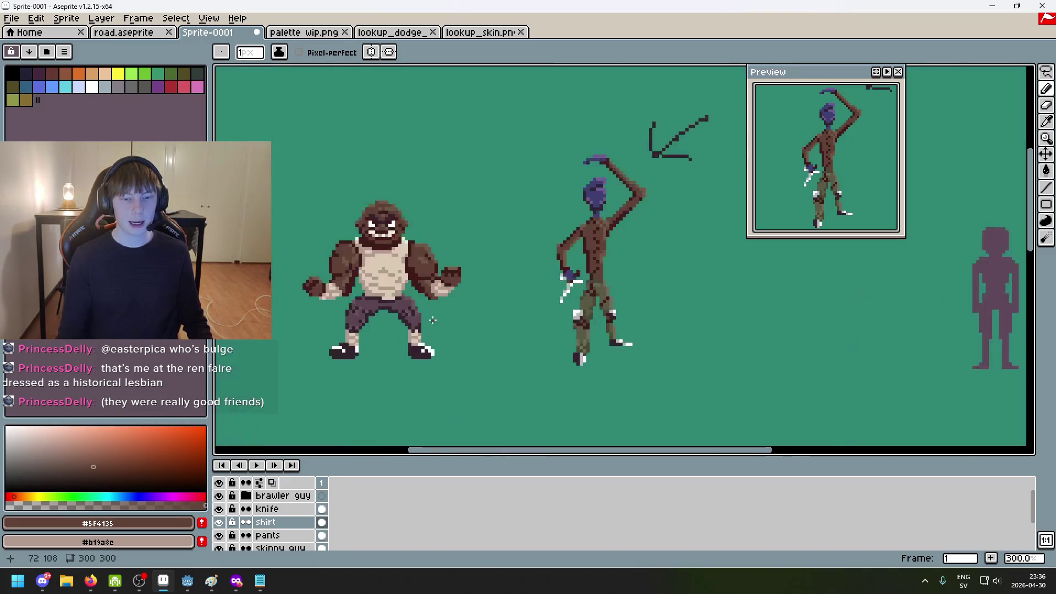
pyautogui.hscroll(3, 484, 363)
pyautogui.scroll(-1, 451, 337)
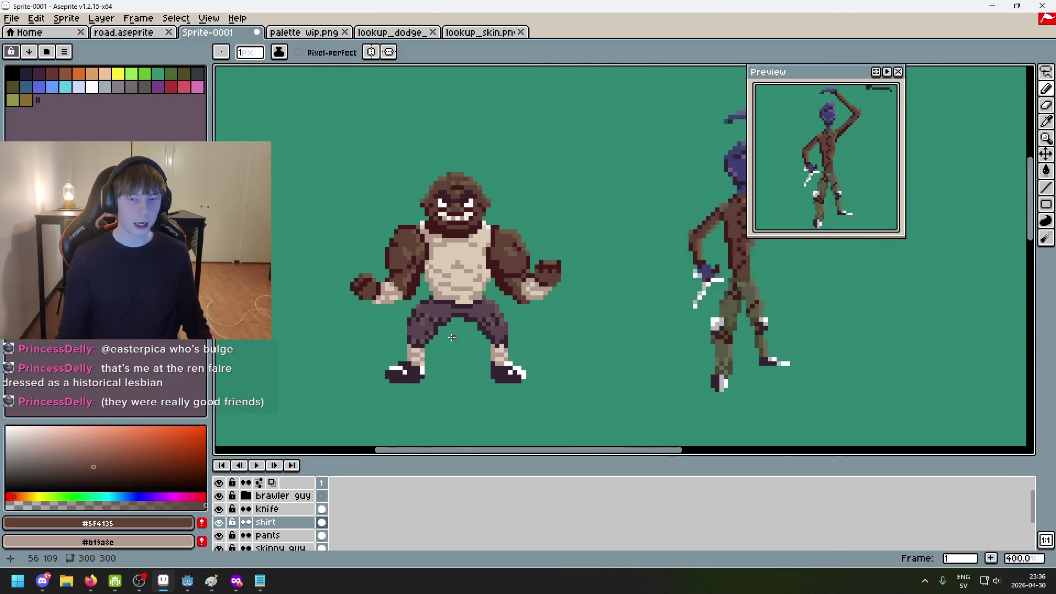
pyautogui.scroll(1, 484, 343)
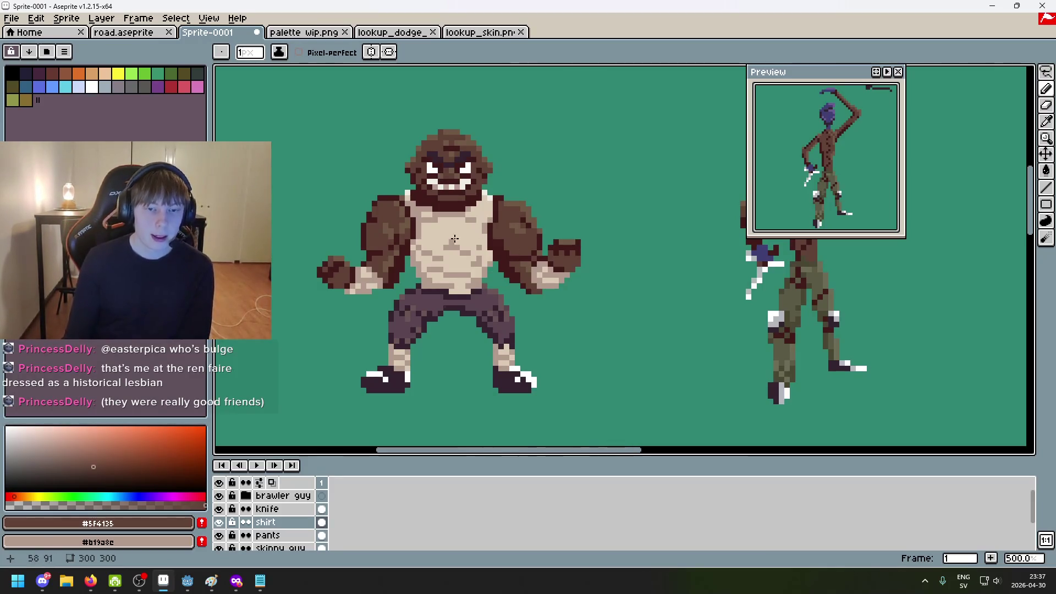
pyautogui.scroll(1, 490, 276)
pyautogui.scroll(-1, 502, 273)
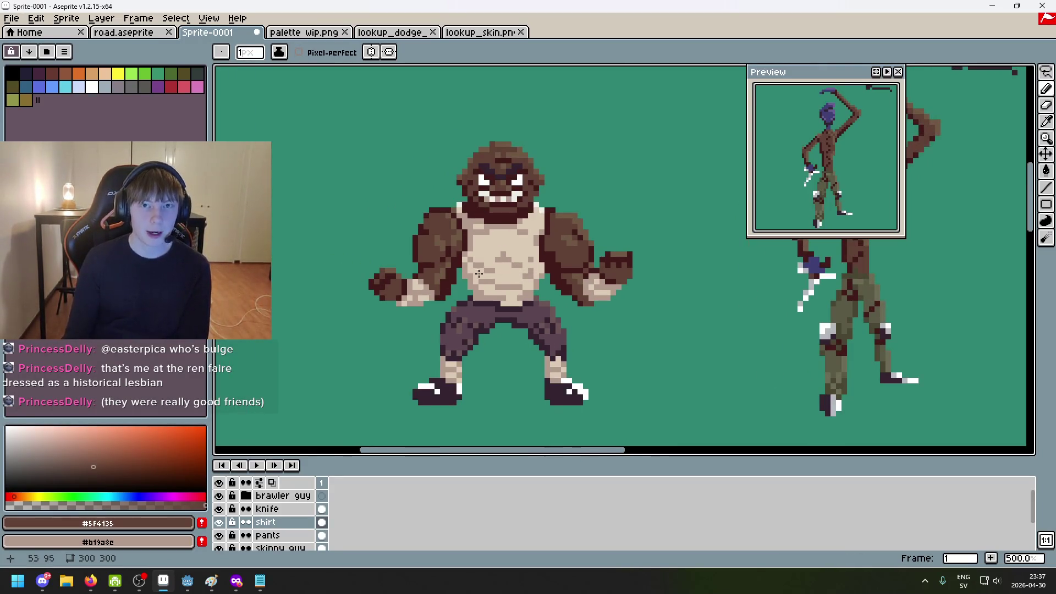
pyautogui.scroll(1, 485, 264)
pyautogui.scroll(-1, 485, 258)
pyautogui.scroll(-2, 507, 281)
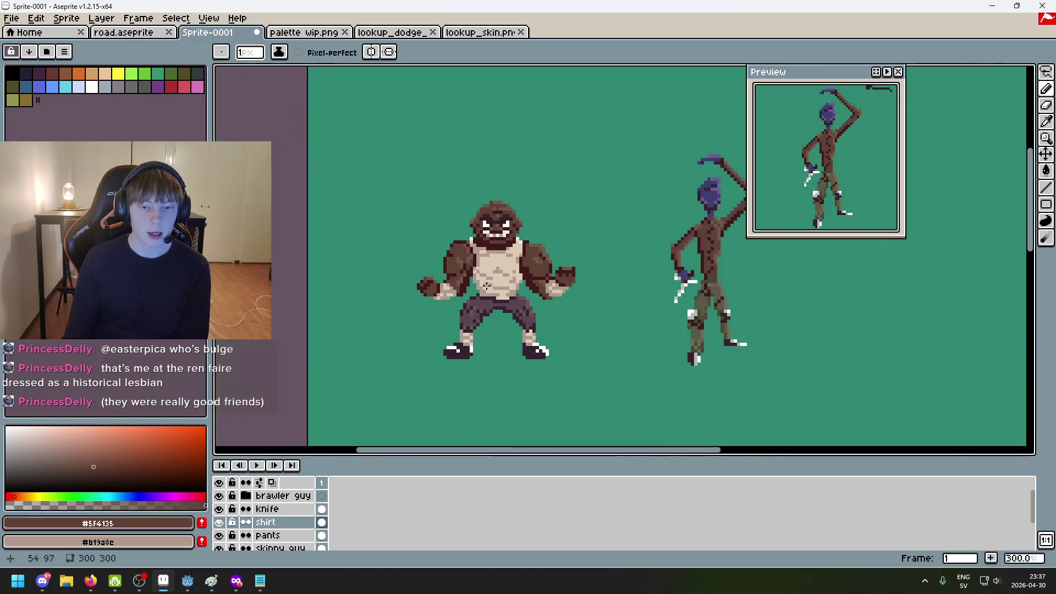
pyautogui.scroll(1, 505, 286)
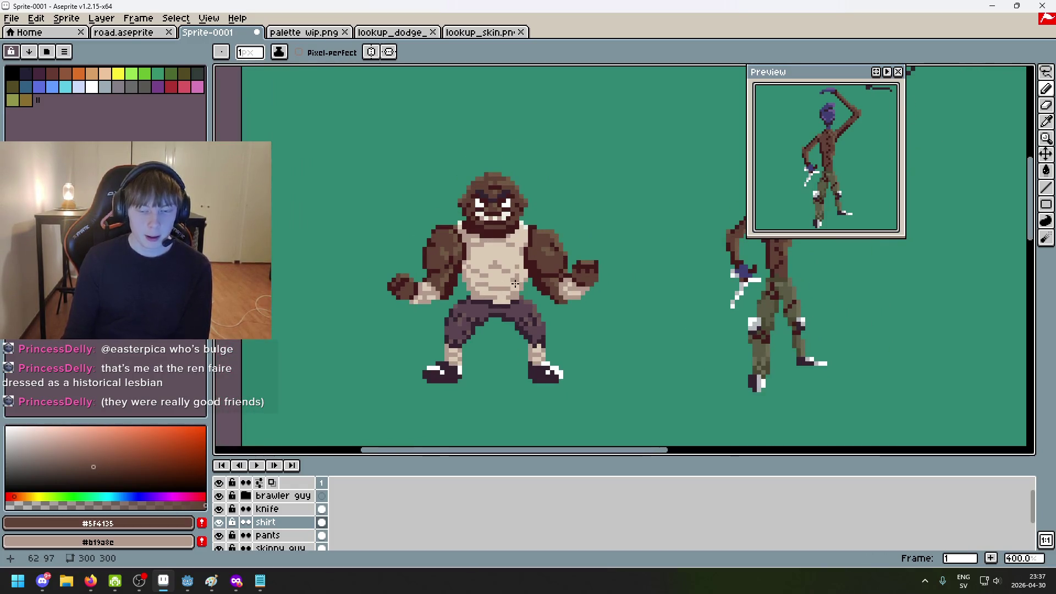
pyautogui.scroll(1, 444, 279)
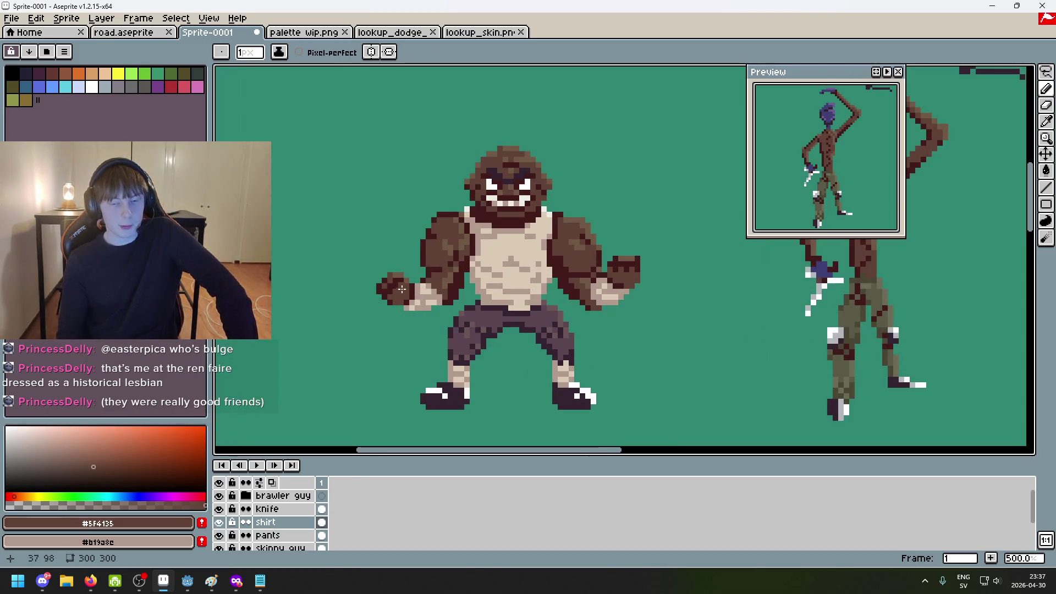
pyautogui.hscroll(1, 432, 297)
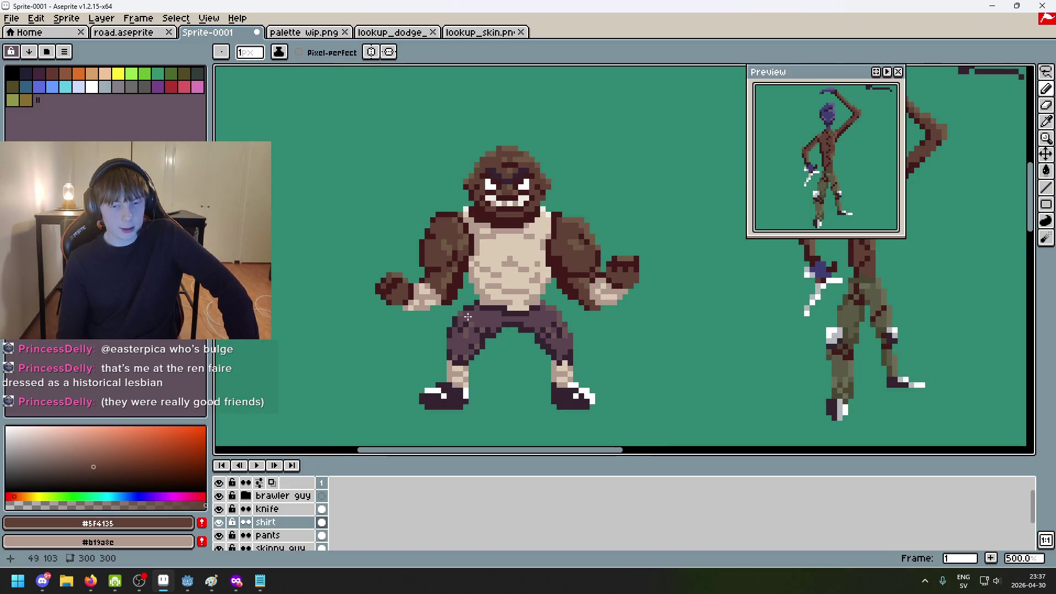
pyautogui.hscroll(3, 493, 307)
pyautogui.hscroll(-4, 490, 292)
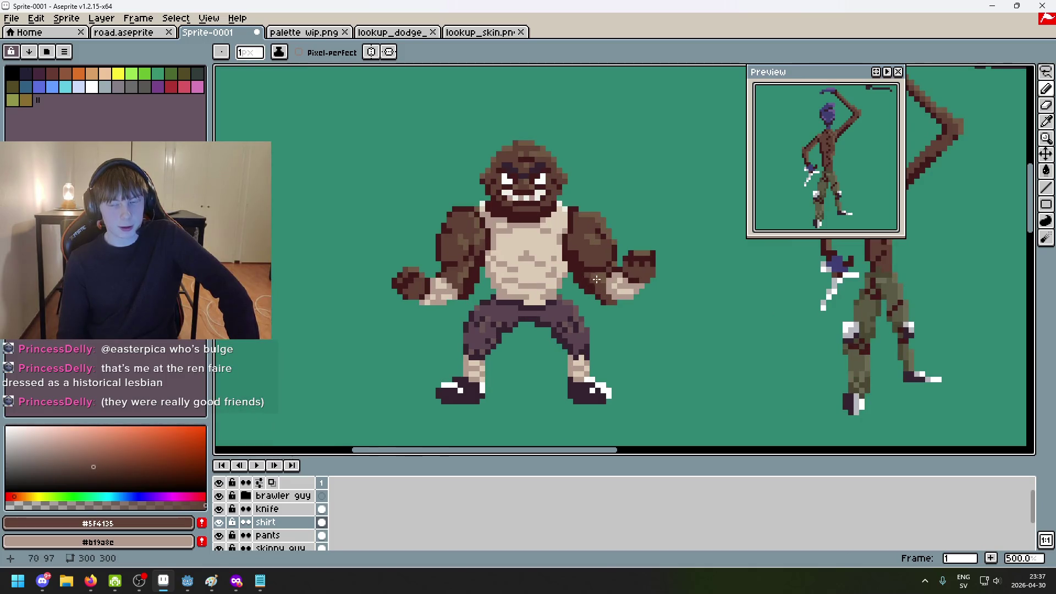
pyautogui.scroll(-2, 589, 279)
pyautogui.hscroll(3, 599, 278)
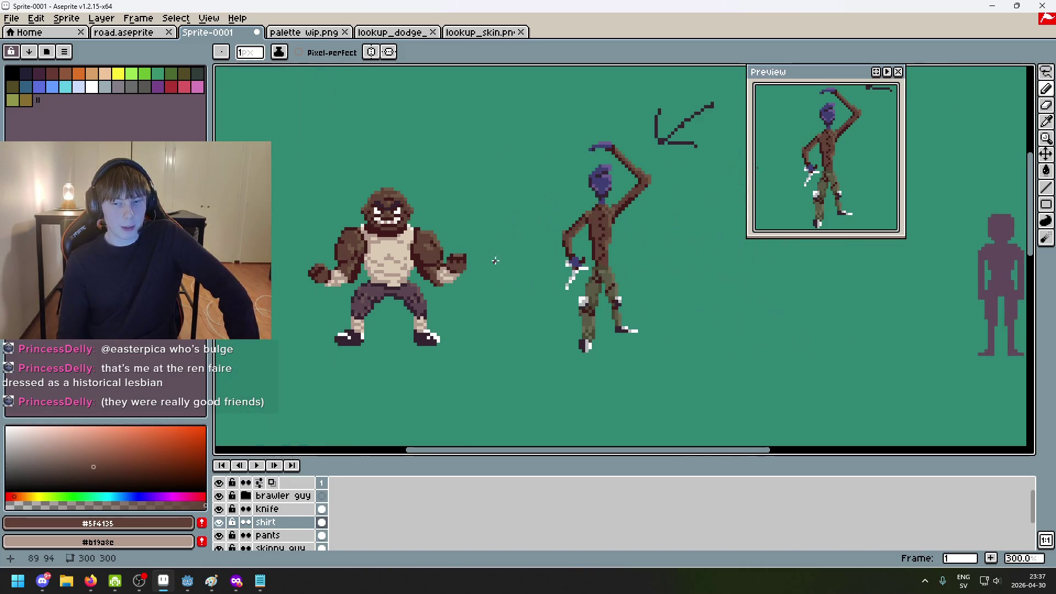
# Pan and zoom to frame the skinny fighter's head and raised arm beside the brawler
pyautogui.scroll(1, 614, 277)
pyautogui.moveTo(618, 261)
pyautogui.mouseDown()
pyautogui.moveTo(504, 249)
pyautogui.moveTo(578, 266)
pyautogui.mouseUp()
pyautogui.moveTo(639, 279); pyautogui.dragTo(577, 284)
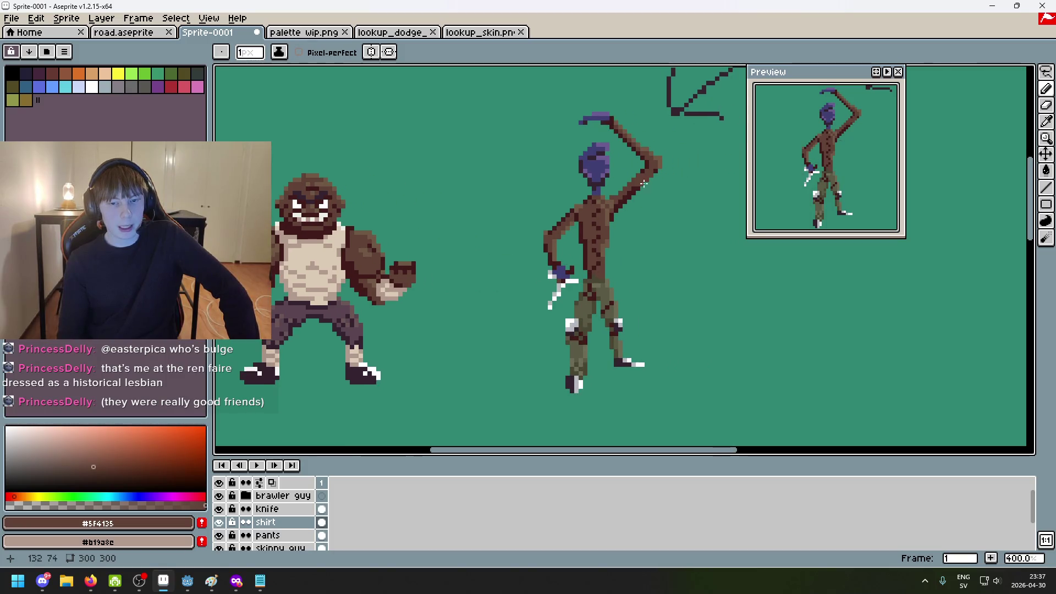
pyautogui.scroll(1, 630, 207)
pyautogui.scroll(-2, 630, 207)
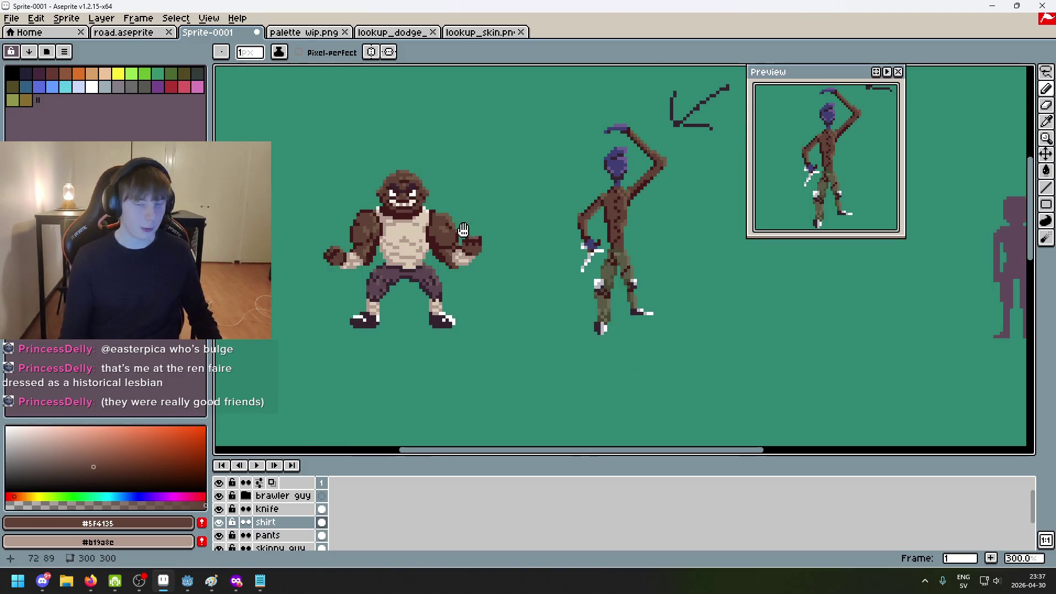
pyautogui.scroll(3, 581, 300)
pyautogui.scroll(-2, 580, 300)
pyautogui.moveTo(841, 190); pyautogui.dragTo(529, 266)
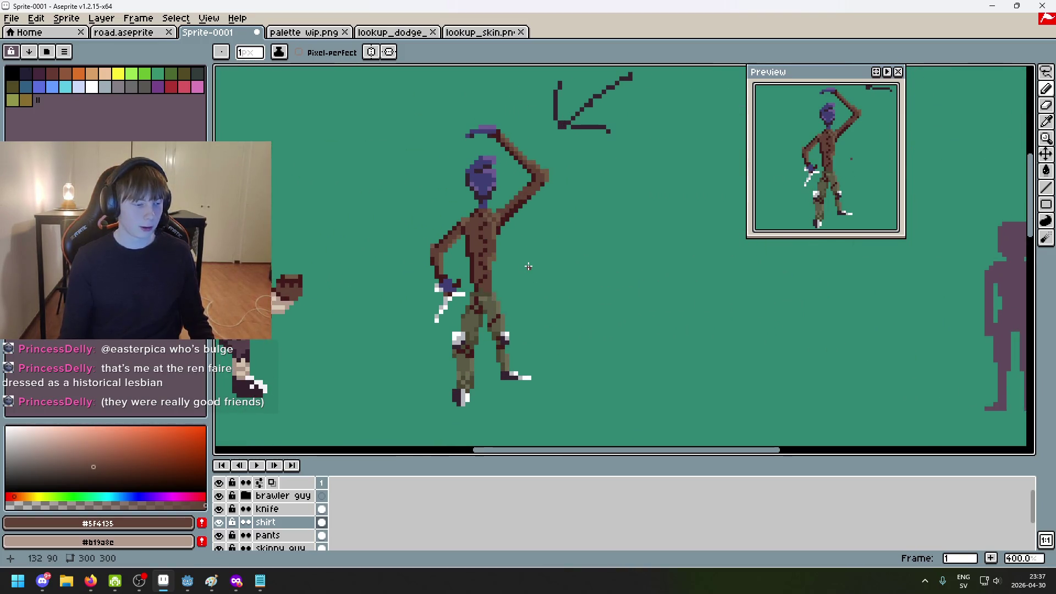
pyautogui.scroll(-1, 527, 267)
pyautogui.scroll(1, 531, 269)
pyautogui.scroll(-1, 539, 277)
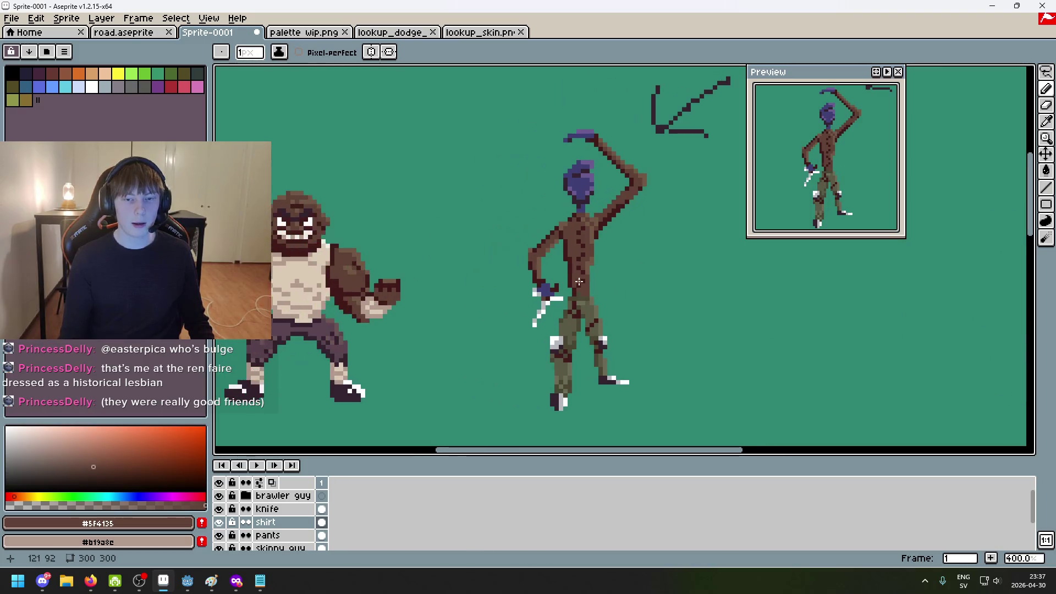
pyautogui.moveTo(545, 281)
pyautogui.mouseDown()
pyautogui.moveTo(544, 292)
pyautogui.moveTo(607, 324)
pyautogui.moveTo(492, 306)
pyautogui.moveTo(493, 324)
pyautogui.mouseUp()
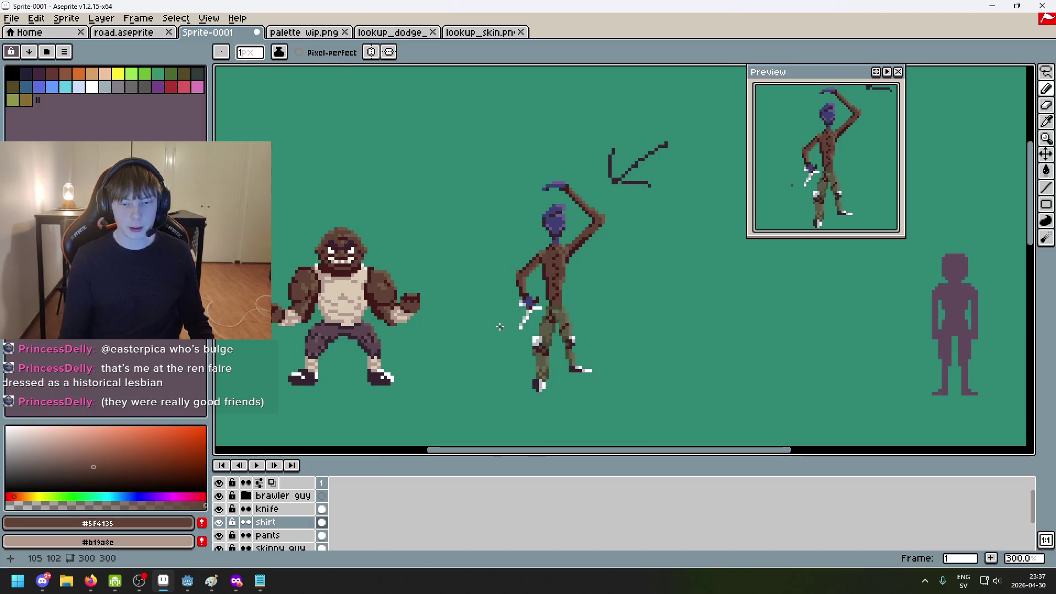
pyautogui.scroll(1, 494, 314)
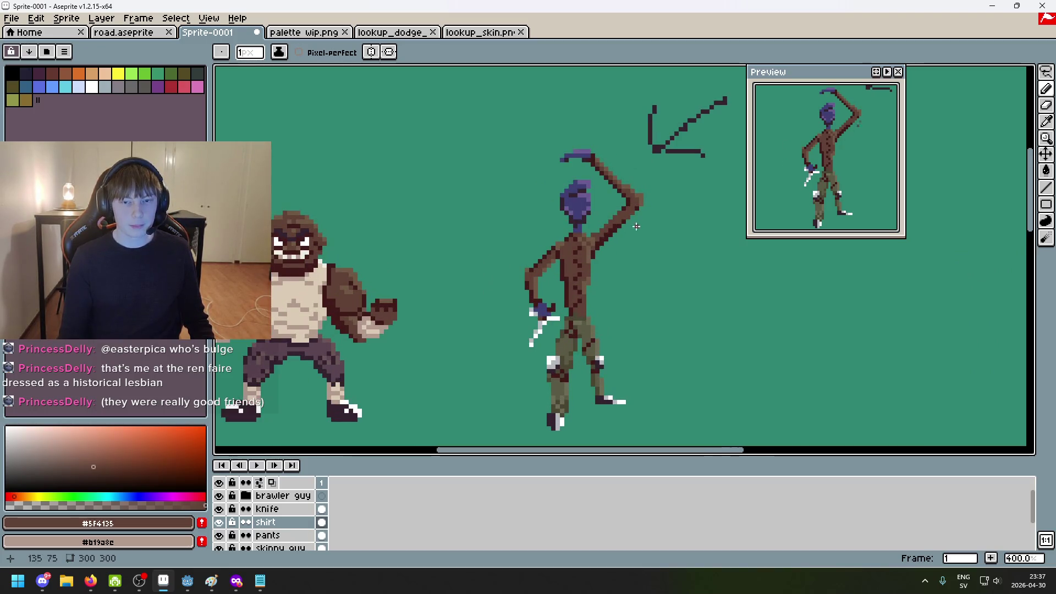
pyautogui.scroll(2, 637, 211)
pyautogui.scroll(-2, 637, 211)
pyautogui.scroll(1, 555, 264)
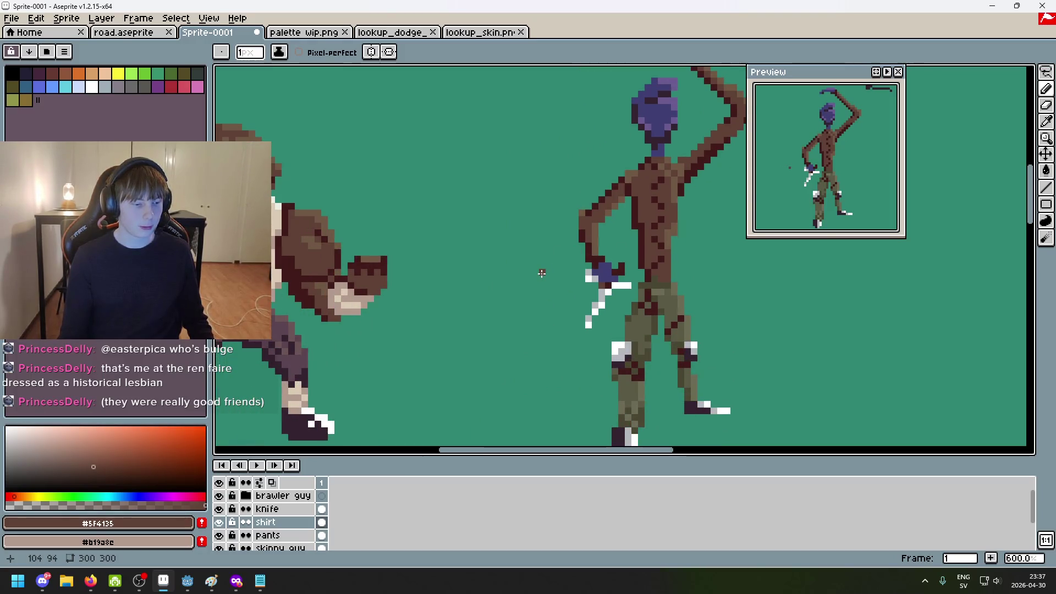
pyautogui.scroll(1, 500, 323)
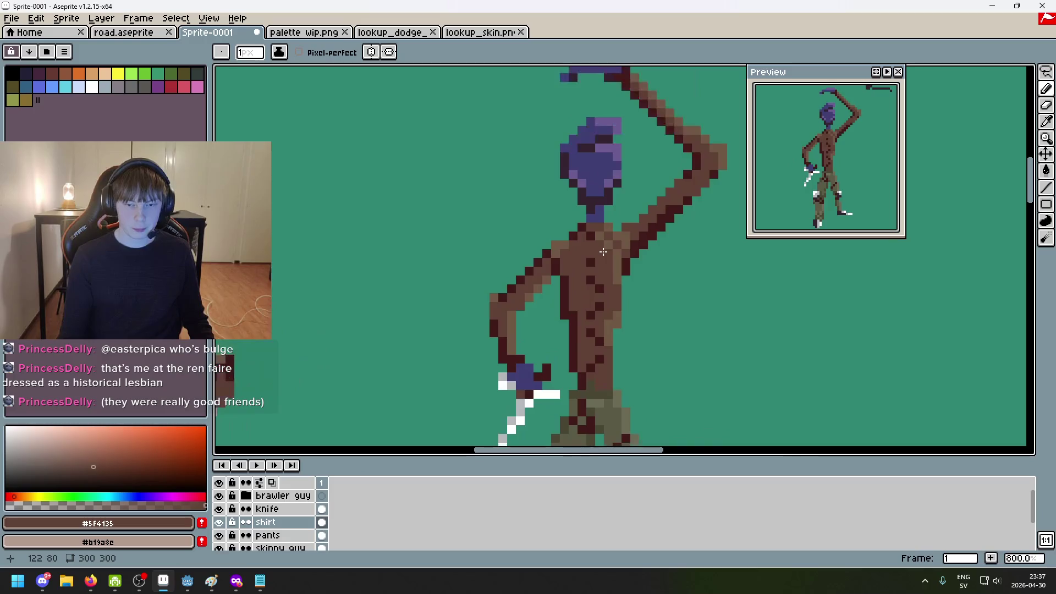
pyautogui.moveTo(583, 302)
pyautogui.mouseDown()
pyautogui.moveTo(553, 195)
pyautogui.moveTo(519, 177)
pyautogui.moveTo(531, 347)
pyautogui.moveTo(524, 209)
pyautogui.moveTo(540, 274)
pyautogui.mouseUp()
pyautogui.scroll(3, 574, 294)
pyautogui.scroll(-5, 558, 295)
pyautogui.scroll(3, 473, 249)
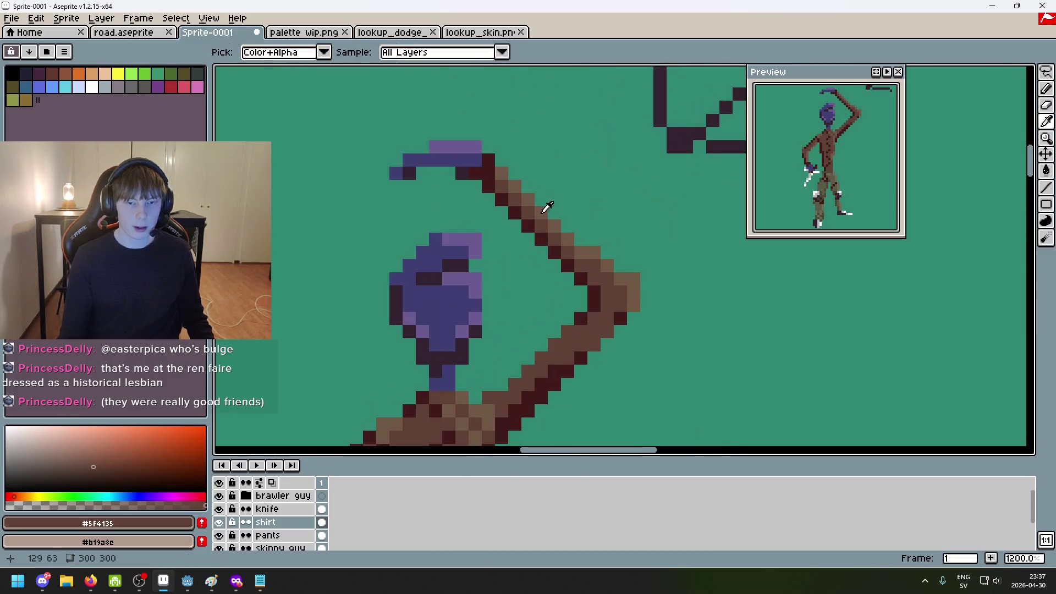
# Sample the arm's browns and dark red to try hair pixels on the head, then undo
pyautogui.keyDown('alt'); pyautogui.click(538, 209); pyautogui.keyUp('alt')
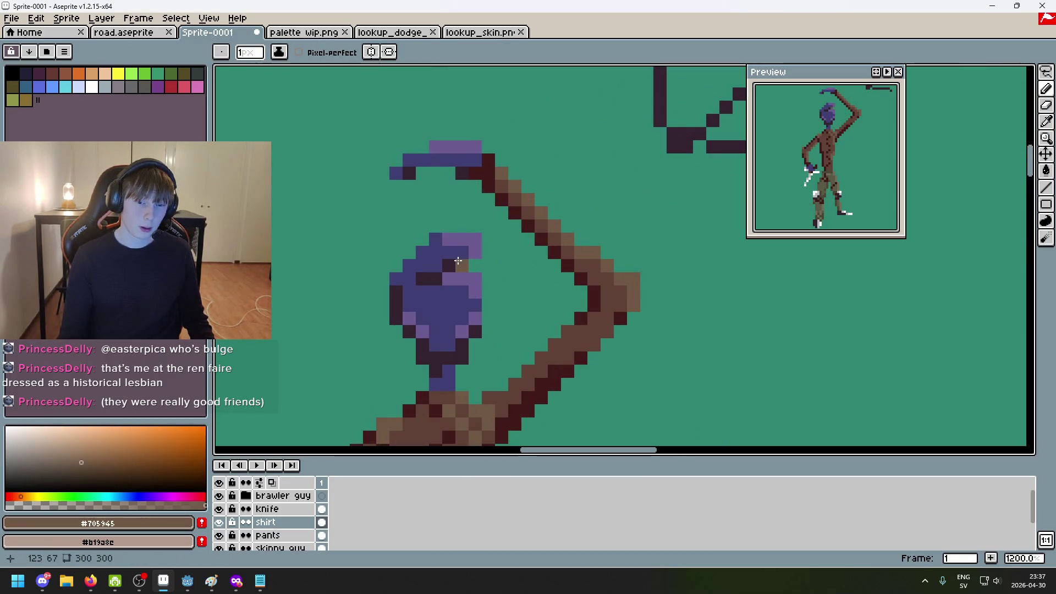
pyautogui.keyDown('alt'); pyautogui.click(529, 211); pyautogui.keyUp('alt')
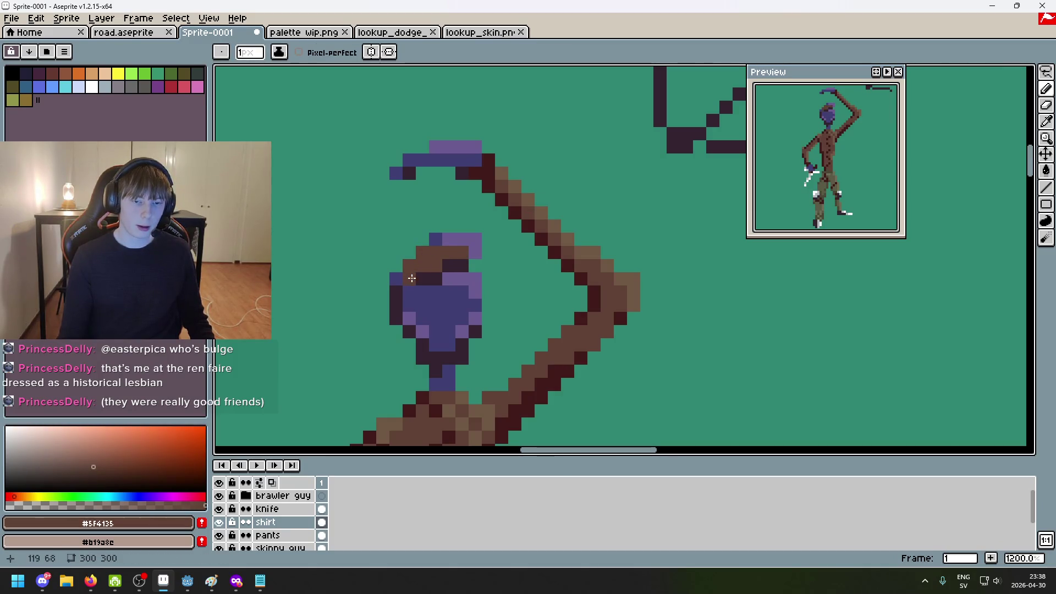
pyautogui.scroll(-6, 513, 245)
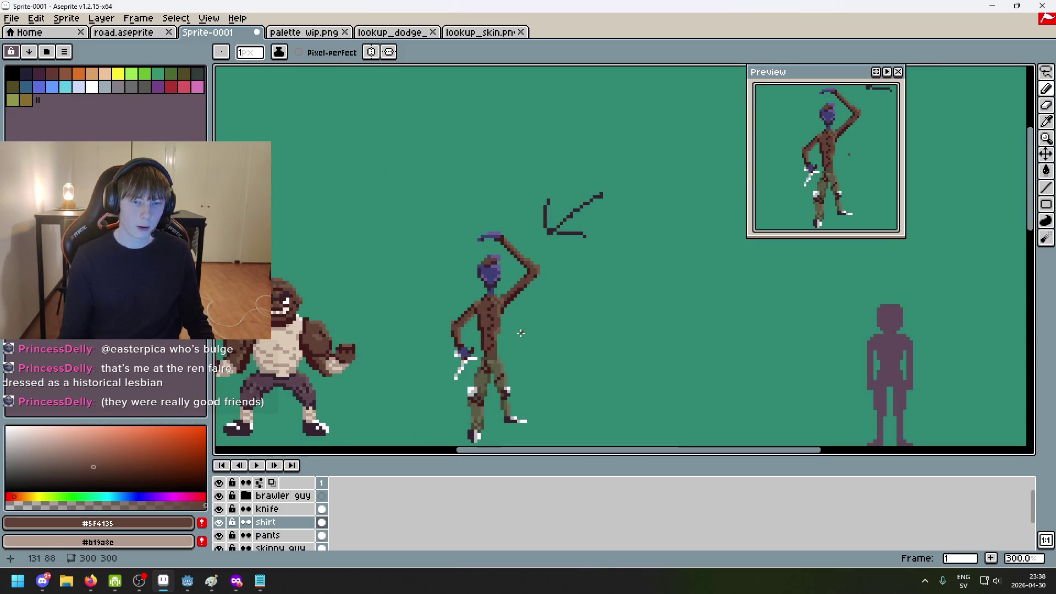
pyautogui.scroll(7, 503, 262)
pyautogui.keyDown('alt'); pyautogui.click(549, 148); pyautogui.keyUp('alt')
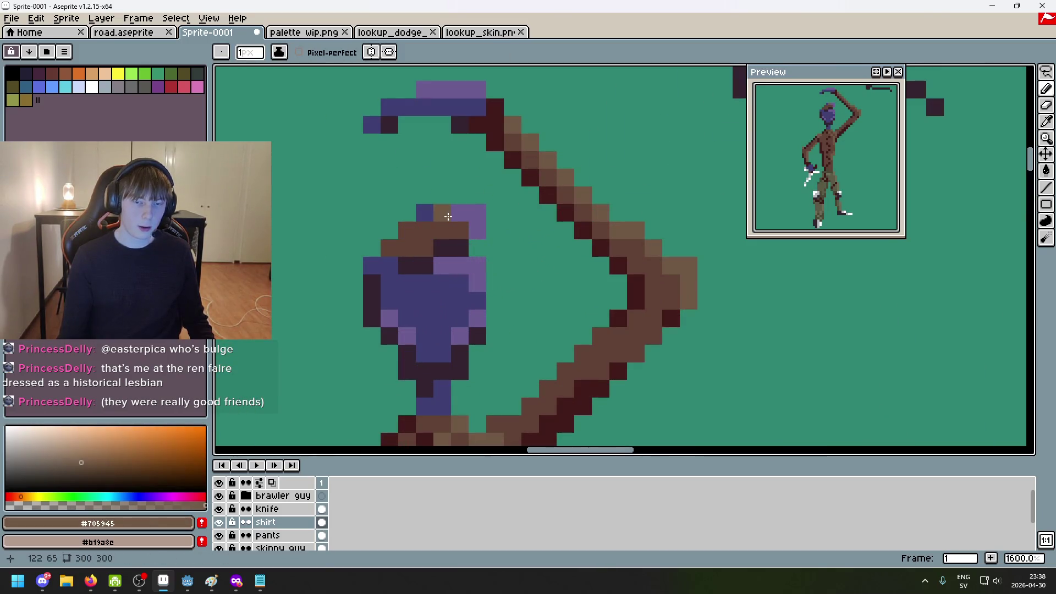
pyautogui.click(477, 231)
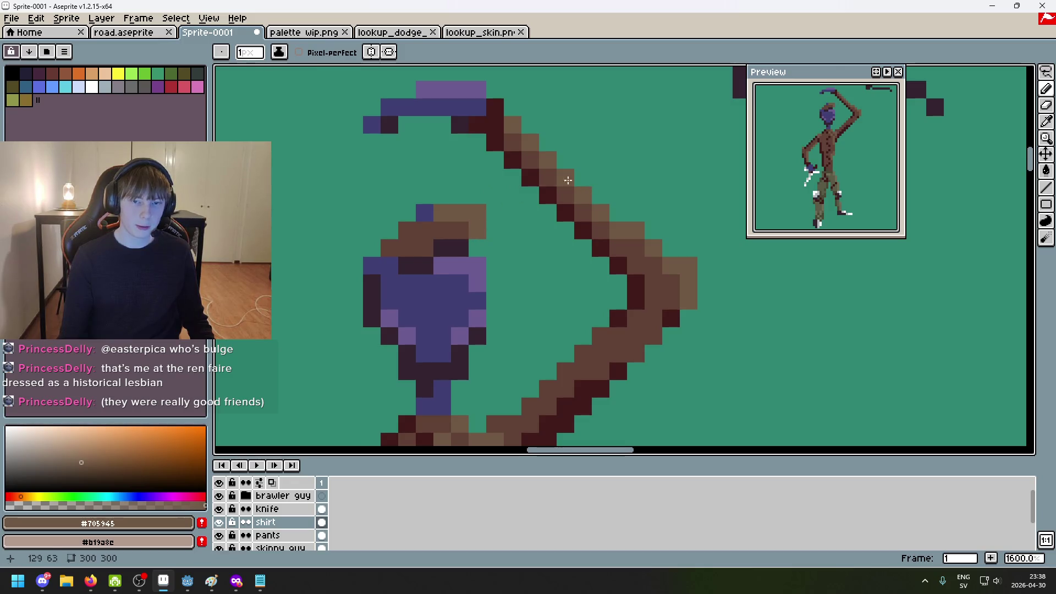
pyautogui.keyDown('alt'); pyautogui.click(514, 157); pyautogui.keyUp('alt')
pyautogui.click(417, 214)
pyautogui.hotkey('ctrl', 'z')
# Draw dark brown hair down the left side and across the top of the head
pyautogui.keyDown('alt'); pyautogui.click(438, 213); pyautogui.keyUp('alt')
pyautogui.moveTo(424, 213)
pyautogui.mouseDown()
pyautogui.moveTo(420, 240)
pyautogui.moveTo(379, 262)
pyautogui.mouseUp()
pyautogui.click(454, 237)
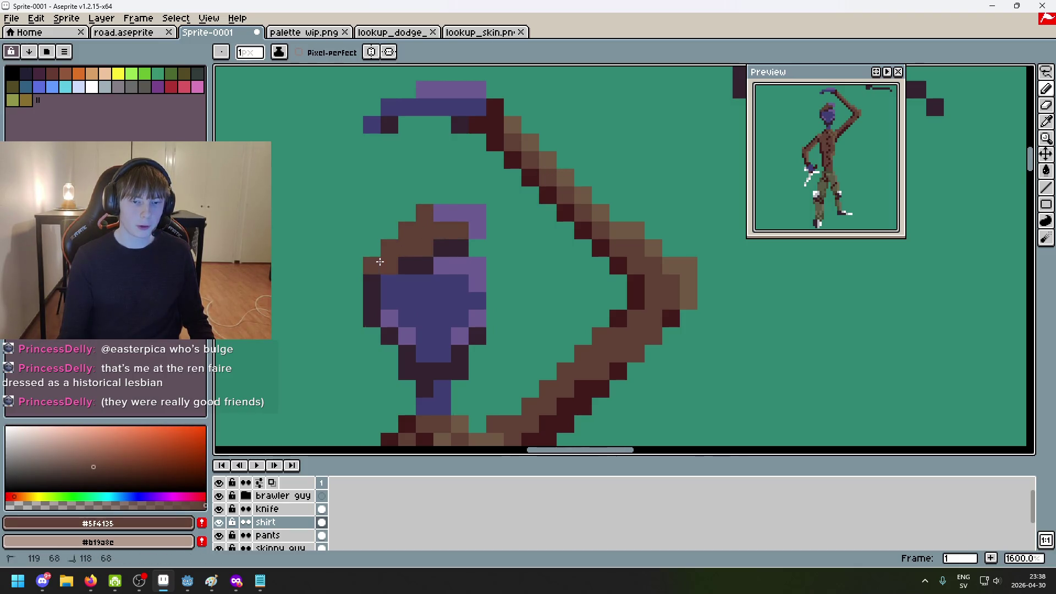
pyautogui.keyDown('alt'); pyautogui.click(549, 155); pyautogui.keyUp('alt')
pyautogui.click(460, 214)
pyautogui.moveTo(478, 215); pyautogui.dragTo(477, 231)
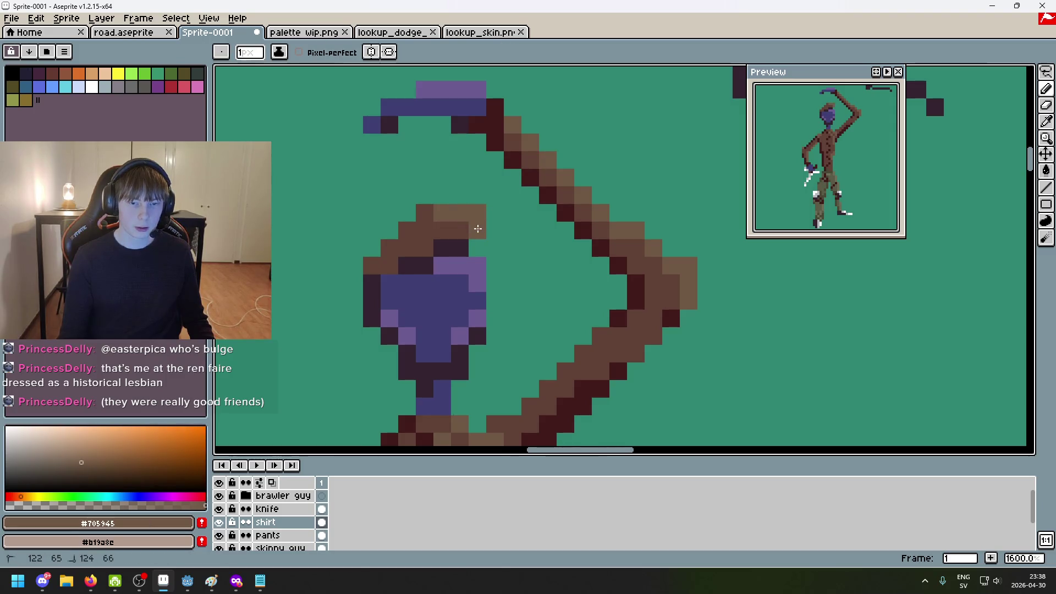
pyautogui.keyDown('alt'); pyautogui.click(585, 220); pyautogui.keyUp('alt')
pyautogui.hotkey('ctrl', 'z')
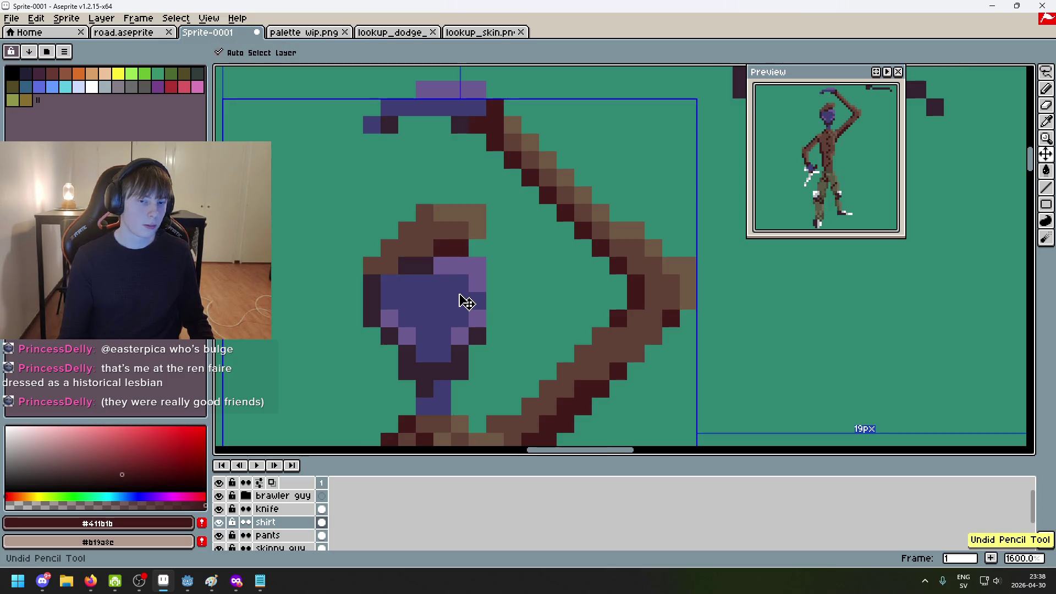
# Add a dark pixel to the face, redrawing it lower and further right
pyautogui.scroll(-3, 460, 296)
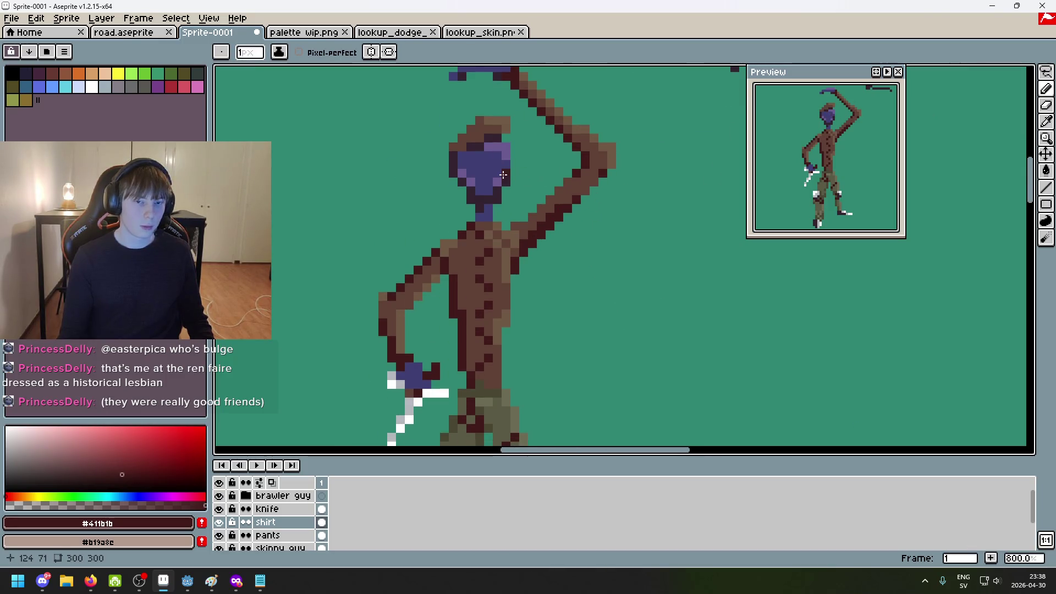
pyautogui.scroll(5, 461, 167)
pyautogui.click(472, 279)
pyautogui.moveTo(465, 167)
pyautogui.mouseDown()
pyautogui.moveTo(471, 280)
pyautogui.moveTo(448, 242)
pyautogui.mouseUp()
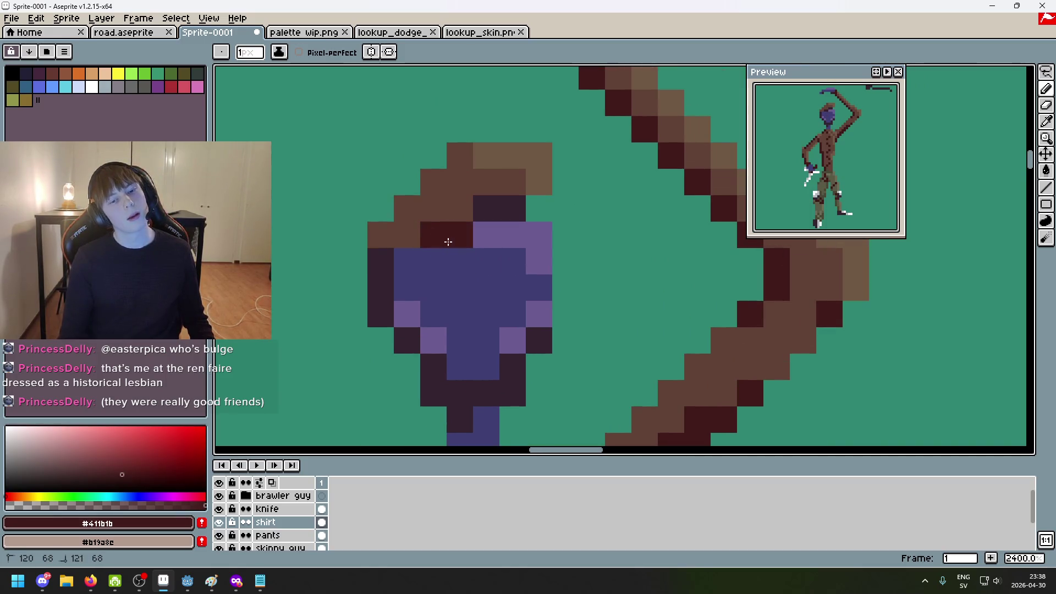
pyautogui.scroll(-3, 490, 208)
pyautogui.hotkey('ctrl', 'z')
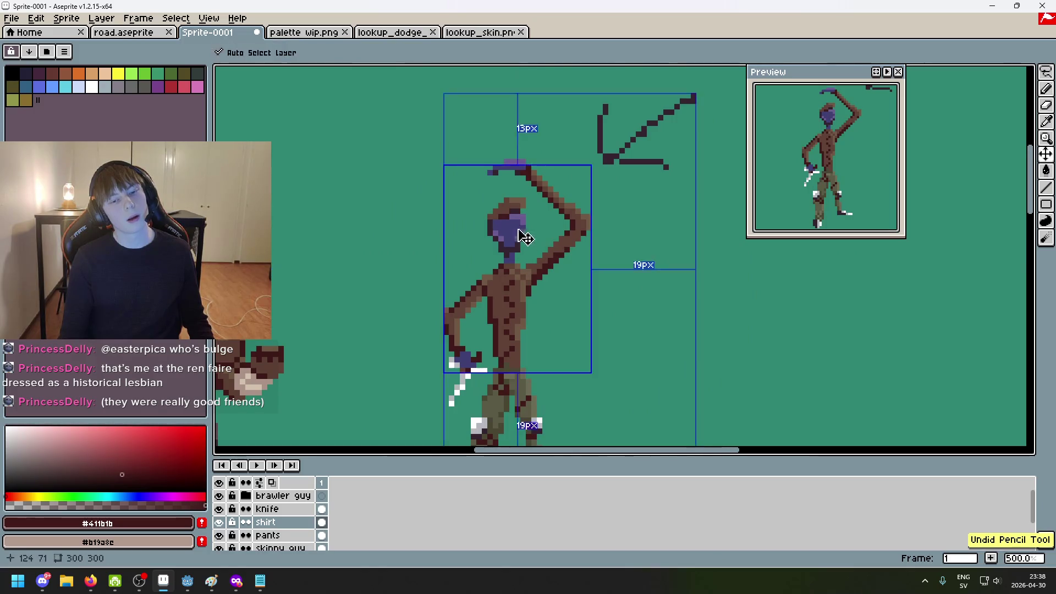
pyautogui.scroll(4, 508, 212)
pyautogui.moveTo(507, 212)
pyautogui.mouseDown()
pyautogui.moveTo(471, 176)
pyautogui.moveTo(542, 200)
pyautogui.mouseUp()
pyautogui.scroll(-3, 543, 201)
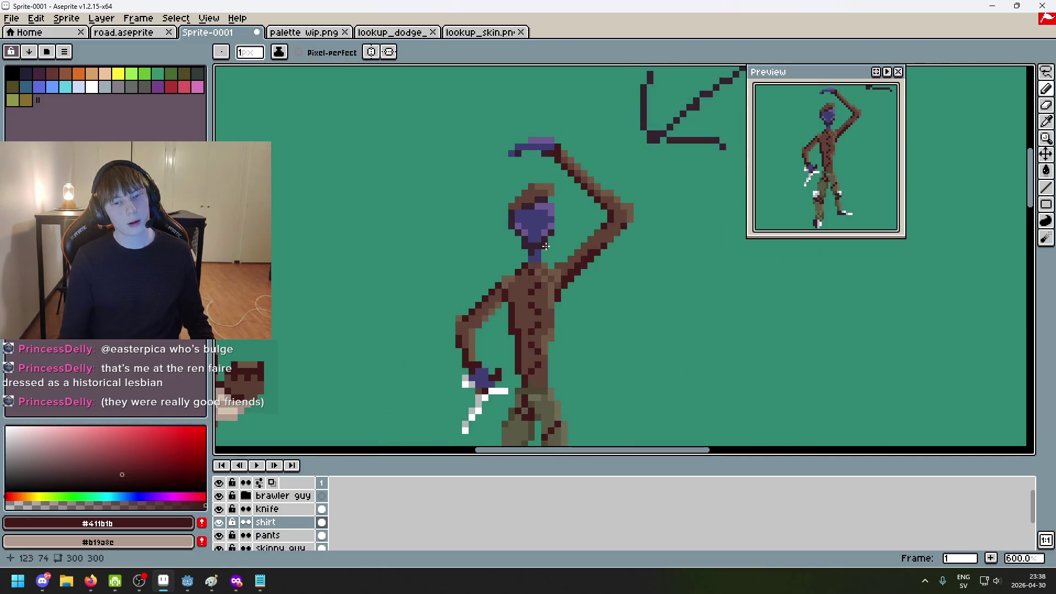
pyautogui.scroll(2, 544, 202)
pyautogui.scroll(-3, 543, 202)
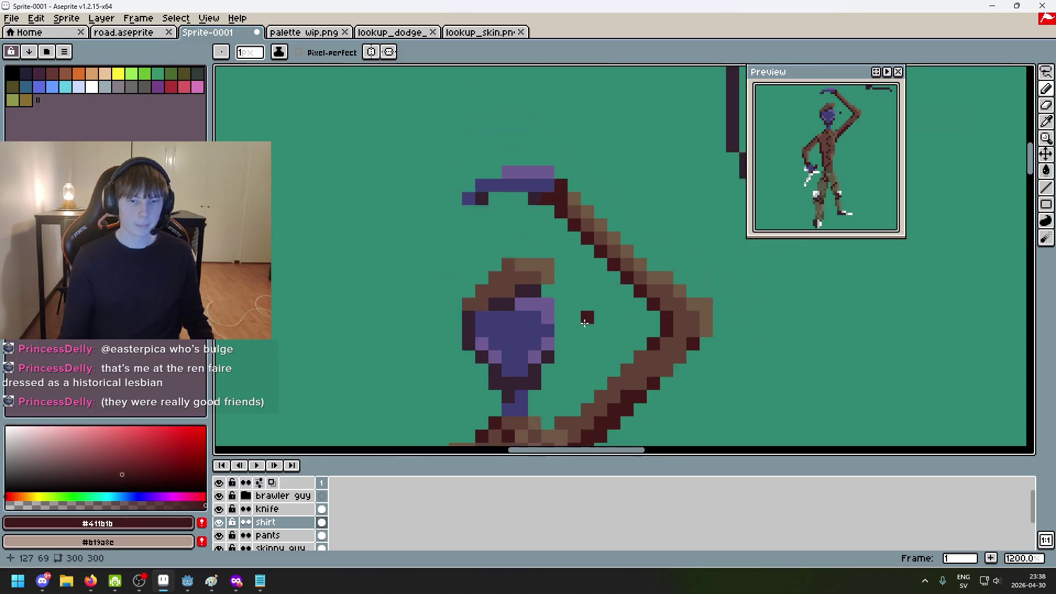
pyautogui.scroll(-3, 583, 228)
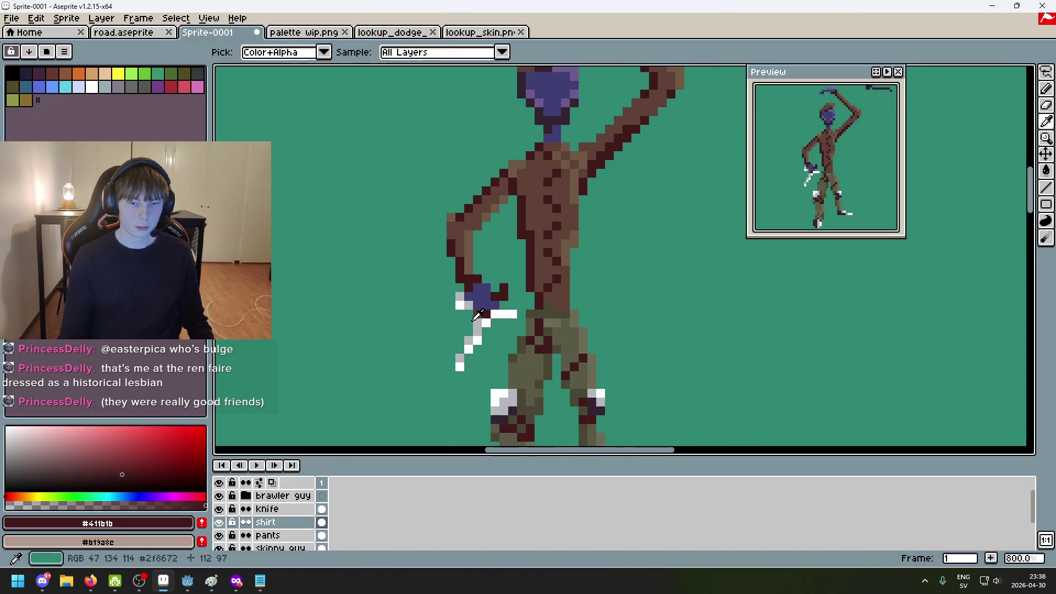
# Paint a short run of light-grey pixels on the head
pyautogui.keyDown('alt'); pyautogui.click(465, 304); pyautogui.keyUp('alt')
pyautogui.scroll(2, 548, 200)
pyautogui.click(547, 200)
pyautogui.moveTo(548, 200); pyautogui.dragTo(567, 204)
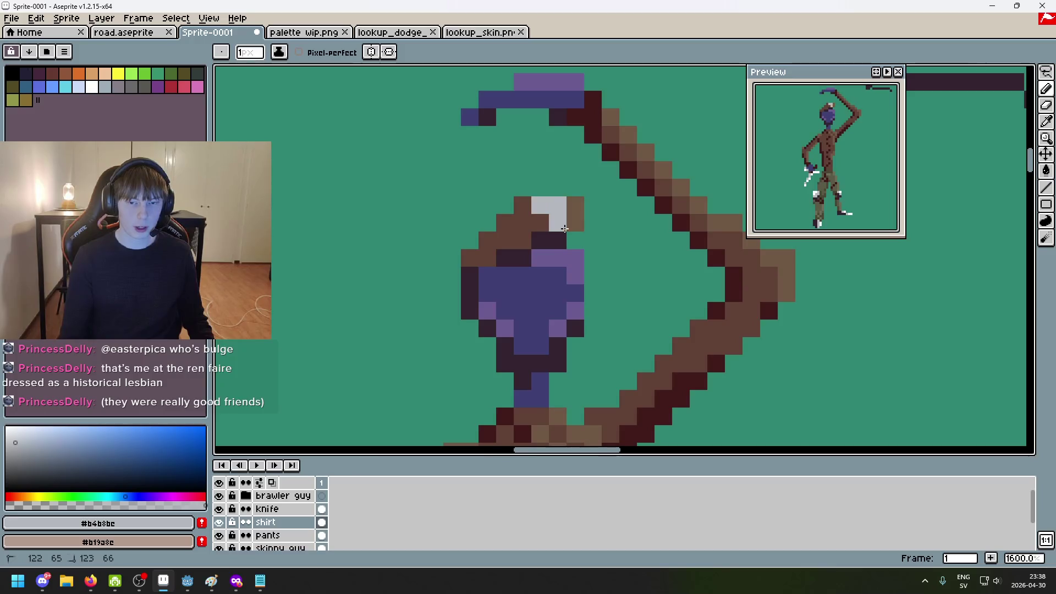
pyautogui.scroll(-2, 611, 240)
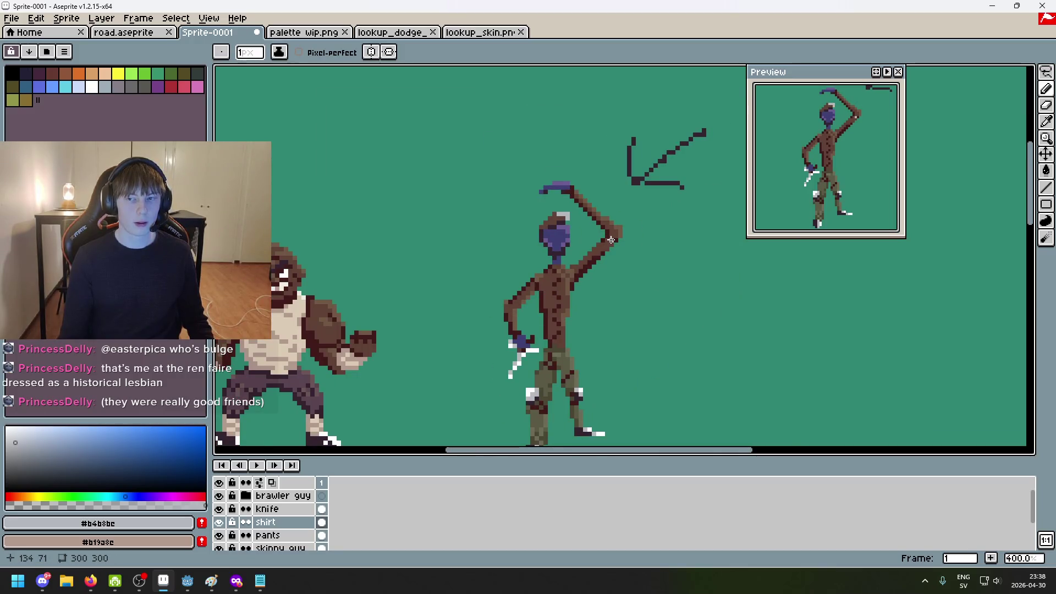
pyautogui.scroll(-2, 641, 233)
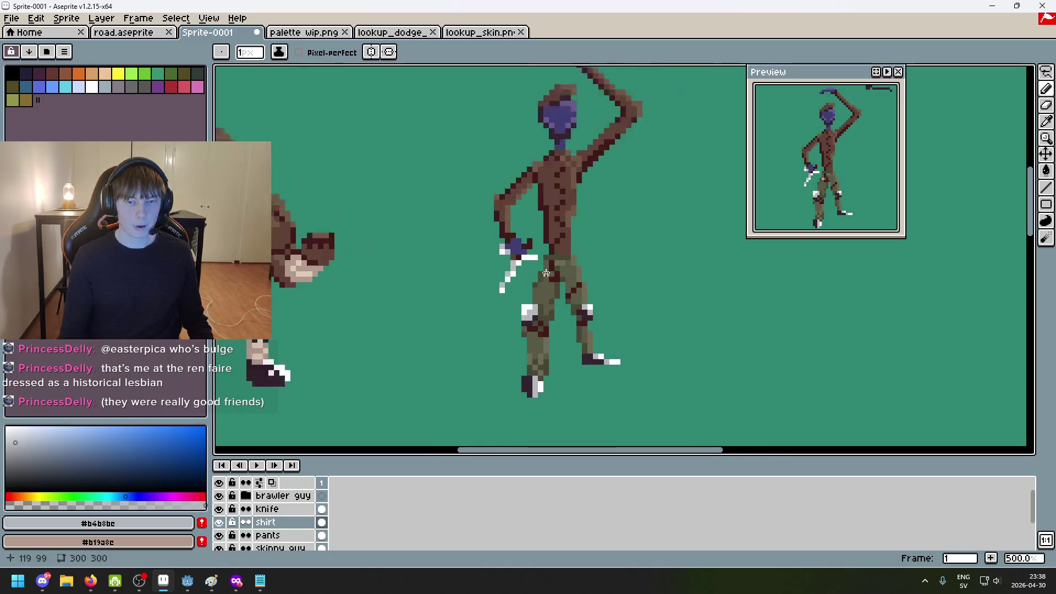
pyautogui.scroll(2, 562, 328)
pyautogui.scroll(-4, 588, 320)
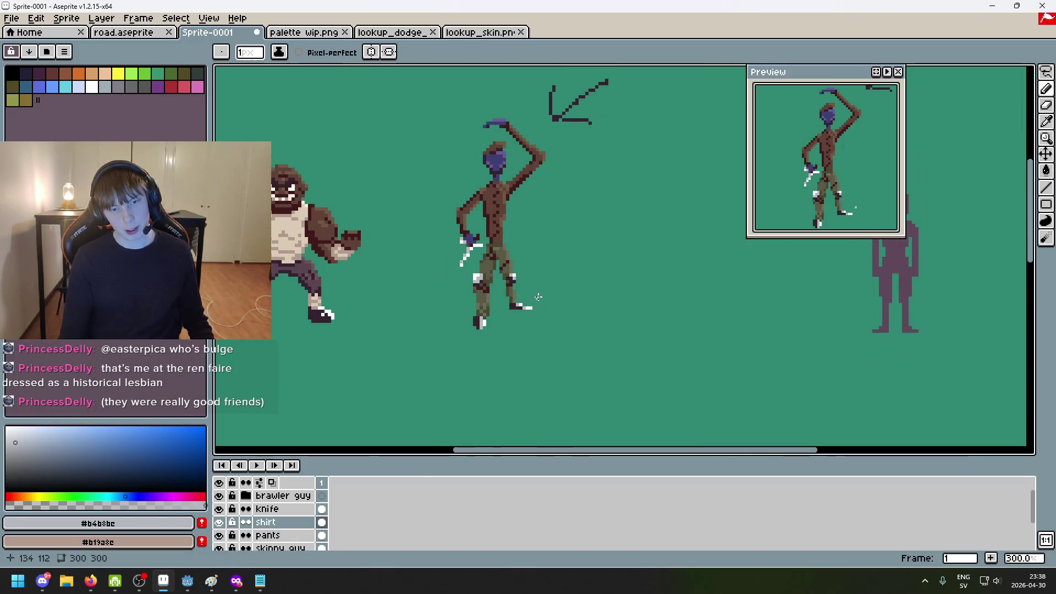
pyautogui.scroll(1, 538, 297)
pyautogui.scroll(1, 511, 234)
pyautogui.moveTo(512, 184); pyautogui.dragTo(512, 249)
pyautogui.scroll(3, 511, 248)
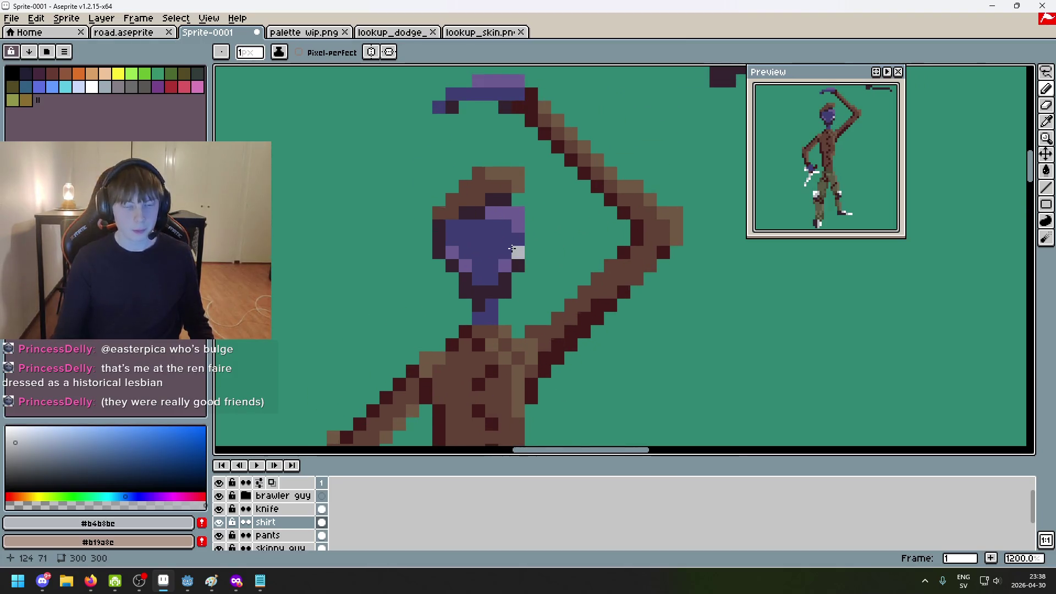
pyautogui.scroll(-3, 333, 312)
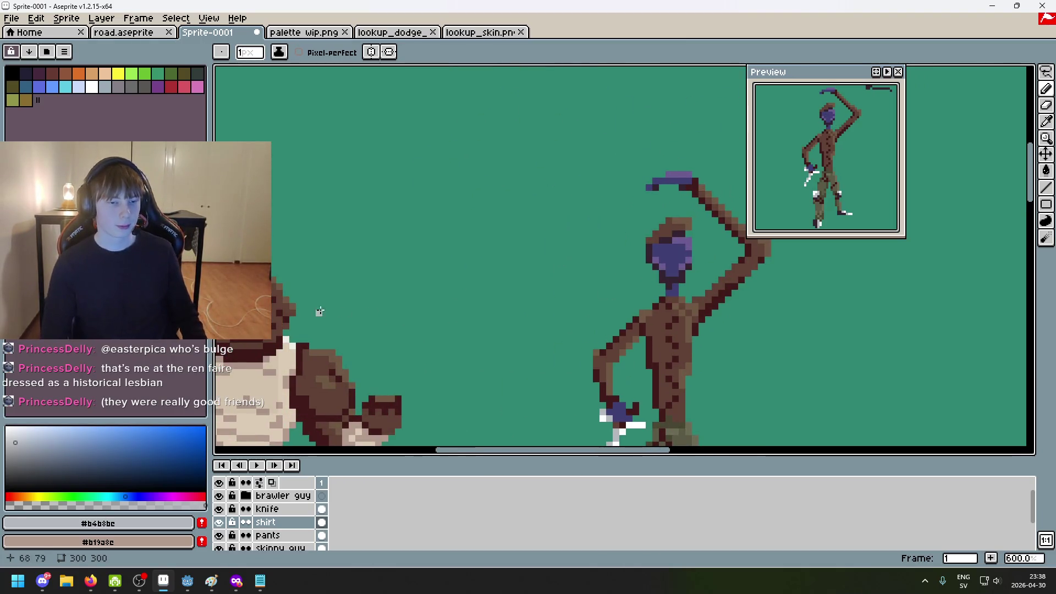
# Lasso the brown hair on top of the head, delete it, and deselect
pyautogui.keyDown('alt'); pyautogui.click(277, 312); pyautogui.keyUp('alt')
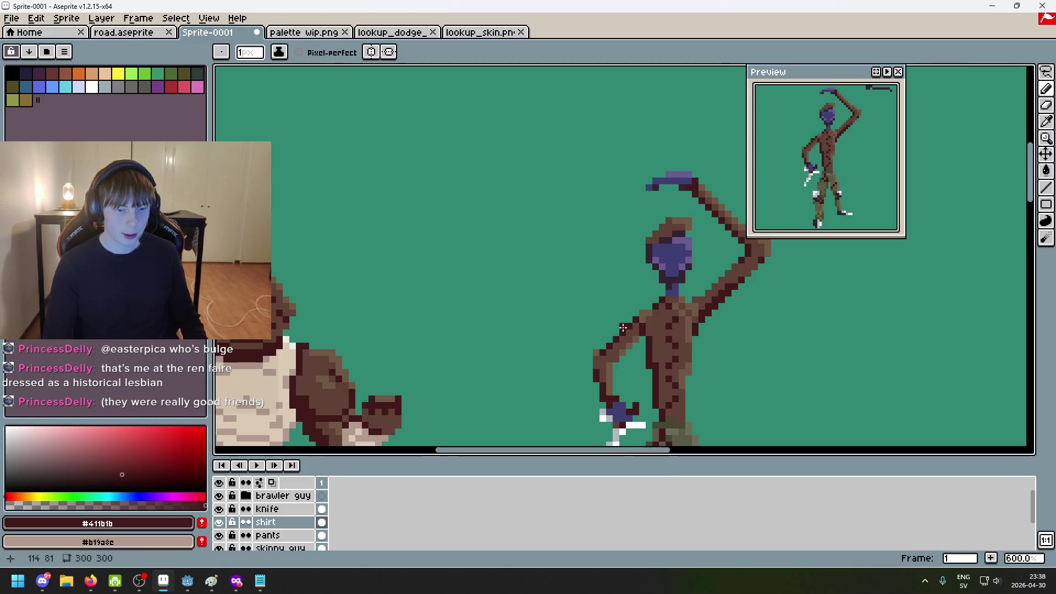
pyautogui.click(1046, 72)
pyautogui.scroll(3, 670, 257)
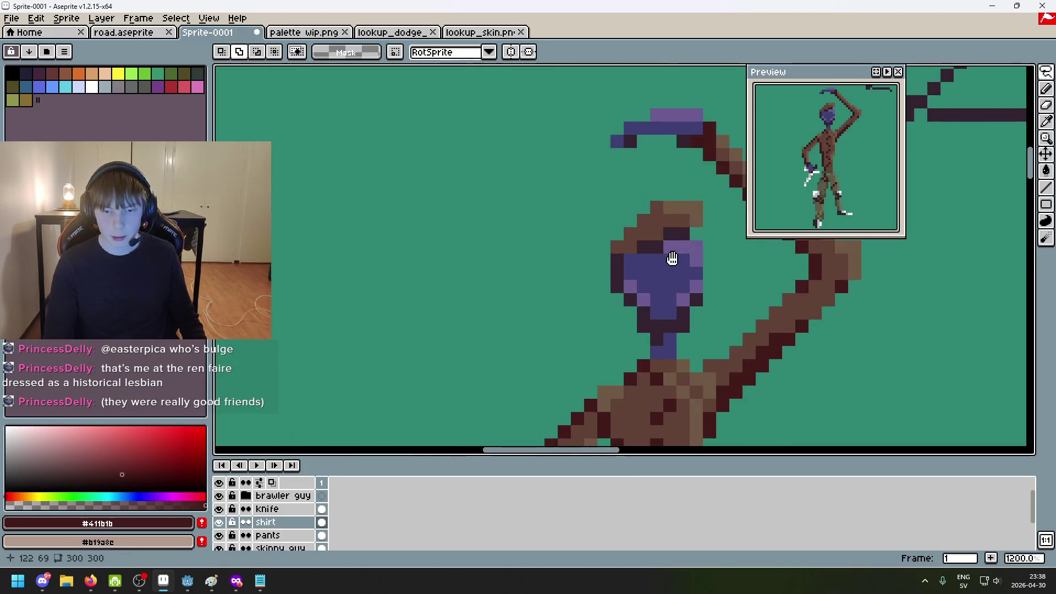
pyautogui.moveTo(607, 249); pyautogui.dragTo(582, 252)
pyautogui.press('Delete')
pyautogui.hotkey('ctrl', 'd')
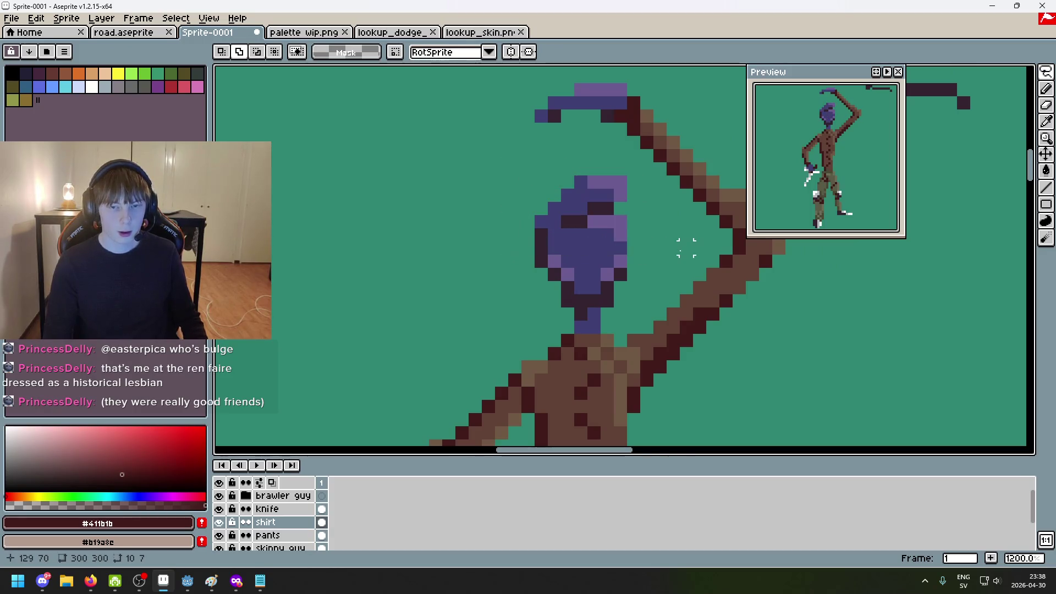
# On the 'skinny guy' layer, undo the hair removal to restore his brown hair
pyautogui.scroll(-2, 311, 498)
pyautogui.click(299, 509)
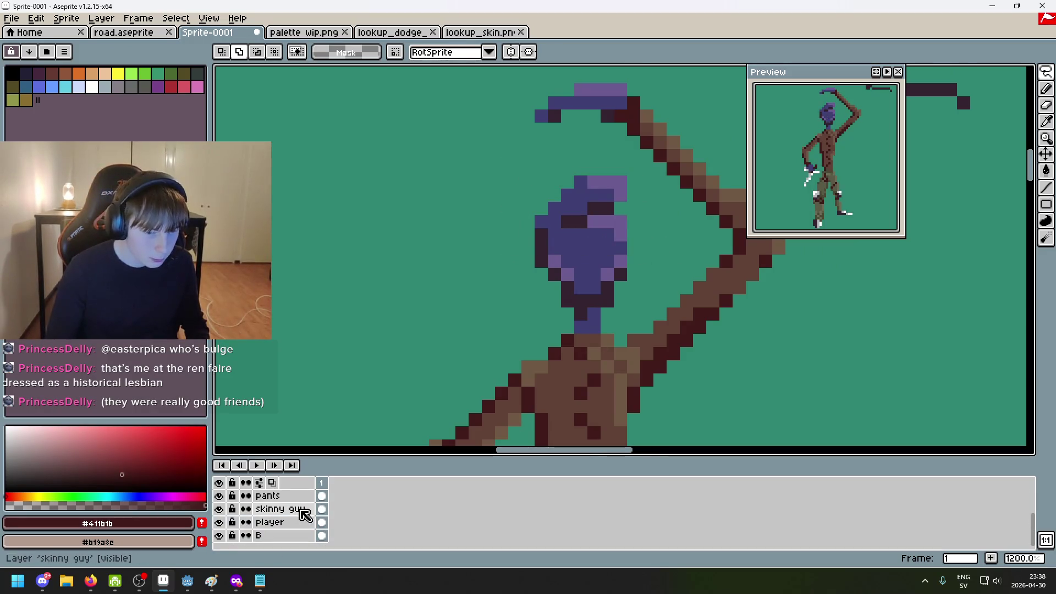
pyautogui.hotkey('ctrl', 'z')
pyautogui.hotkey('ctrl', 'z')
pyautogui.hotkey('ctrl', 'z')
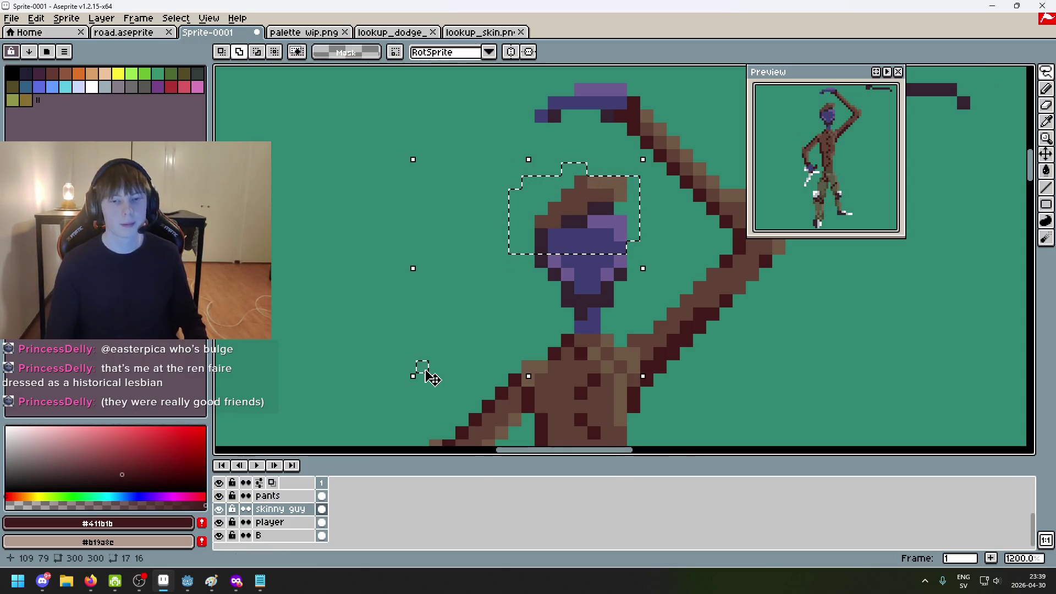
pyautogui.scroll(-4, 409, 353)
pyautogui.scroll(1, 521, 308)
pyautogui.scroll(1, 516, 345)
pyautogui.scroll(1, 582, 302)
pyautogui.hscroll(-2, 502, 320)
# Pick white from the palette as the drawing colour with the Pencil tool
pyautogui.keyDown('alt'); pyautogui.click(426, 275); pyautogui.keyUp('alt')
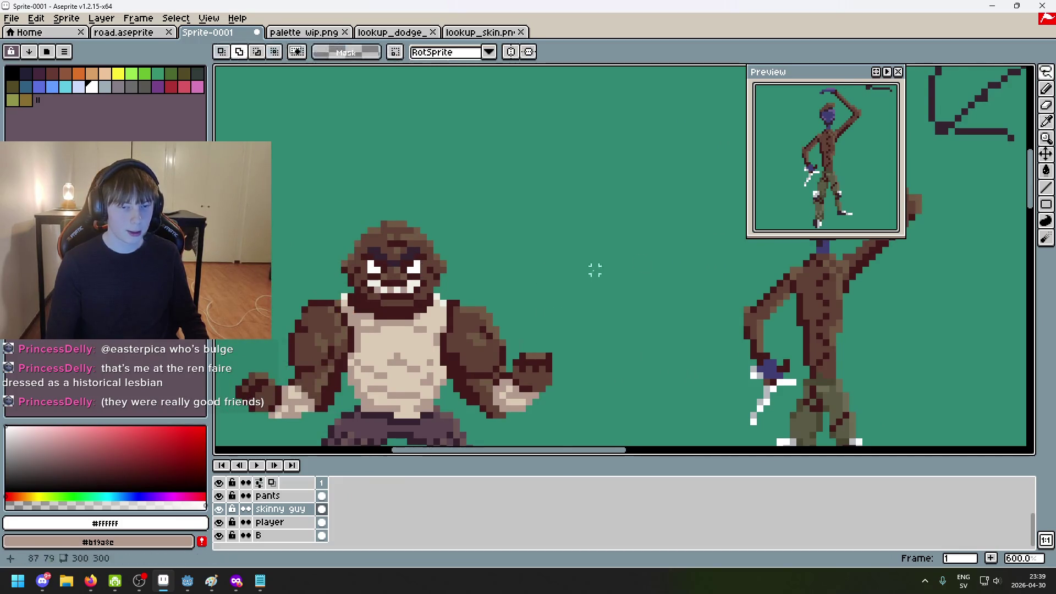
pyautogui.hscroll(4, 550, 208)
pyautogui.scroll(4, 550, 208)
pyautogui.press('b')
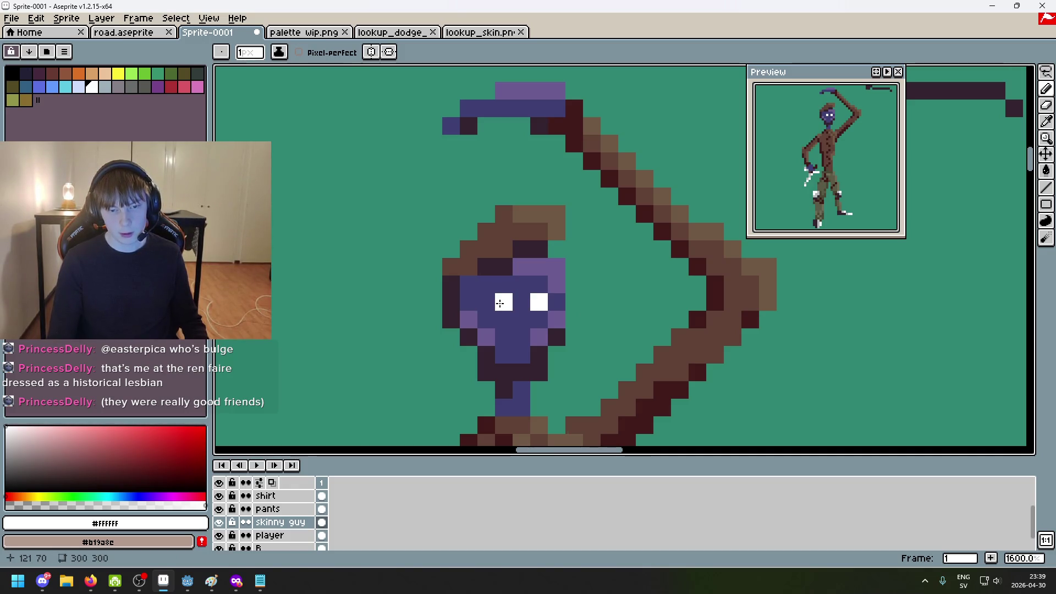
# Paint two white eye pixels on the skinny guy's purple face
pyautogui.press('v')
pyautogui.hotkey('ctrl', 'z')
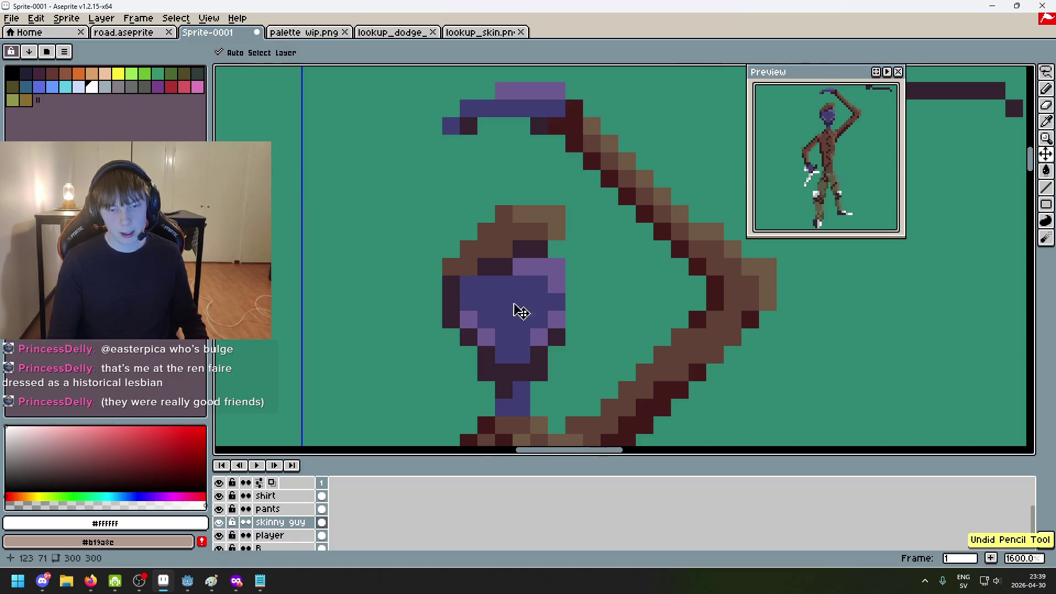
pyautogui.press('b')
pyautogui.click(487, 301)
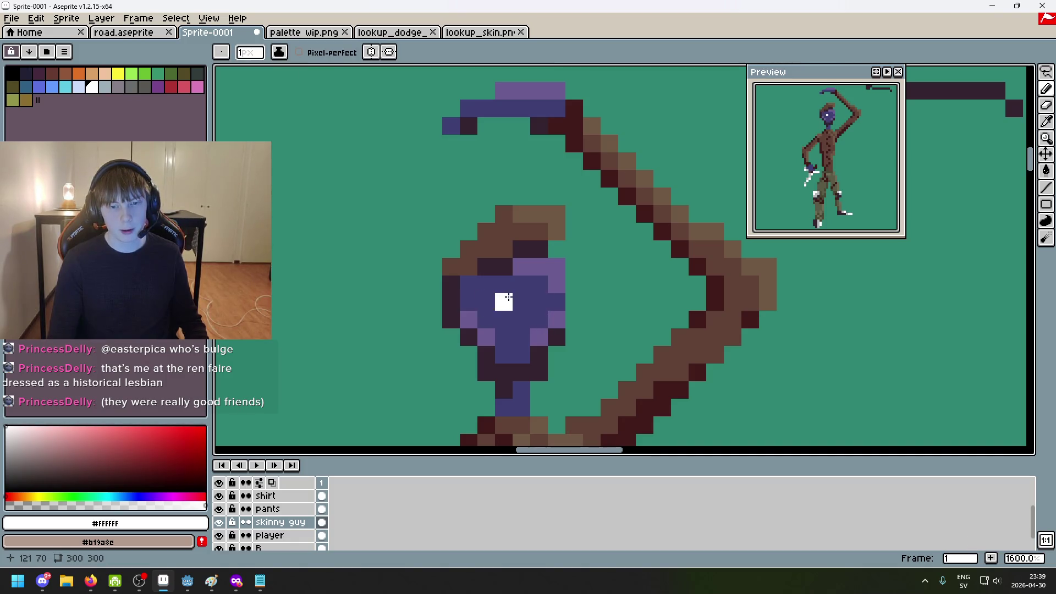
pyautogui.scroll(-1, 506, 298)
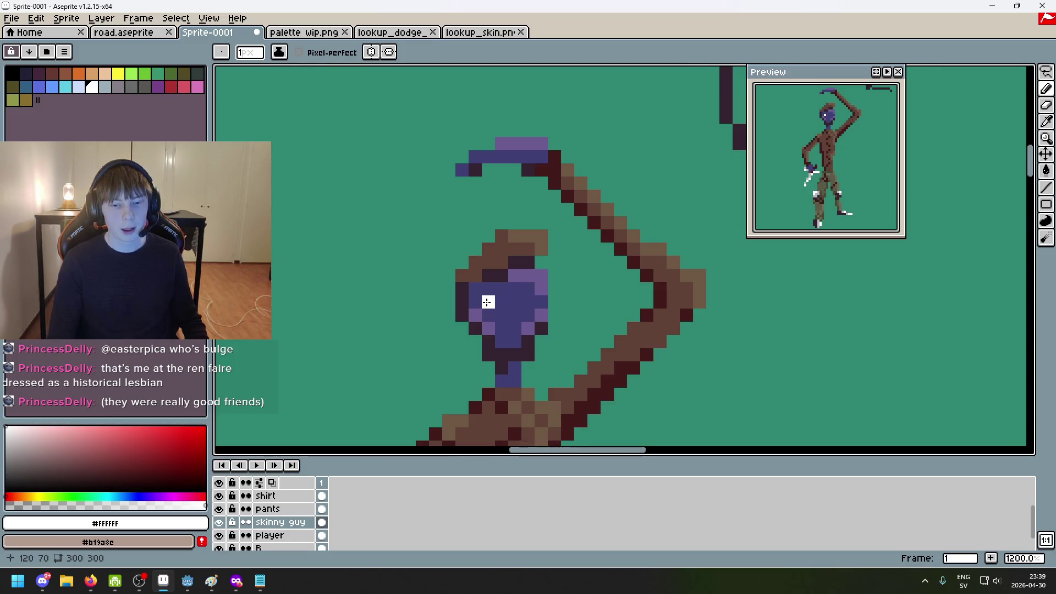
pyautogui.scroll(-5, 516, 302)
pyautogui.scroll(5, 516, 301)
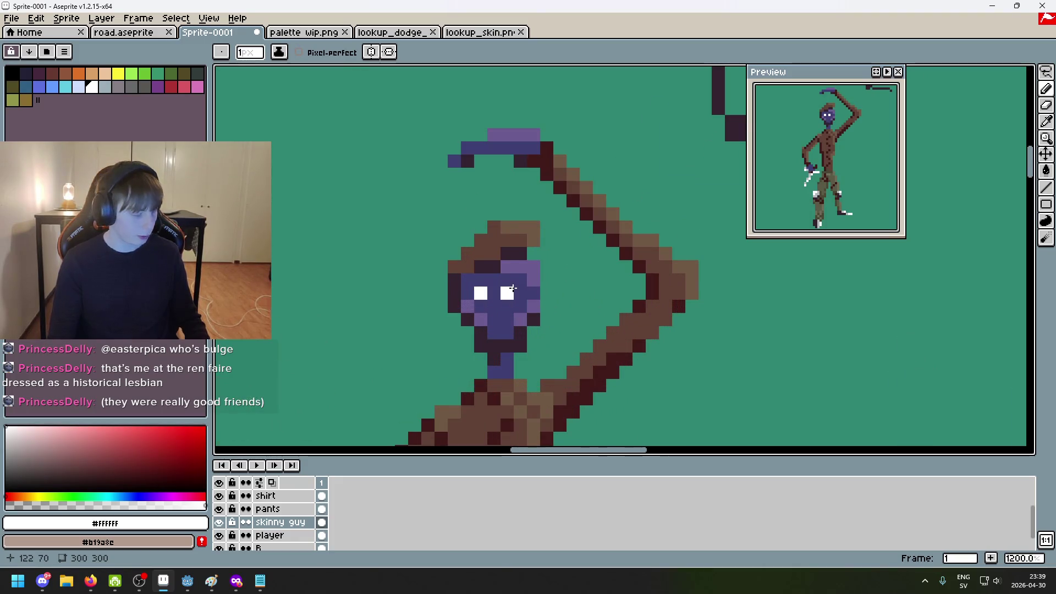
pyautogui.scroll(7, 512, 288)
pyautogui.scroll(-10, 506, 291)
pyautogui.scroll(1, 605, 310)
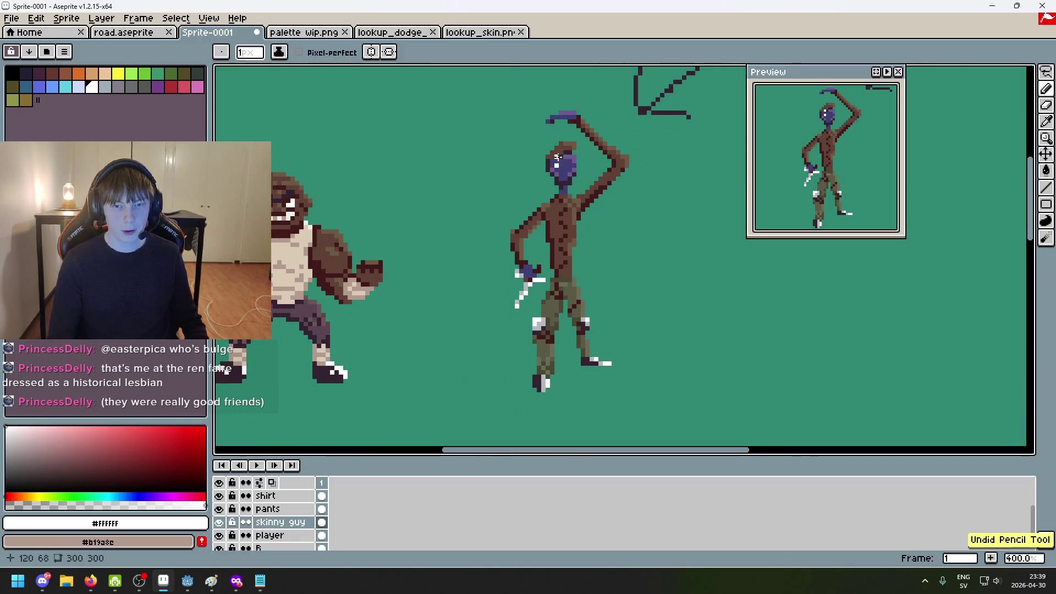
pyautogui.scroll(4, 565, 167)
pyautogui.scroll(-5, 539, 166)
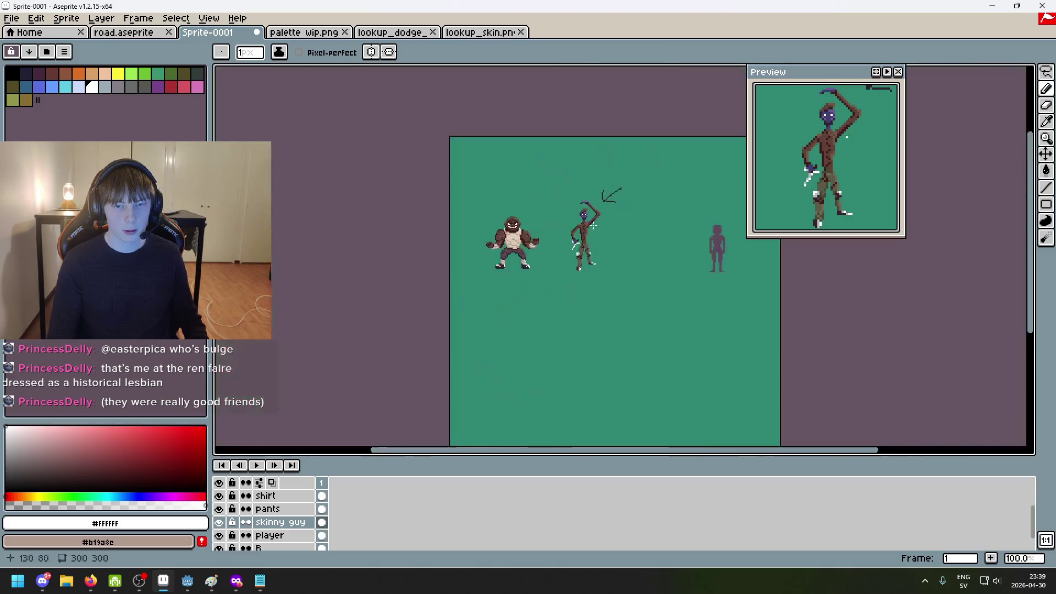
pyautogui.scroll(4, 585, 235)
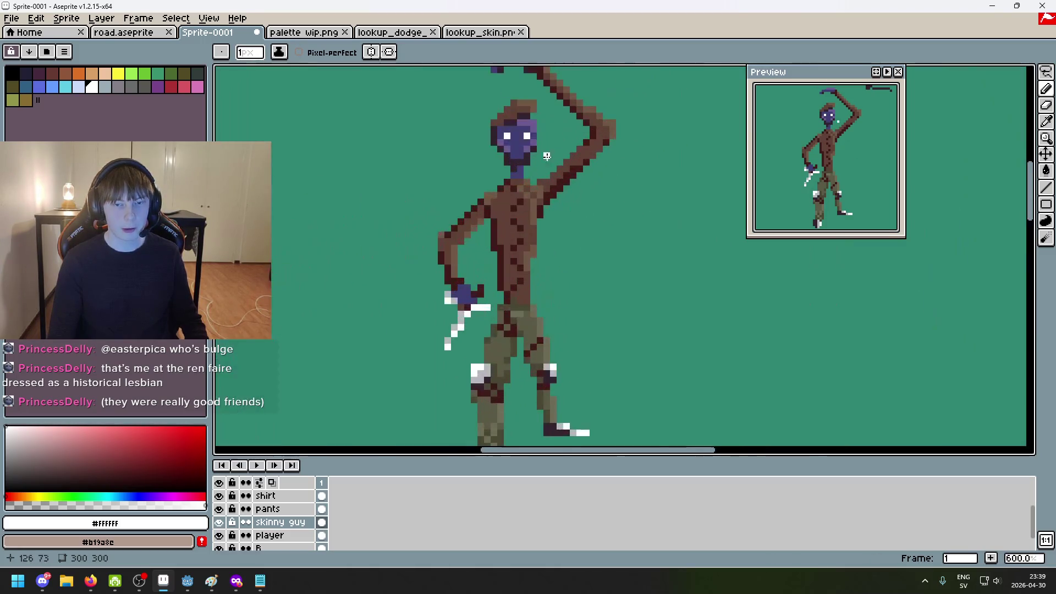